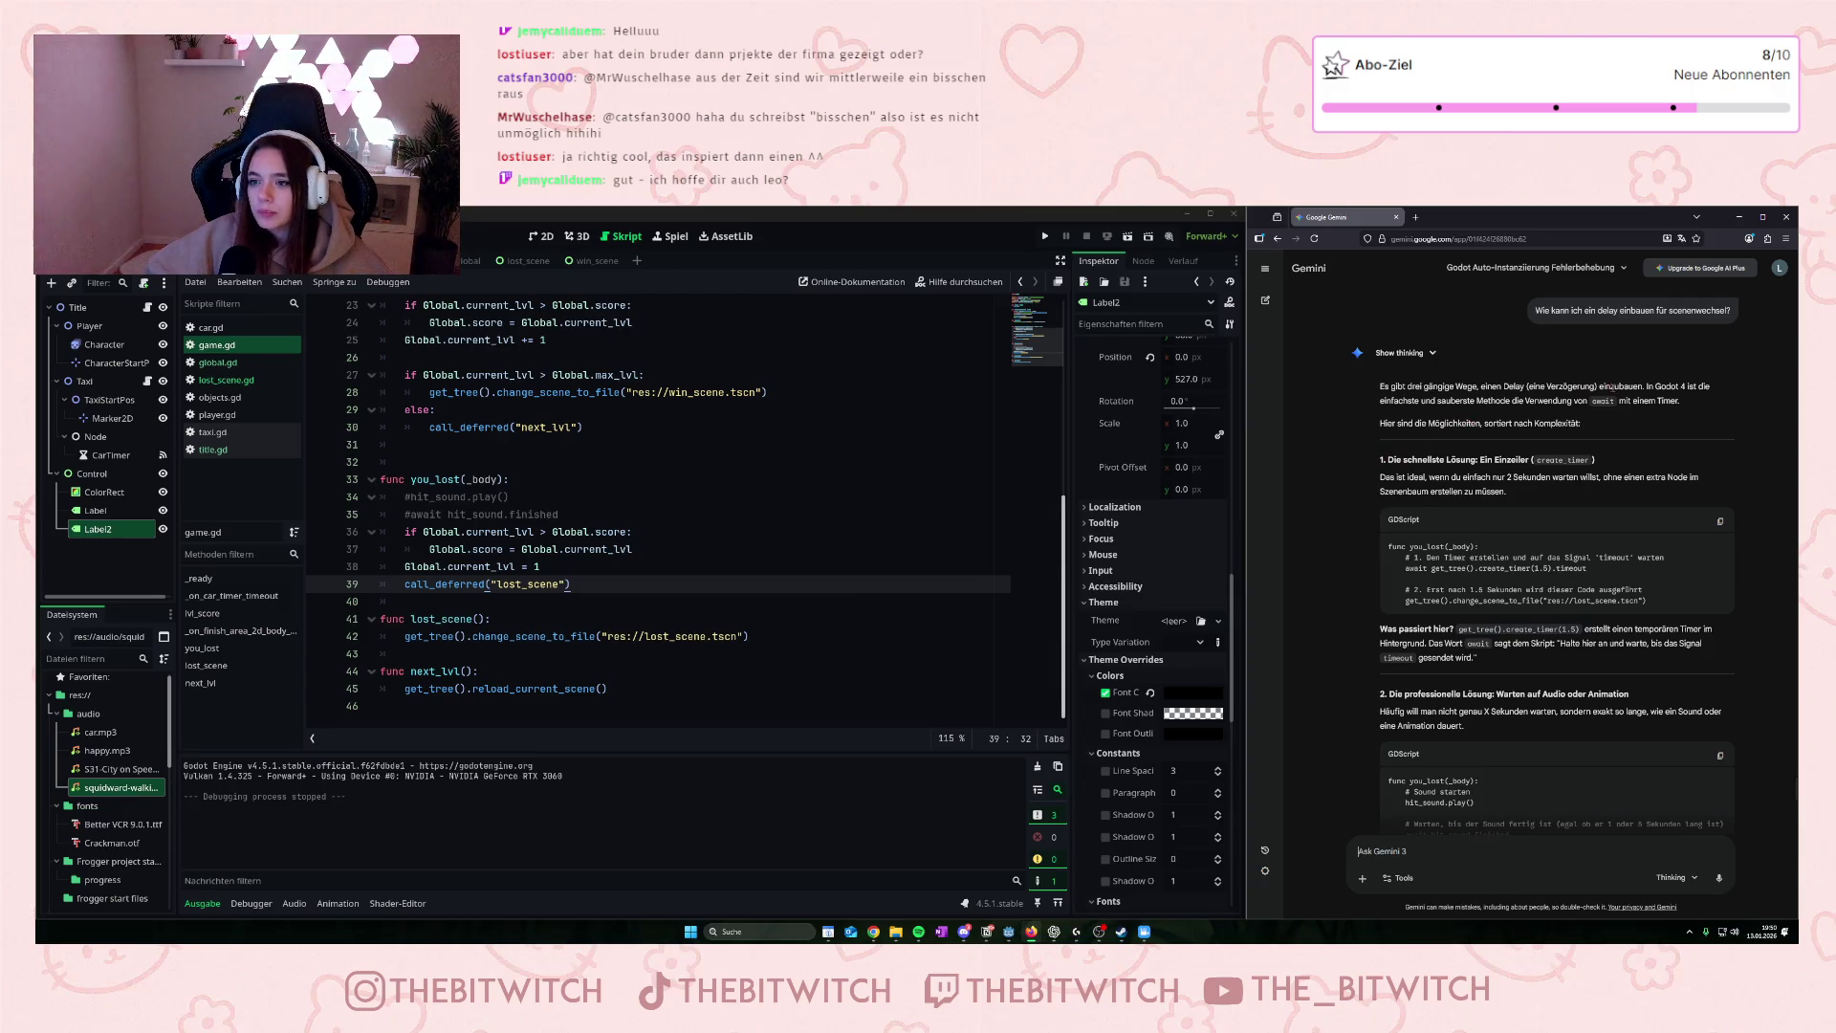
Review the AI's suggested await timer line by selecting it in the answer.
double_click(1613, 401)
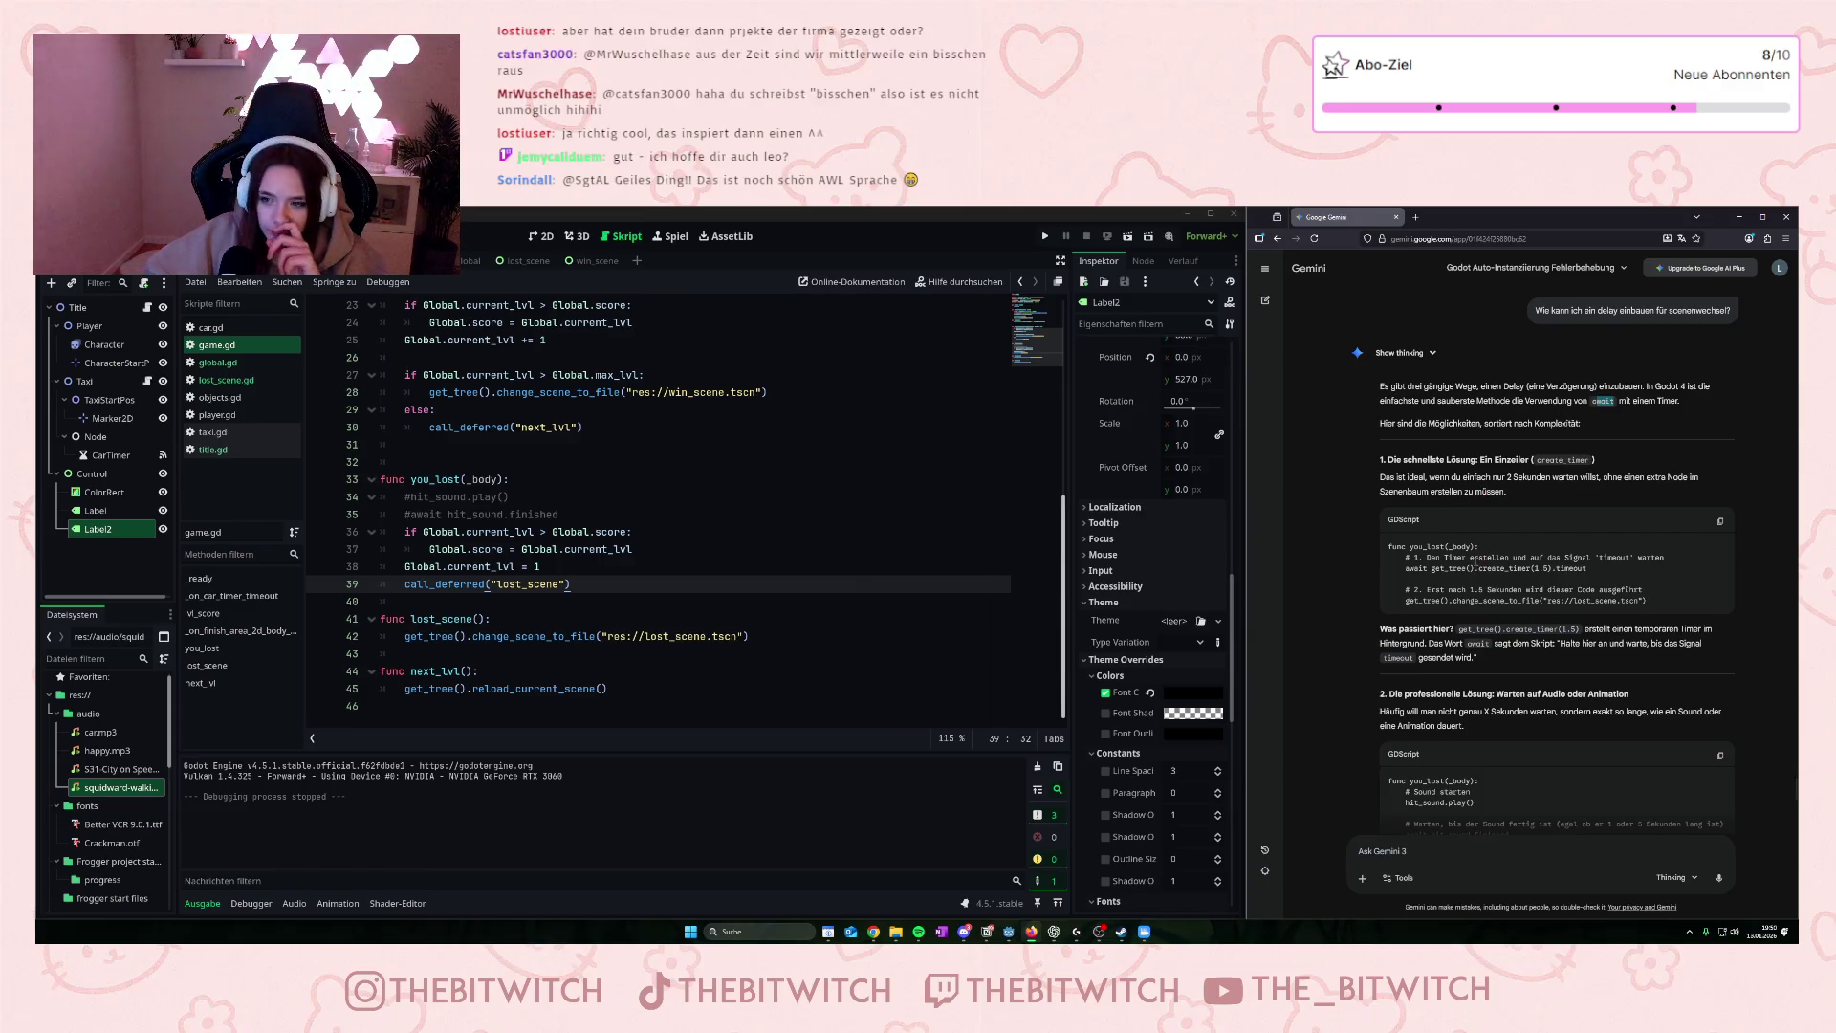
mouse_move(1432, 568)
mouse_down()
mouse_move(1591, 570)
mouse_move(1528, 570)
mouse_move(1574, 577)
mouse_up()
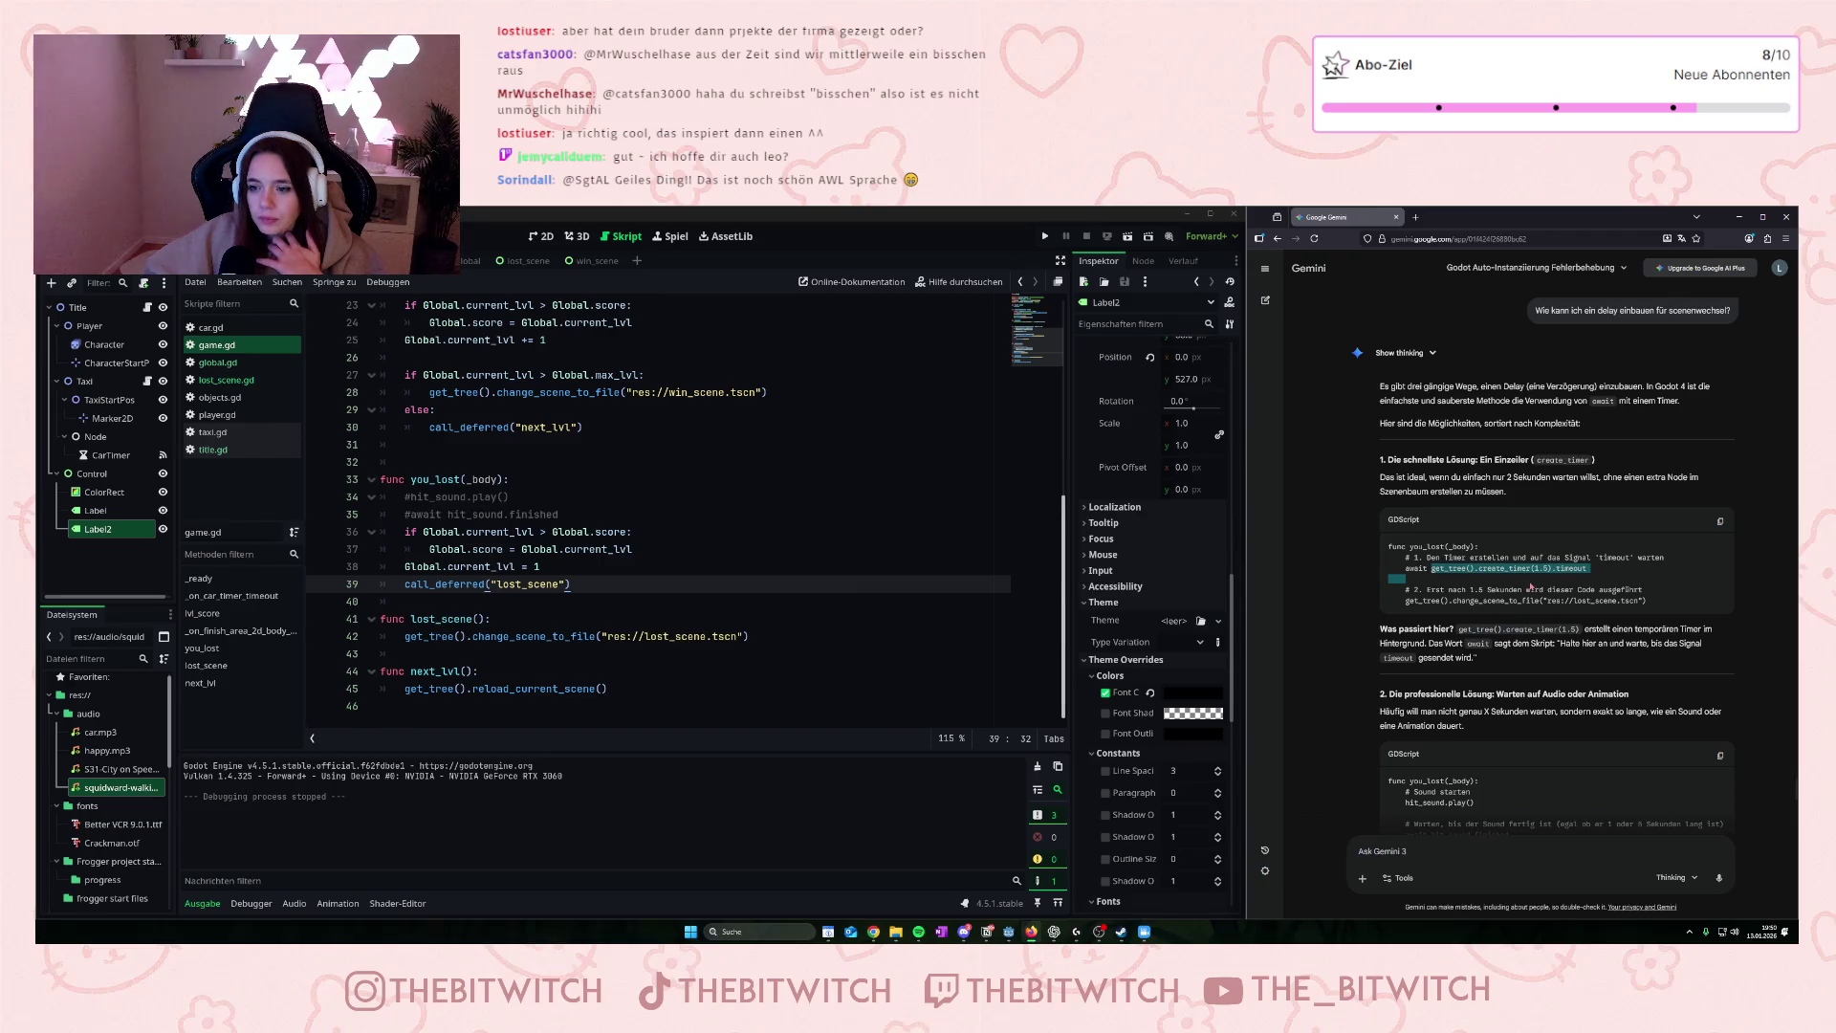
click(1500, 590)
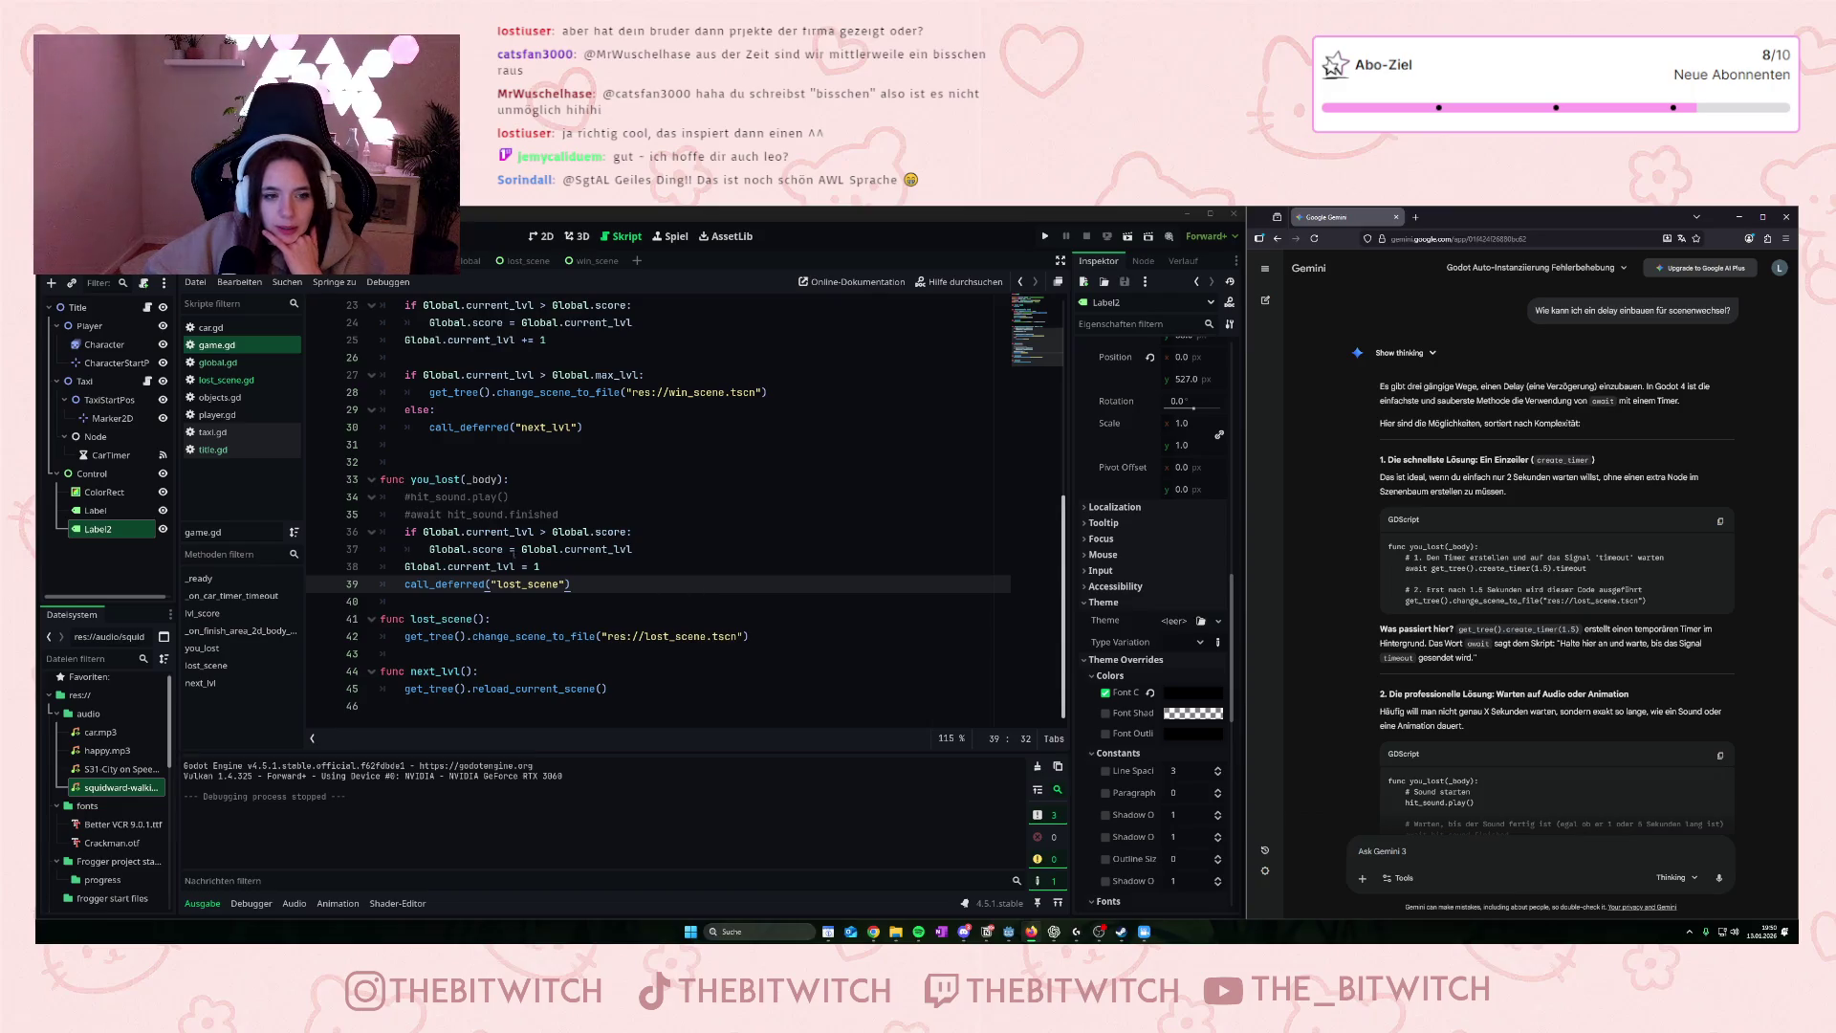
scroll(461, 527, up, 1)
scroll(460, 527, down, 1)
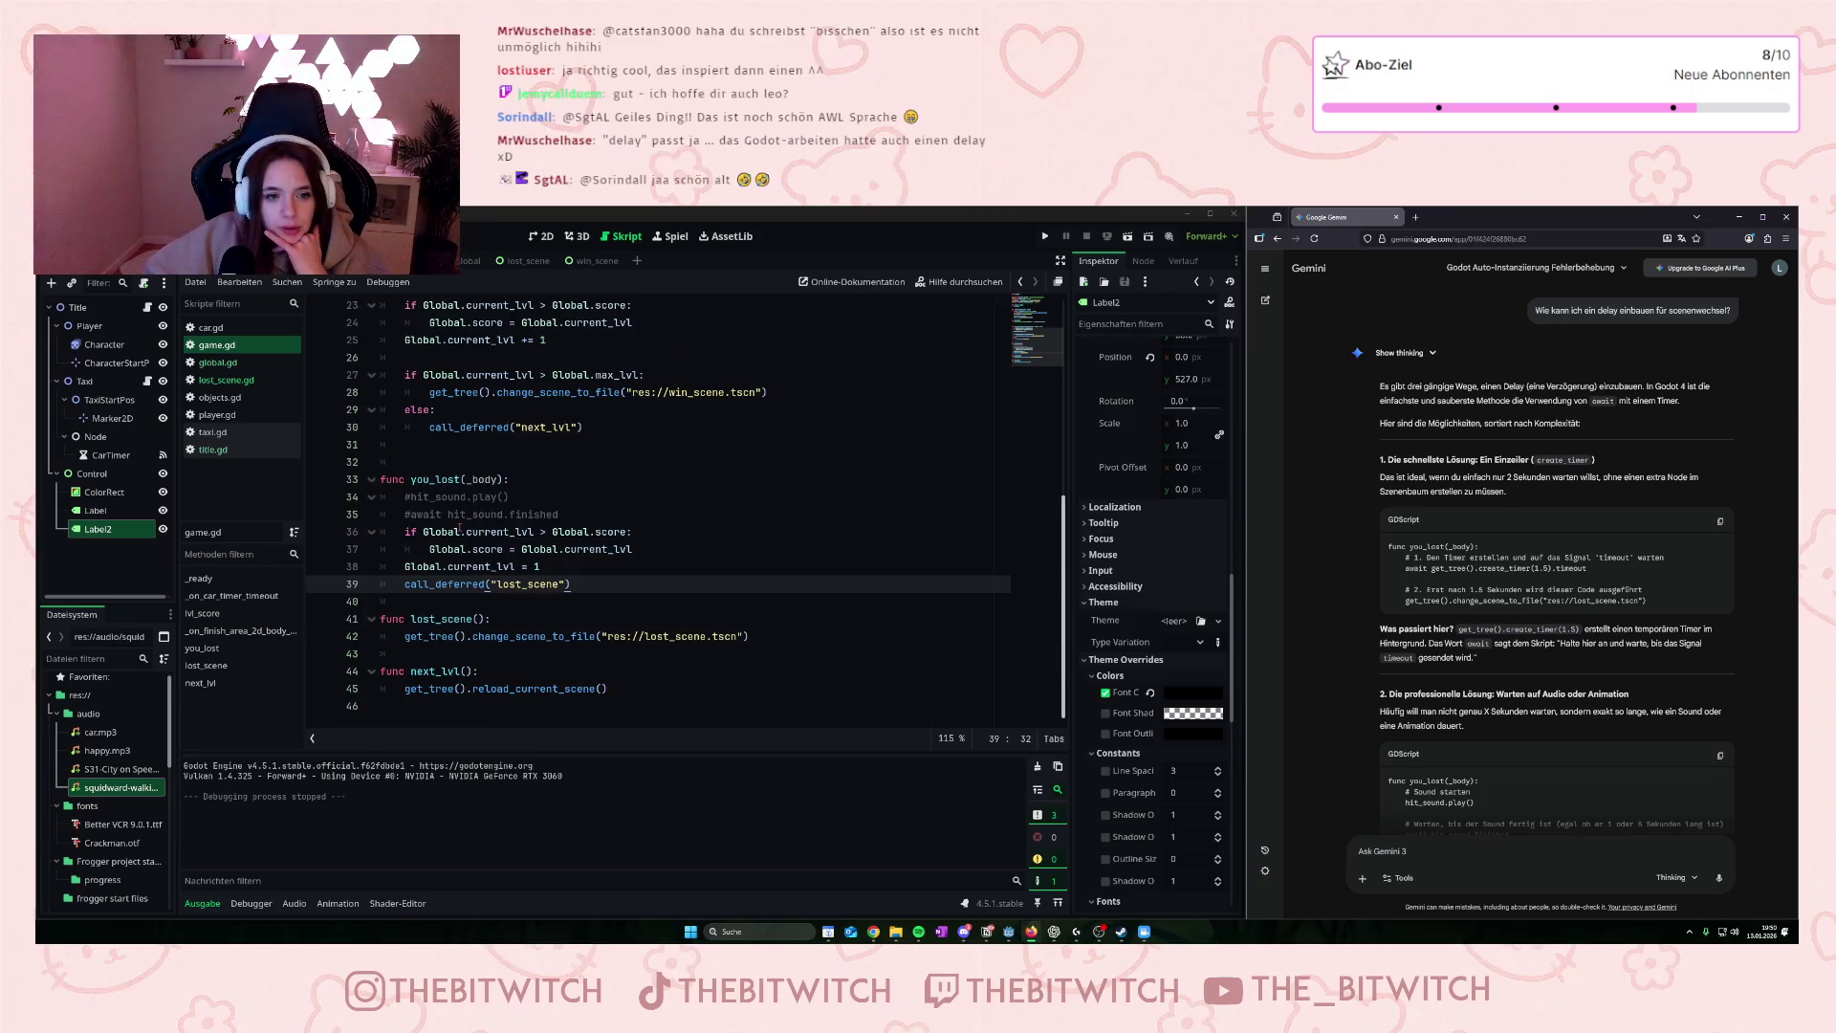
Open a new indented line after line 38 and enter 'await get_tree()' via autocomplete.
click(594, 617)
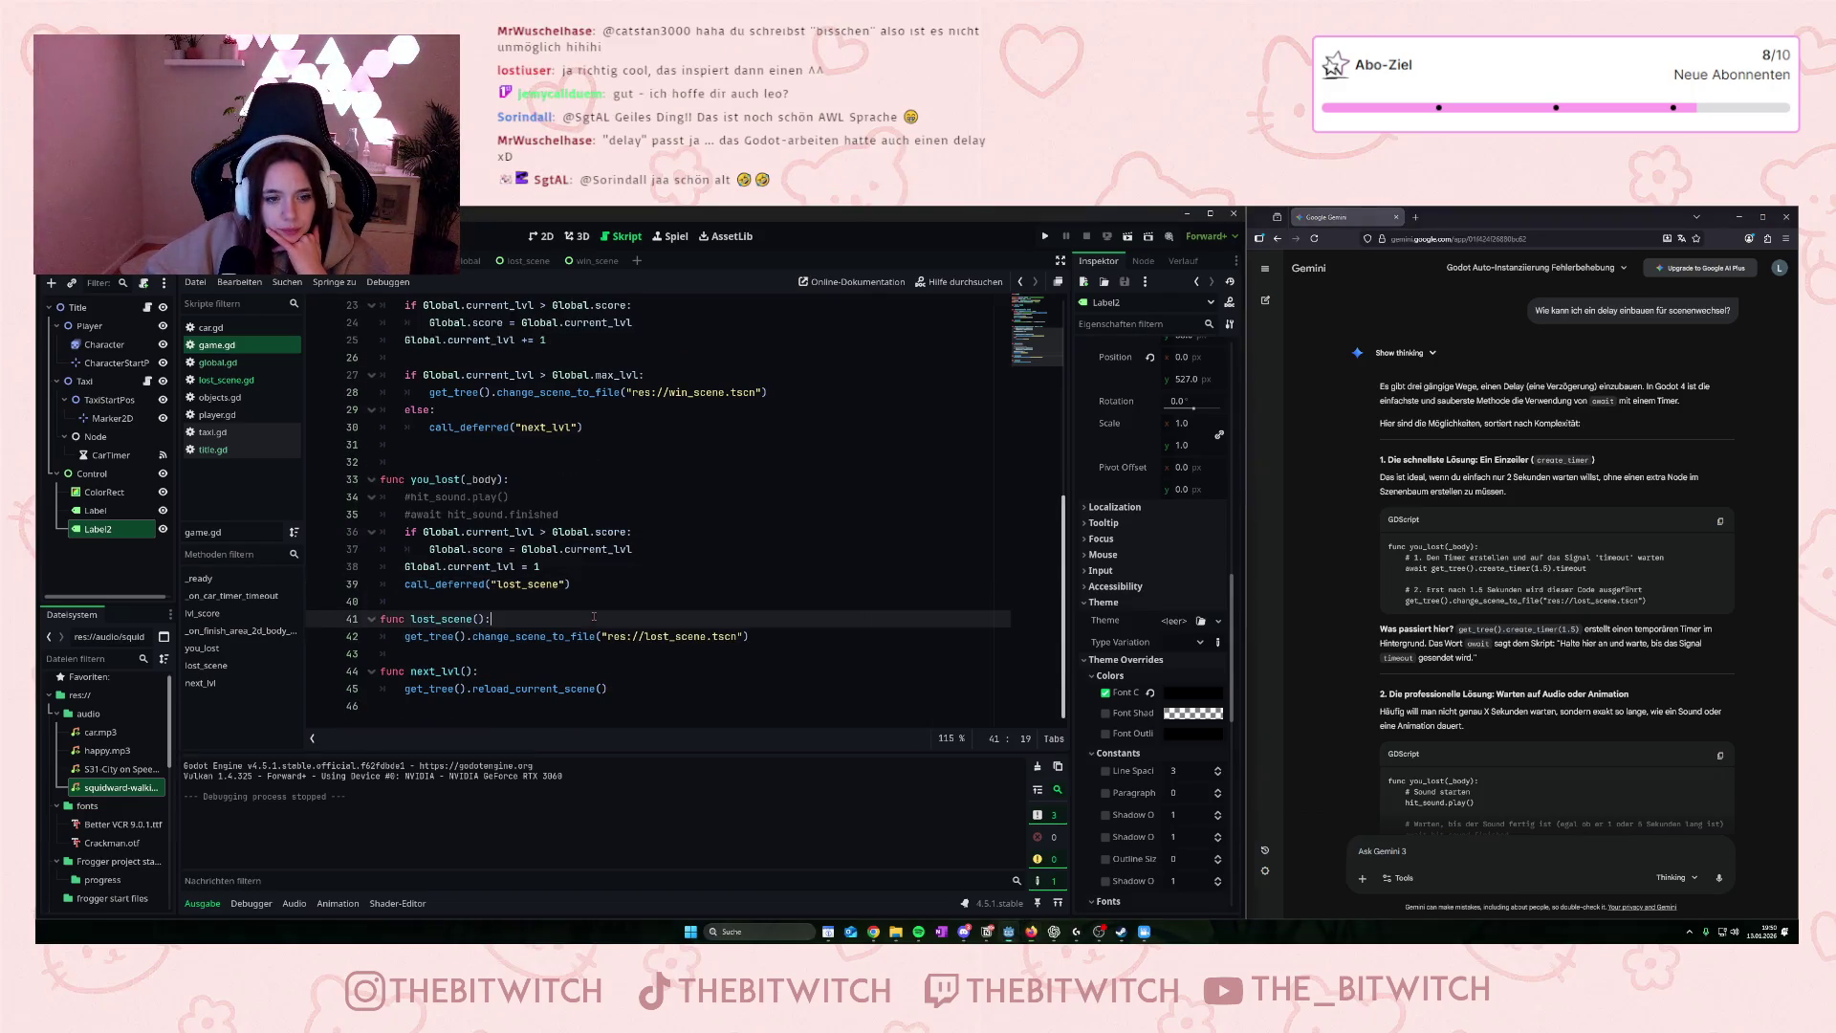
click(570, 567)
key(Return)
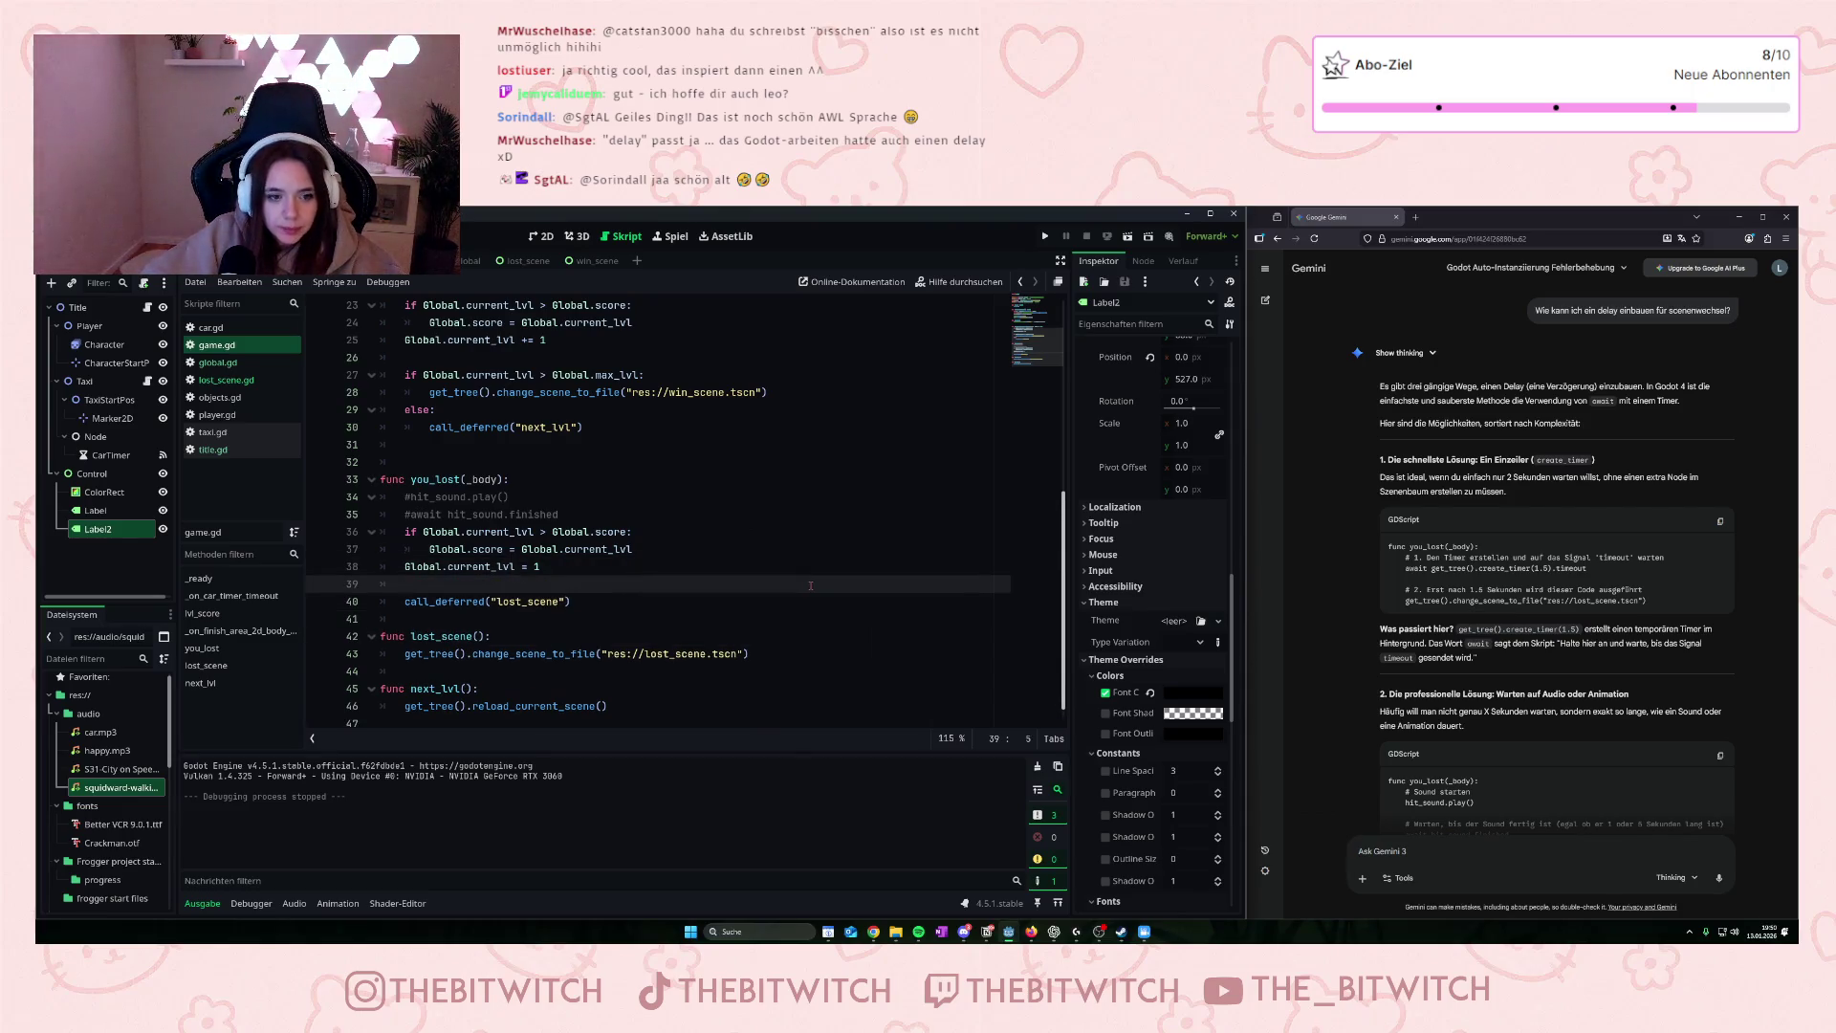
text(await)
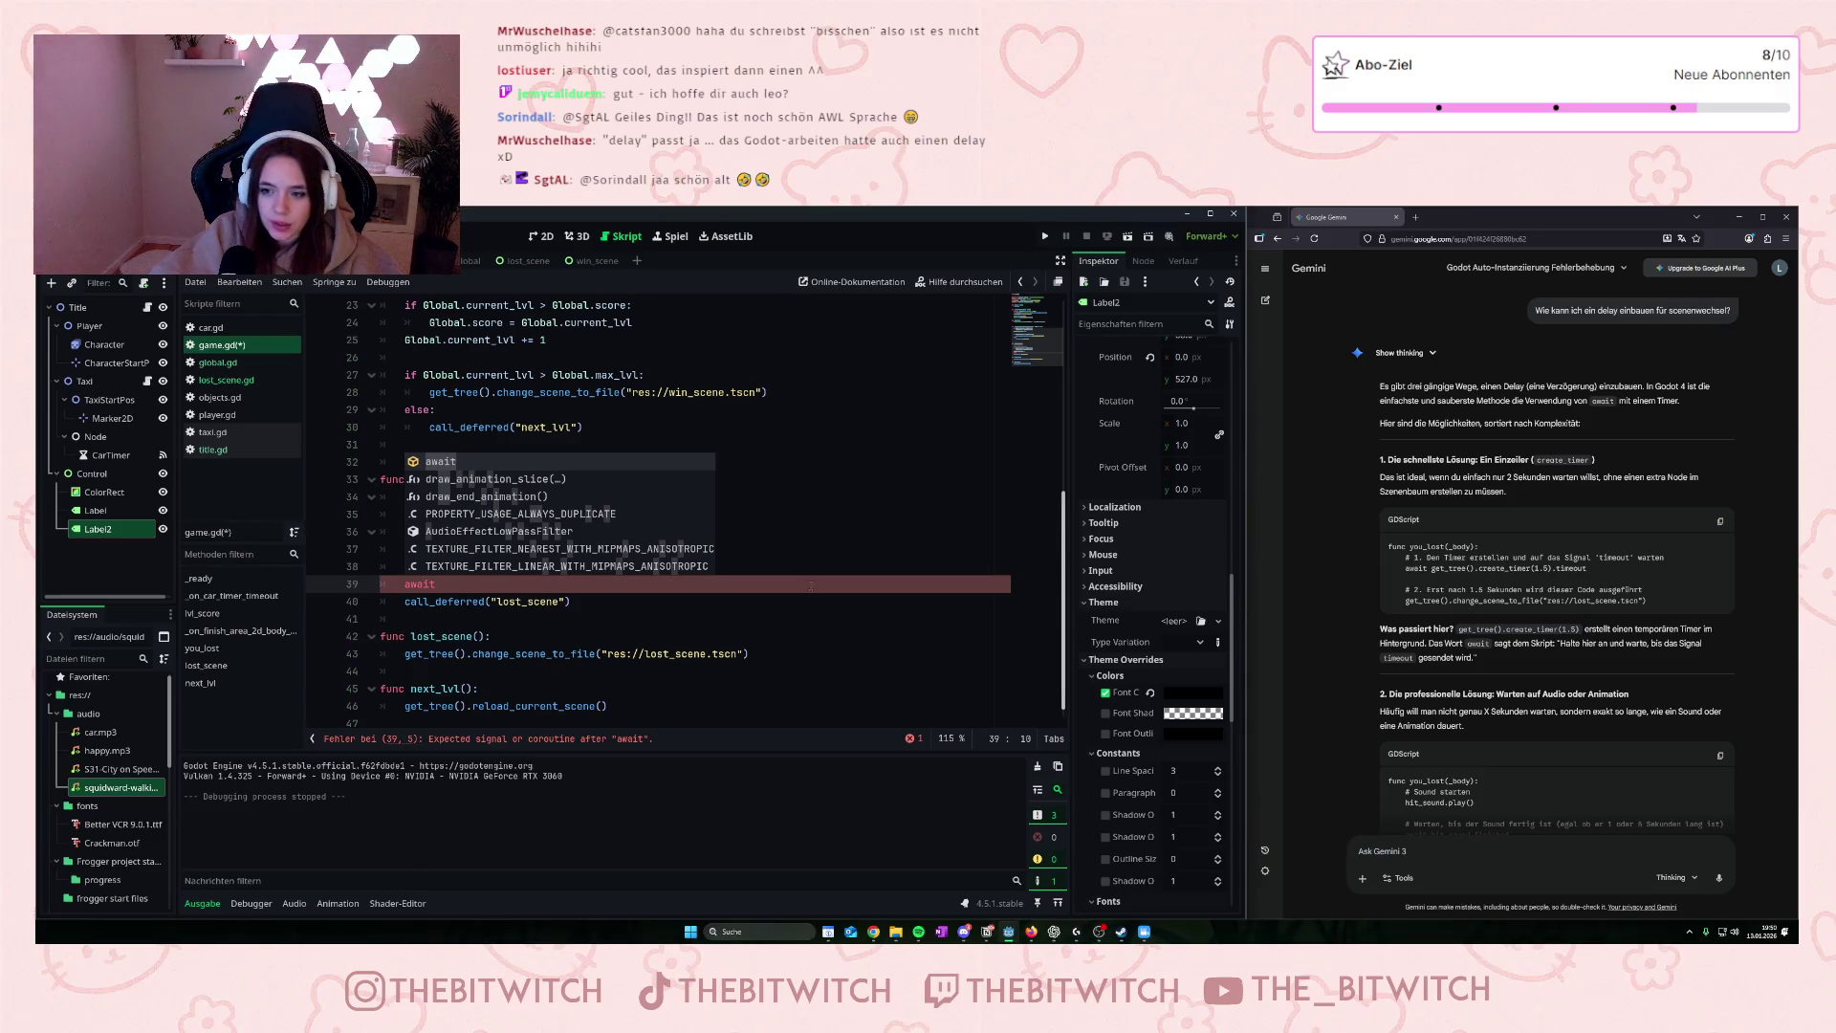
key(BackSpace)
key(BackSpace)
key(BackSpace)
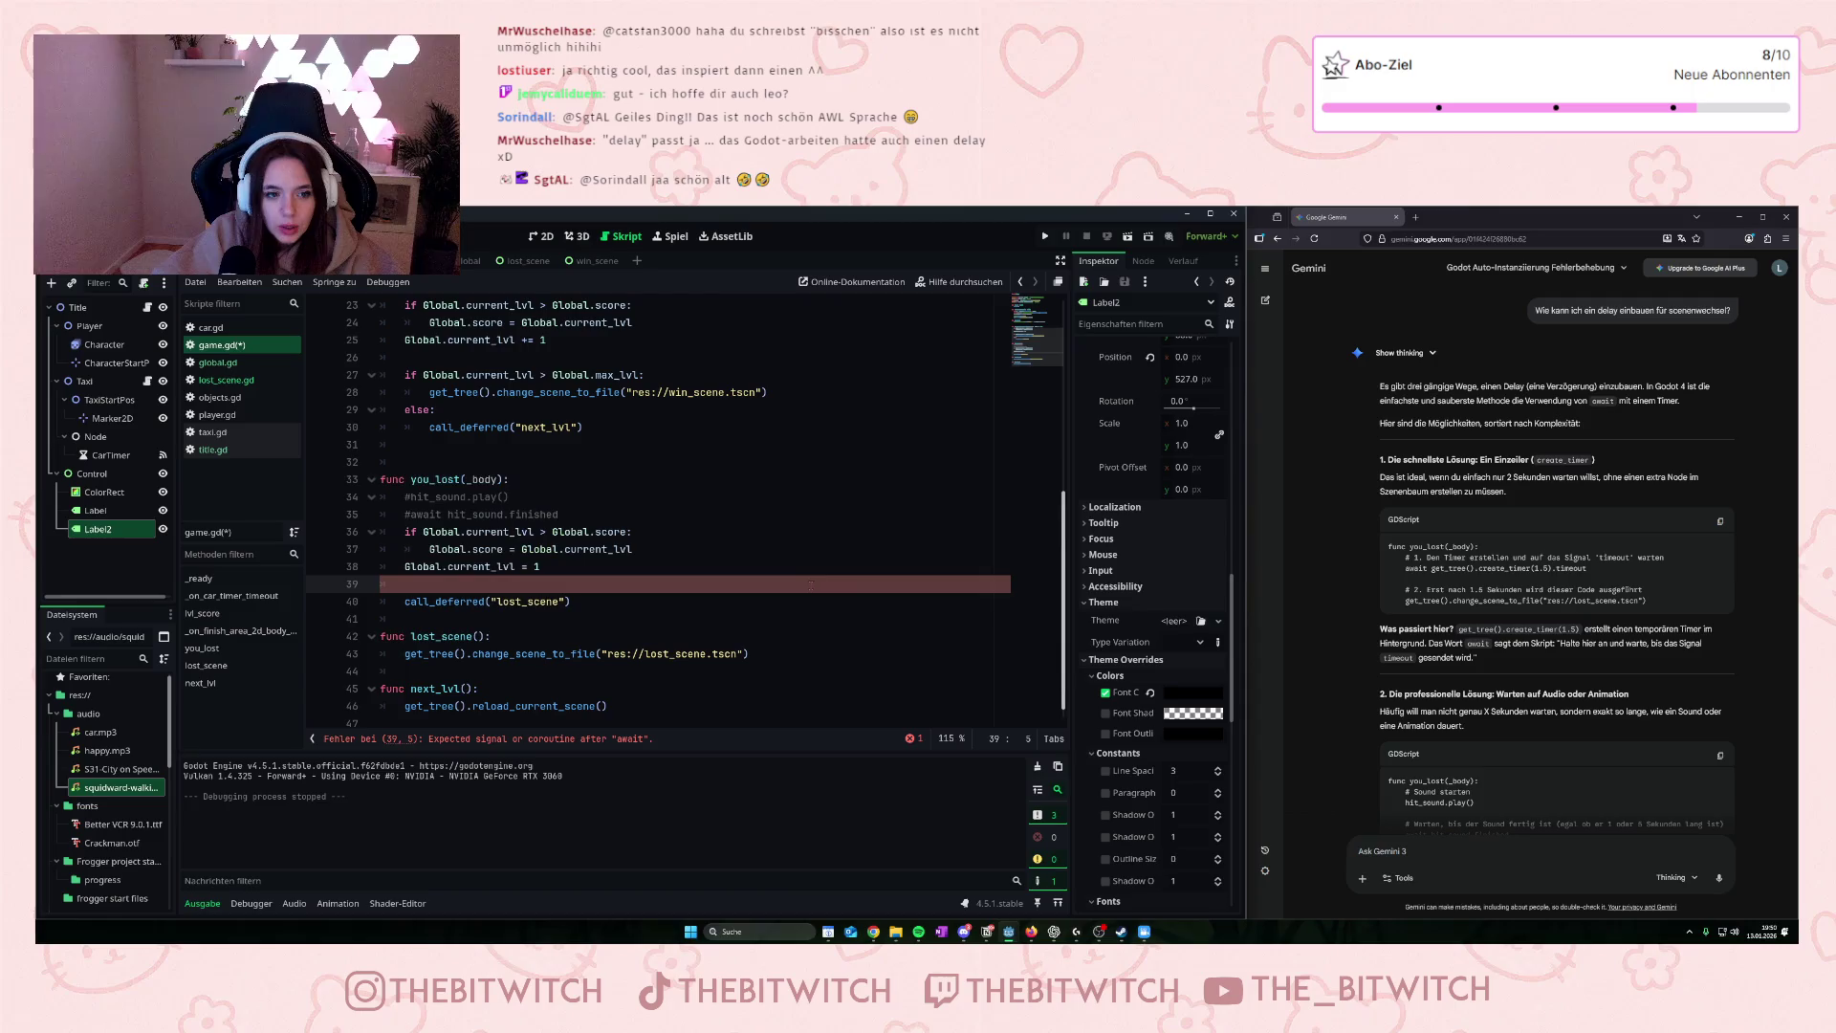
key(BackSpace)
key(BackSpace)
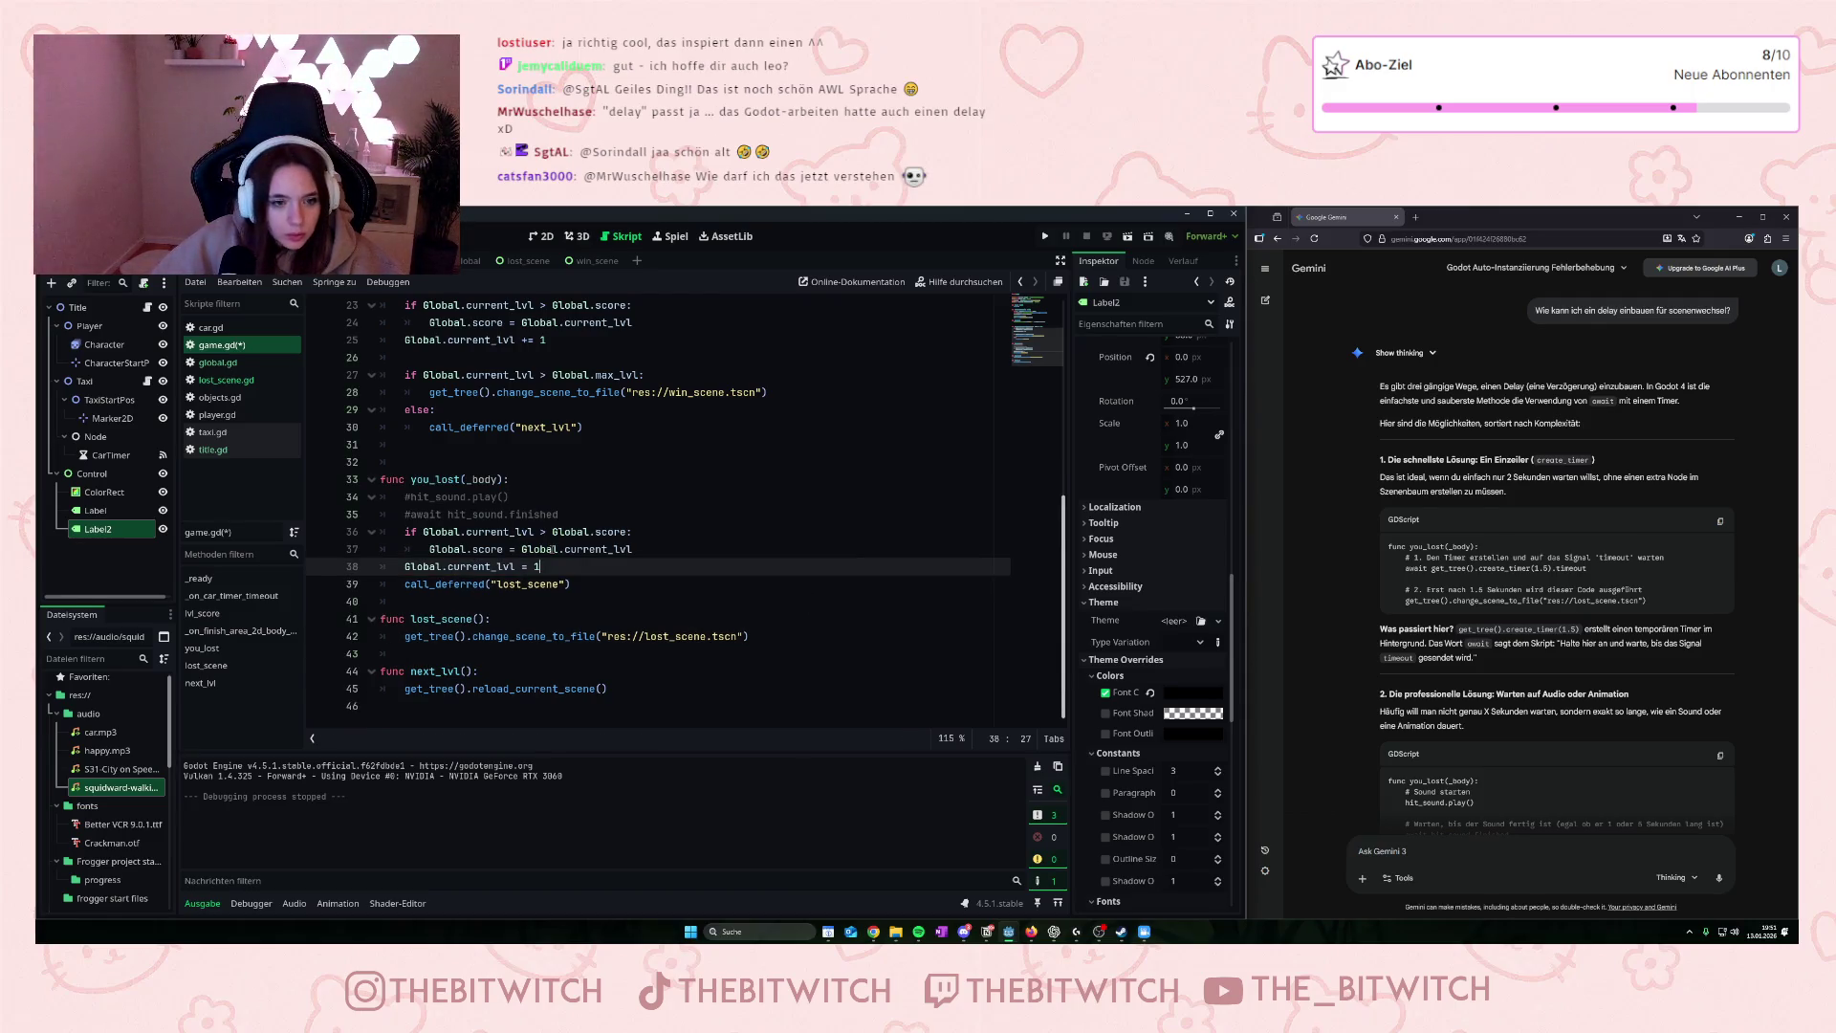
key(Return)
text(await)
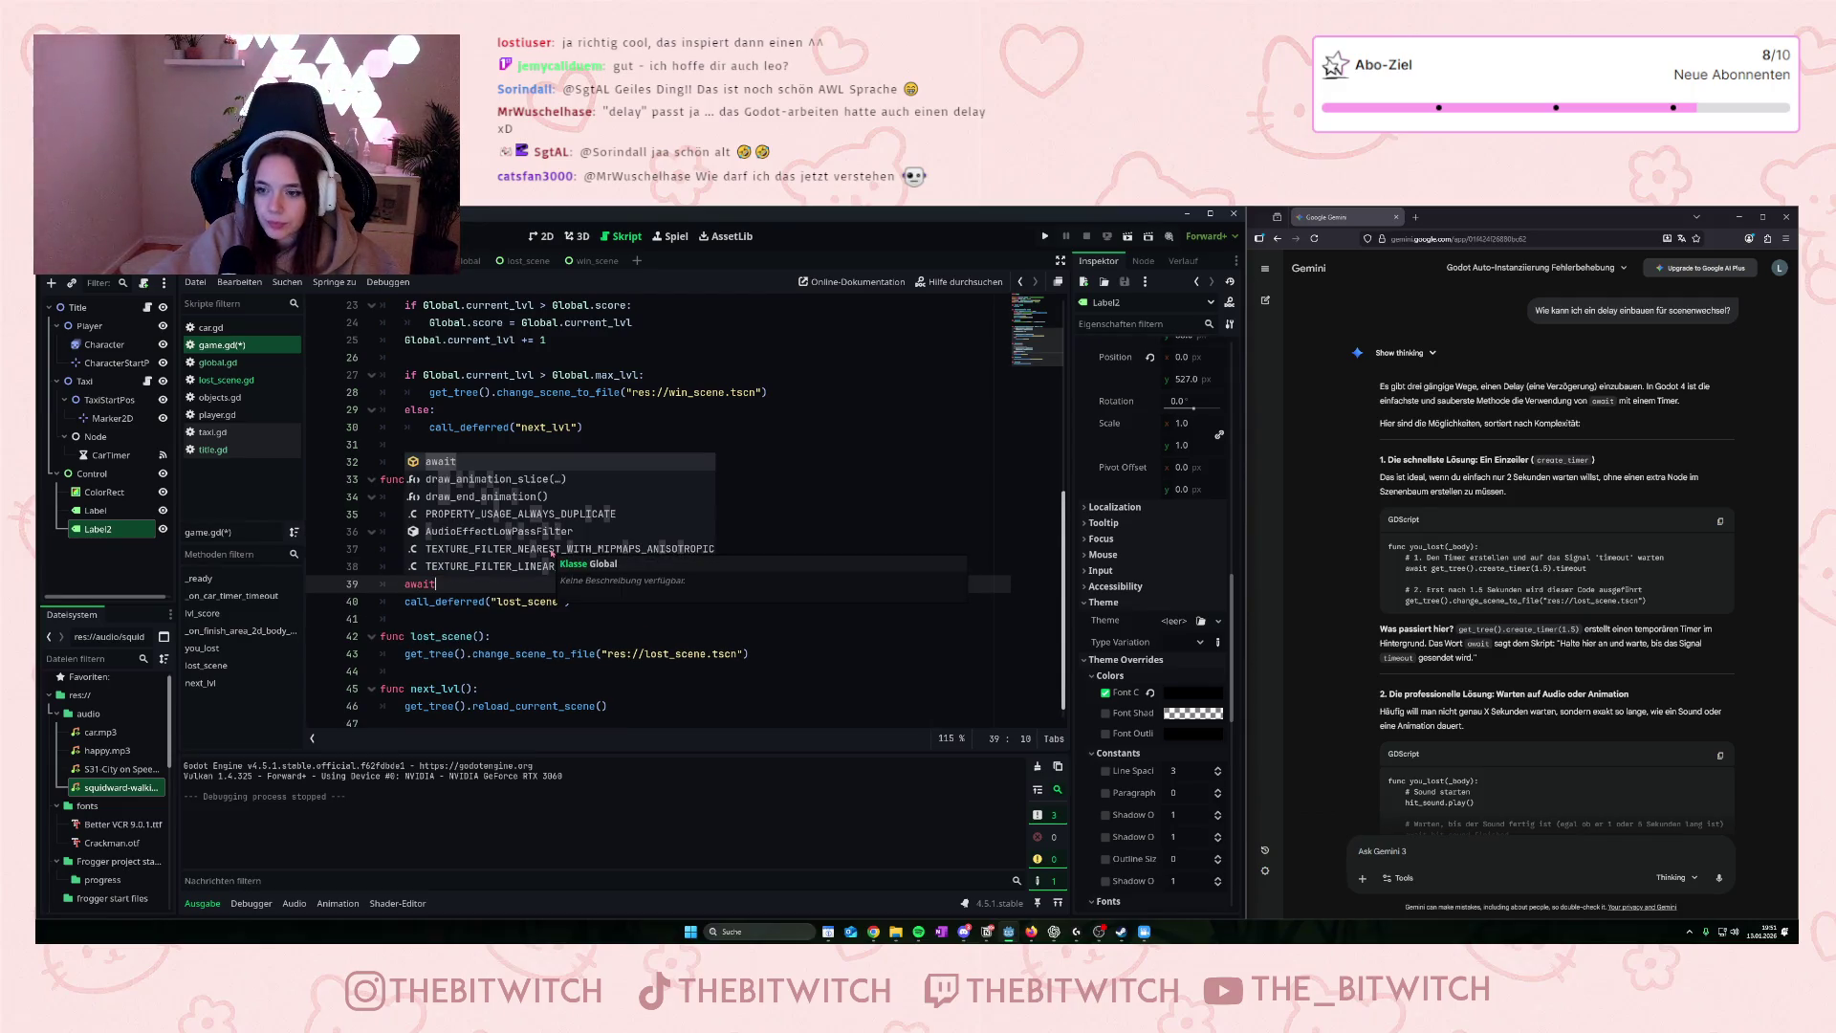
text( get_tree())
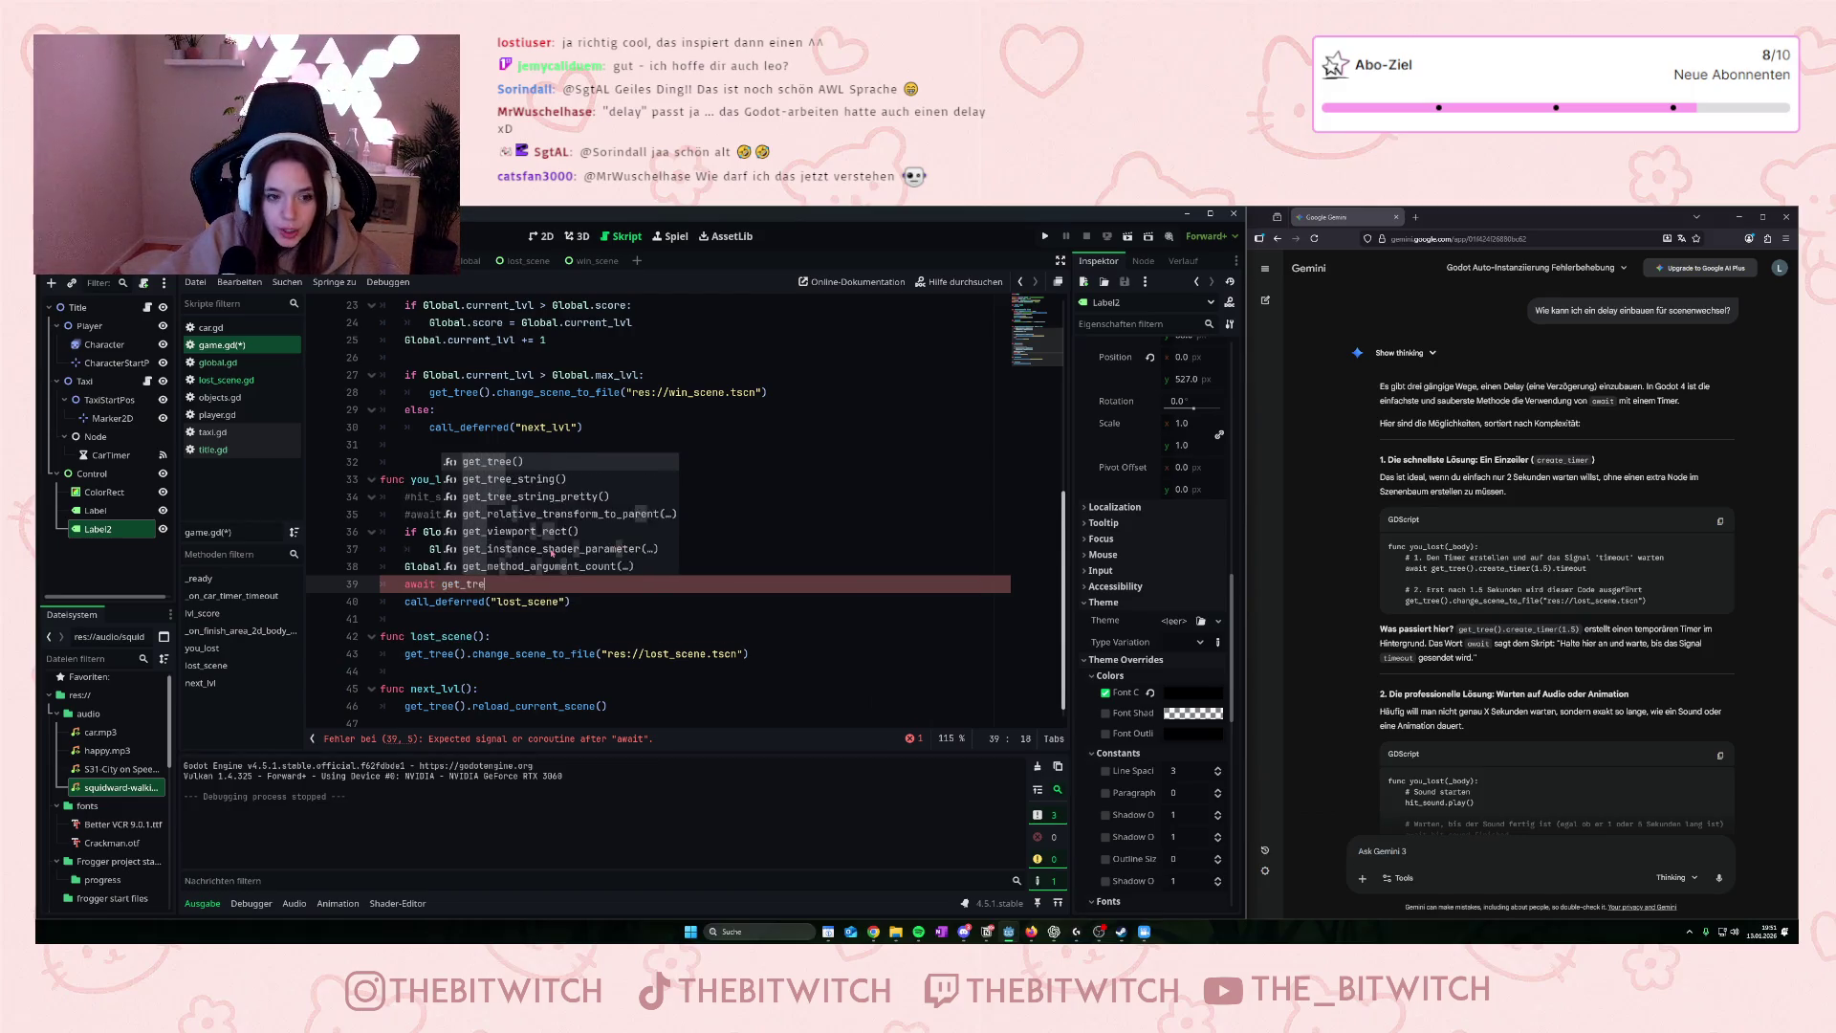
key(Return)
Complete it as '.create_timer(0.5).timeout', fix the timeout typo, and save game.gd.
text(.create)
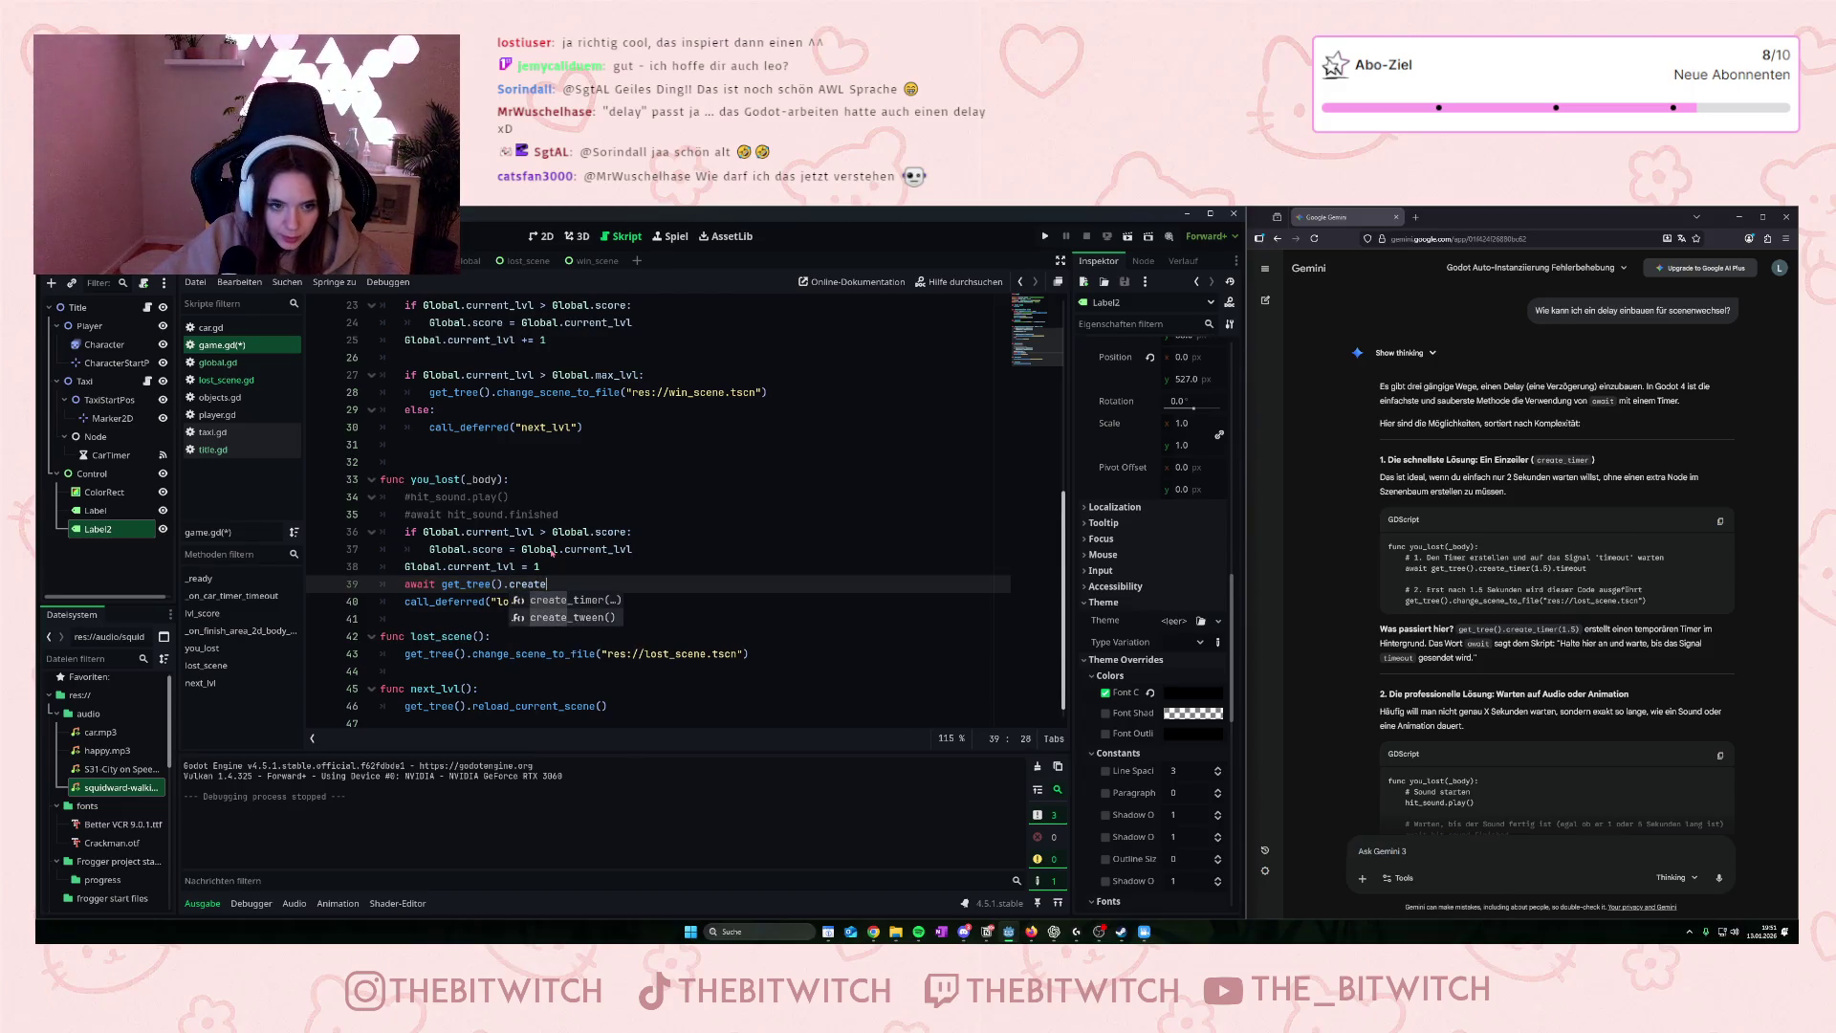
key(Return)
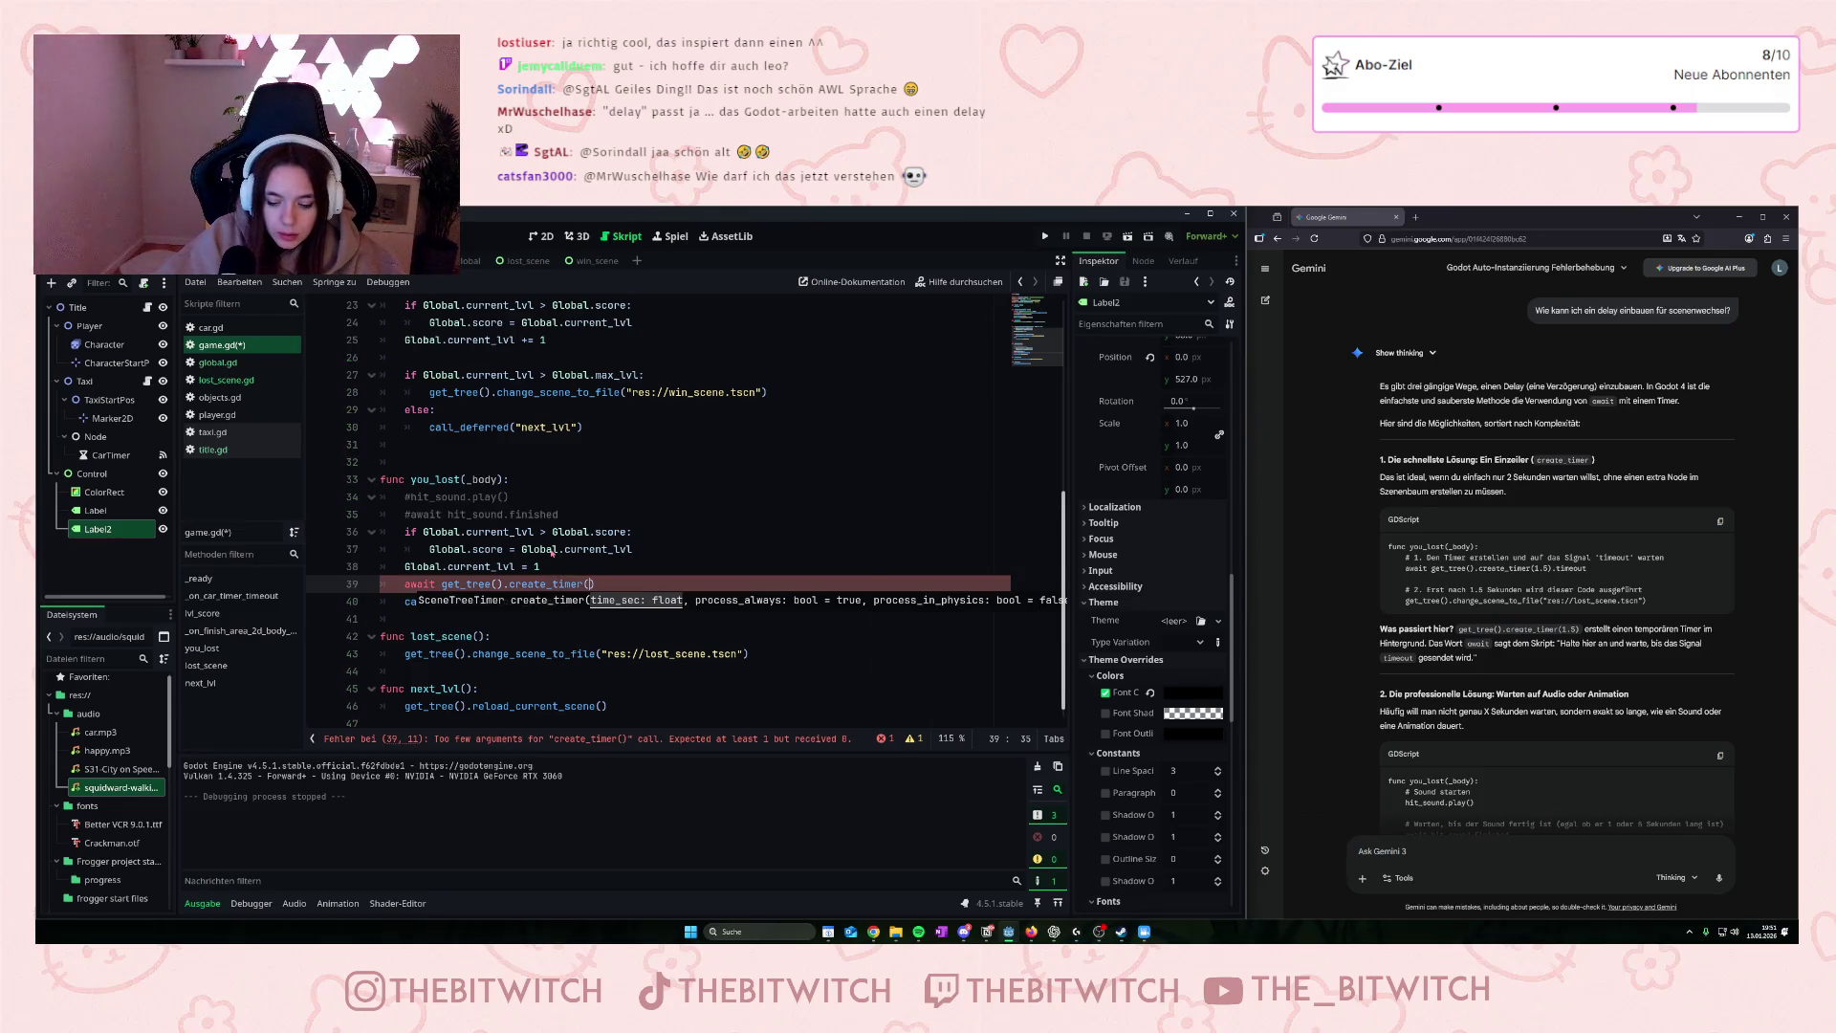
text(0.5).)
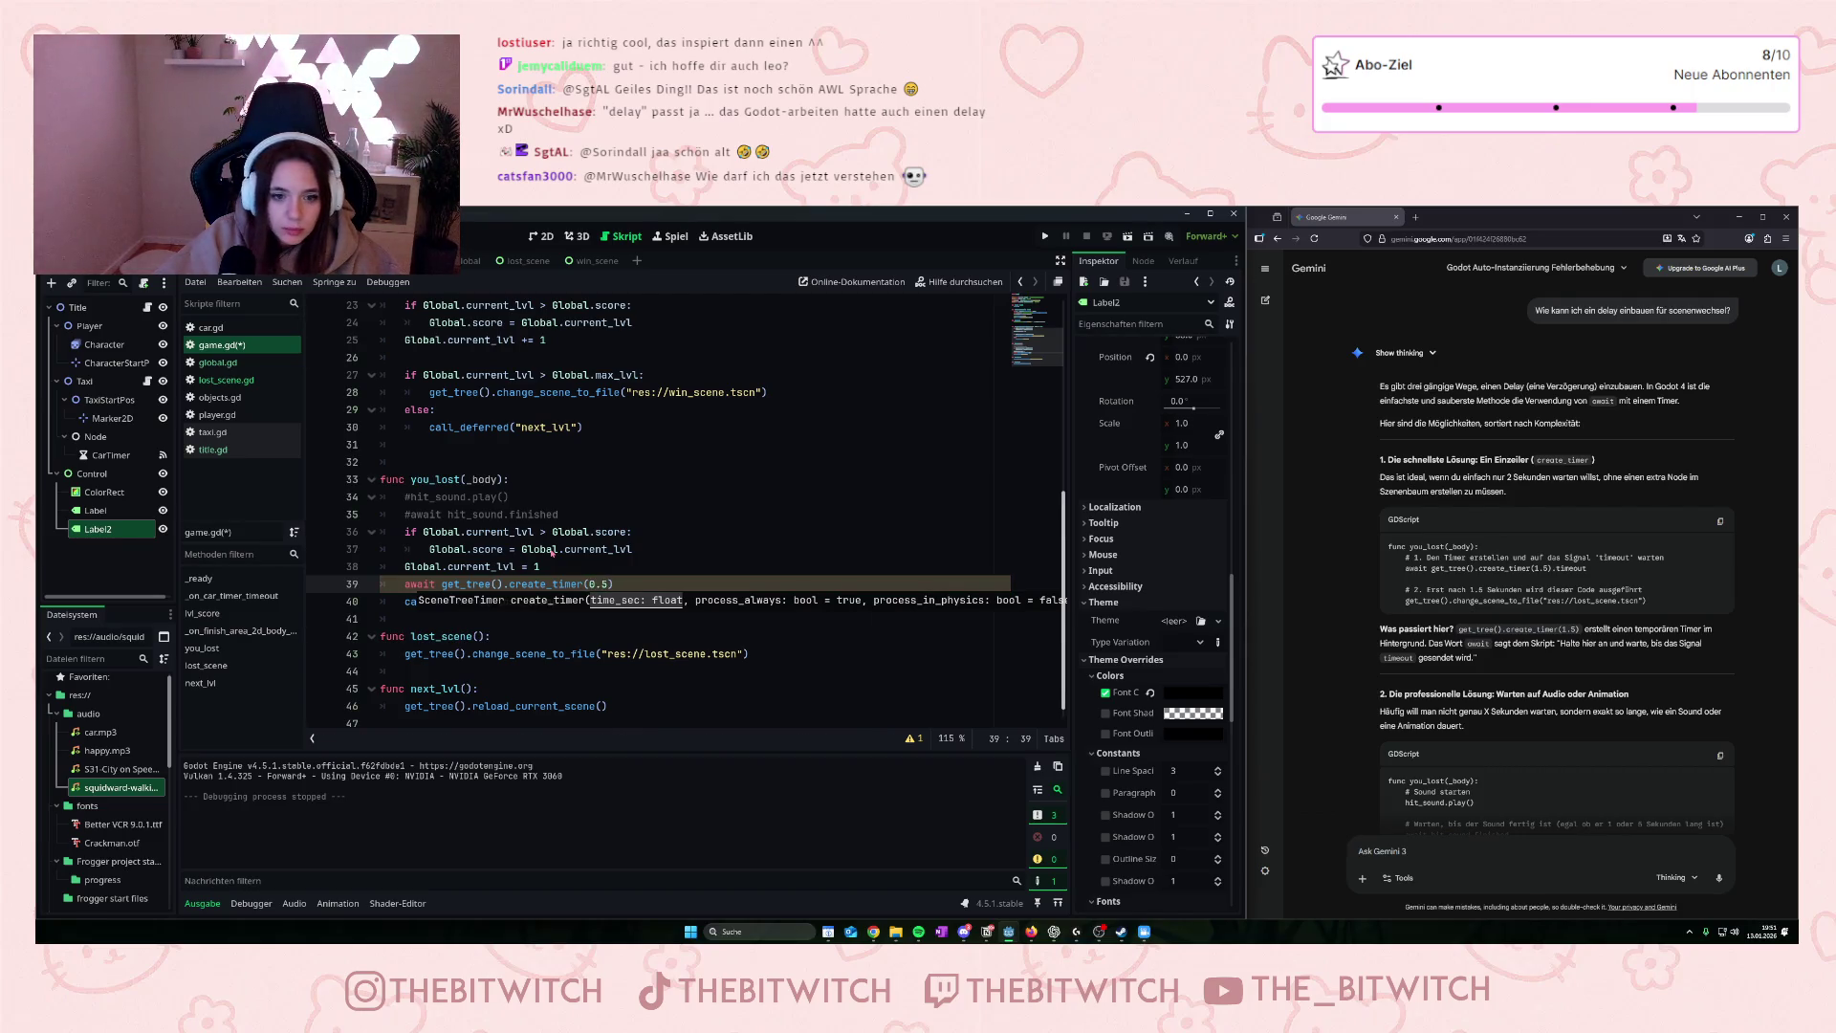
text(timo)
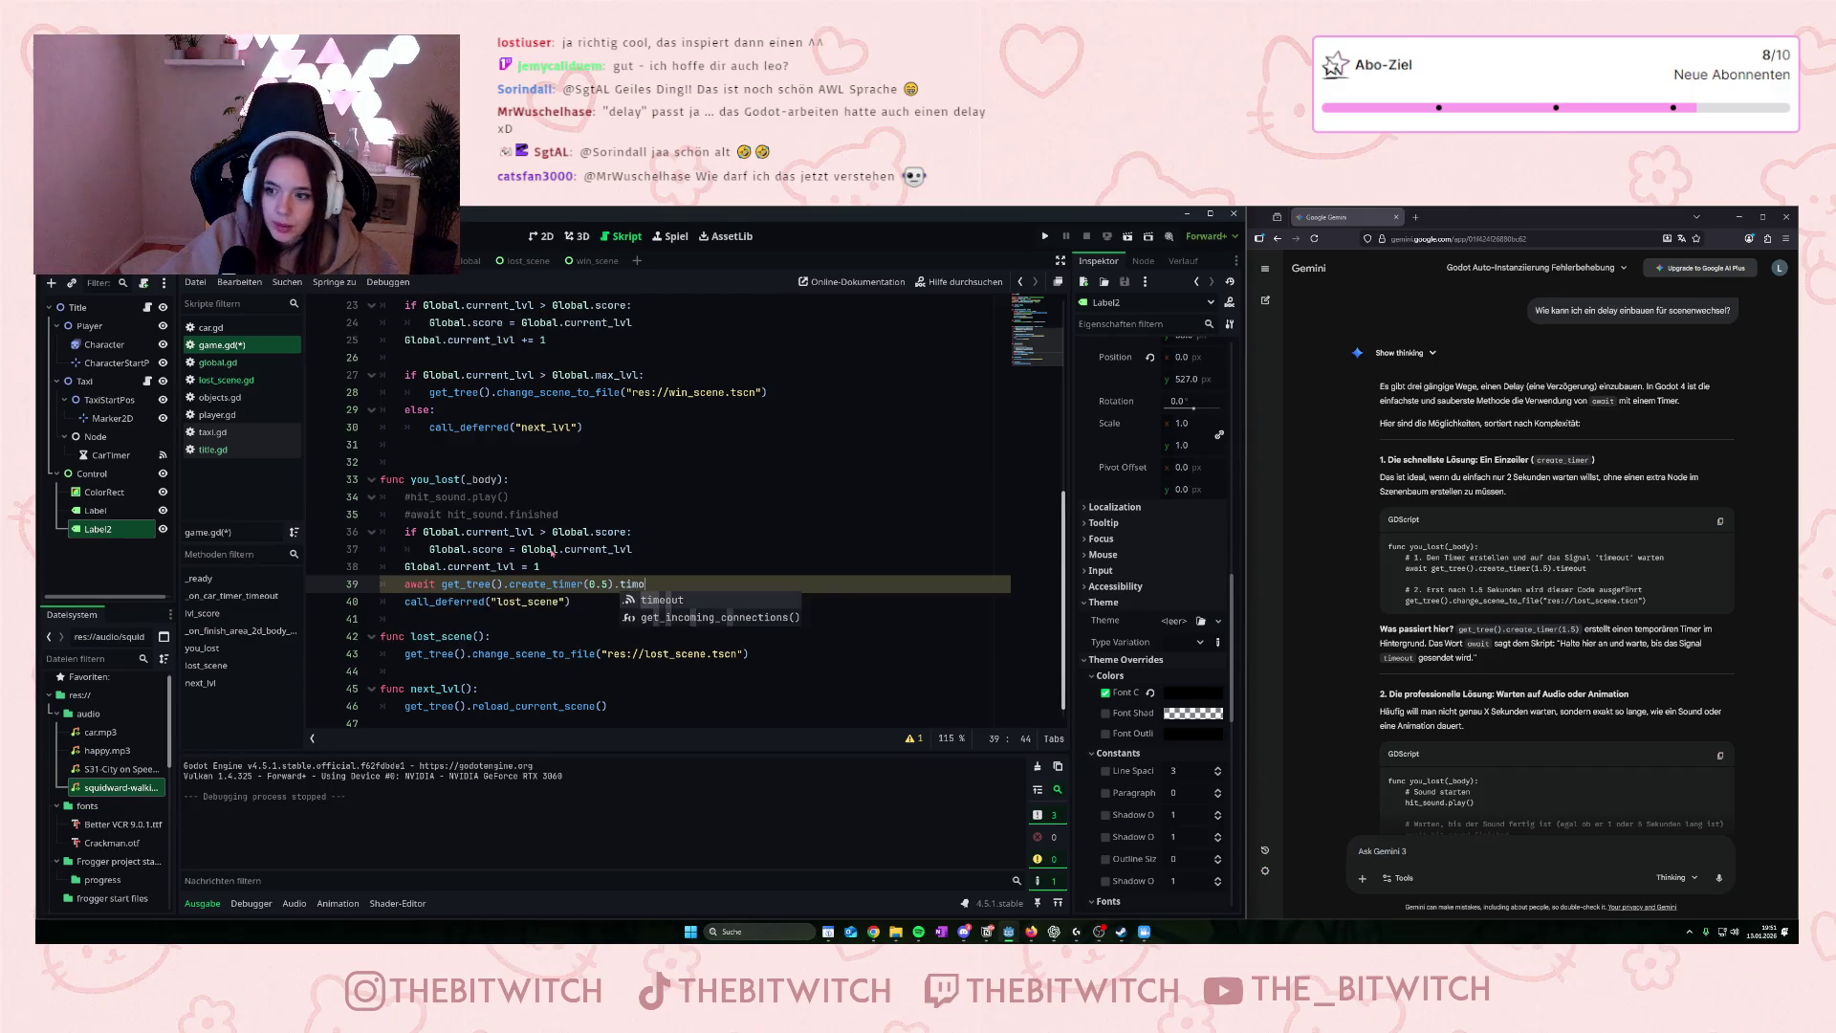
text(ut)
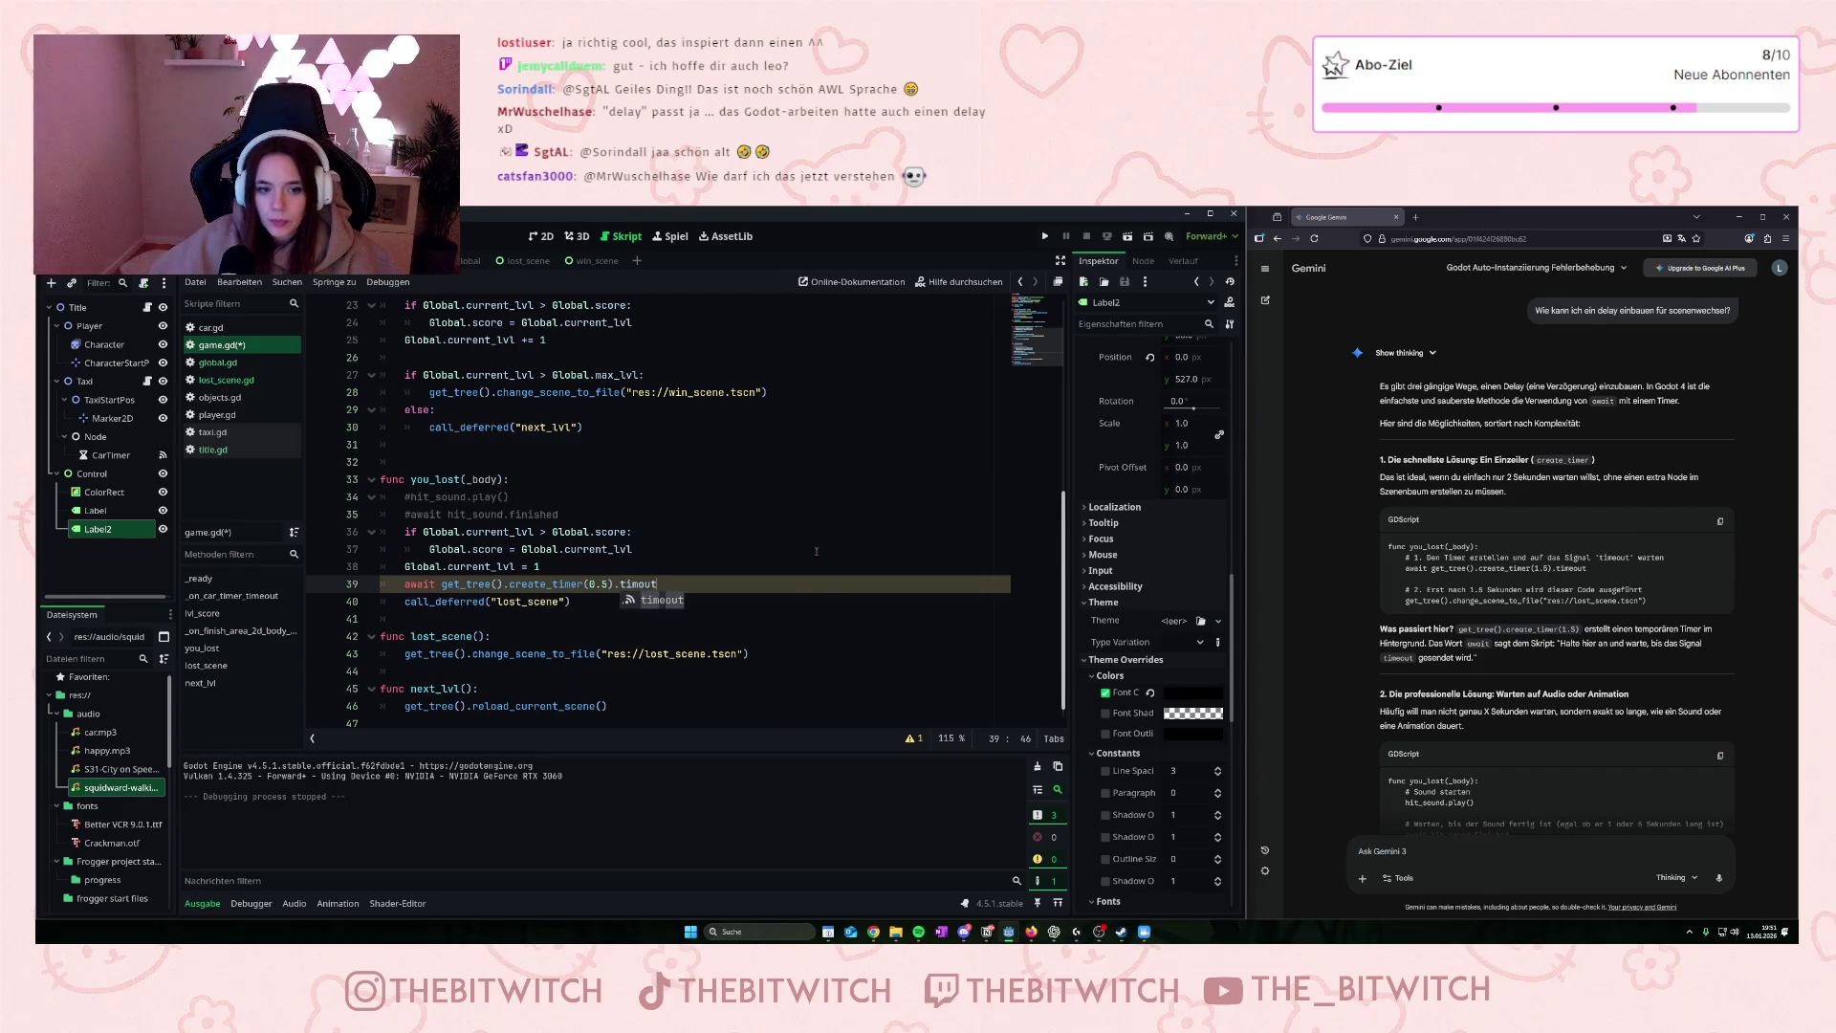
click(729, 603)
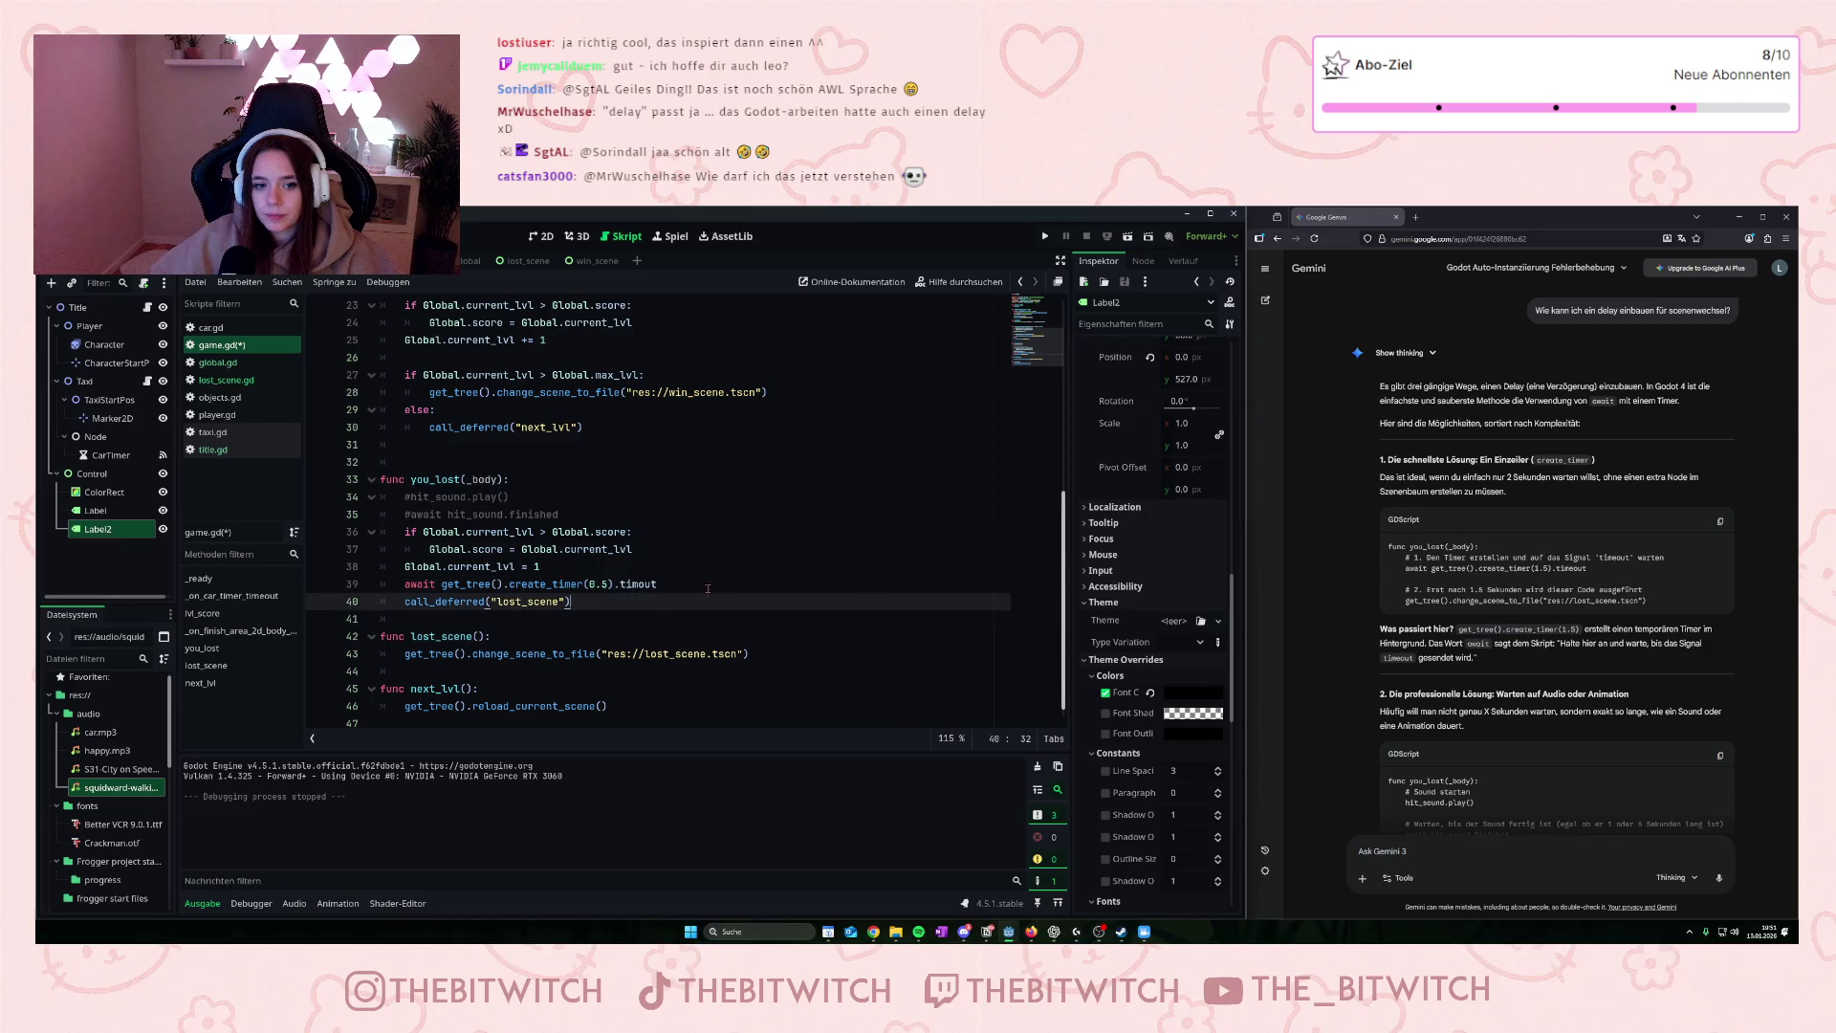
click(644, 583)
text(e)
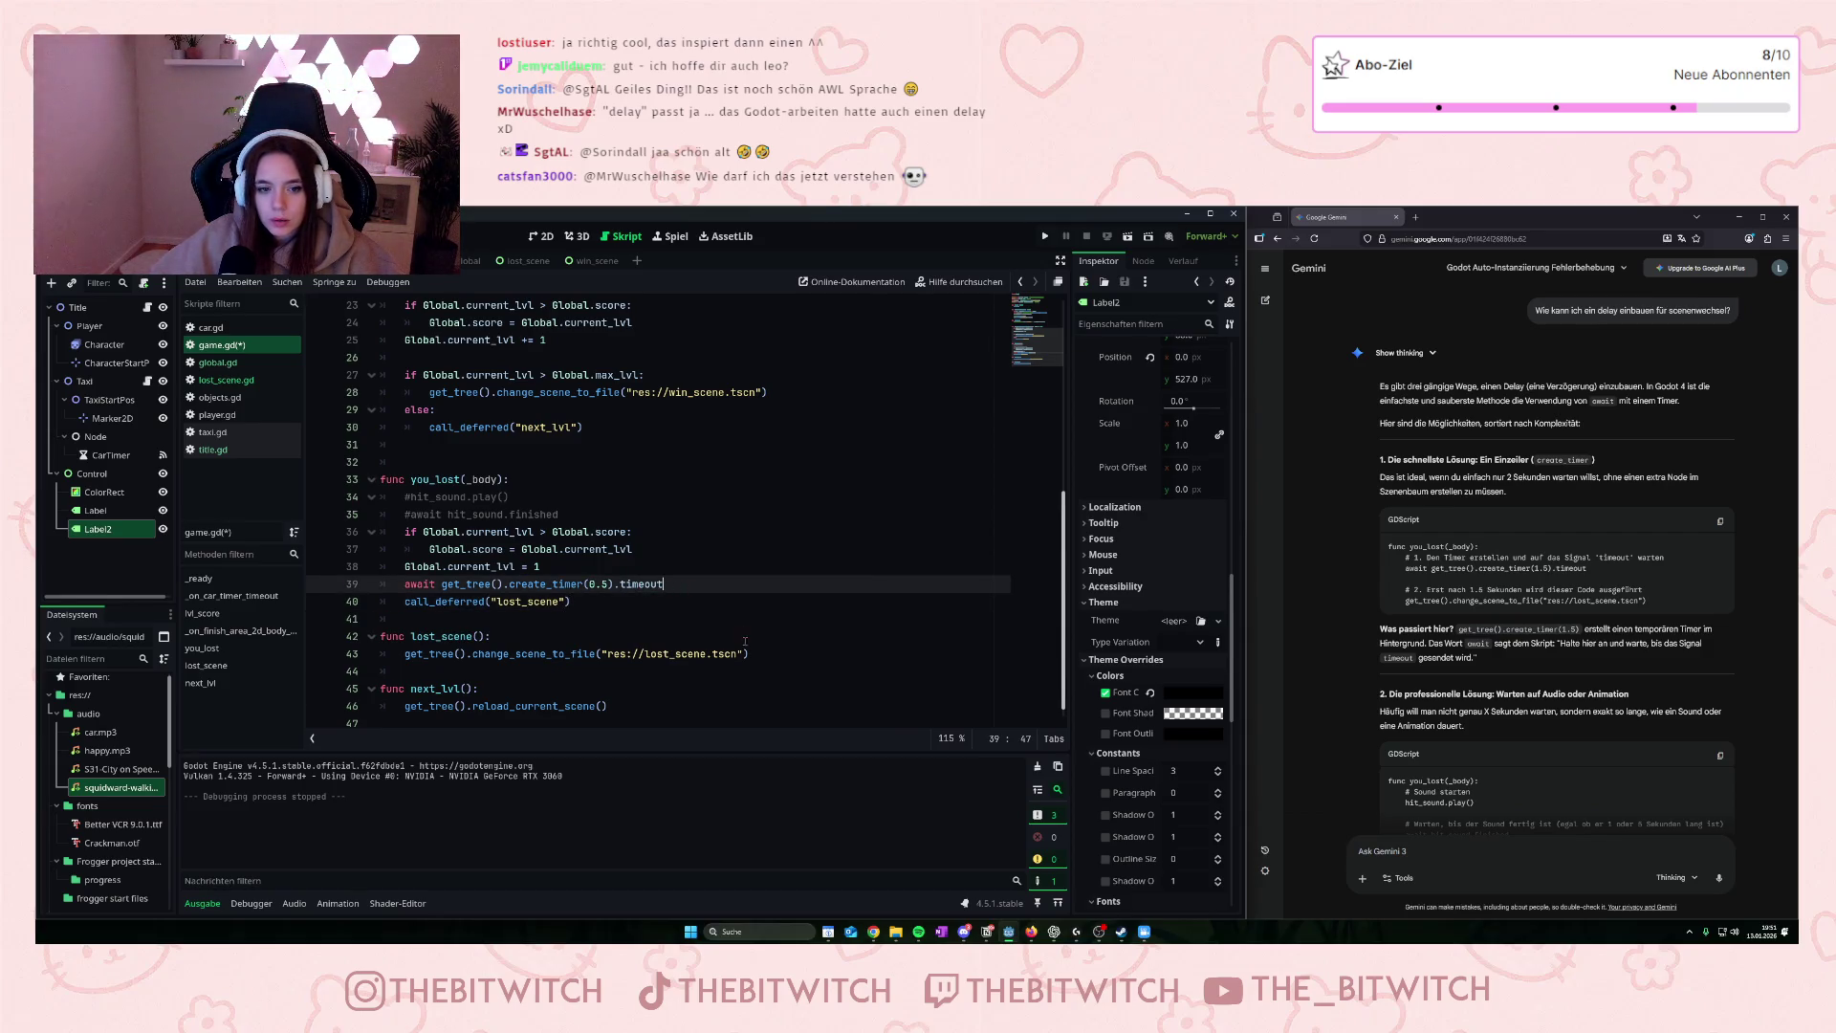
key(ctrl+s)
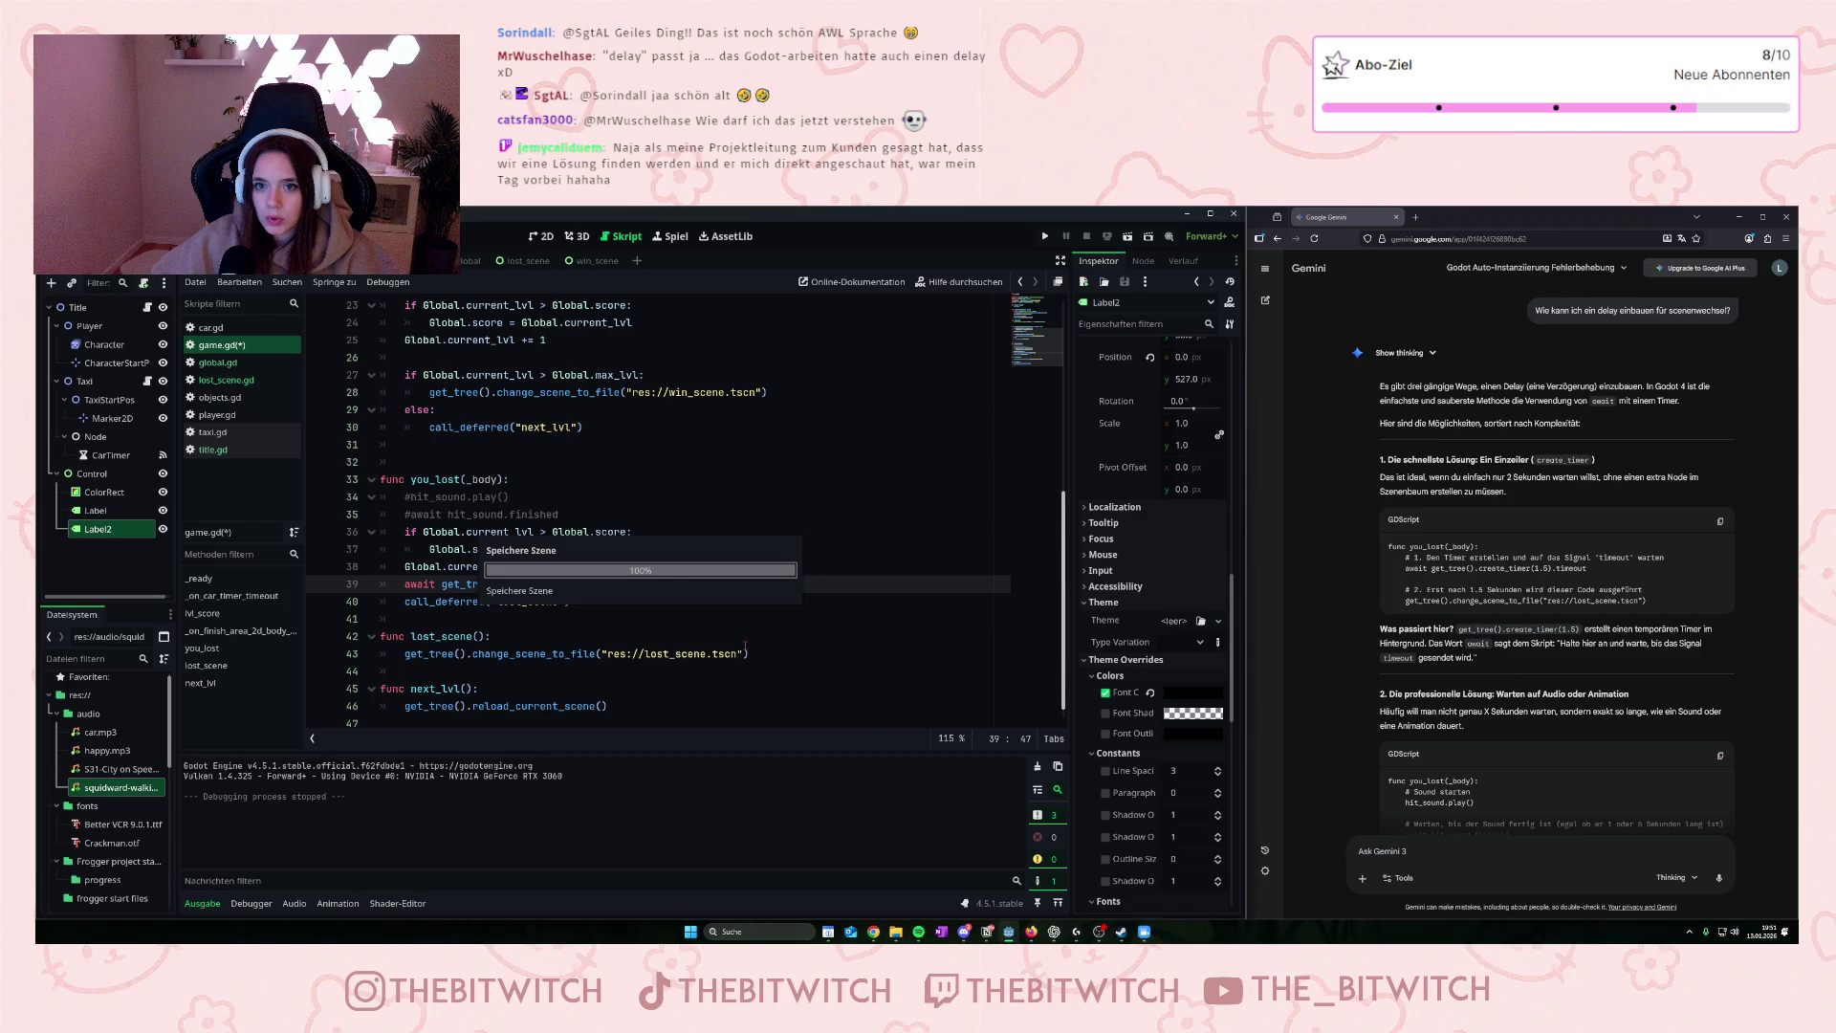
Run the game, move the player up into traffic to test the lose delay, then stop.
click(1047, 236)
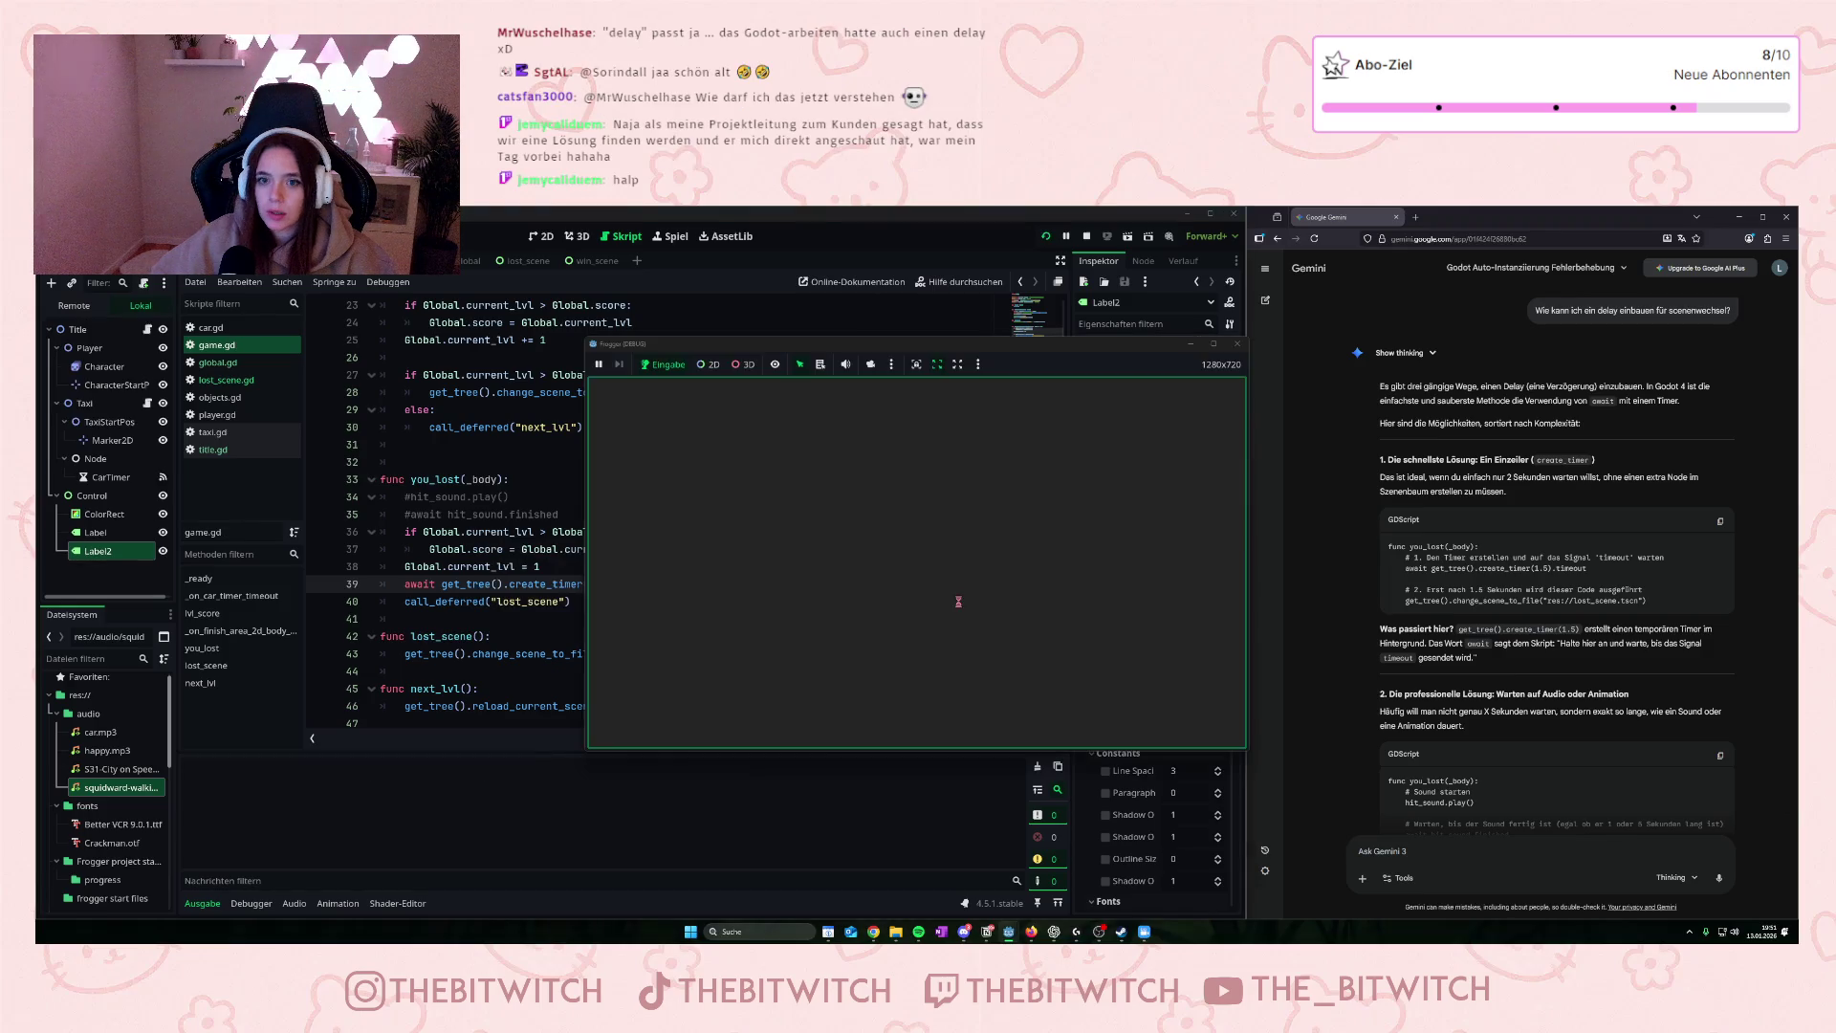
key(Up)
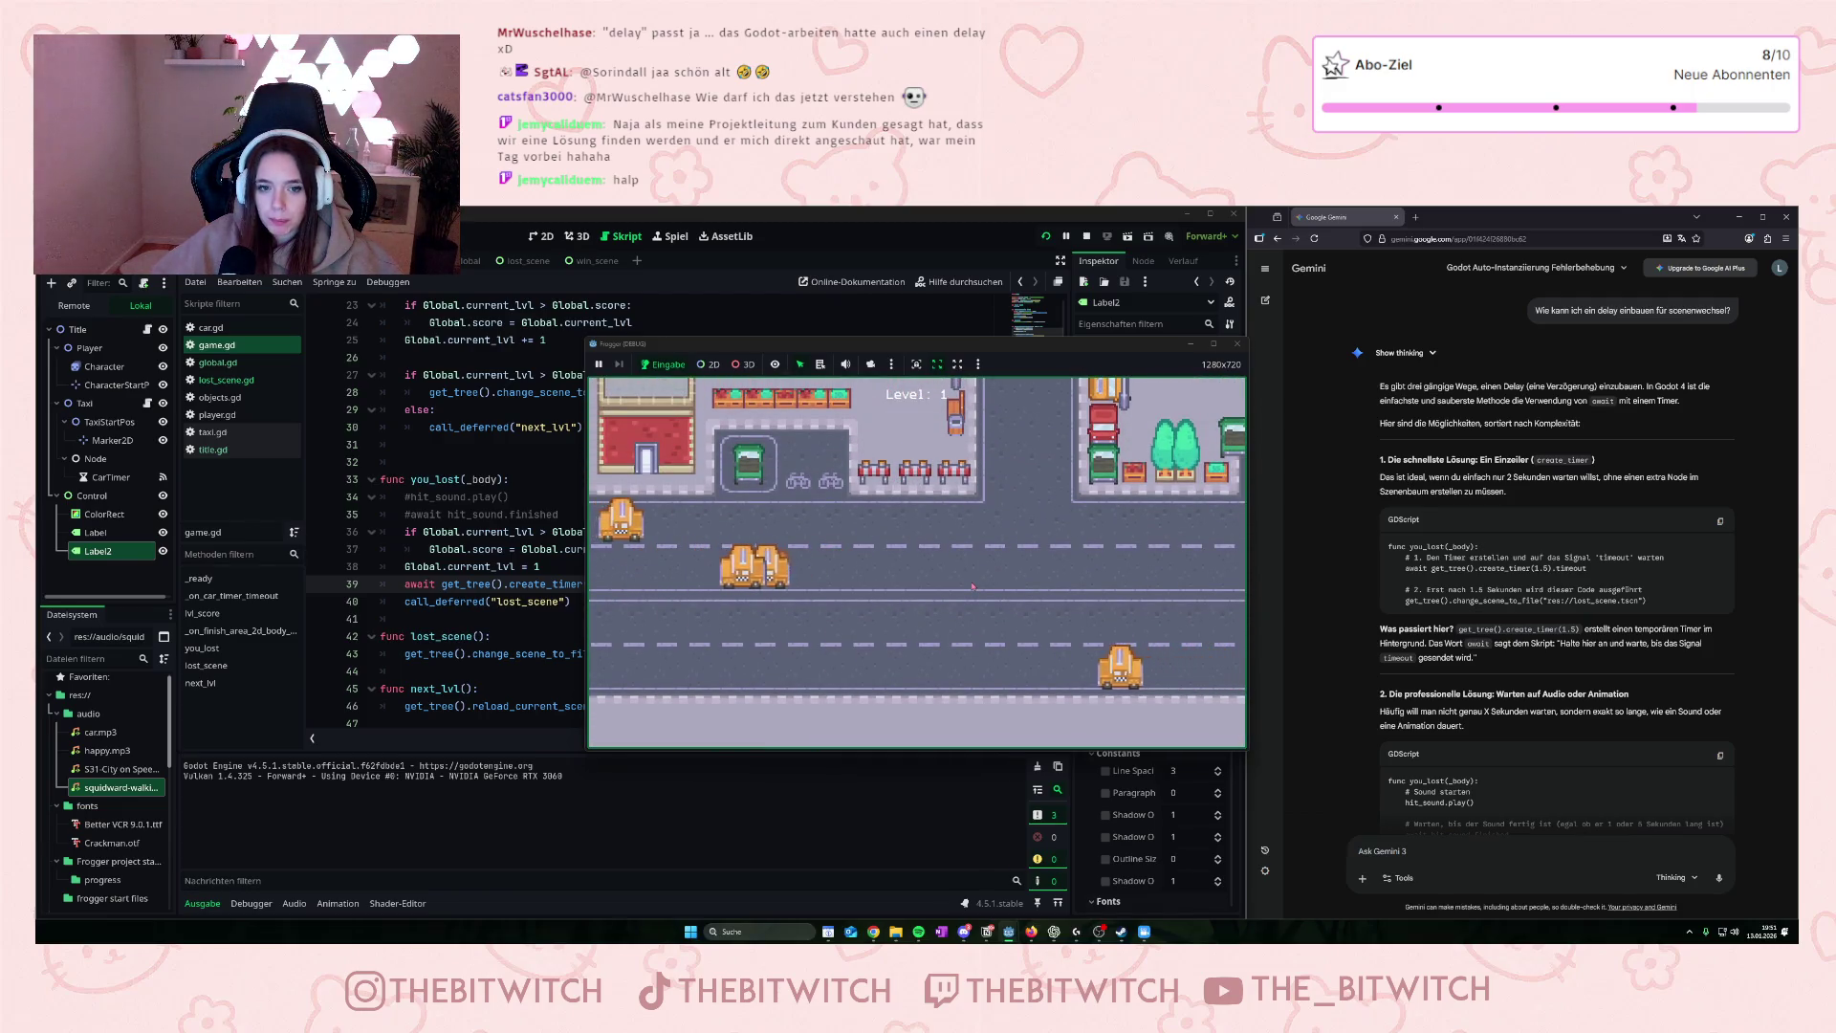
click(1237, 343)
Change the you_lost timer to create_timer(0.2) and save game.gd.
text(2)
key(Down)
key(Down)
key(Down)
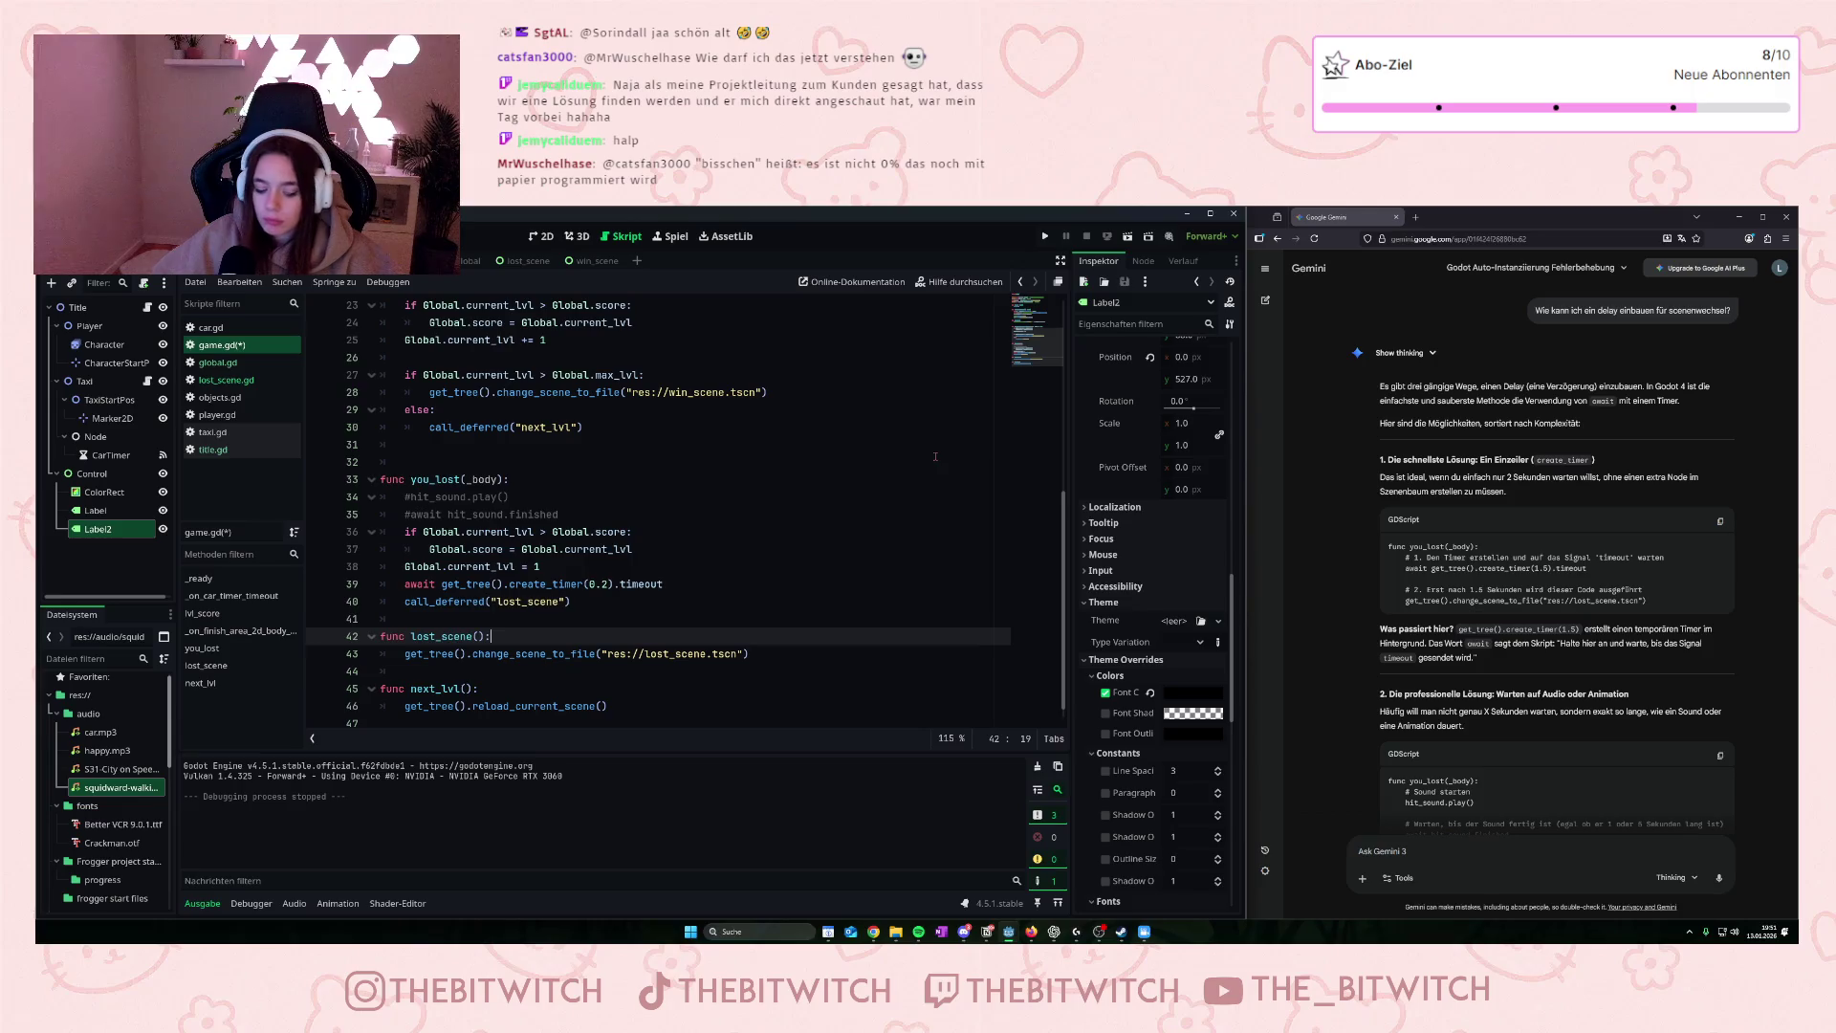
key(ctrl+s)
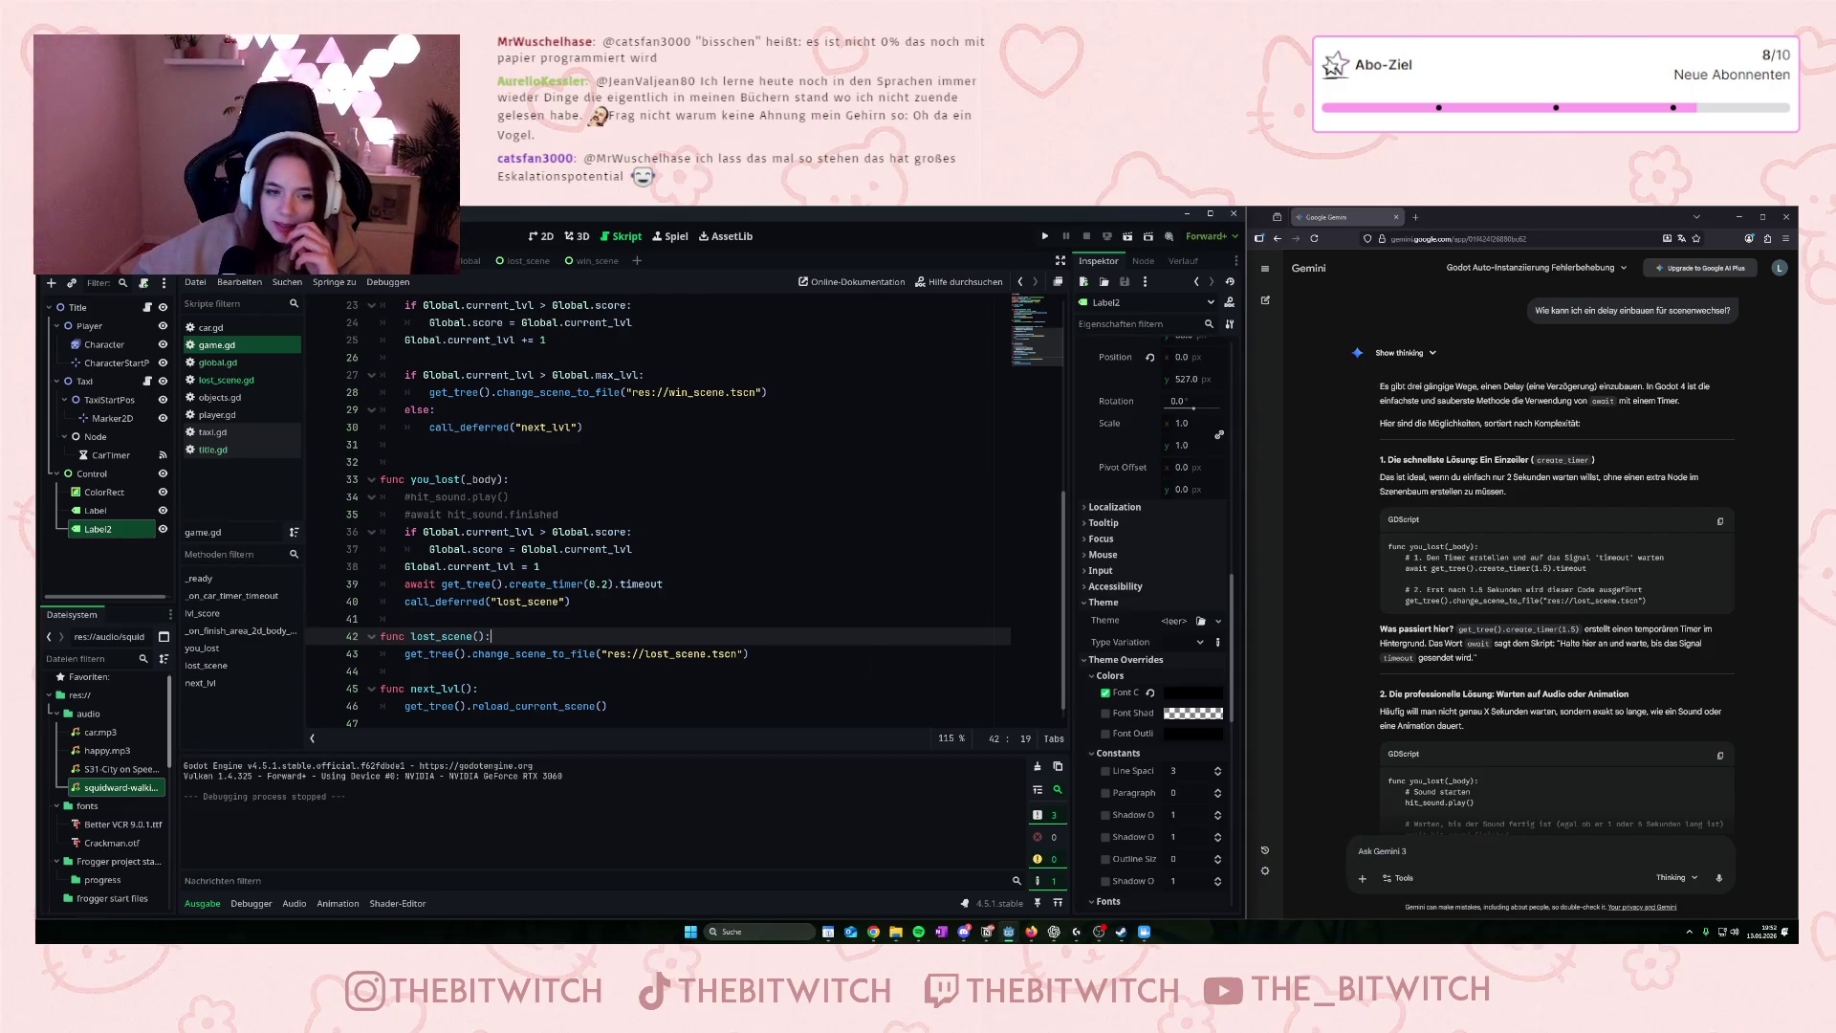
Run the game with F5, move the player onto the road, and stop it.
click(660, 466)
key(F5)
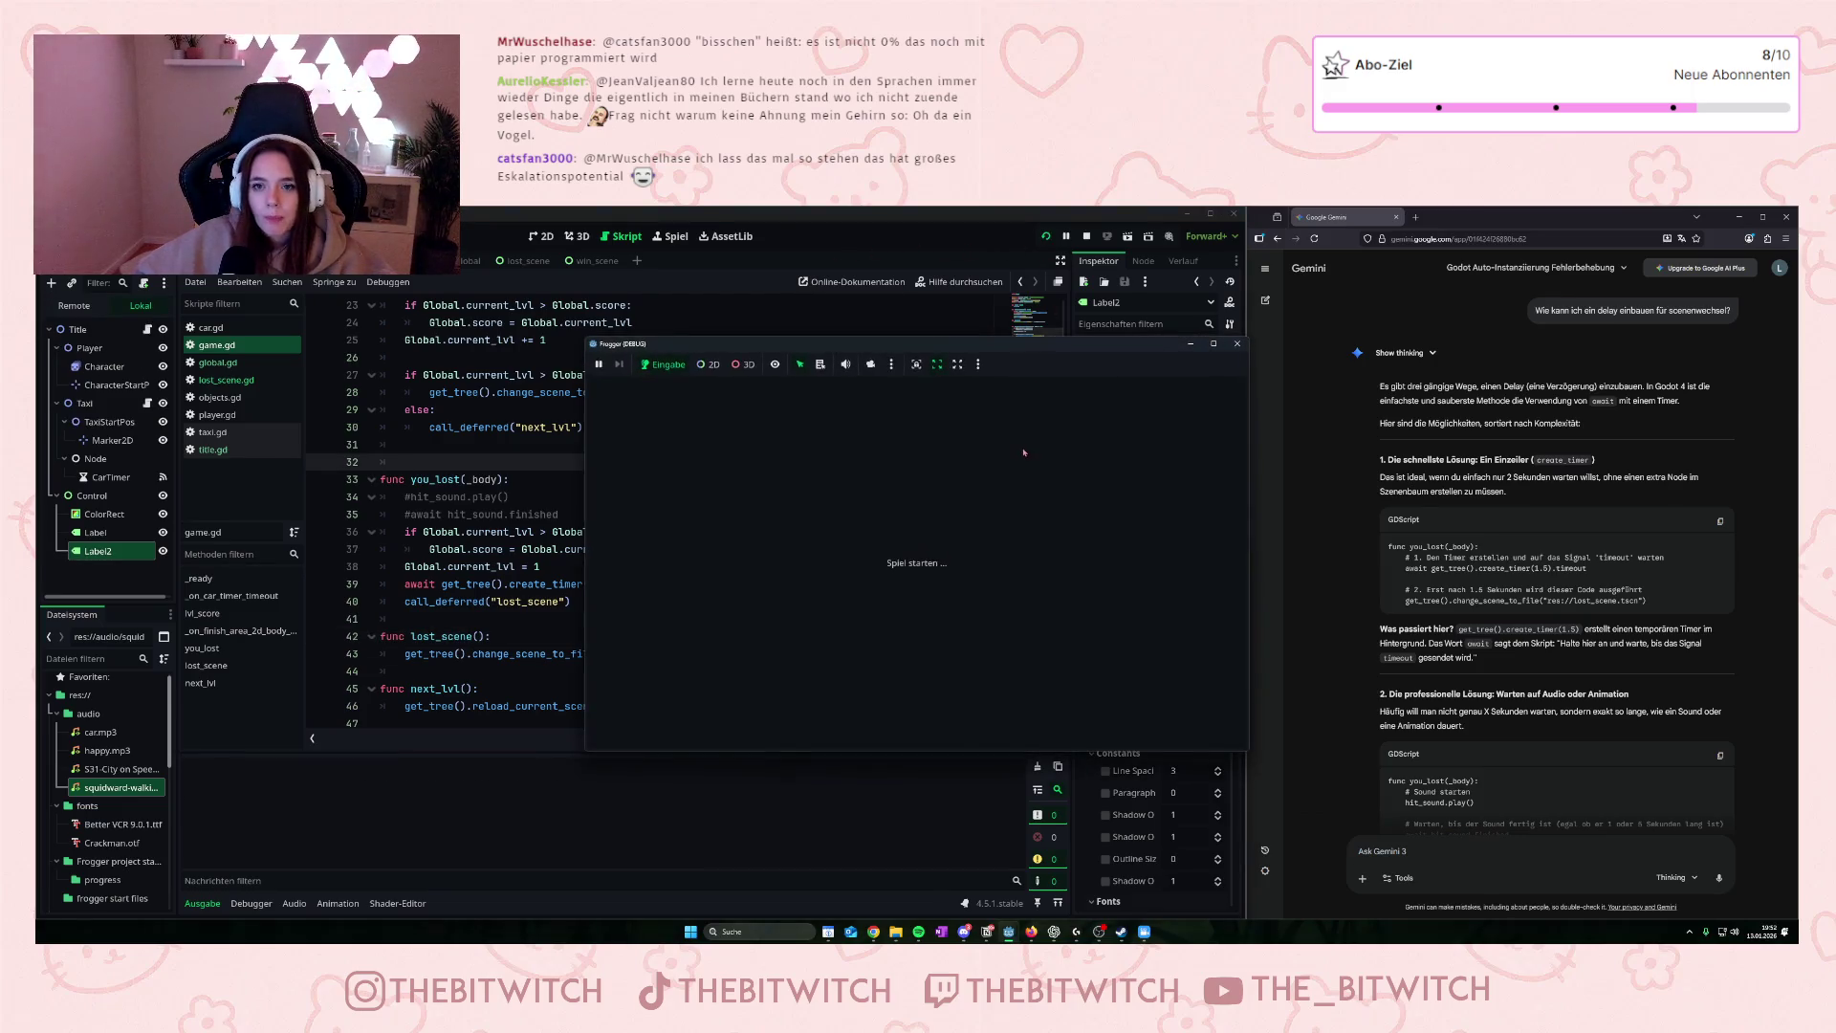
key(Up)
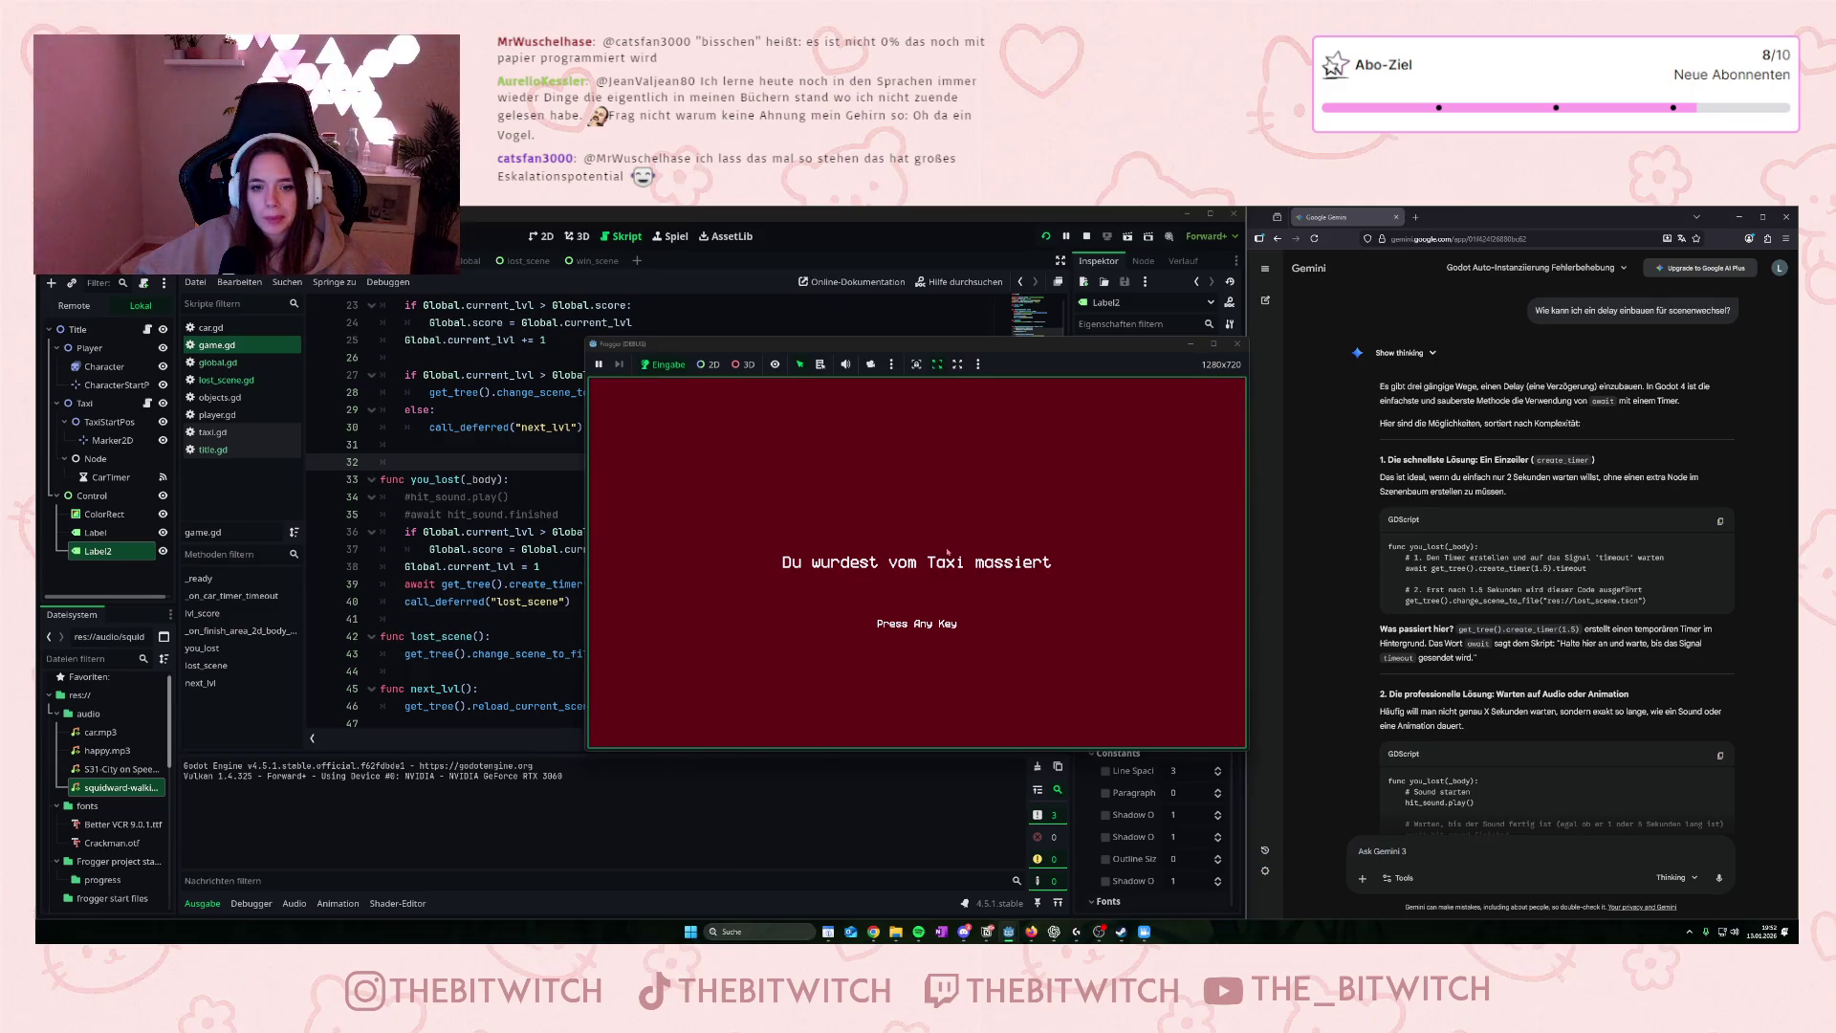
click(1238, 345)
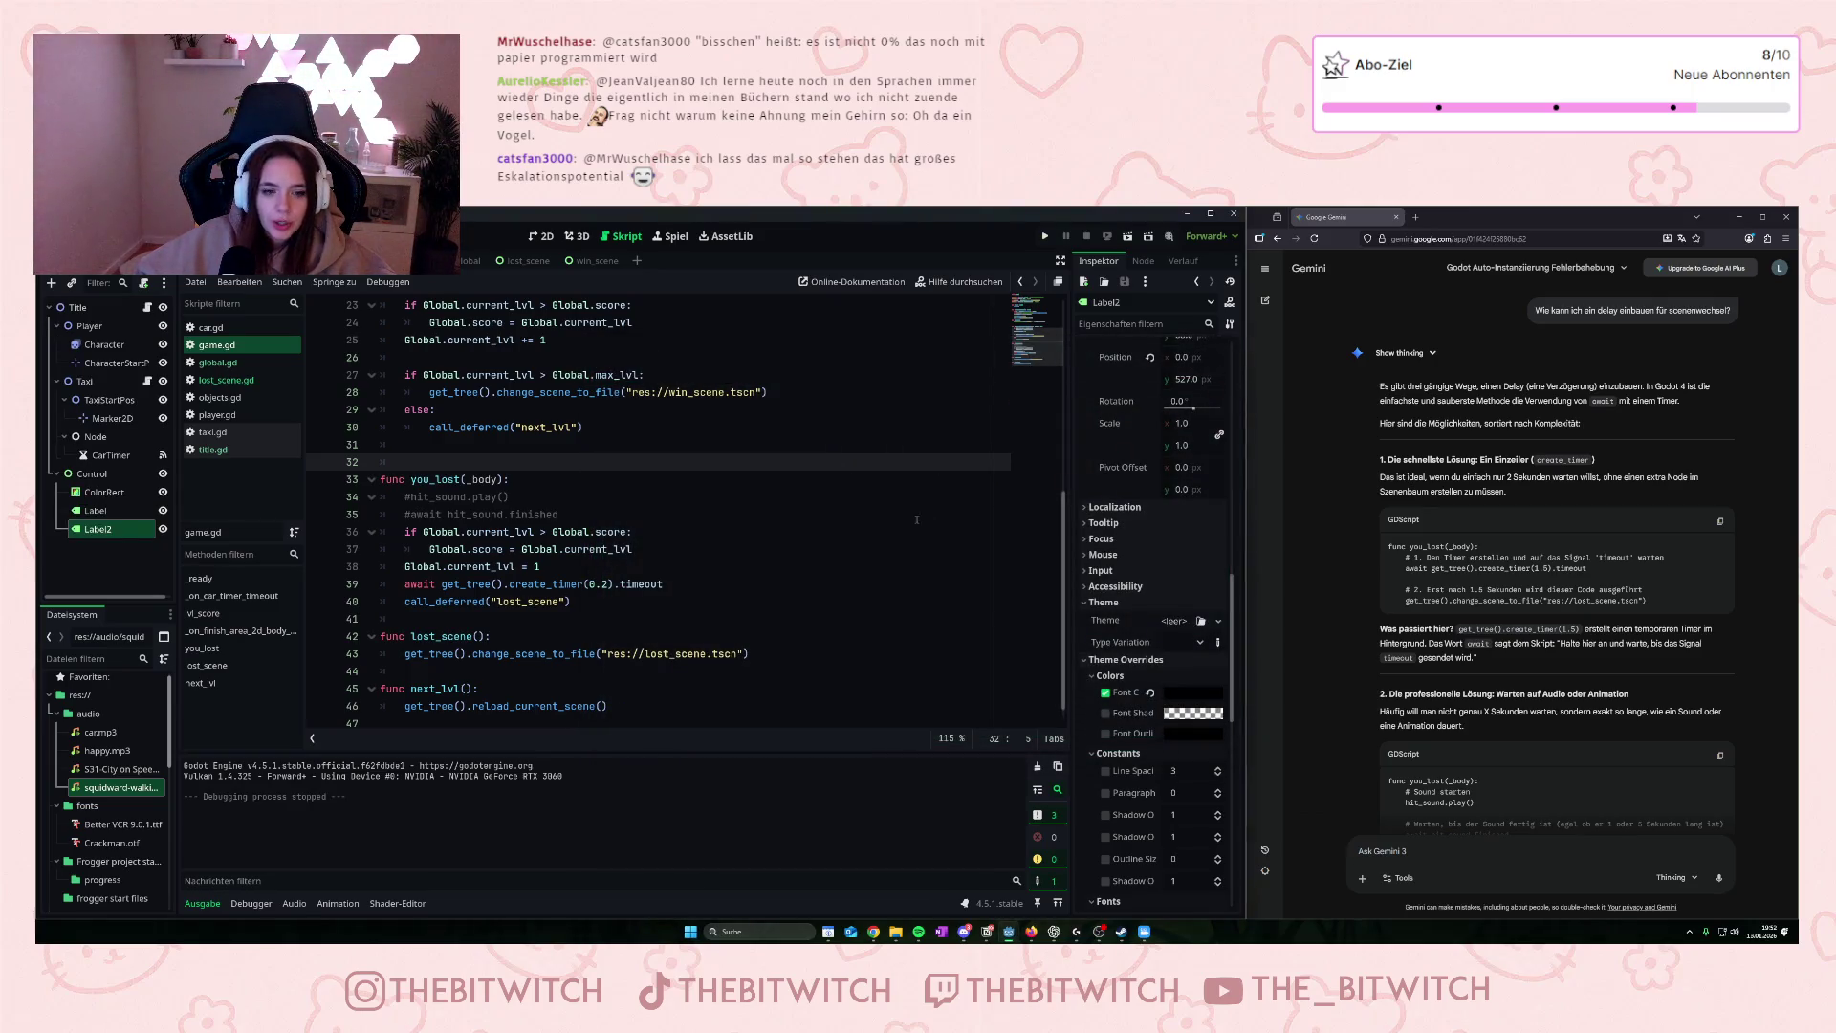
Run again, get hit by traffic, and restart from the lose screen with Space twice.
key(F5)
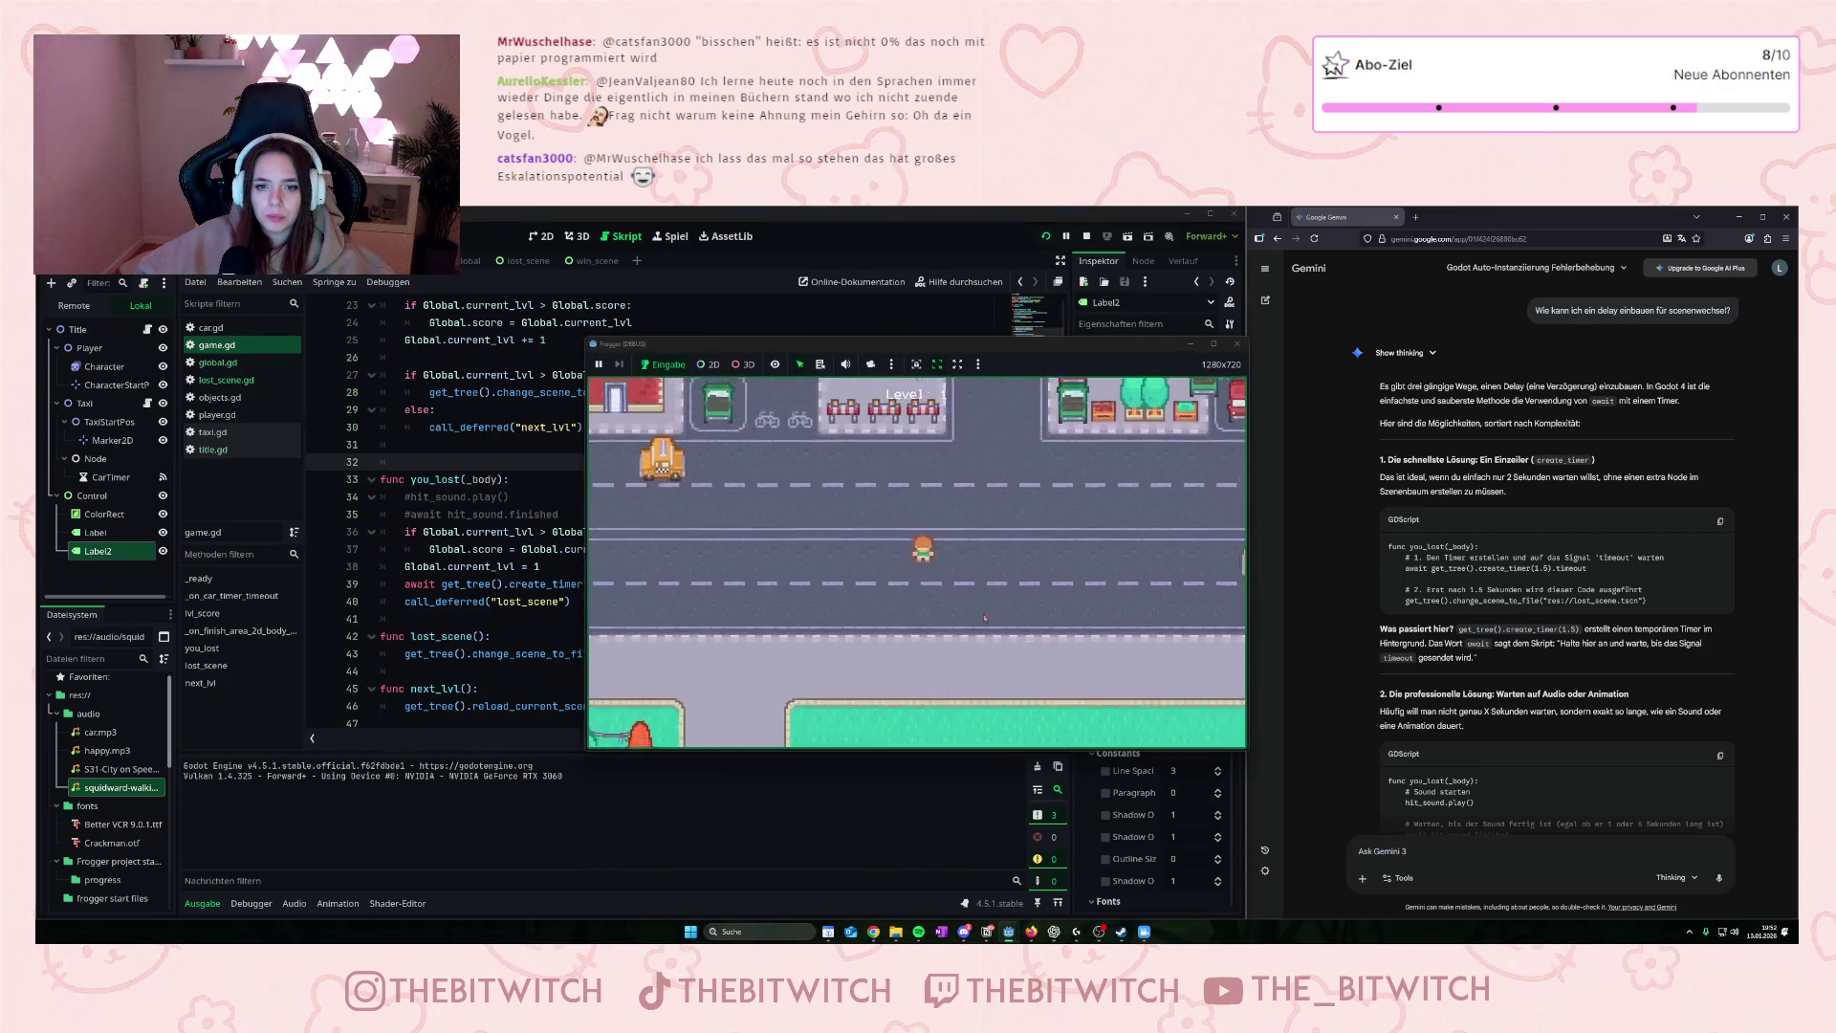
key(Up)
key(Up)
key(Up)
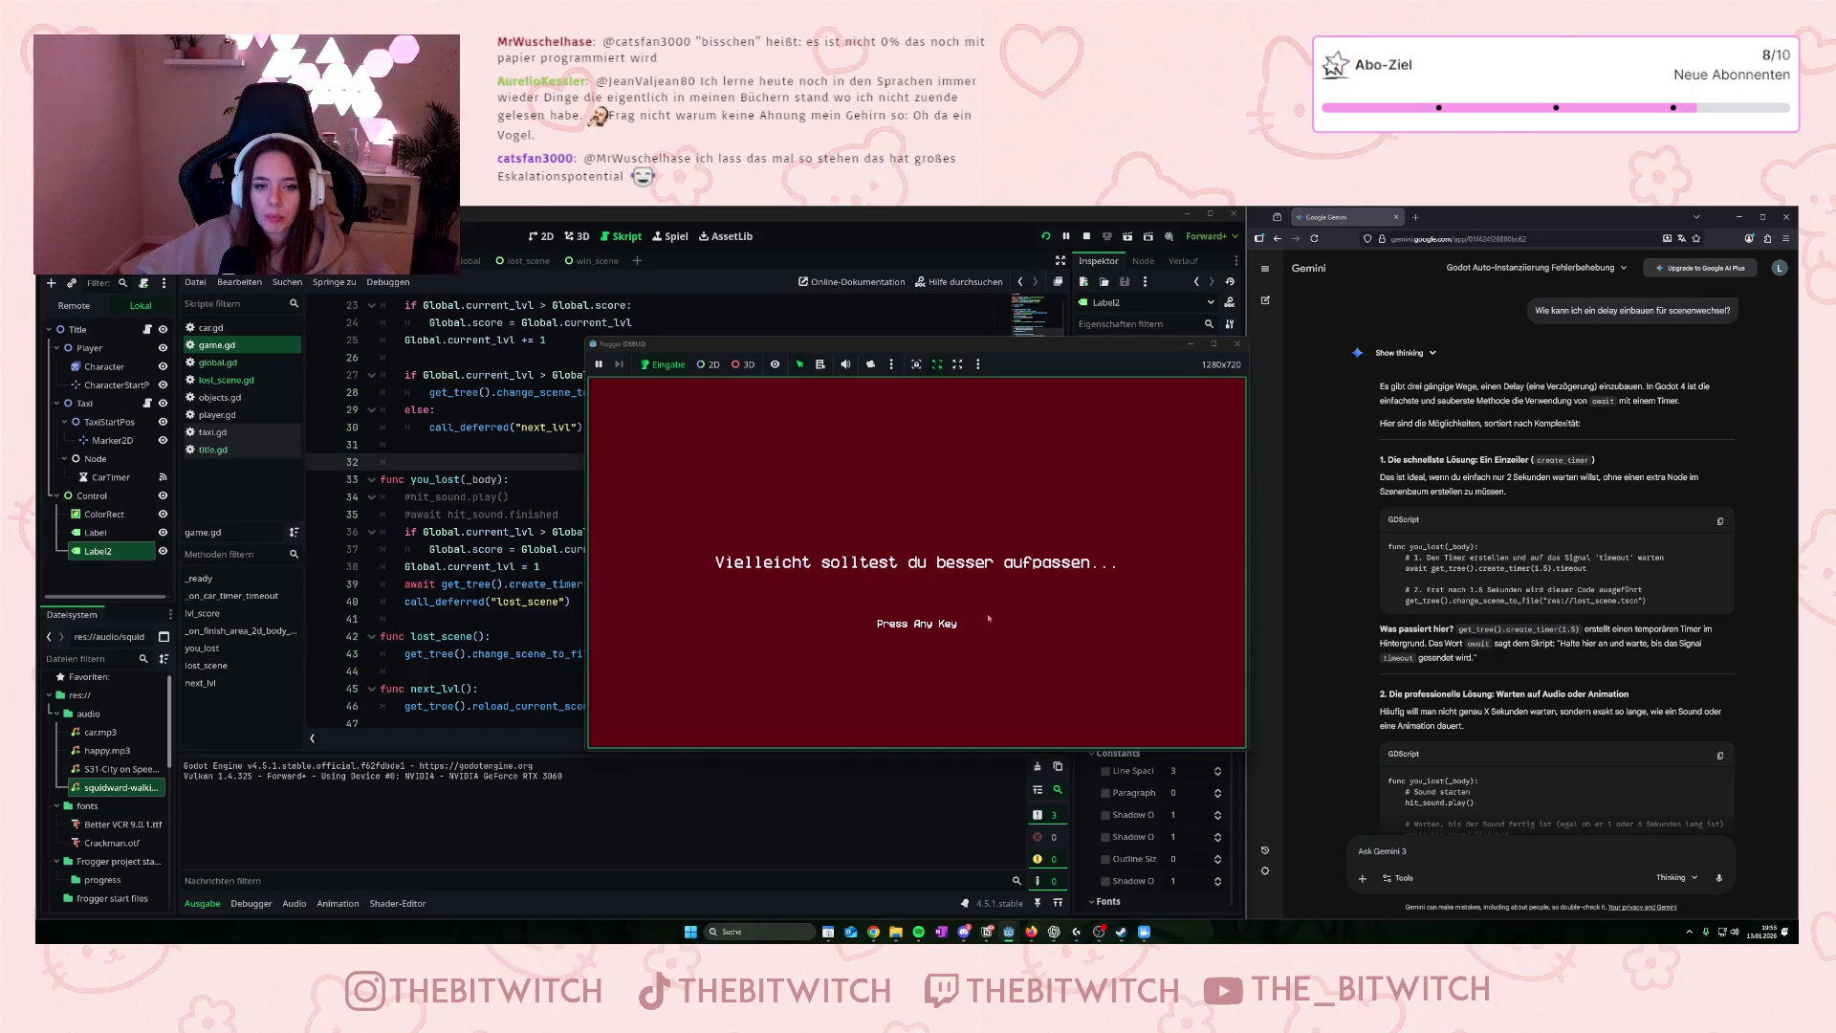
key(space)
key(space)
key(Up)
key(Up)
key(Up)
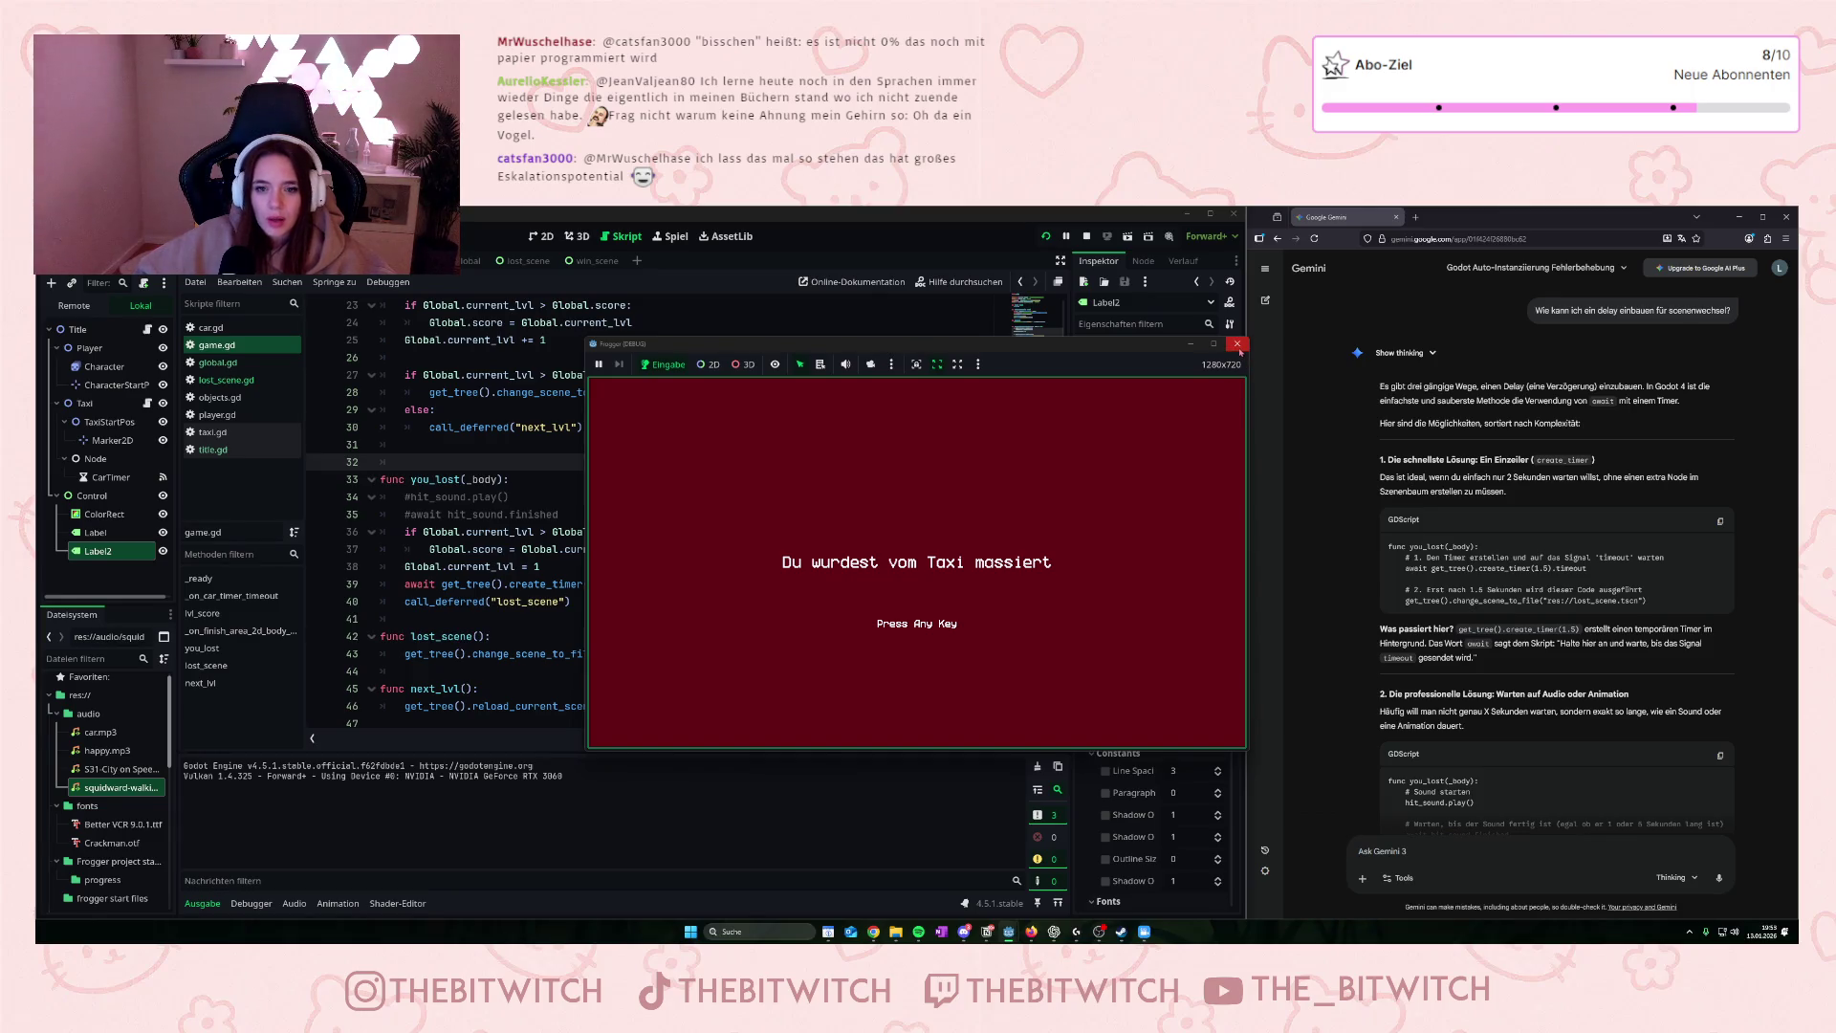
key(space)
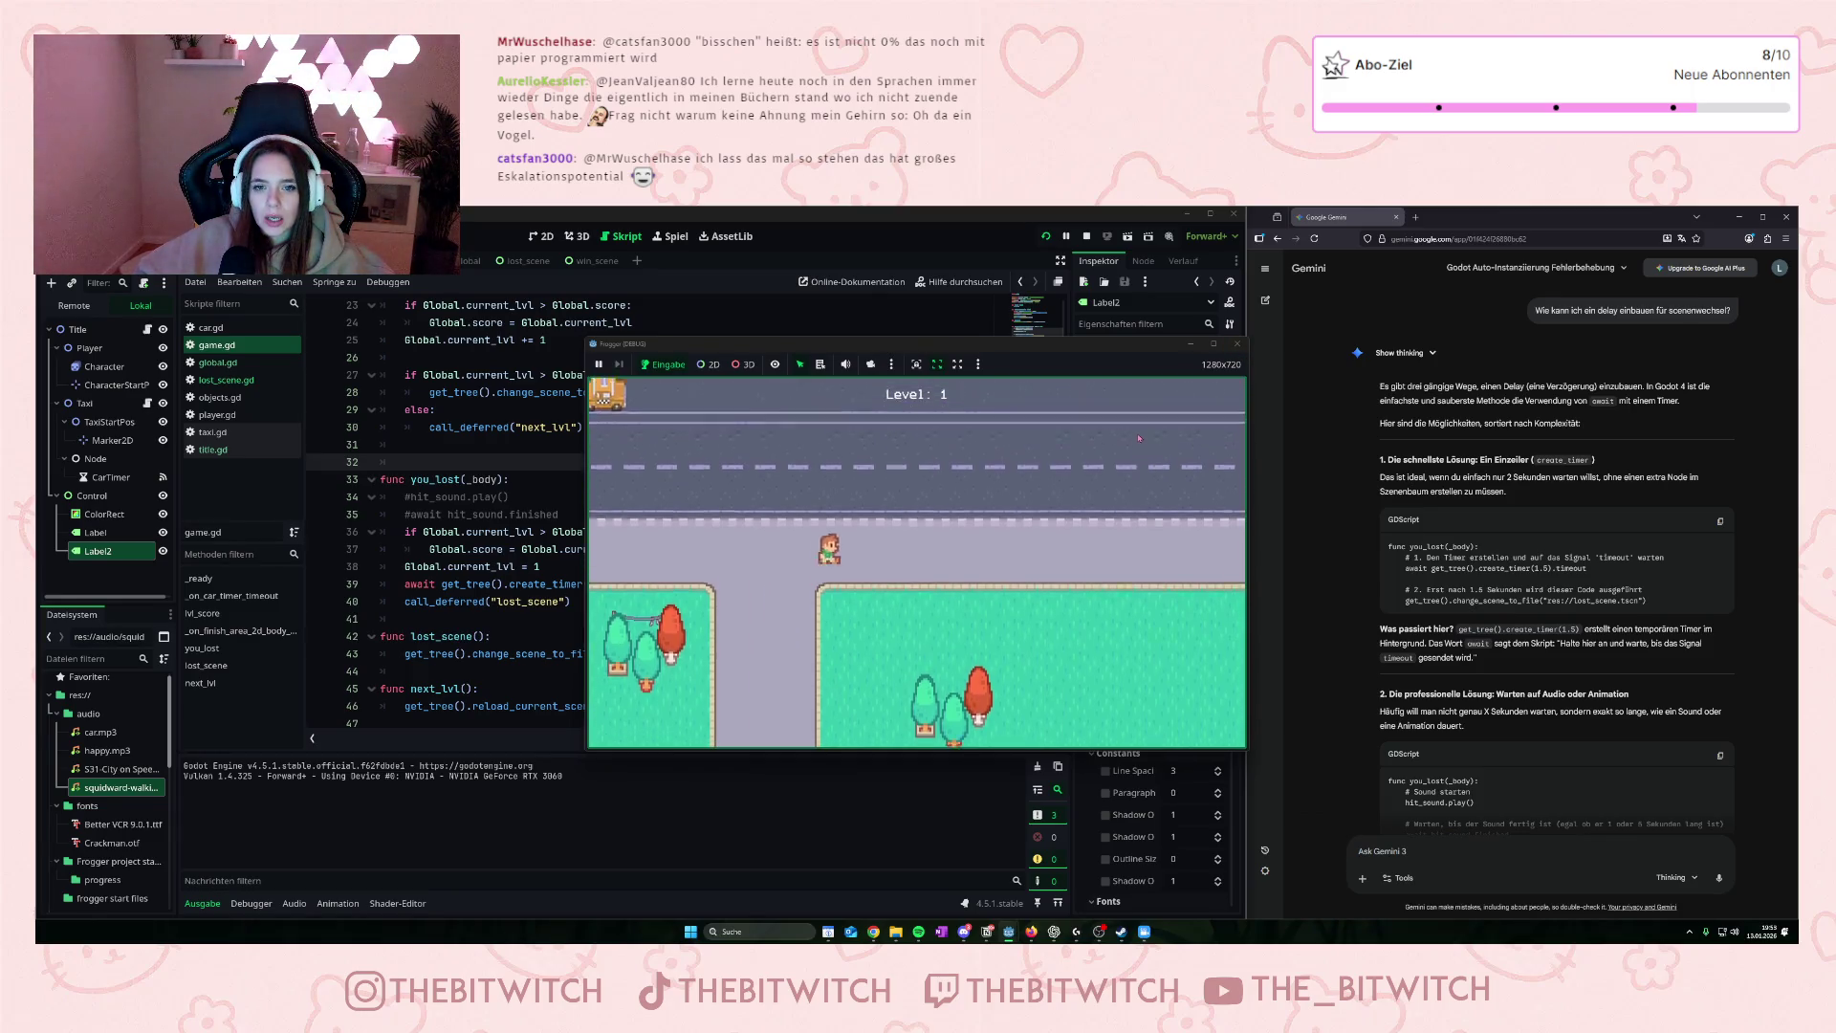
key(Up)
key(Up)
key(Up)
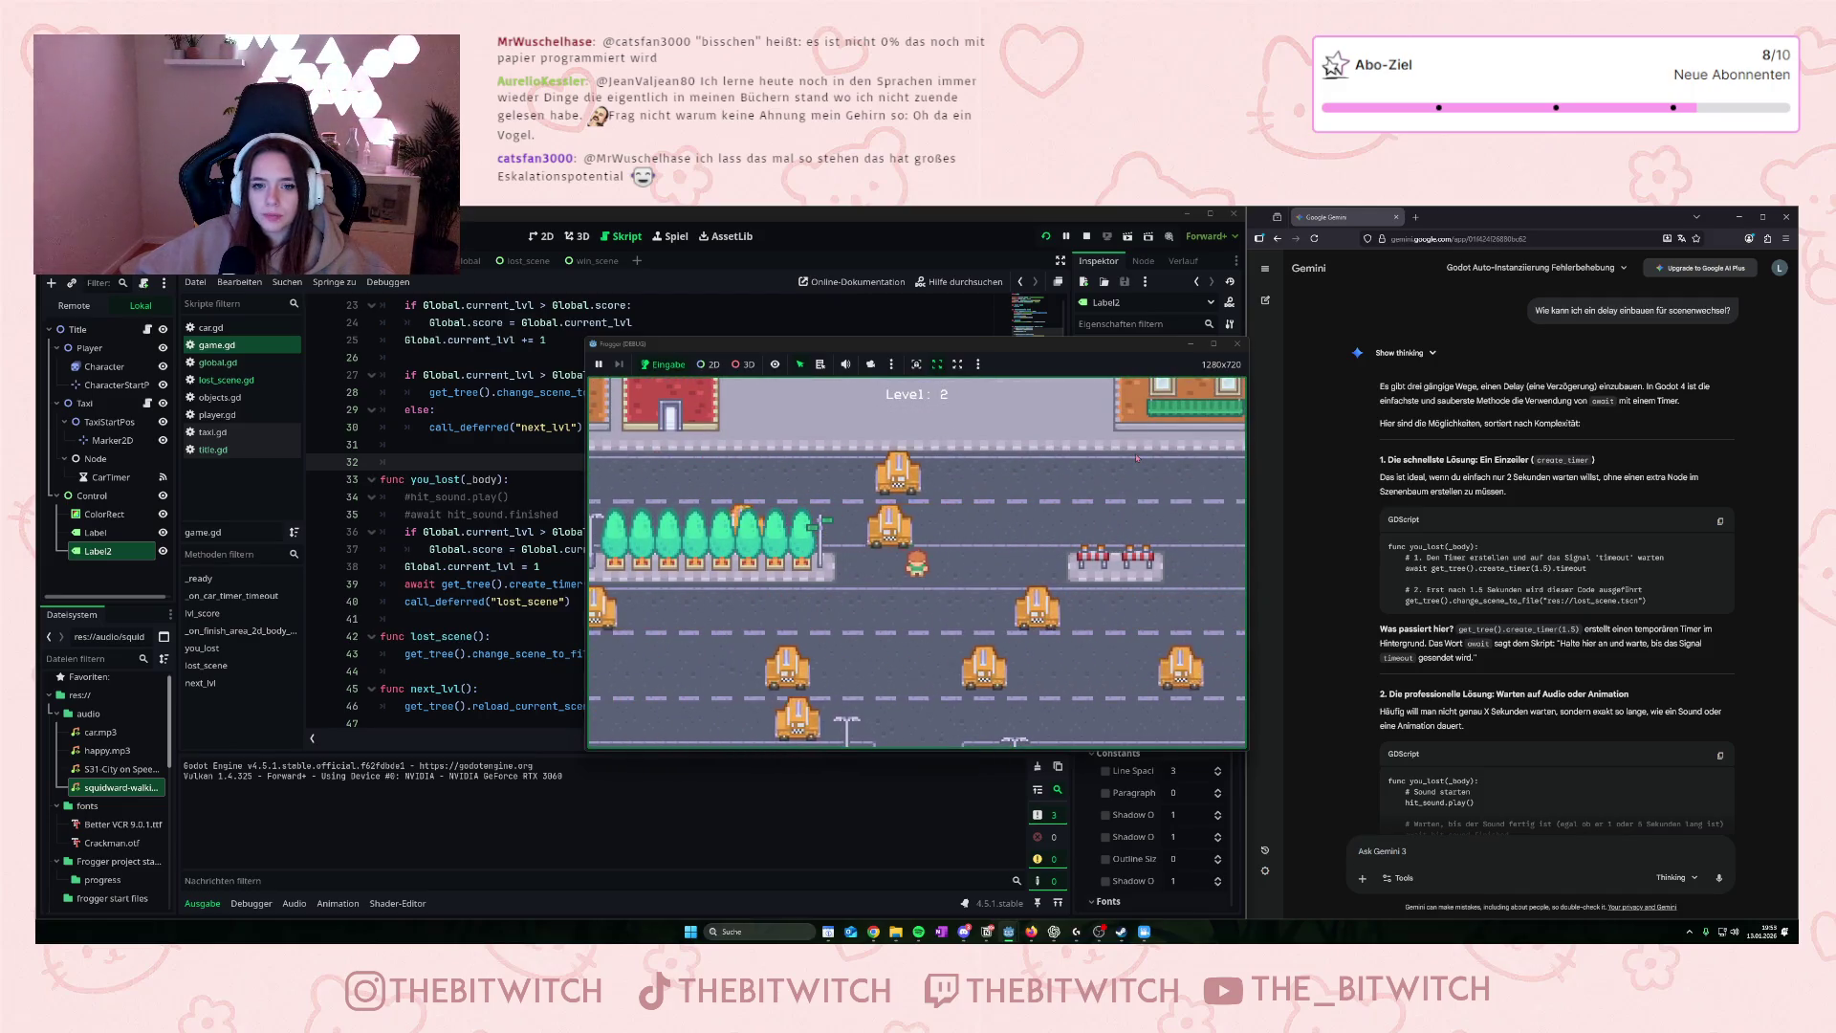
Hop the player up across the roads with the Up key to clear successive levels.
key(Up)
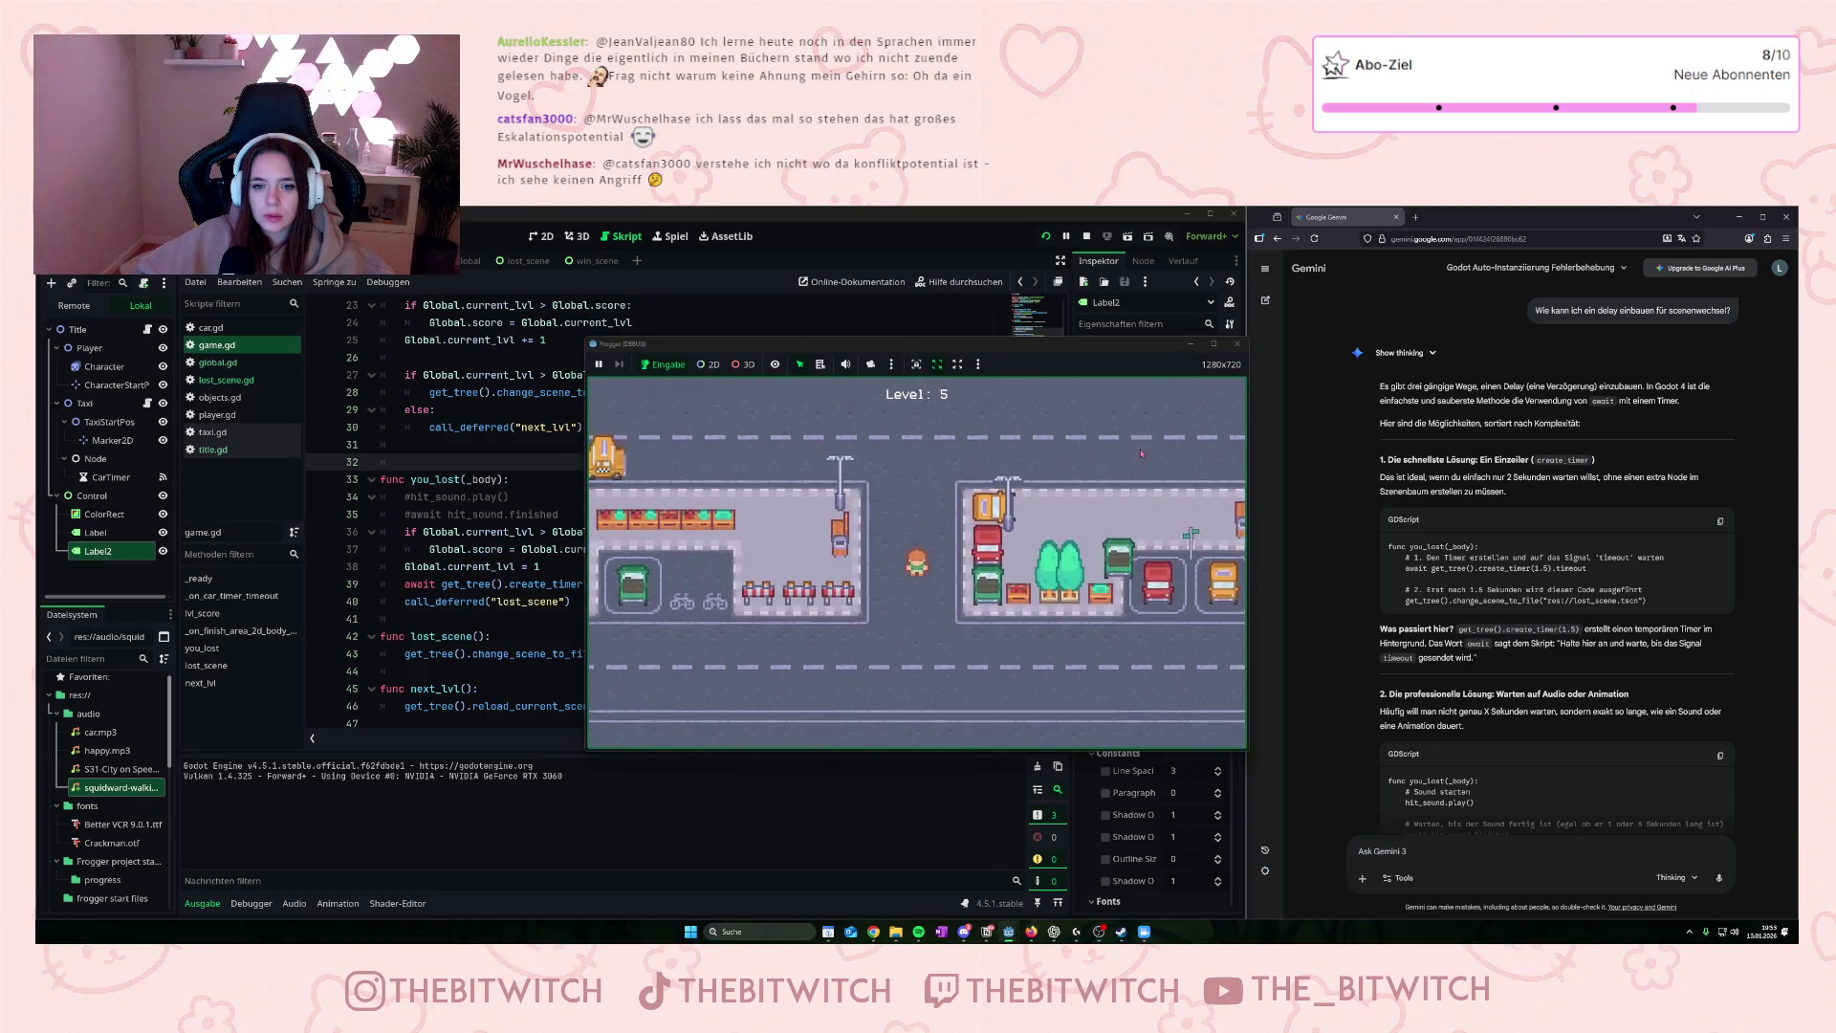
key(Up)
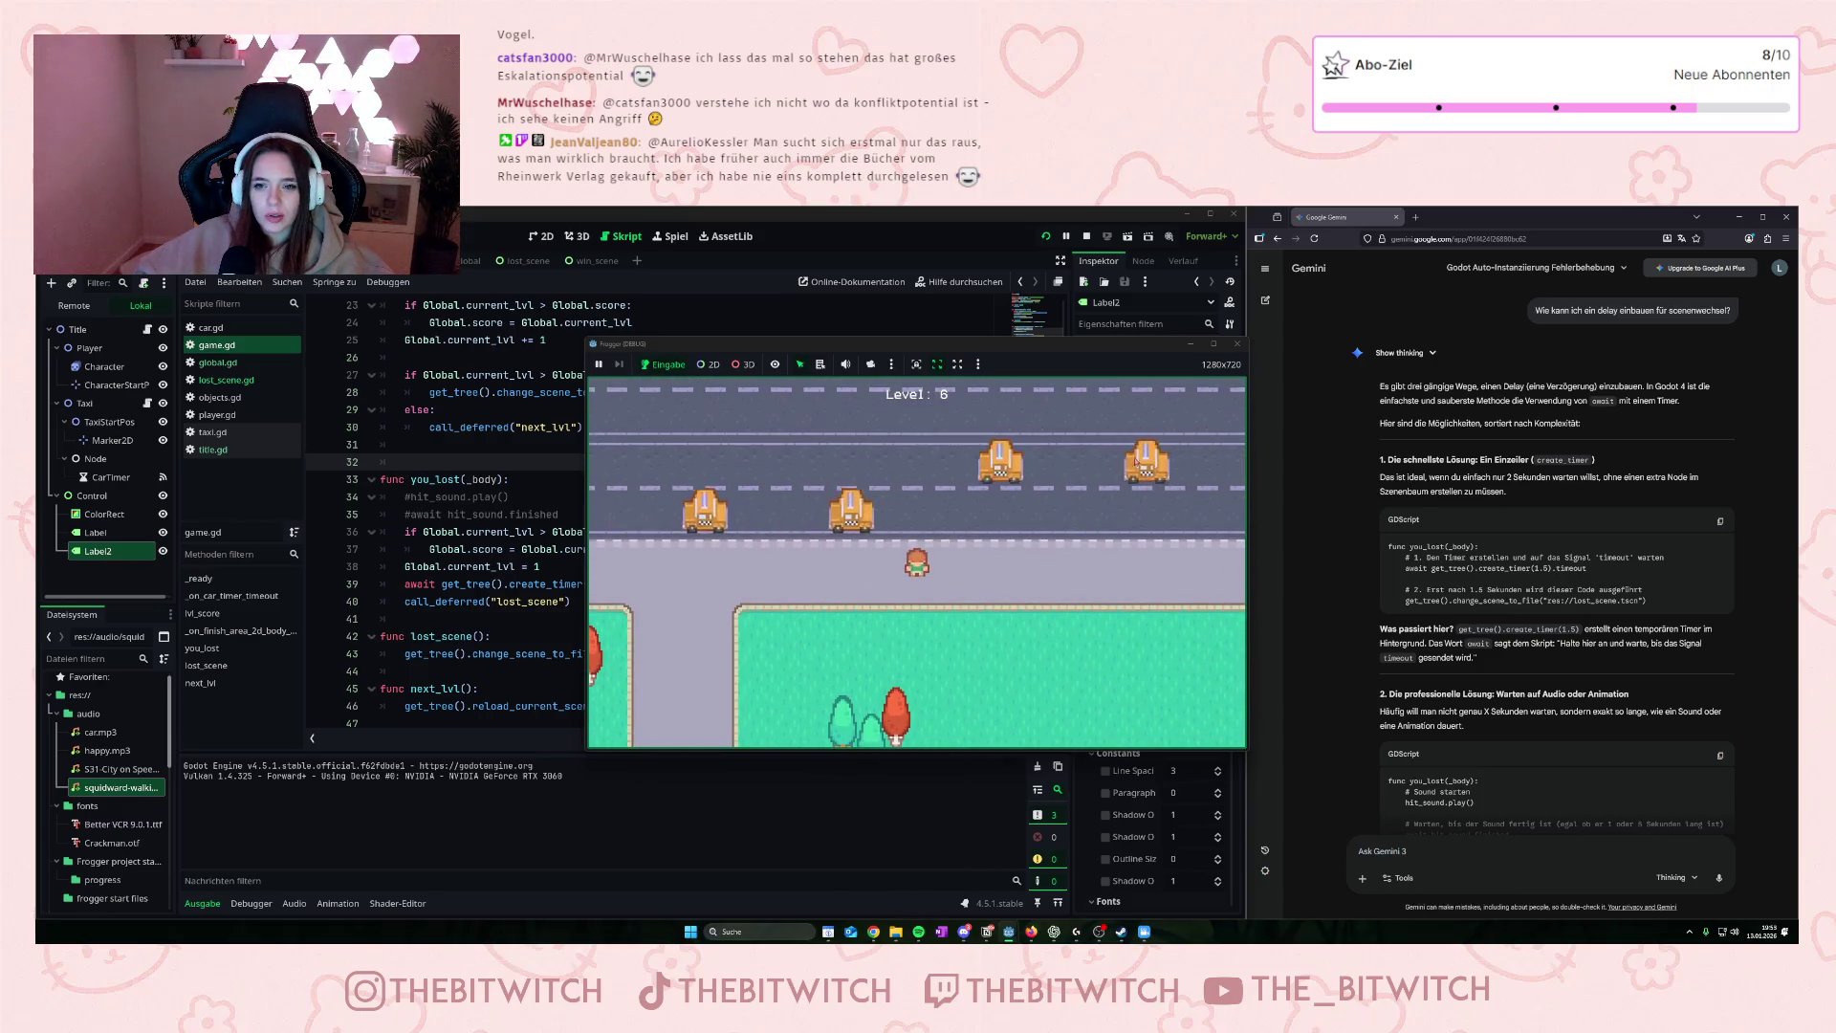
key(Up)
key(Up)
key(Up)
key(Up)
key(Up)
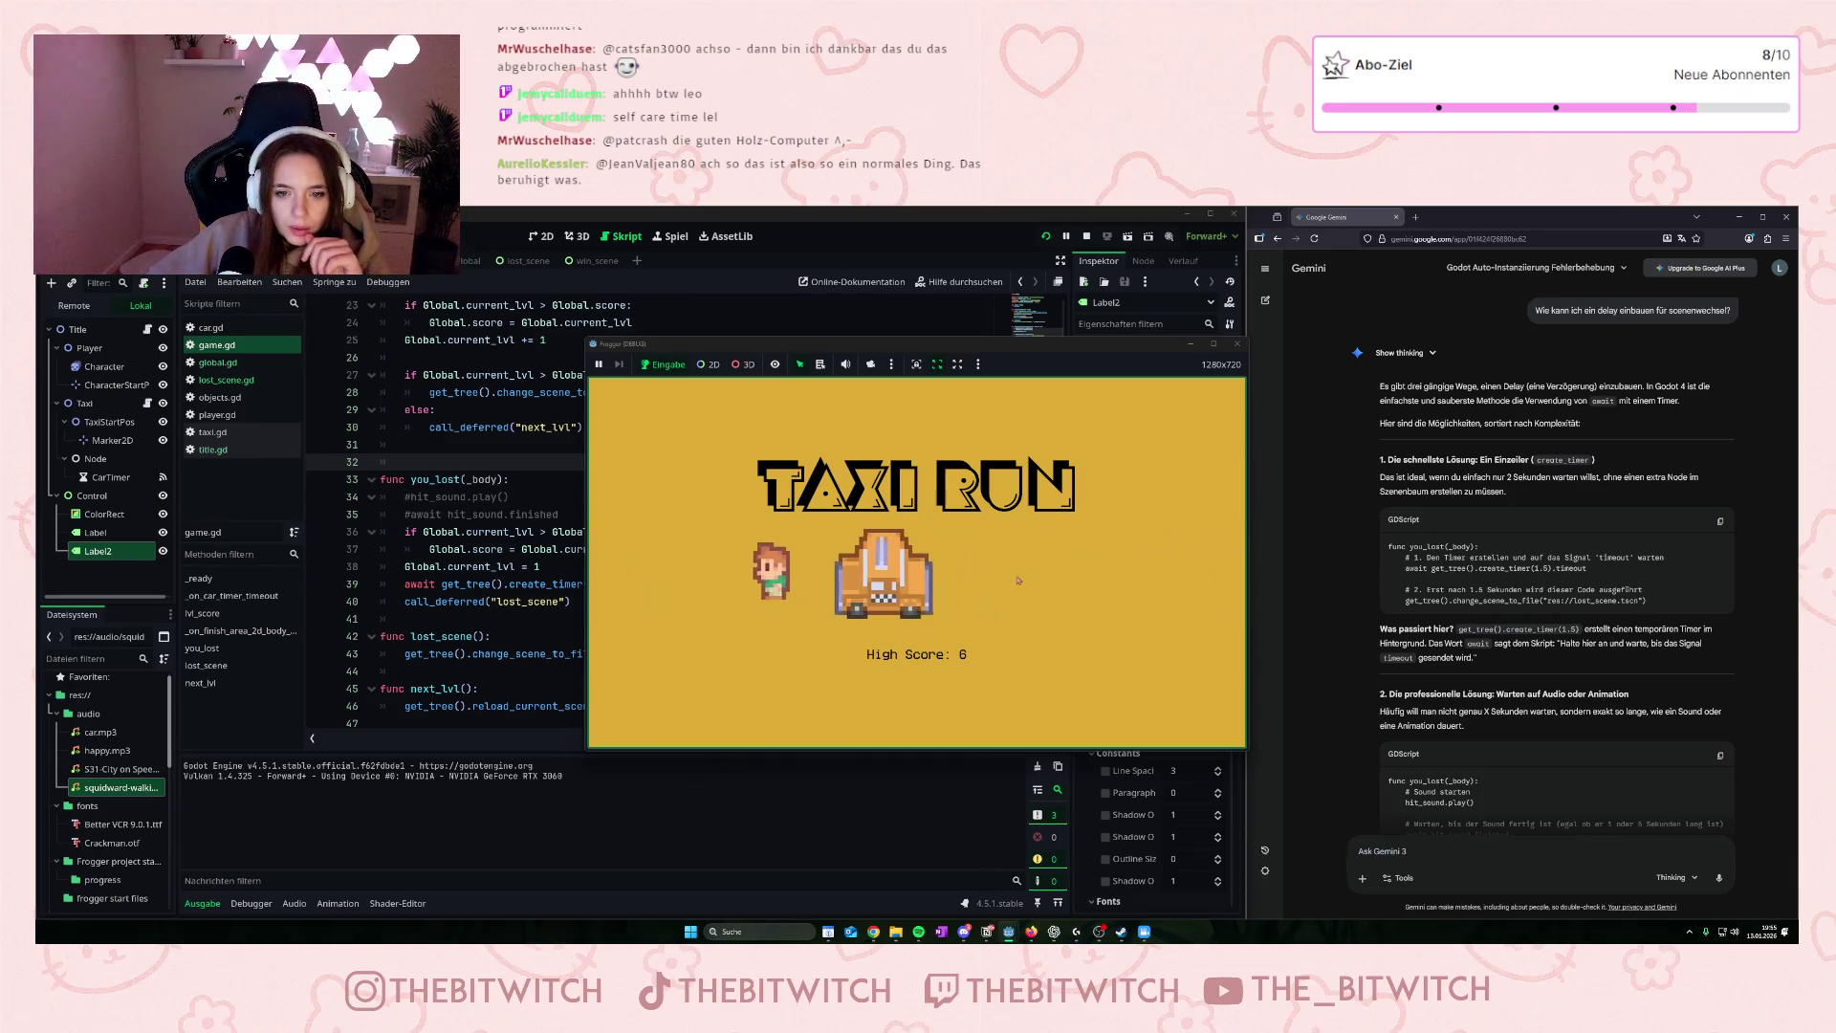
Stop the running game once the title screen shows High Score: 6.
click(1238, 343)
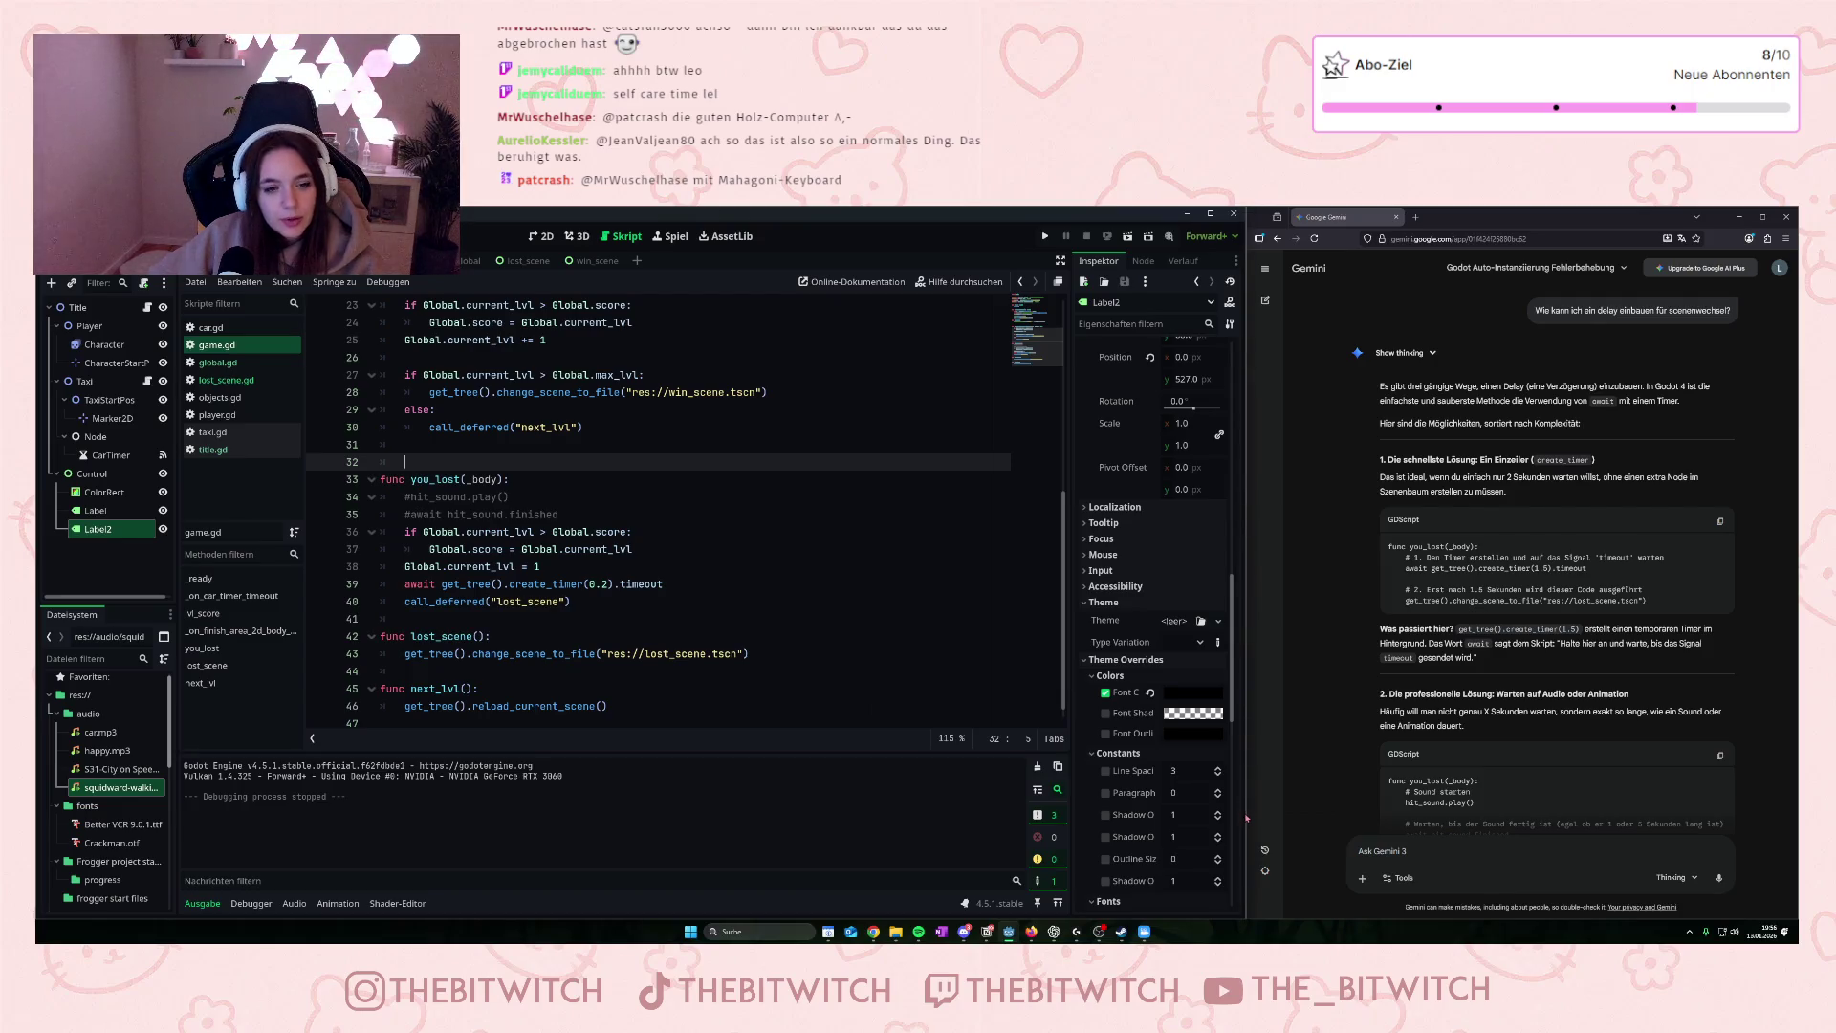
Scroll game.gd back up toward the top of the script.
scroll(876, 684, up, 6)
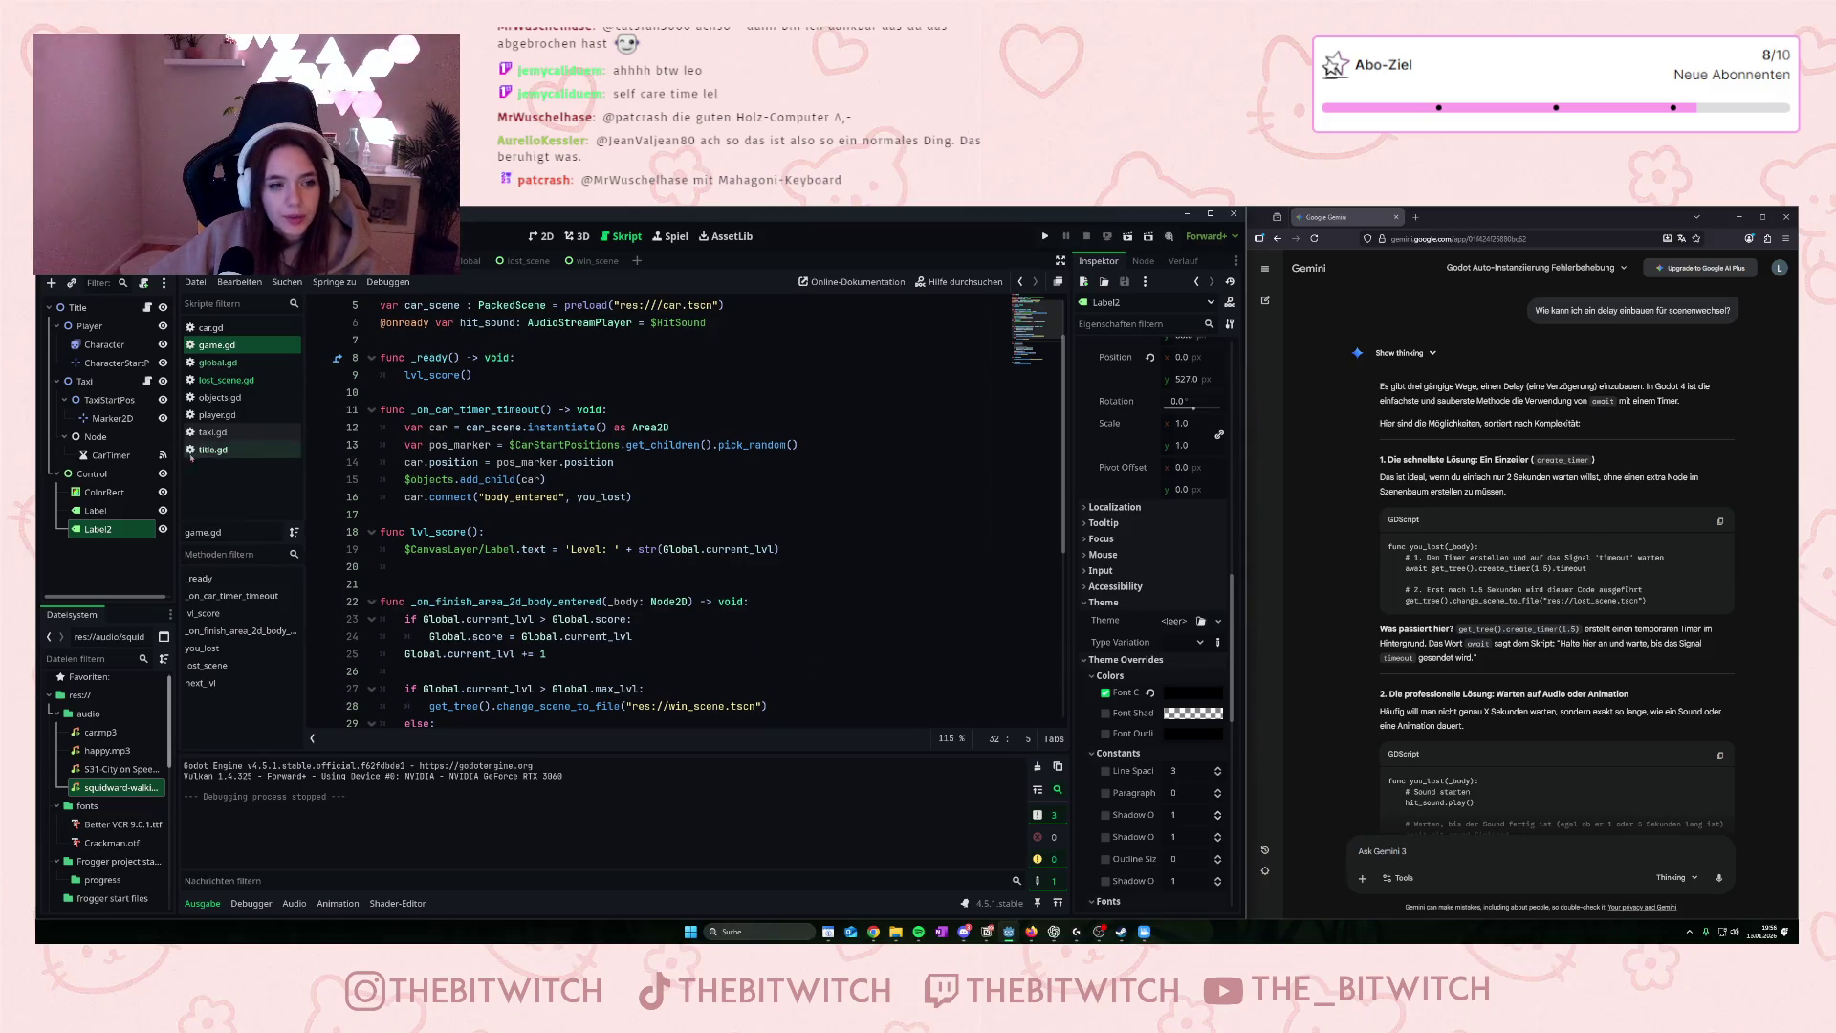
View win_scene, then the main game scene, and read game.gd around lvl_score().
click(589, 262)
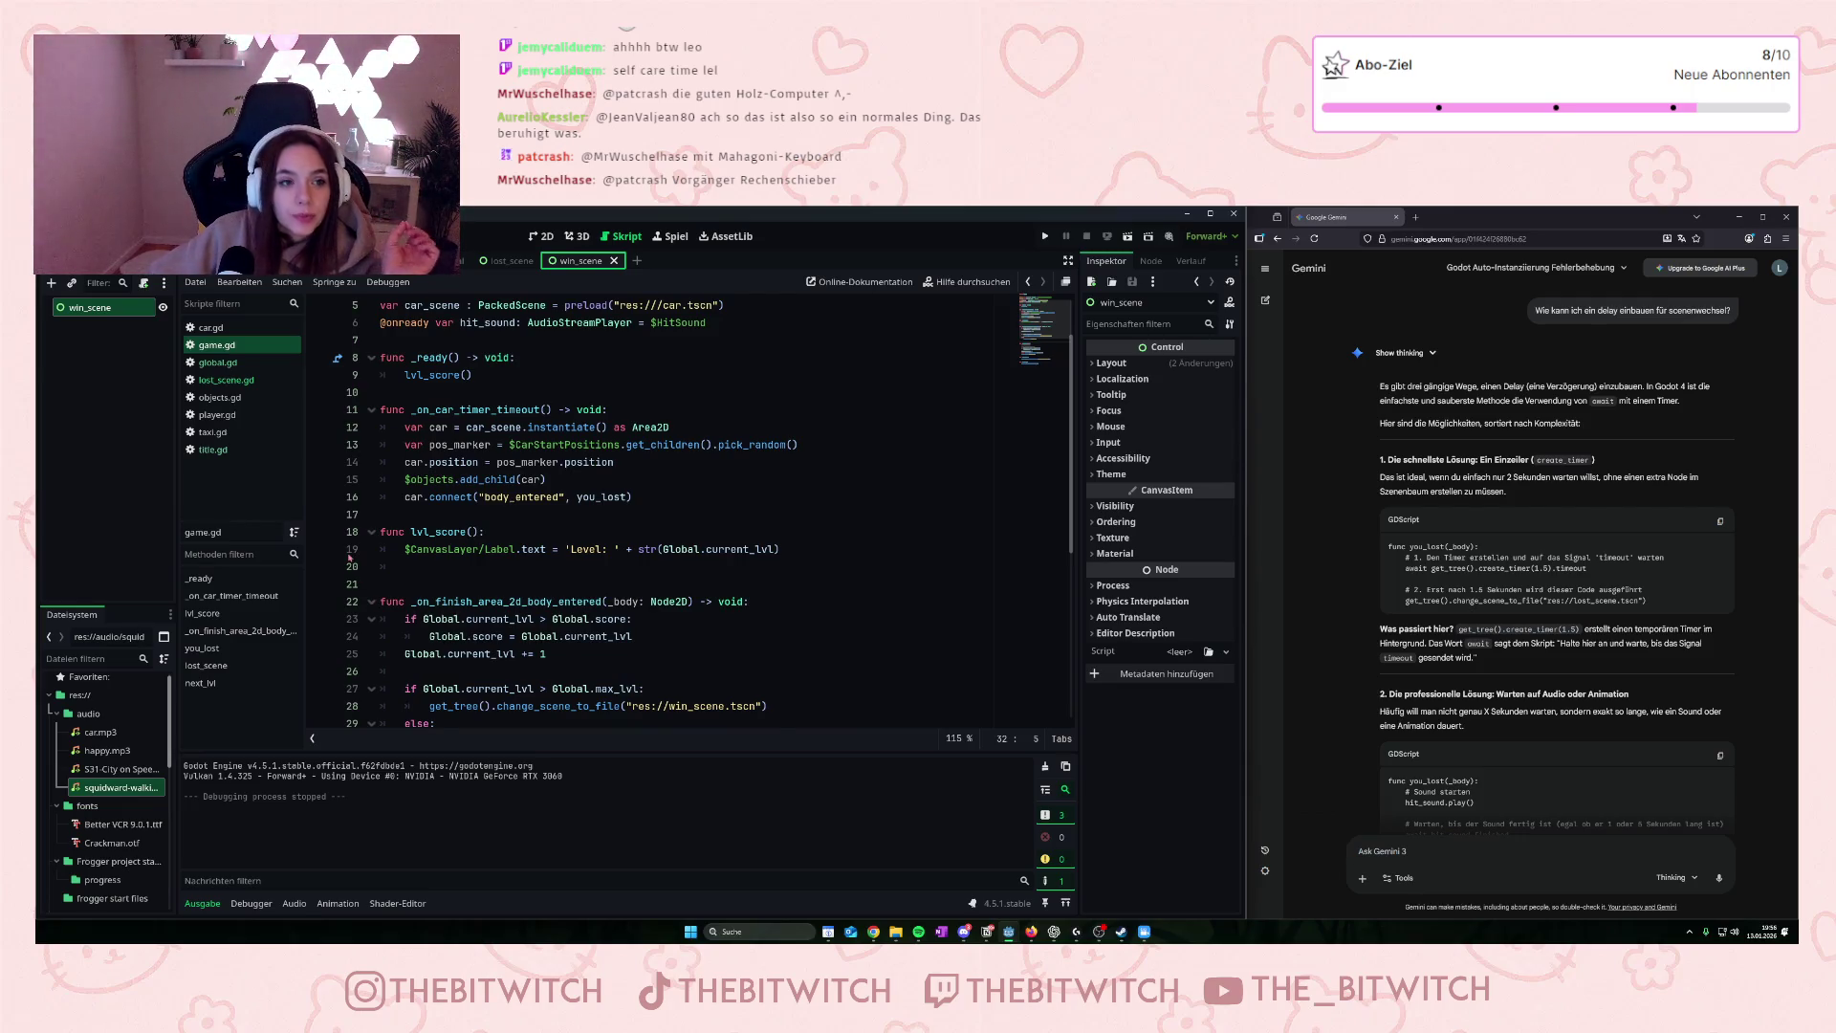
click(421, 260)
scroll(453, 456, up, 2)
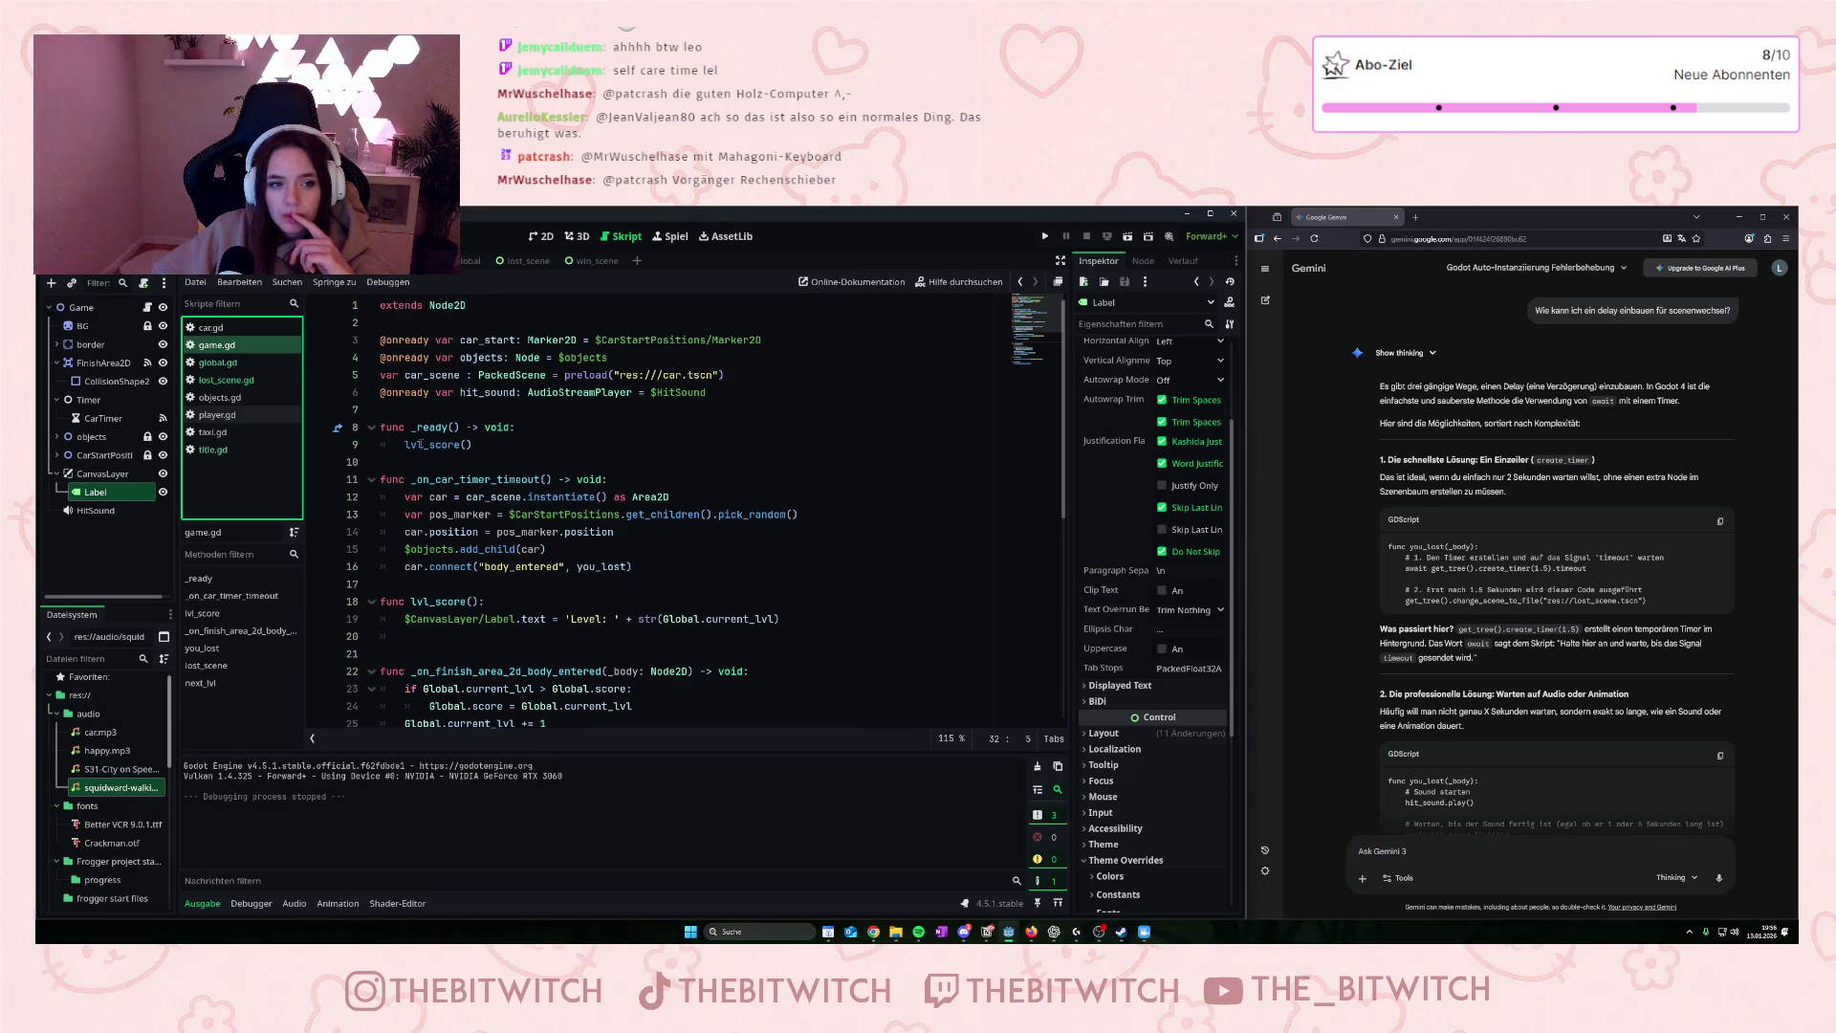
click(421, 445)
scroll(525, 601, down, 6)
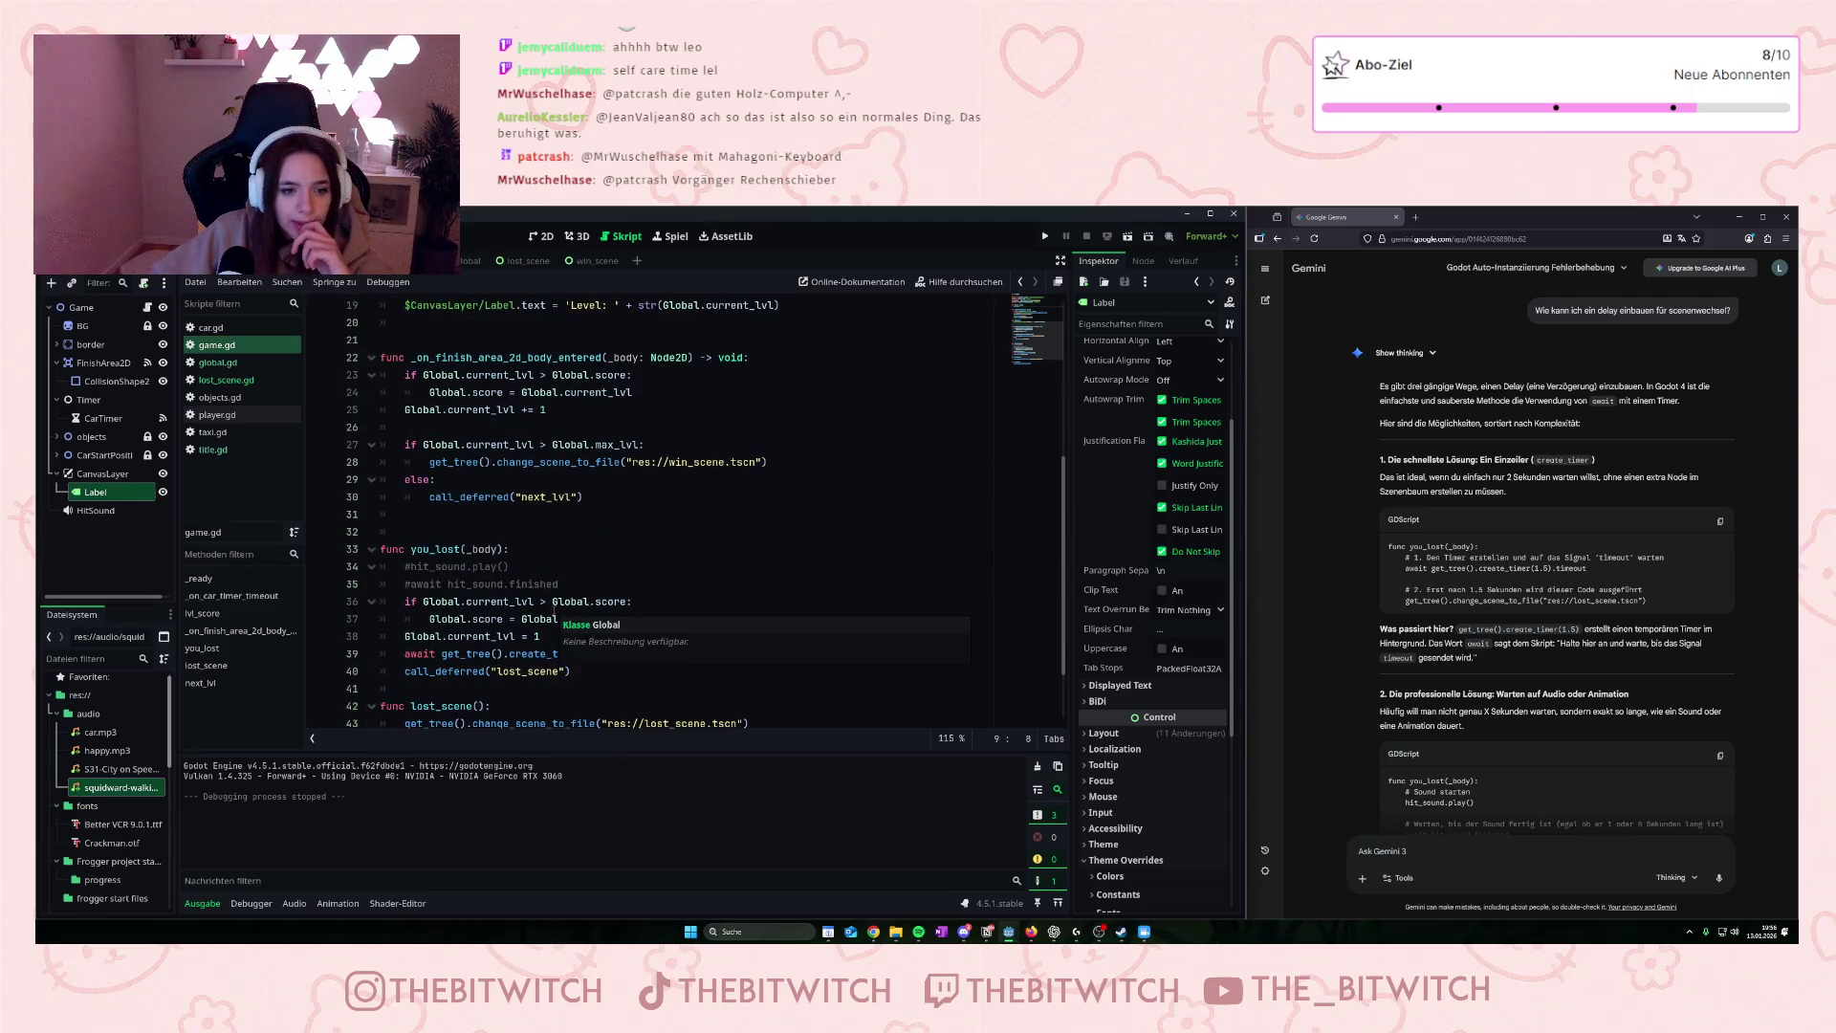
scroll(579, 562, up, 6)
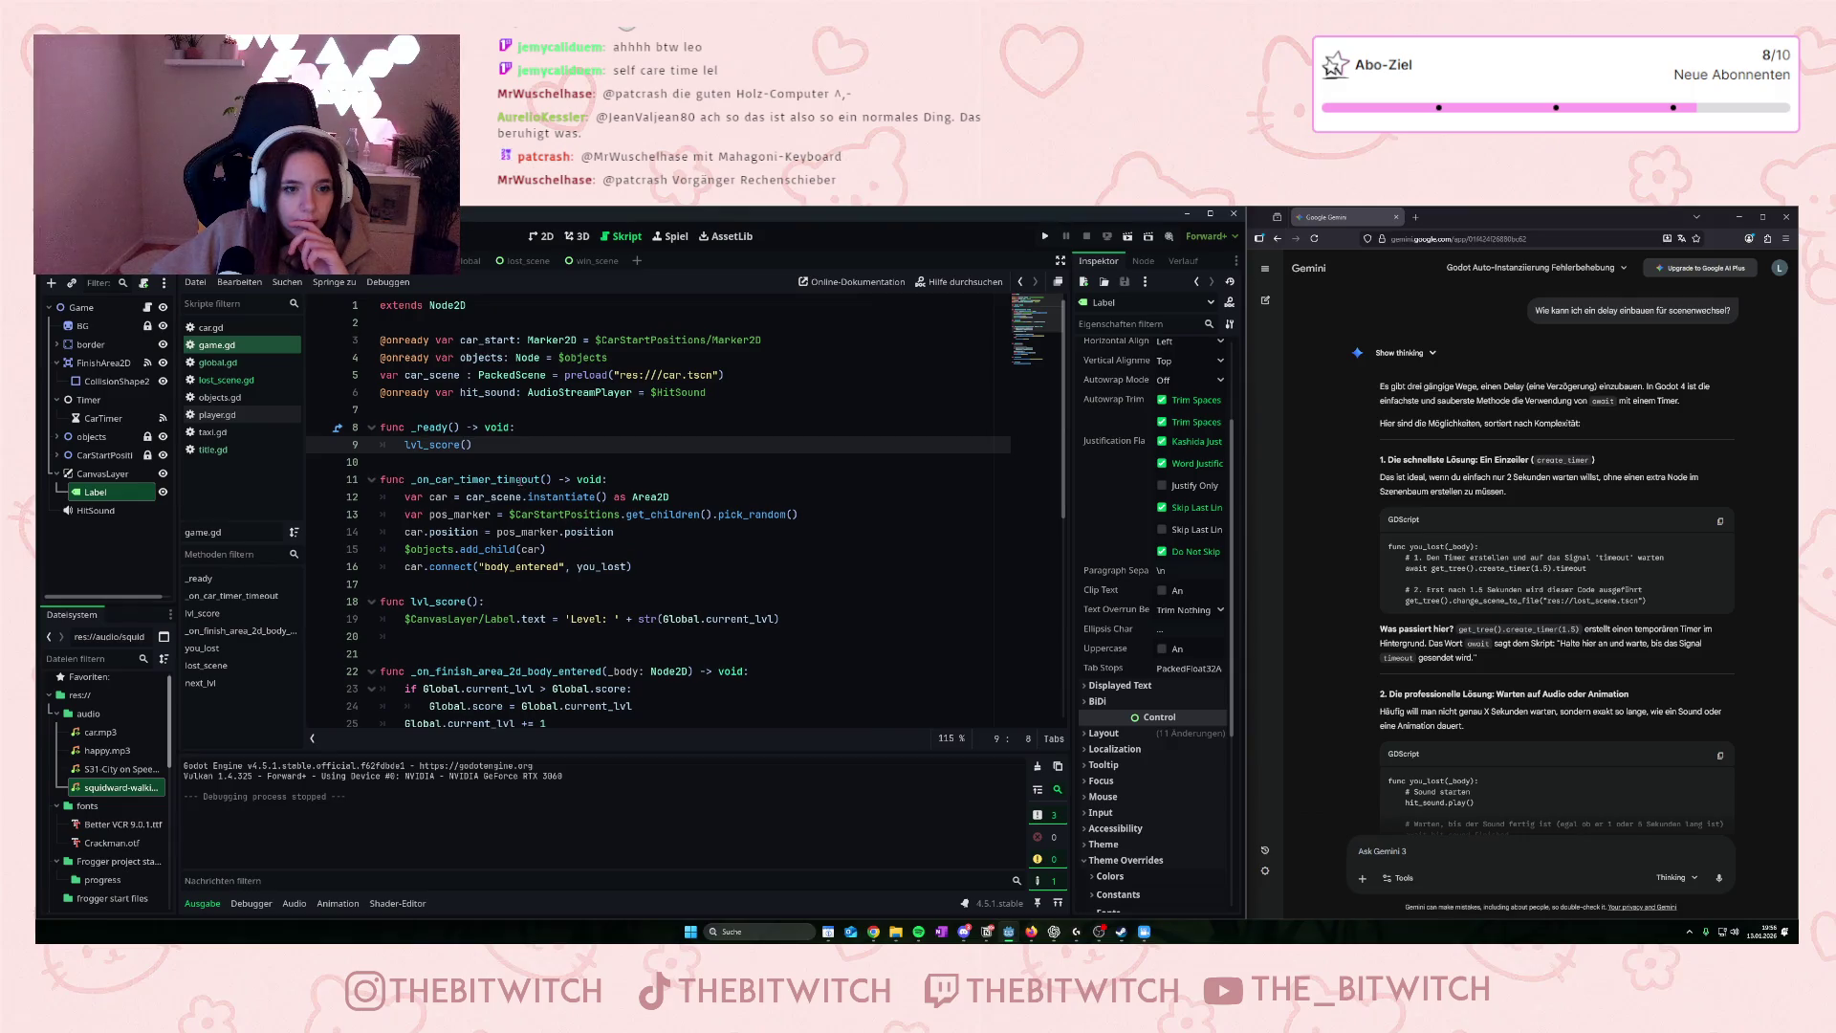
Scroll the Gemini reply and its code sideways to read the Fade-Out (Tween) tip and you_lost example.
scroll(531, 567, down, 2)
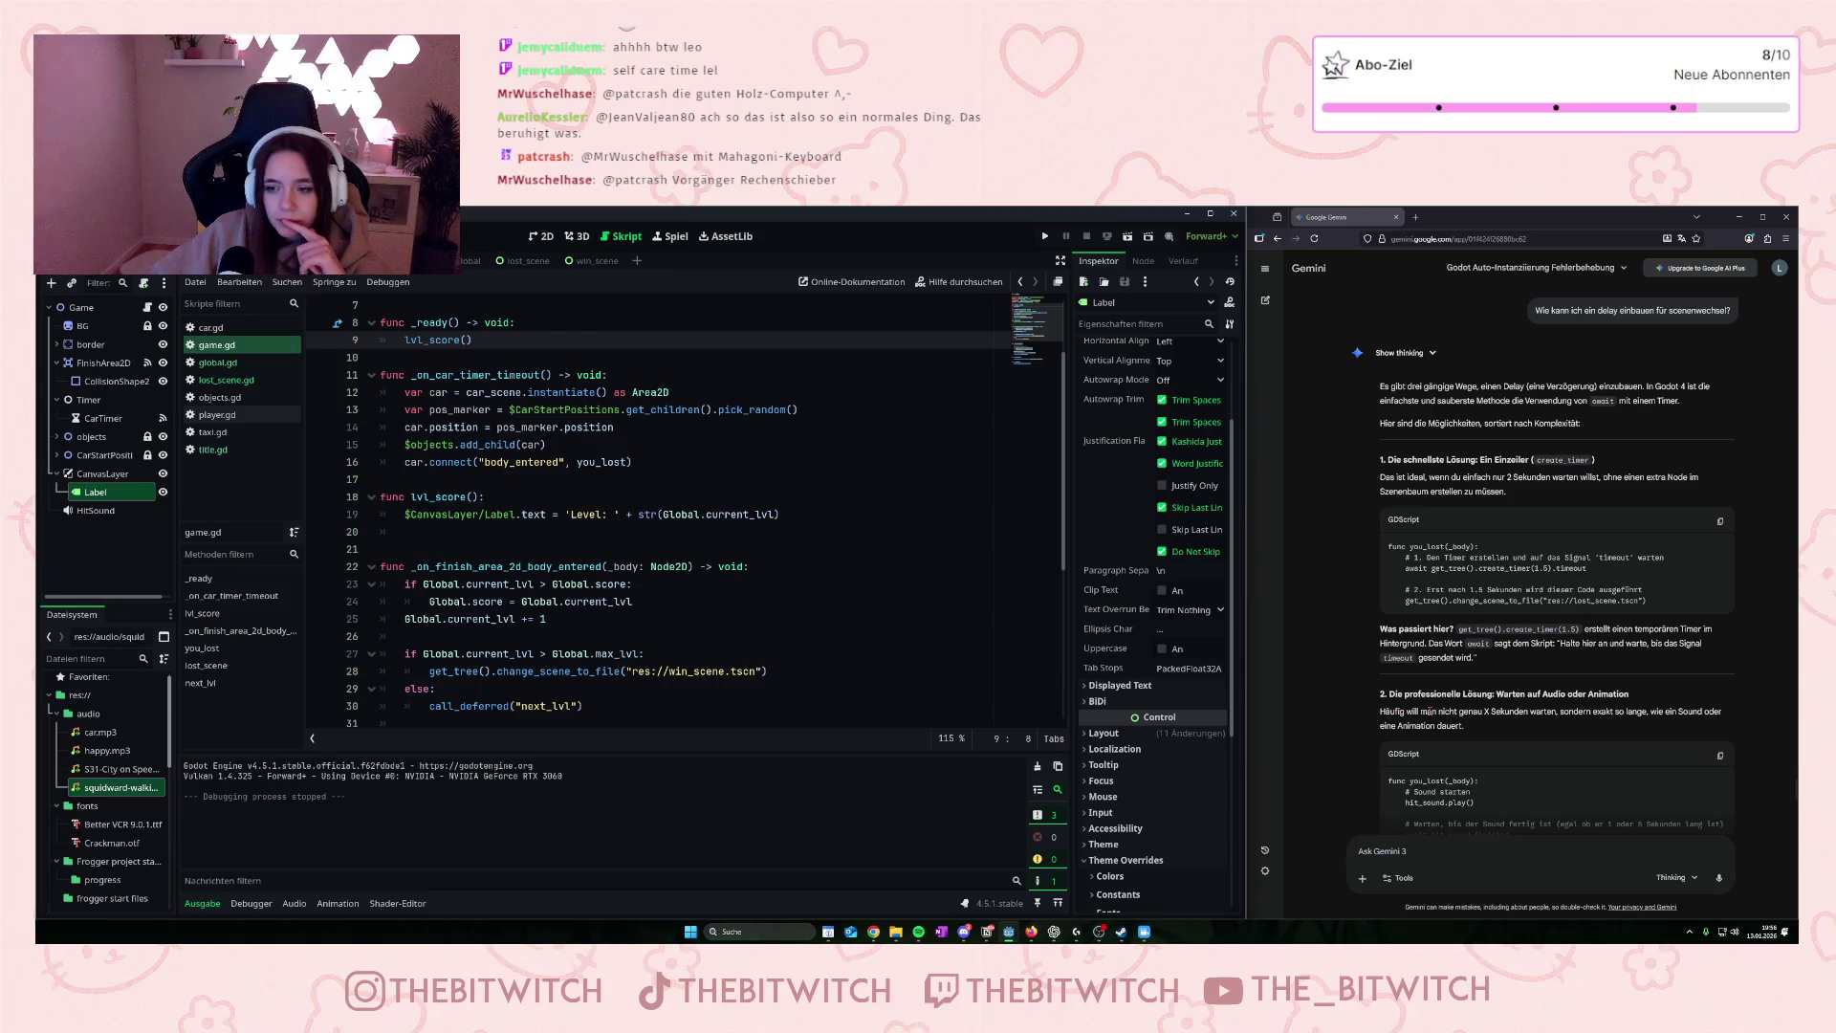
scroll(1425, 718, down, 3)
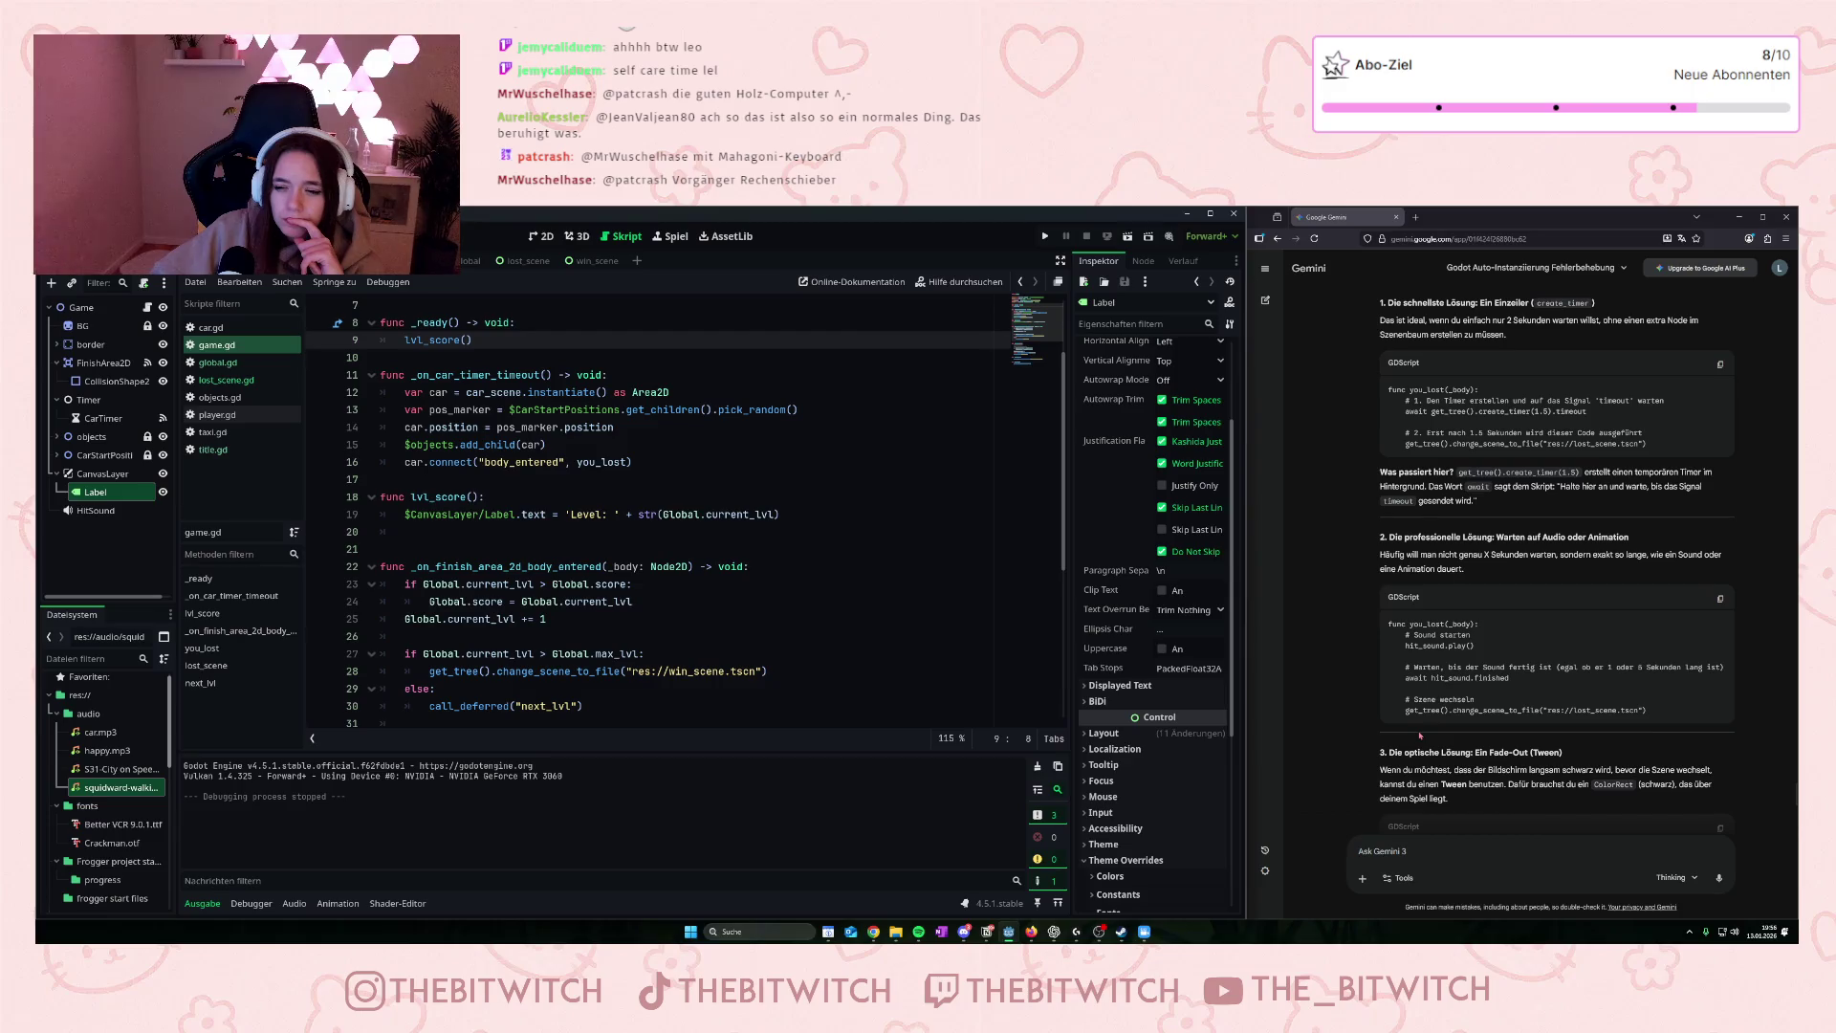
scroll(1421, 734, down, 4)
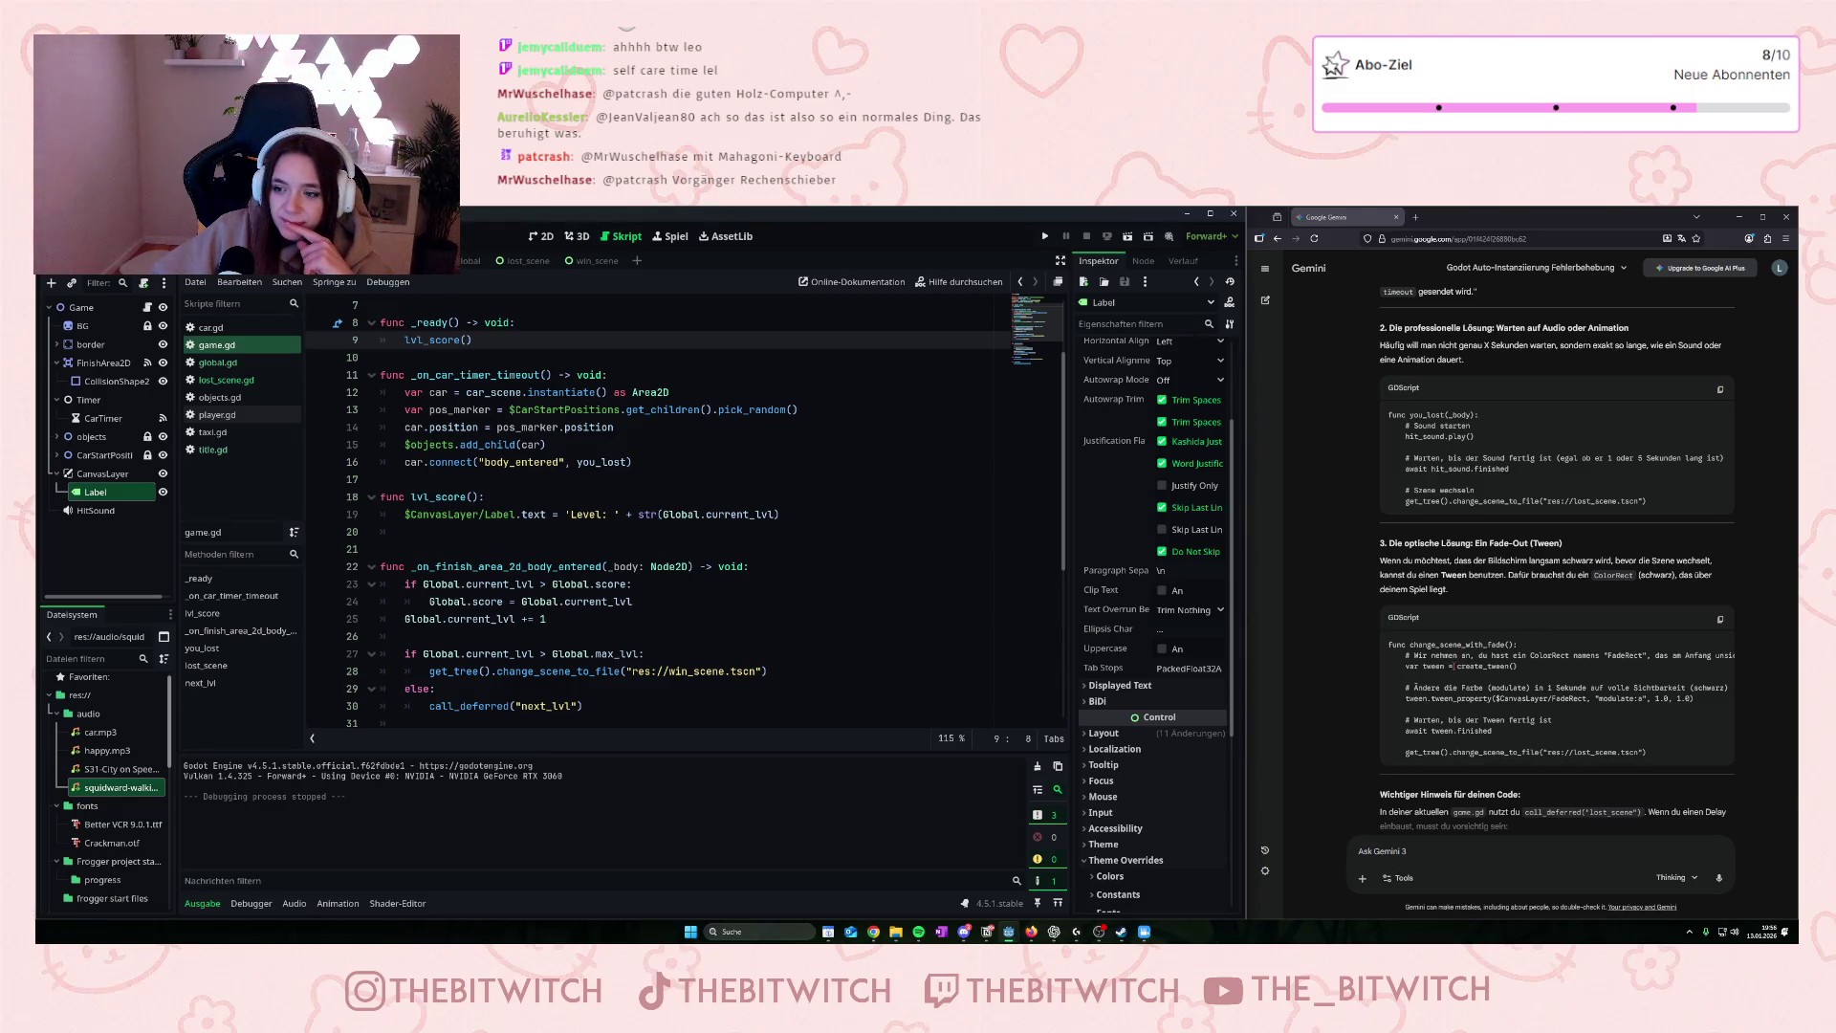
drag(1498, 764, 1434, 764)
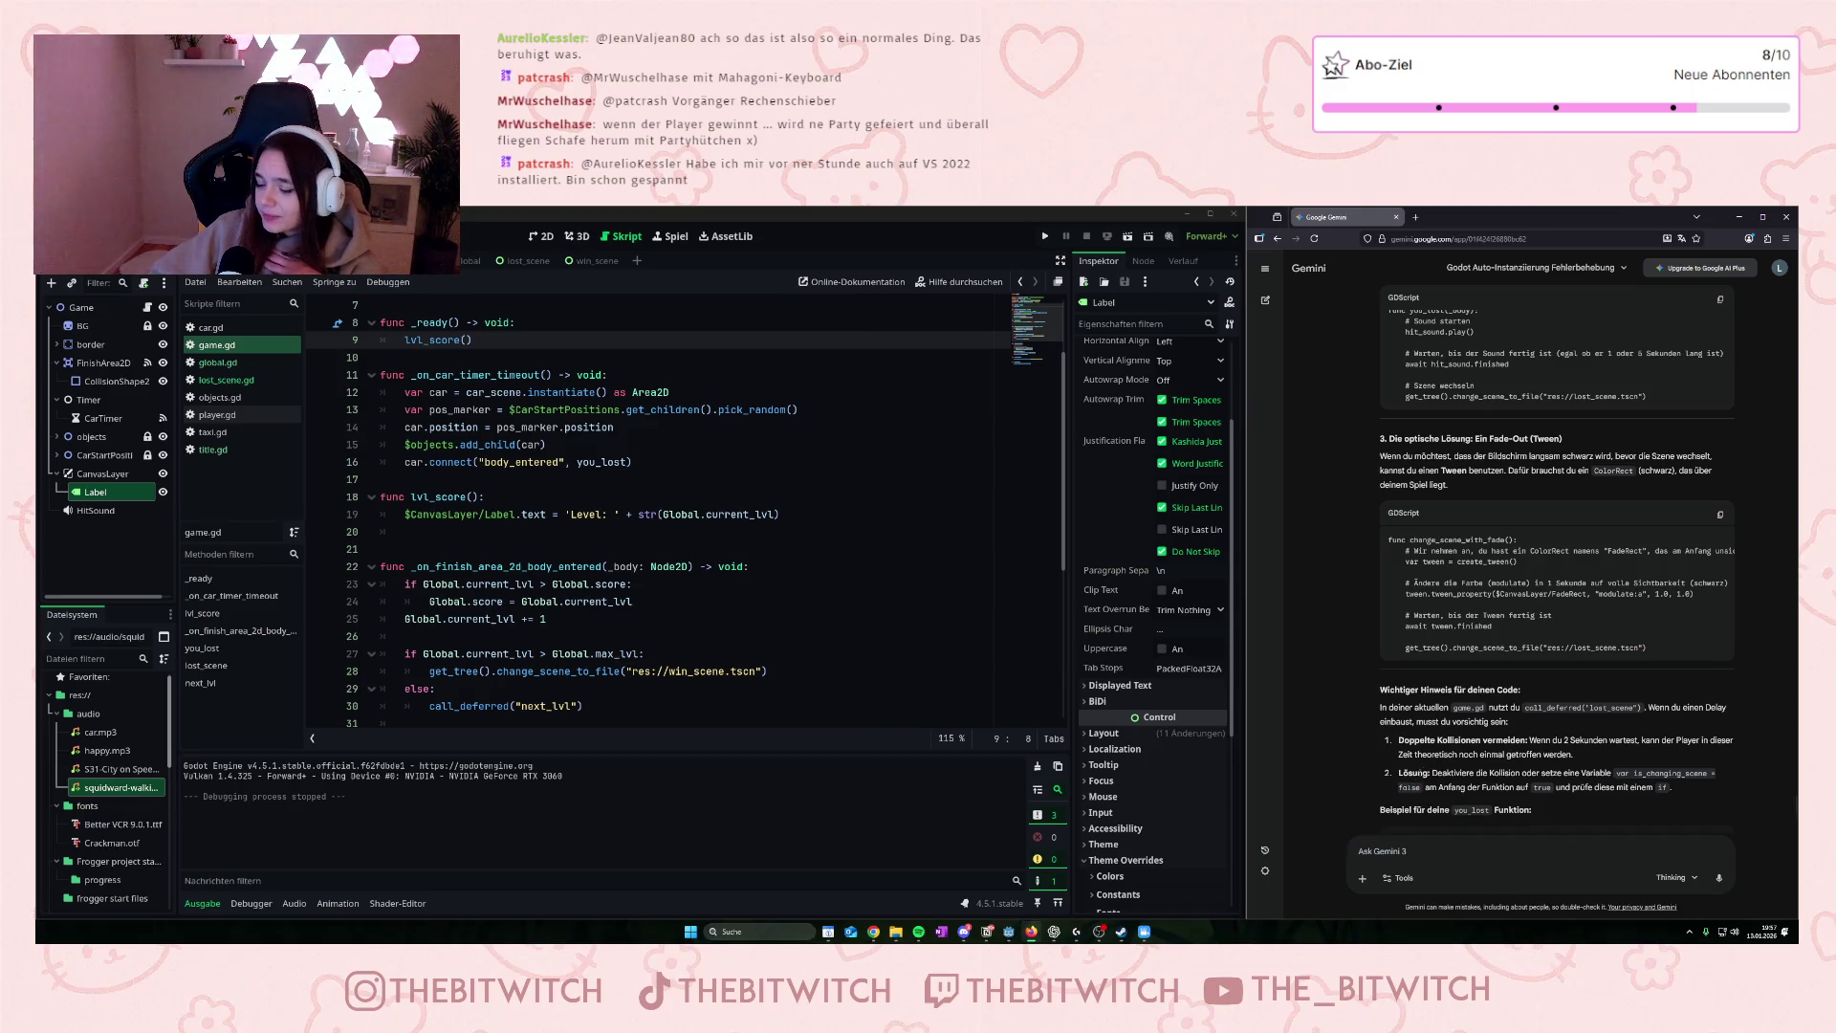
scroll(1416, 786, down, 3)
scroll(1423, 777, down, 3)
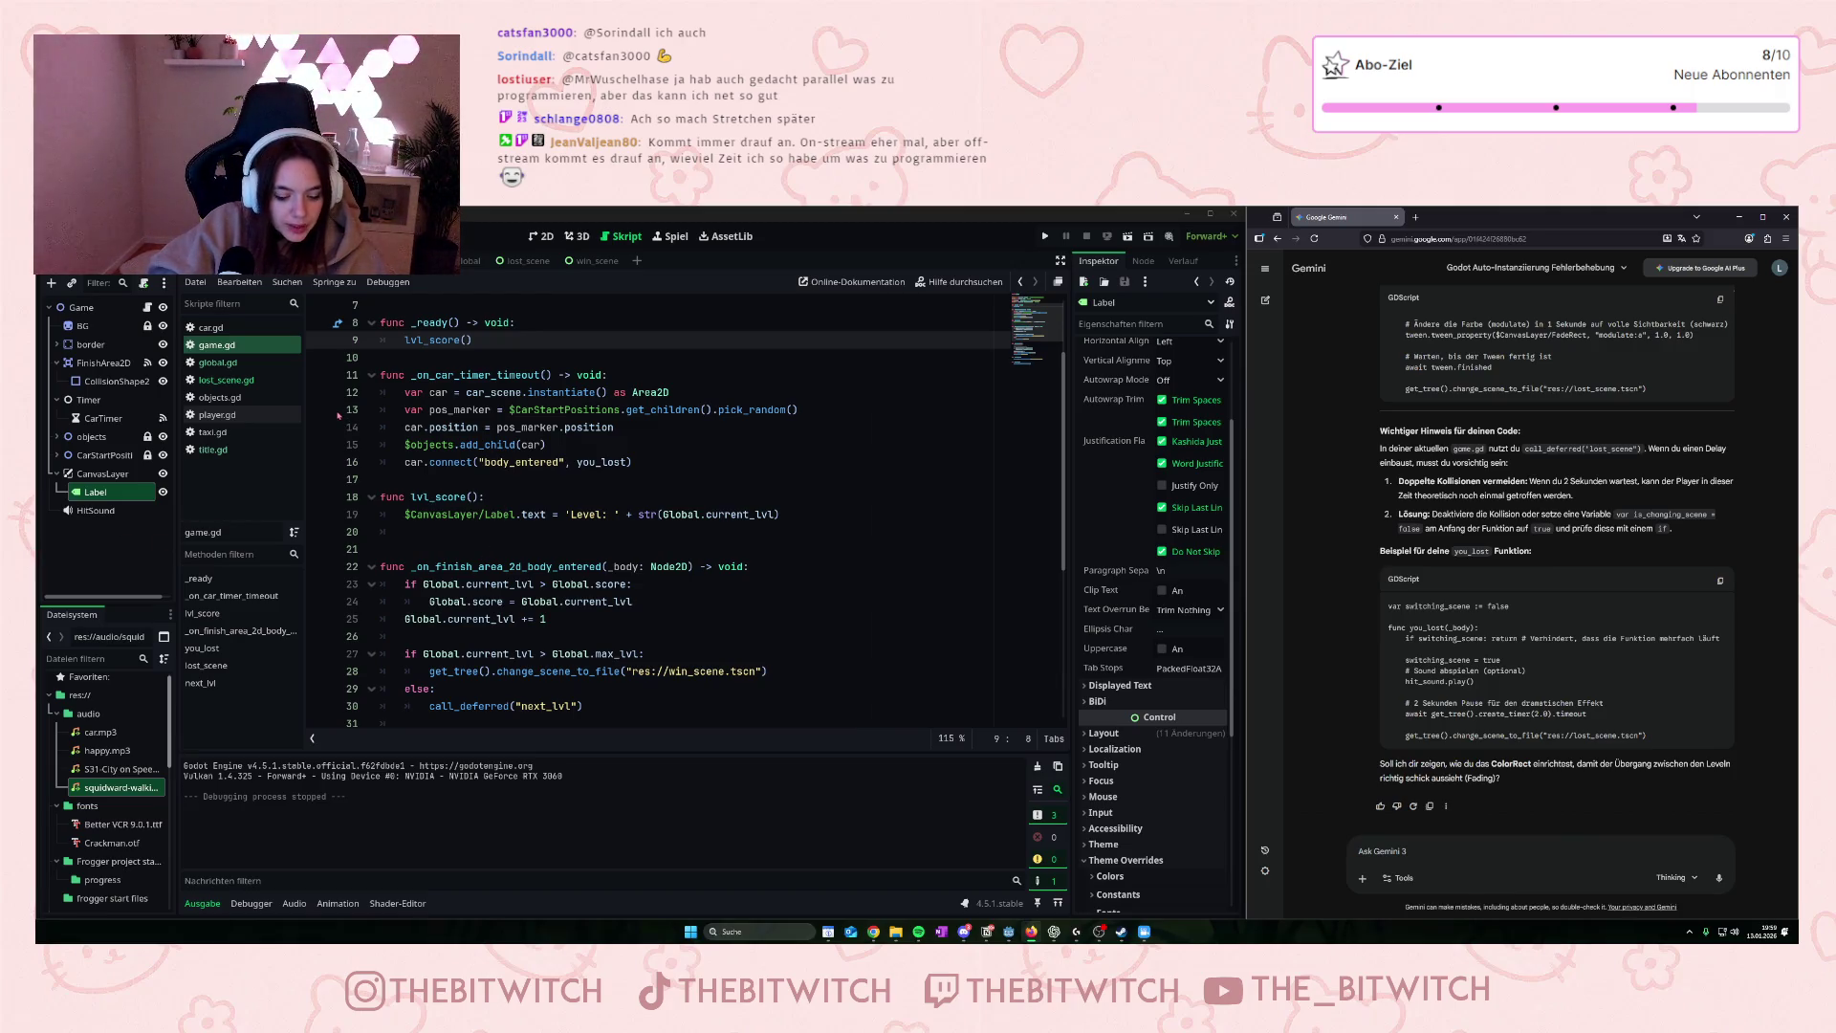
Open lost_scene.gd and select all of its code for copying.
click(600, 262)
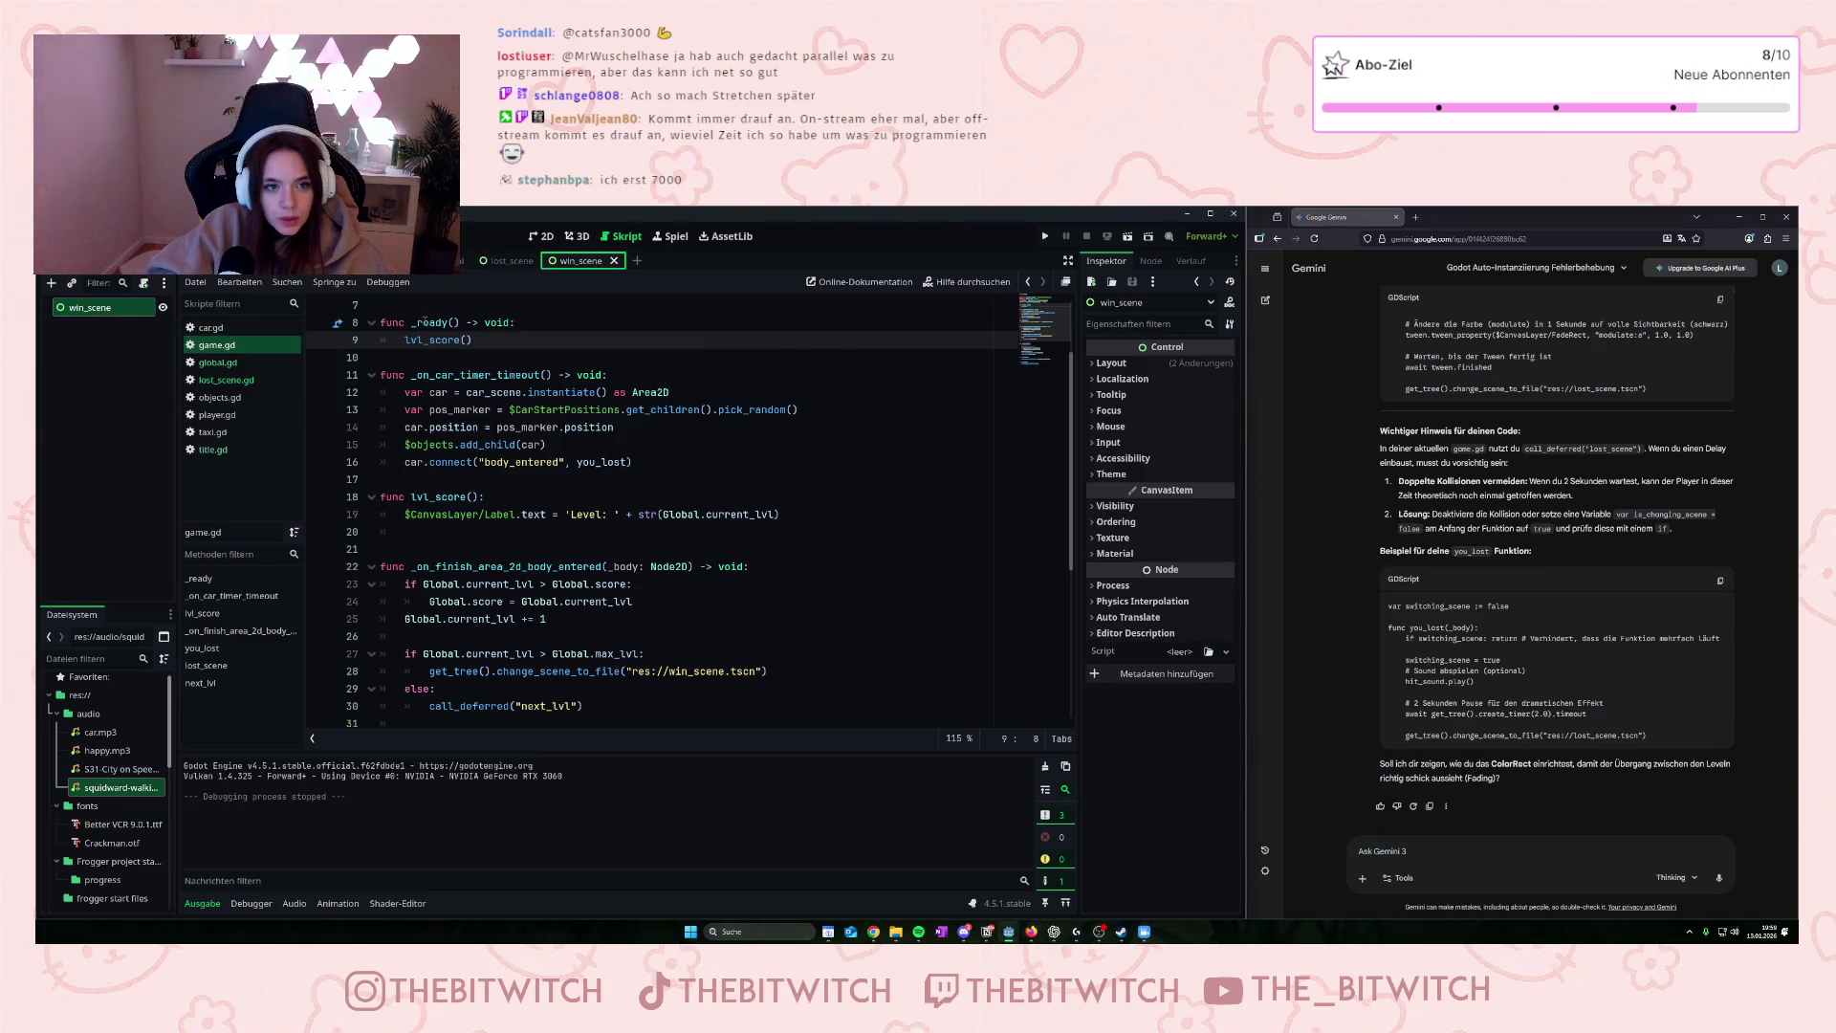
right_click(94, 308)
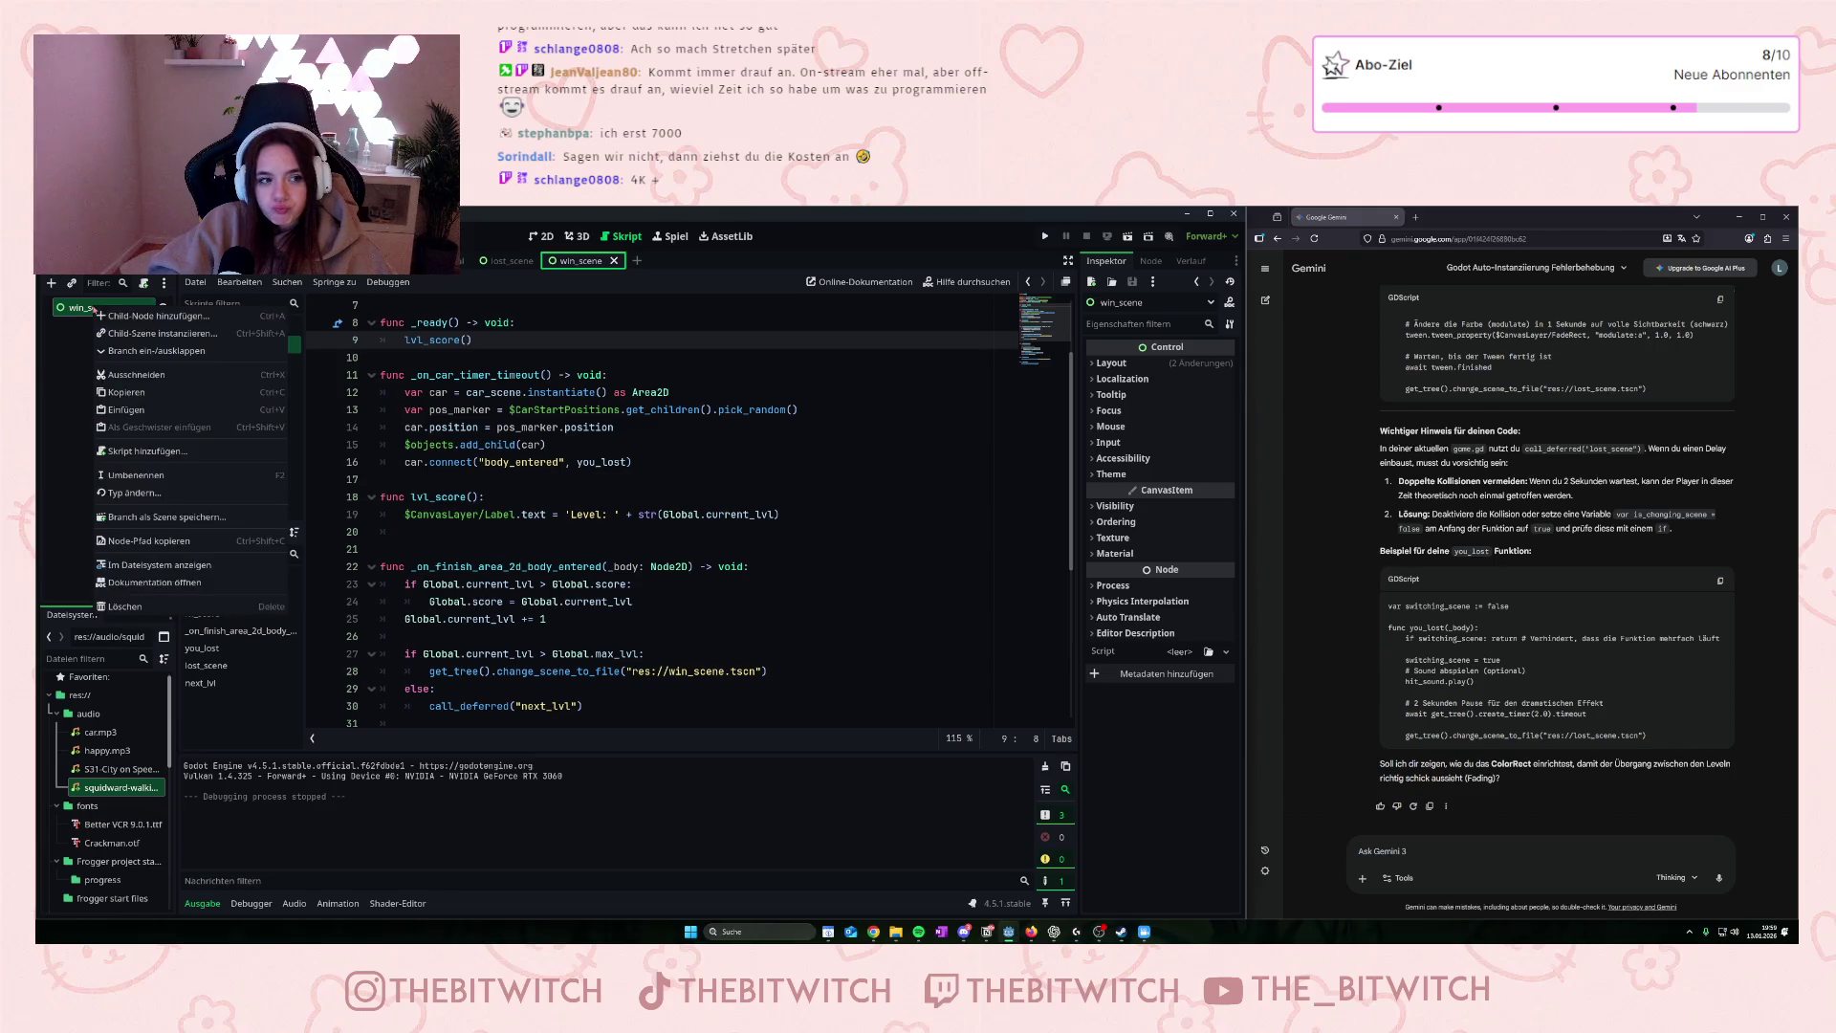
key(Escape)
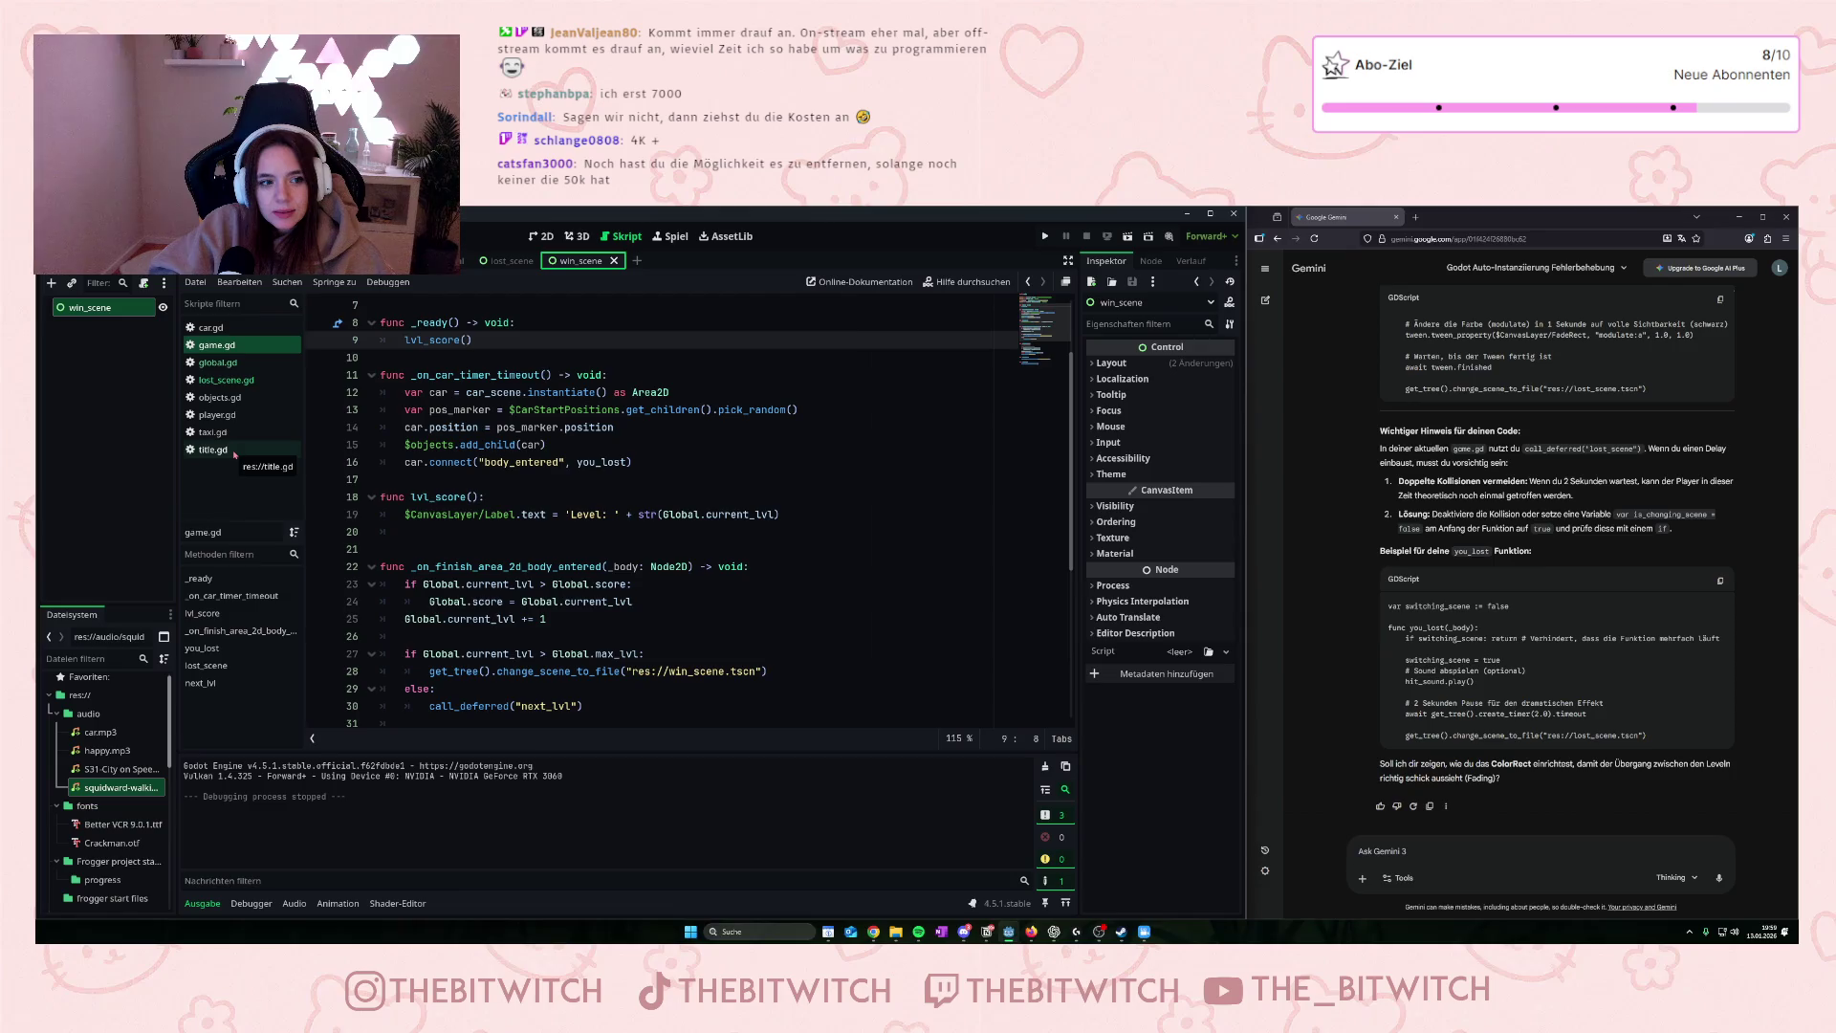
click(235, 381)
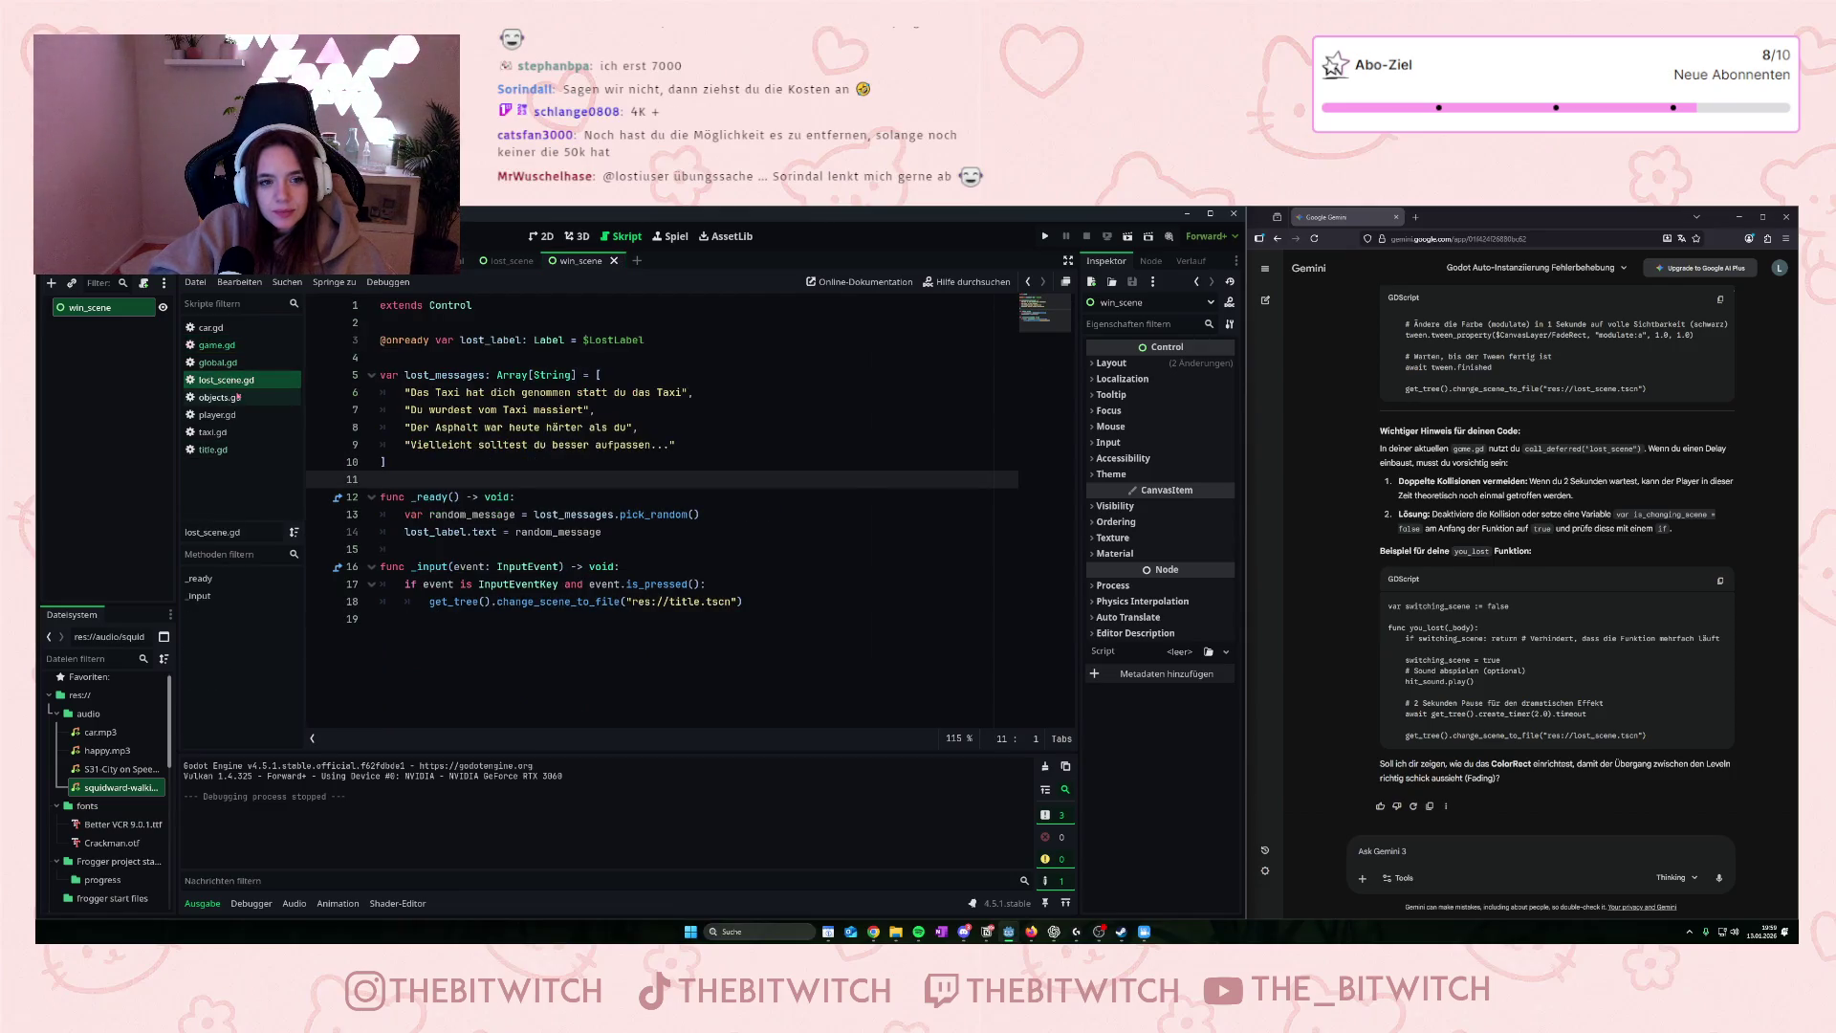
mouse_move(755, 603)
mouse_down()
mouse_move(430, 374)
mouse_move(383, 305)
mouse_move(364, 314)
mouse_up()
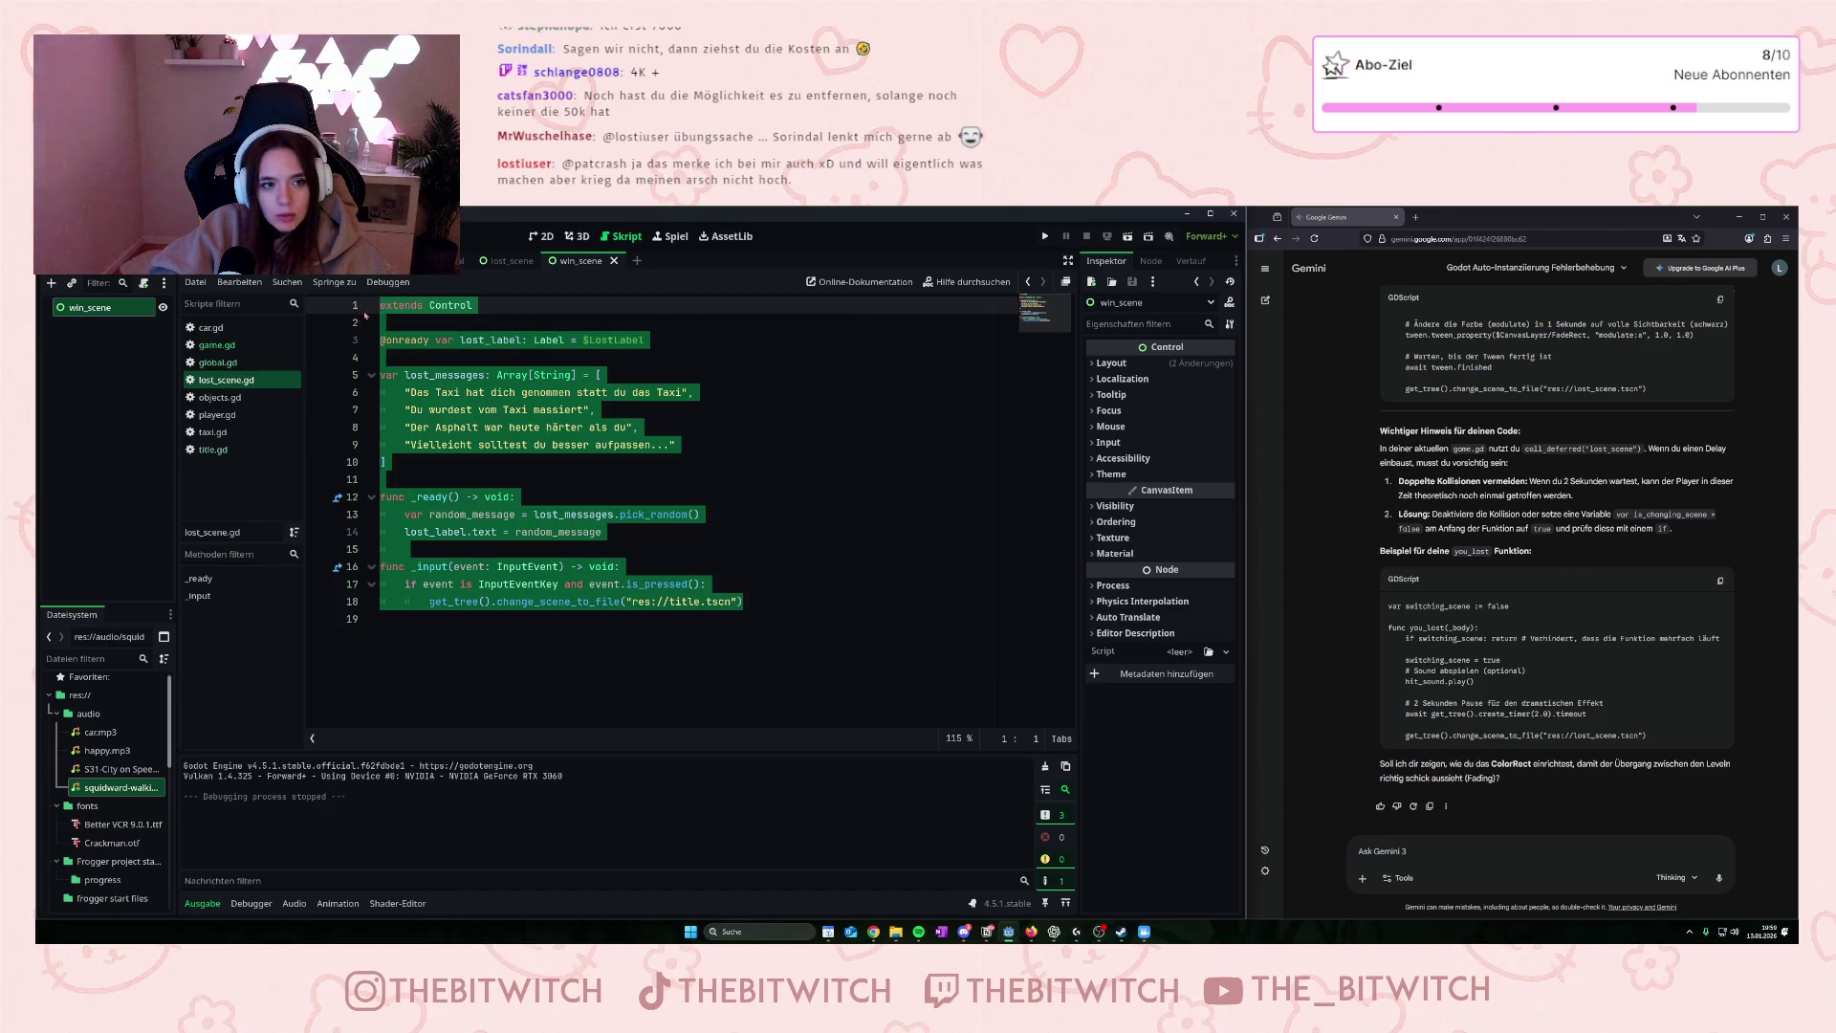
Attach a new win_scene.gd script to the win_scene root and paste the copied code.
click(512, 261)
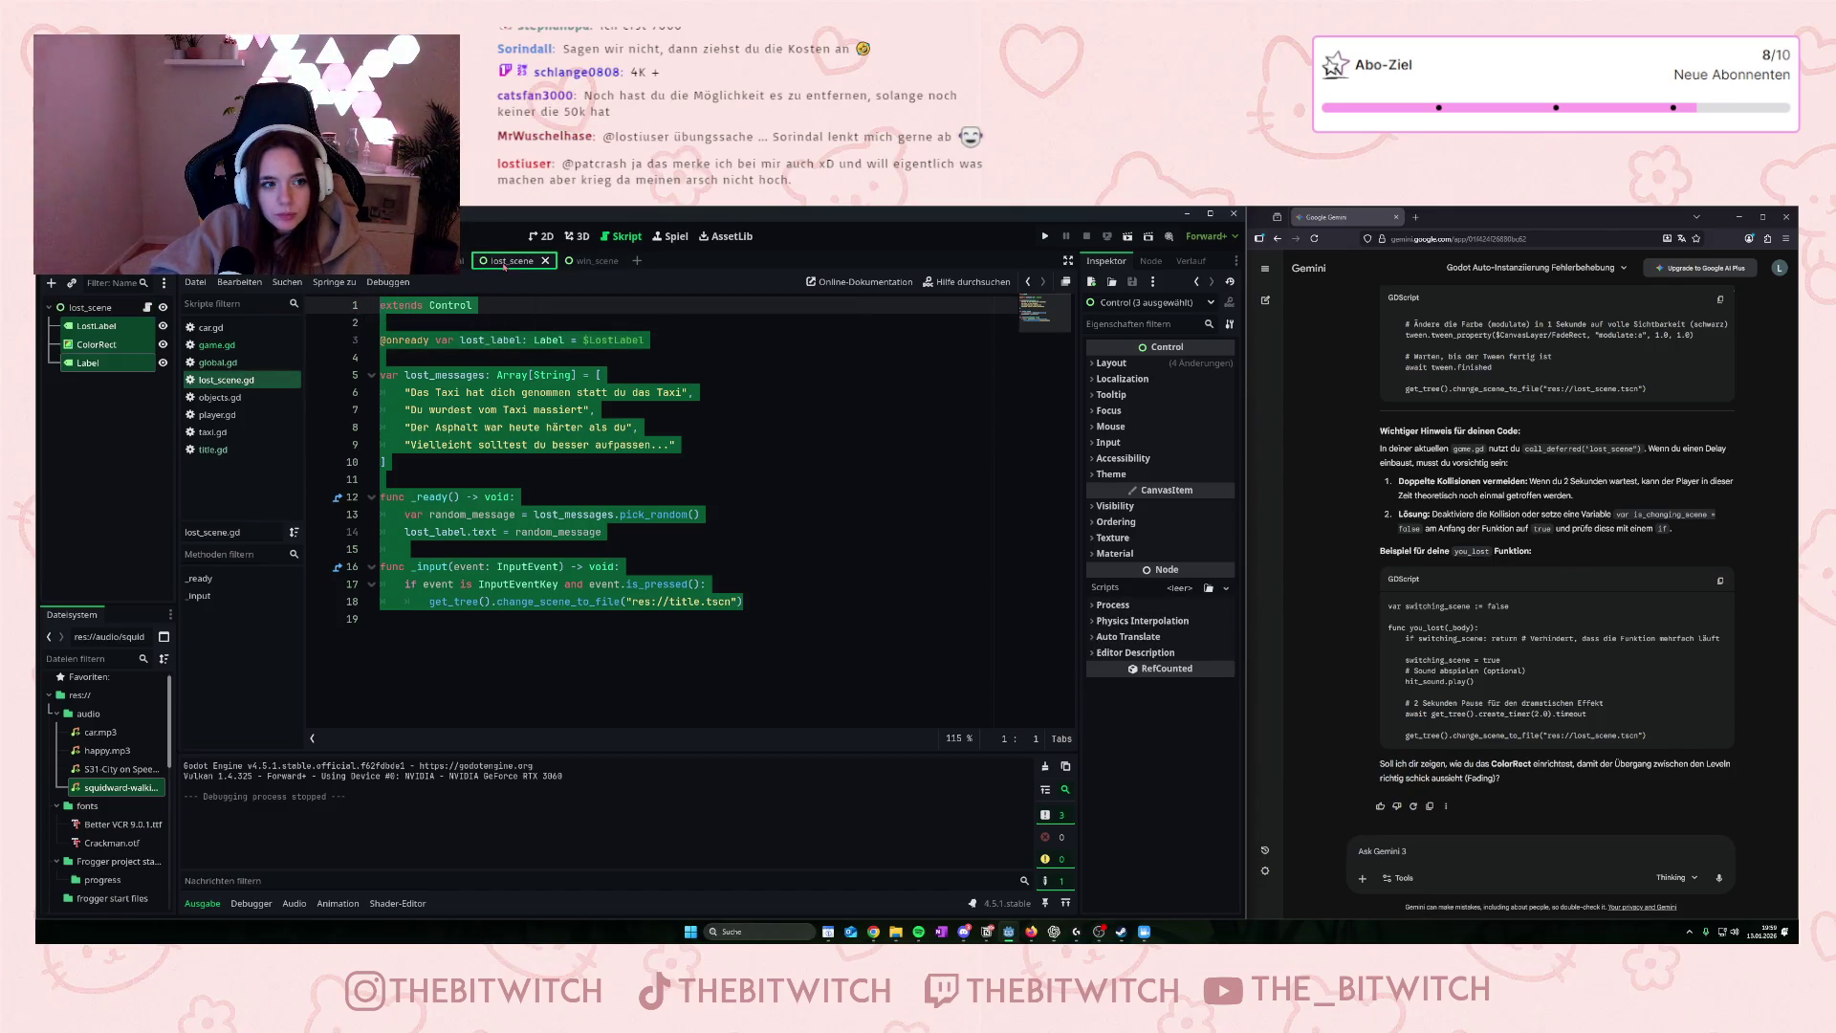
click(581, 262)
click(143, 283)
click(856, 676)
key(ctrl+a)
text(extends Control extends Control  @onready var lost_label: Label = $LostLabel  var lost_messages: Array[String] = [ 	"Das Taxi hat dich genommen statt du das Taxi", 	"Du wurdest vom Taxi massiert", 	"Der Asphalt war heute härter als du", 	"Vielleicht solltest du besser aufpassen..." ]  func _ready() -> void: 	var random_message = lost_messages.pick_random() 	lost_label.text = random_message 	 func _input(event: InputEvent) -> void: 	if event is InputEventKey and event.is_pressed(): 		get_tree().change_scene_to_file("res://title.tscn"))
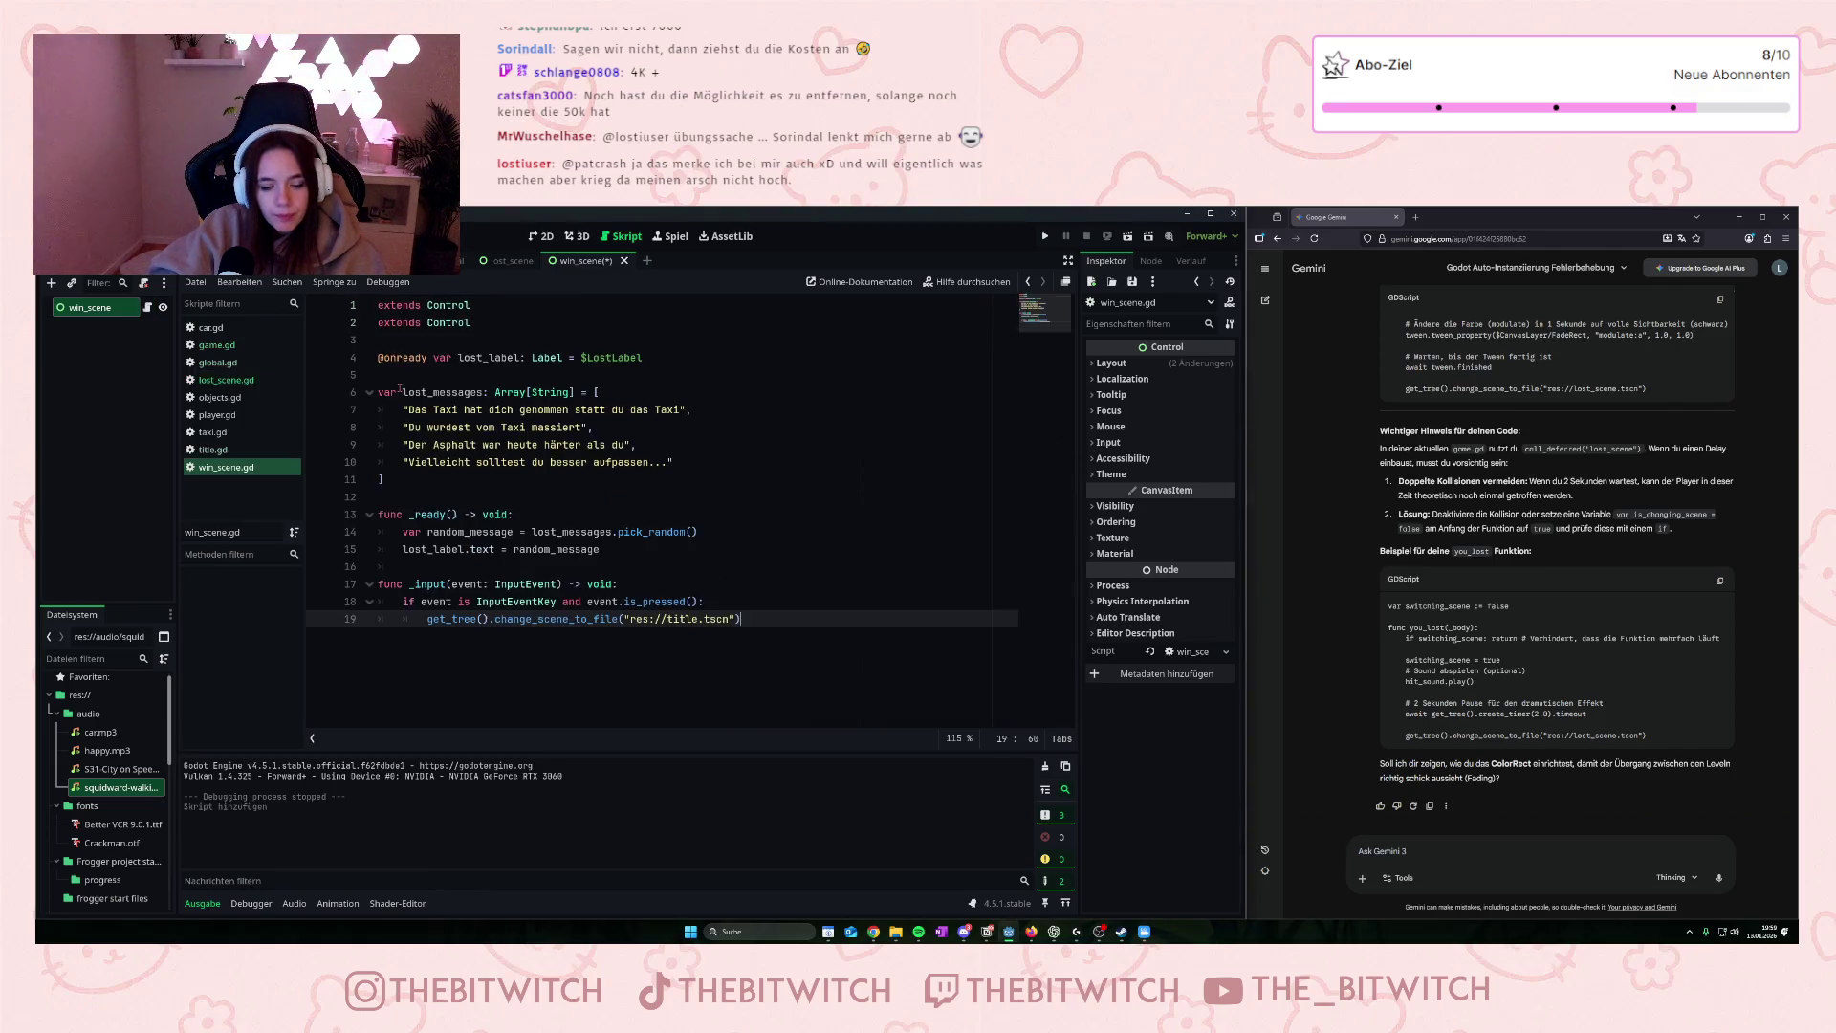
Delete the duplicate extends line, change $LostLabel to $WinLabel, then select lost_scene's label and ColorRect nodes.
triple_click(453, 323)
key(BackSpace)
key(BackSpace)
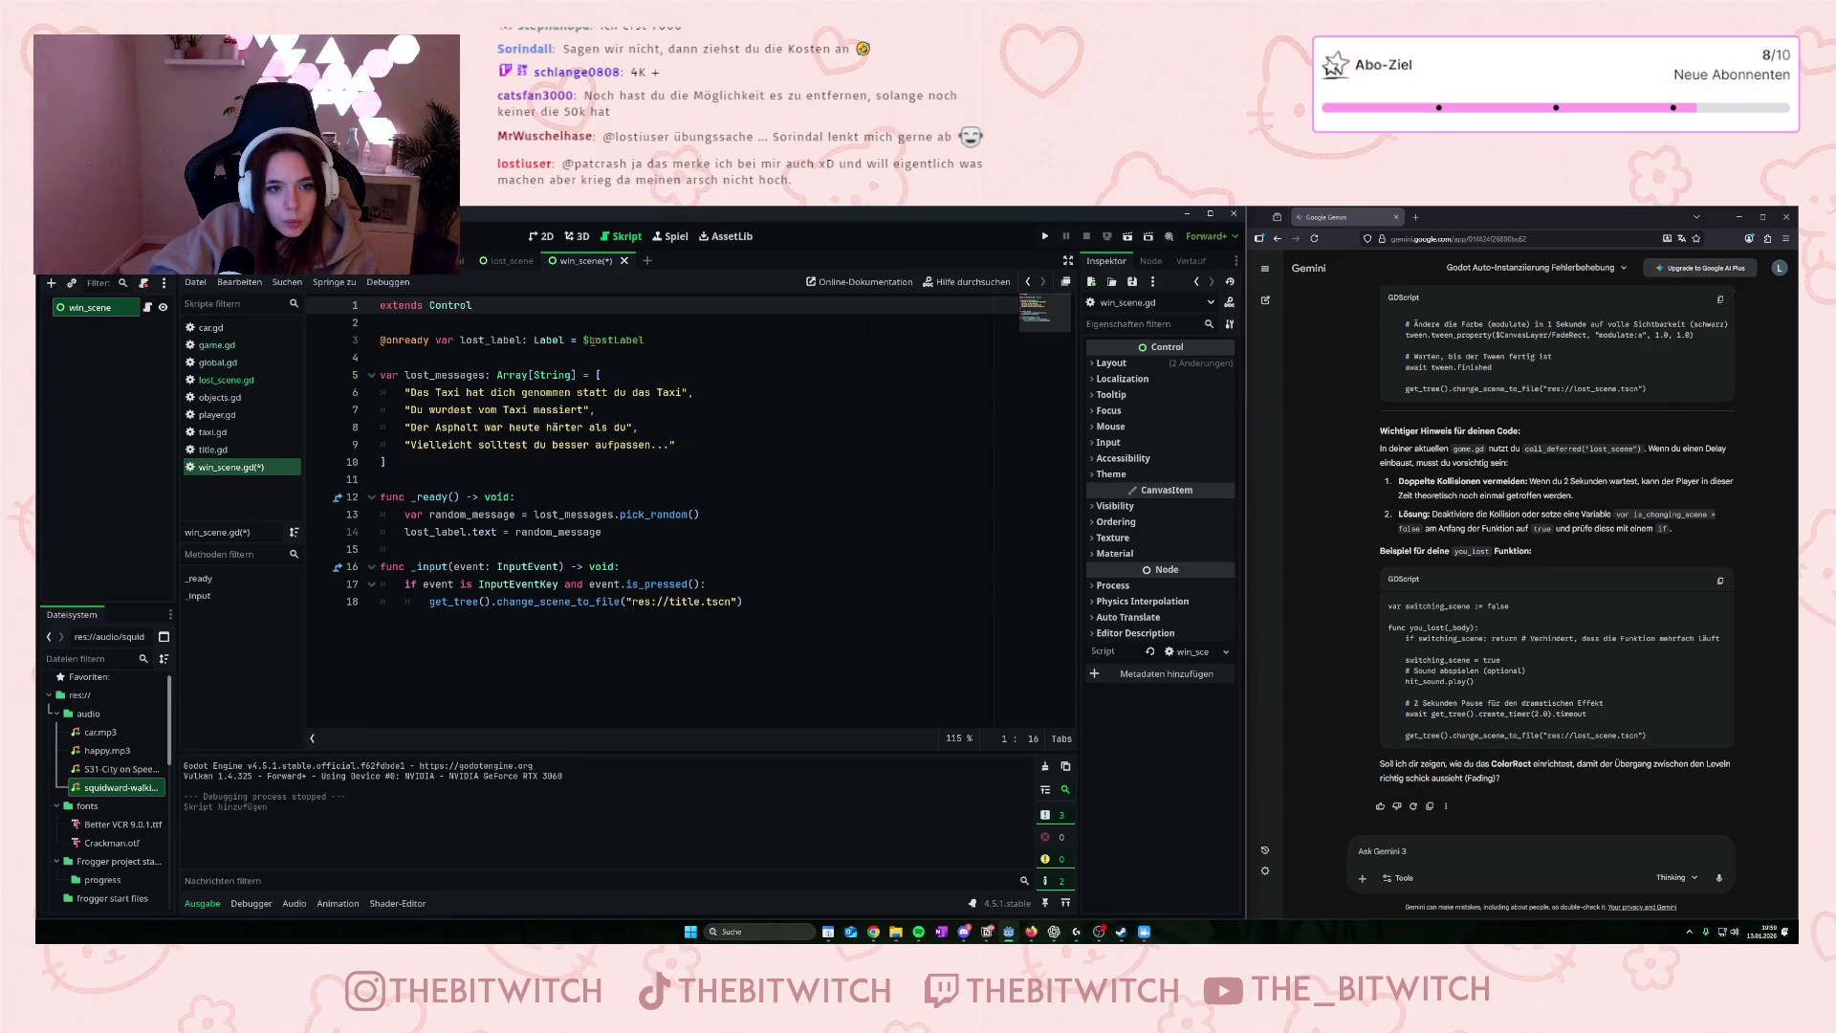
drag(590, 341, 614, 341)
text(Win)
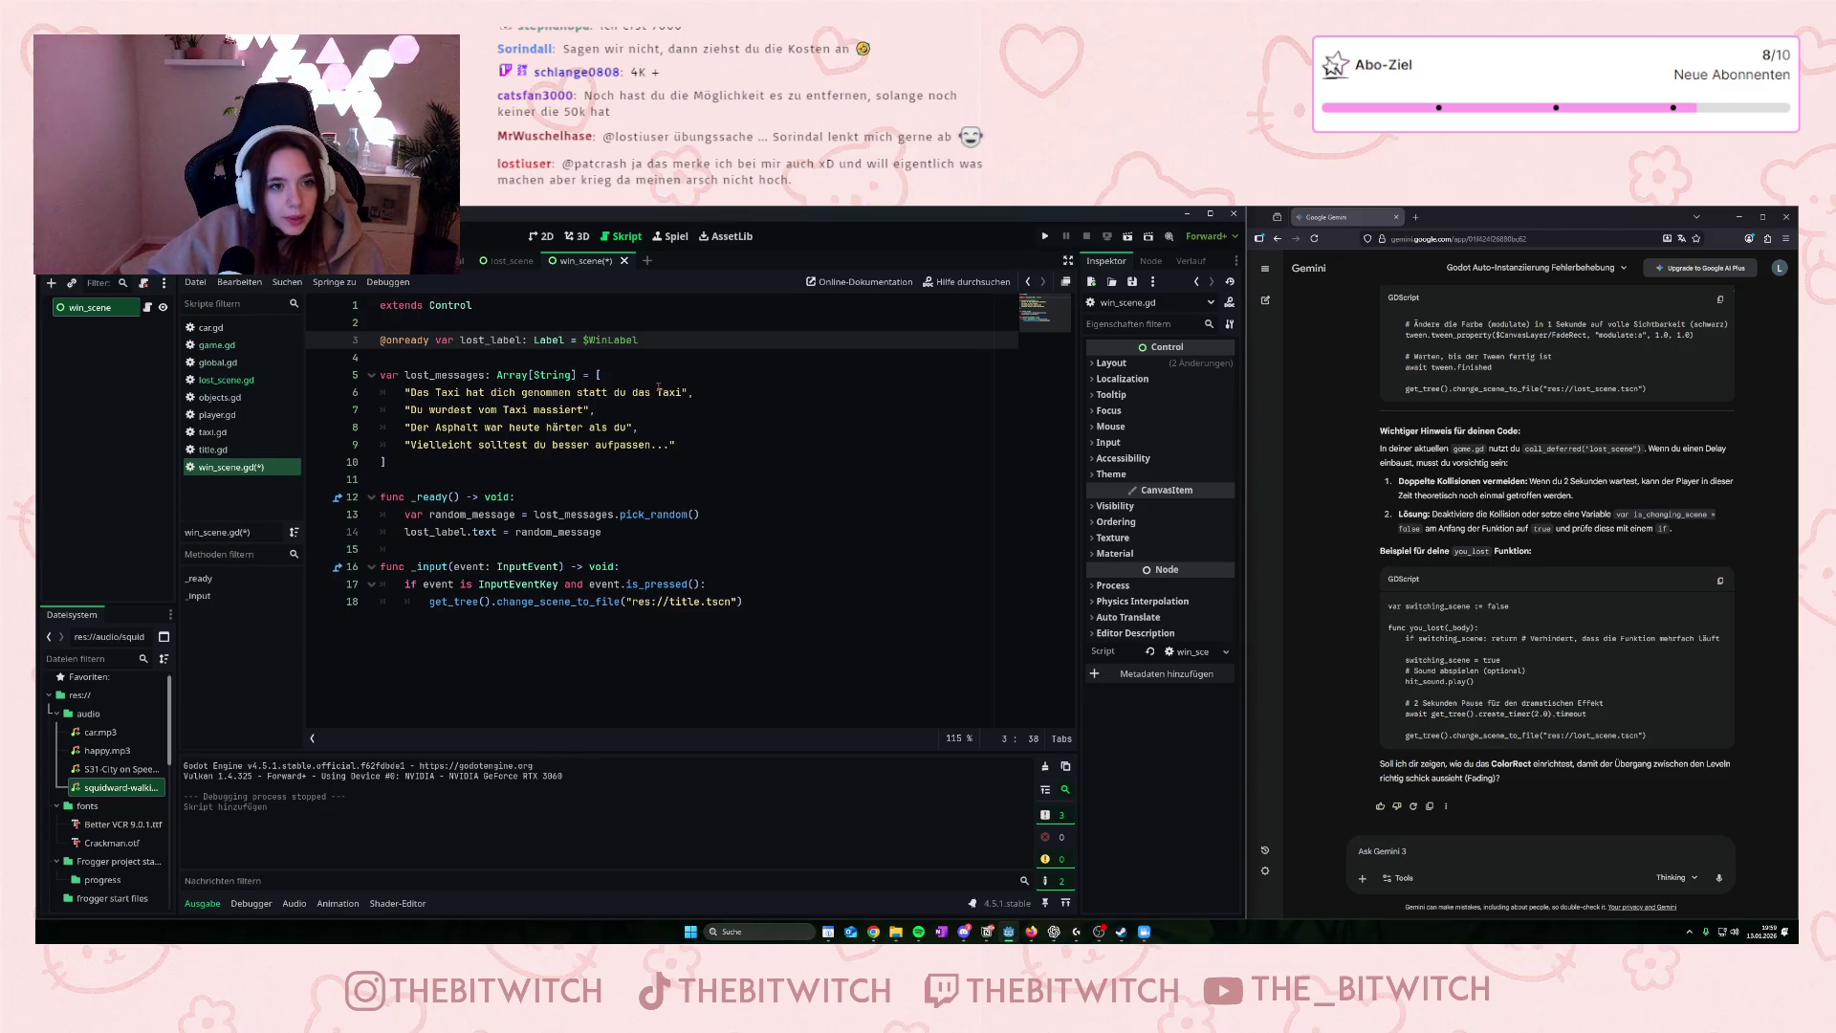
click(658, 392)
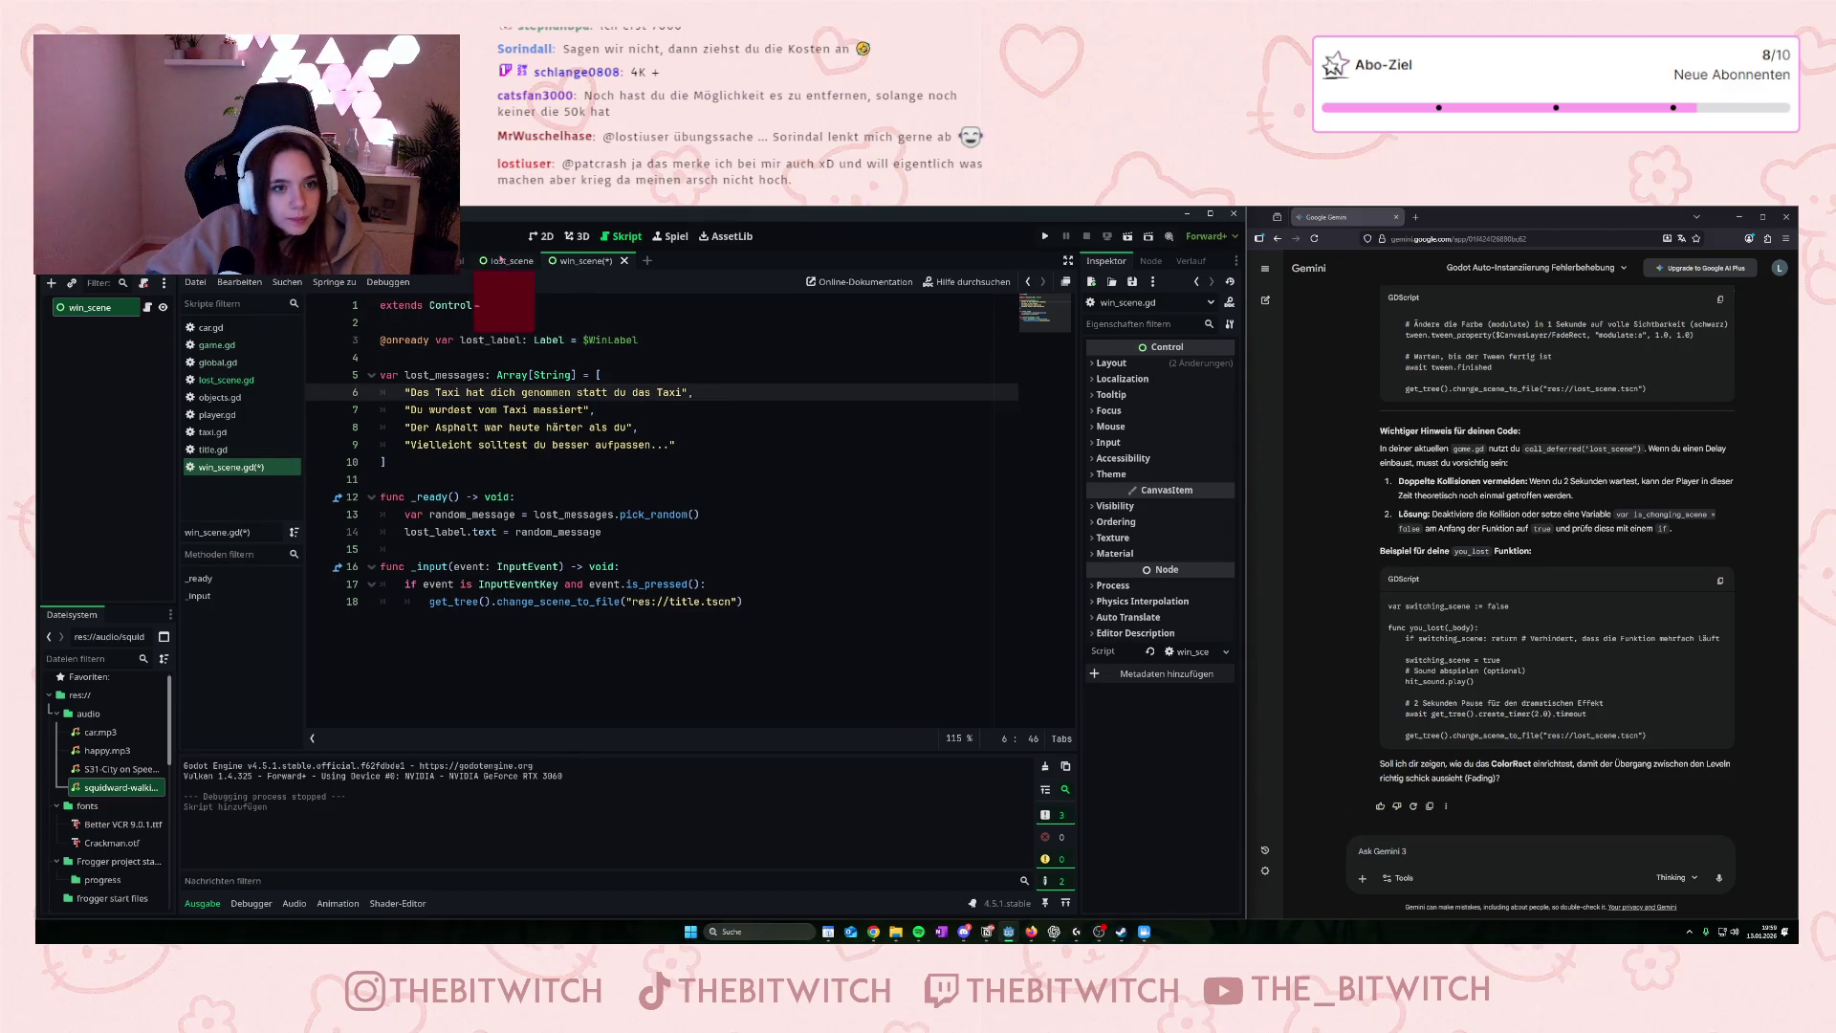
click(507, 260)
click(96, 364)
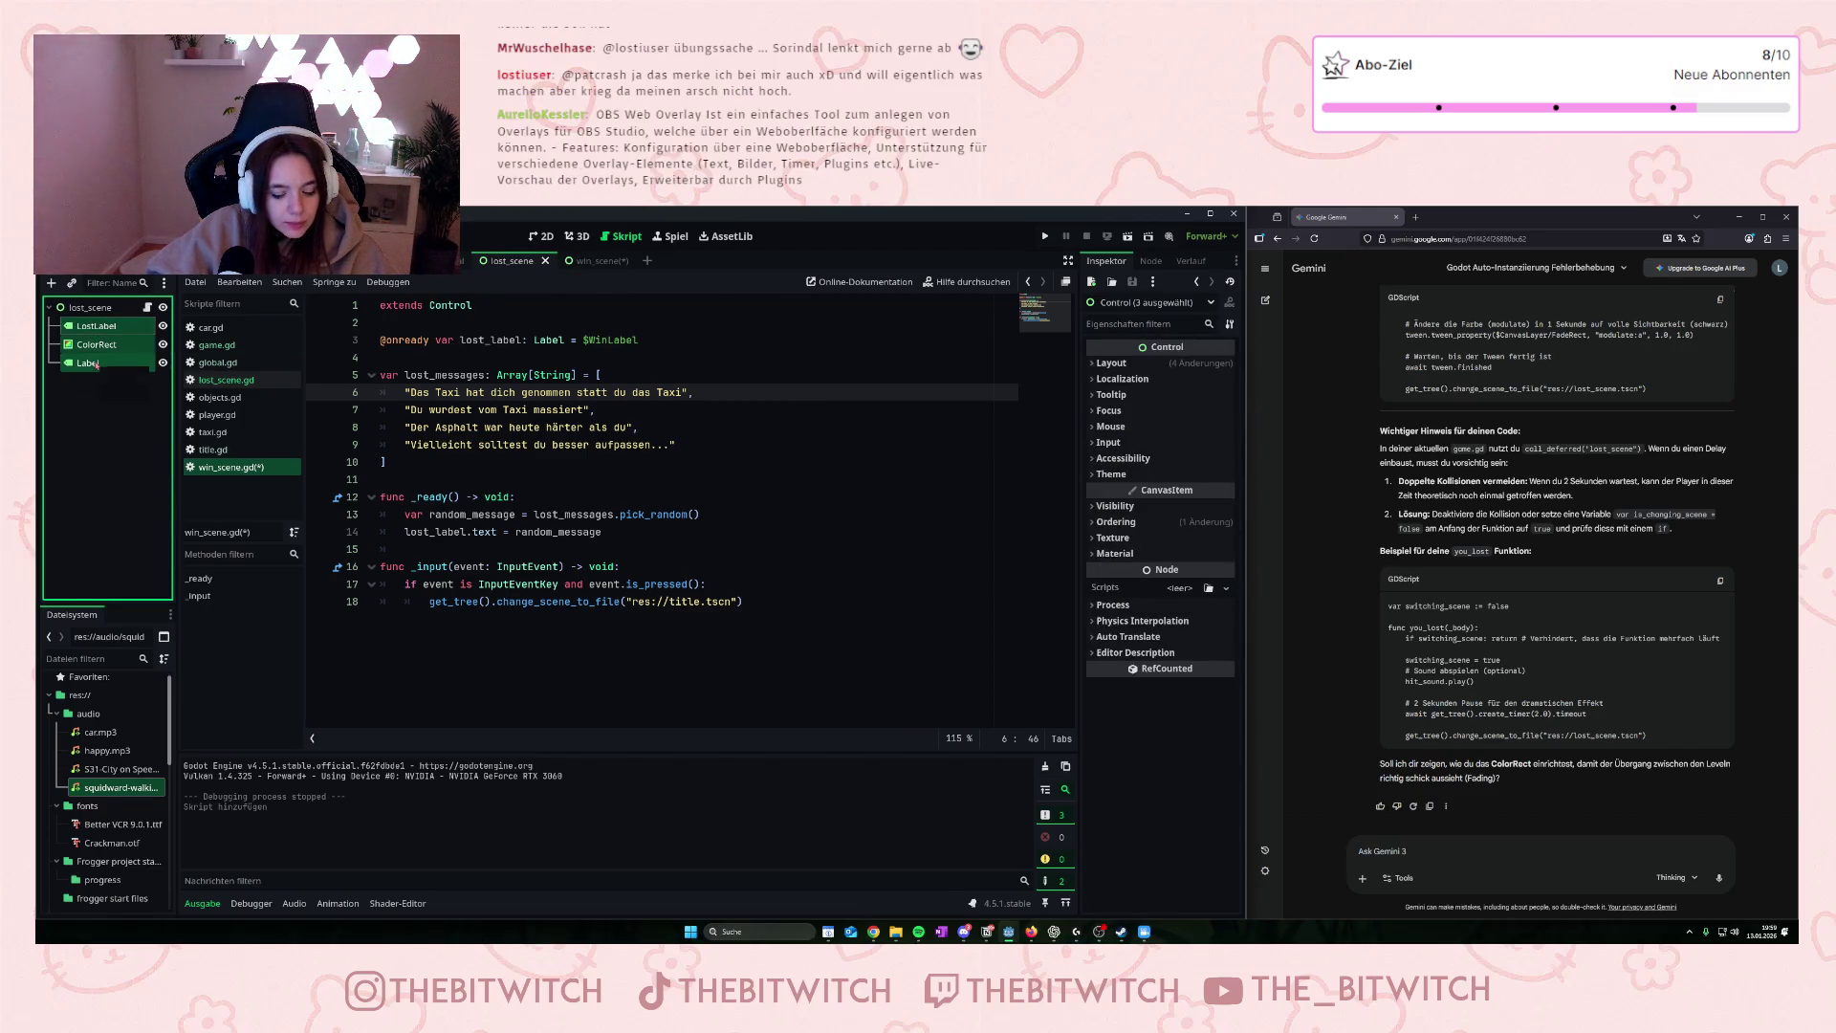
Paste the copied nodes under the win_scene root and rename the label to WinLabel.
click(585, 260)
click(84, 308)
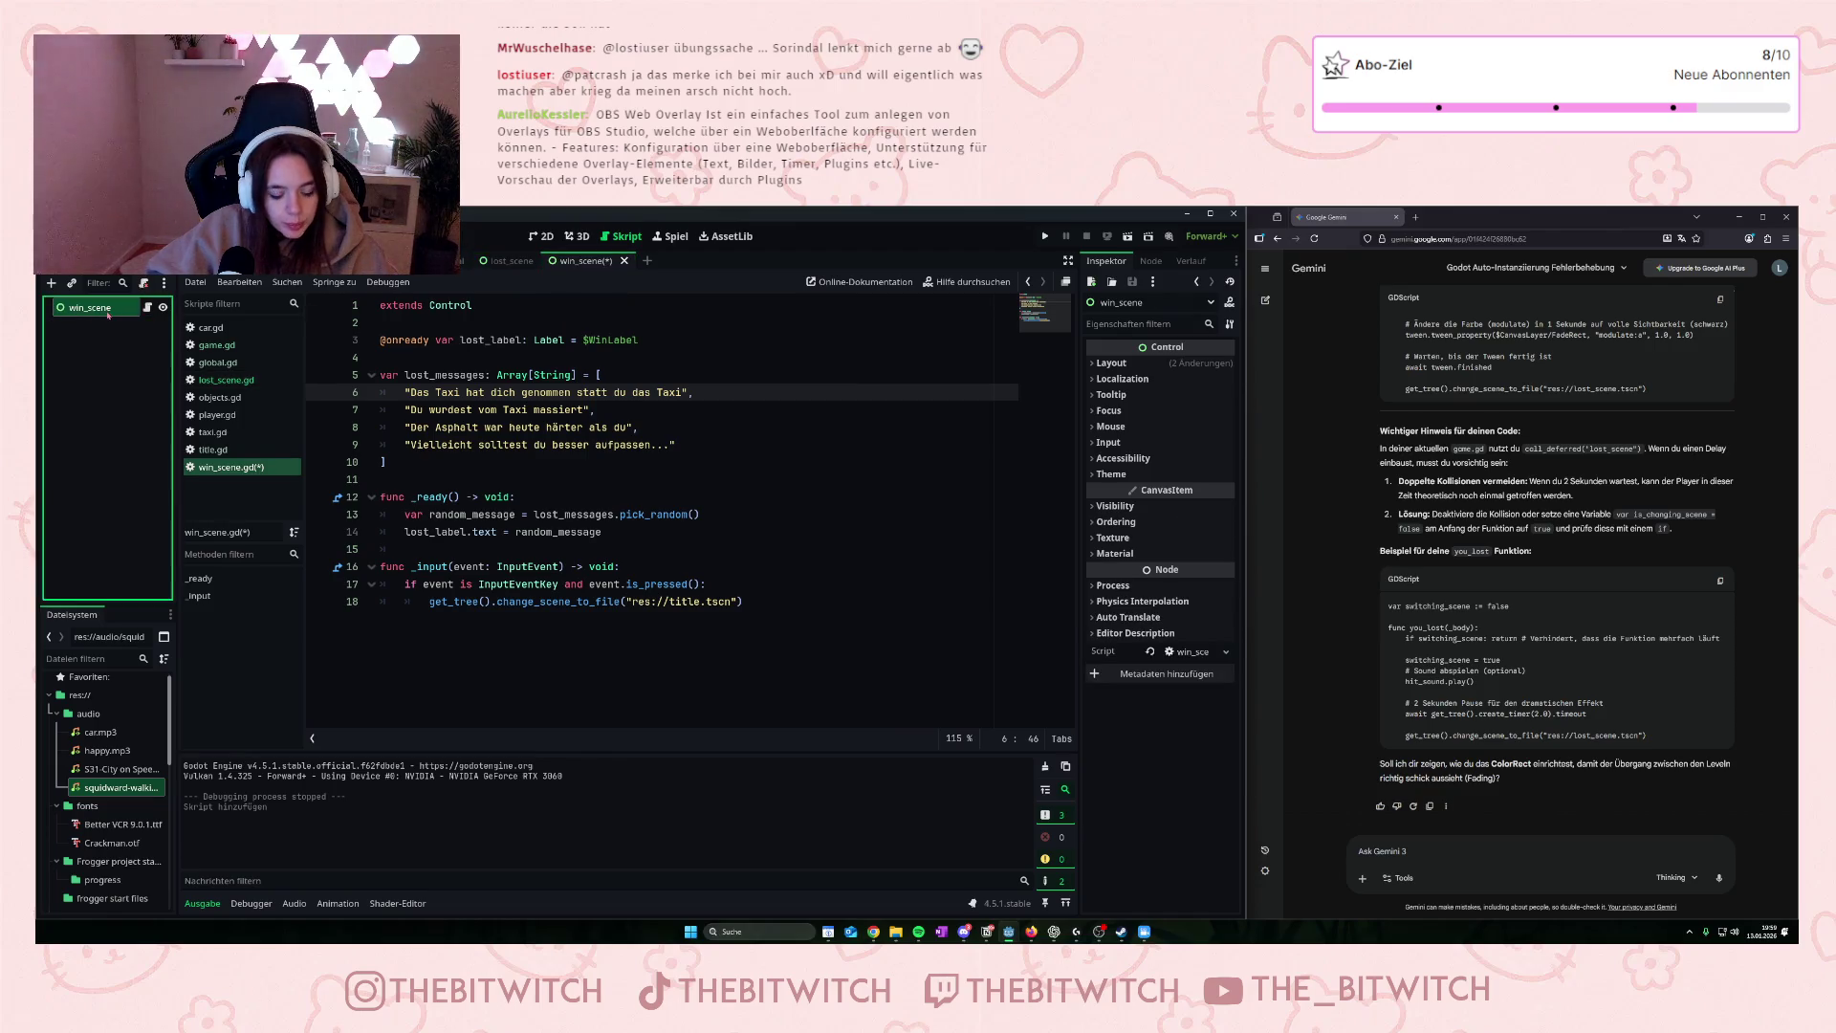
key(ctrl+v)
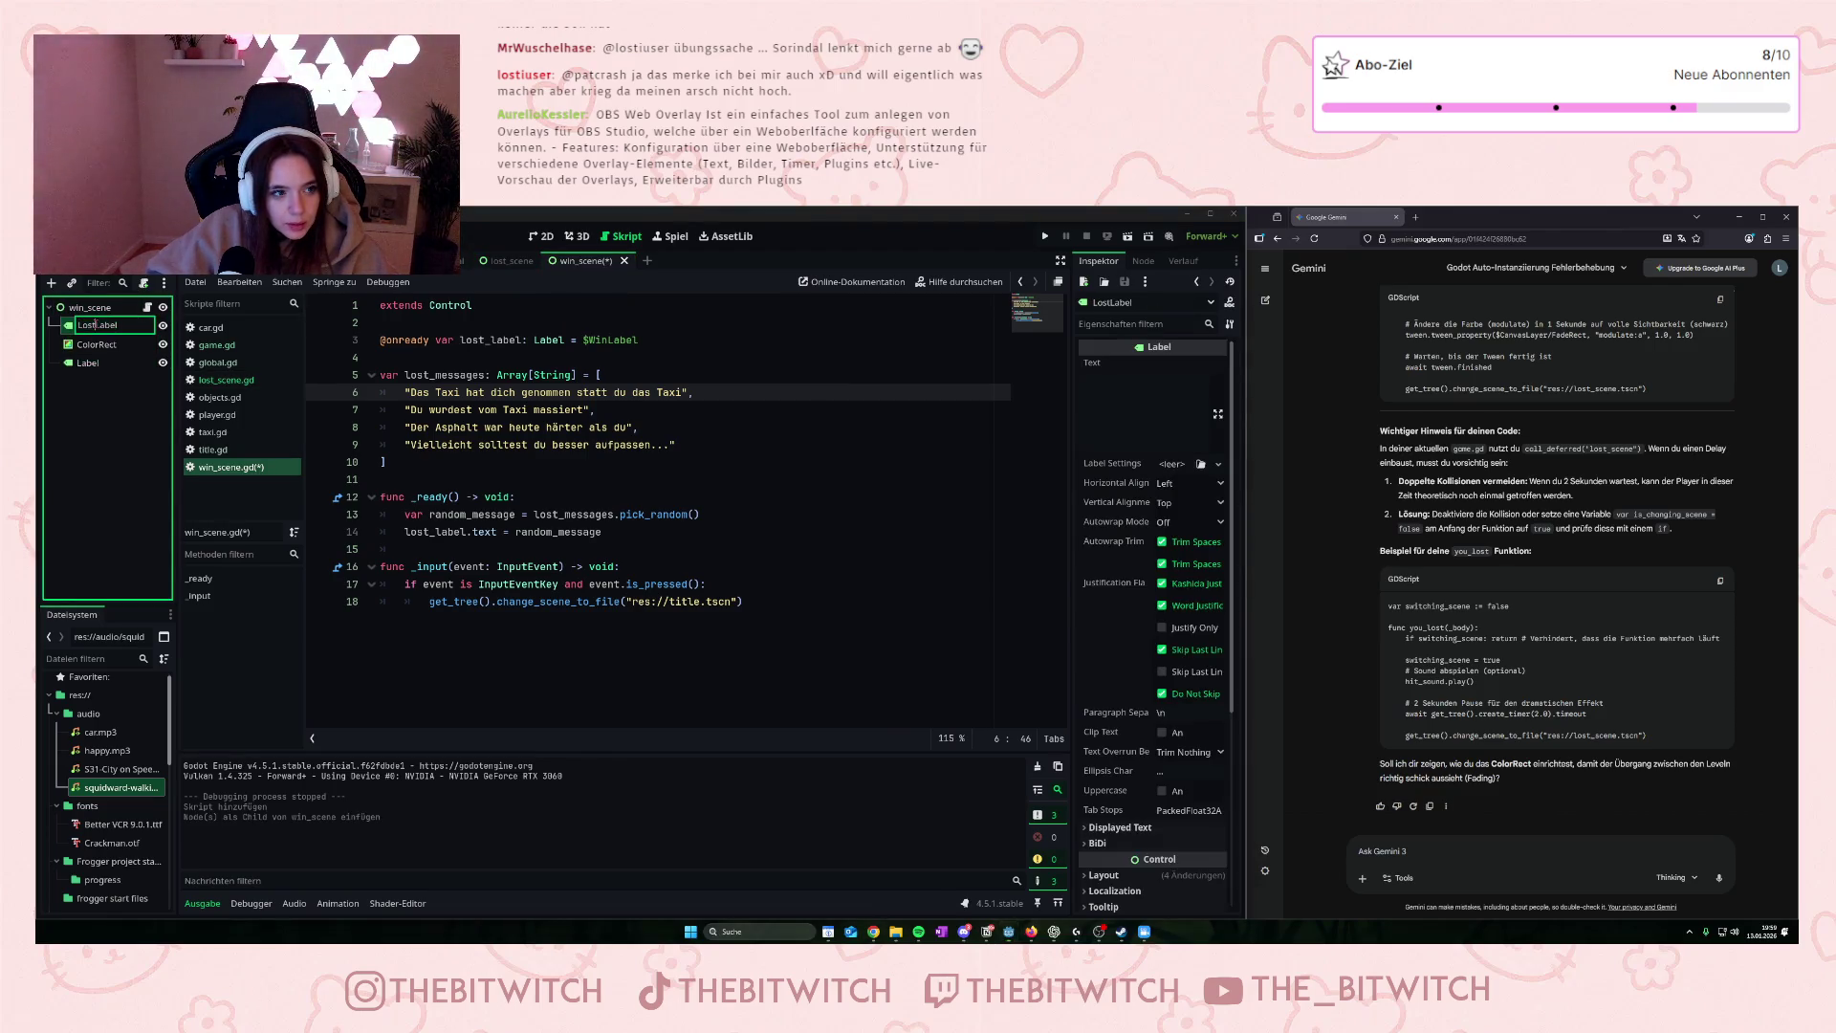
text(Win)
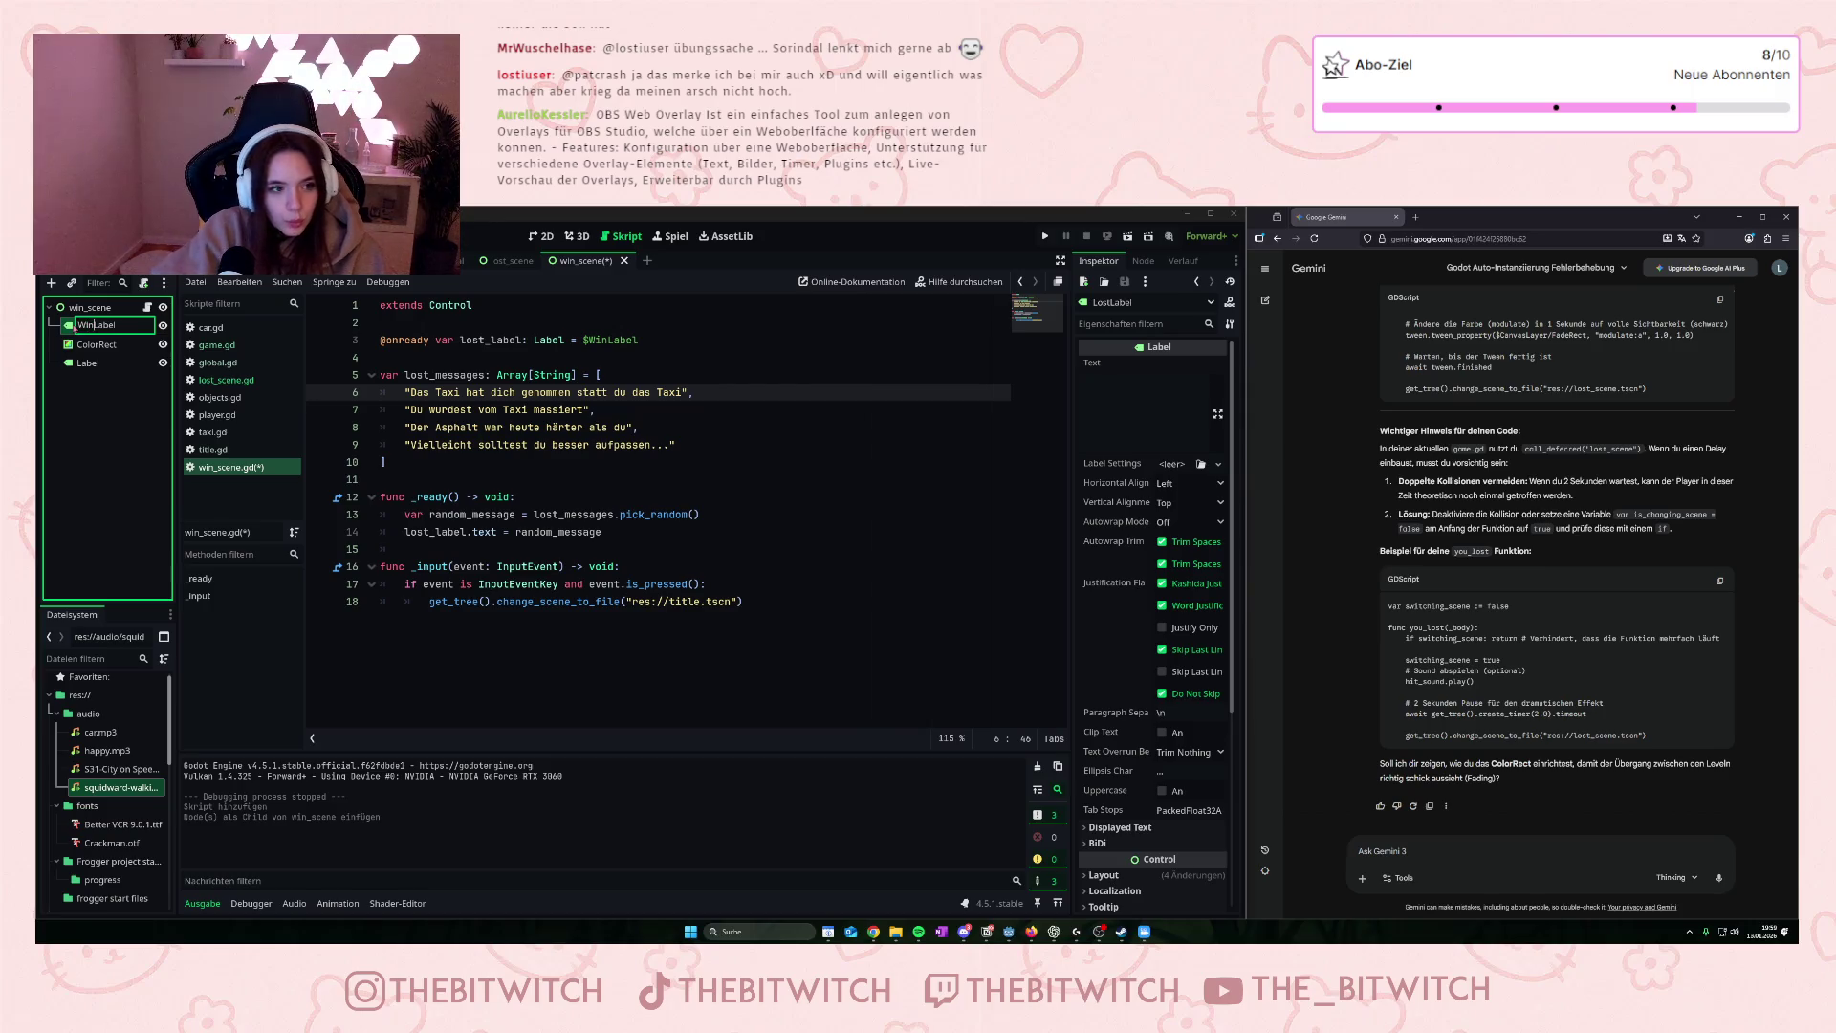
key(Return)
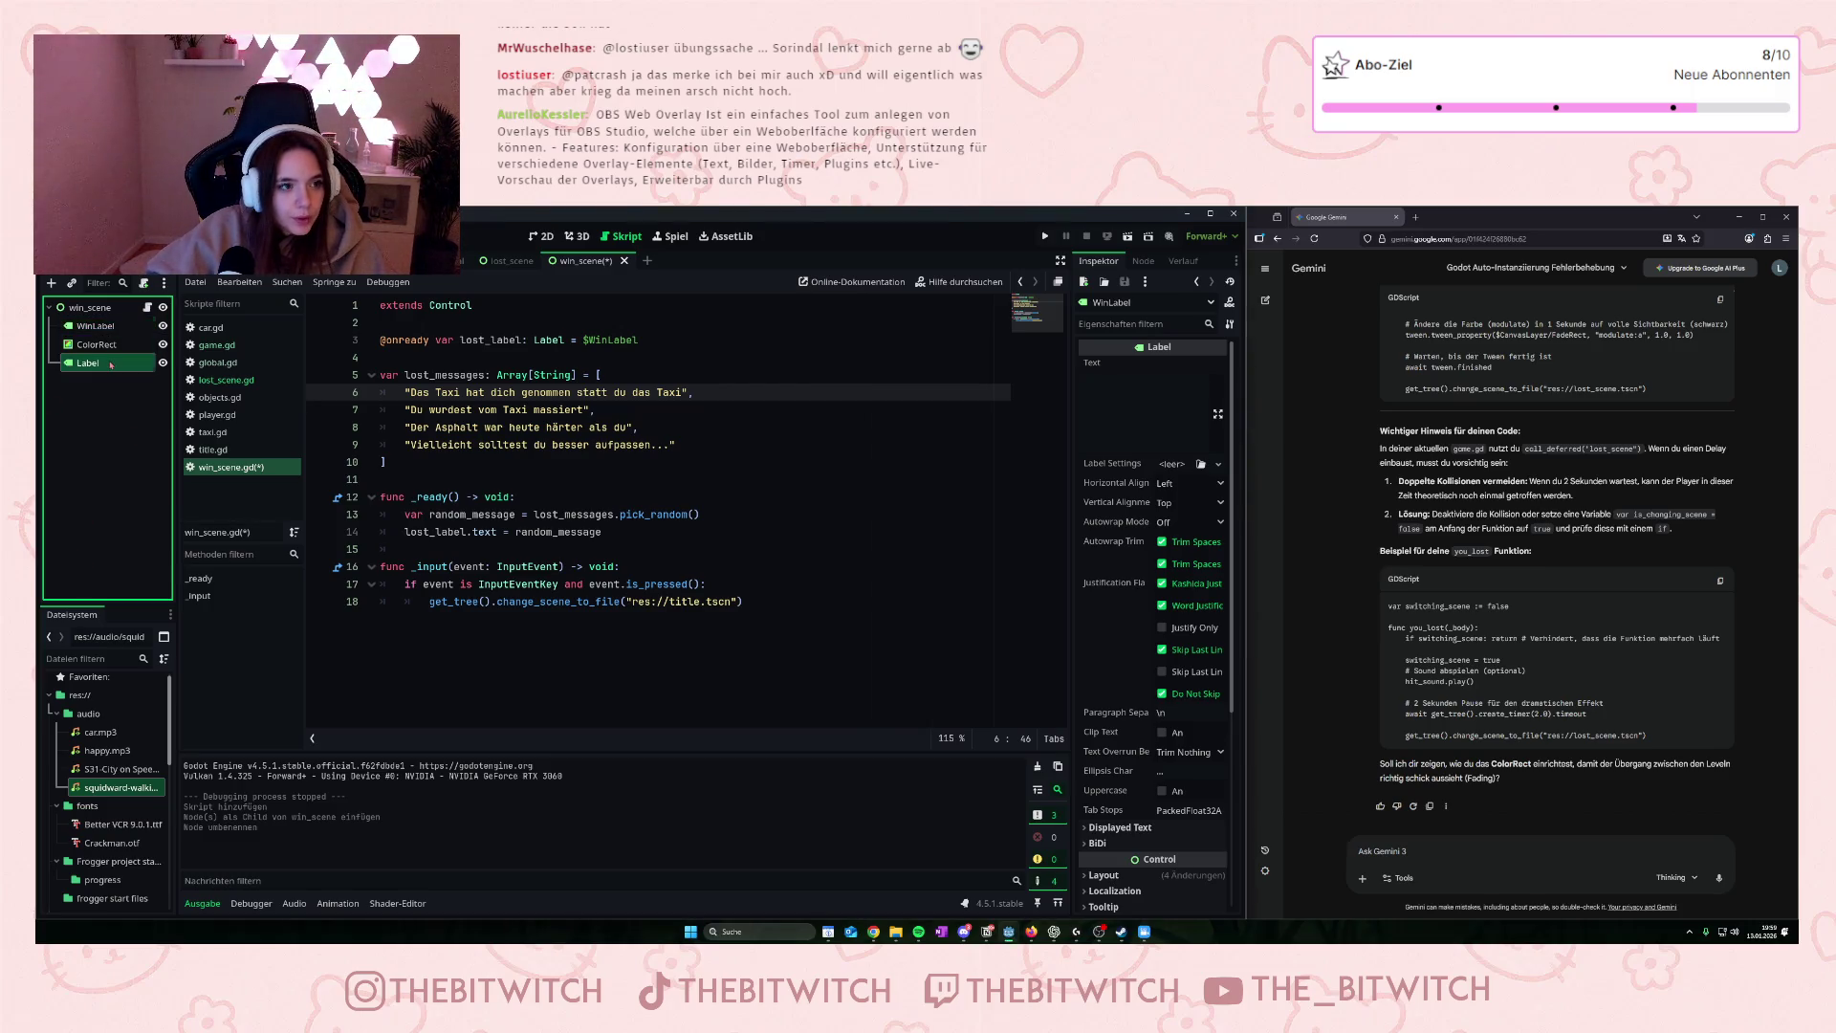
Set the ColorRect background colour to a darker grass green and save the win scene.
click(119, 346)
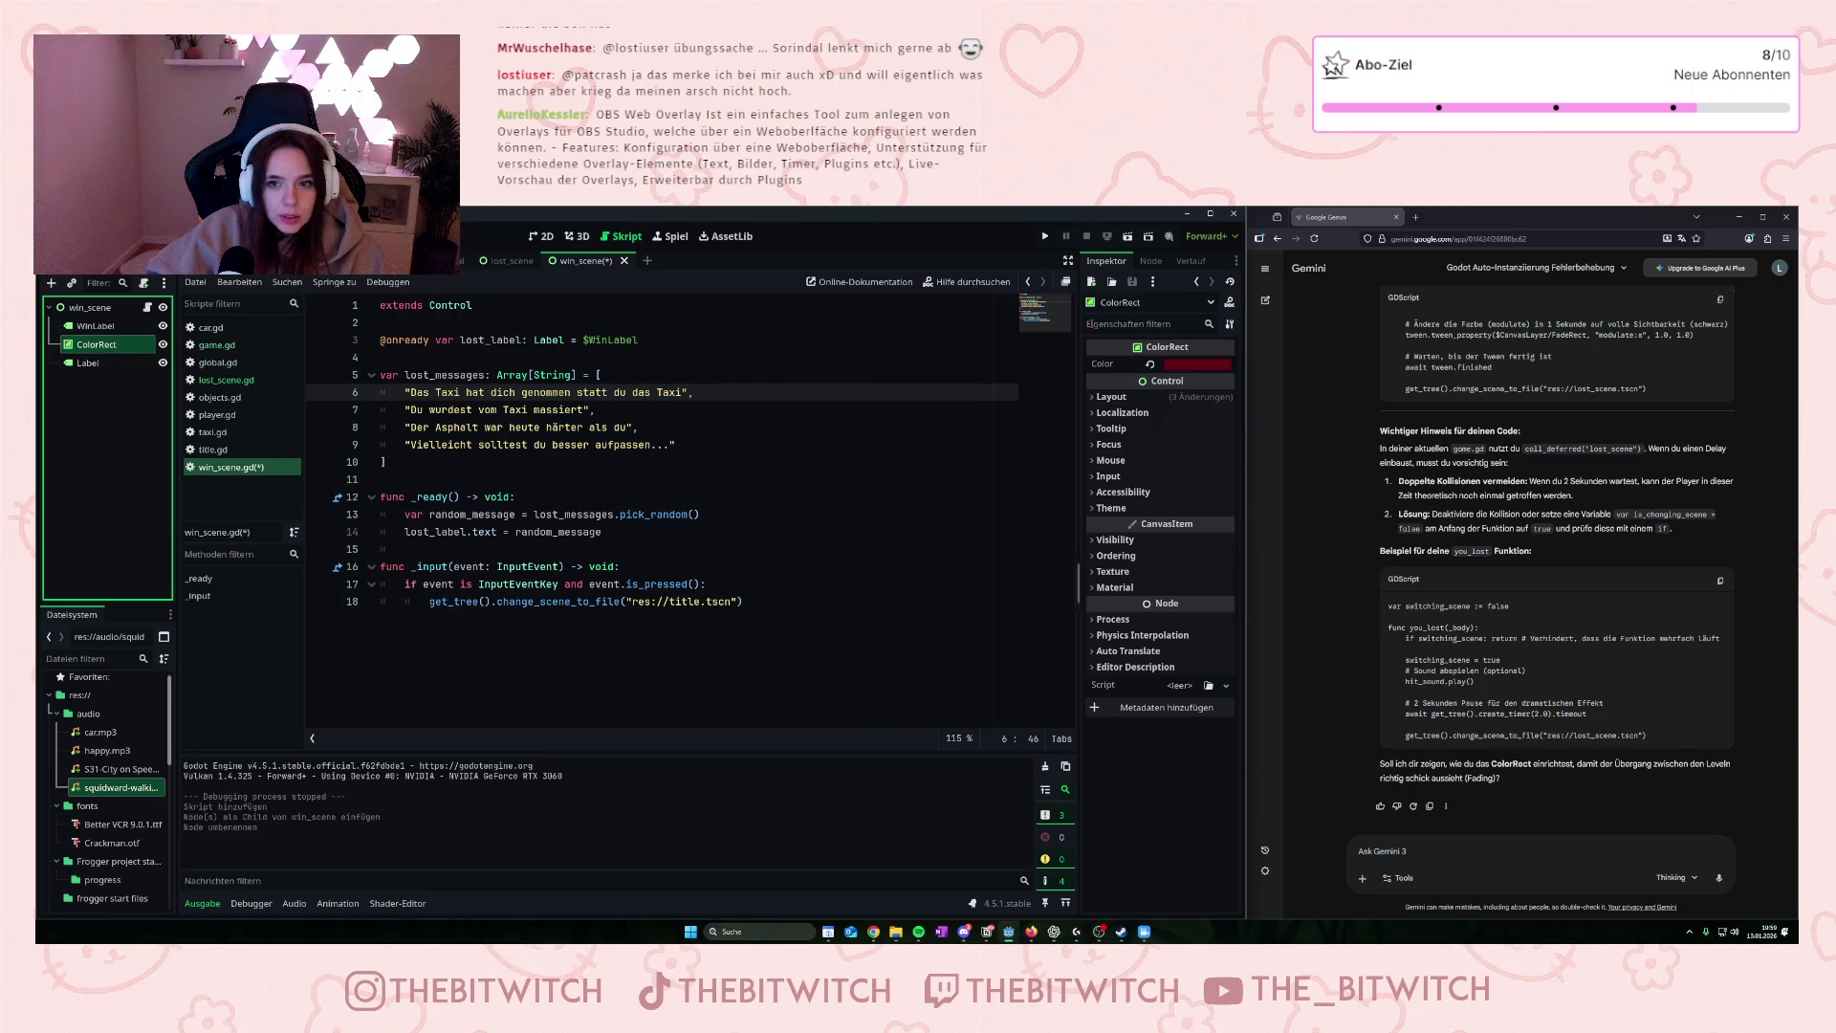
click(1197, 364)
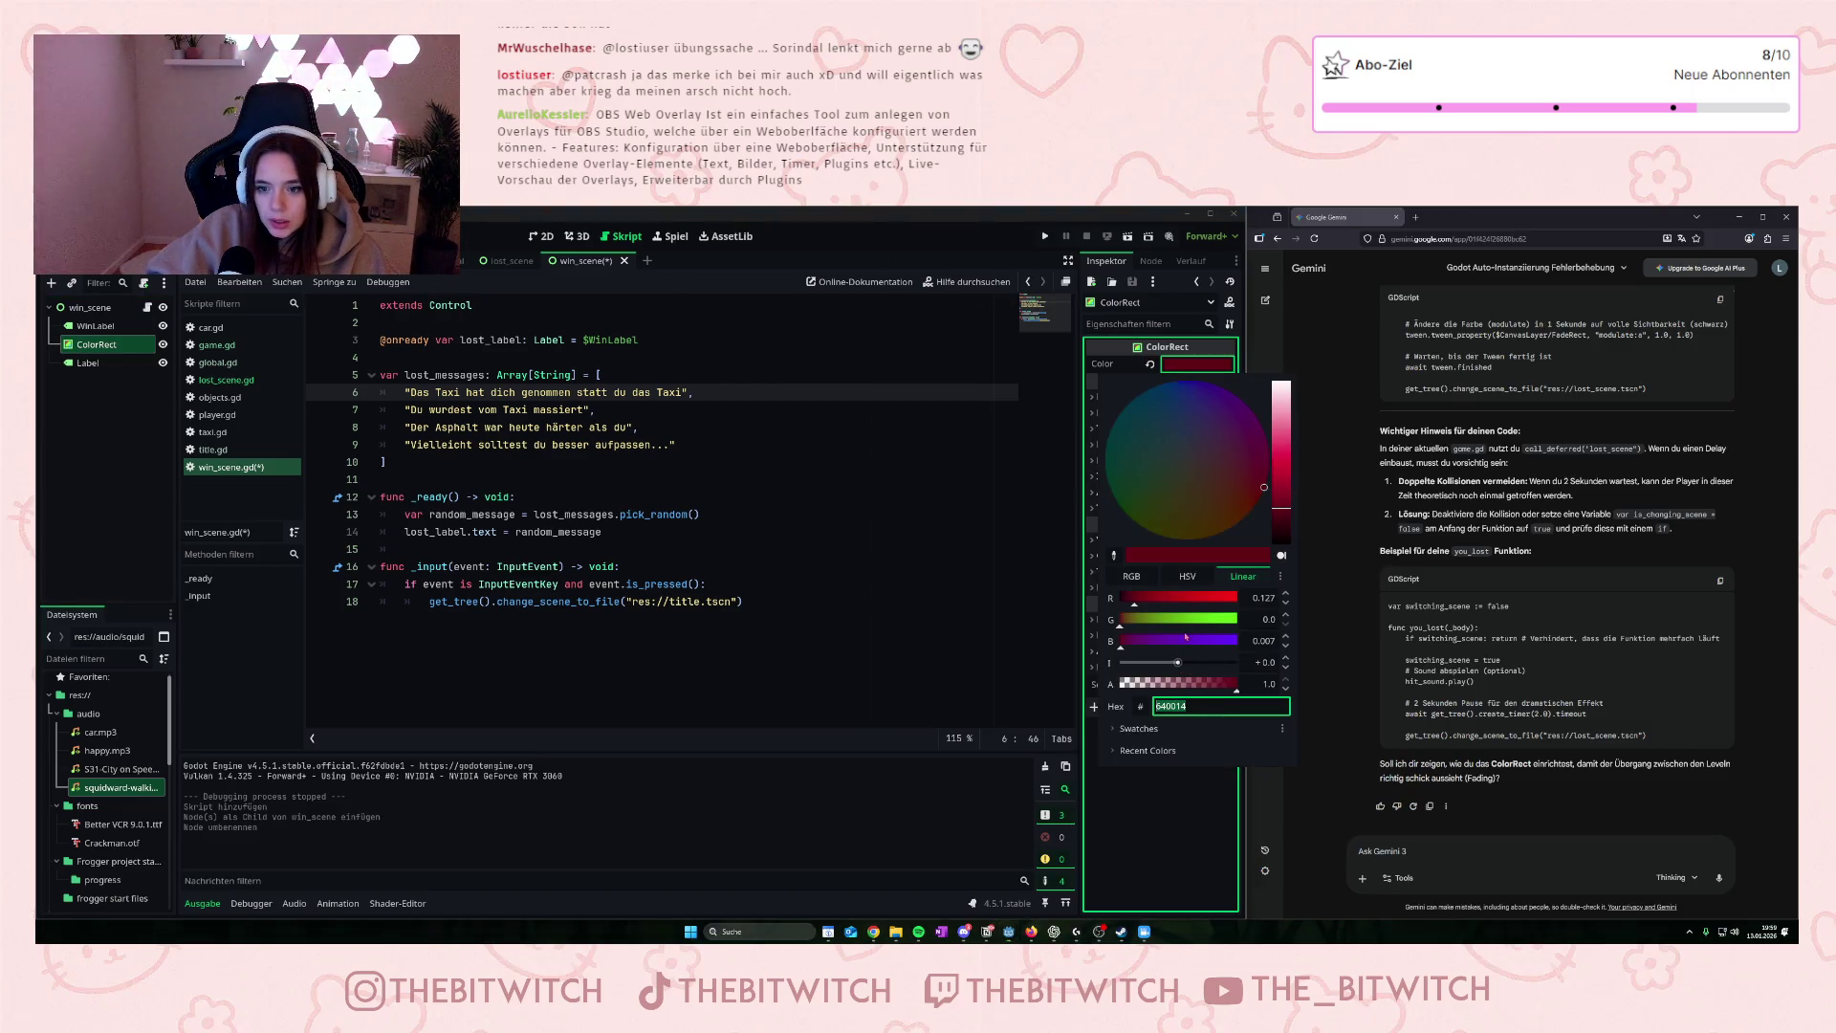
click(1185, 620)
mouse_move(1282, 402)
mouse_down()
mouse_move(1285, 503)
mouse_move(1285, 464)
mouse_up()
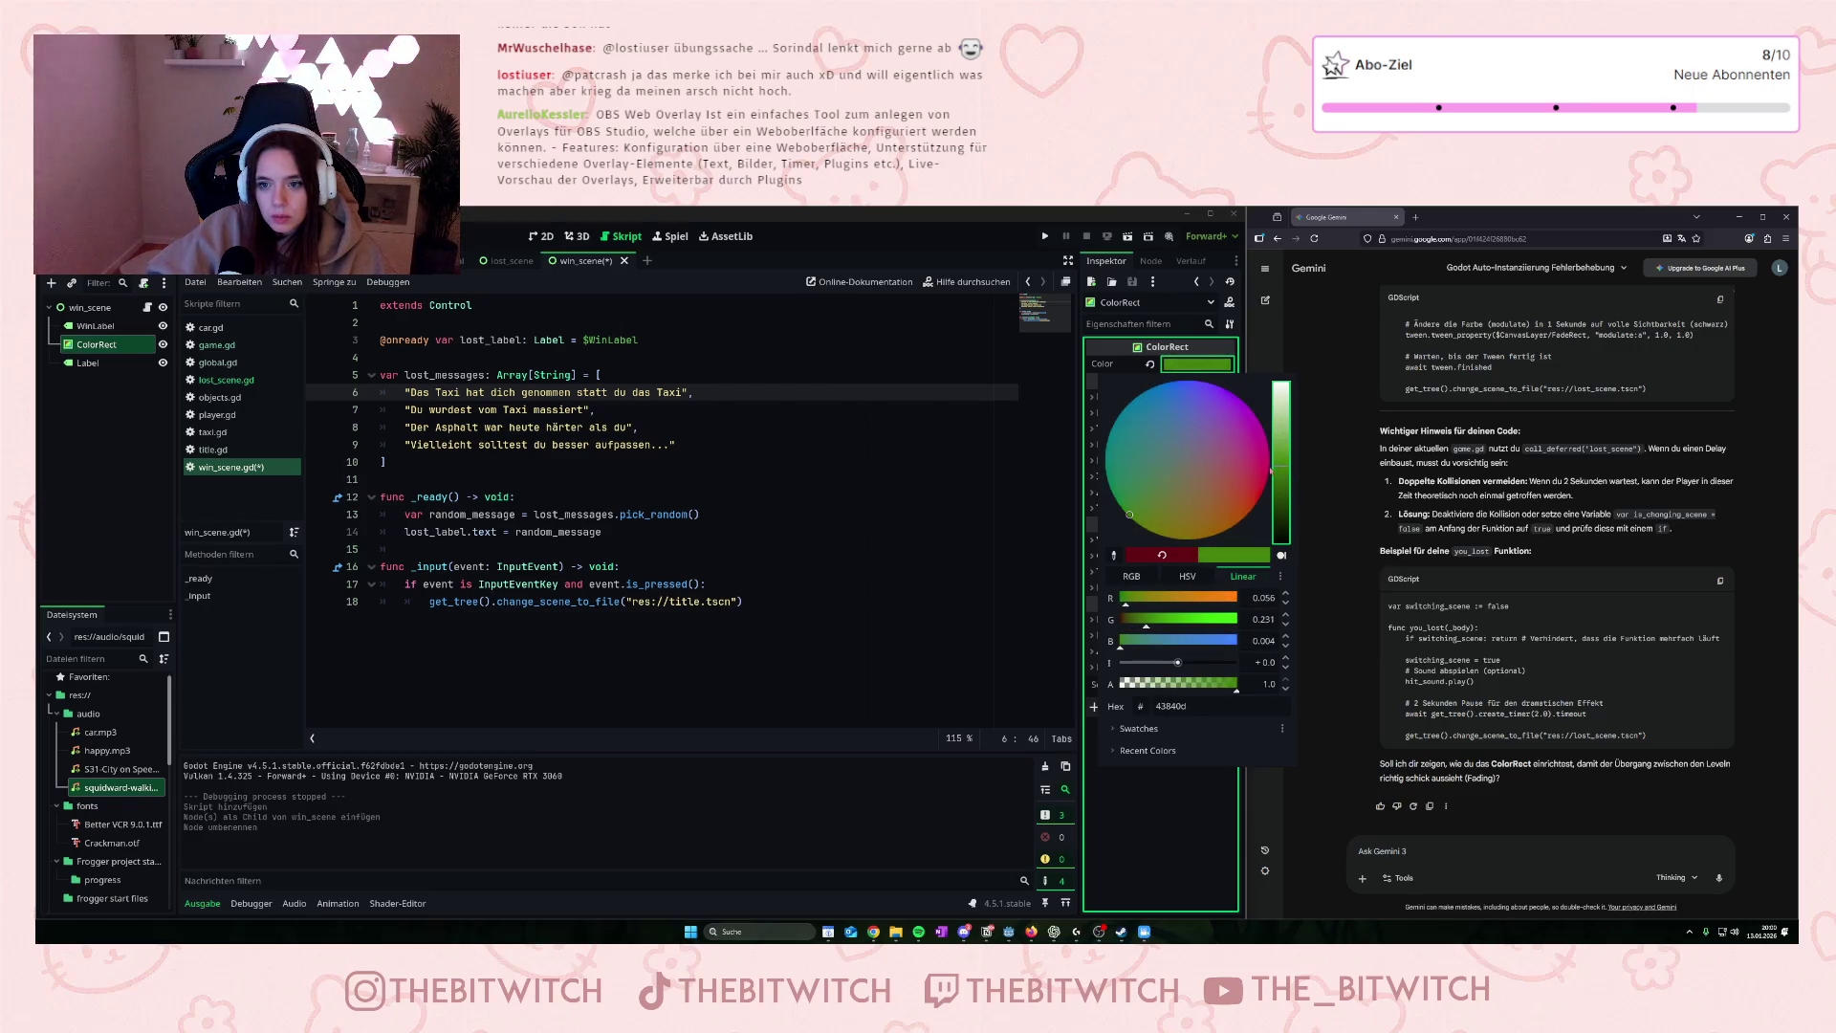
click(1137, 524)
drag(1136, 524, 1123, 507)
mouse_move(1288, 454)
mouse_down()
mouse_move(1284, 432)
mouse_move(1278, 462)
mouse_up()
drag(1138, 510, 1160, 489)
drag(1290, 468, 1282, 484)
drag(1160, 483, 1134, 504)
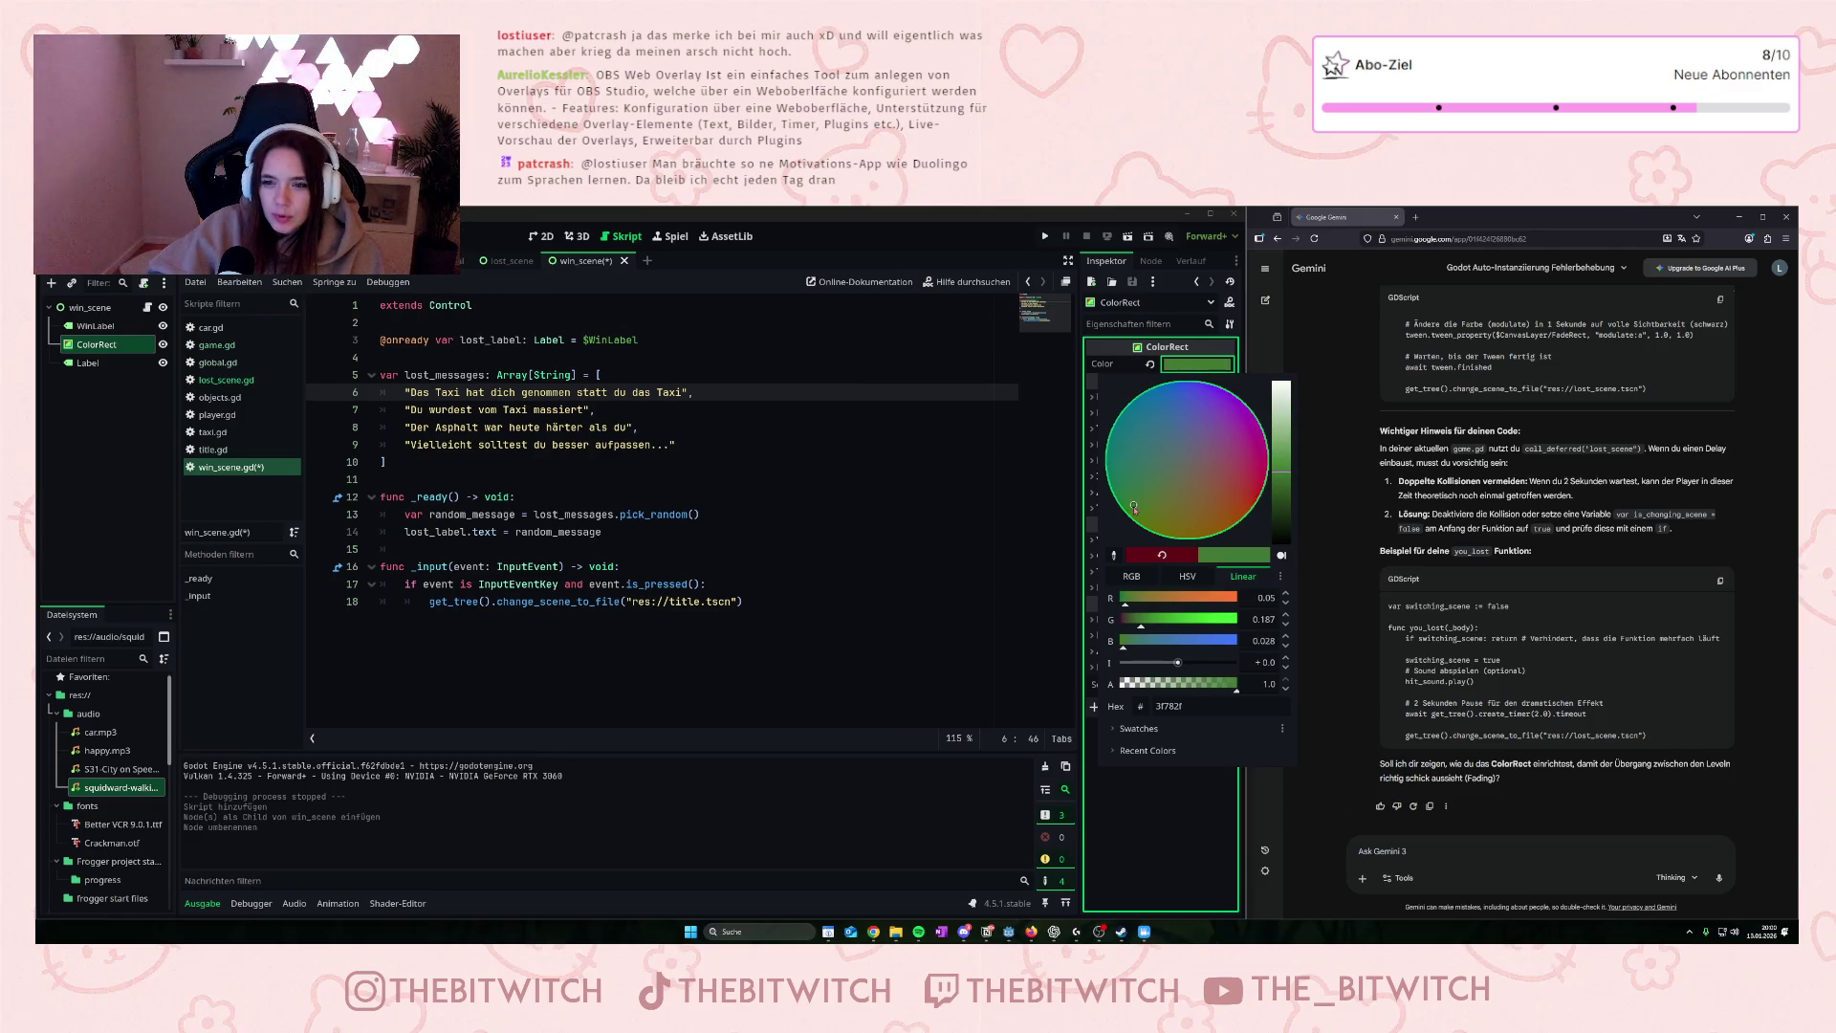
click(1157, 833)
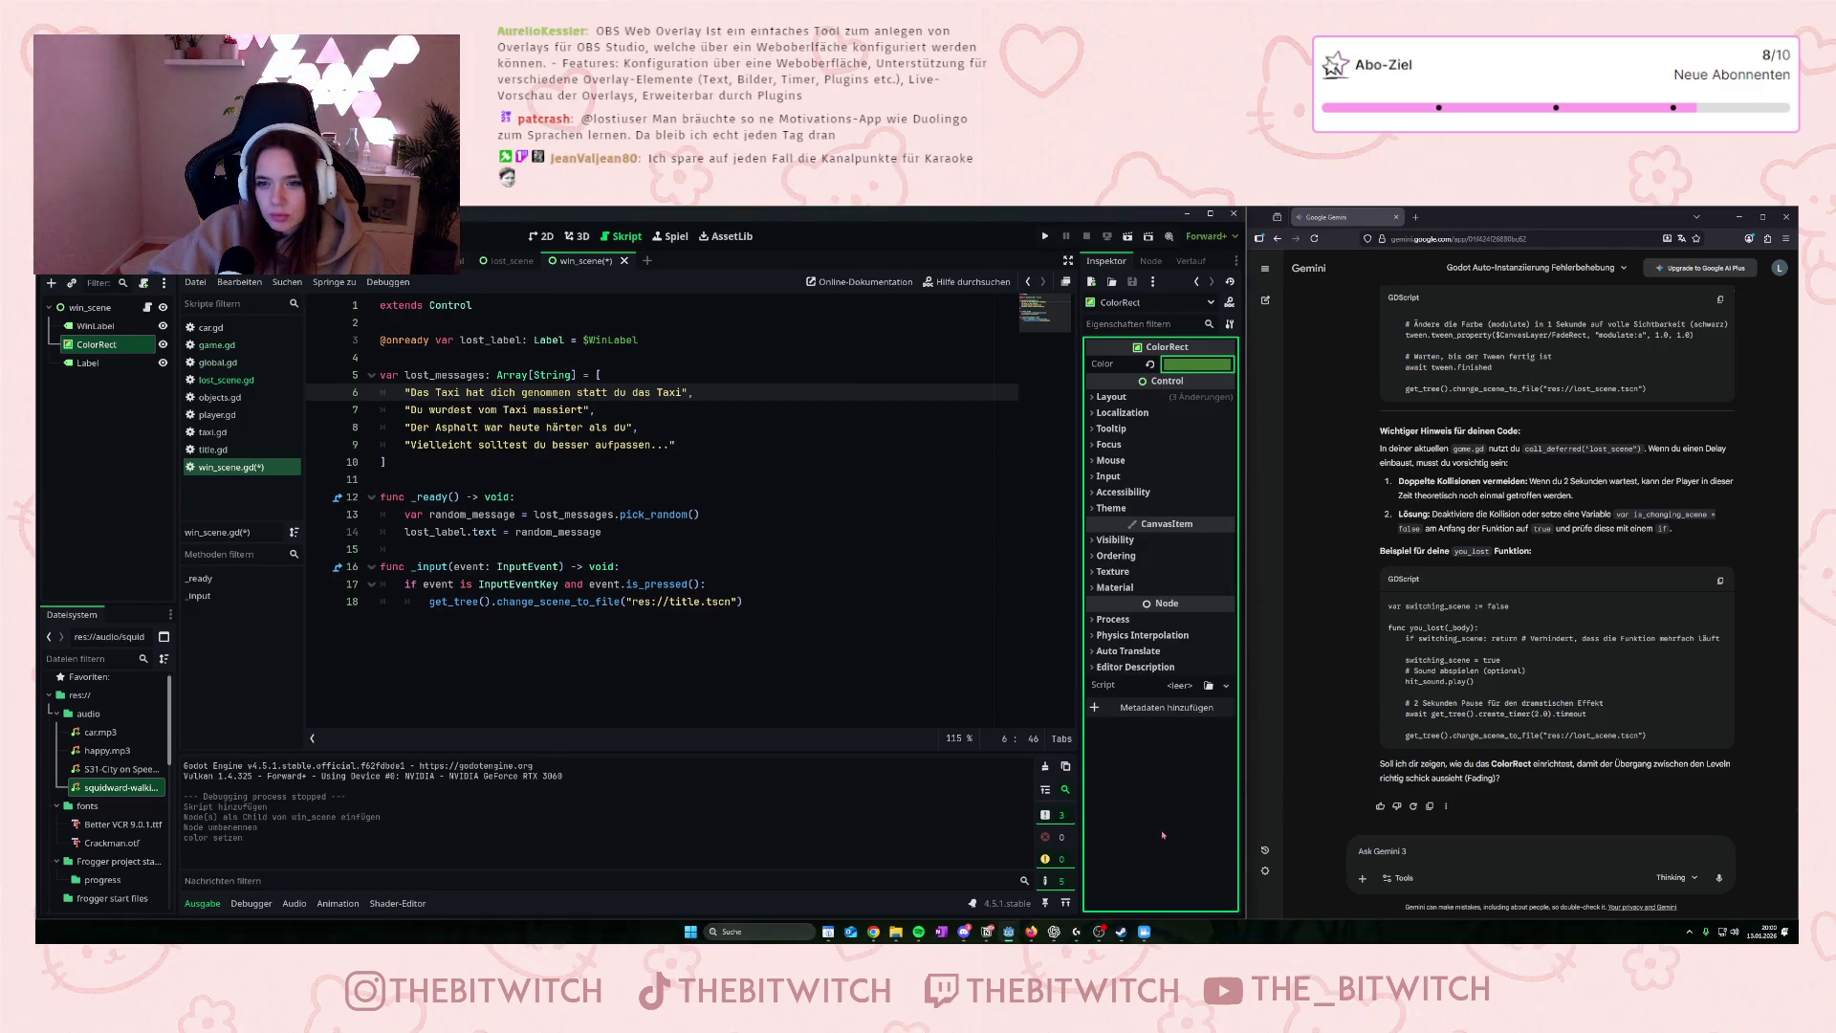
click(689, 583)
key(ctrl+s)
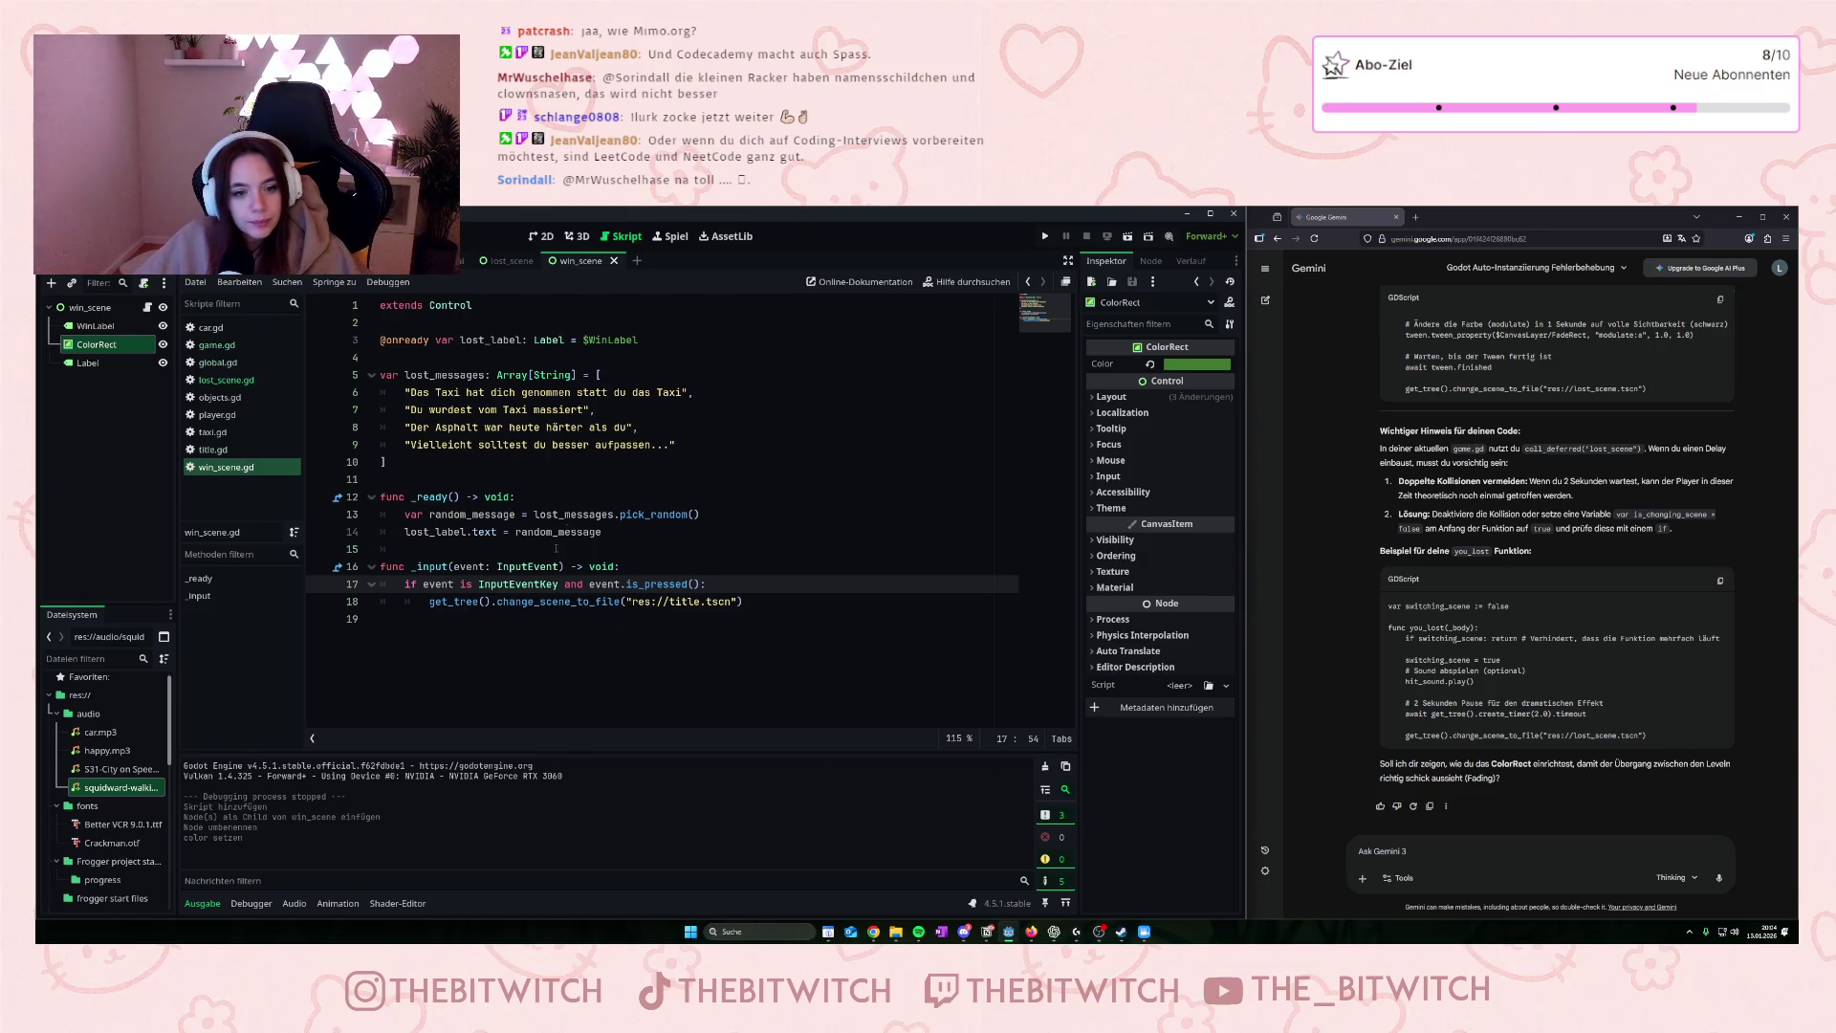
Rename lost_messages to win_messages on lines 13 and 5, then paste into the first message.
drag(534, 515, 559, 515)
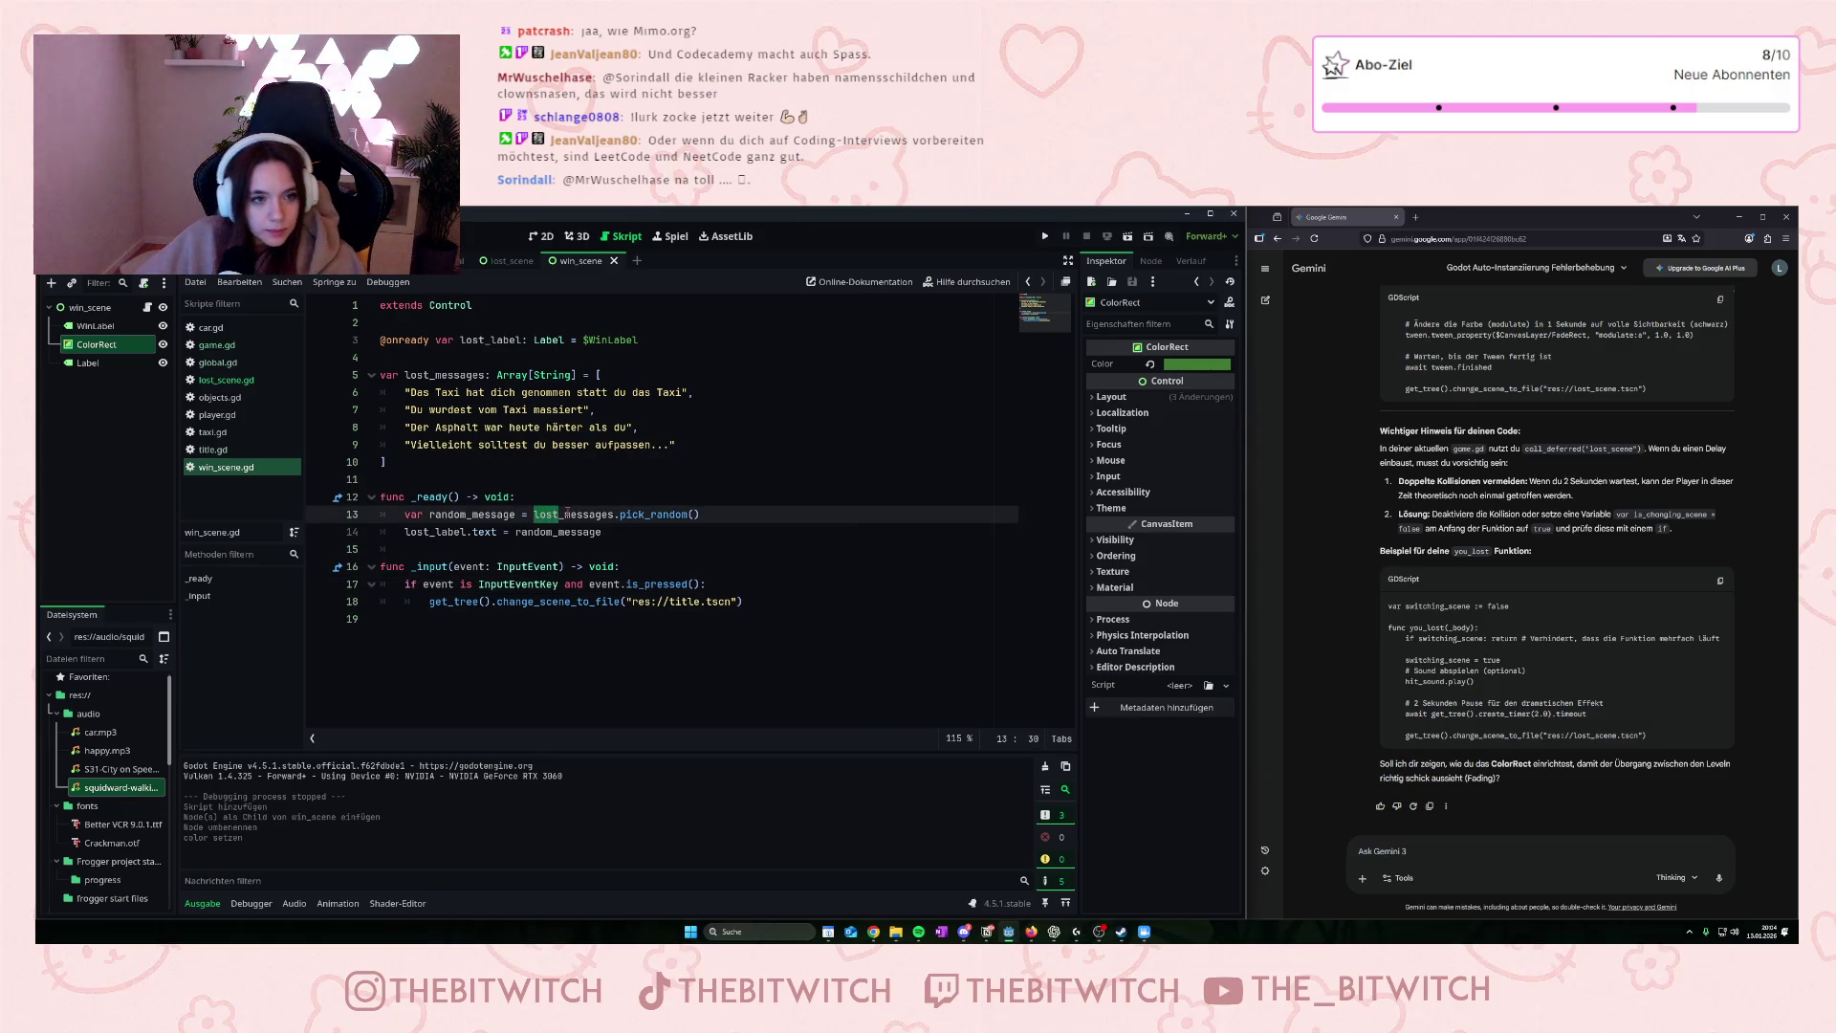
text(win)
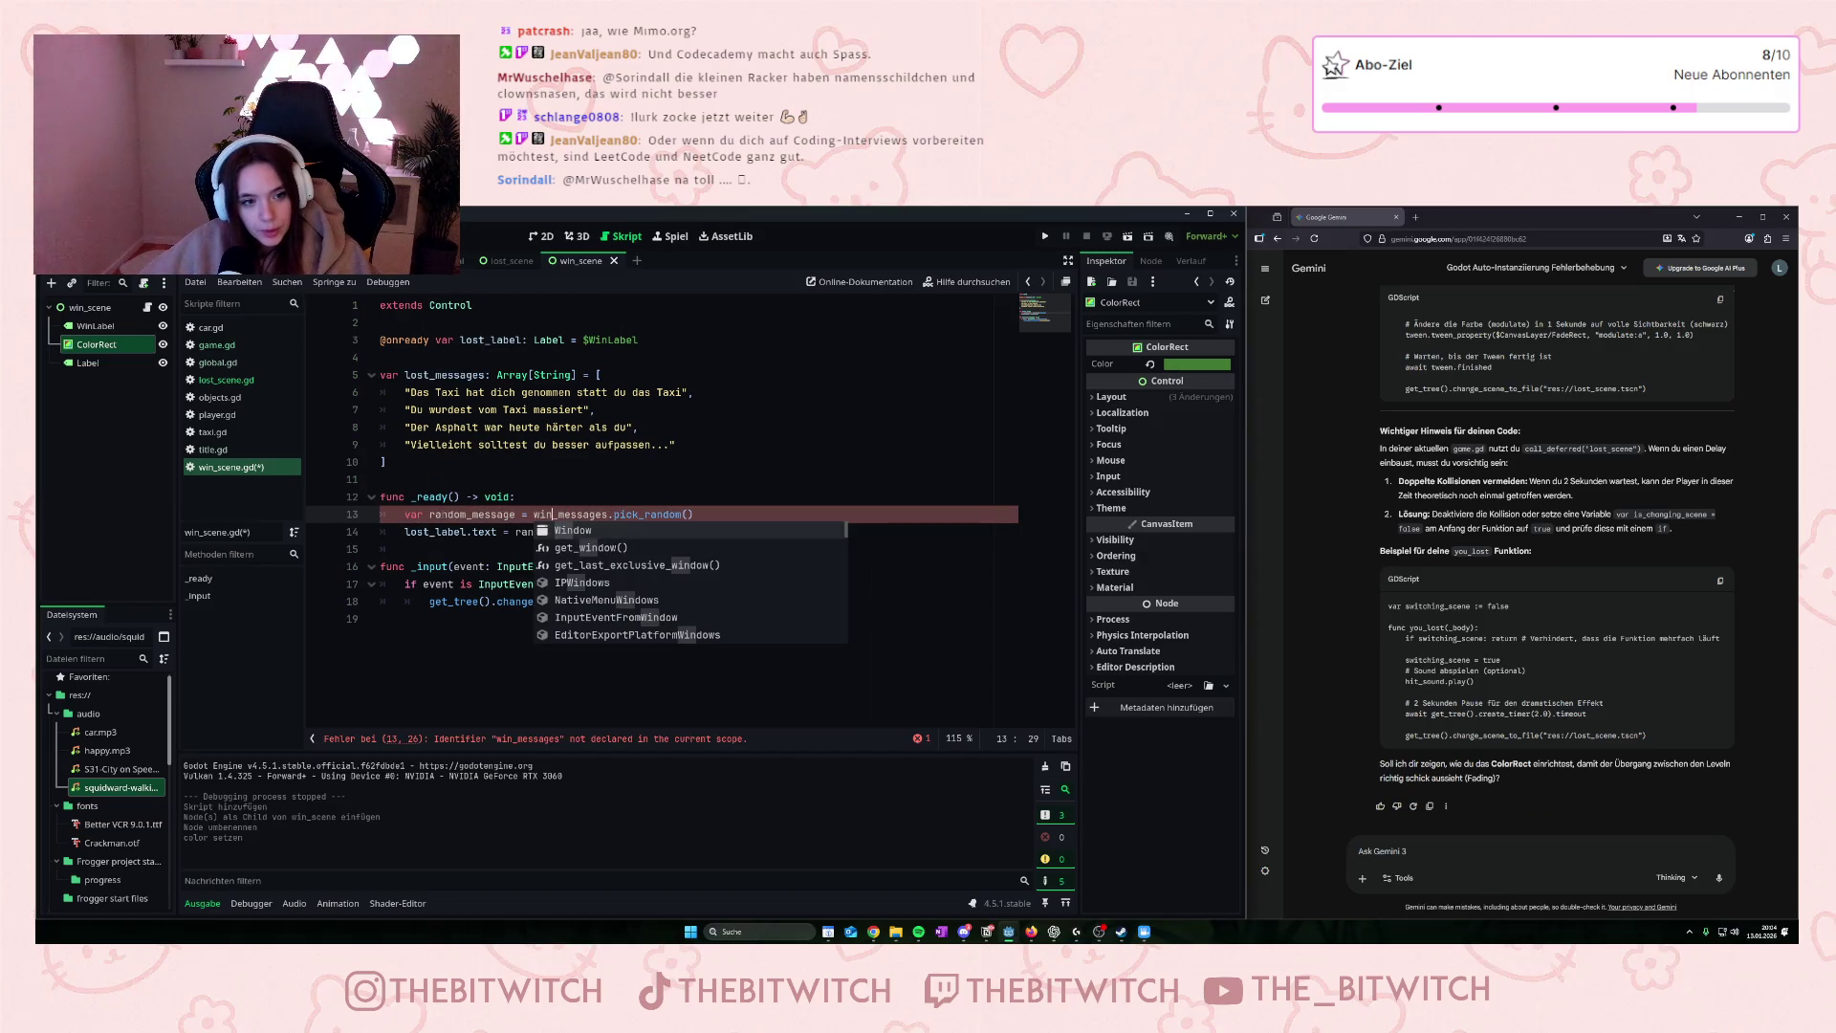
drag(405, 375, 428, 376)
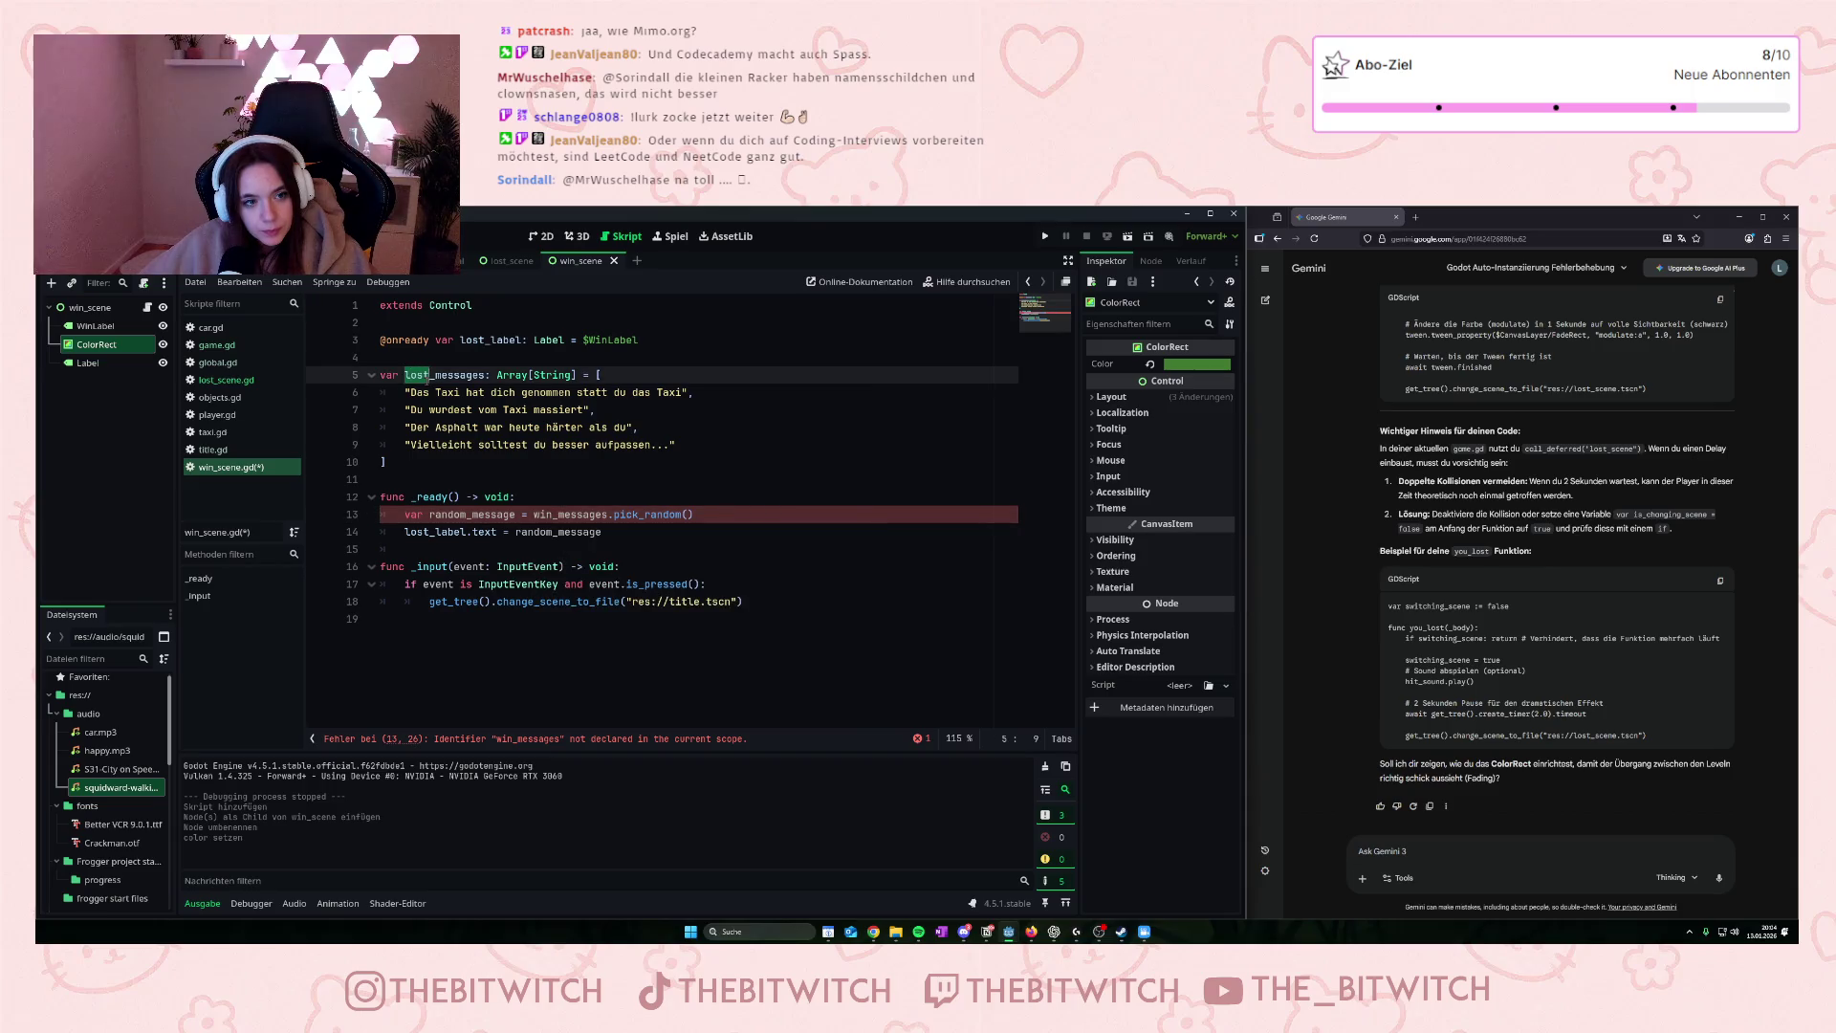
text(win)
text(Du bist krass)
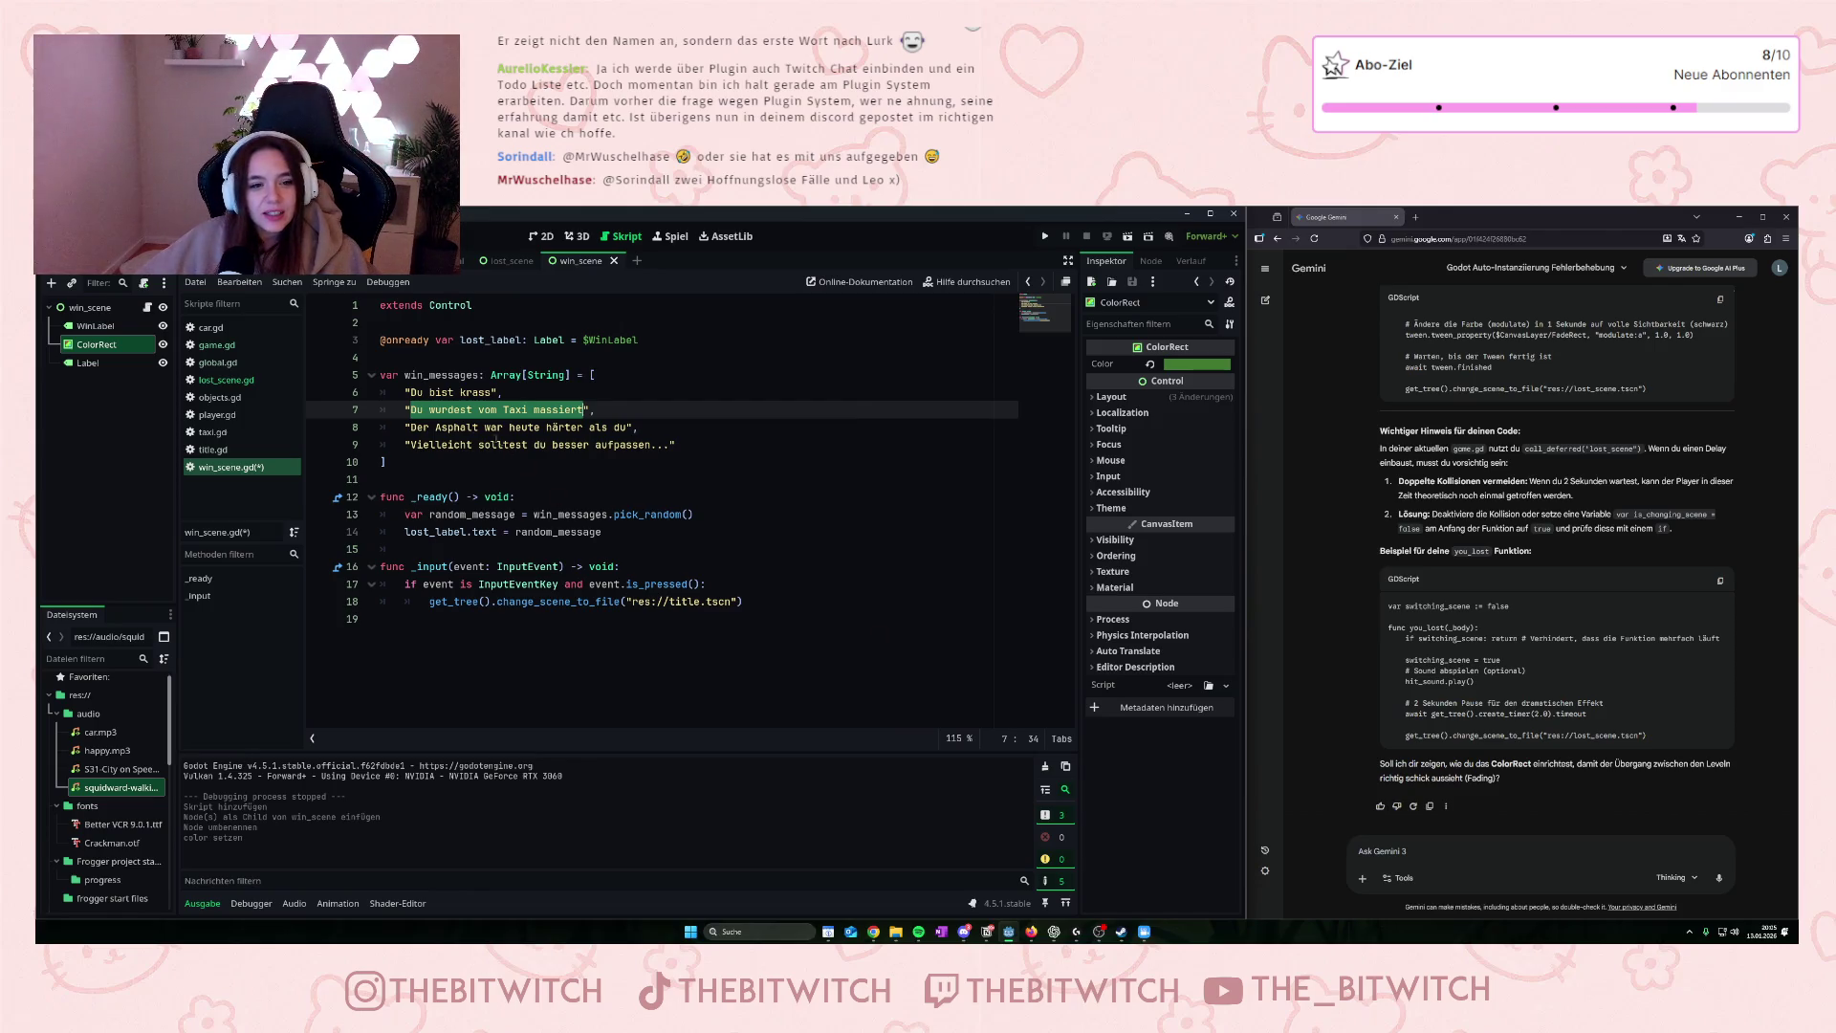
Blank the second, third and fourth win messages, keeping only 'Du bist krass'.
click(467, 411)
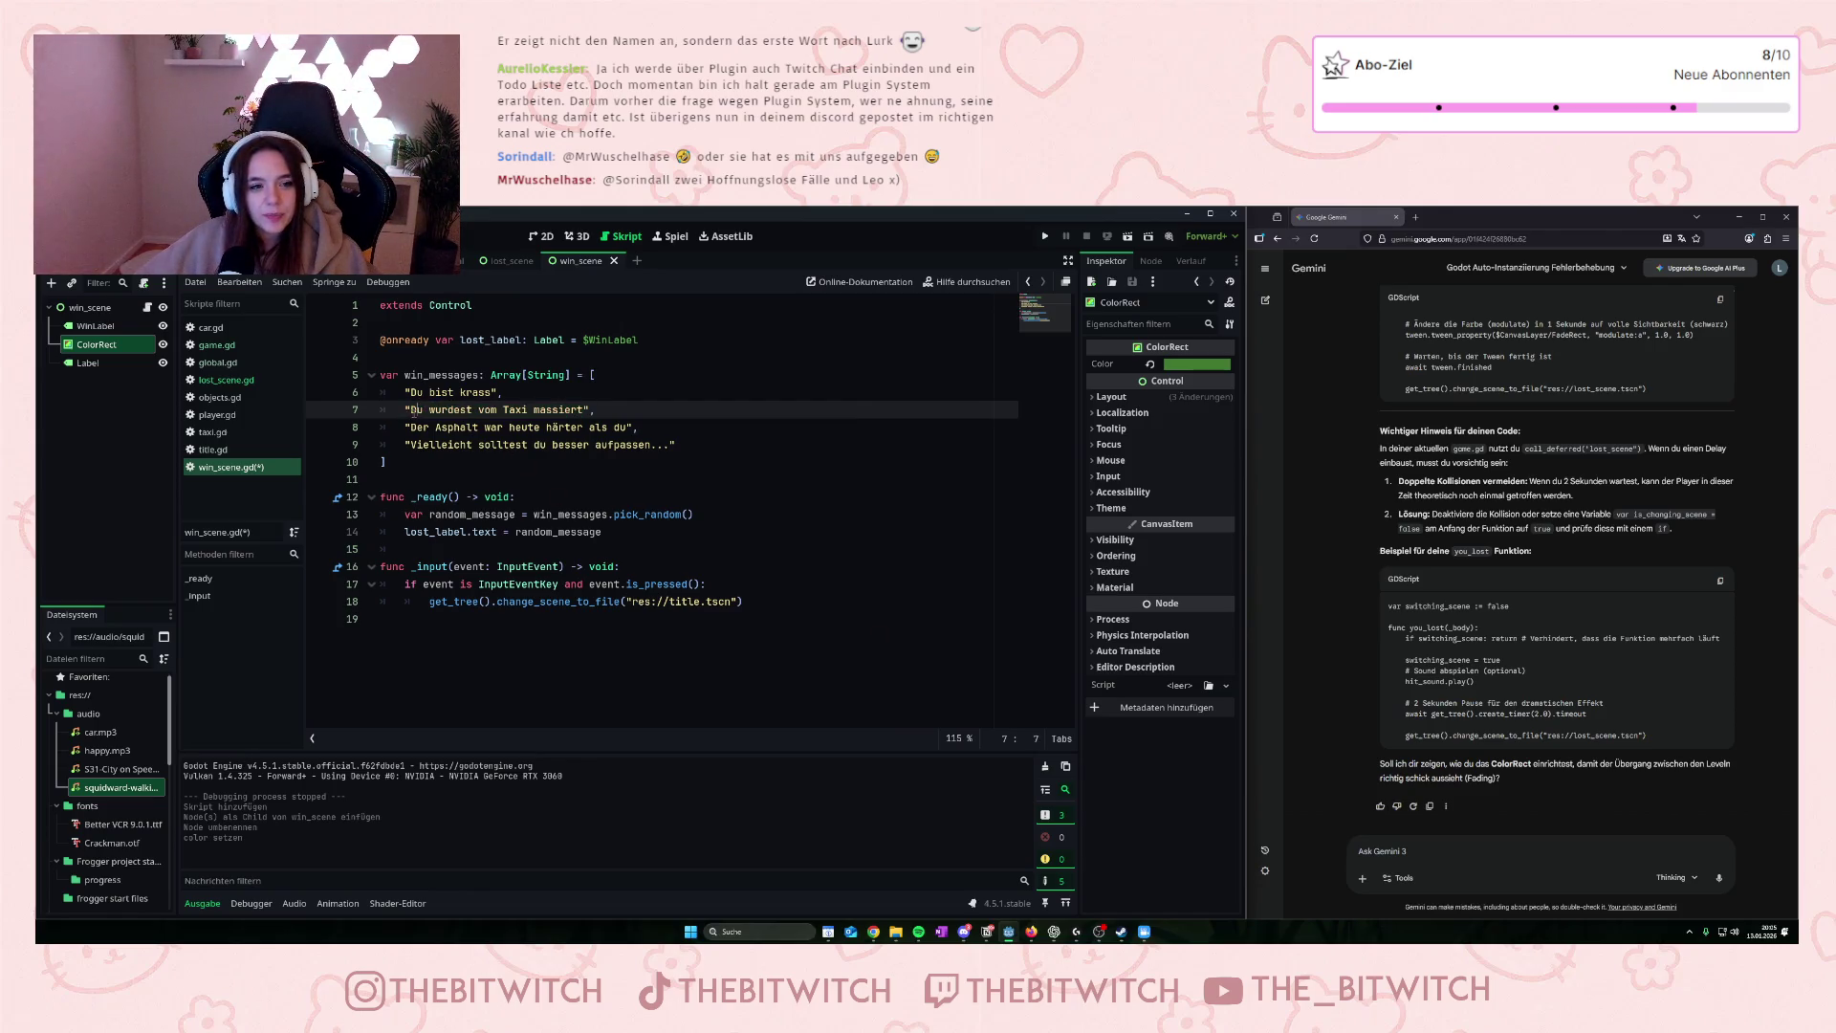
drag(412, 410, 587, 409)
key(BackSpace)
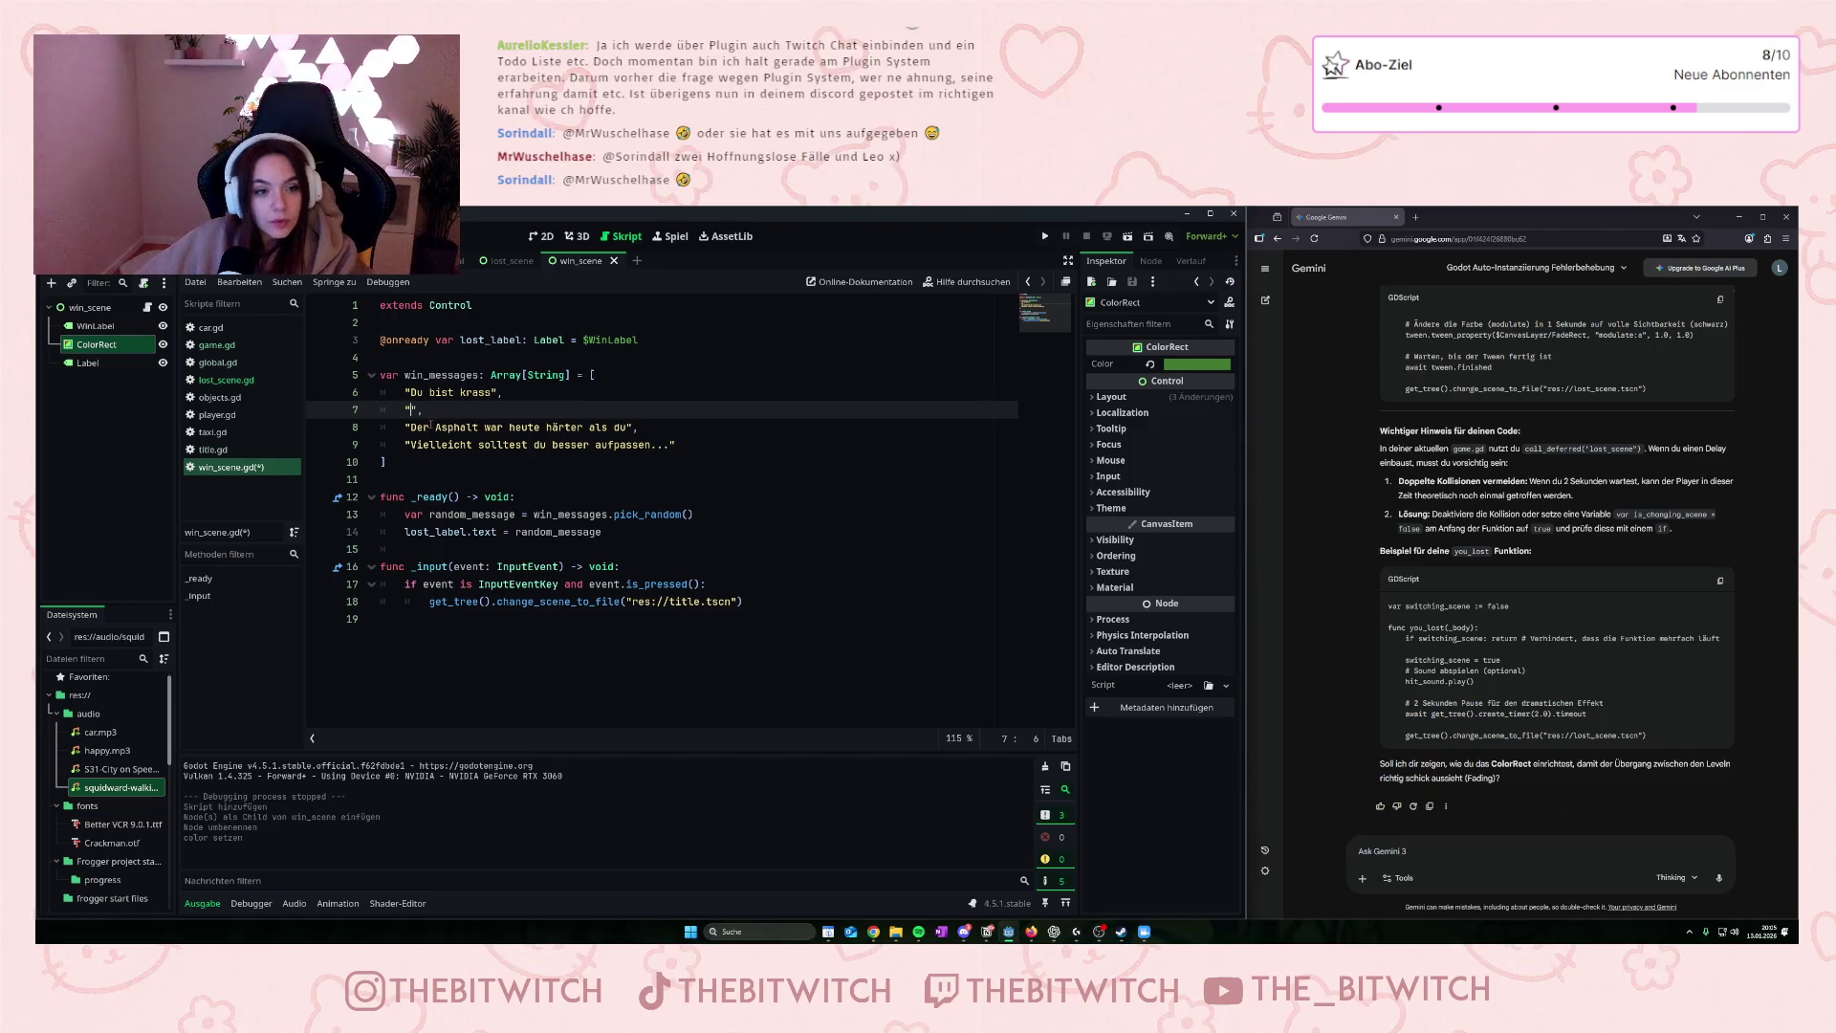
drag(412, 427, 631, 430)
key(BackSpace)
drag(412, 445, 669, 446)
key(BackSpace)
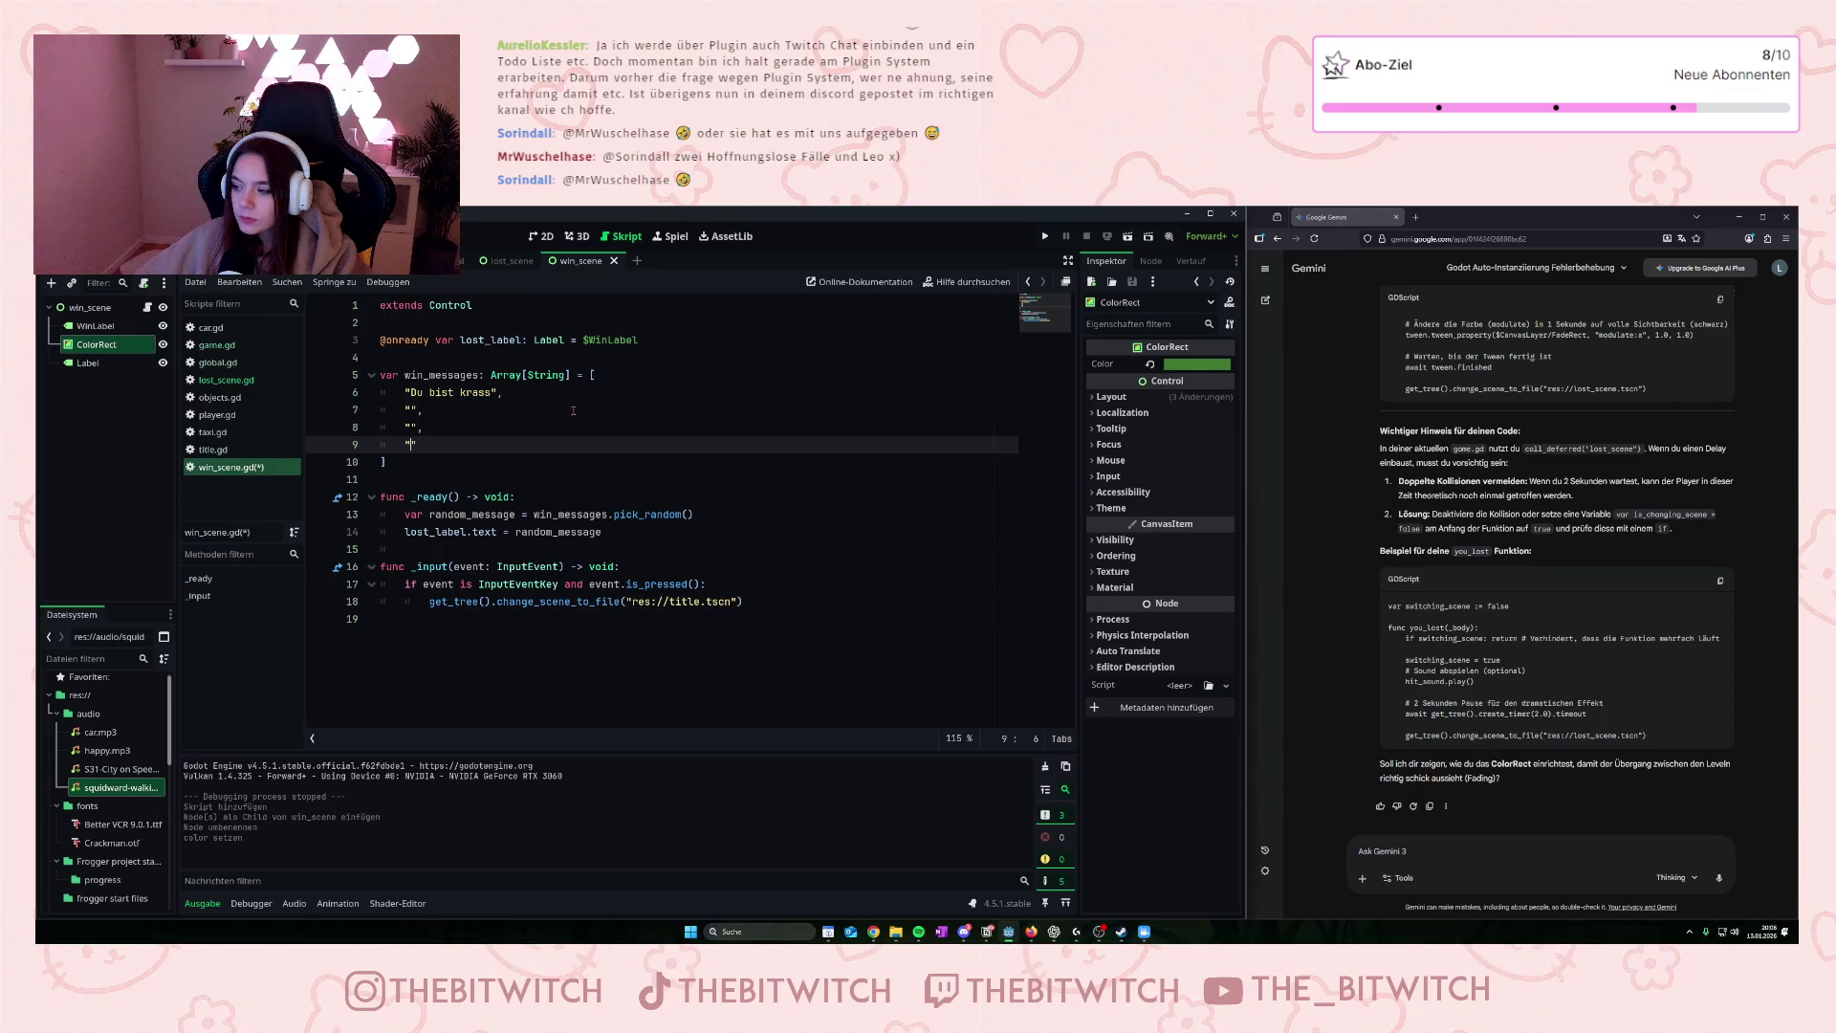
key(Up)
key(Up)
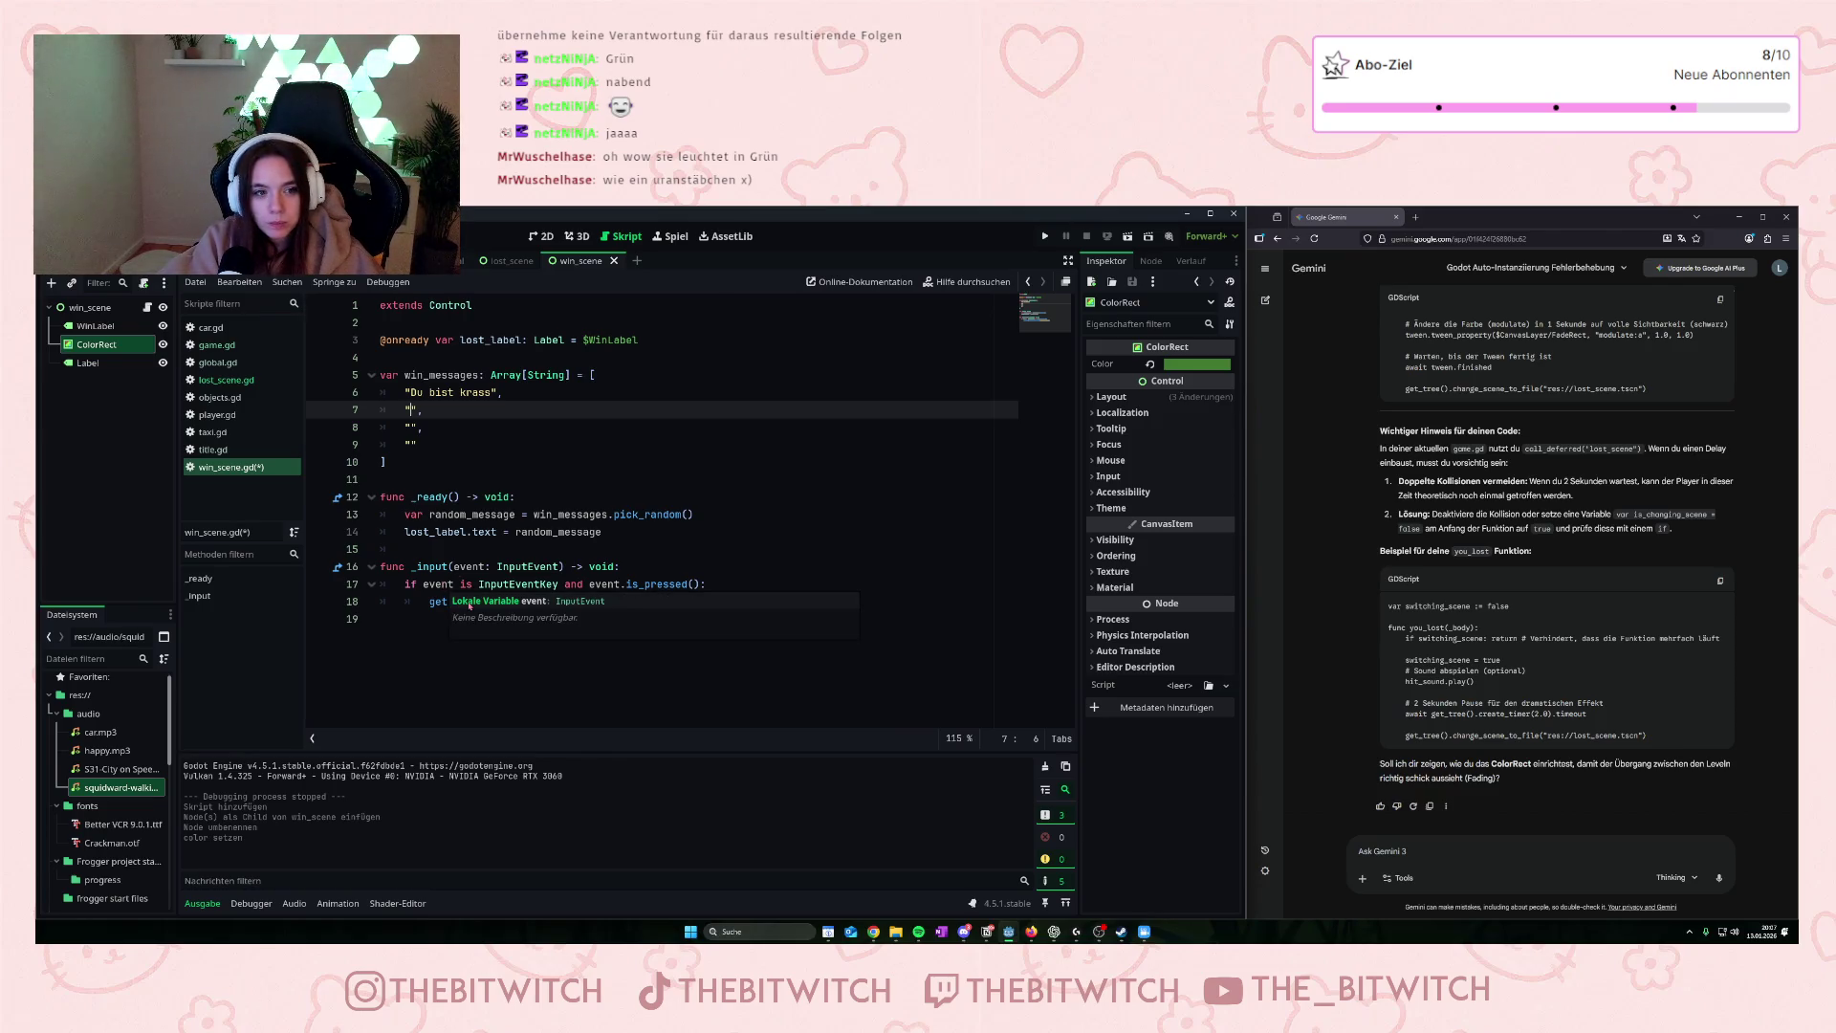
Enter 'Huch, du hast ja wirklich gewonnen...' as the second message and paste a chat line into the third.
text(Huch, du )
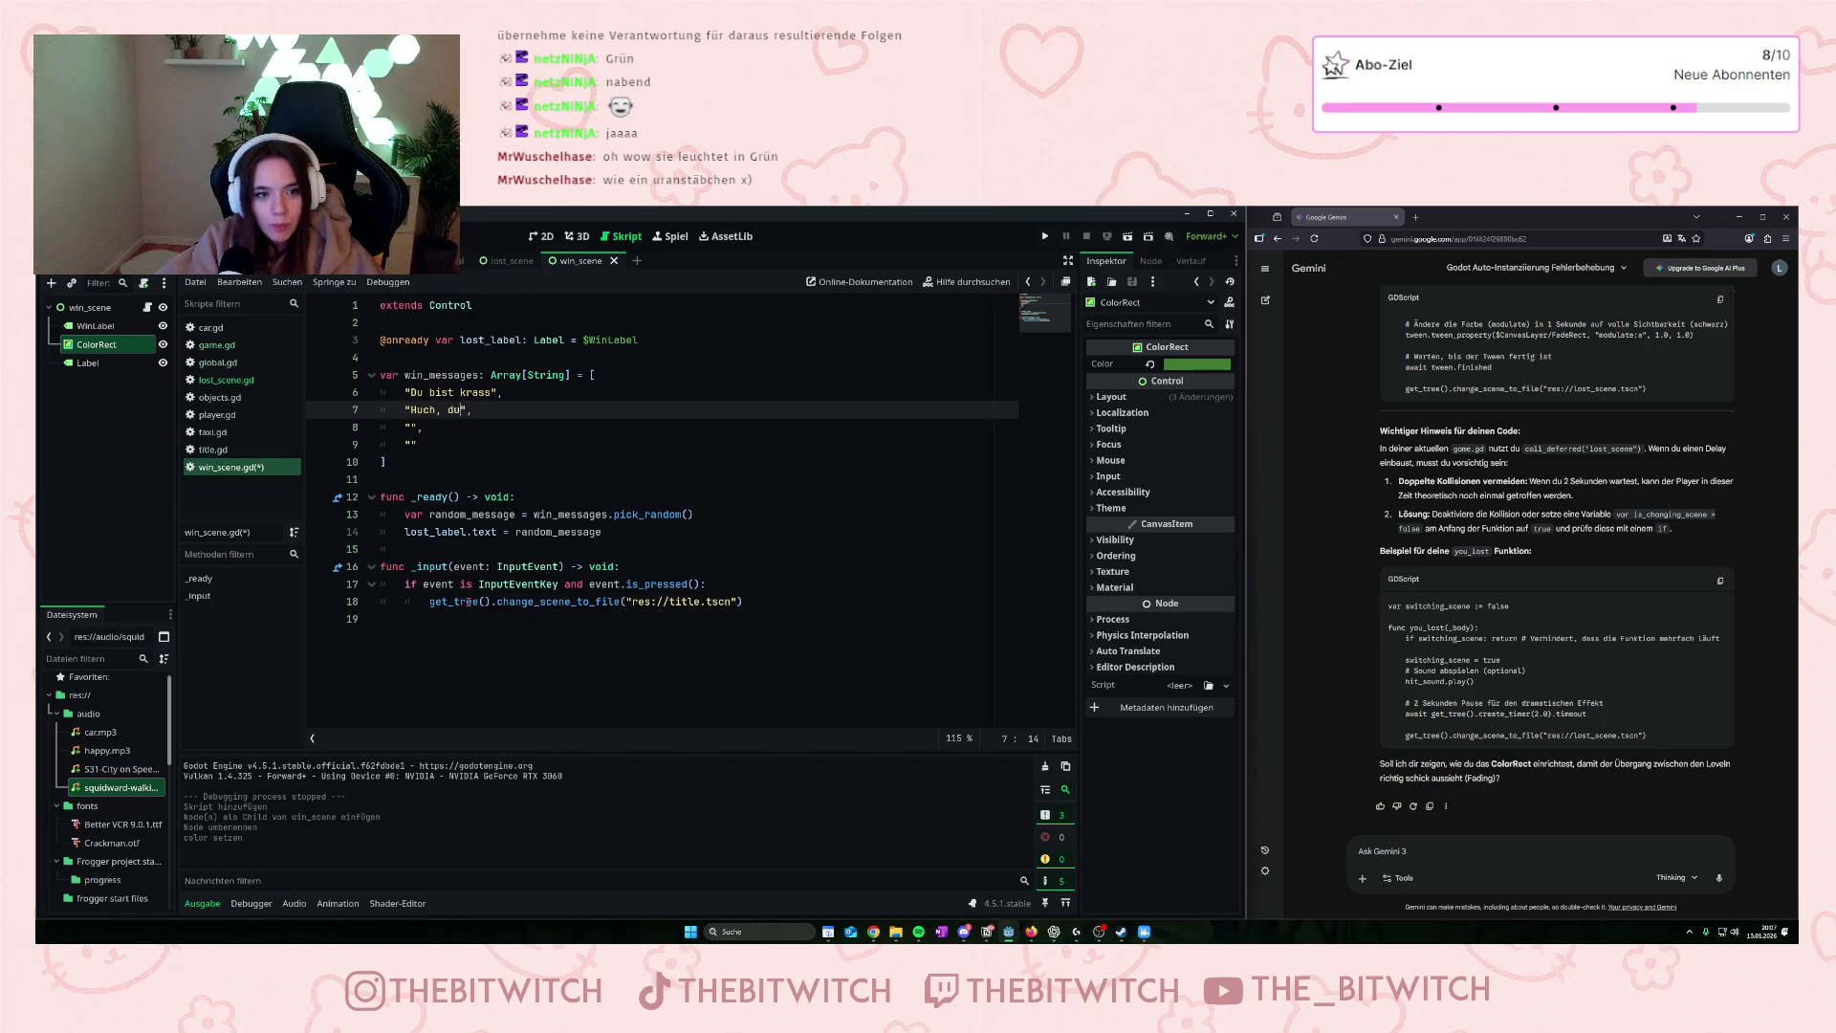
text(hast ja wirkli)
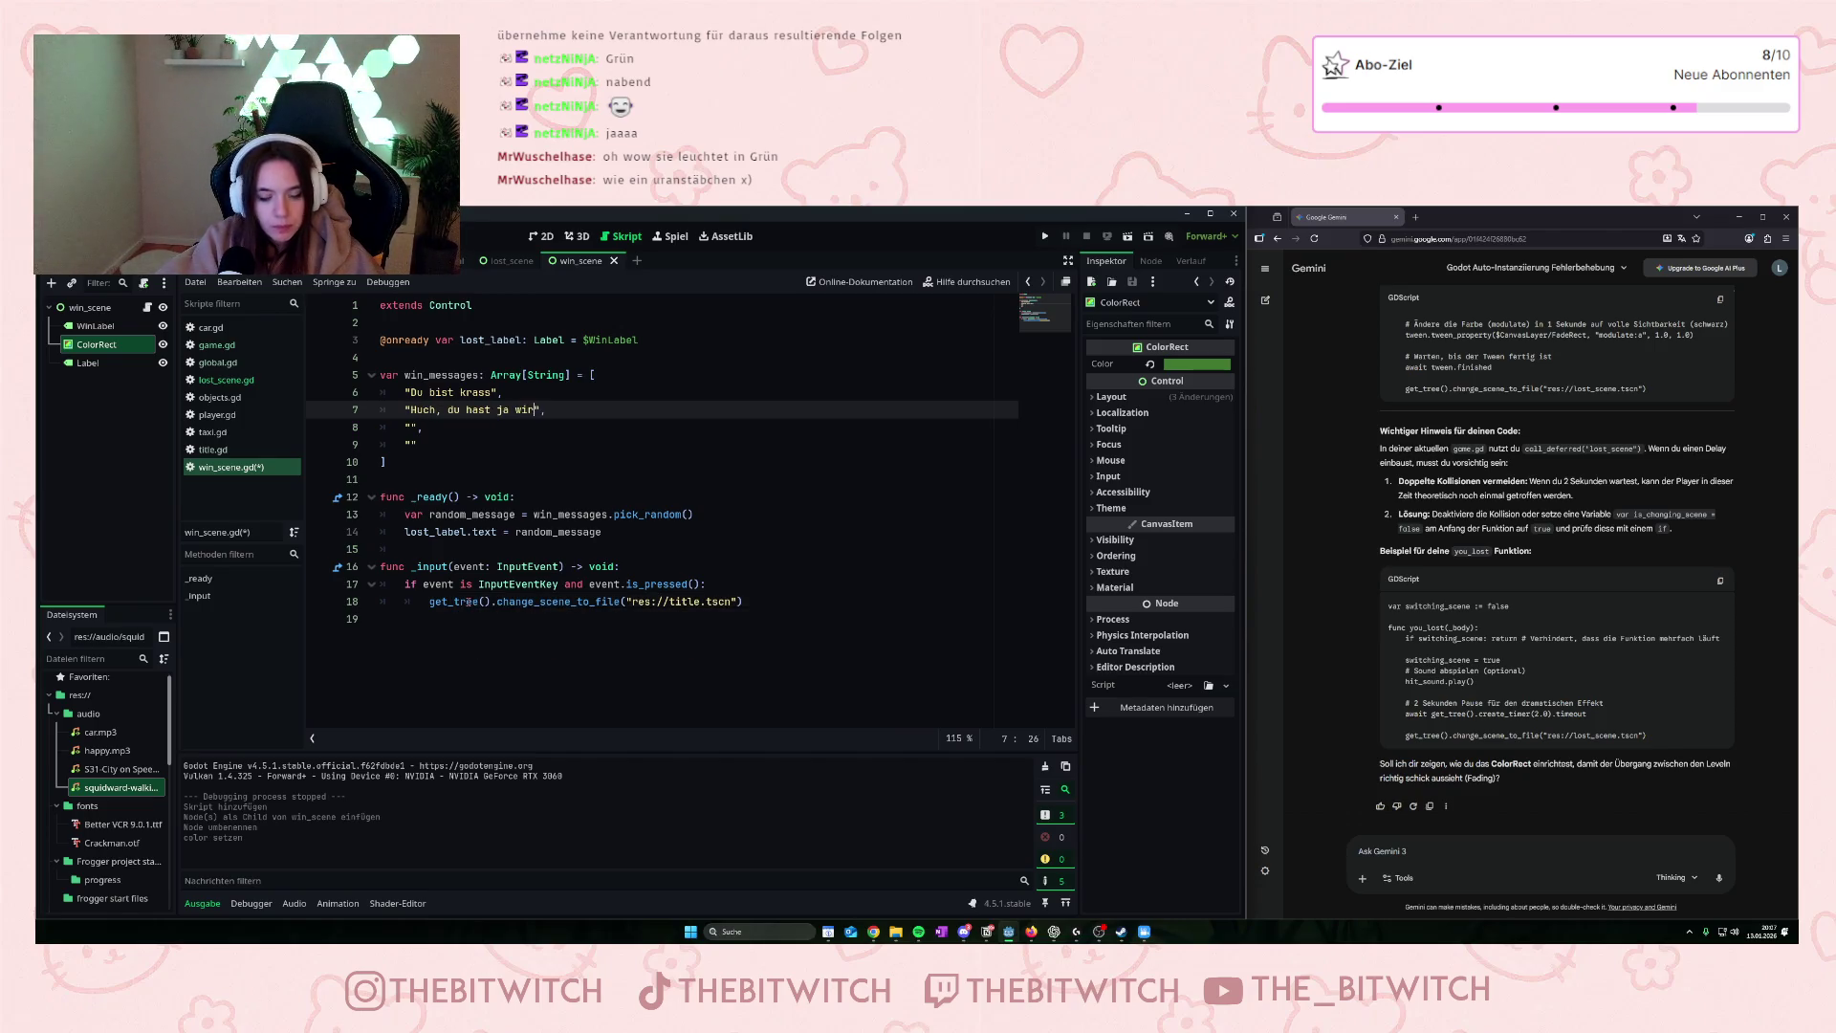
text(ch gewonnen)
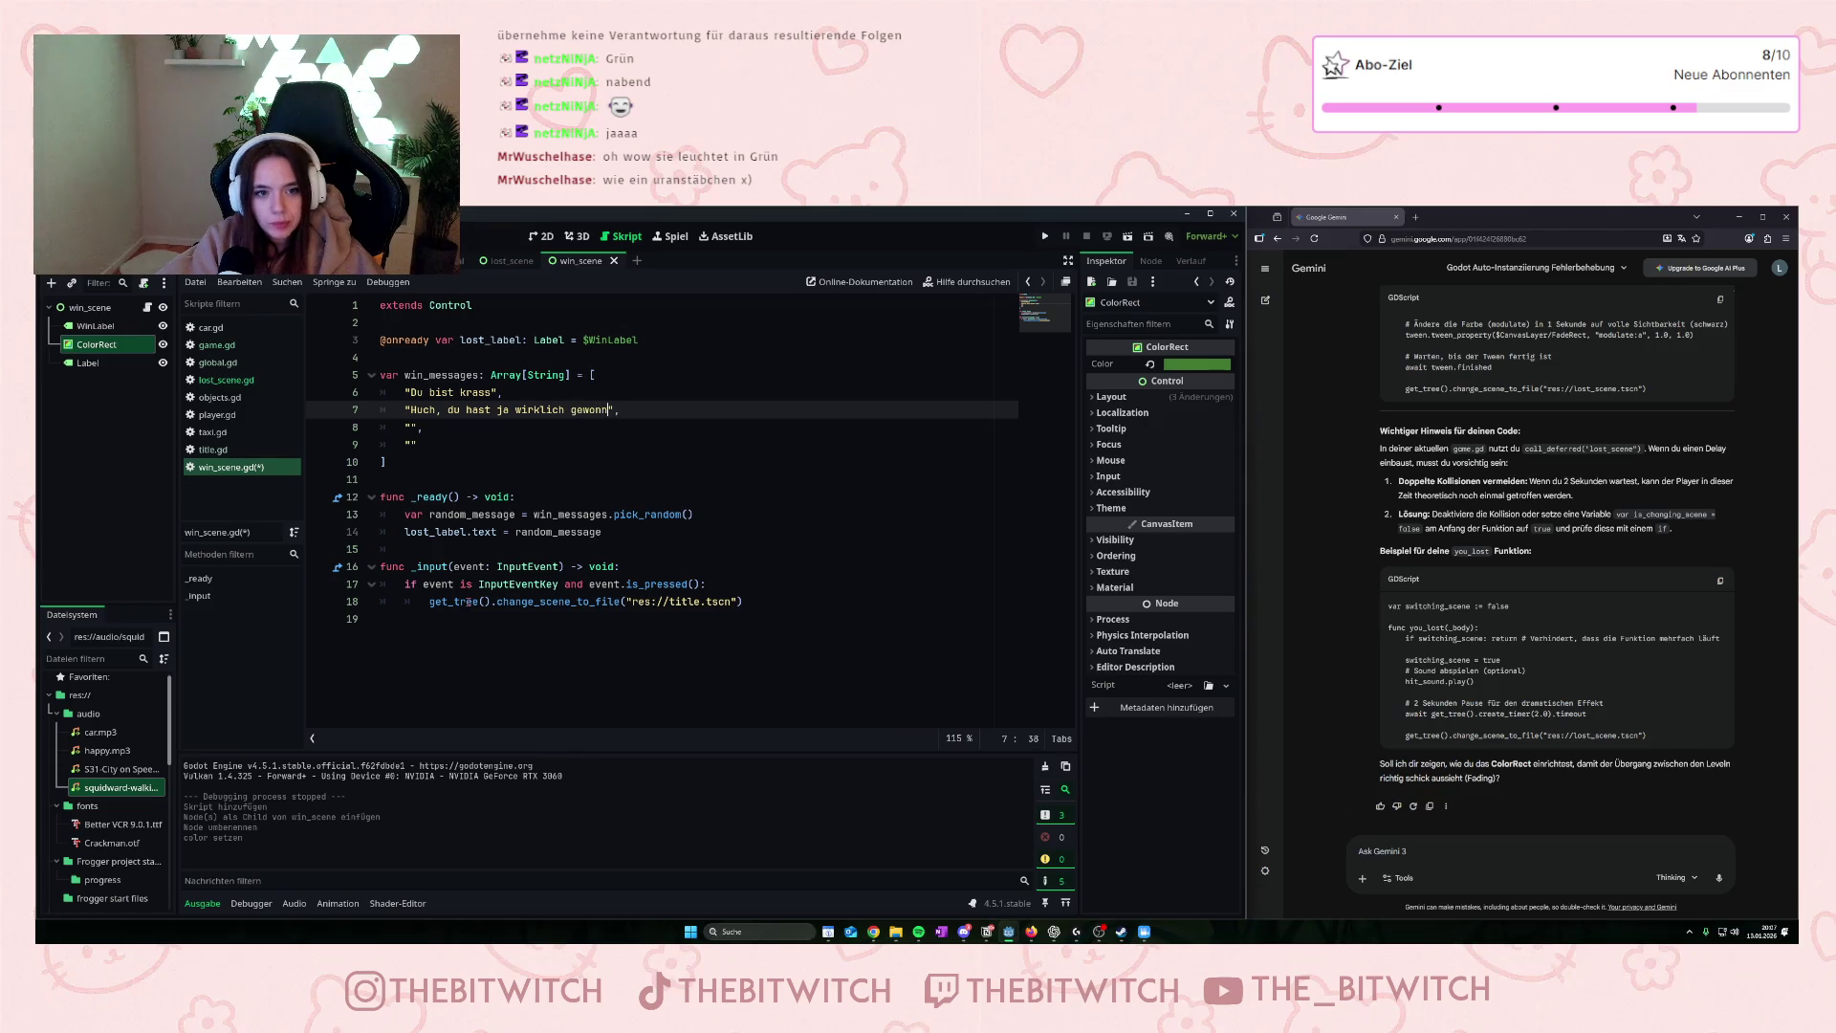
text(...)
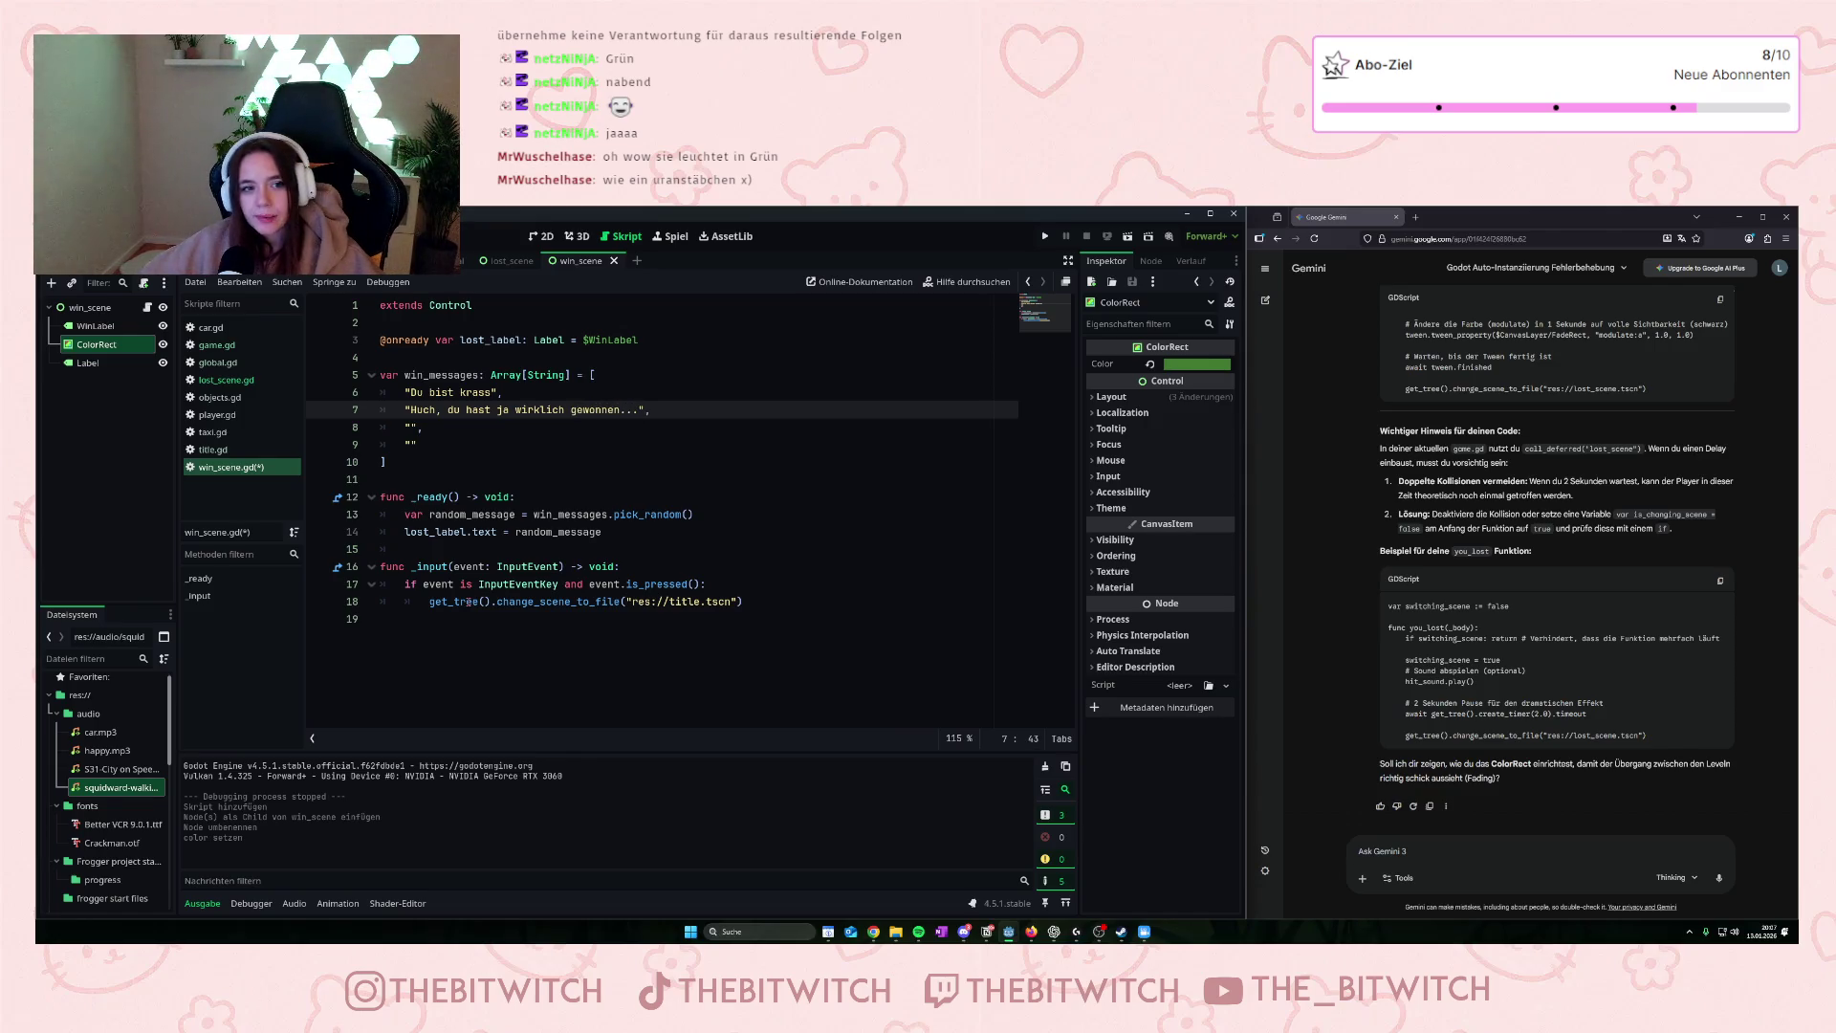
click(410, 428)
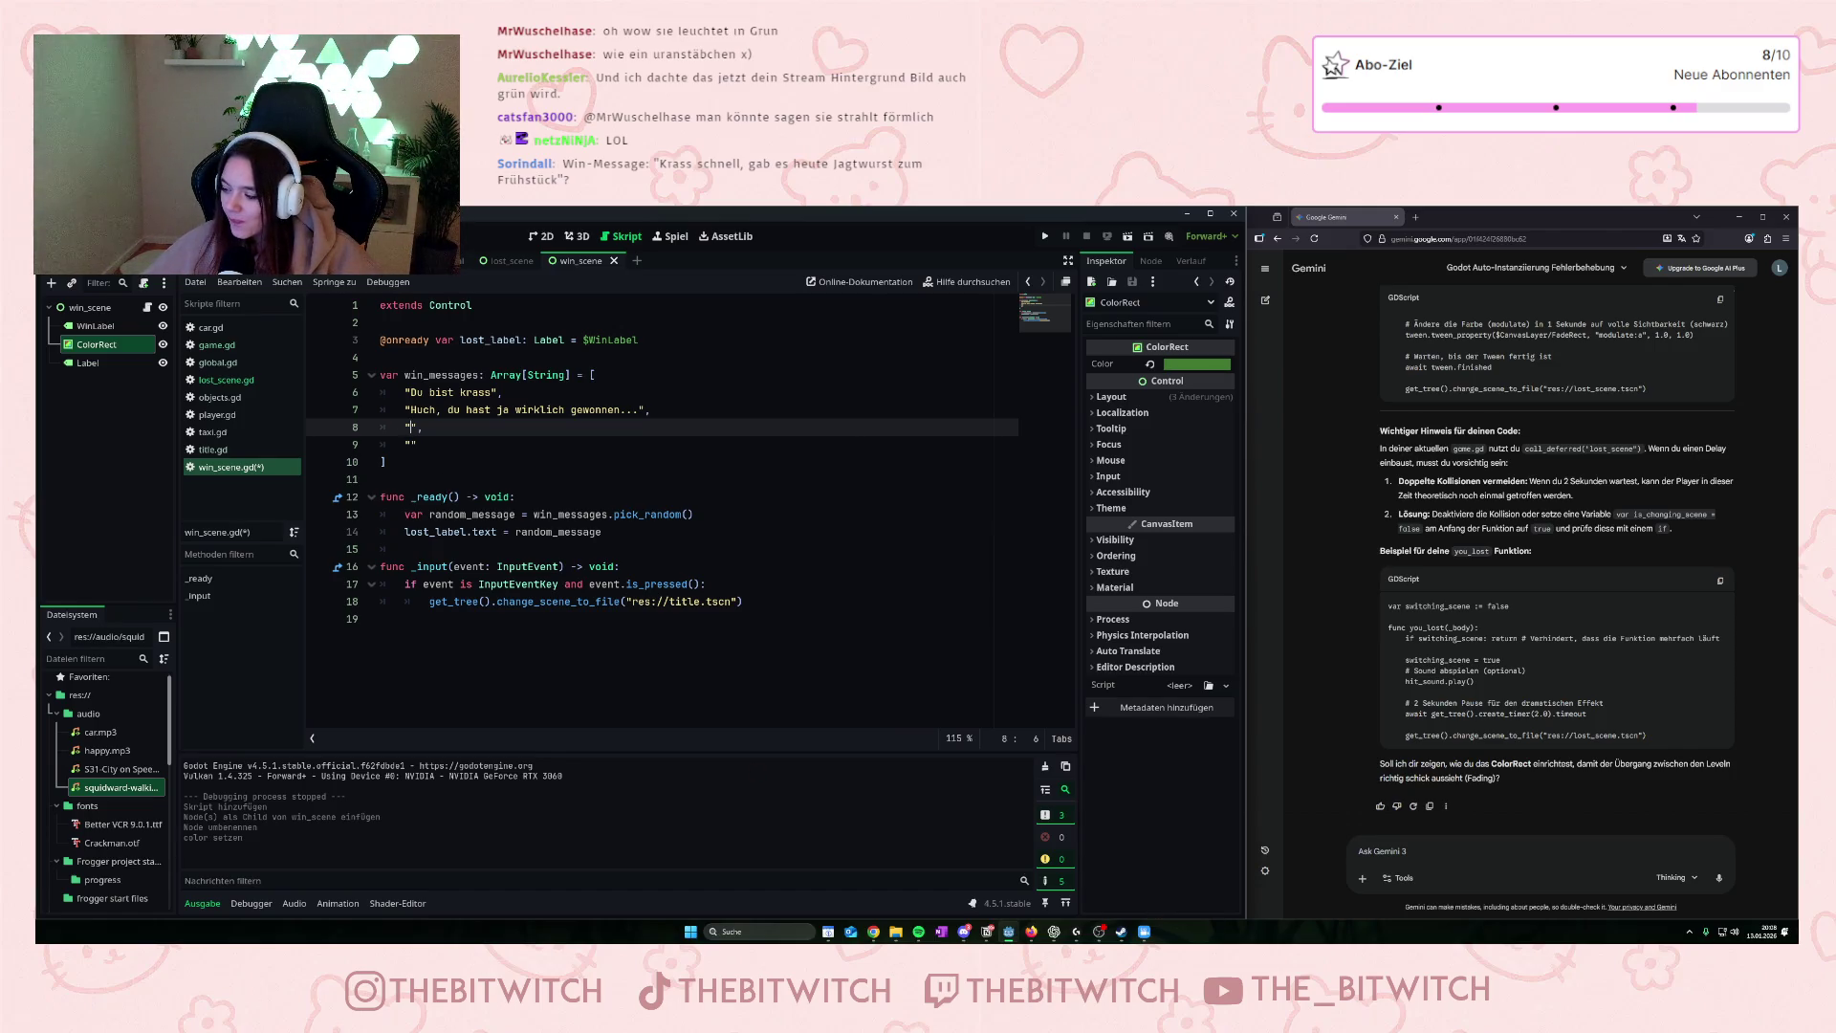
click(873, 931)
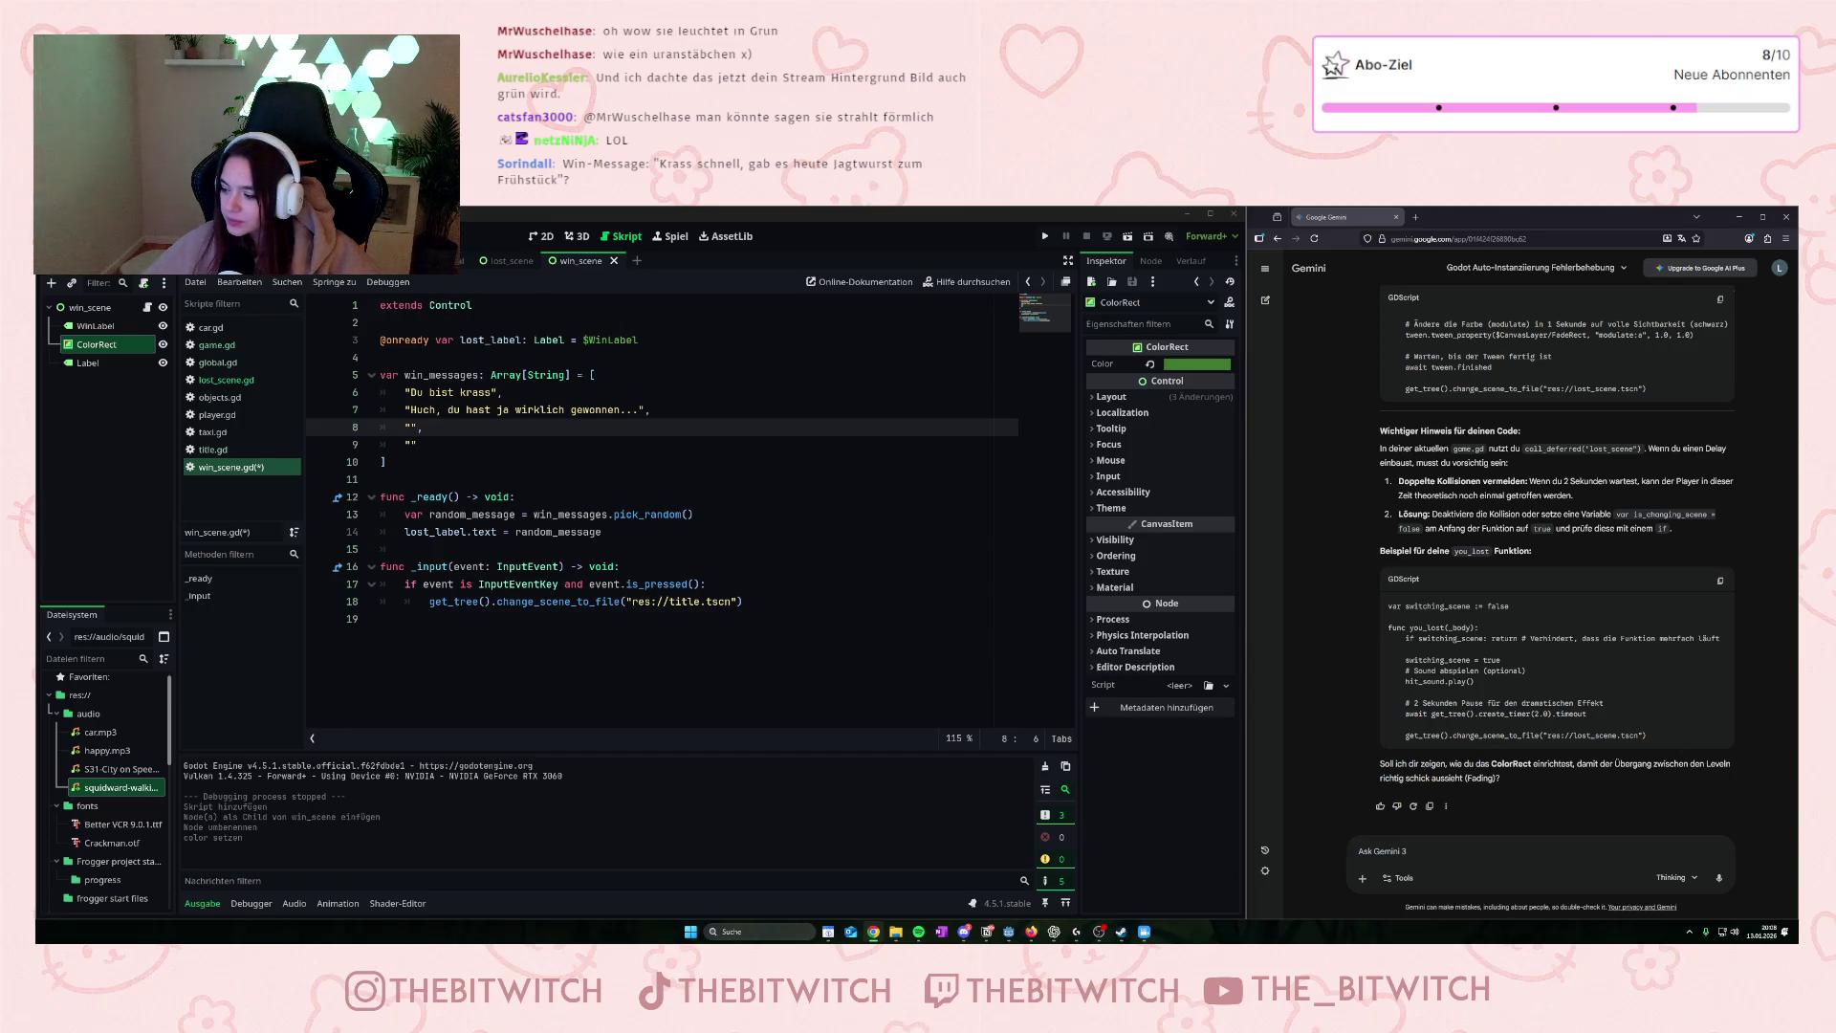
key(alt+Tab)
text(rass schnell, gab es heute Jagtwurst zum Frühstück)
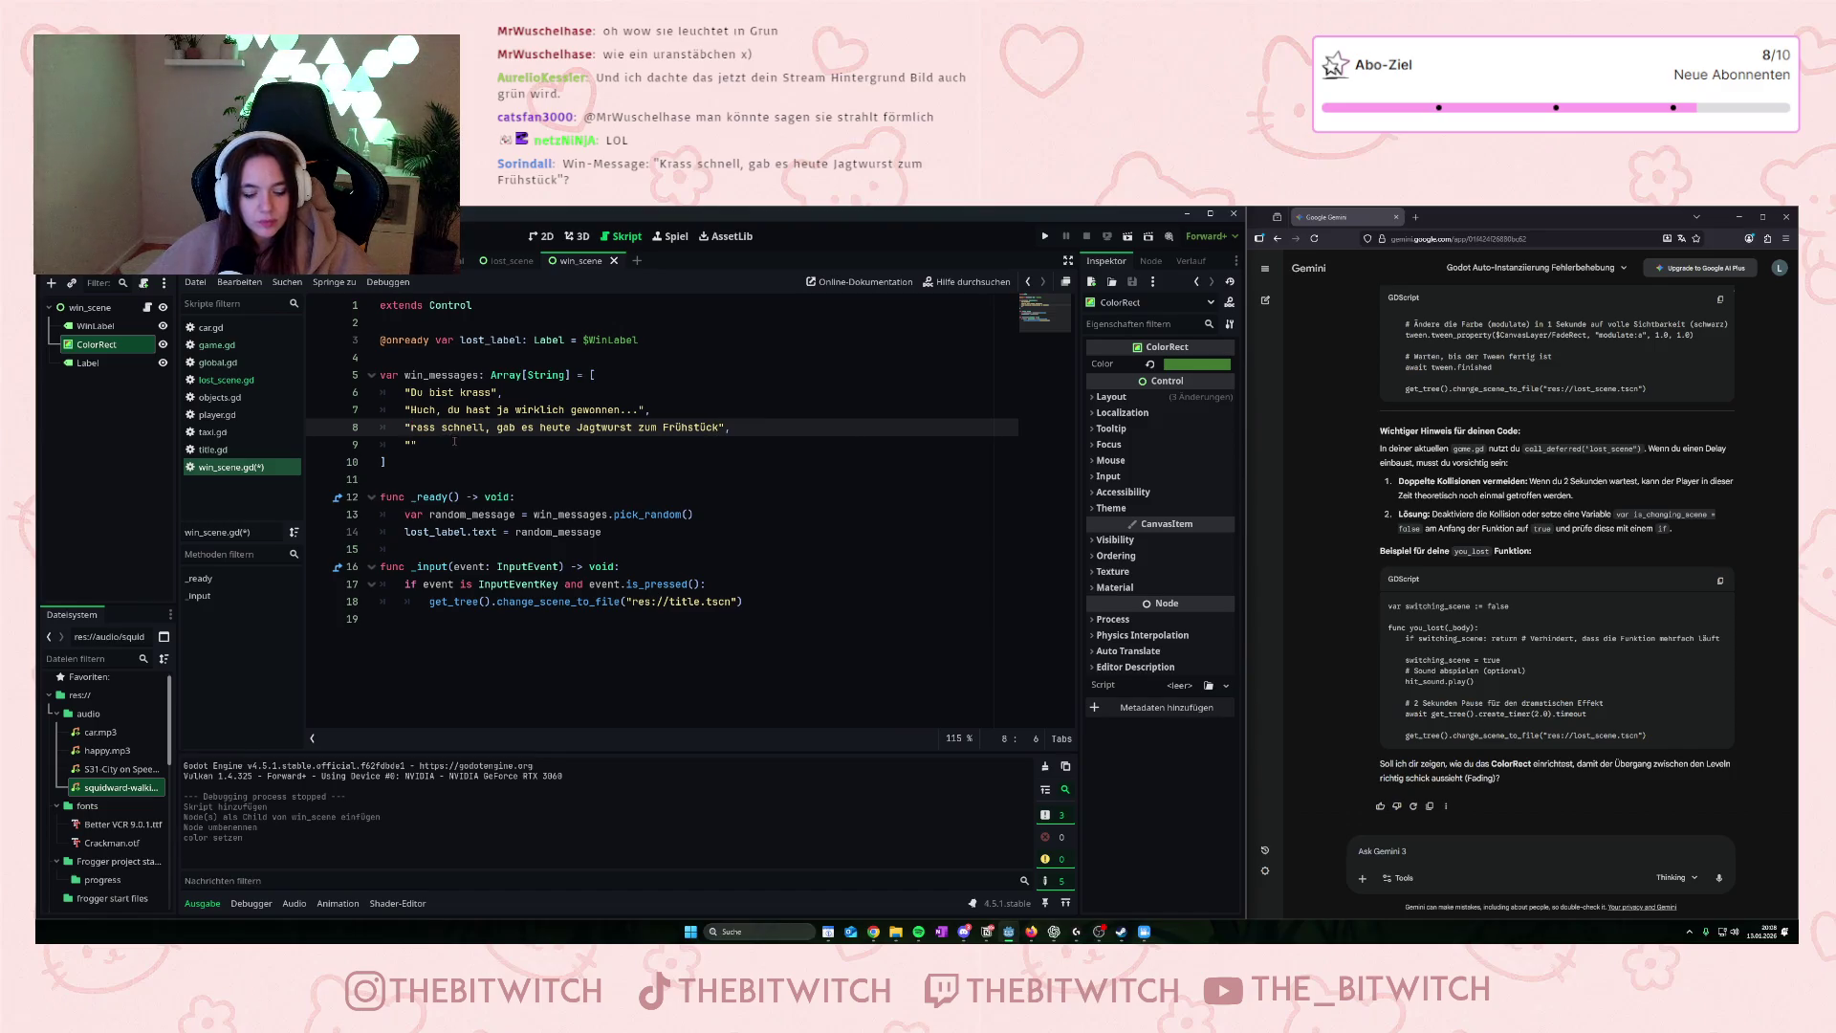
Correct the third message to 'Krass schnell, gab es heute Jagdwurst zum Frühstück'.
text(K)
click(609, 427)
key(BackSpace)
text(d)
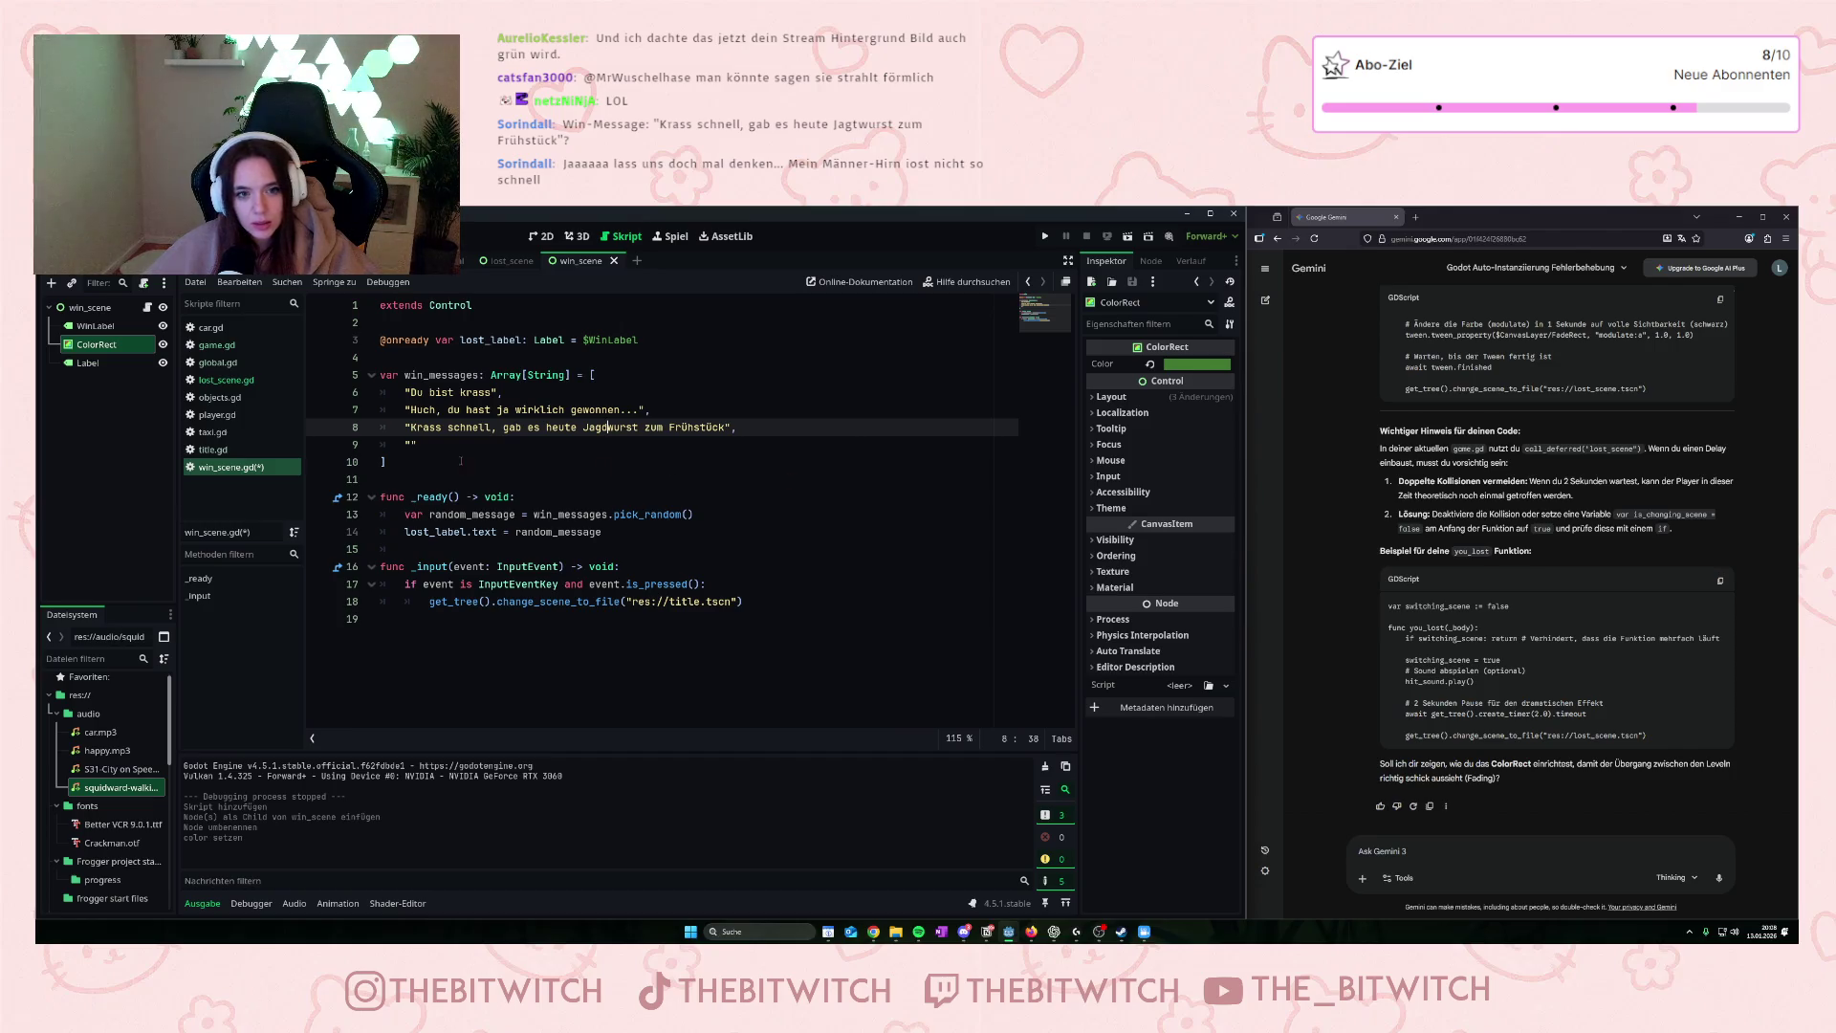
click(412, 448)
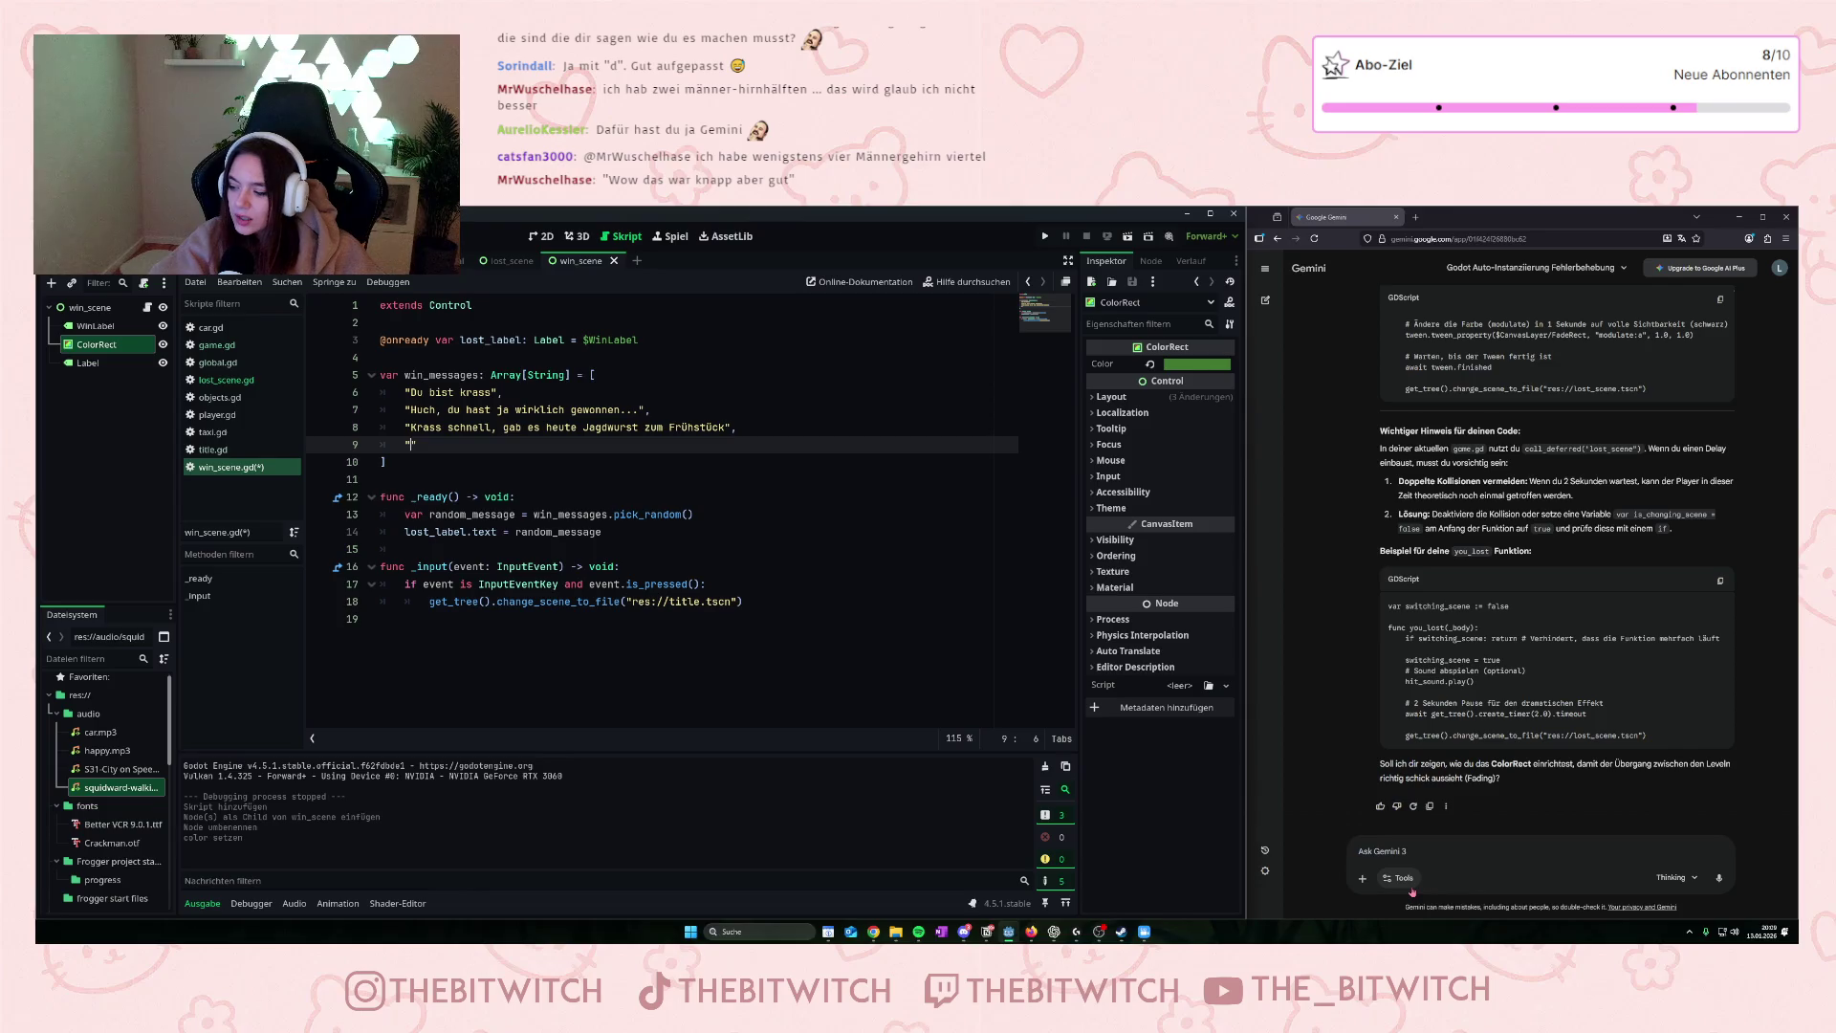
Enter 'Gerade so geschafft' as the fourth win message.
text(Gerade so)
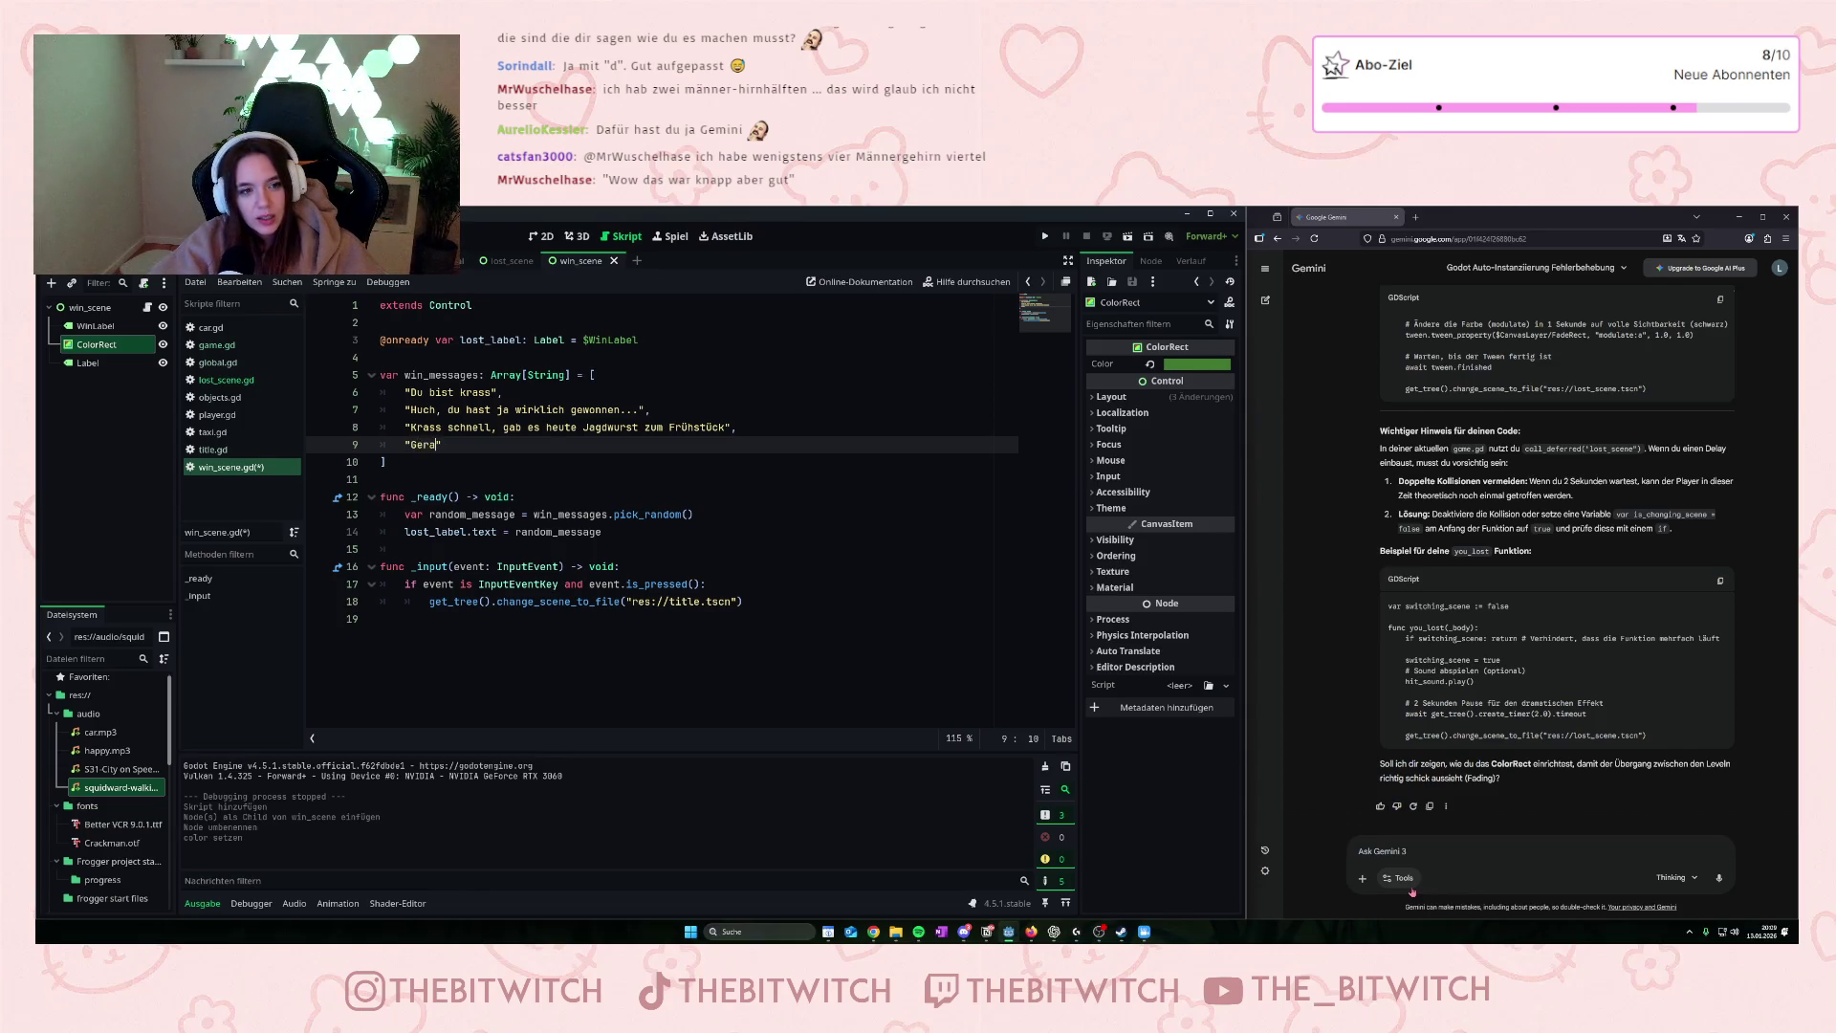
text( geschaff)
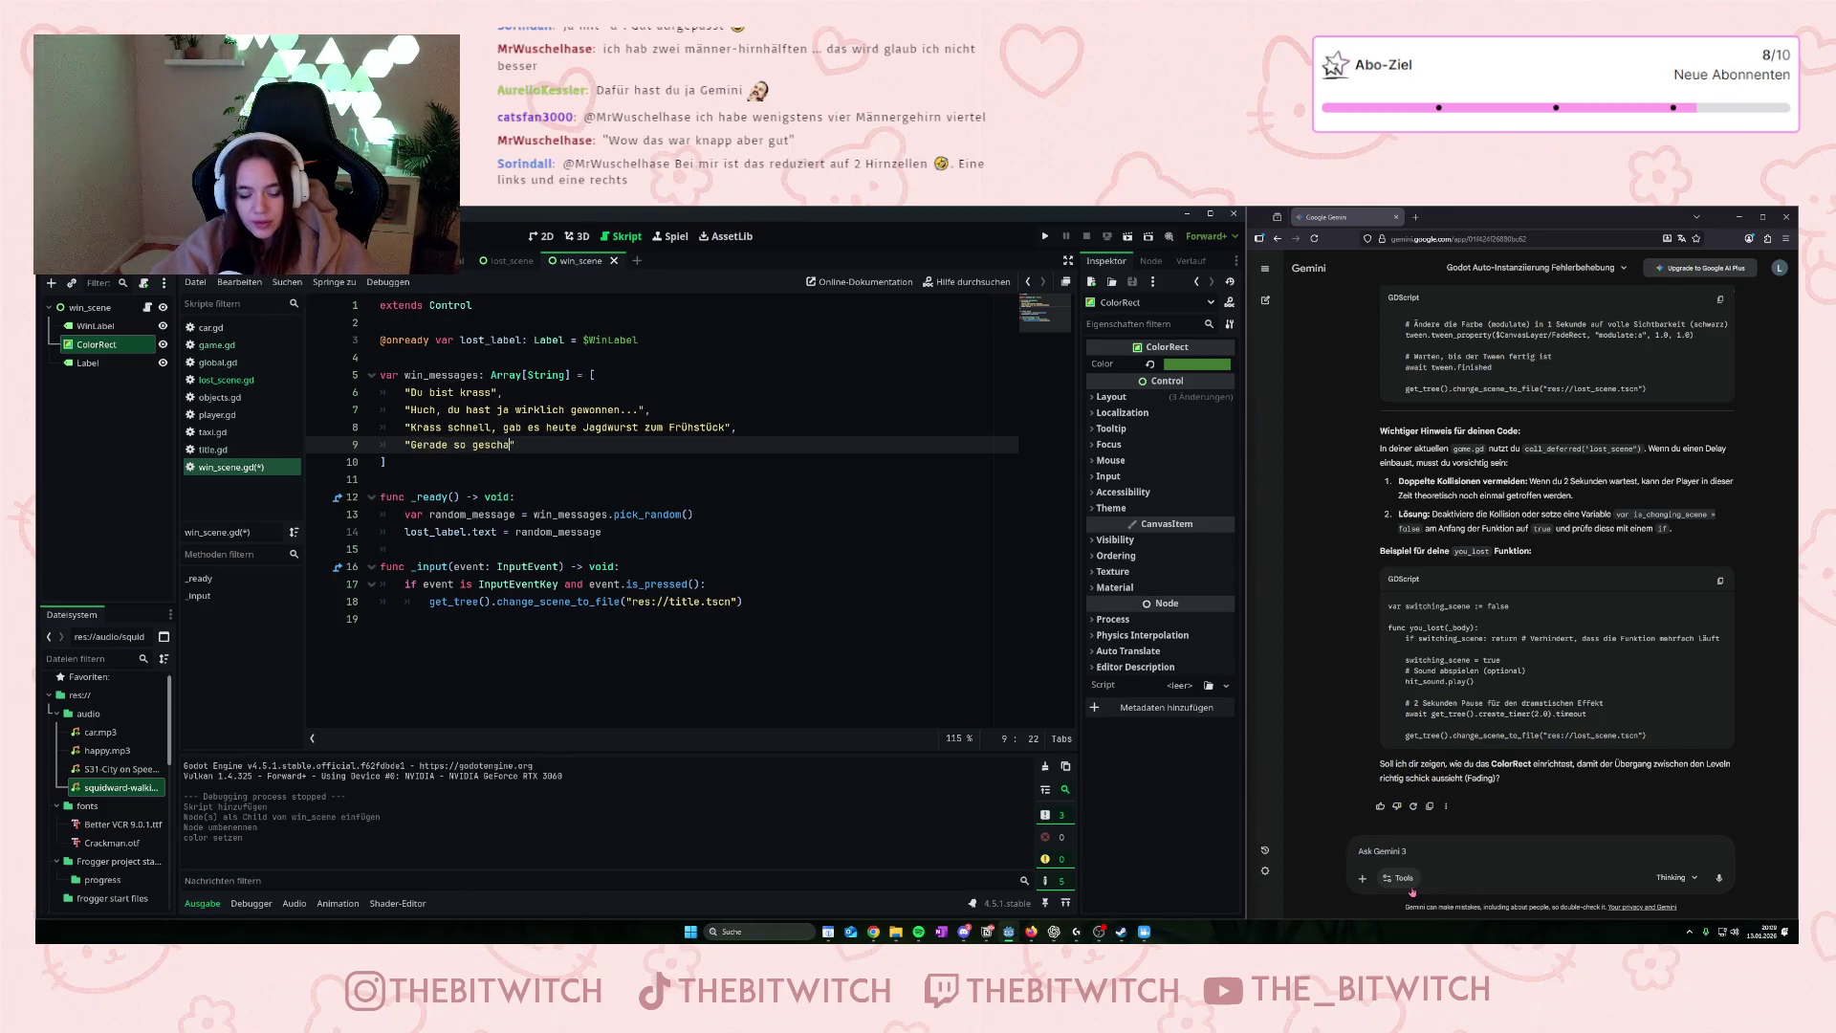
text(t)
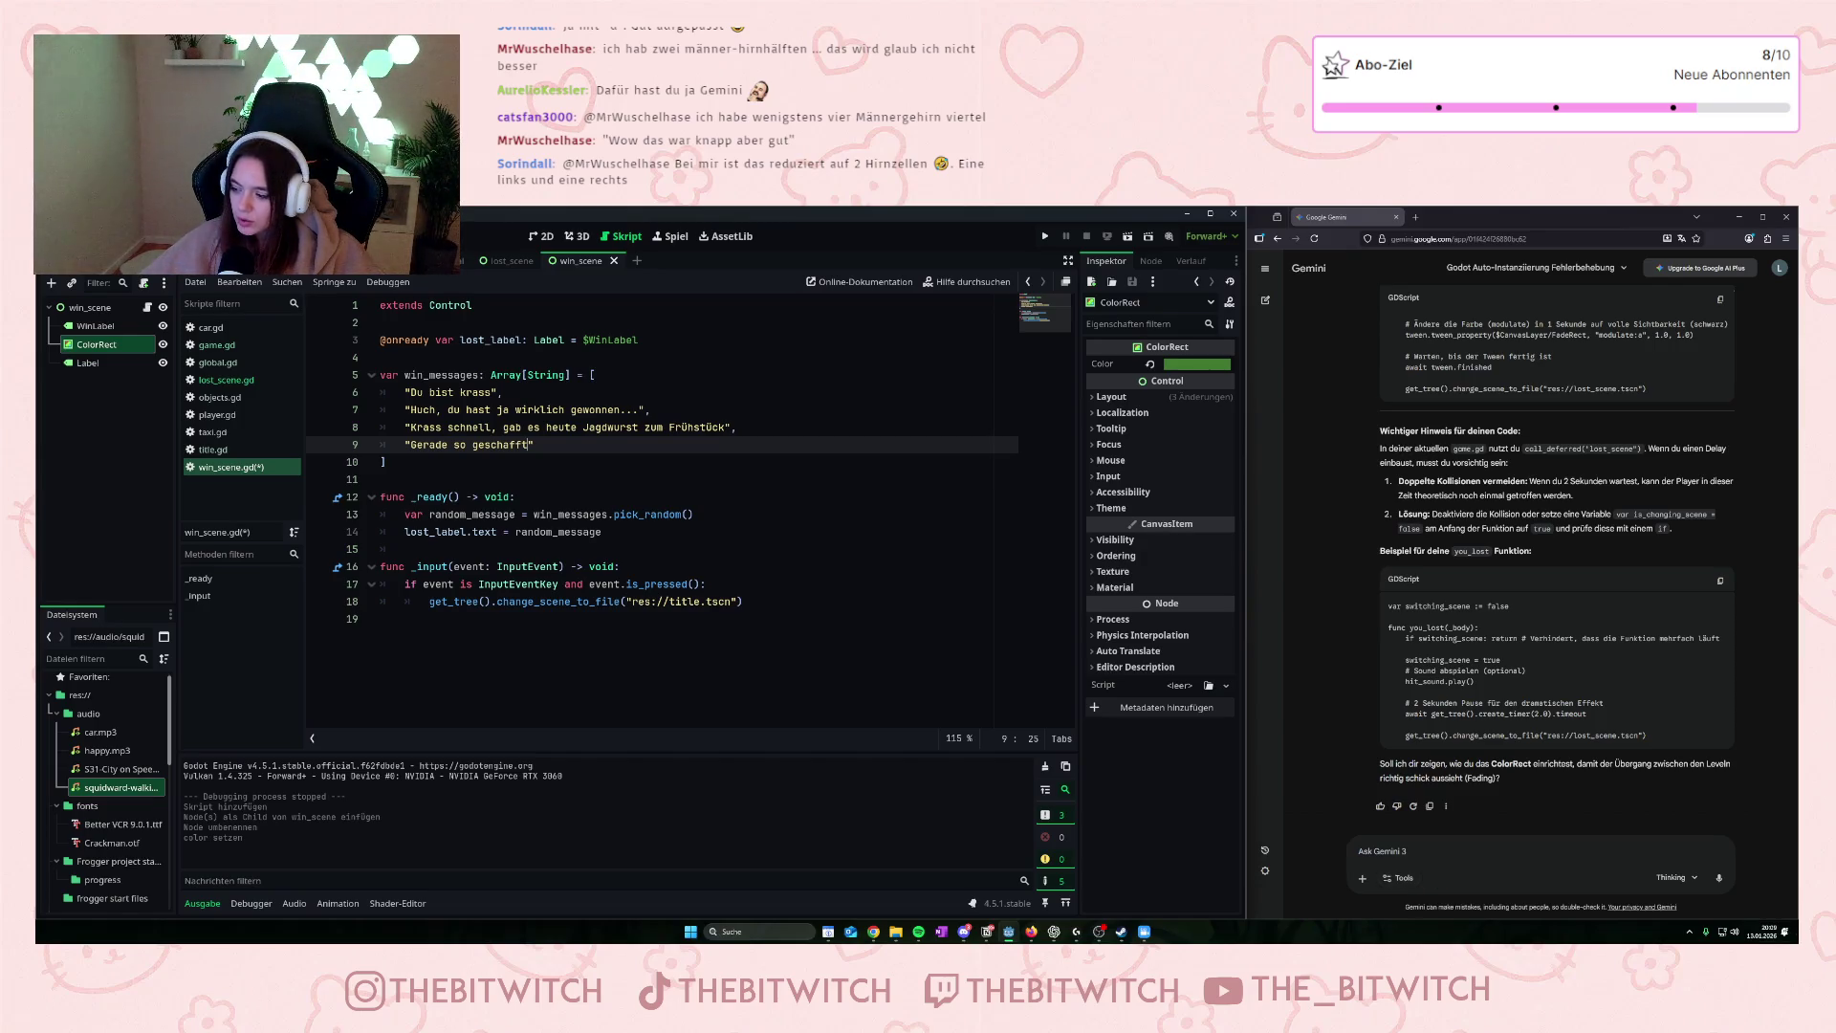
key(alt+Tab)
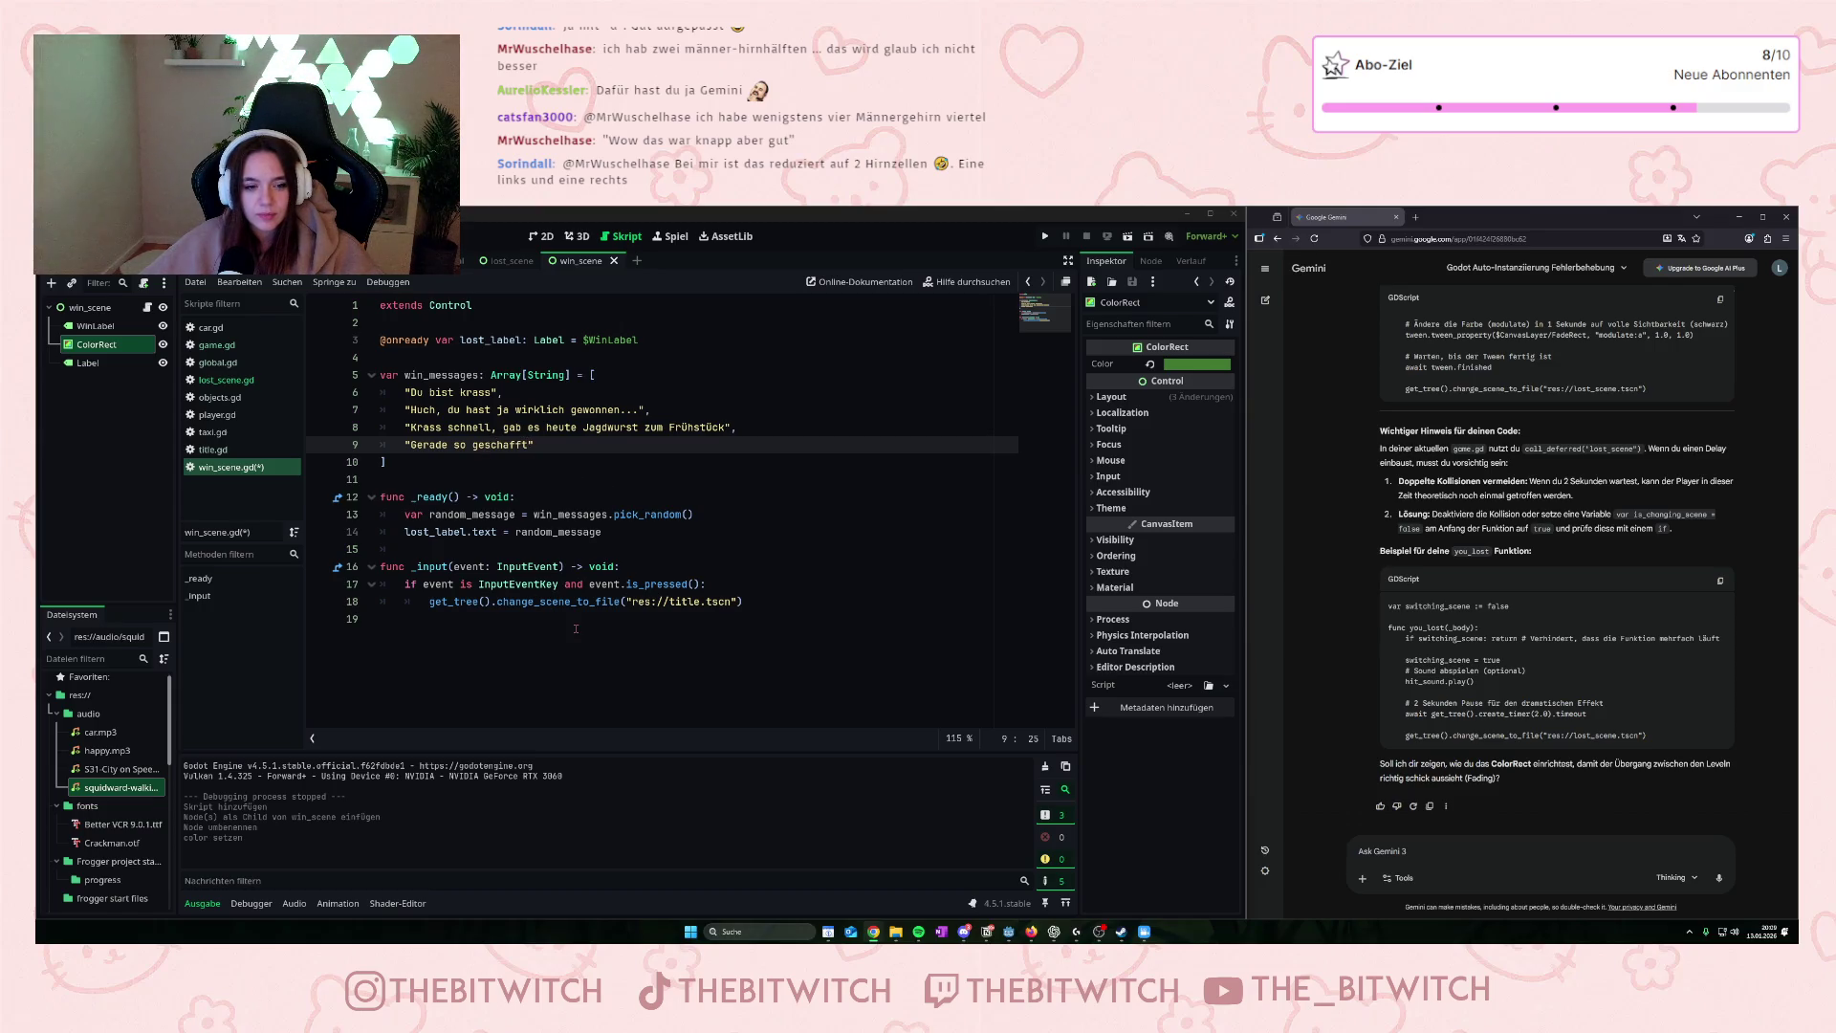
Run the project and steer the player across the first levels' roads.
click(1045, 236)
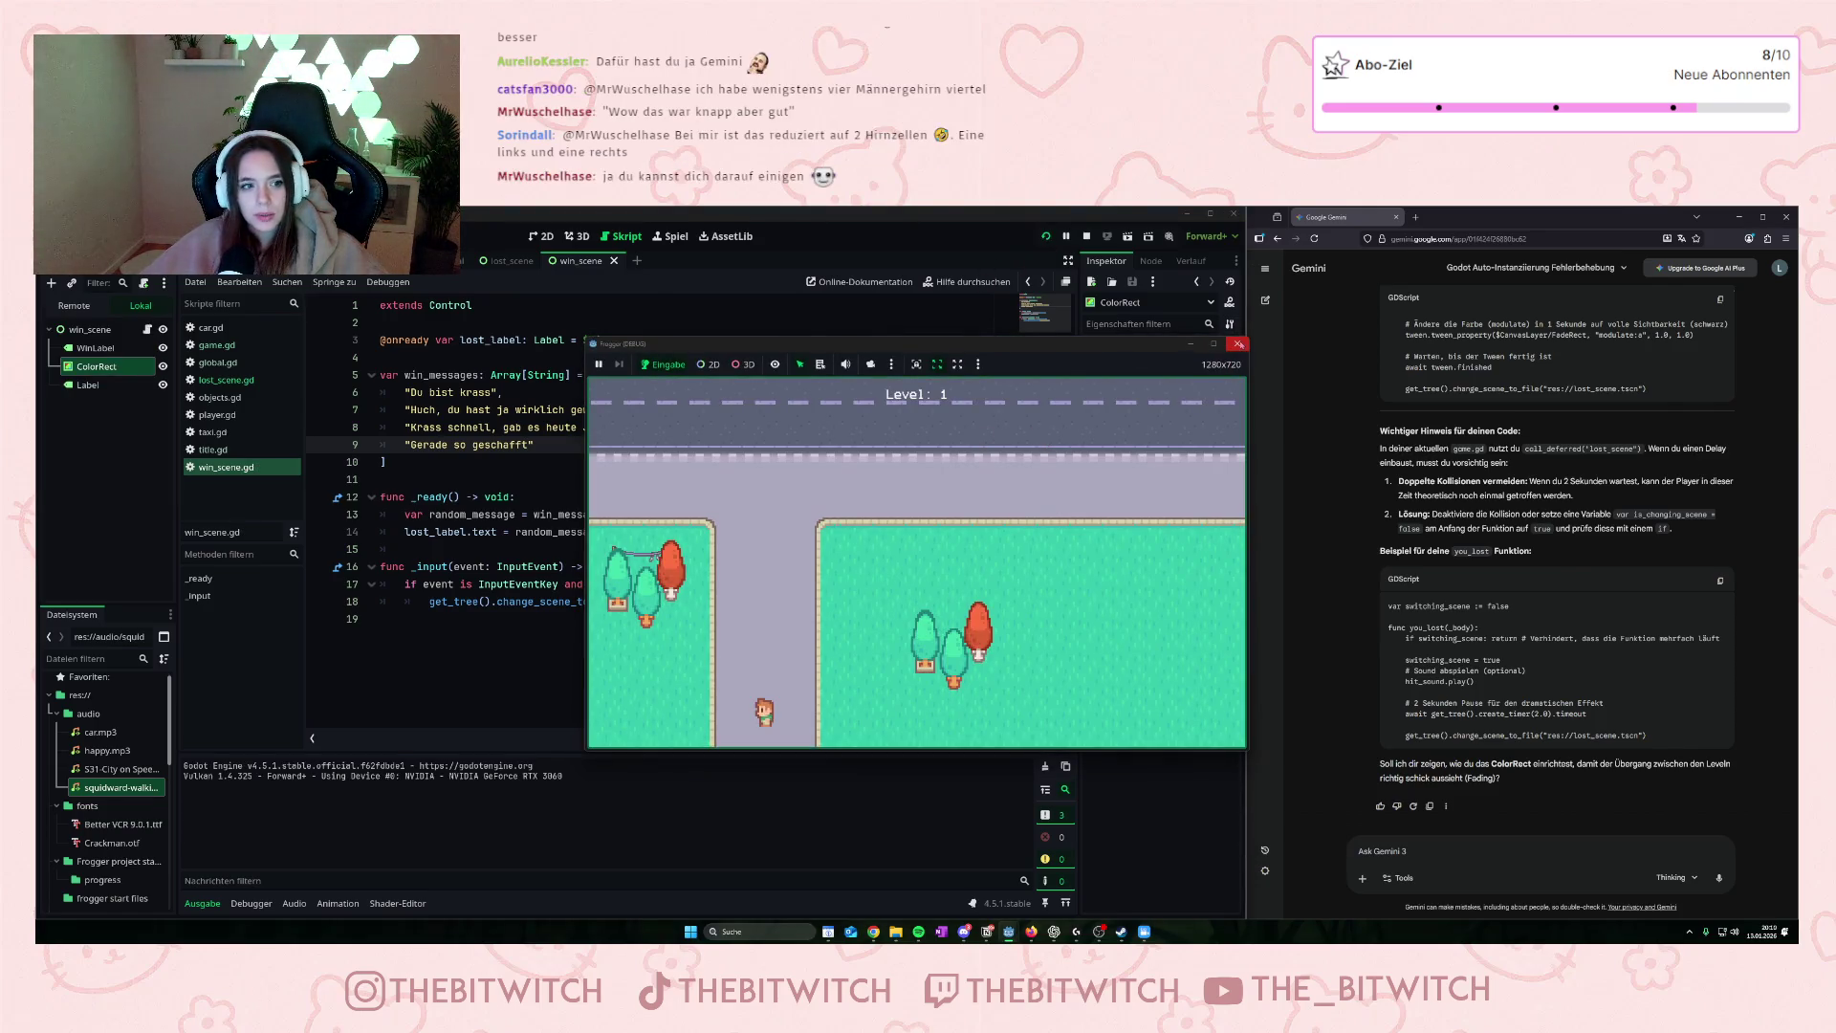
key(Up)
key(Right)
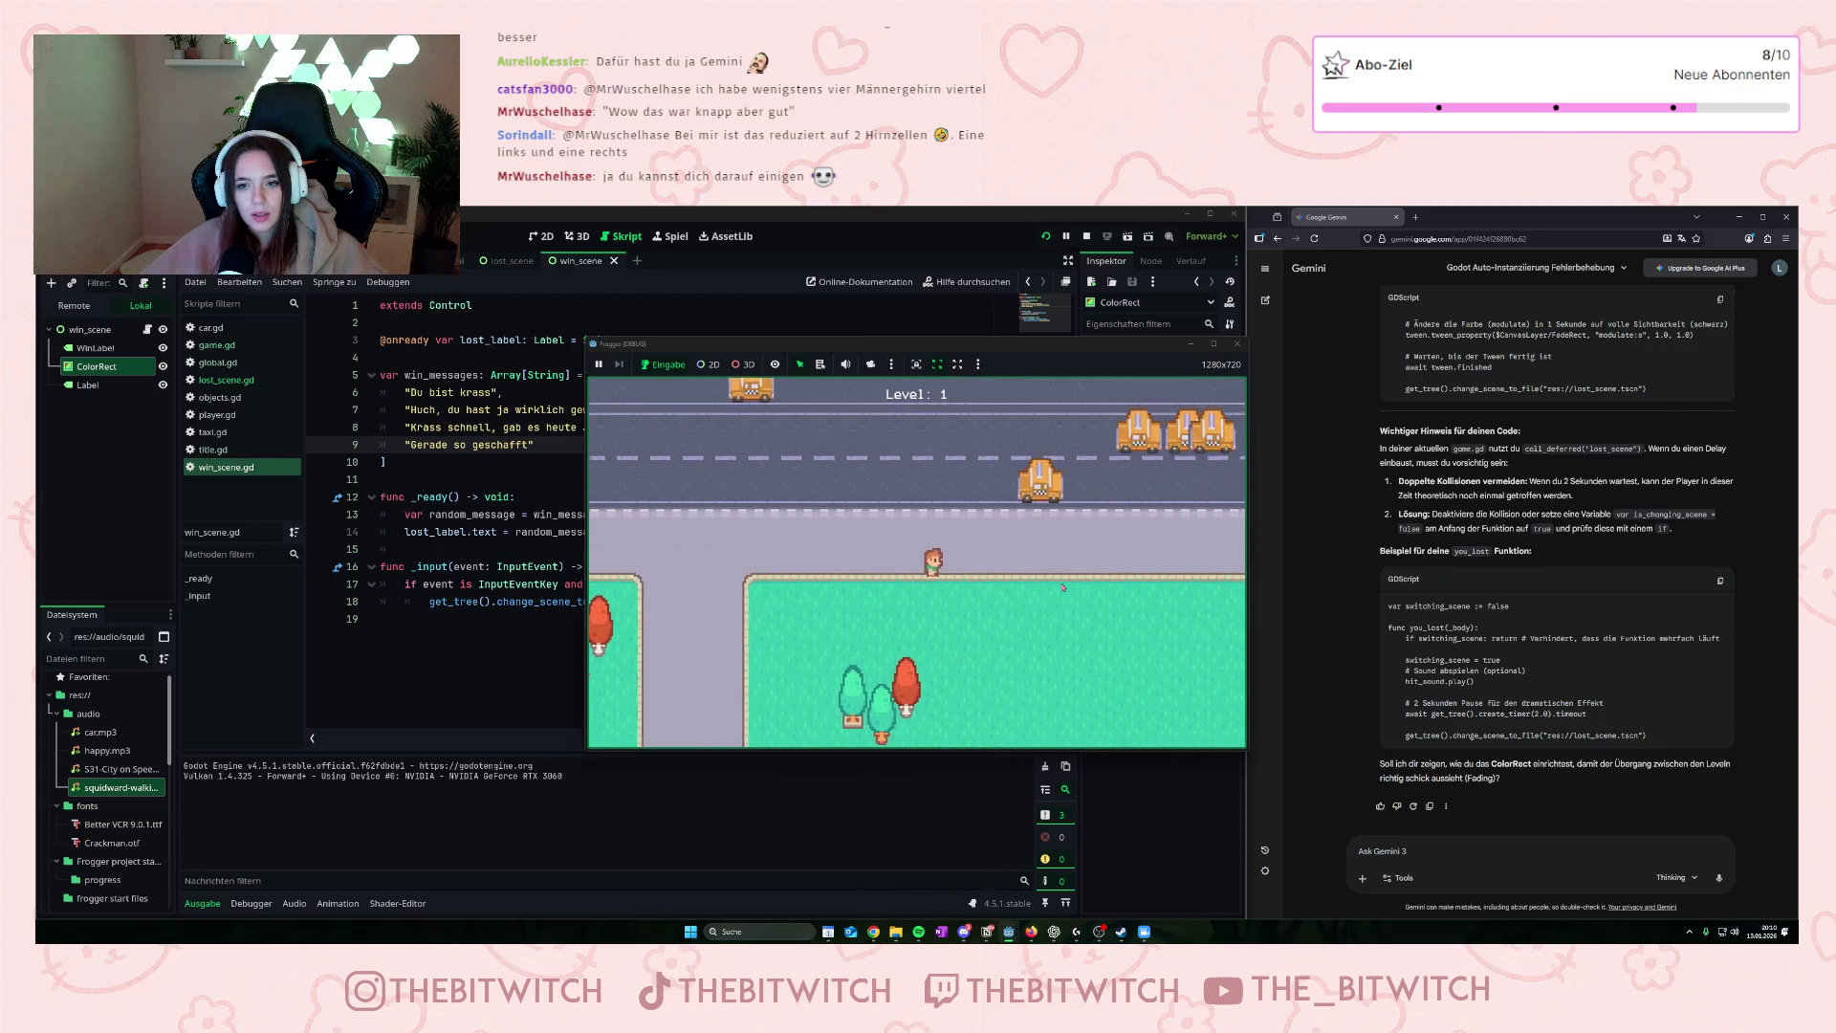
key(Up)
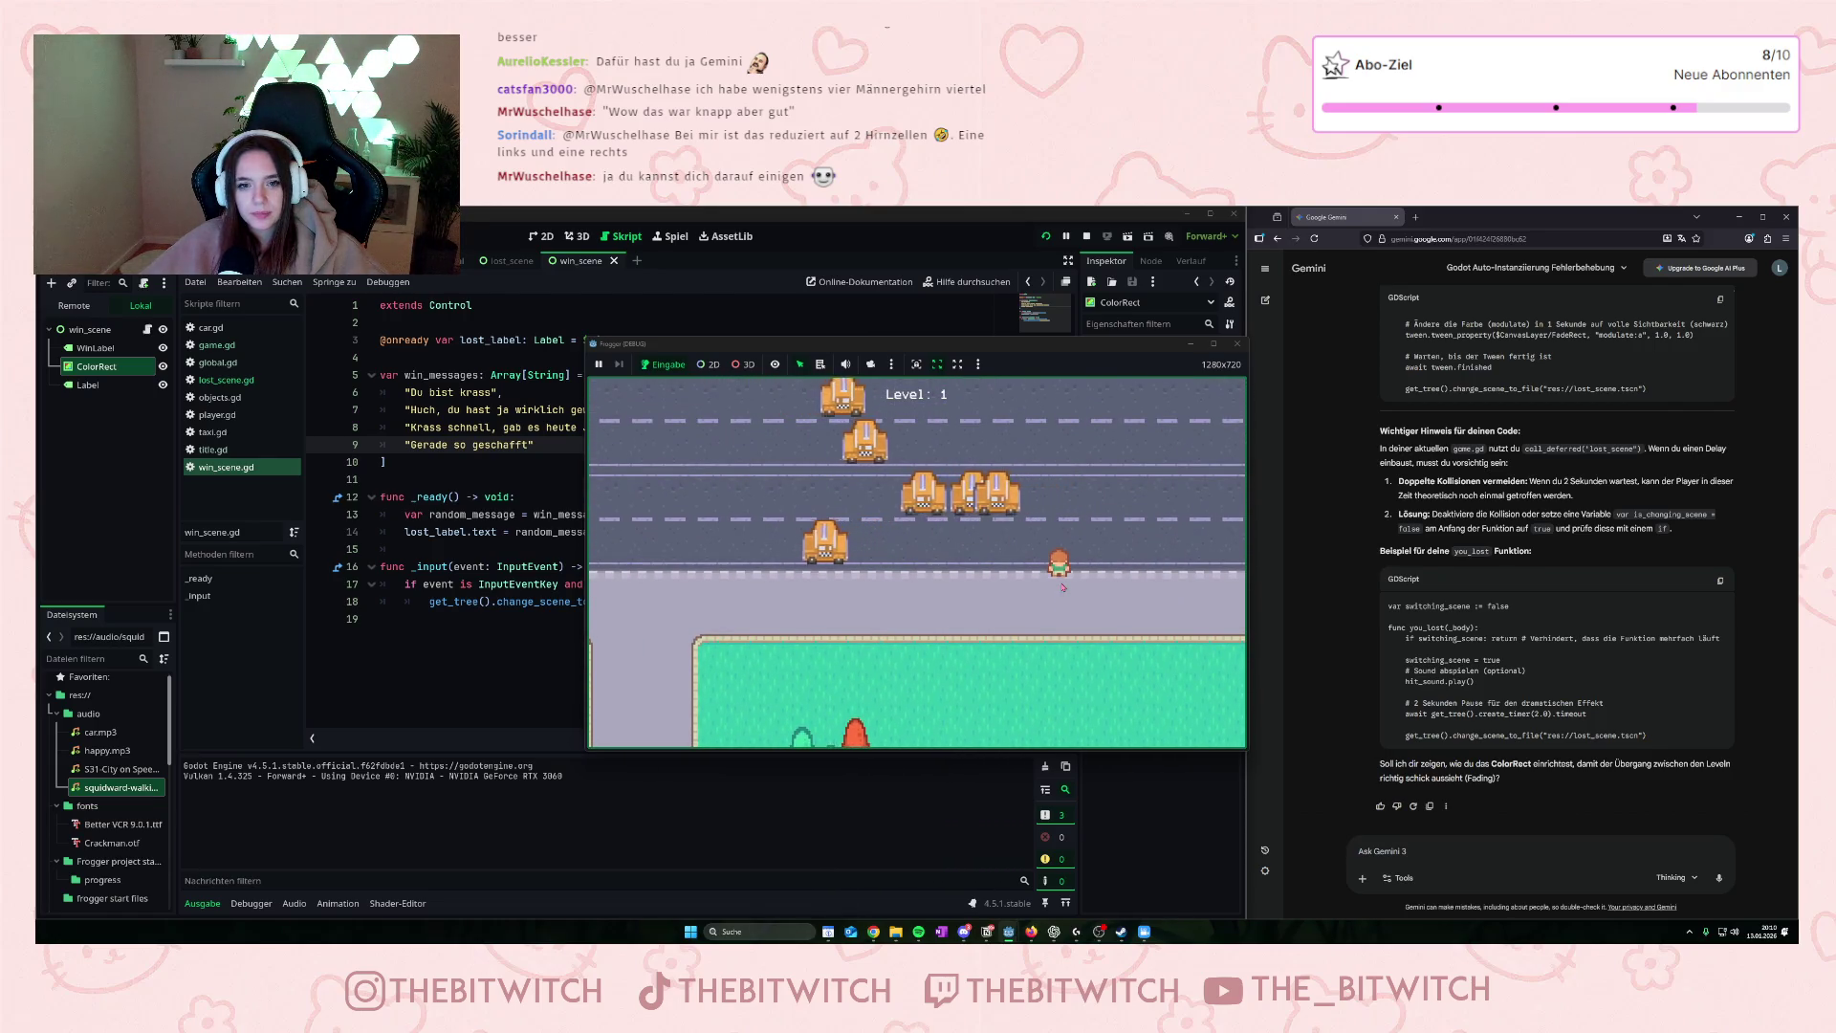
key(Left)
key(Up)
key(Up)
key(Up)
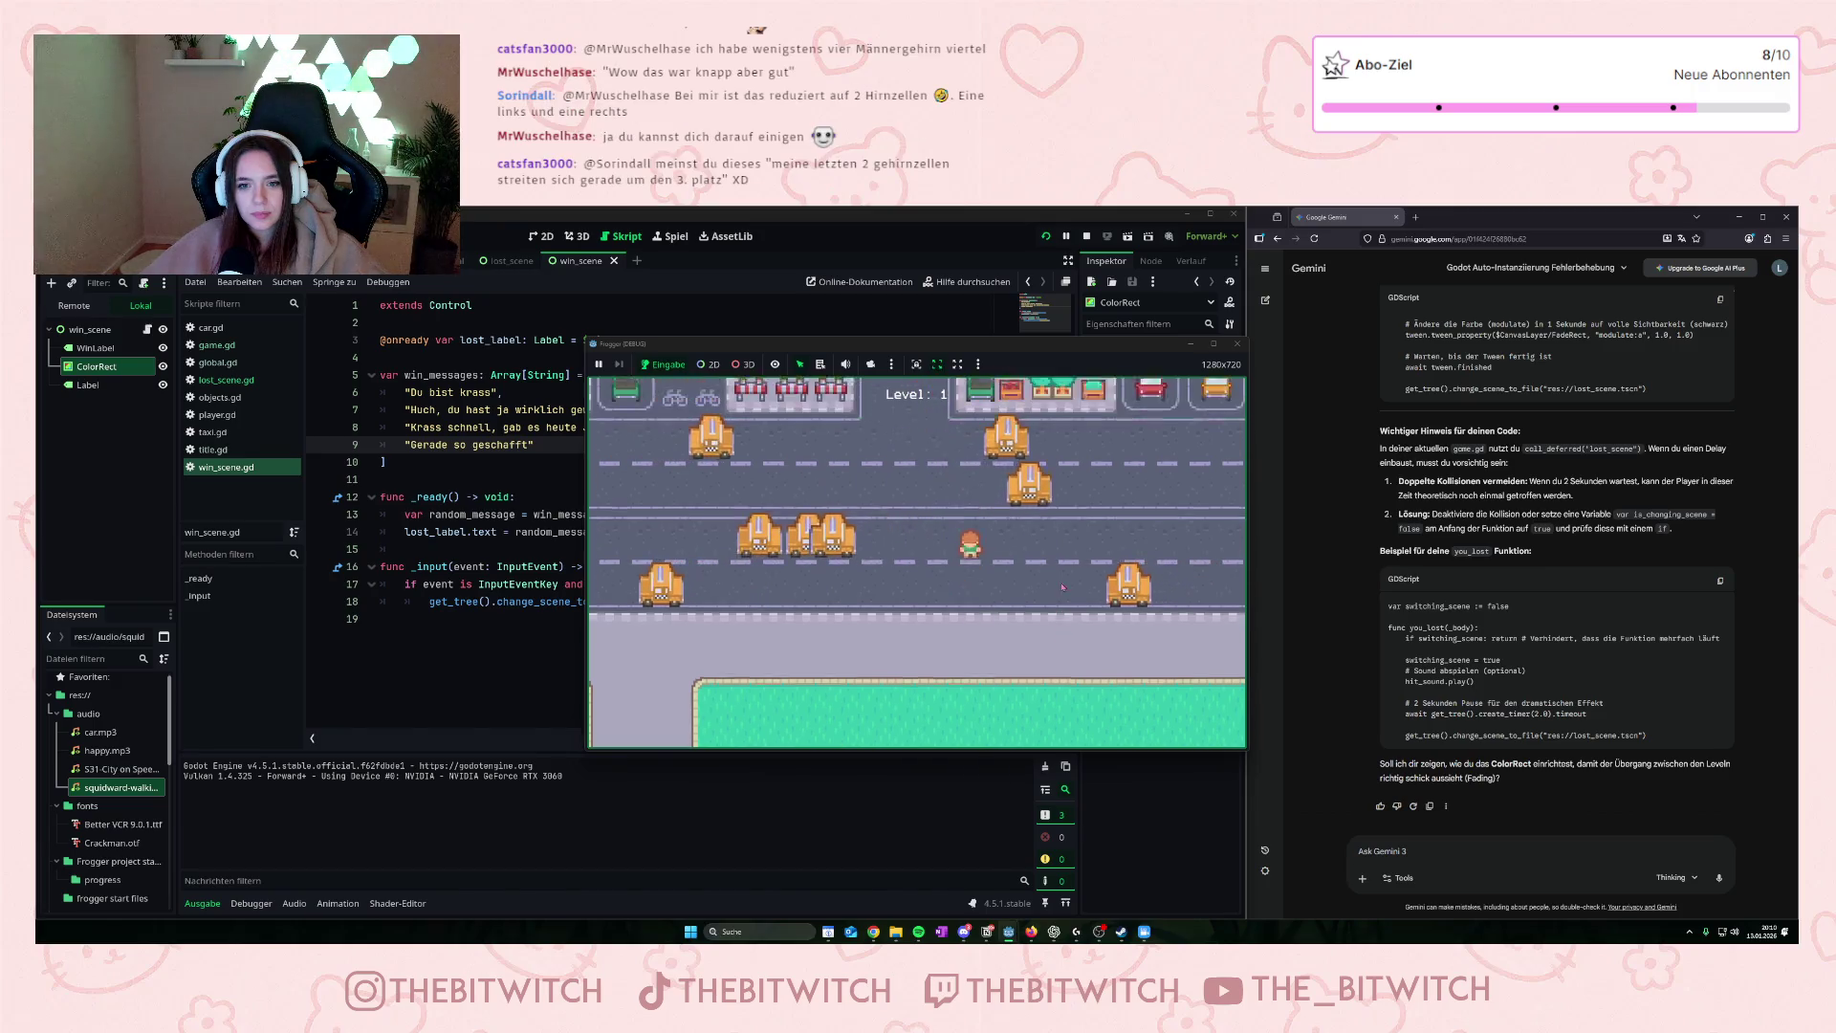
key(Left)
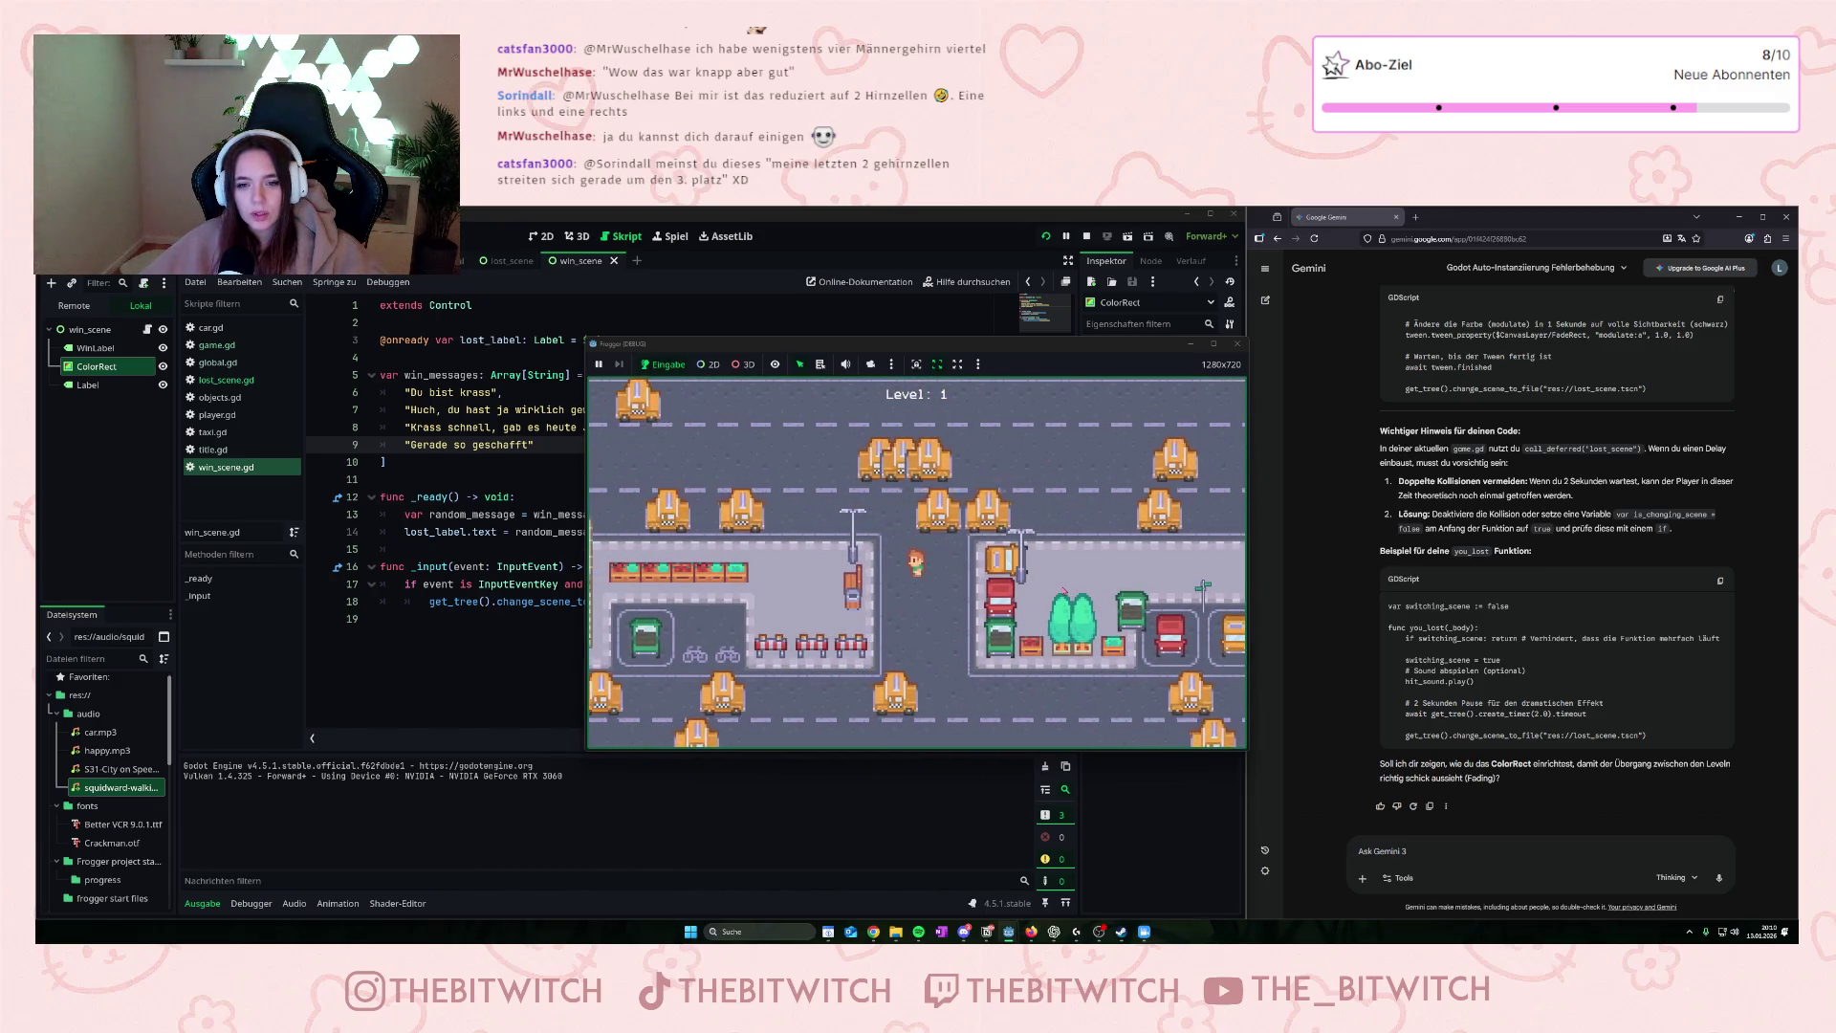
key(Up)
key(Up)
key(Up)
key(Right)
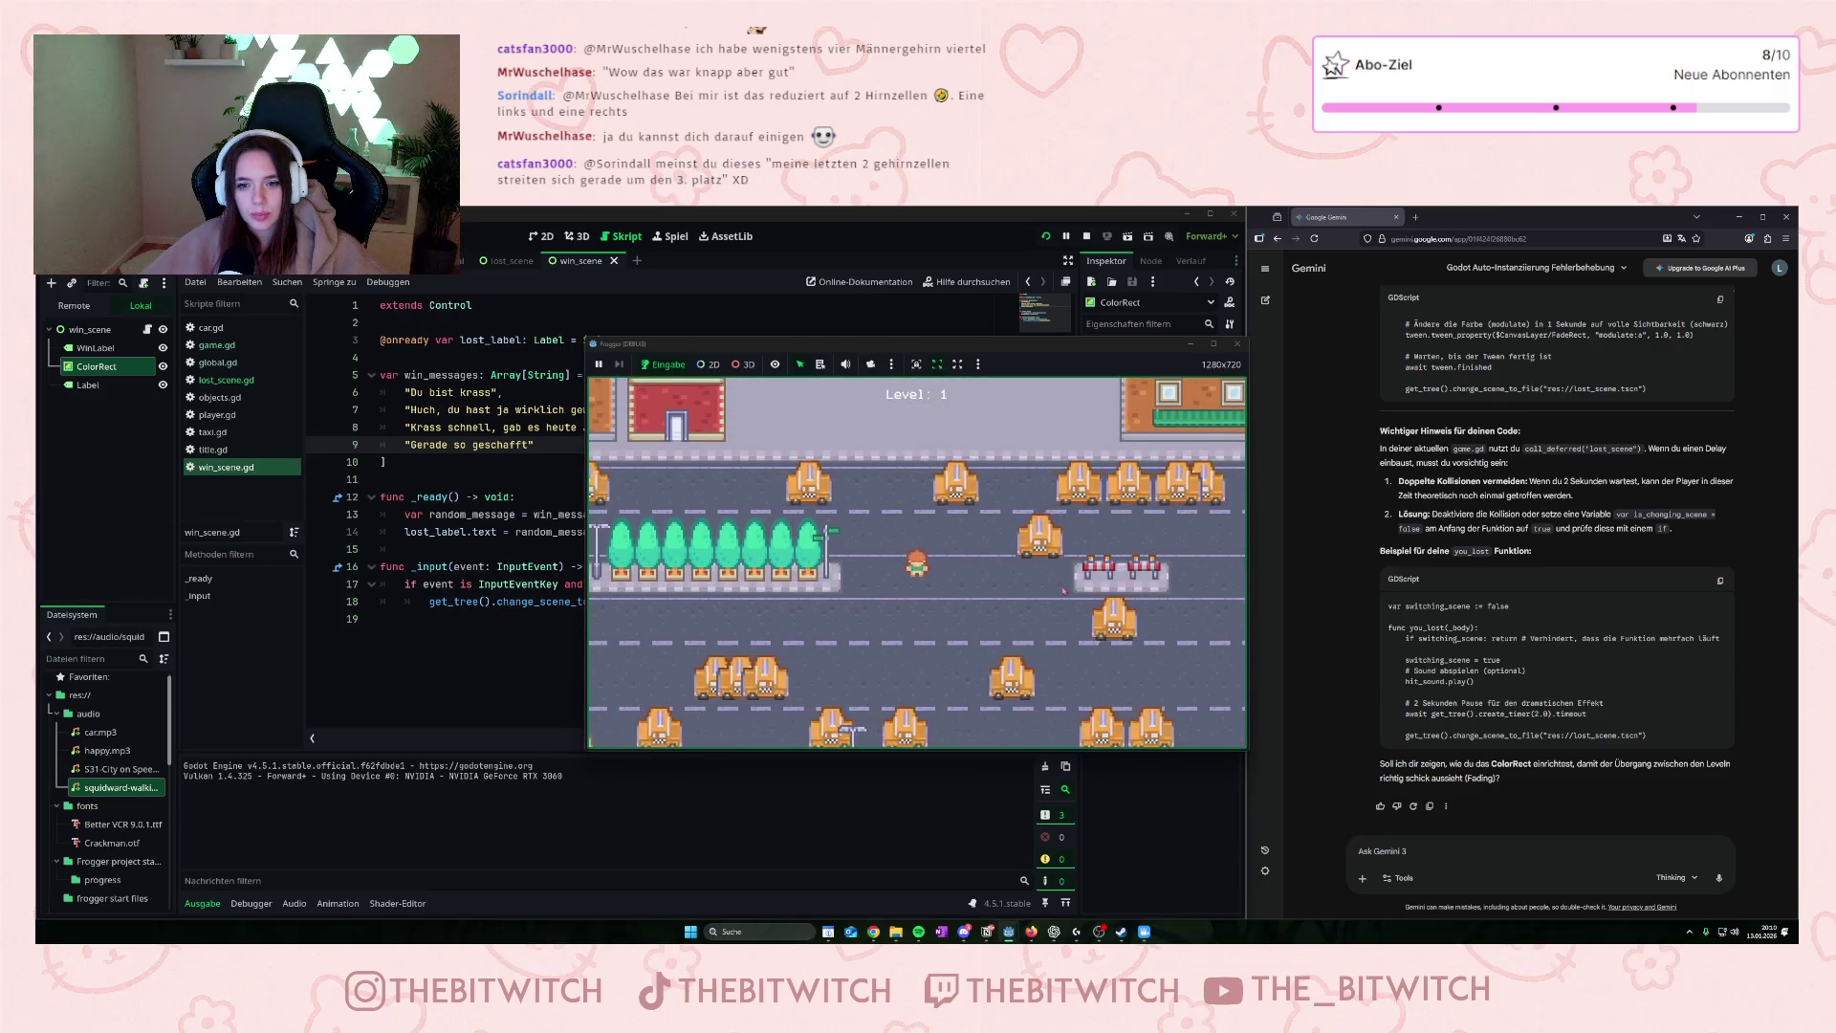
key(Down)
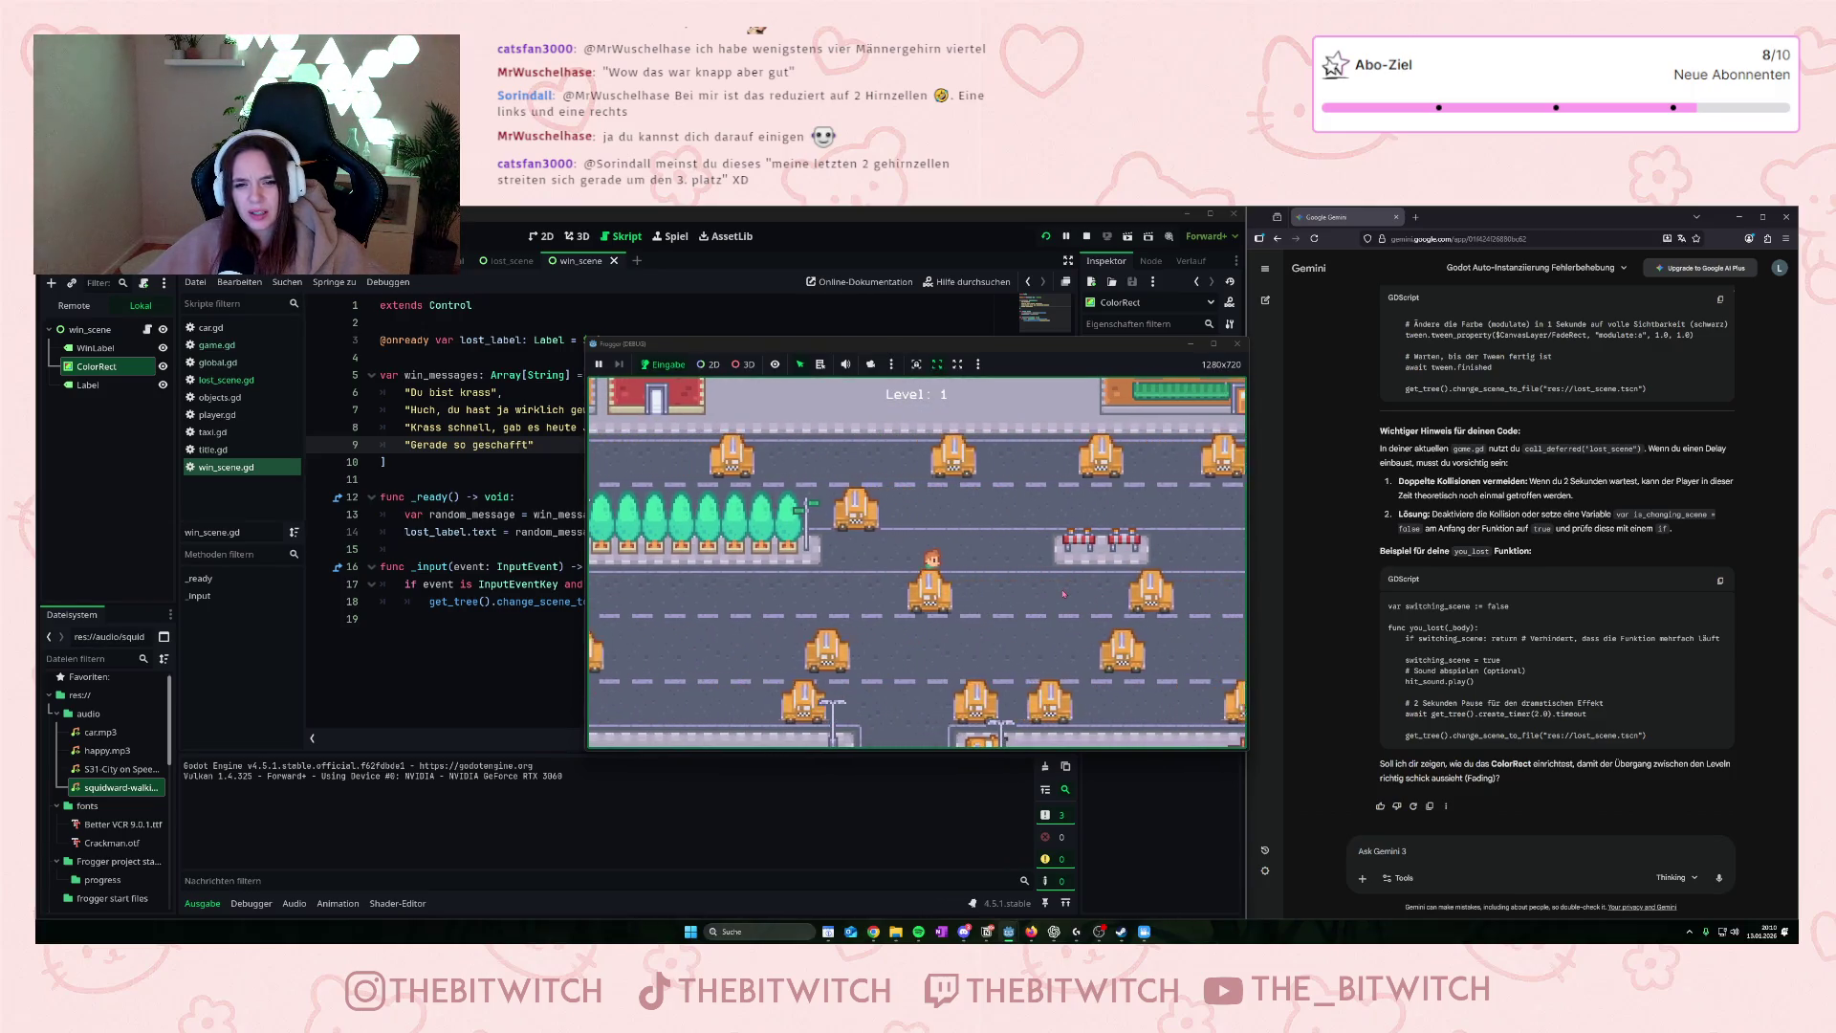
key(Up)
key(Up)
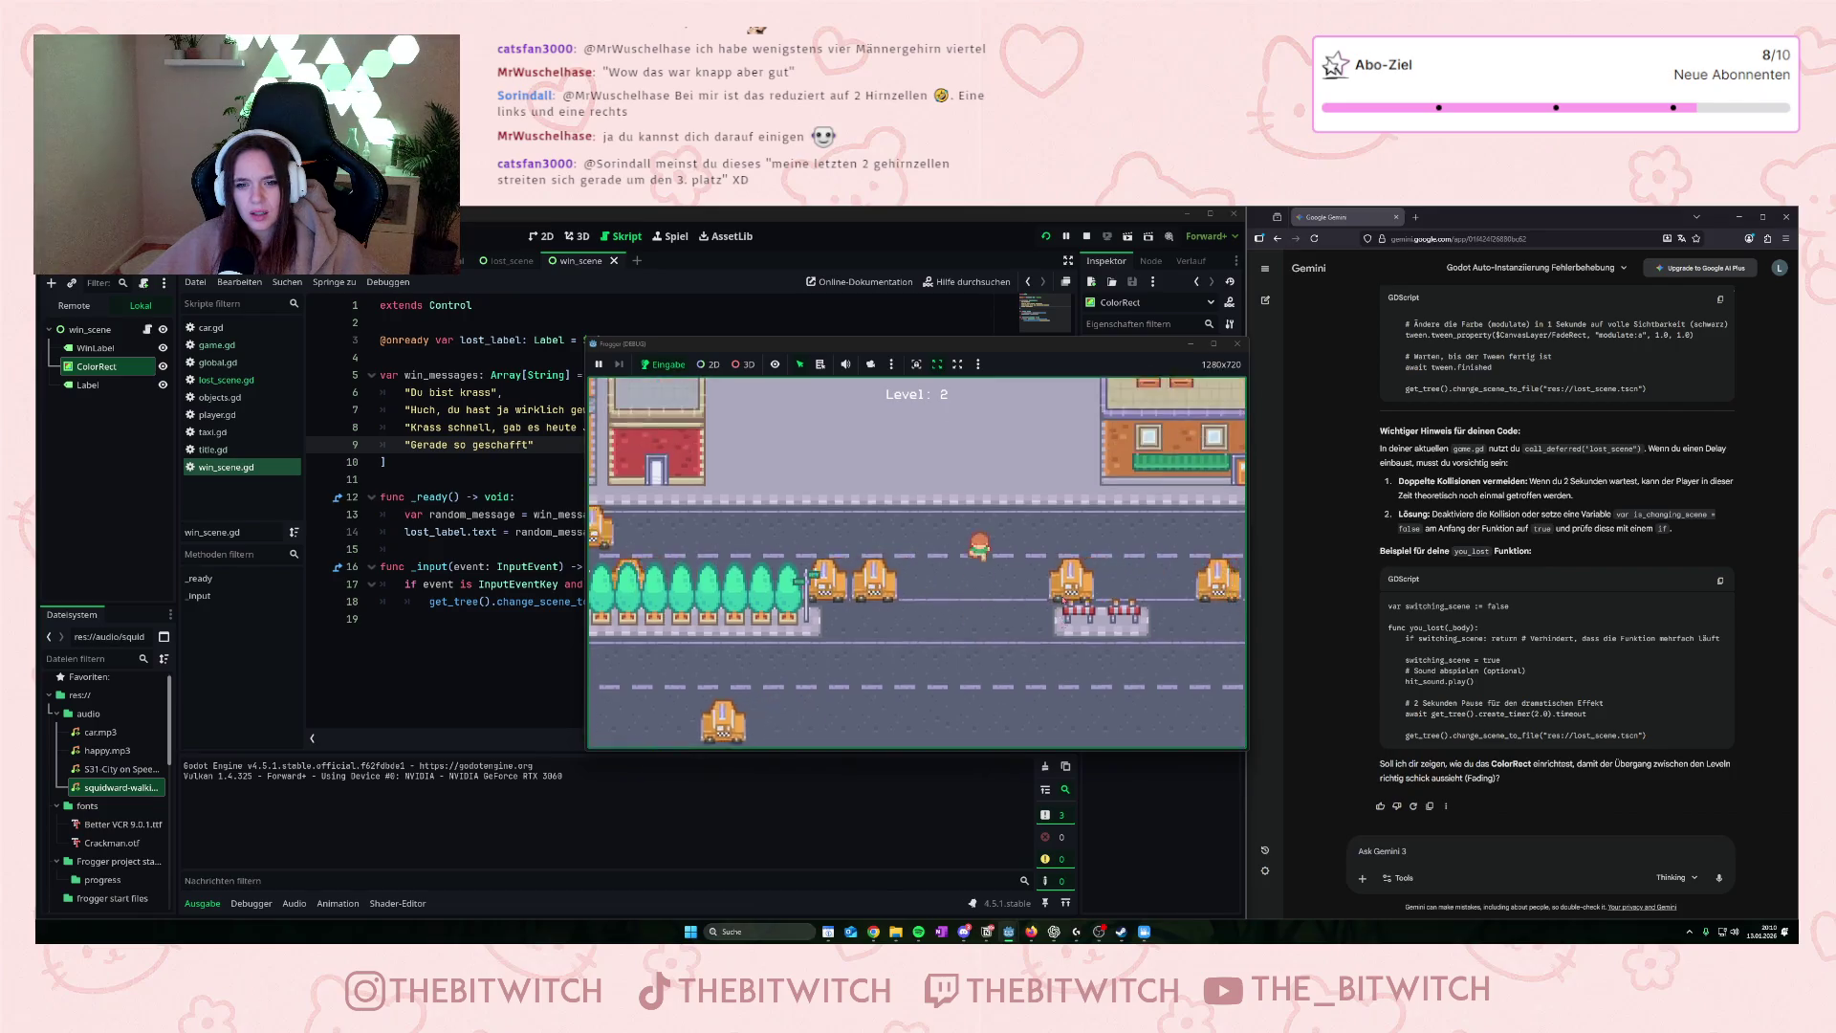
Continue through Levels 3 and 4 to reach Level 5.
key(Up)
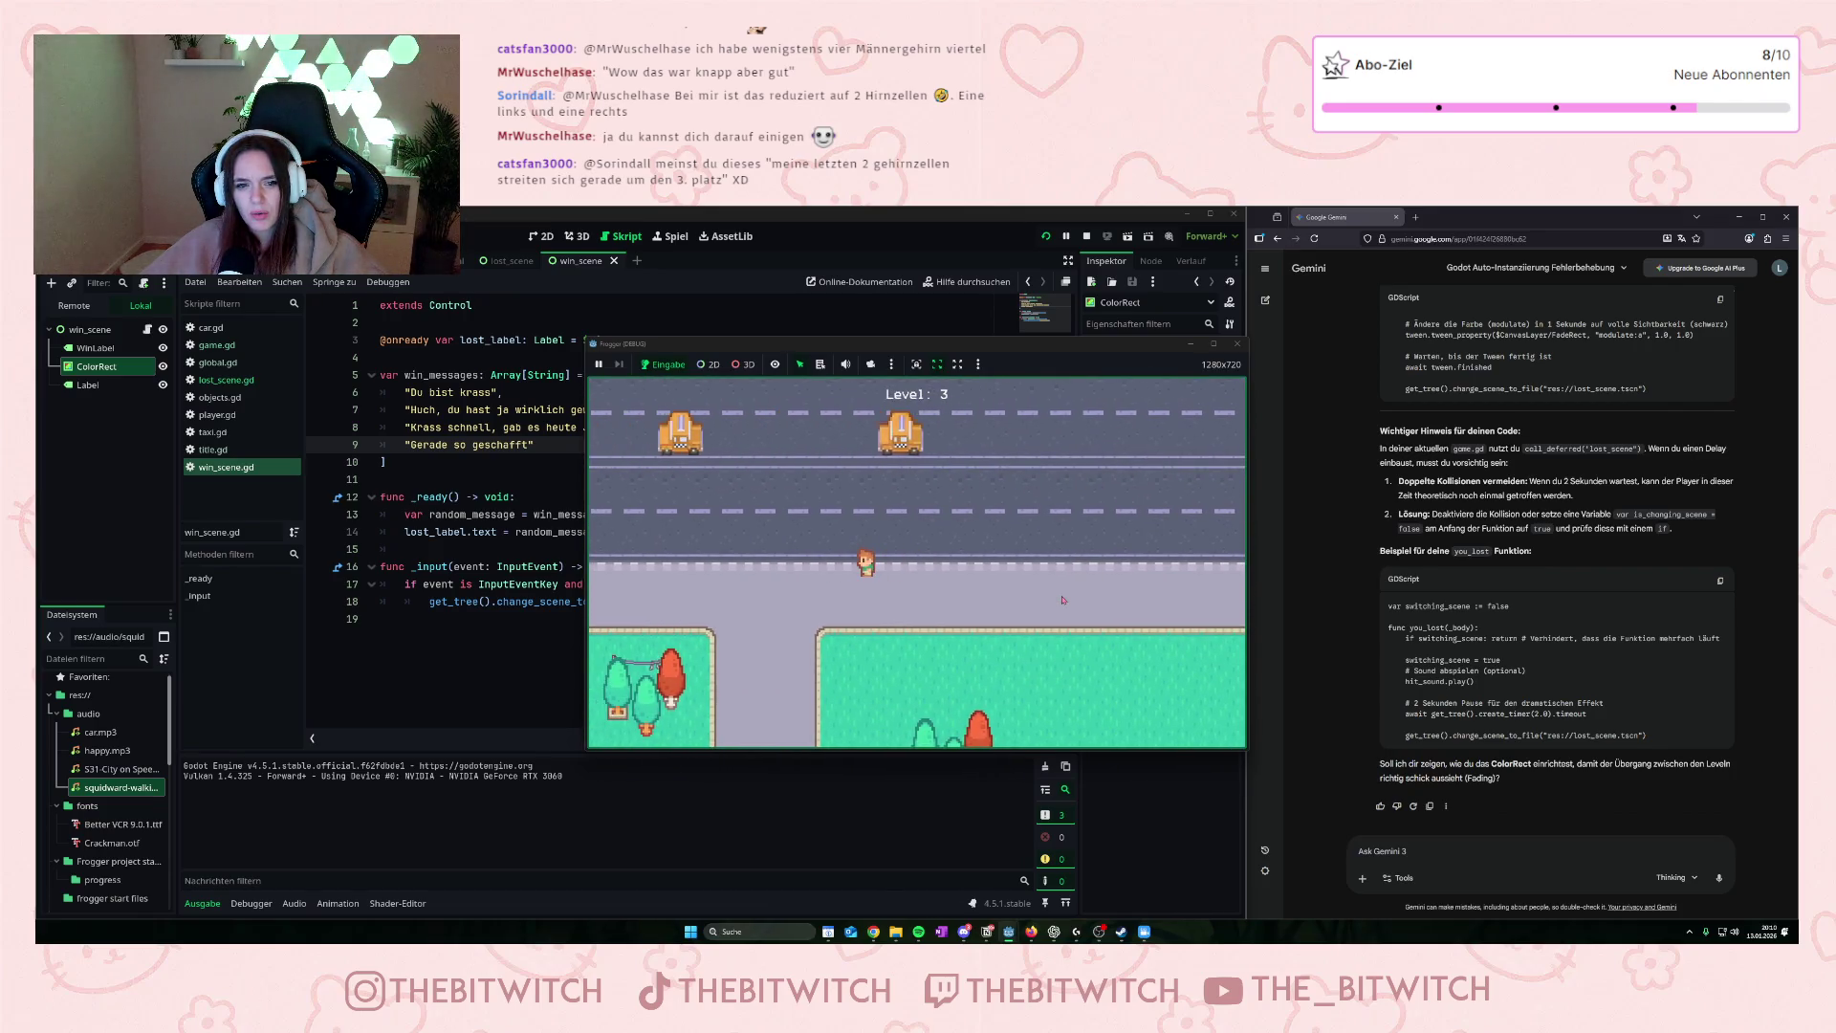
key(Up)
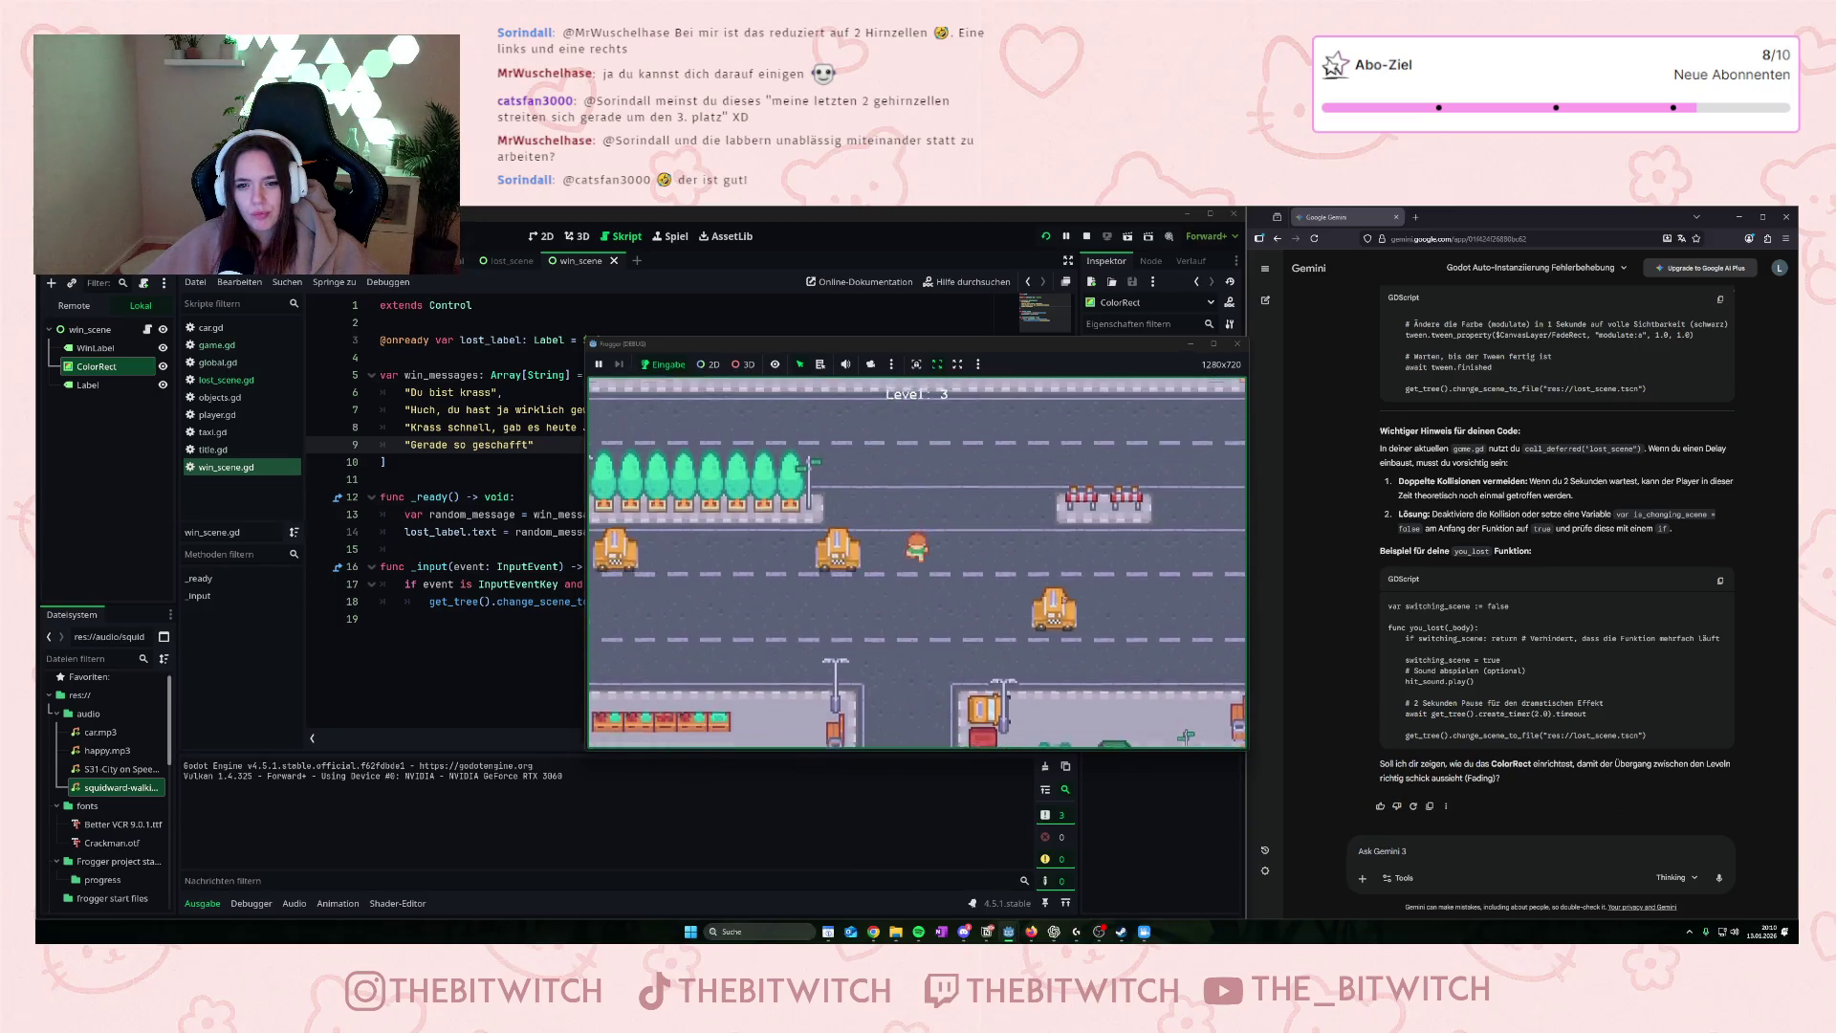
key(Up)
key(Up)
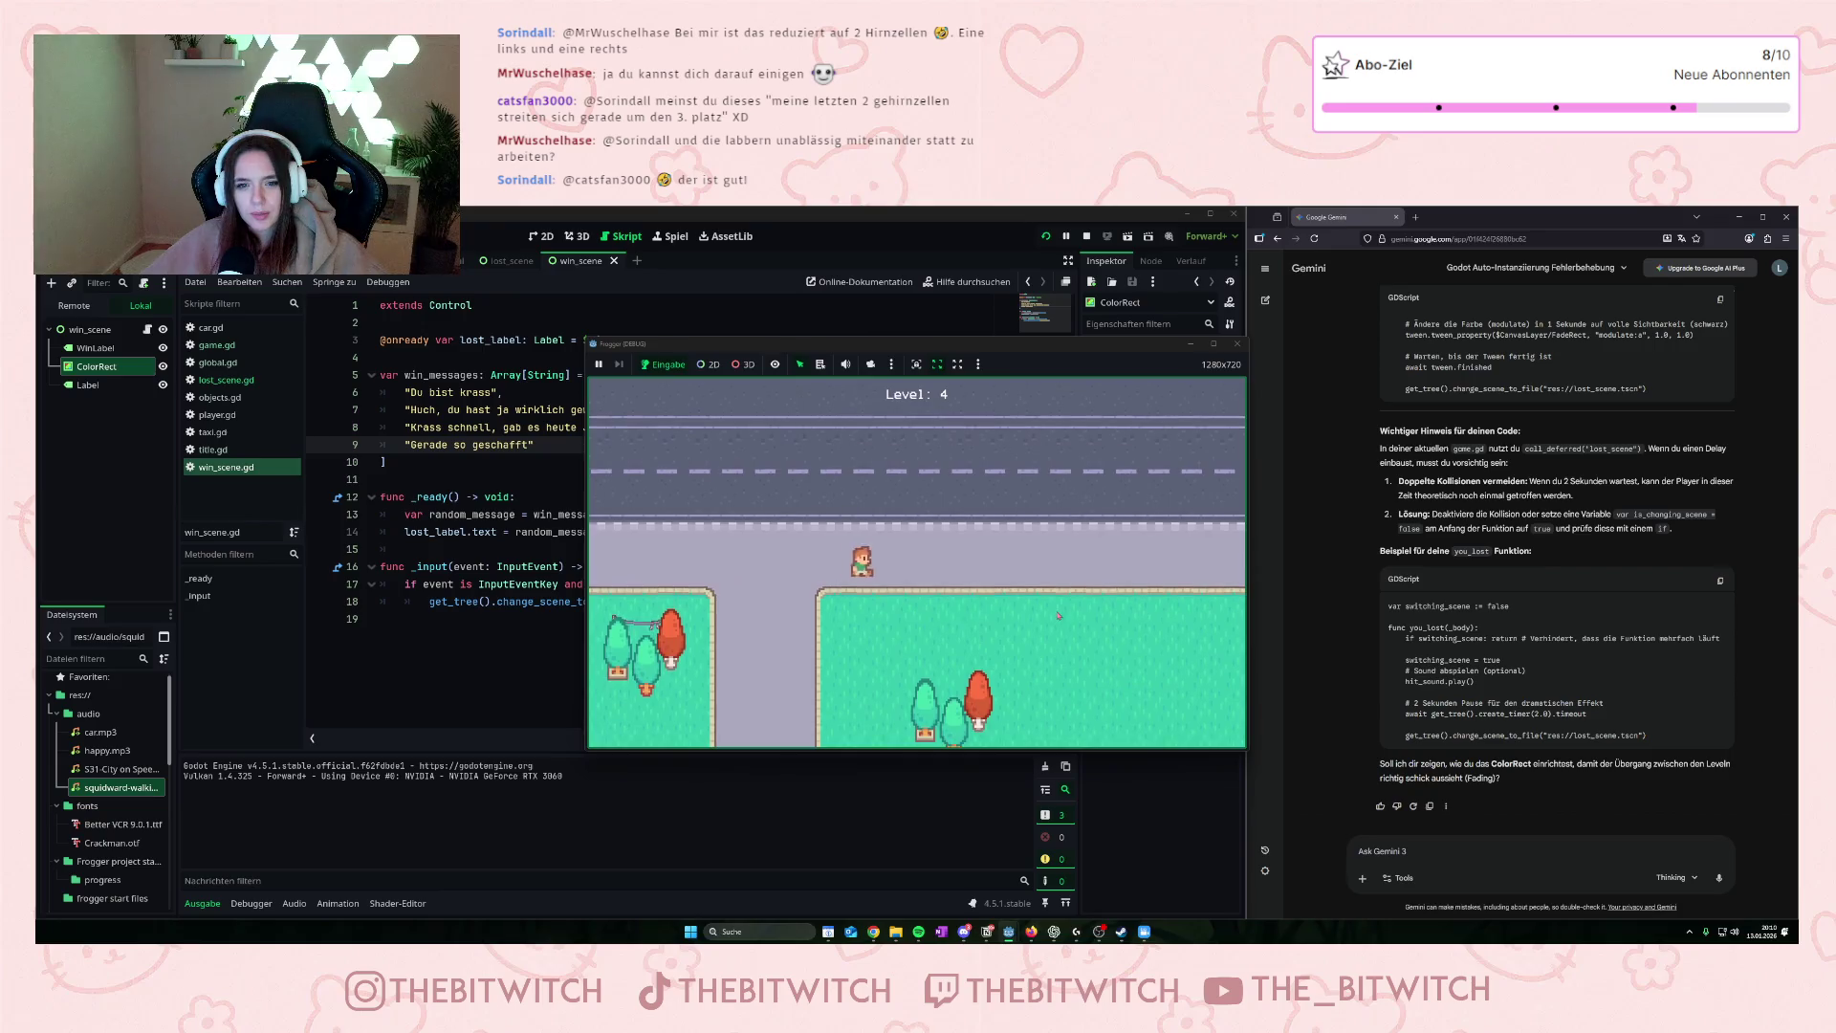
key(Up)
key(Up)
key(Up)
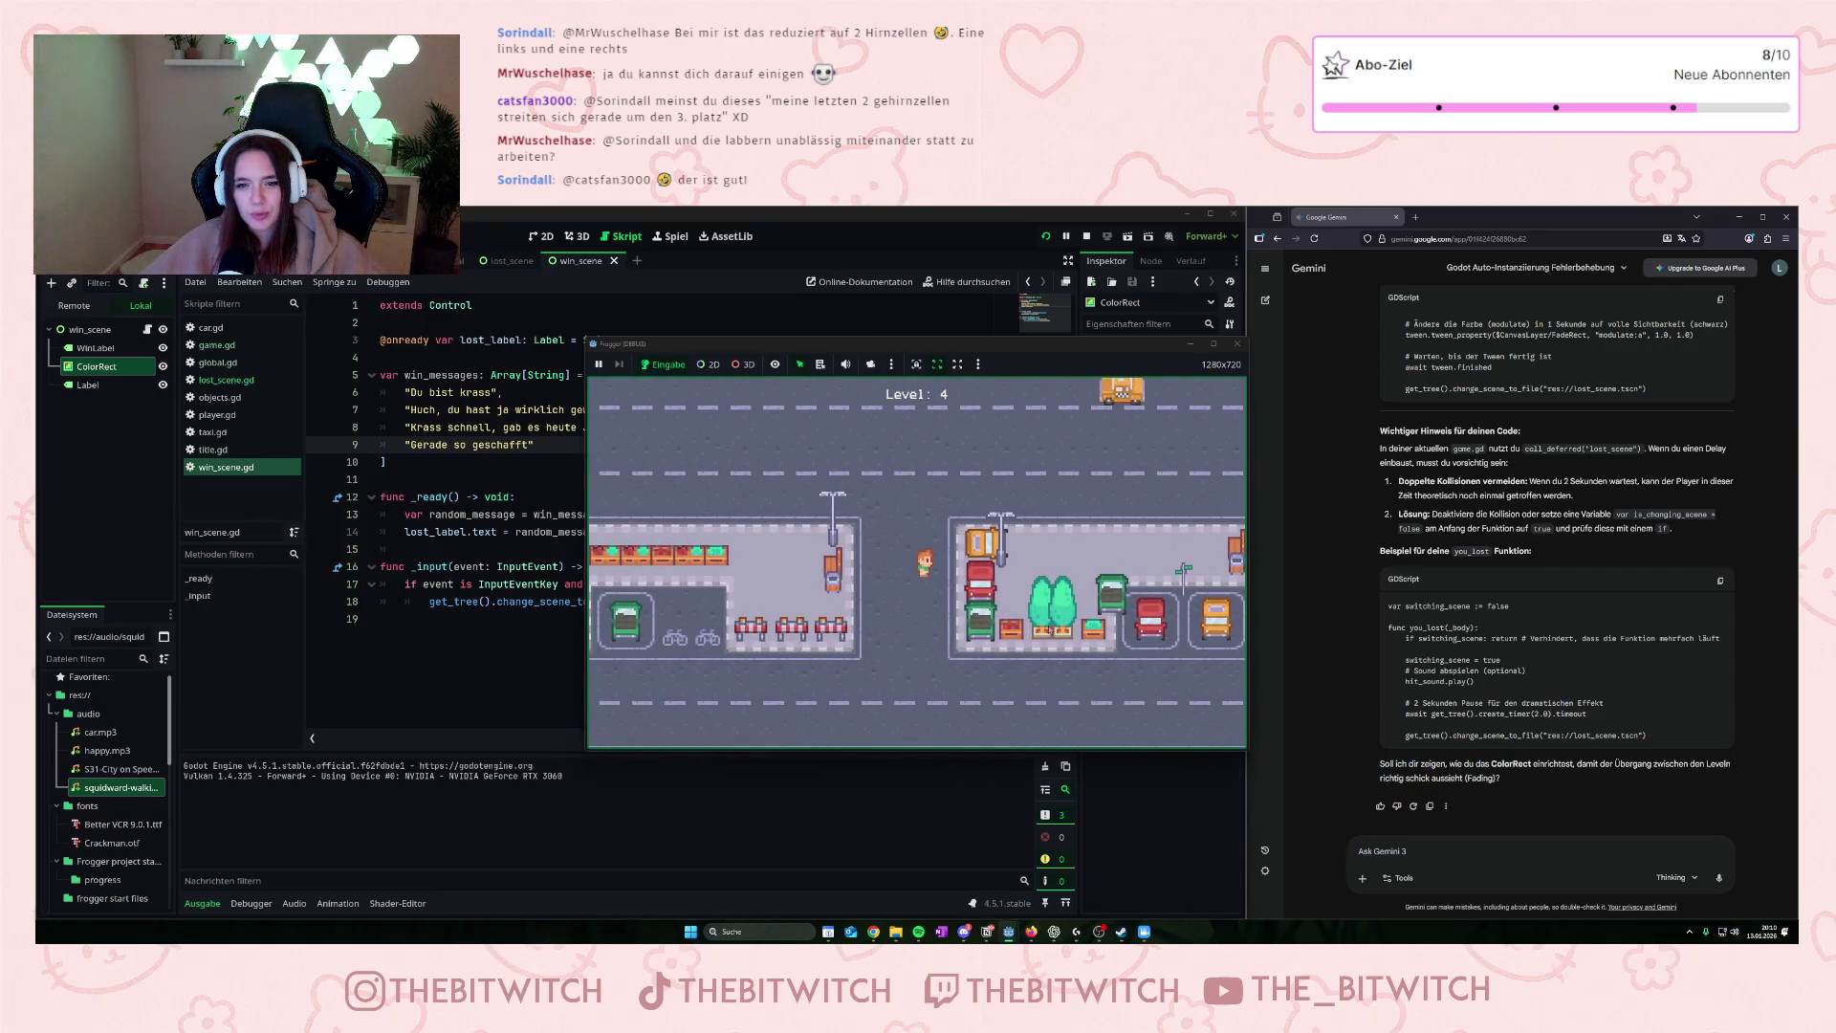
key(Up)
key(Up)
key(Up)
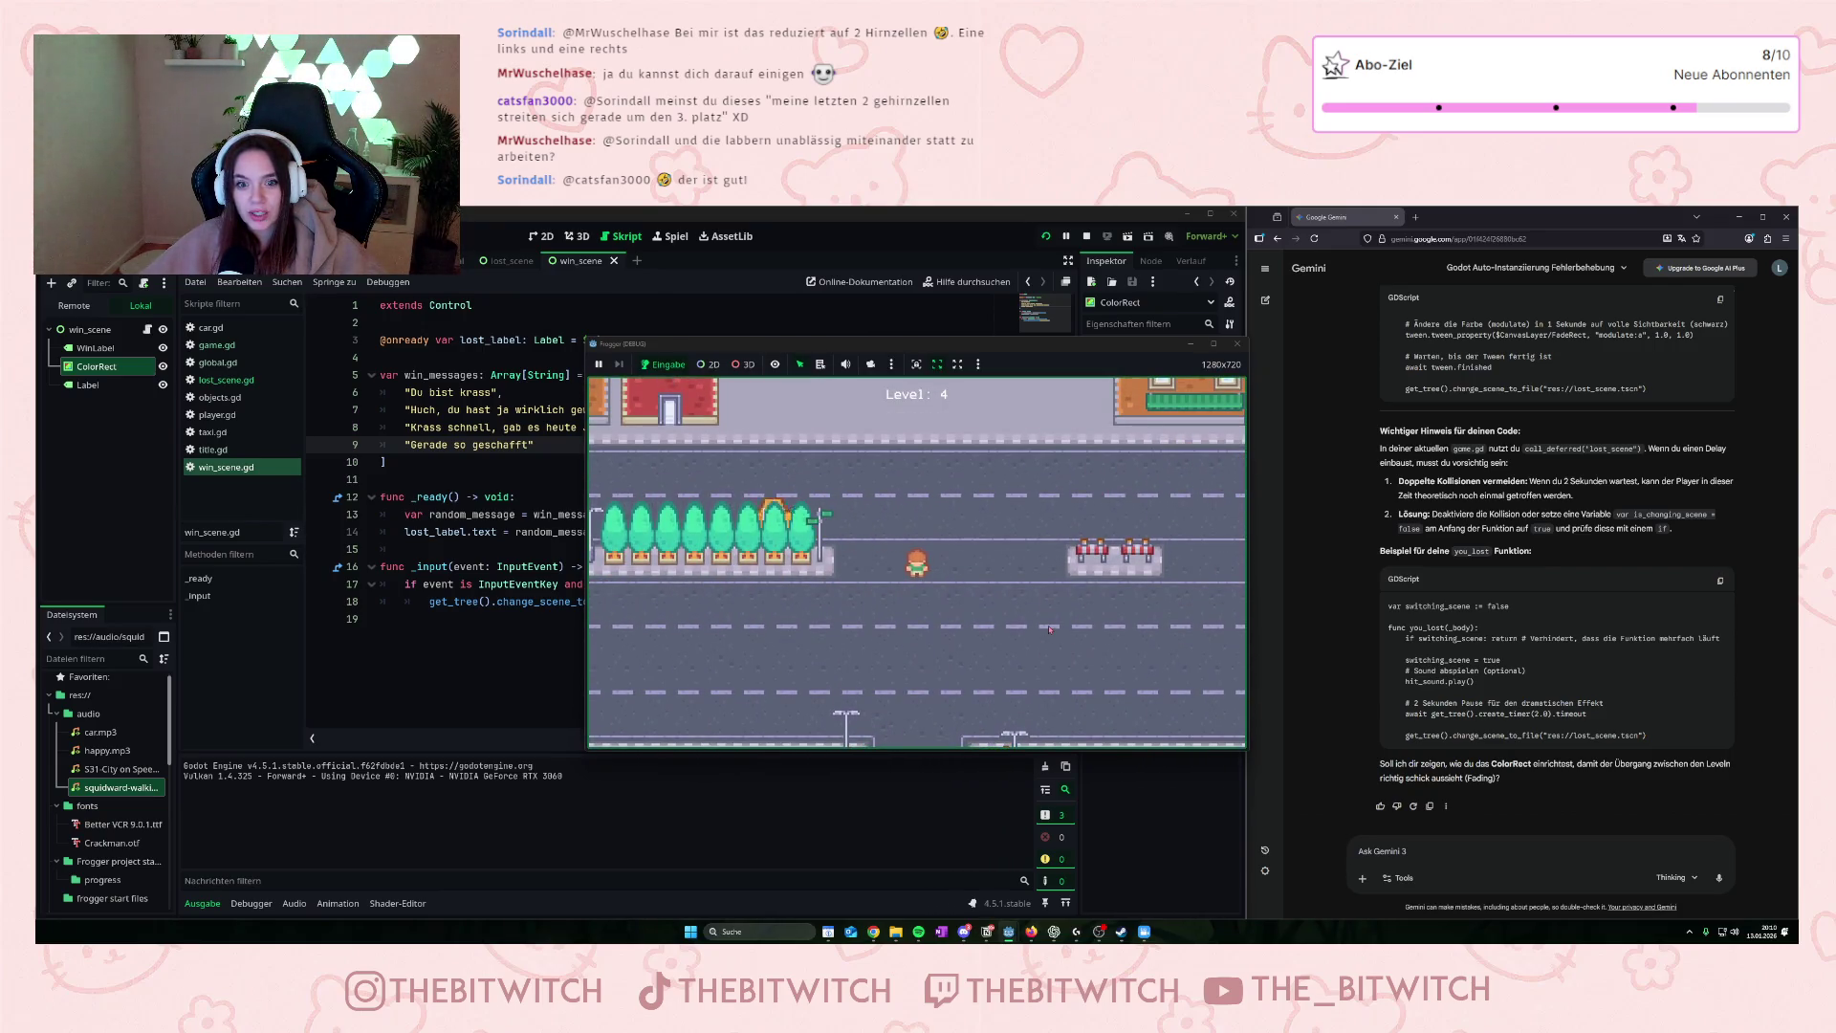
key(Up)
key(Up)
key(Up)
key(Up)
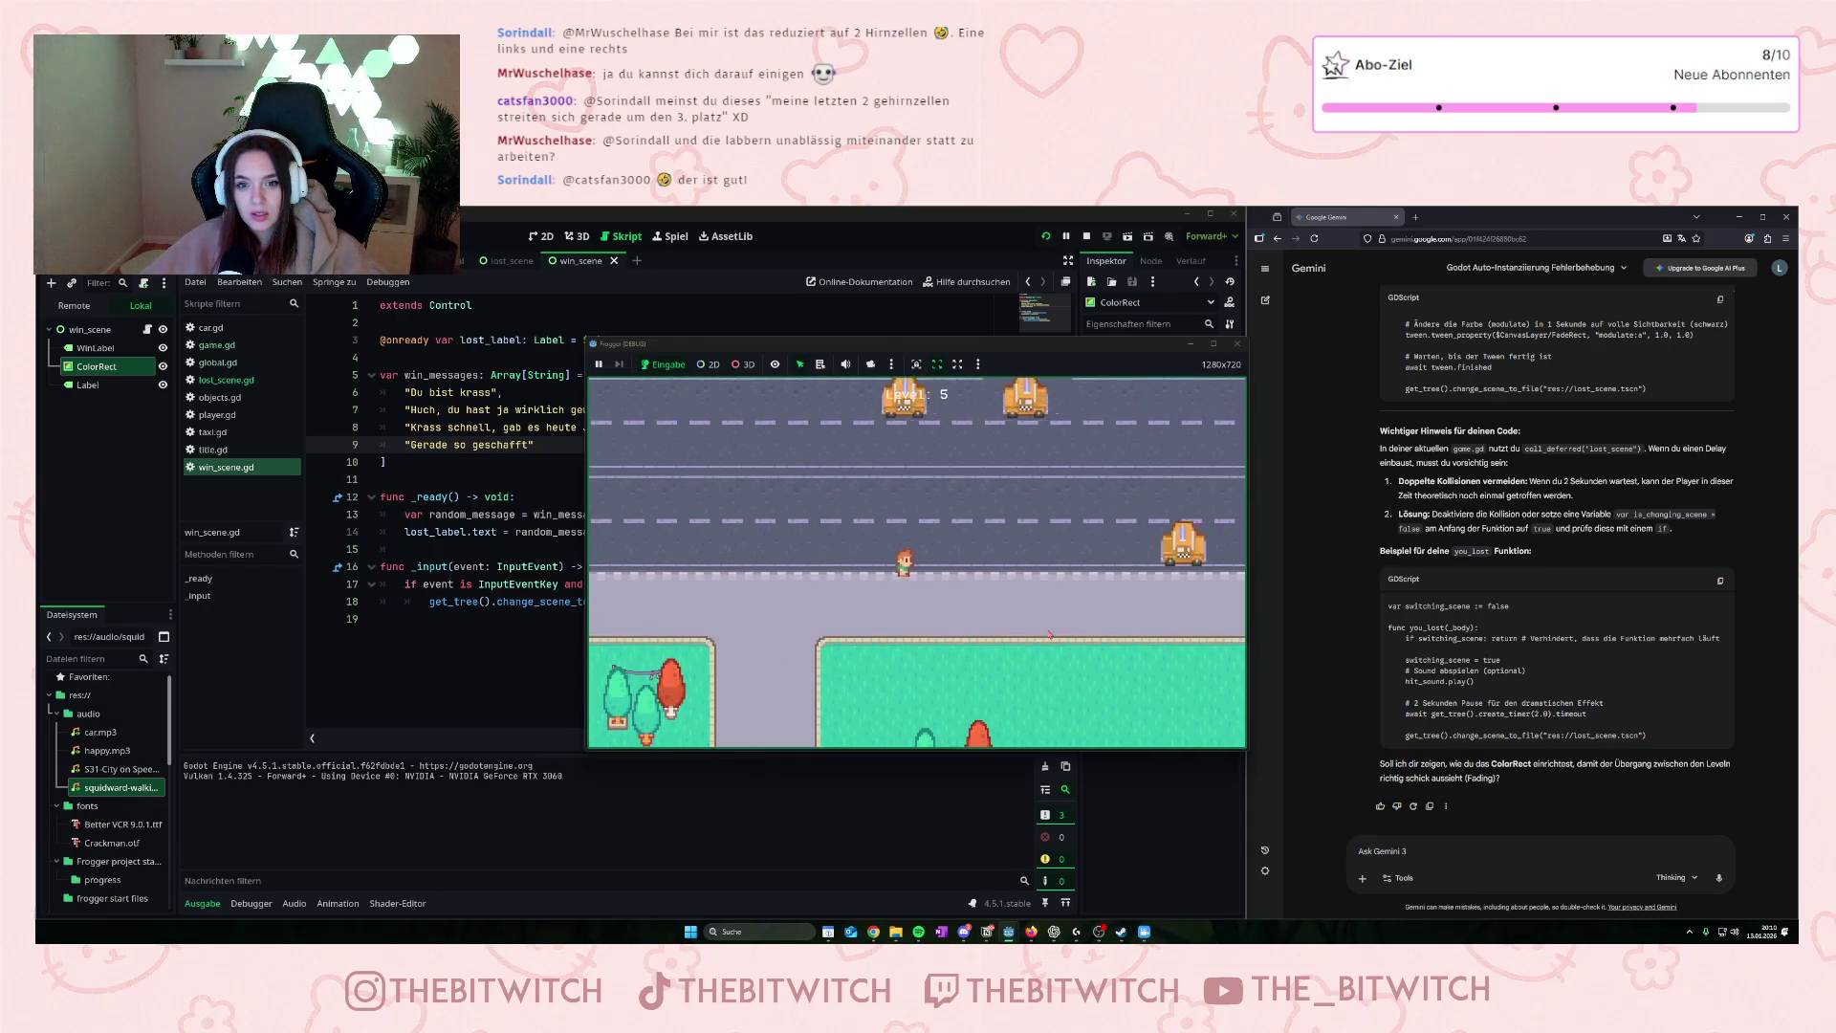
key(Up)
key(Up)
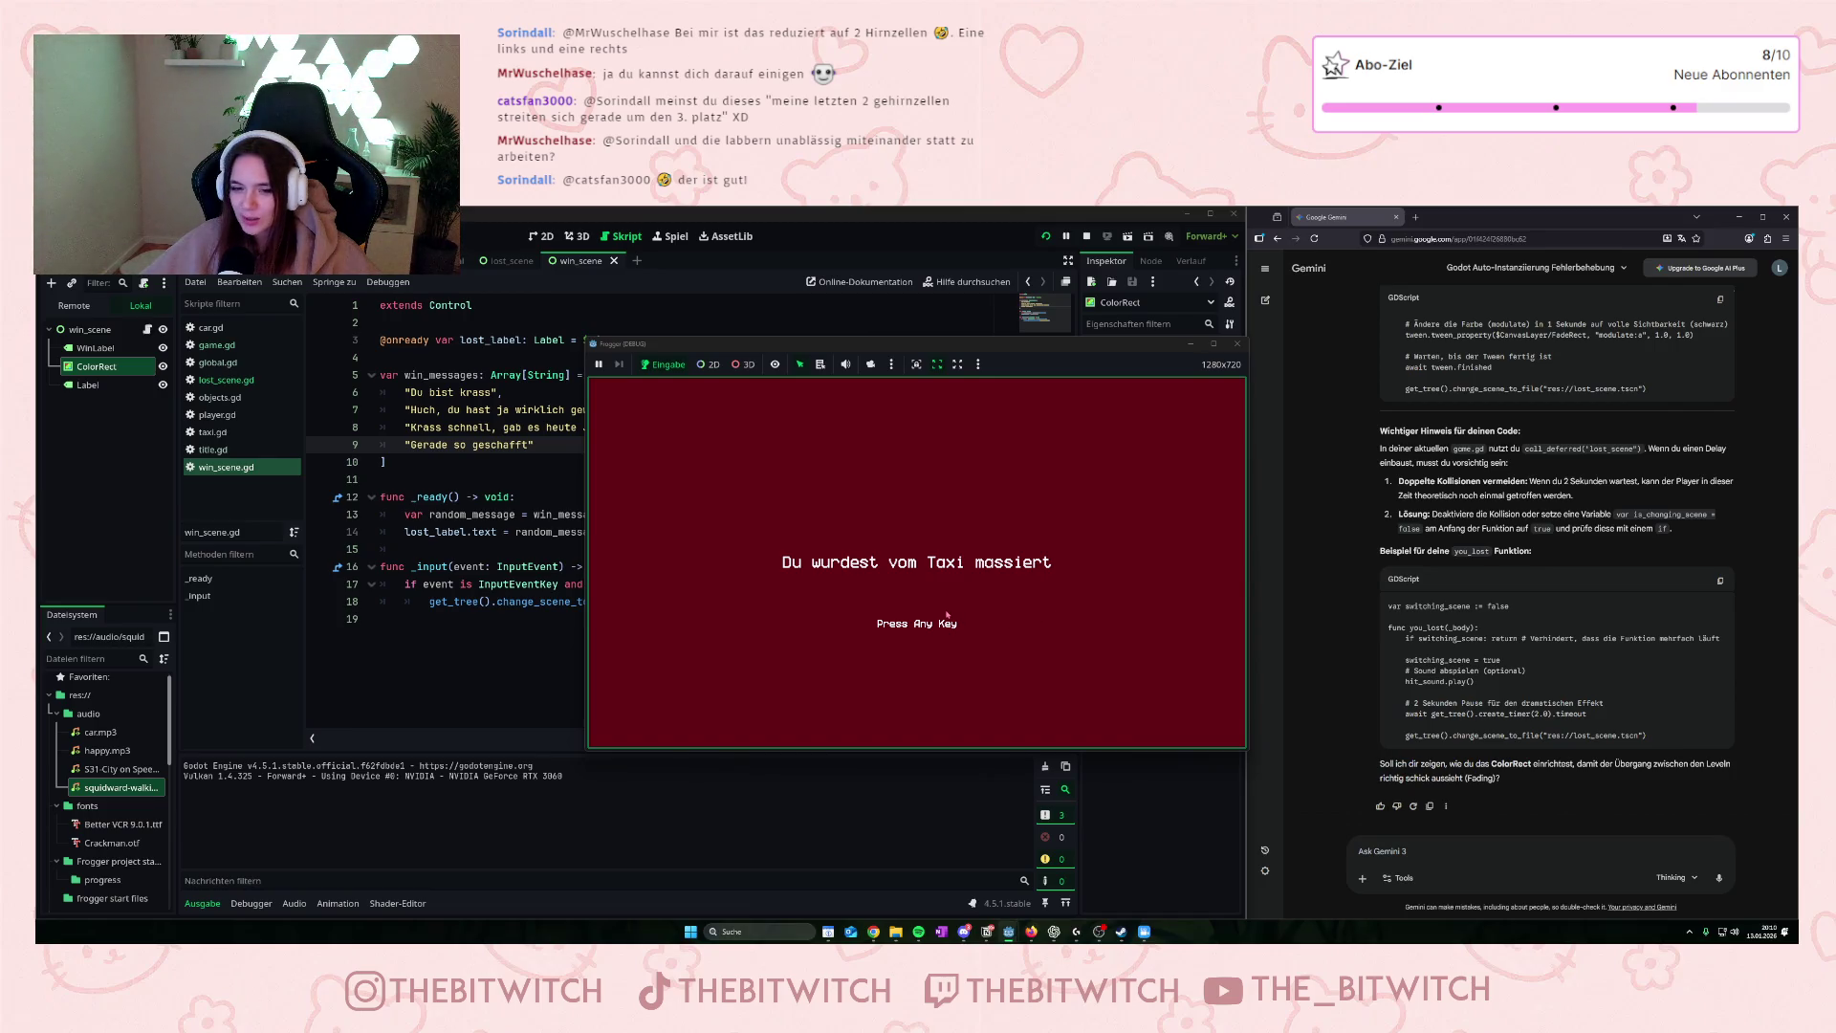
Return from the loss screen to the title showing High Score: 5 and start a new run.
key(space)
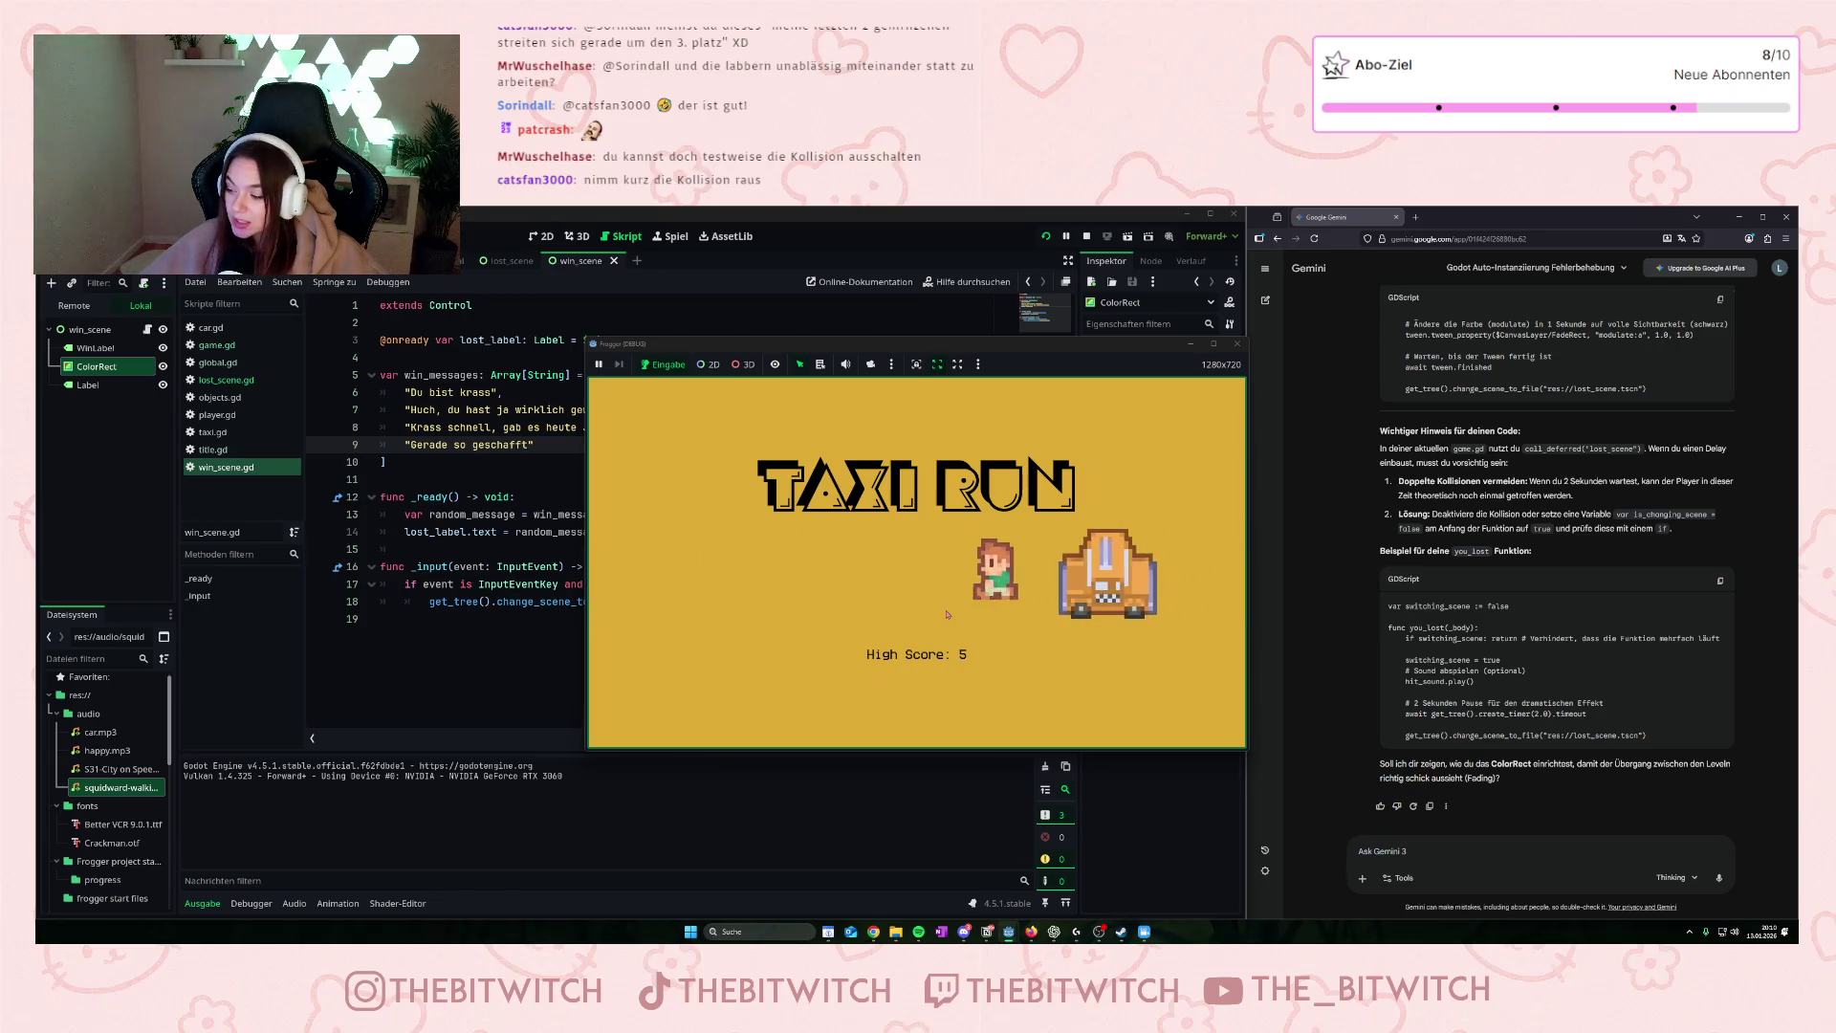
key(Return)
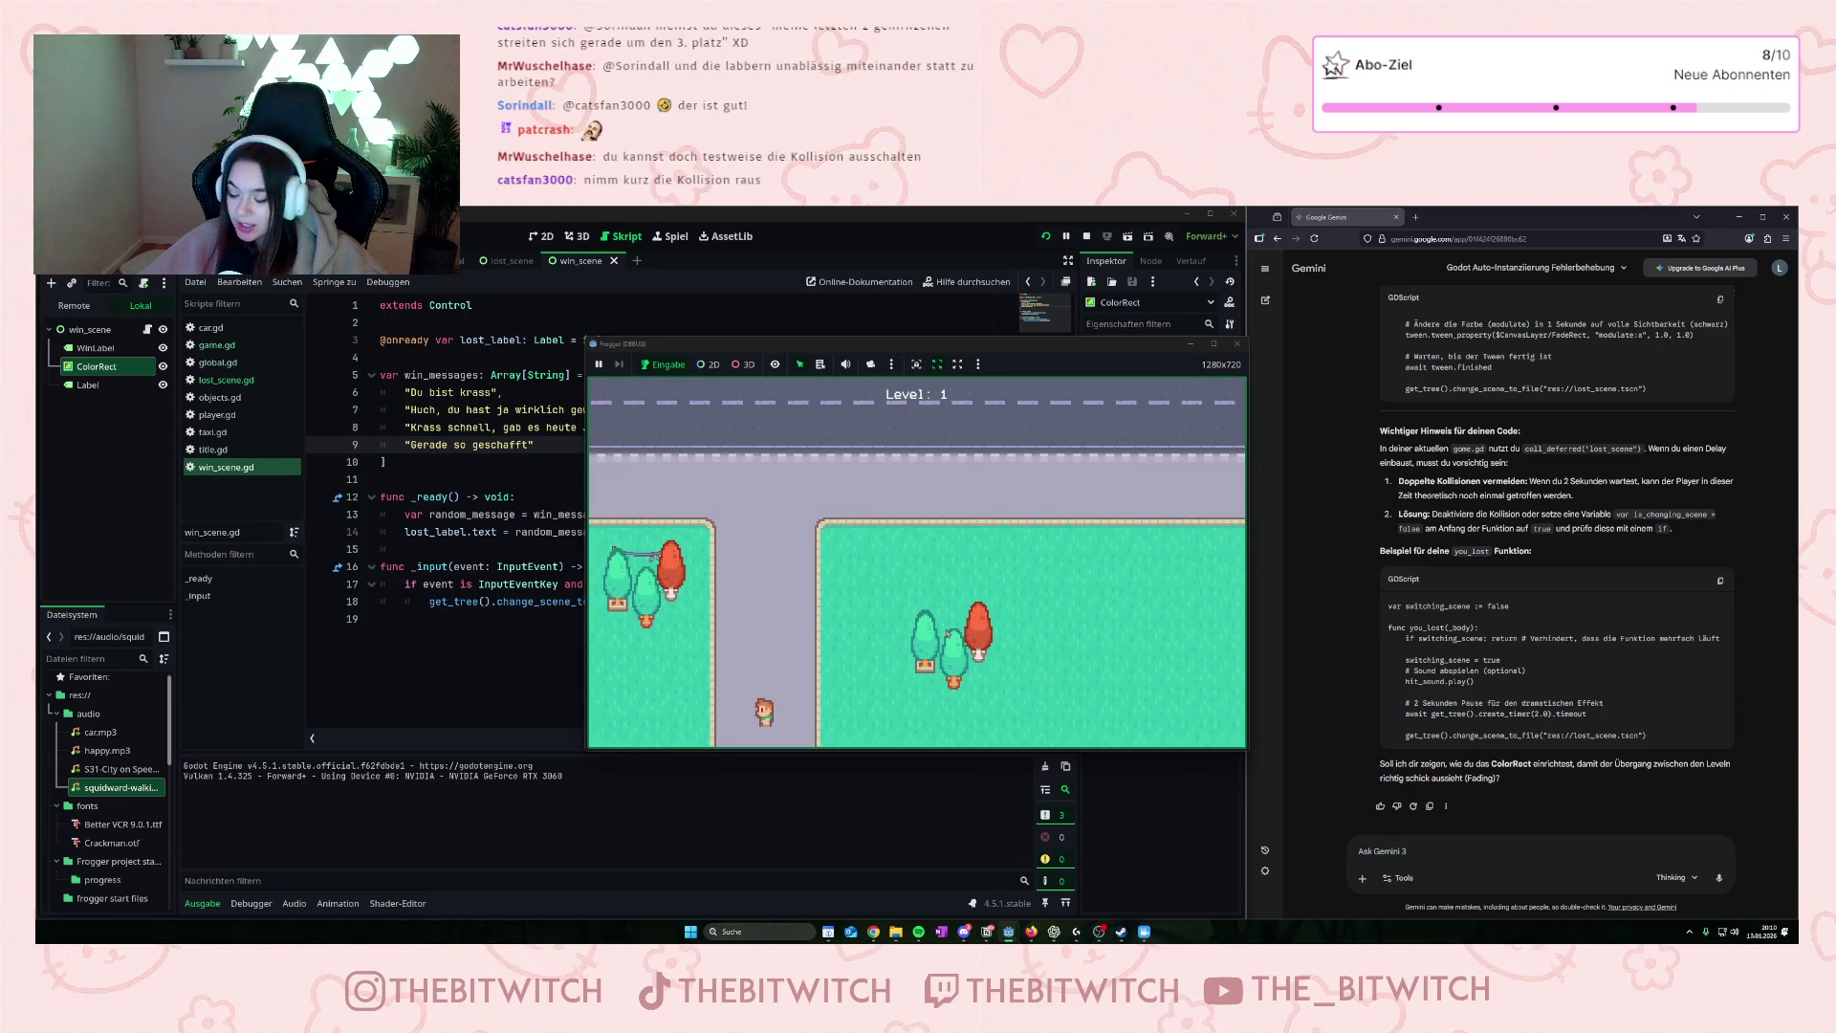
Play from Level 1 through Level 4 into Level 5.
key(Up)
key(Up)
key(Up)
key(Up)
key(Right)
key(Right)
key(Right)
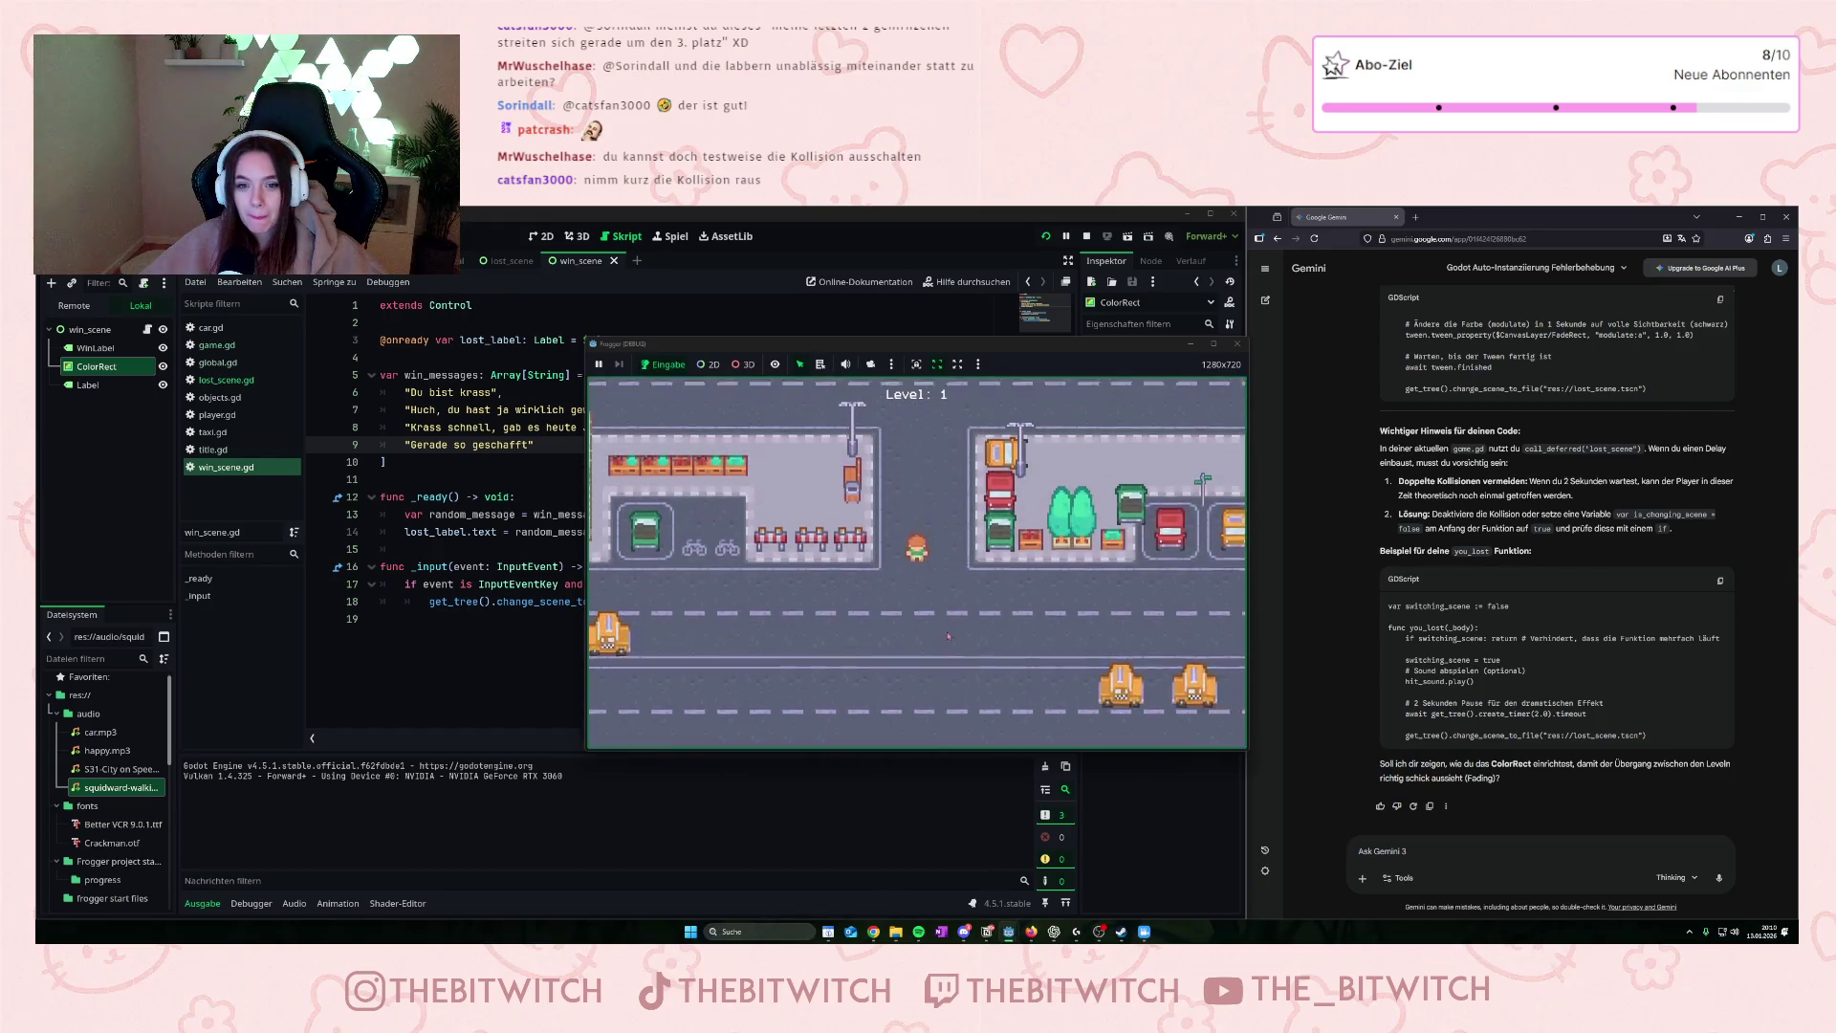
key(Up)
key(Up)
key(Up)
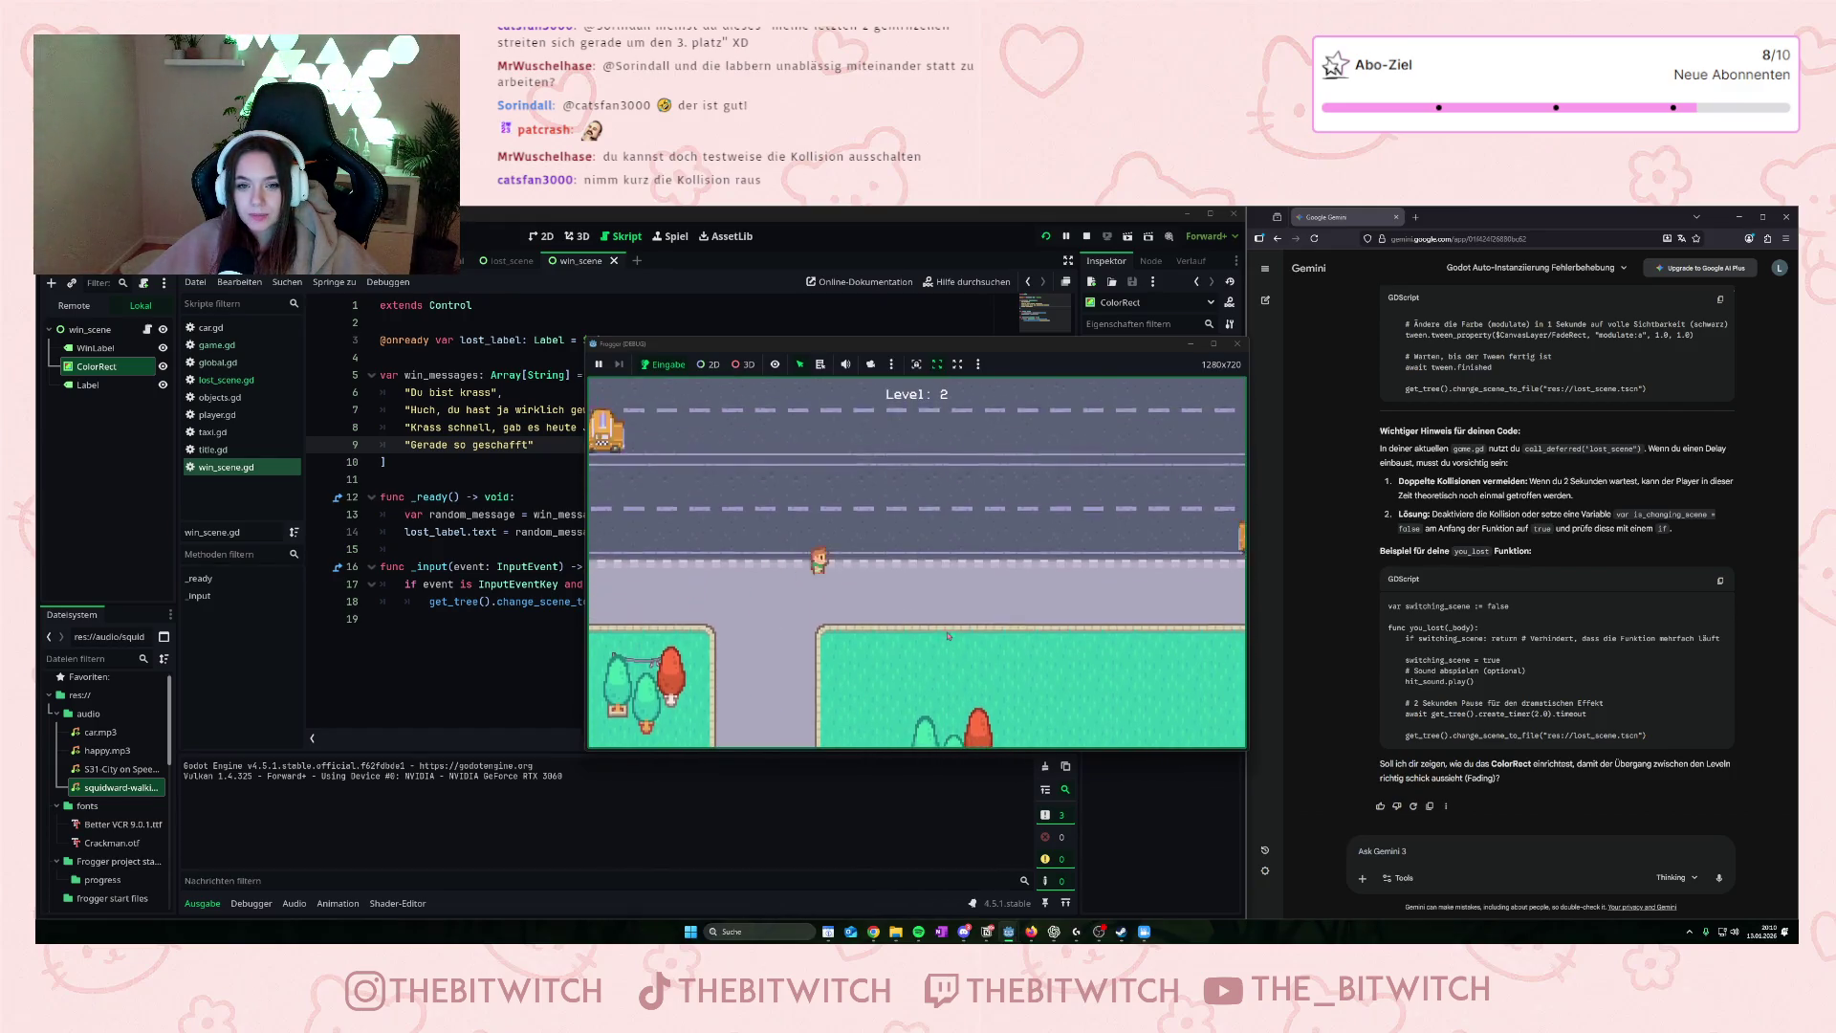
key(Up)
key(Up)
key(Up)
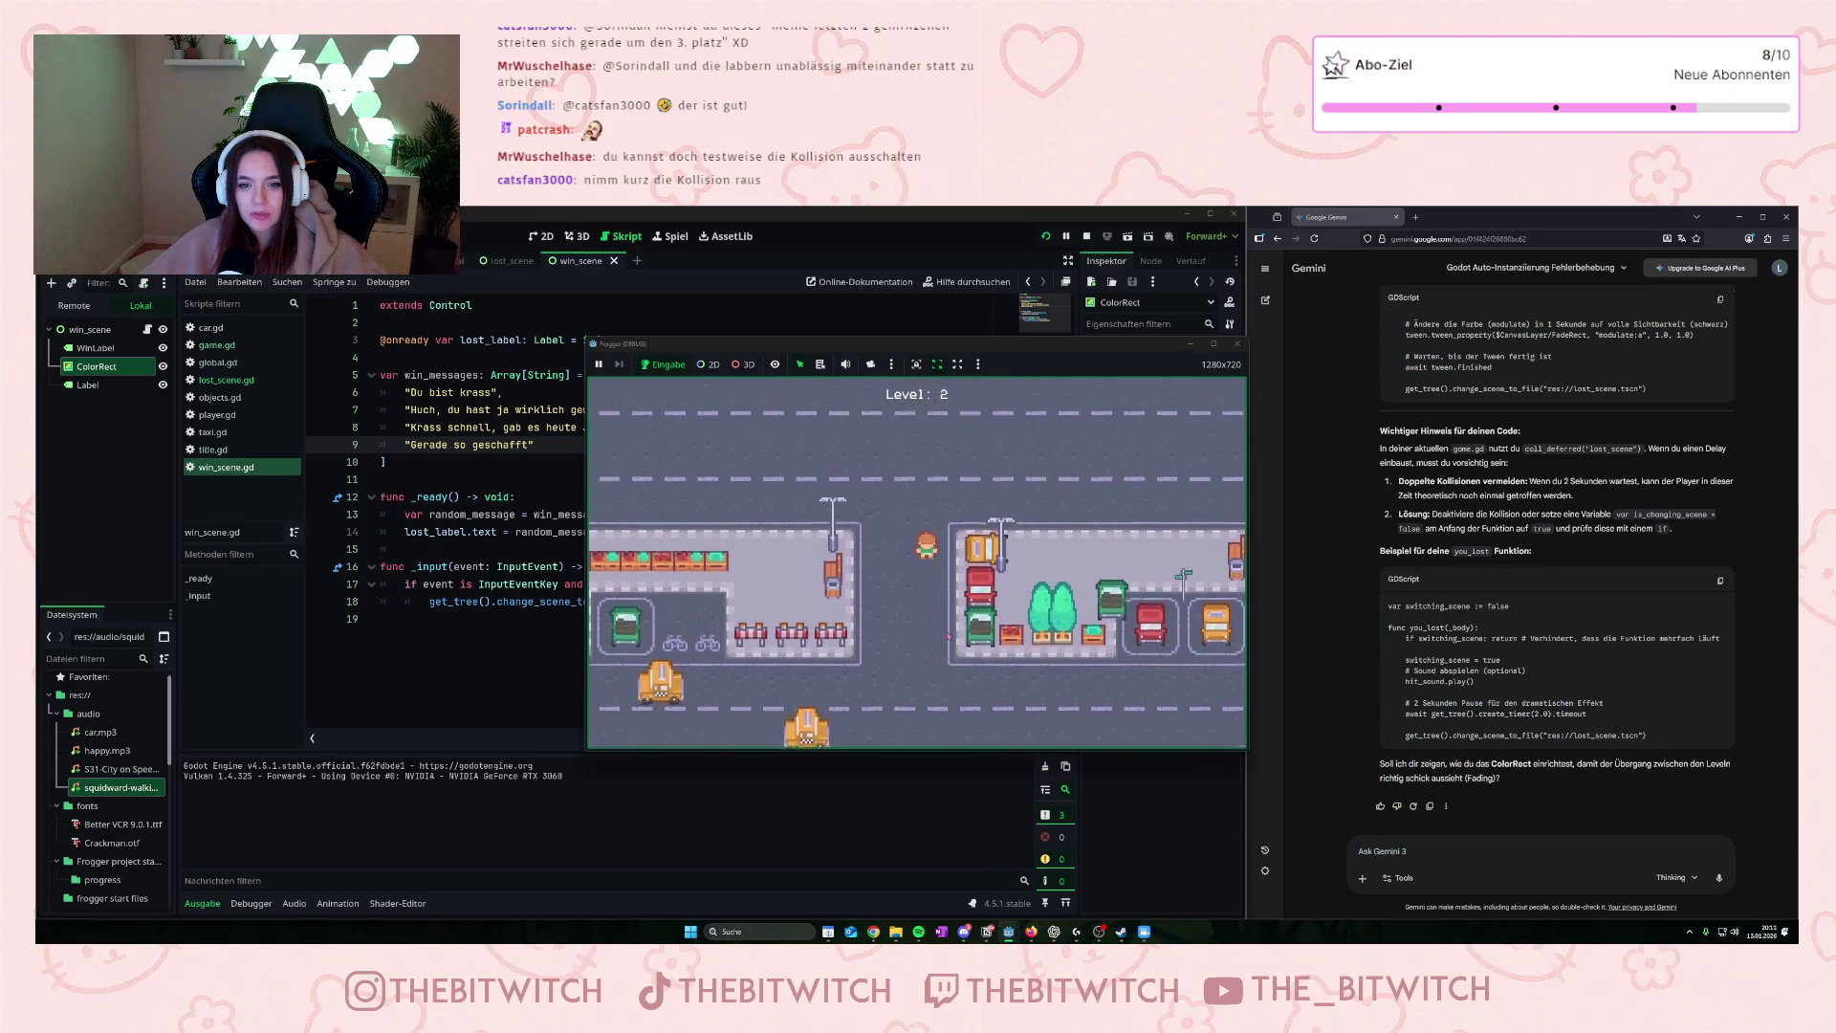
key(Up)
key(Up)
key(Left)
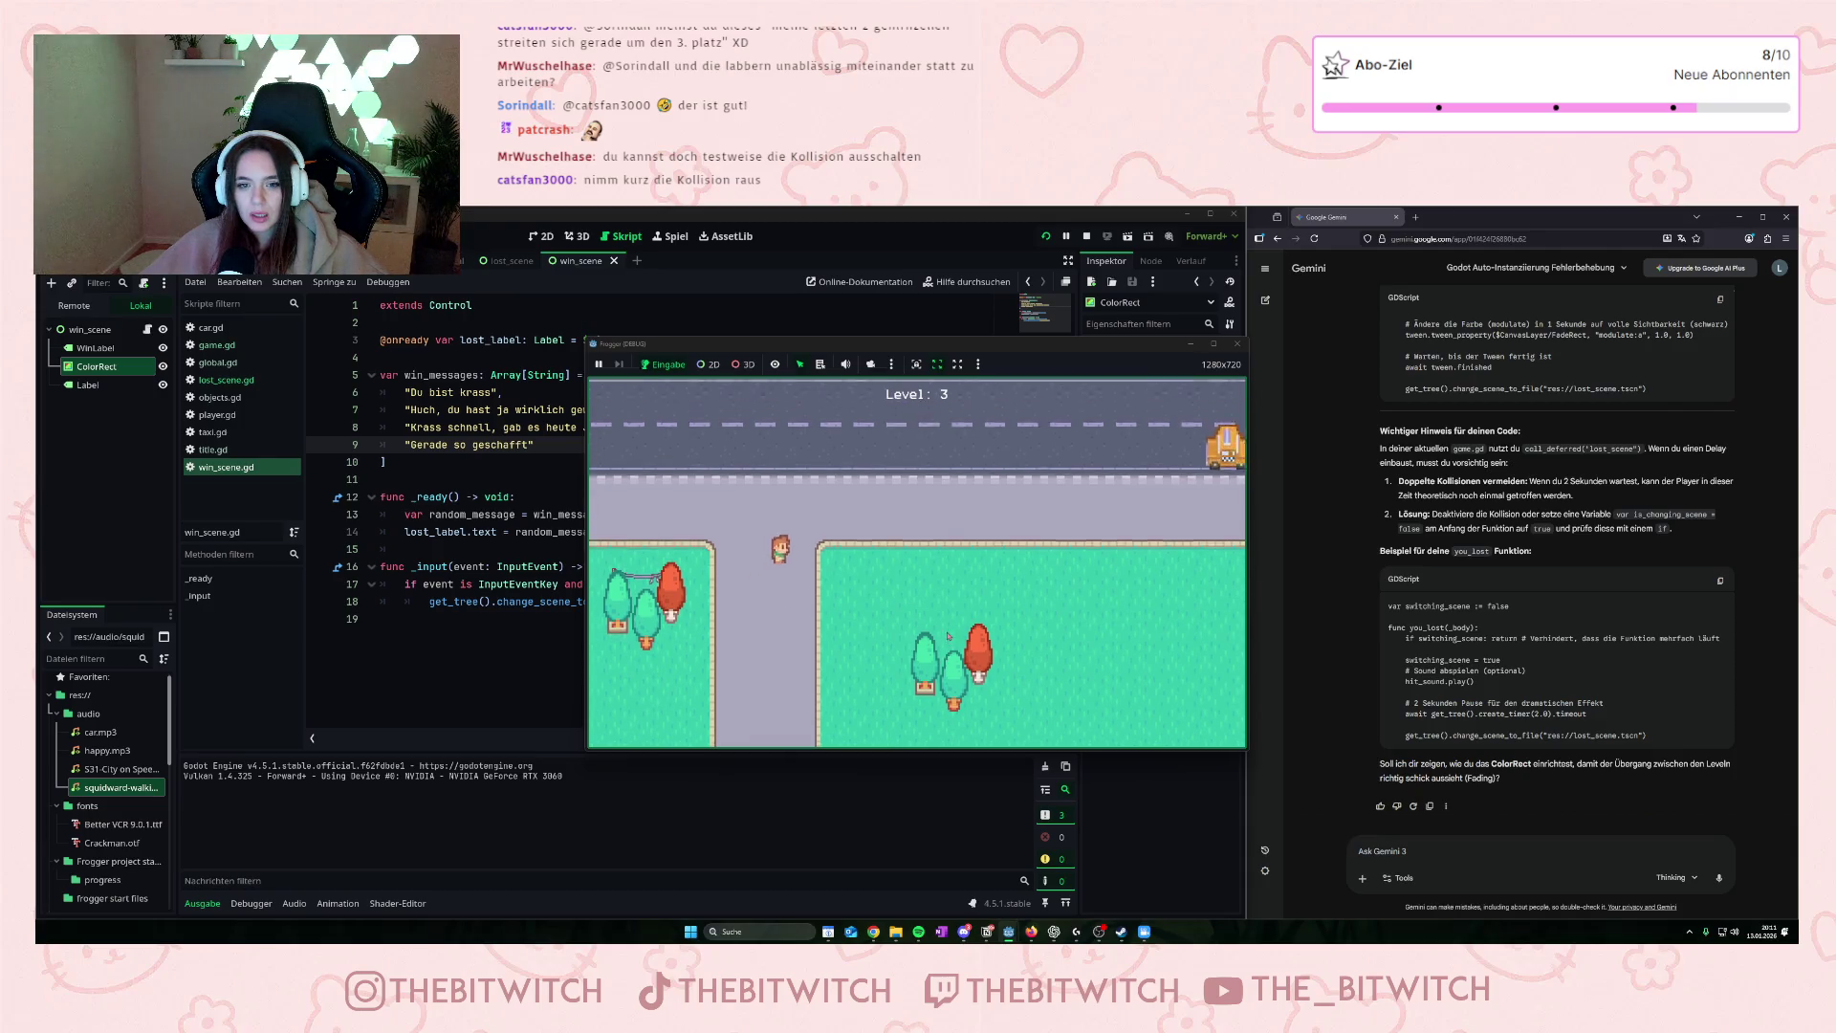
key(Right)
key(Up)
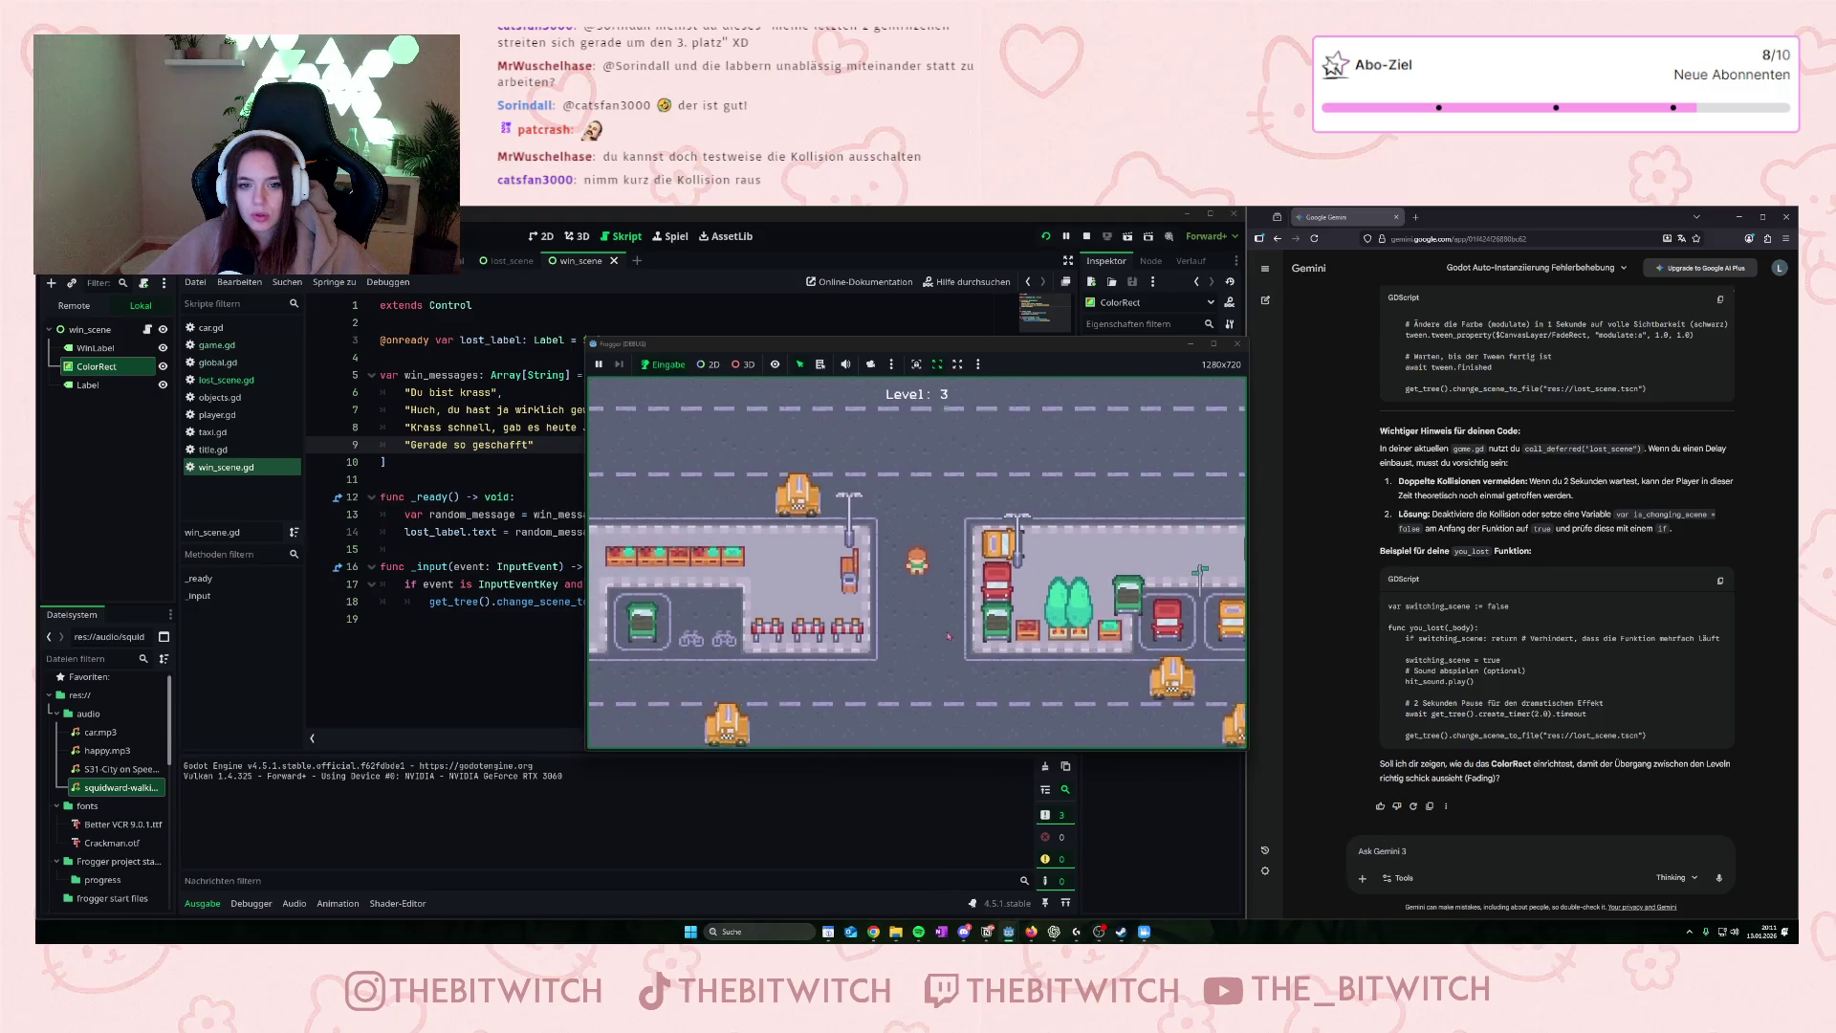
key(Up)
key(Up)
key(Up)
key(Up)
key(Up)
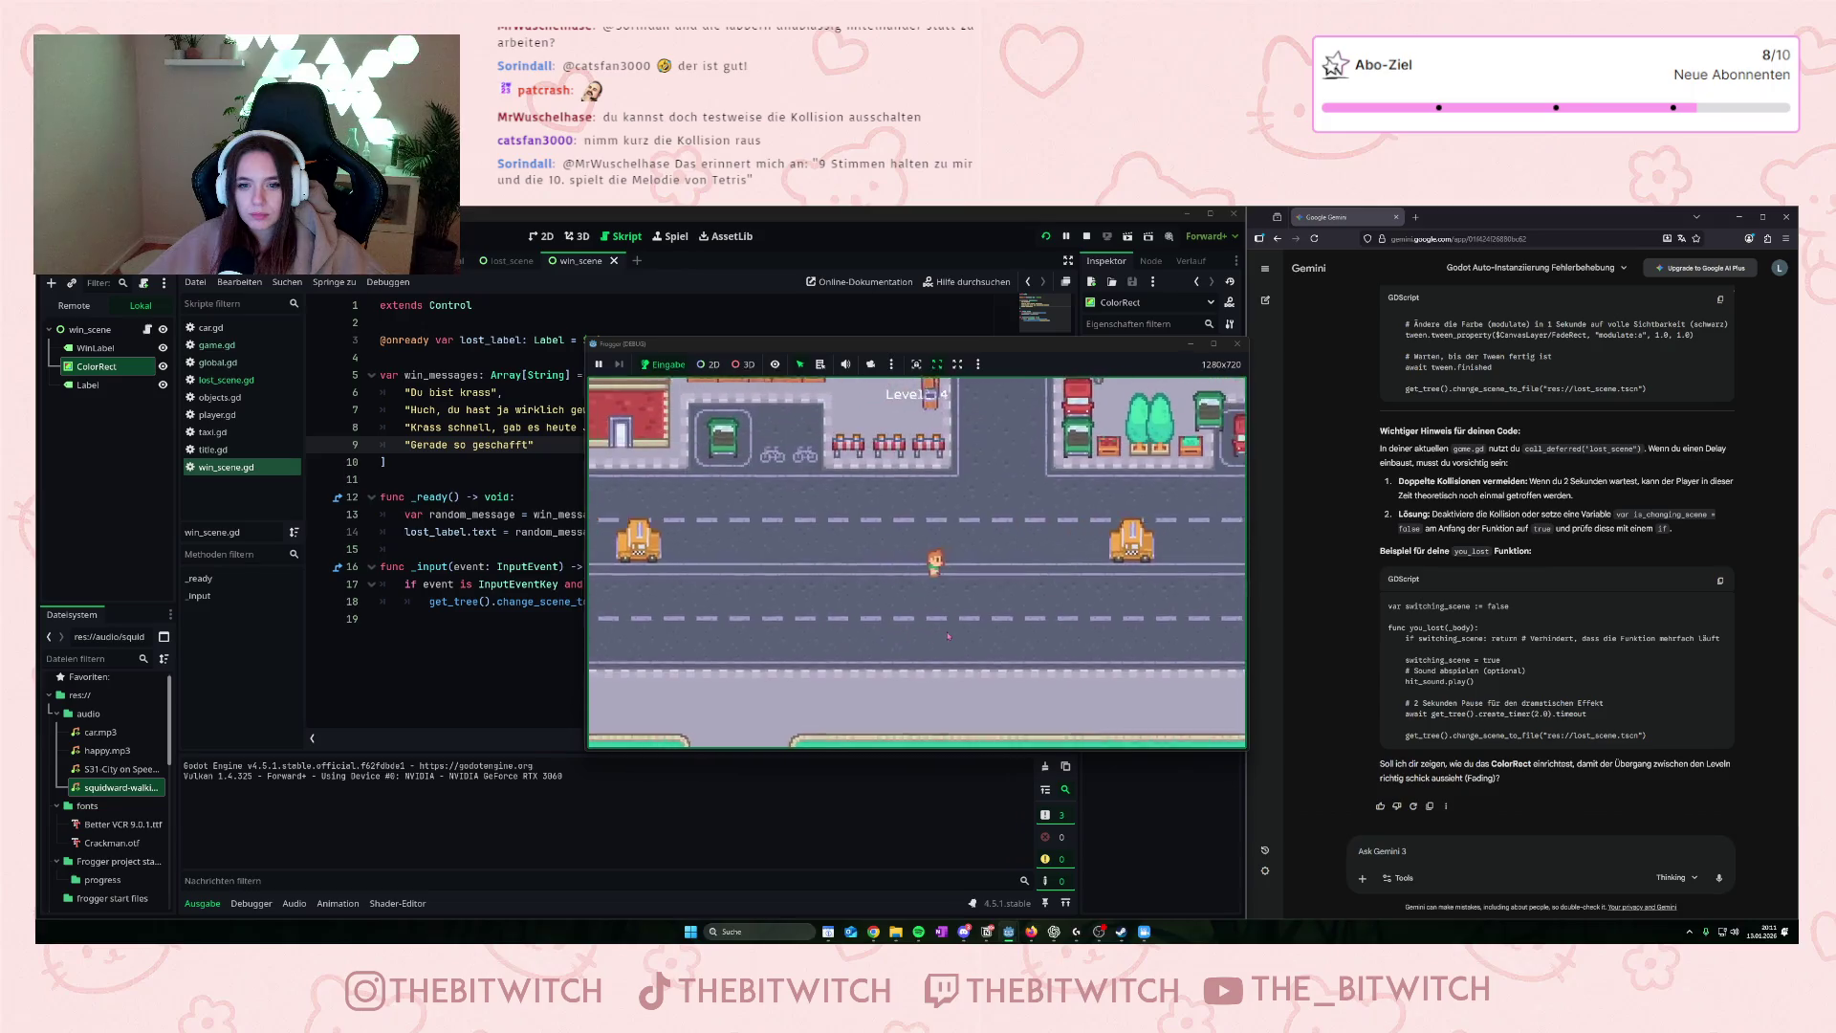
key(Up)
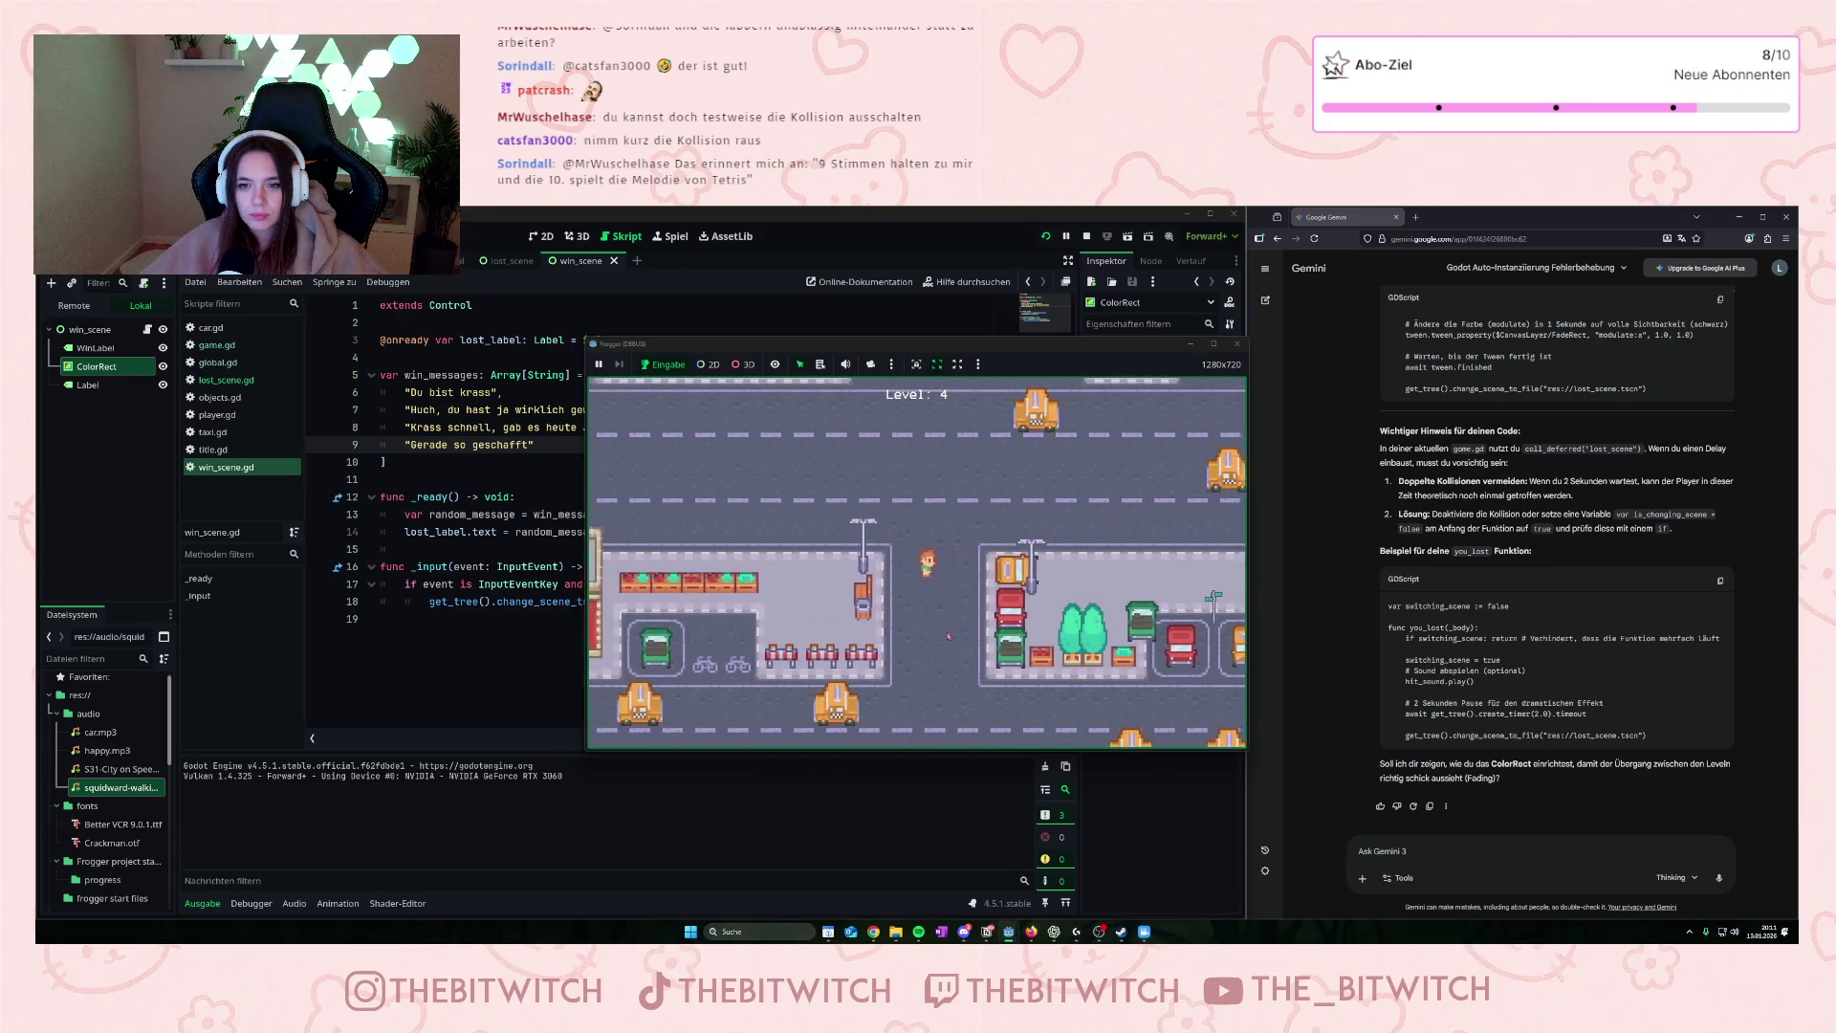
key(Up)
key(Up)
key(Up)
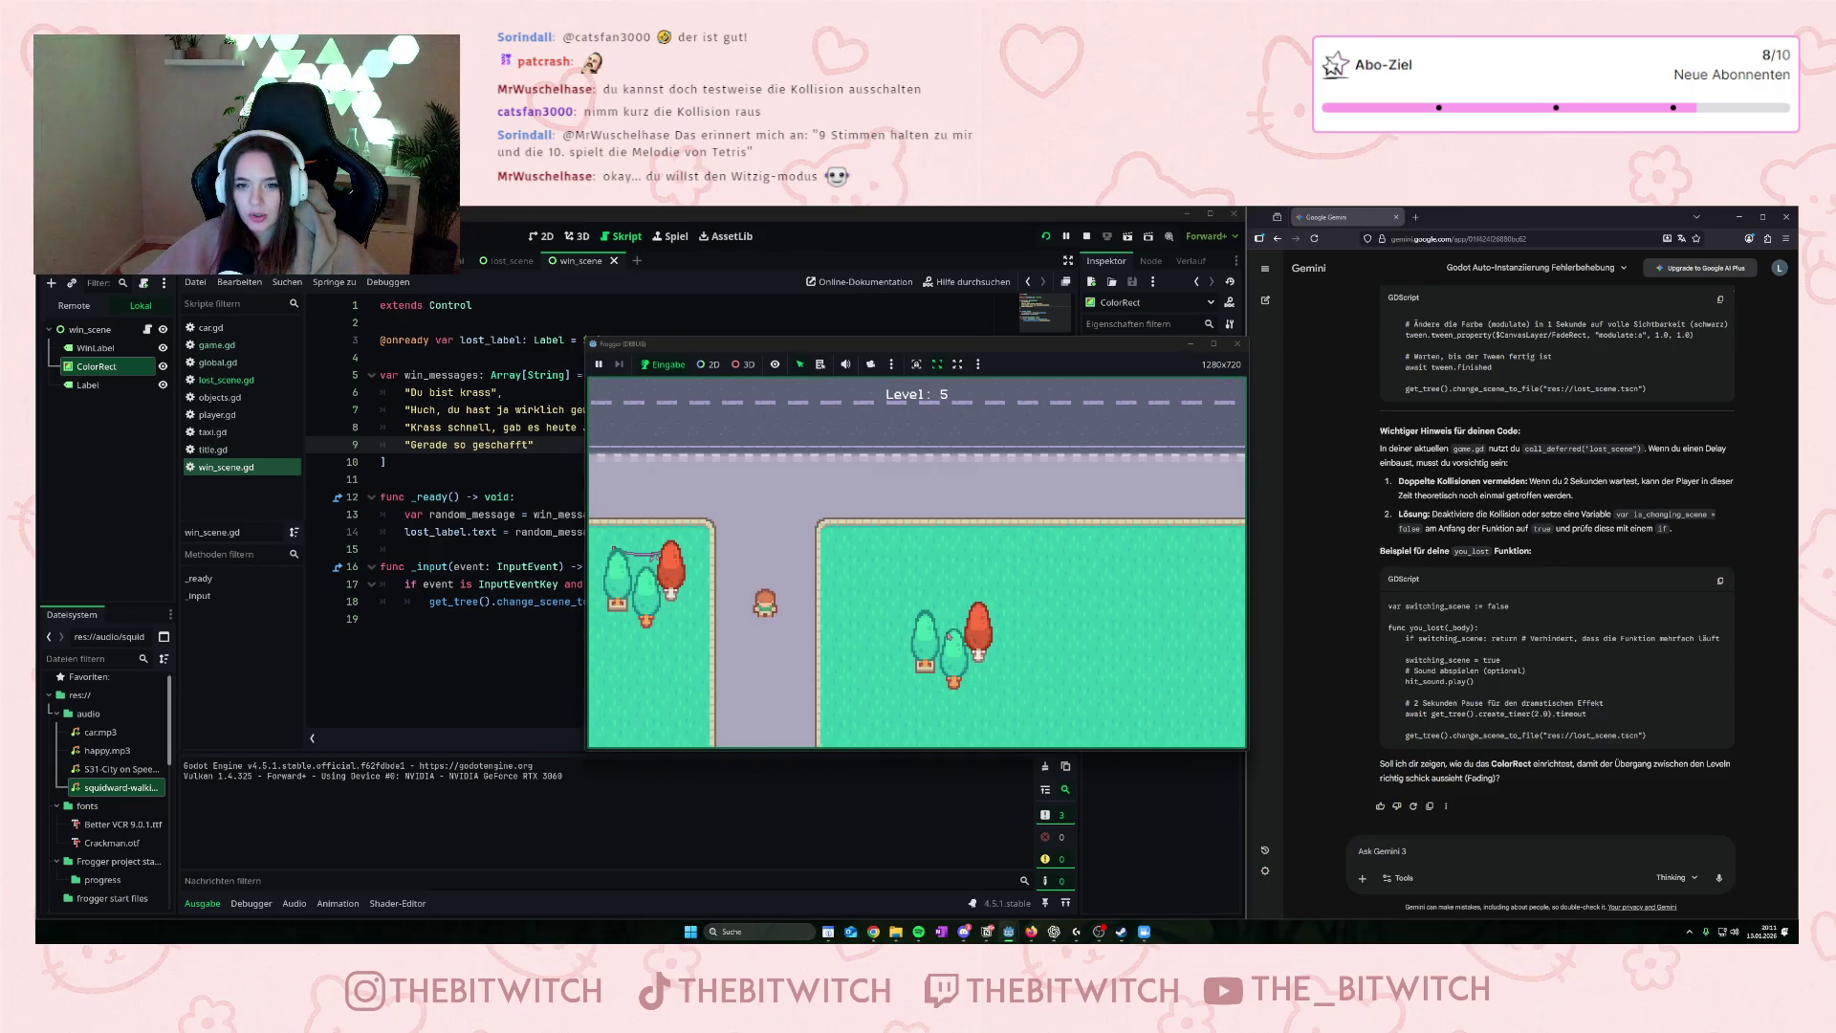
key(Up)
key(Up)
key(Up)
Cross Level 5 into Level 6 and step into the road until a taxi hits.
key(Left)
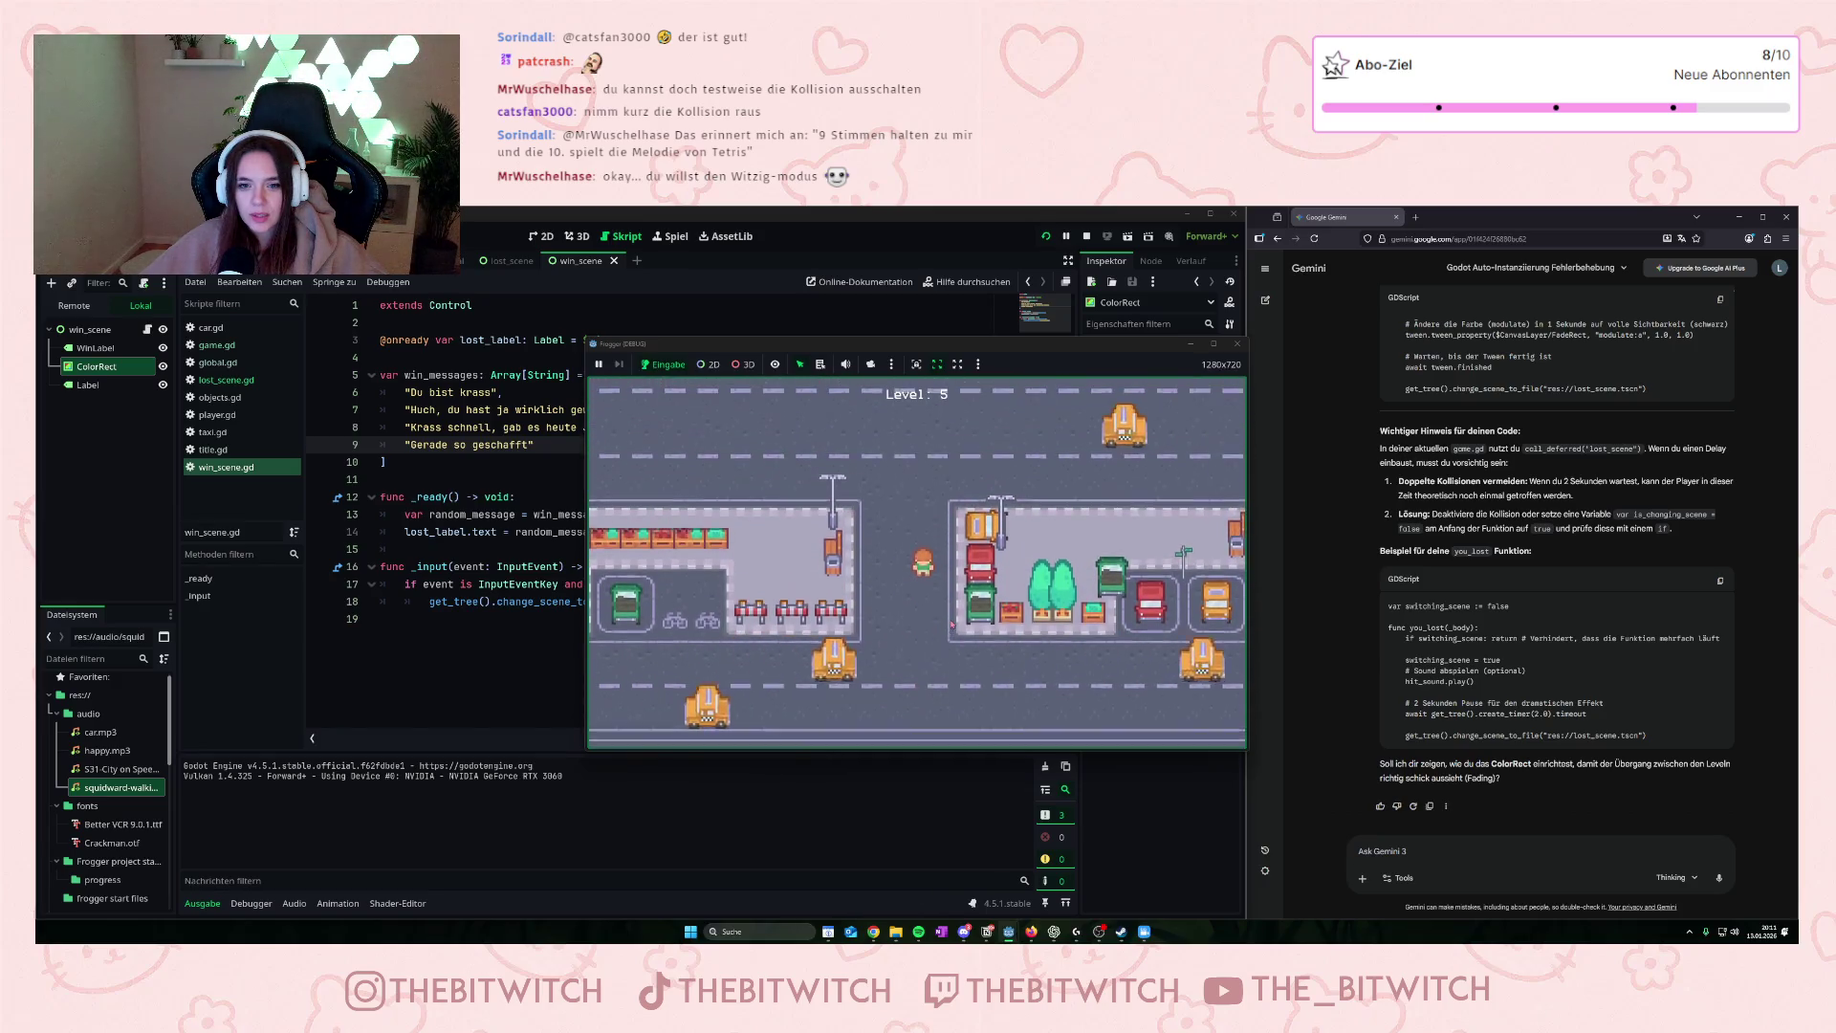
key(Up)
key(Up)
key(Up)
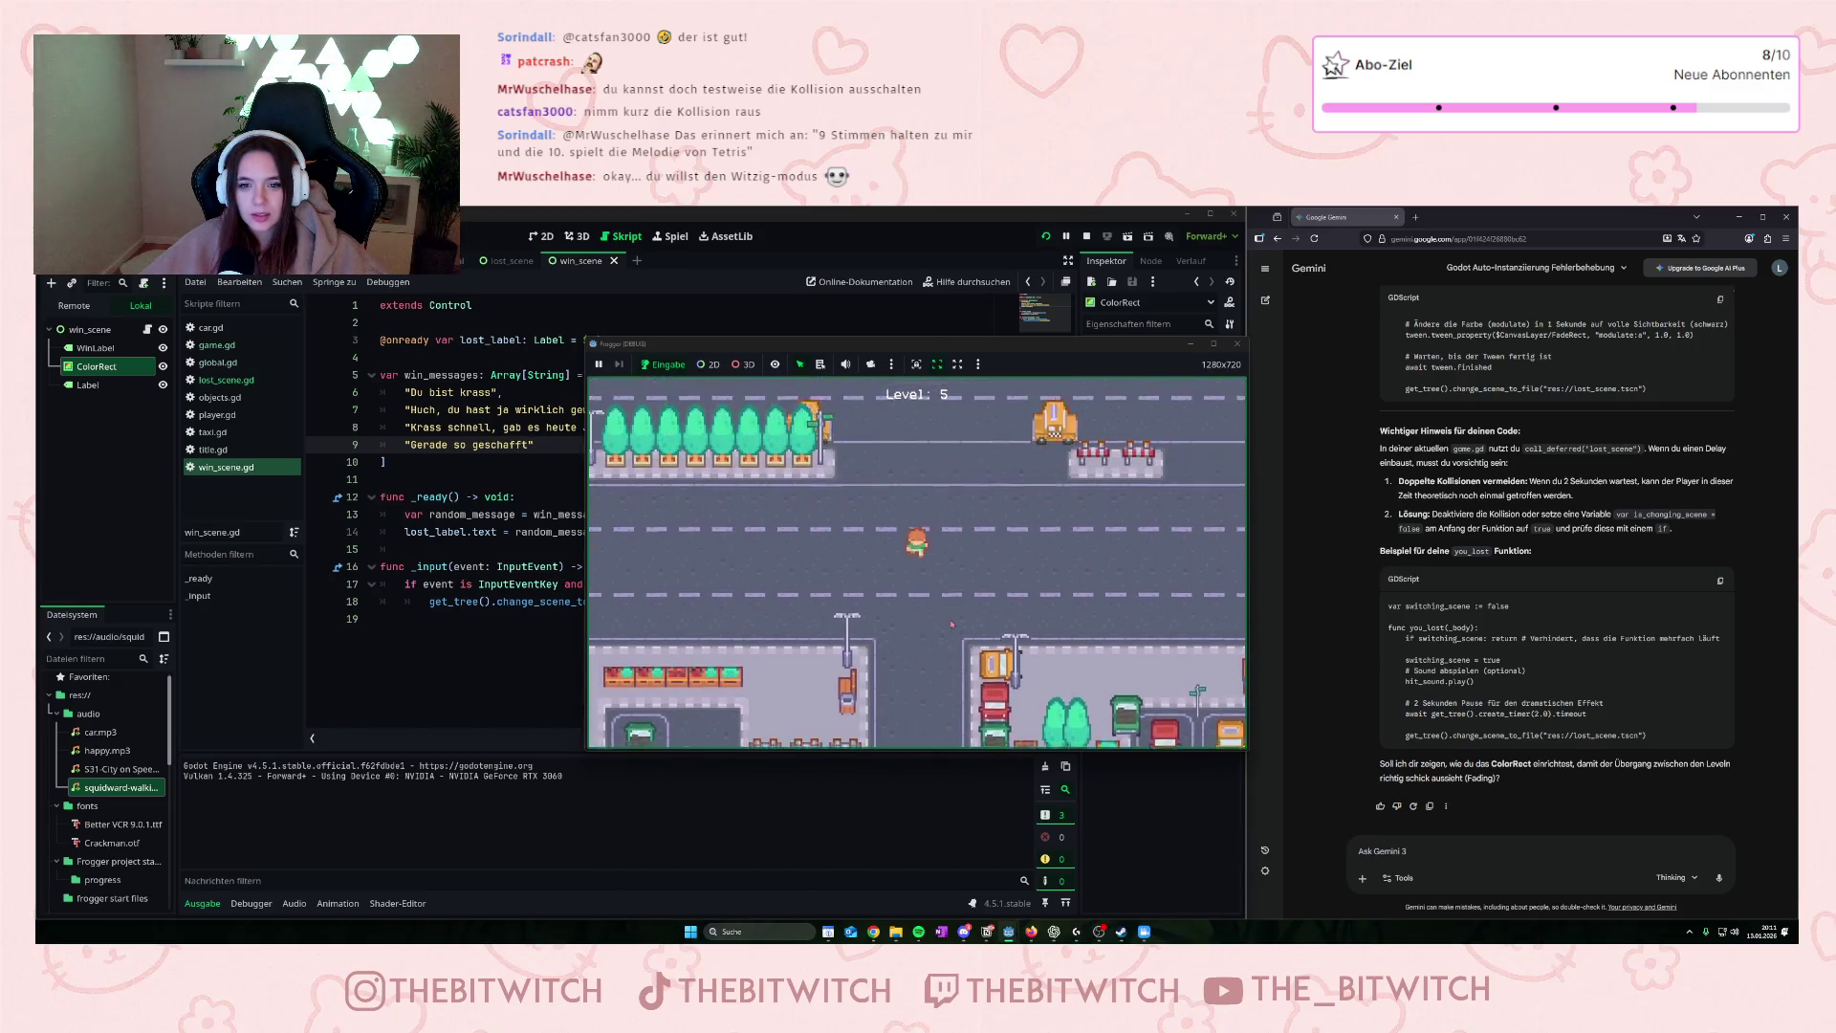
key(Up)
key(Up)
key(Up)
key(Up)
key(Up)
key(Right)
key(Right)
key(Right)
key(Right)
key(Up)
key(Right)
key(Up)
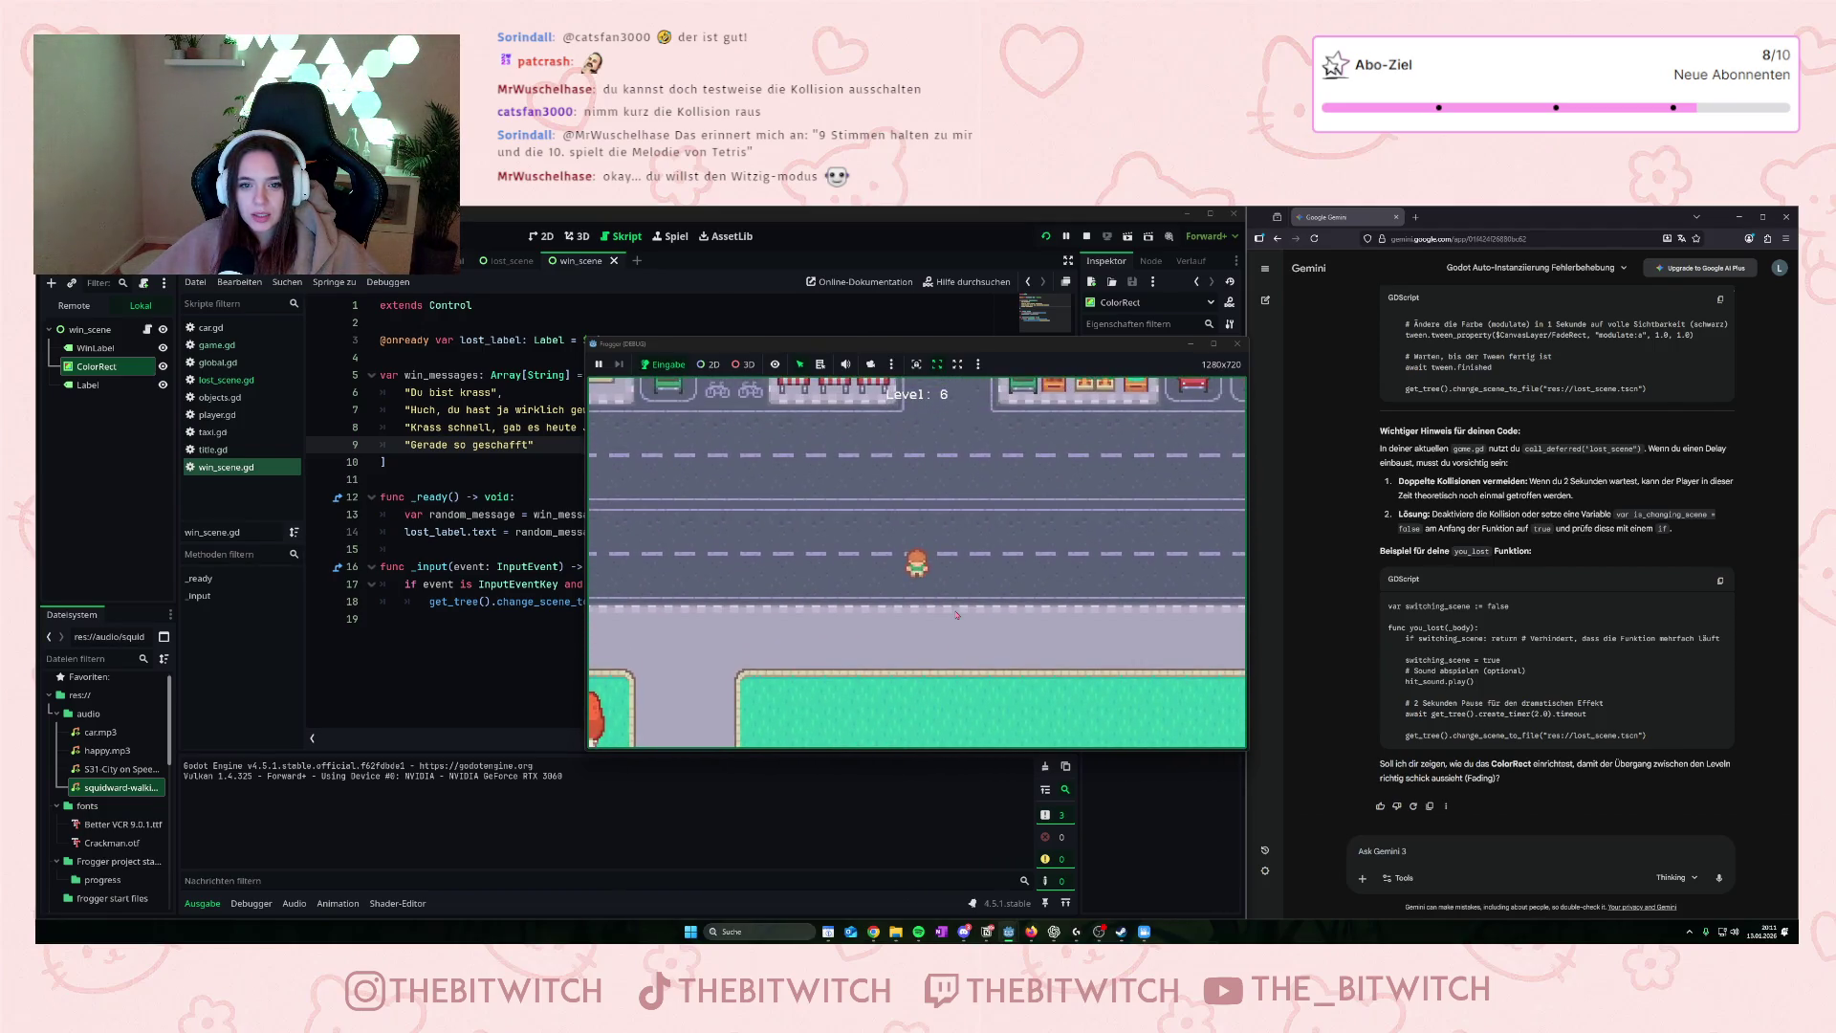
key(Down)
key(Right)
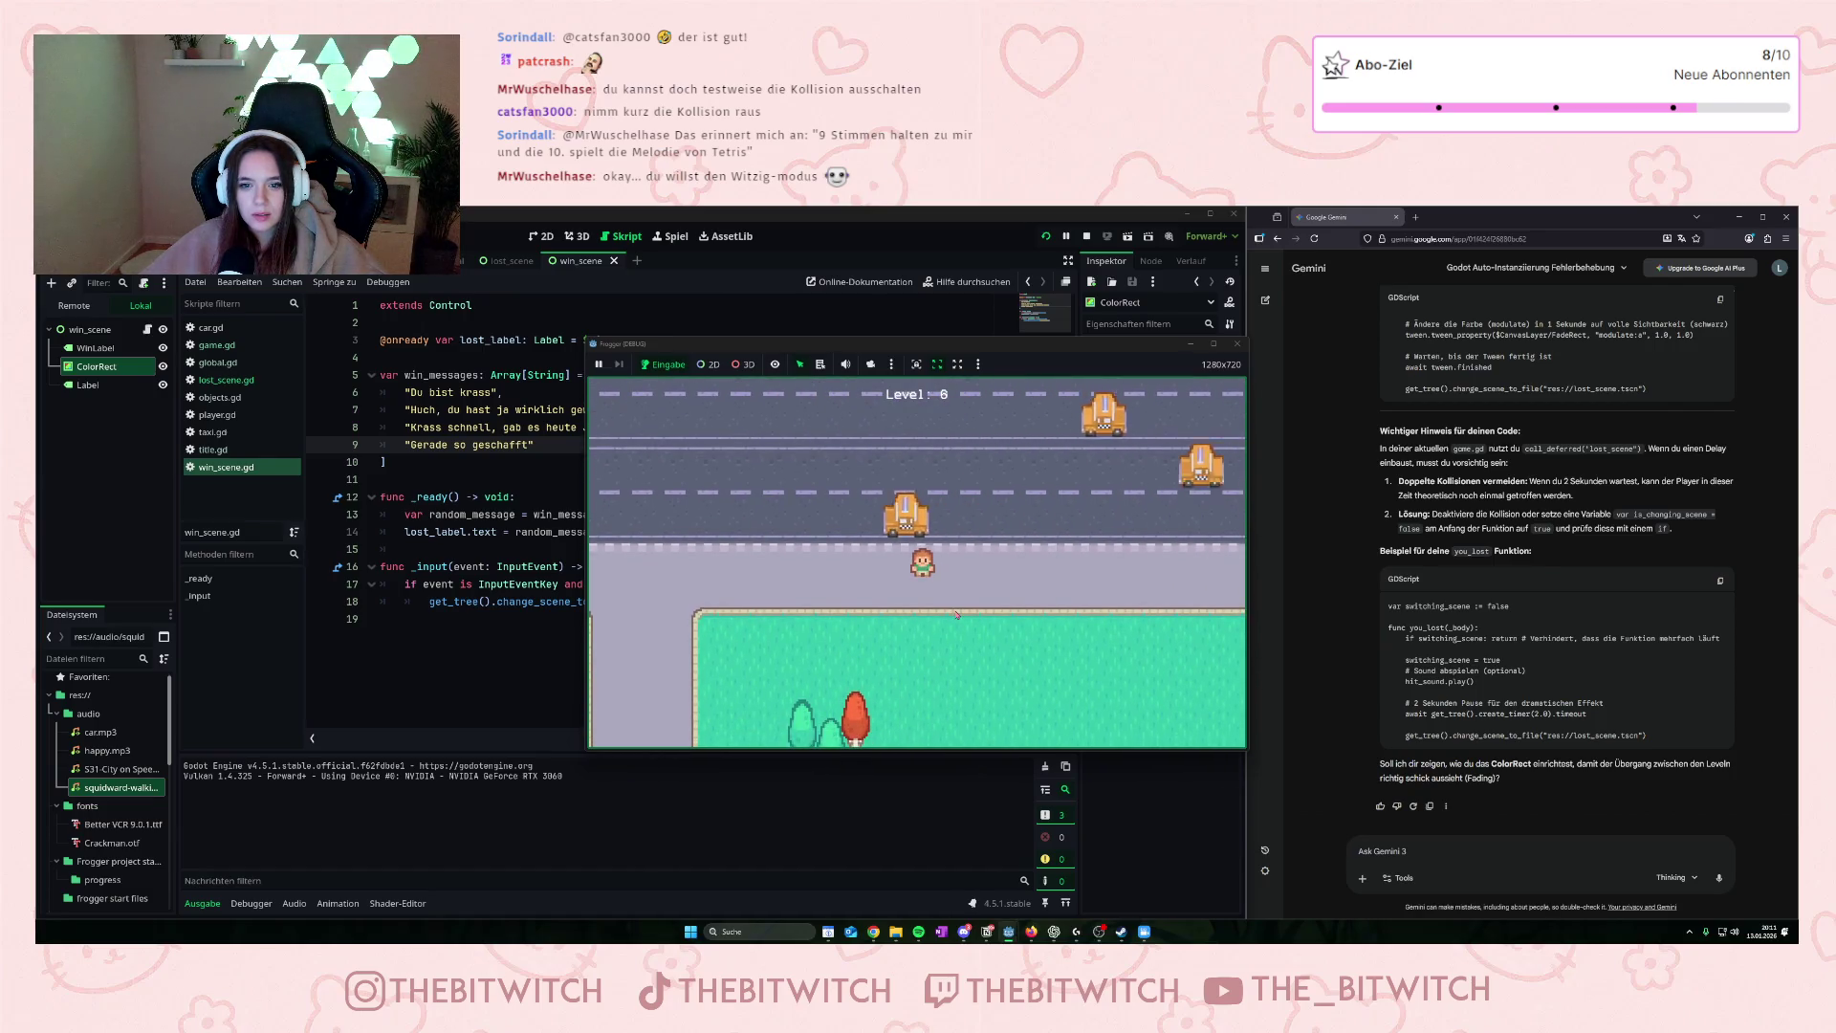
key(Up)
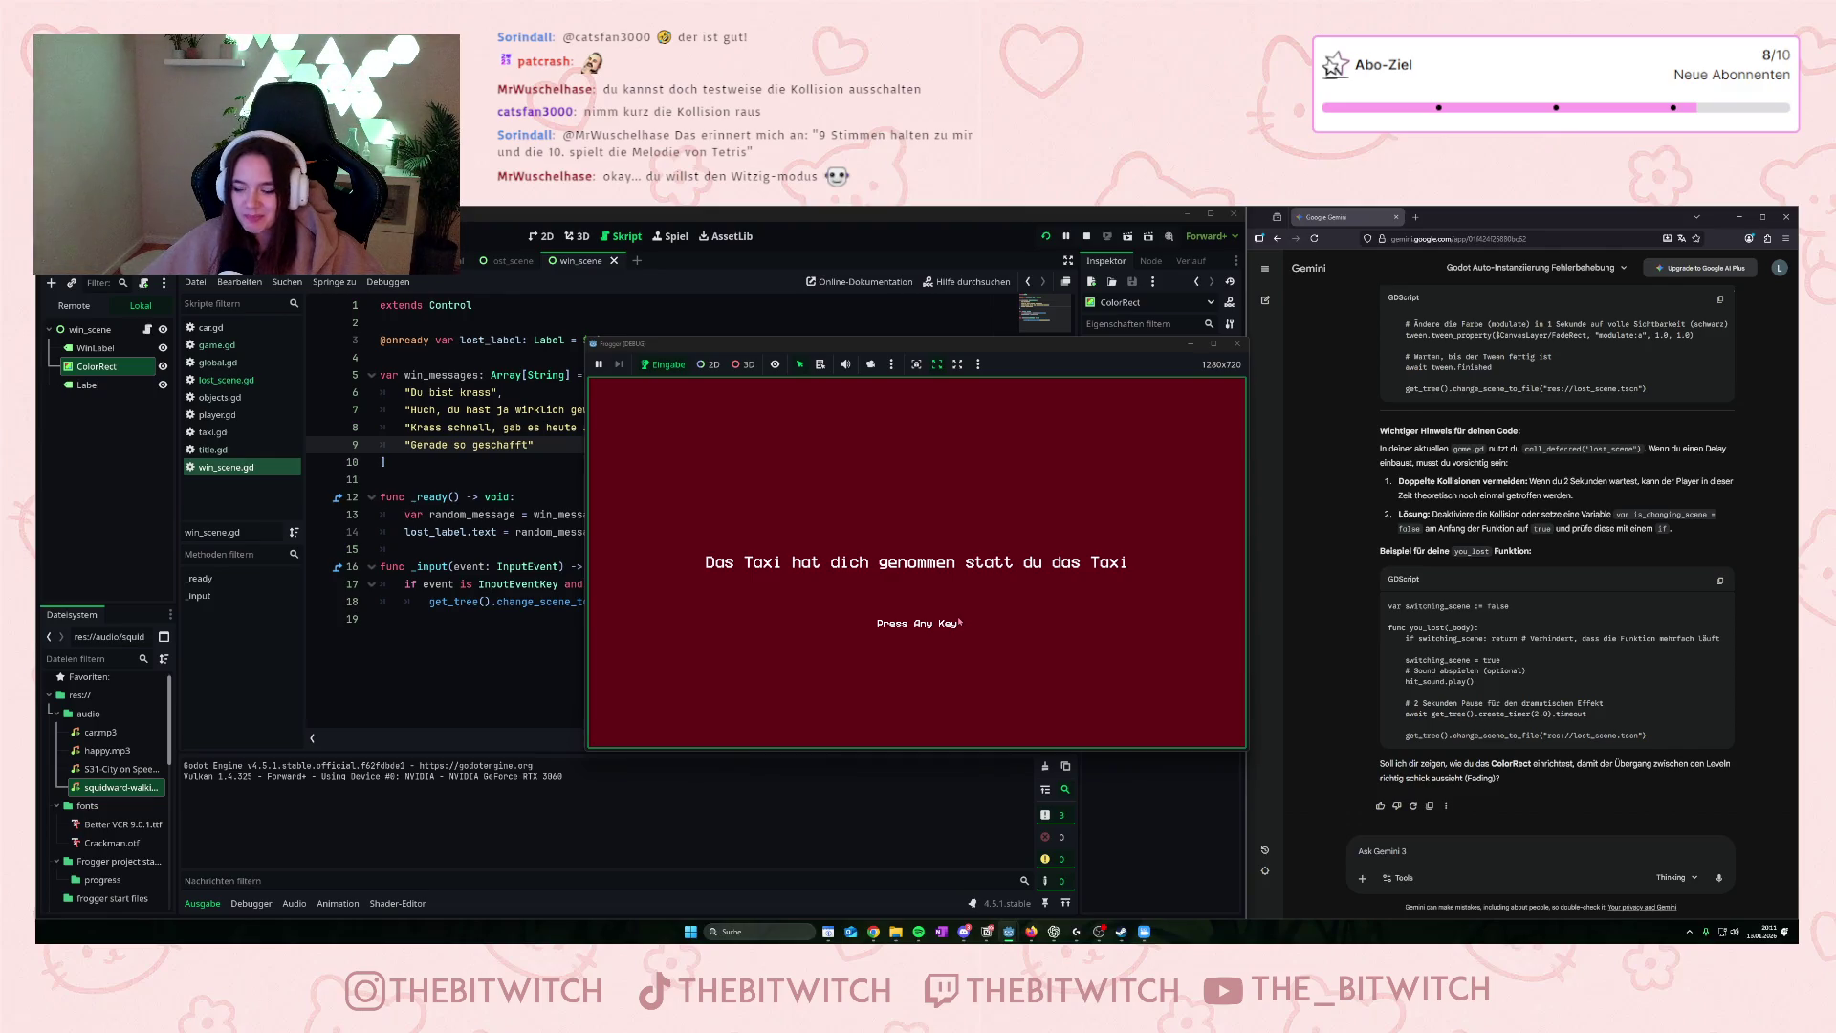
Start another run, reach Level 3, get hit, and return to the title screen.
key(space)
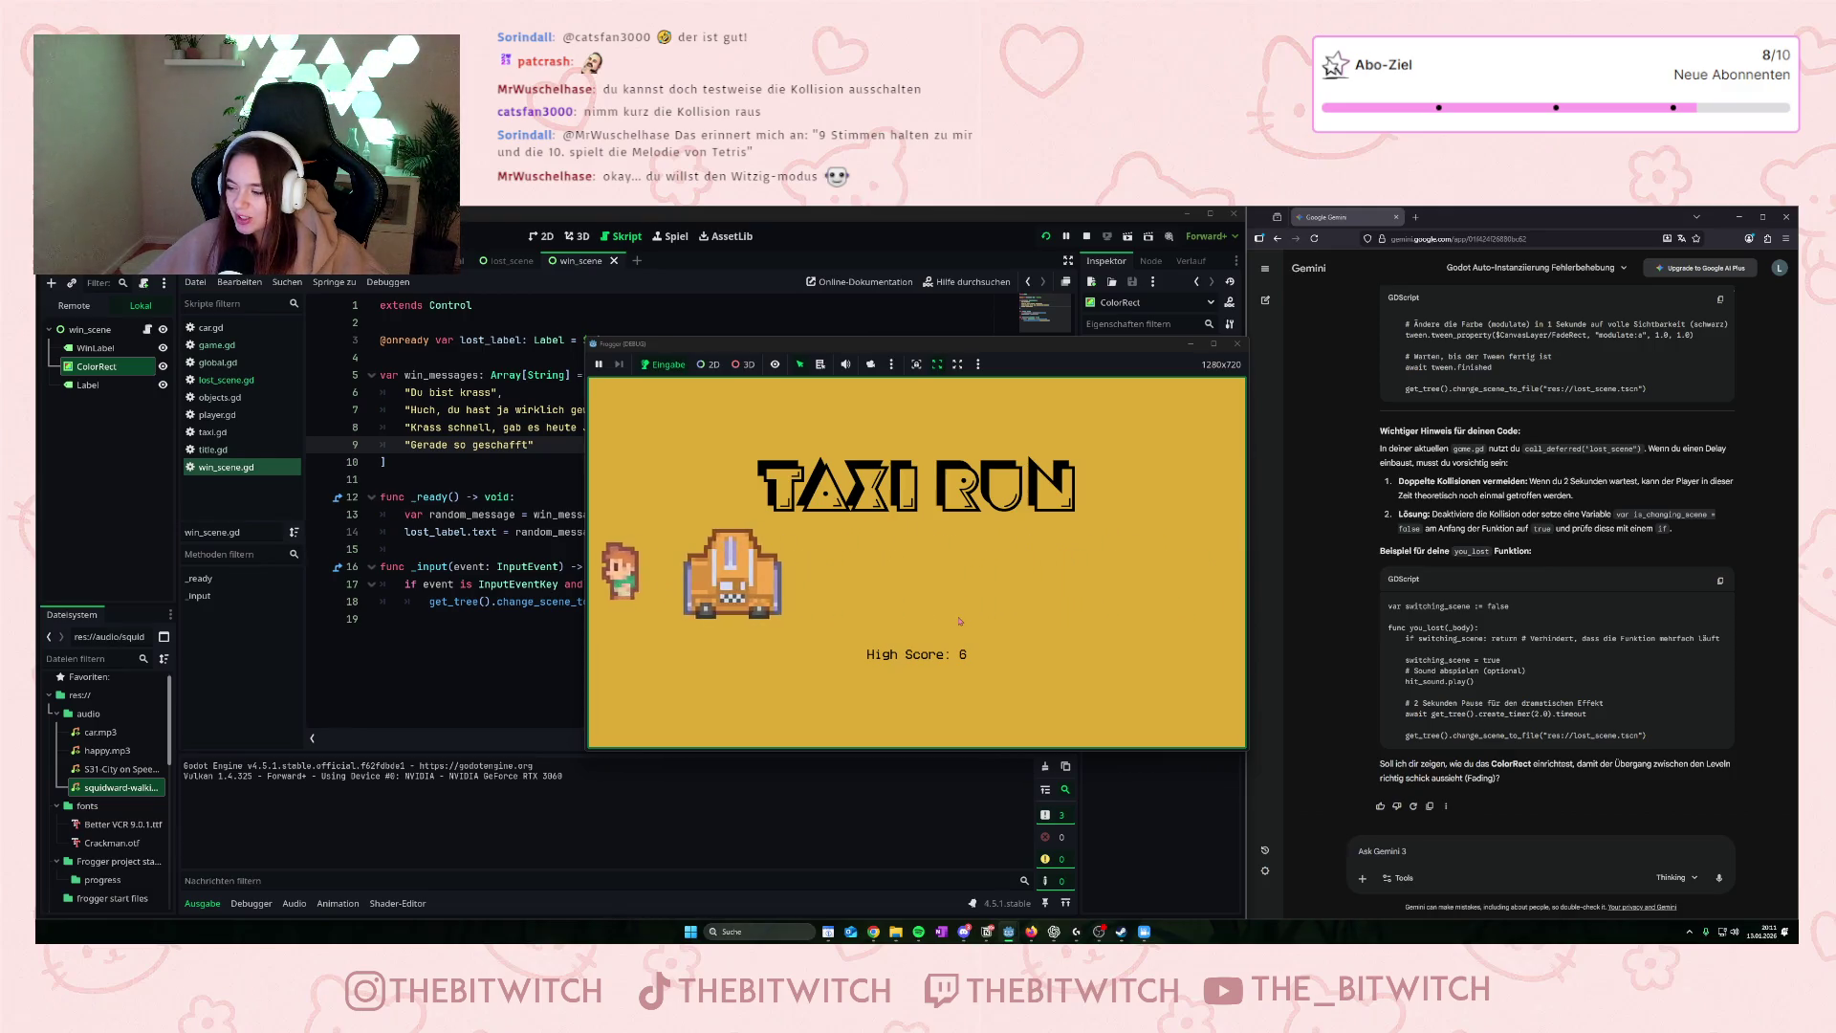
key(space)
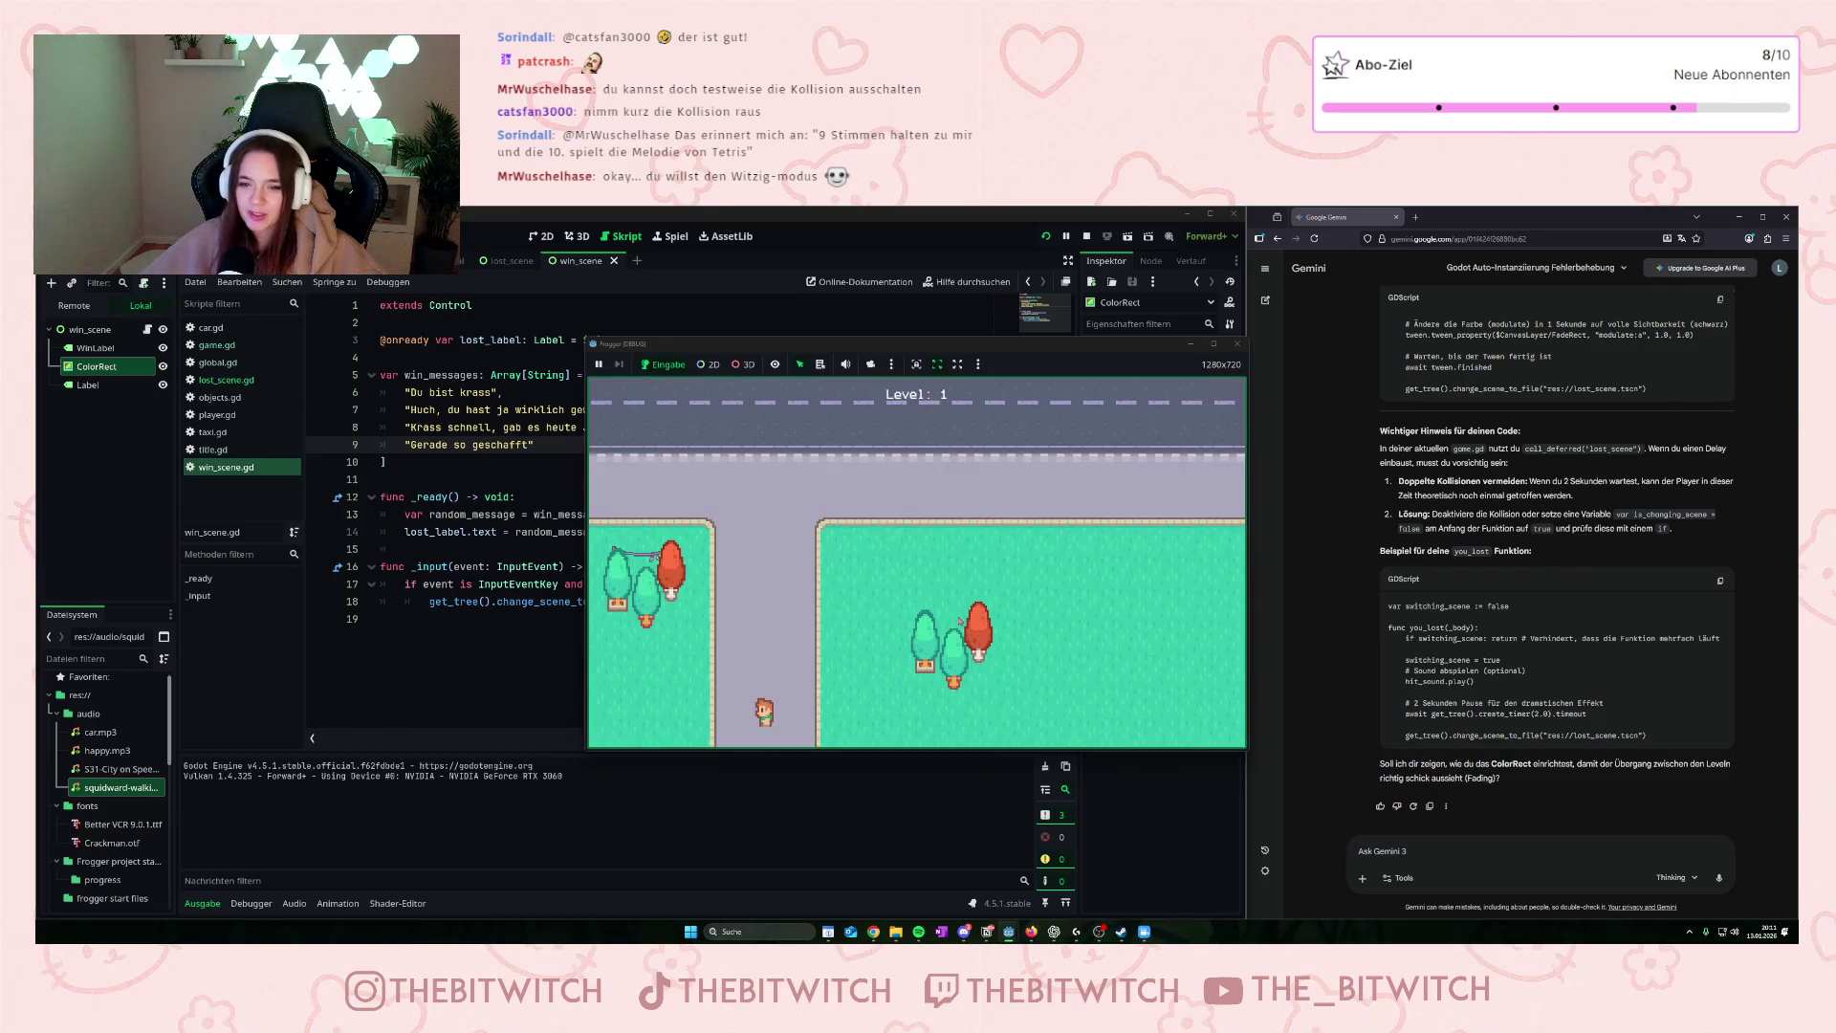
key(Up)
key(Right)
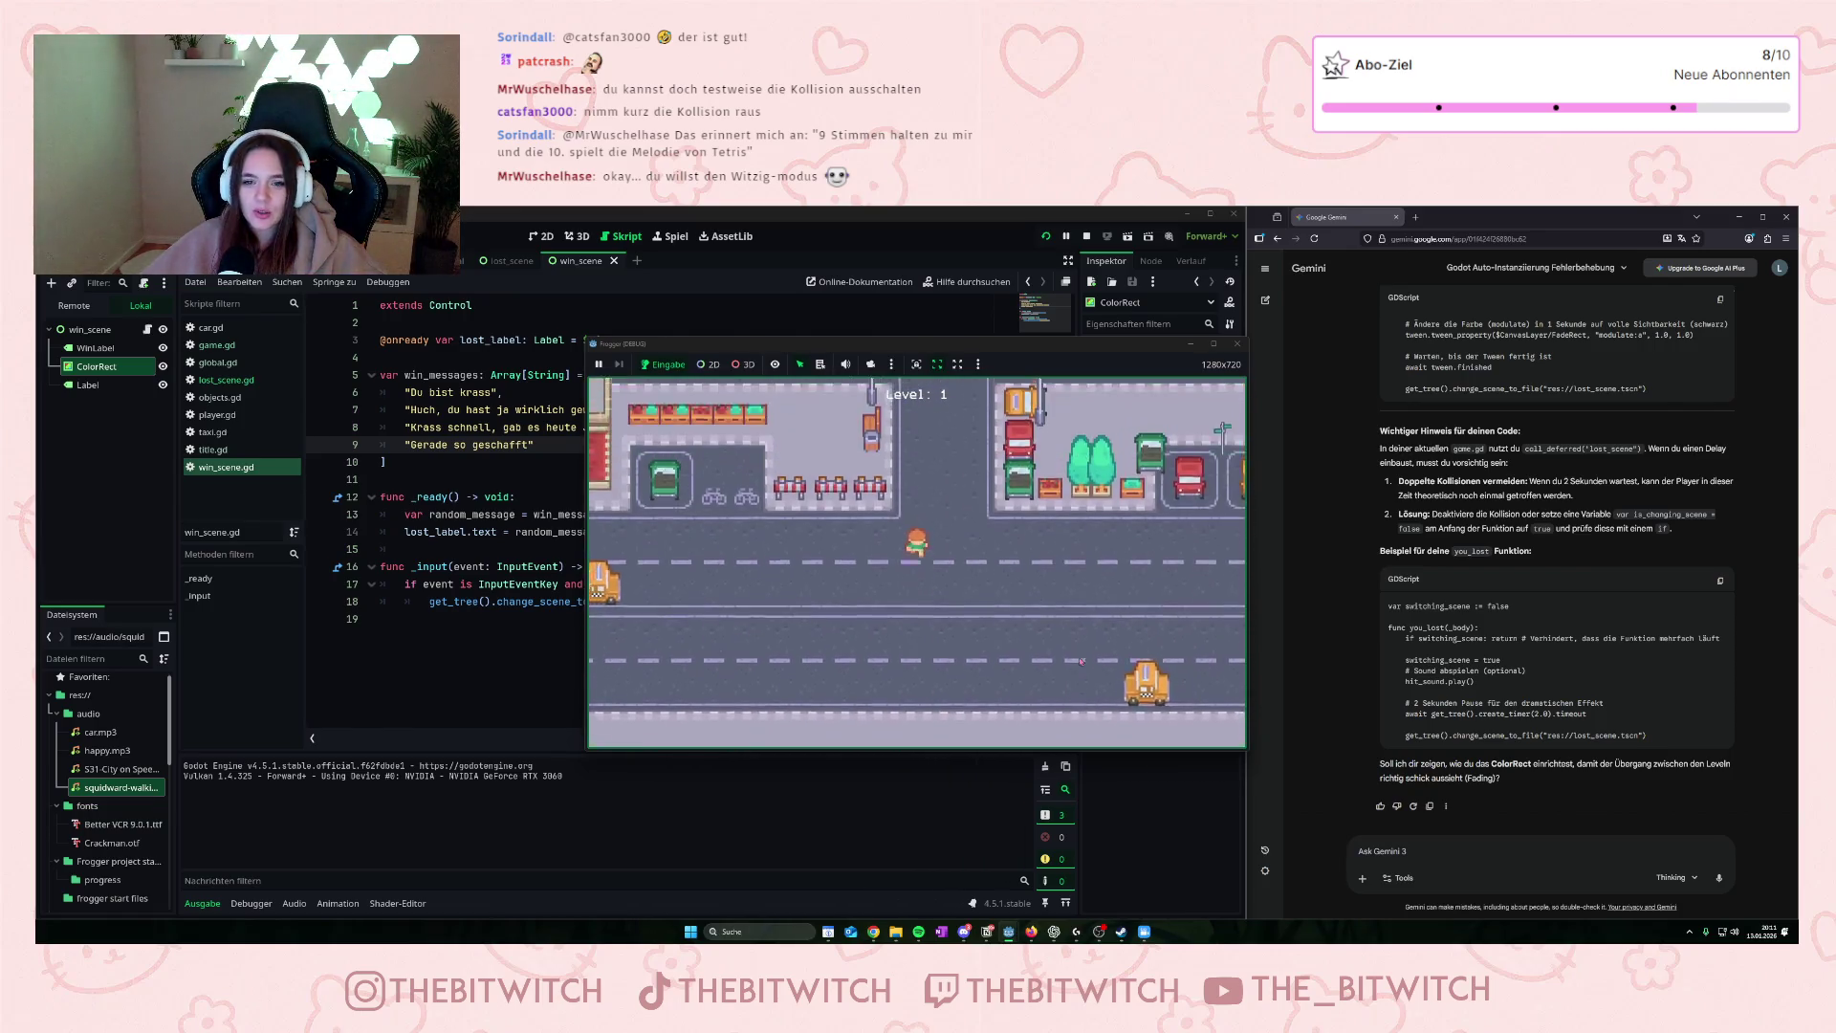
key(Up)
key(Up)
key(Up)
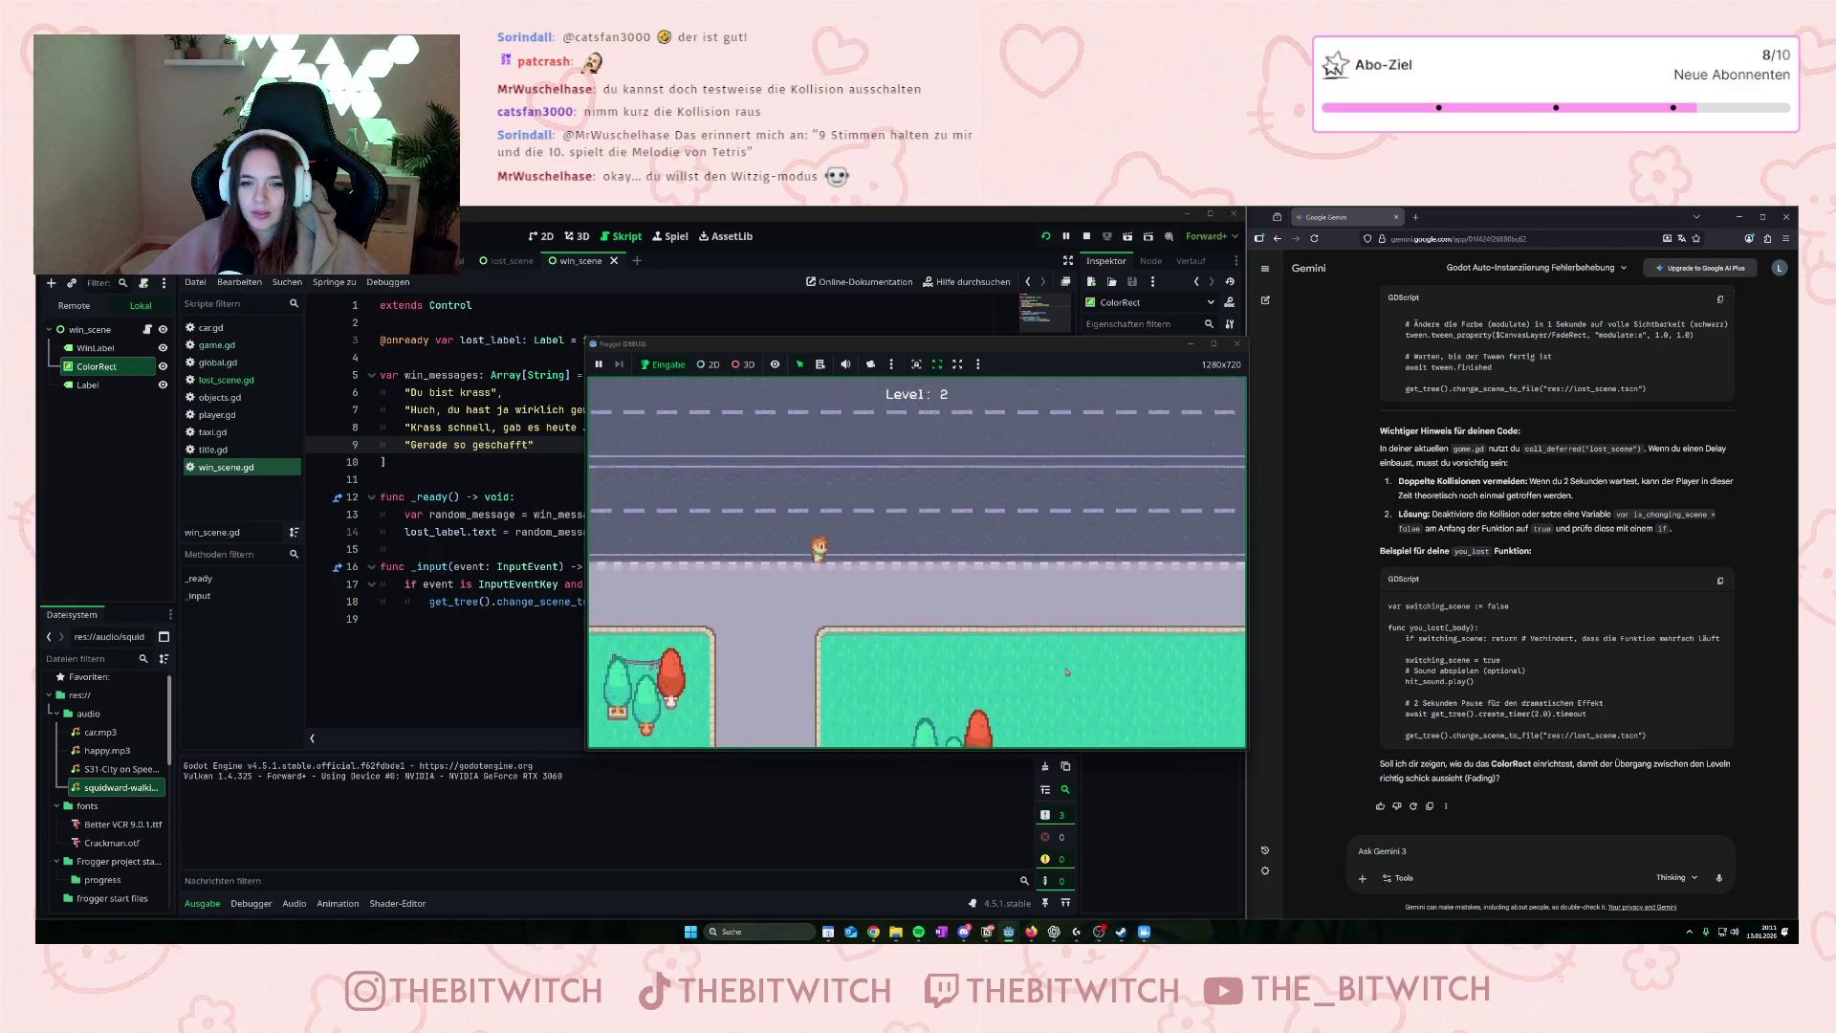
key(Up)
key(Up)
key(Up)
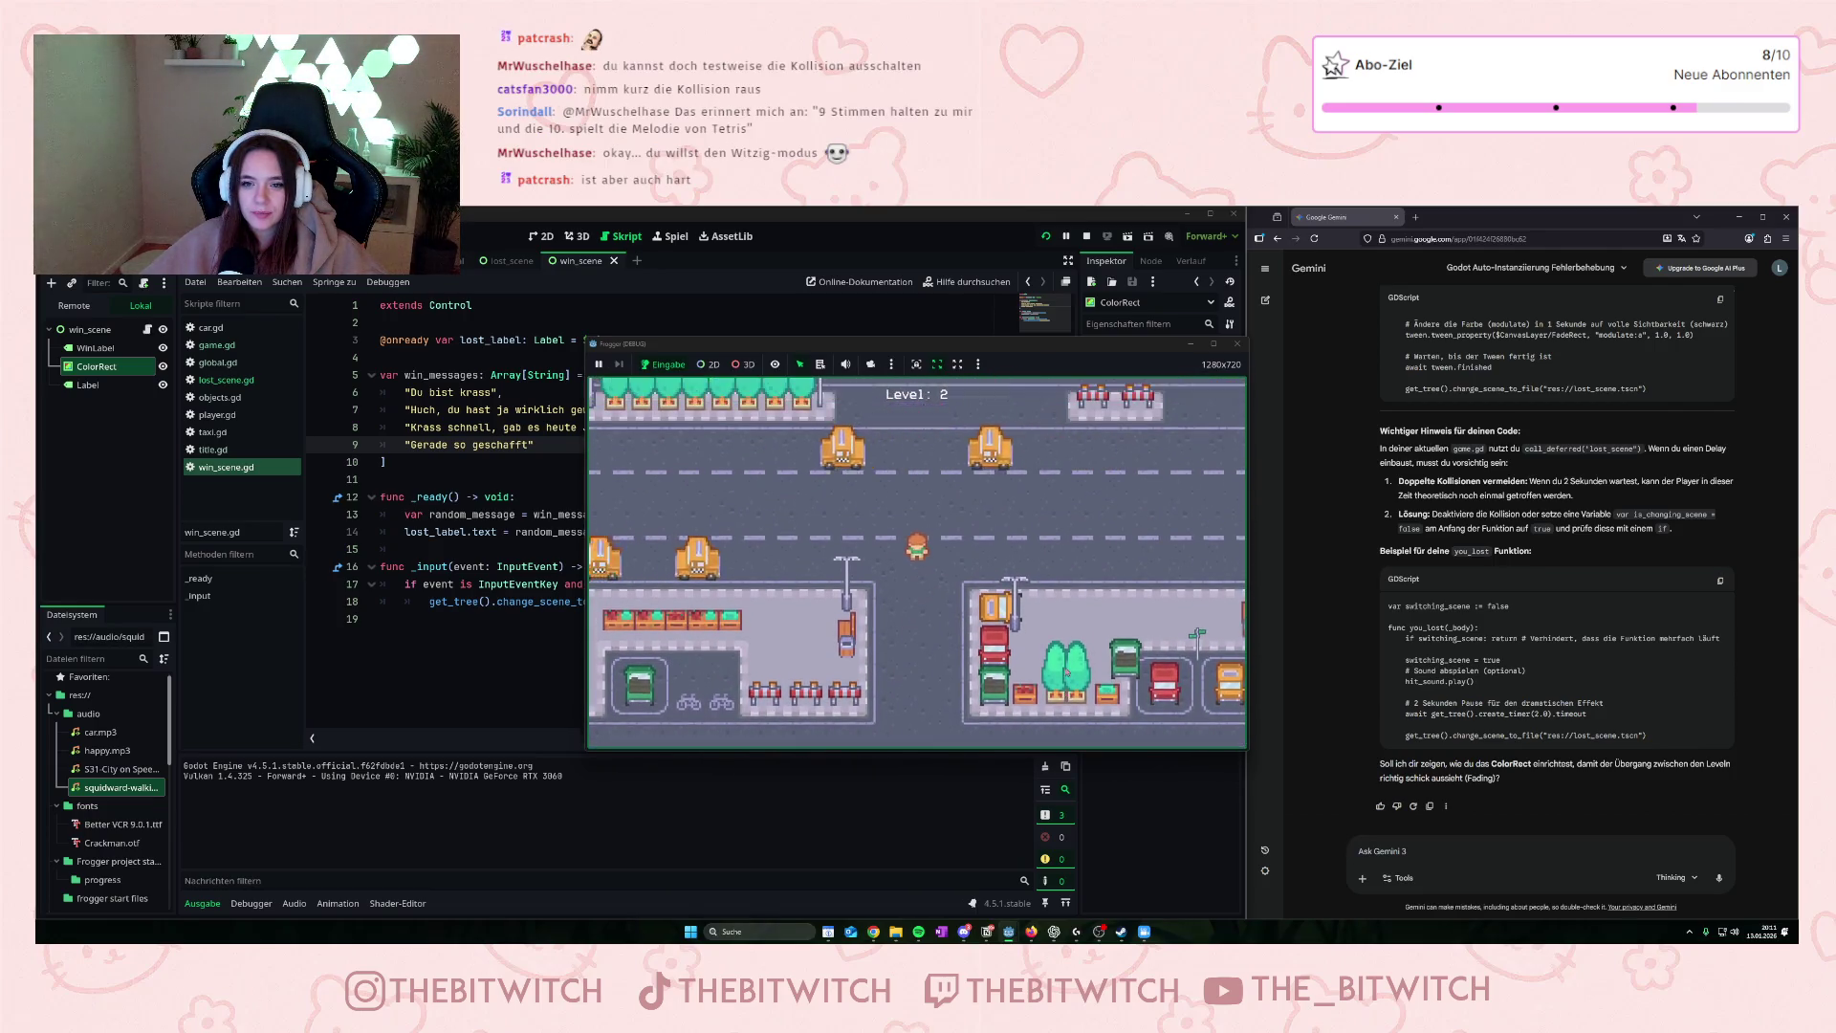
key(Up)
key(Up)
key(Up)
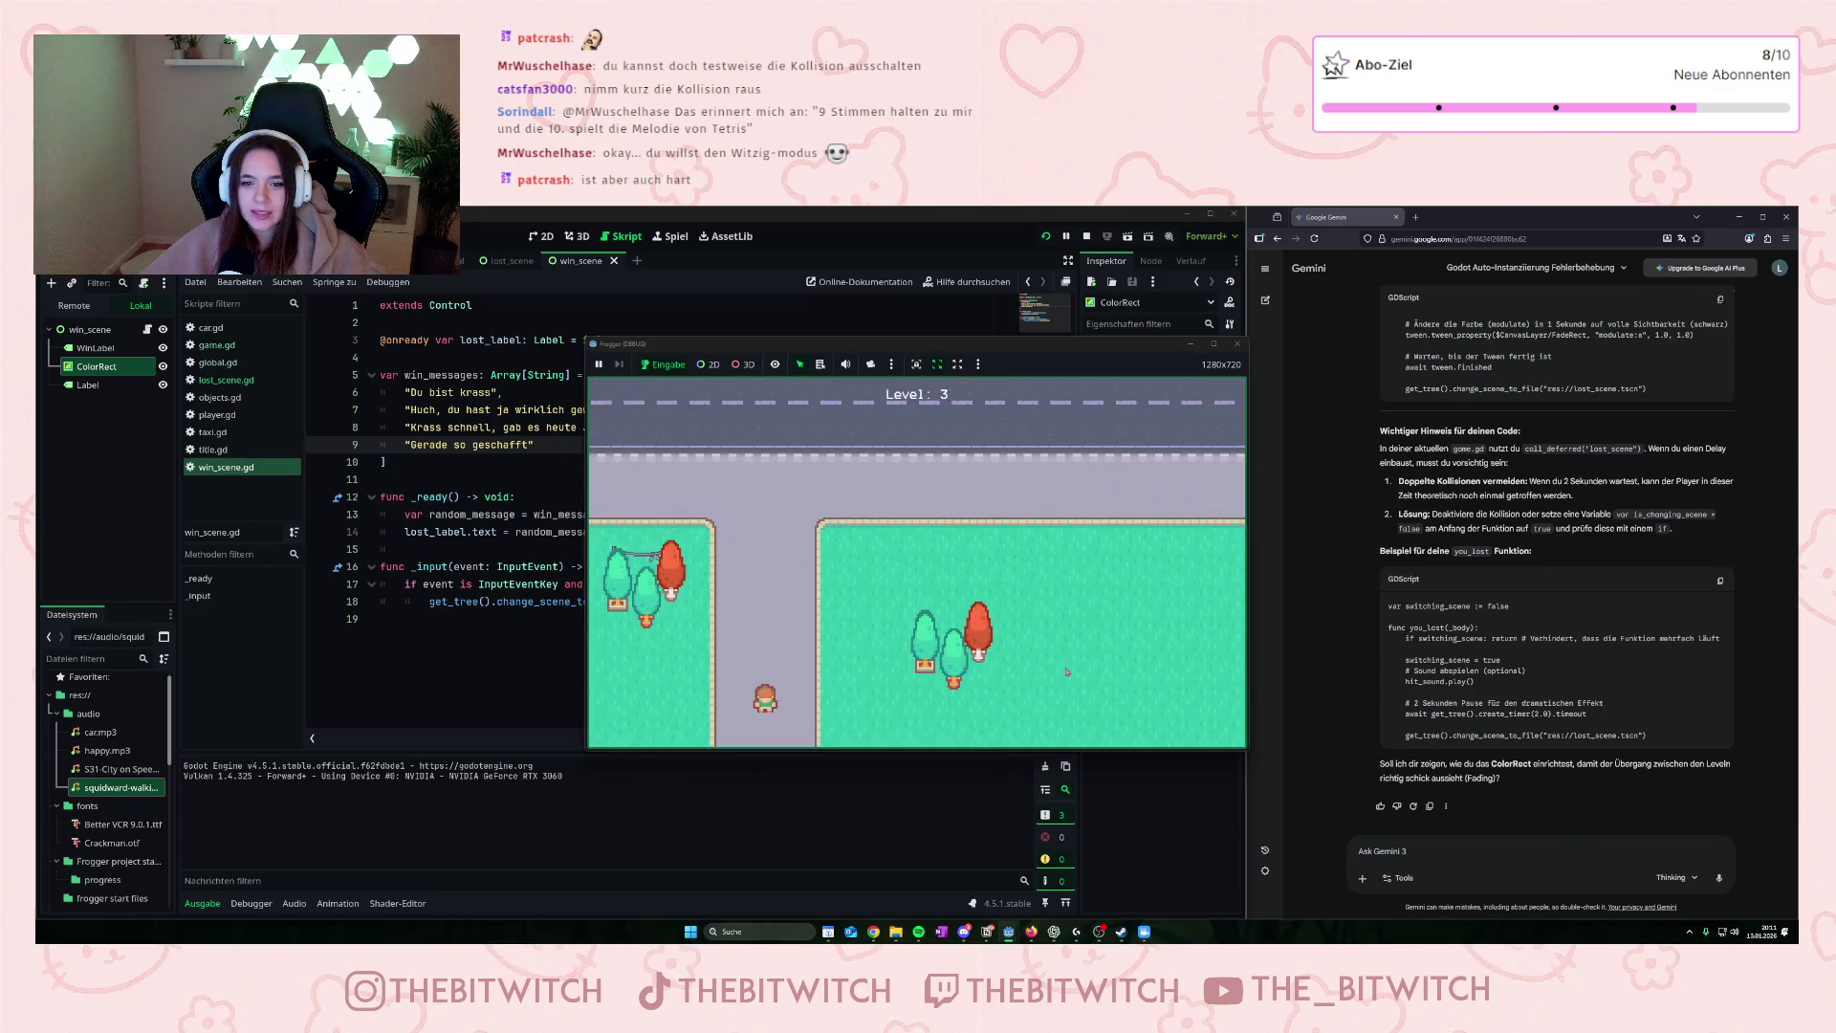
key(Up)
key(Right)
key(Right)
key(Up)
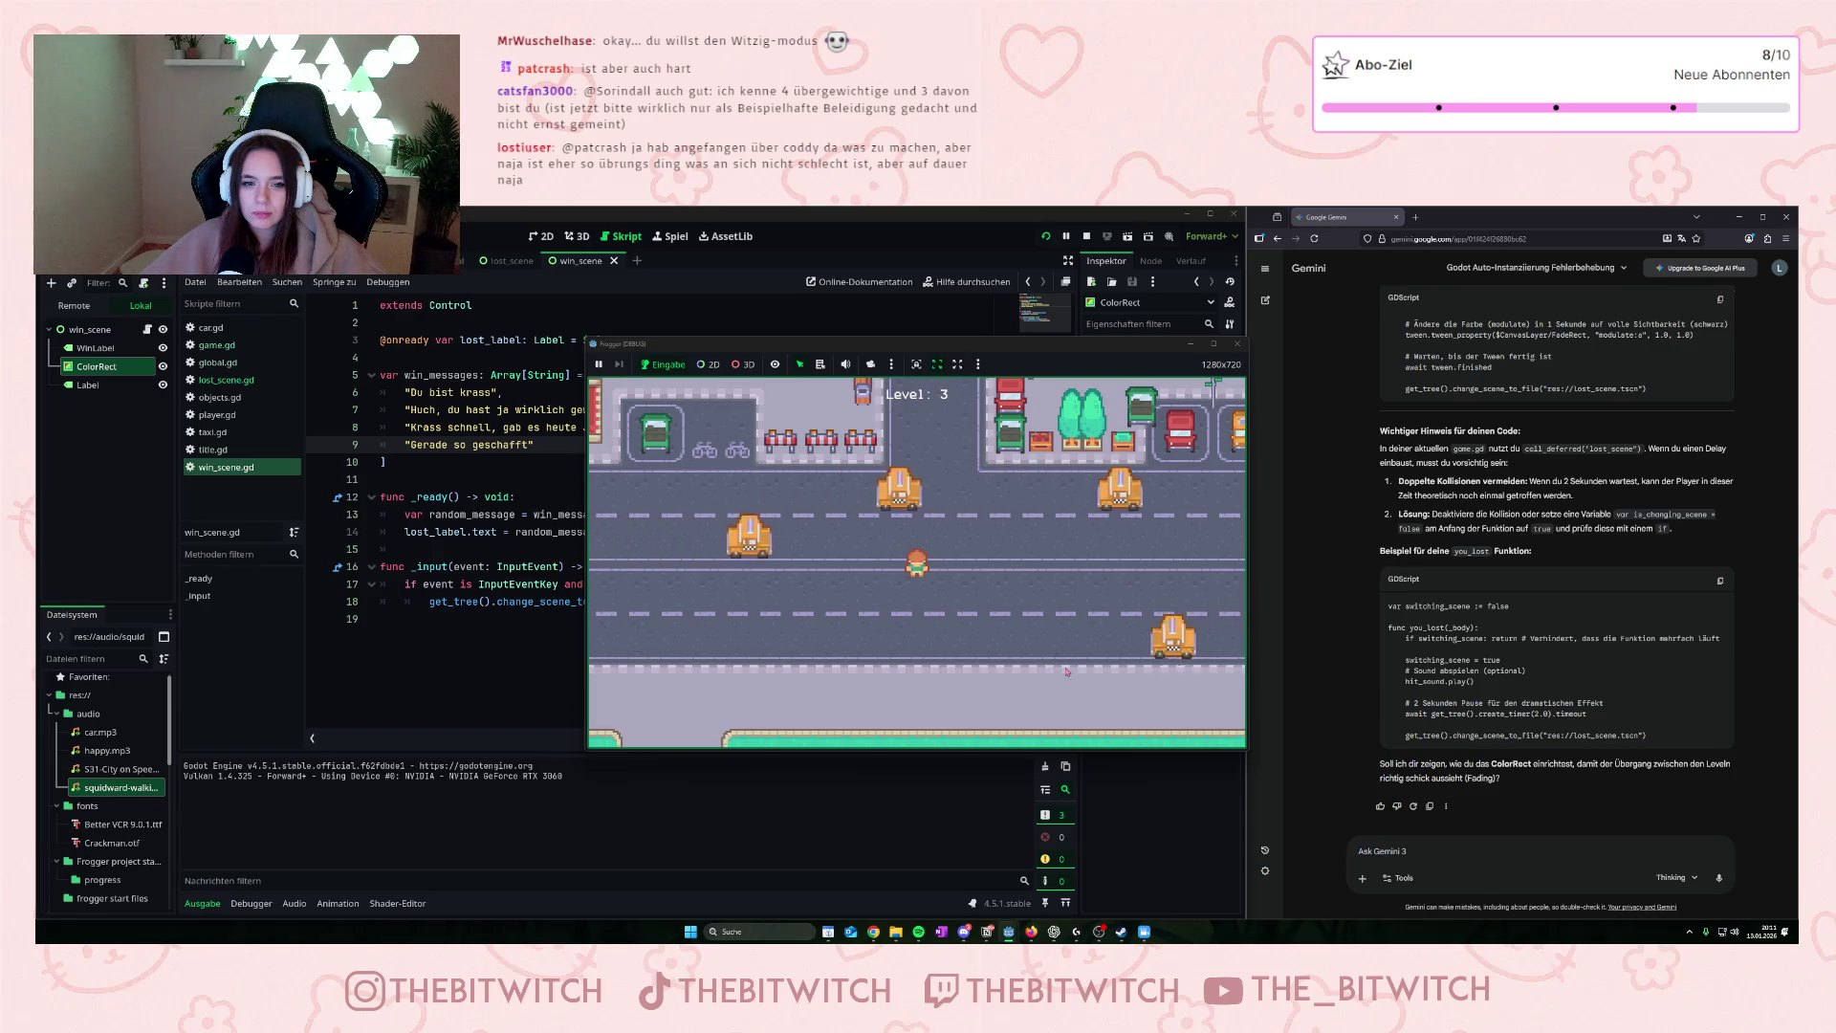
key(Up)
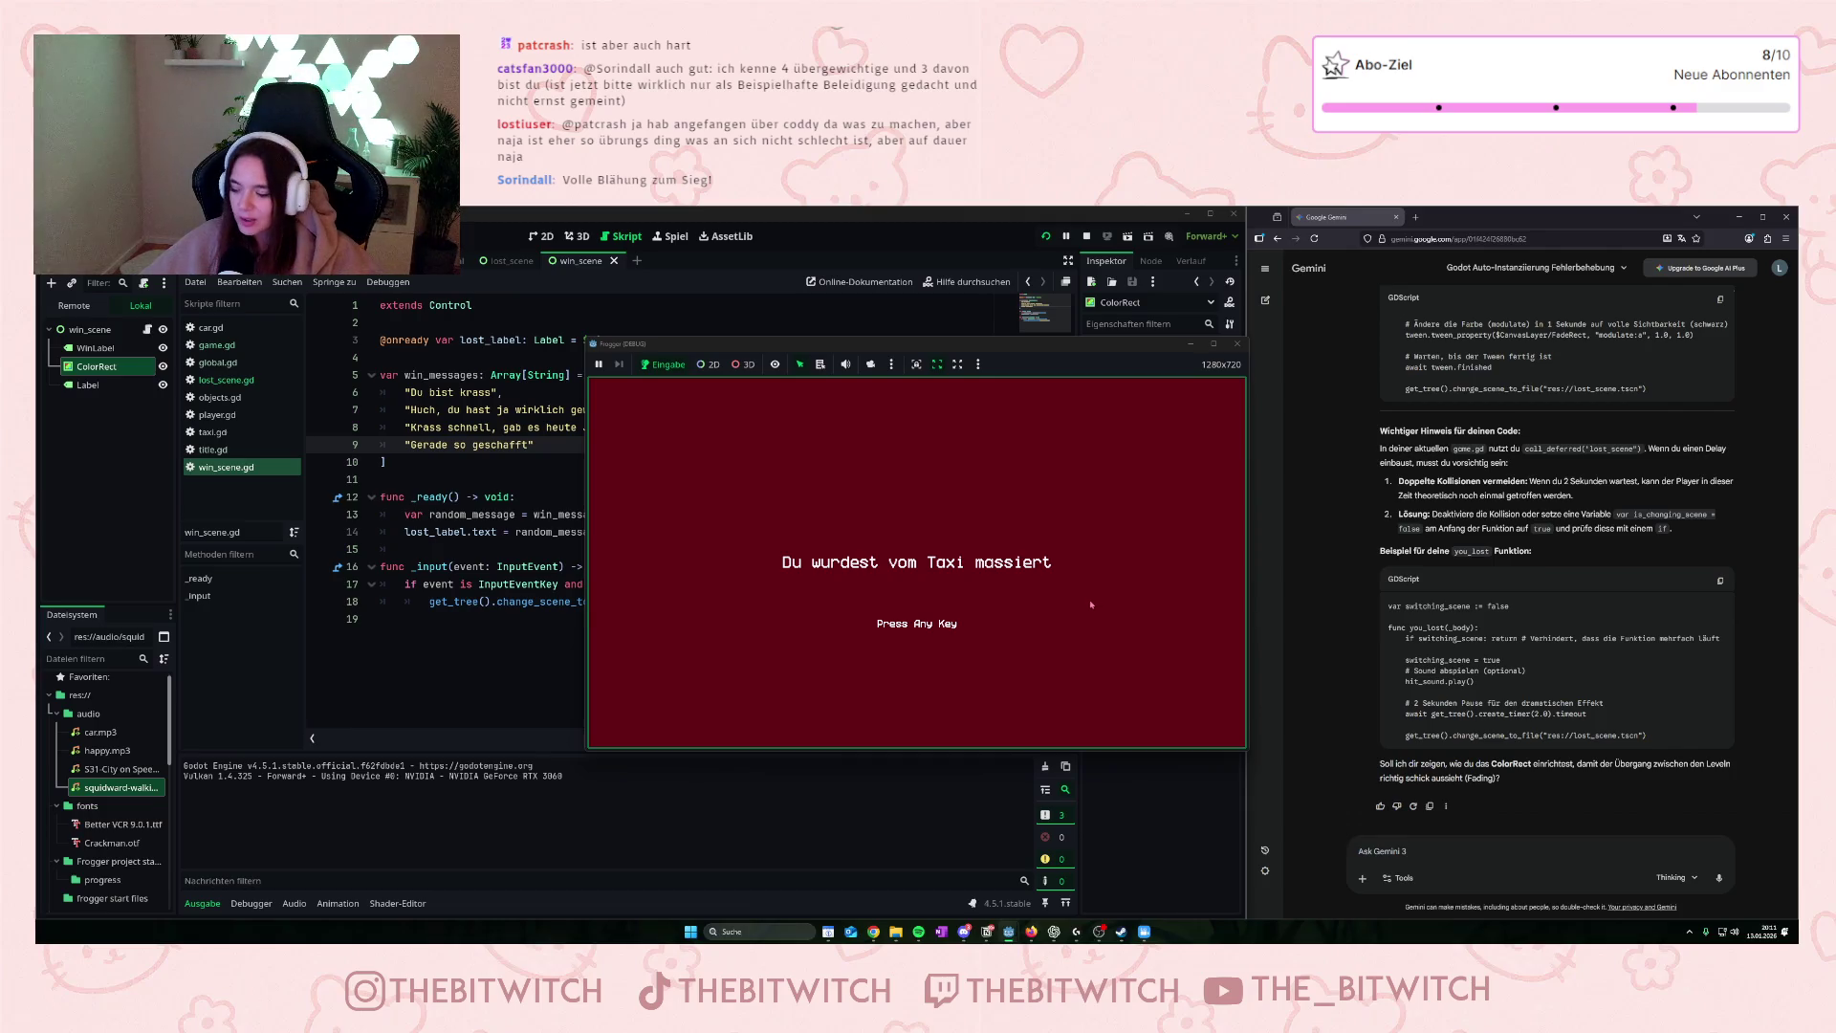
key(space)
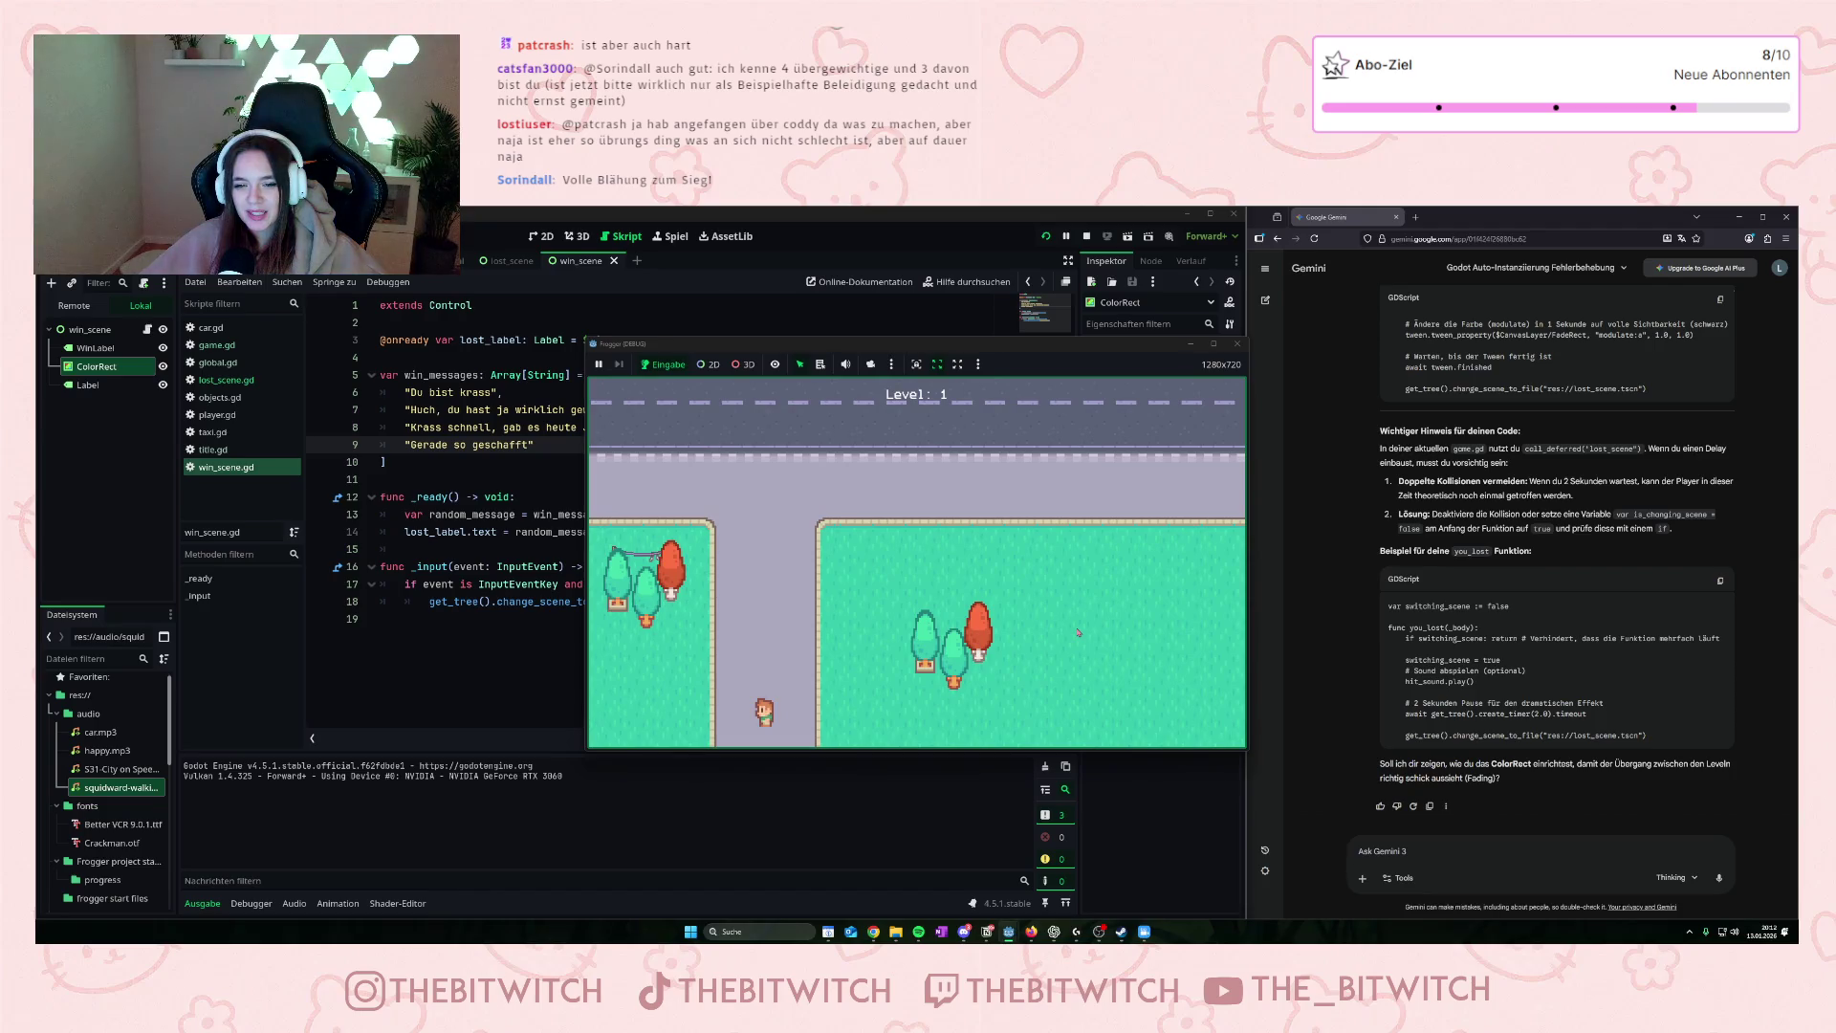
Start a new run and advance the player through the levels into Level 6.
key(Up)
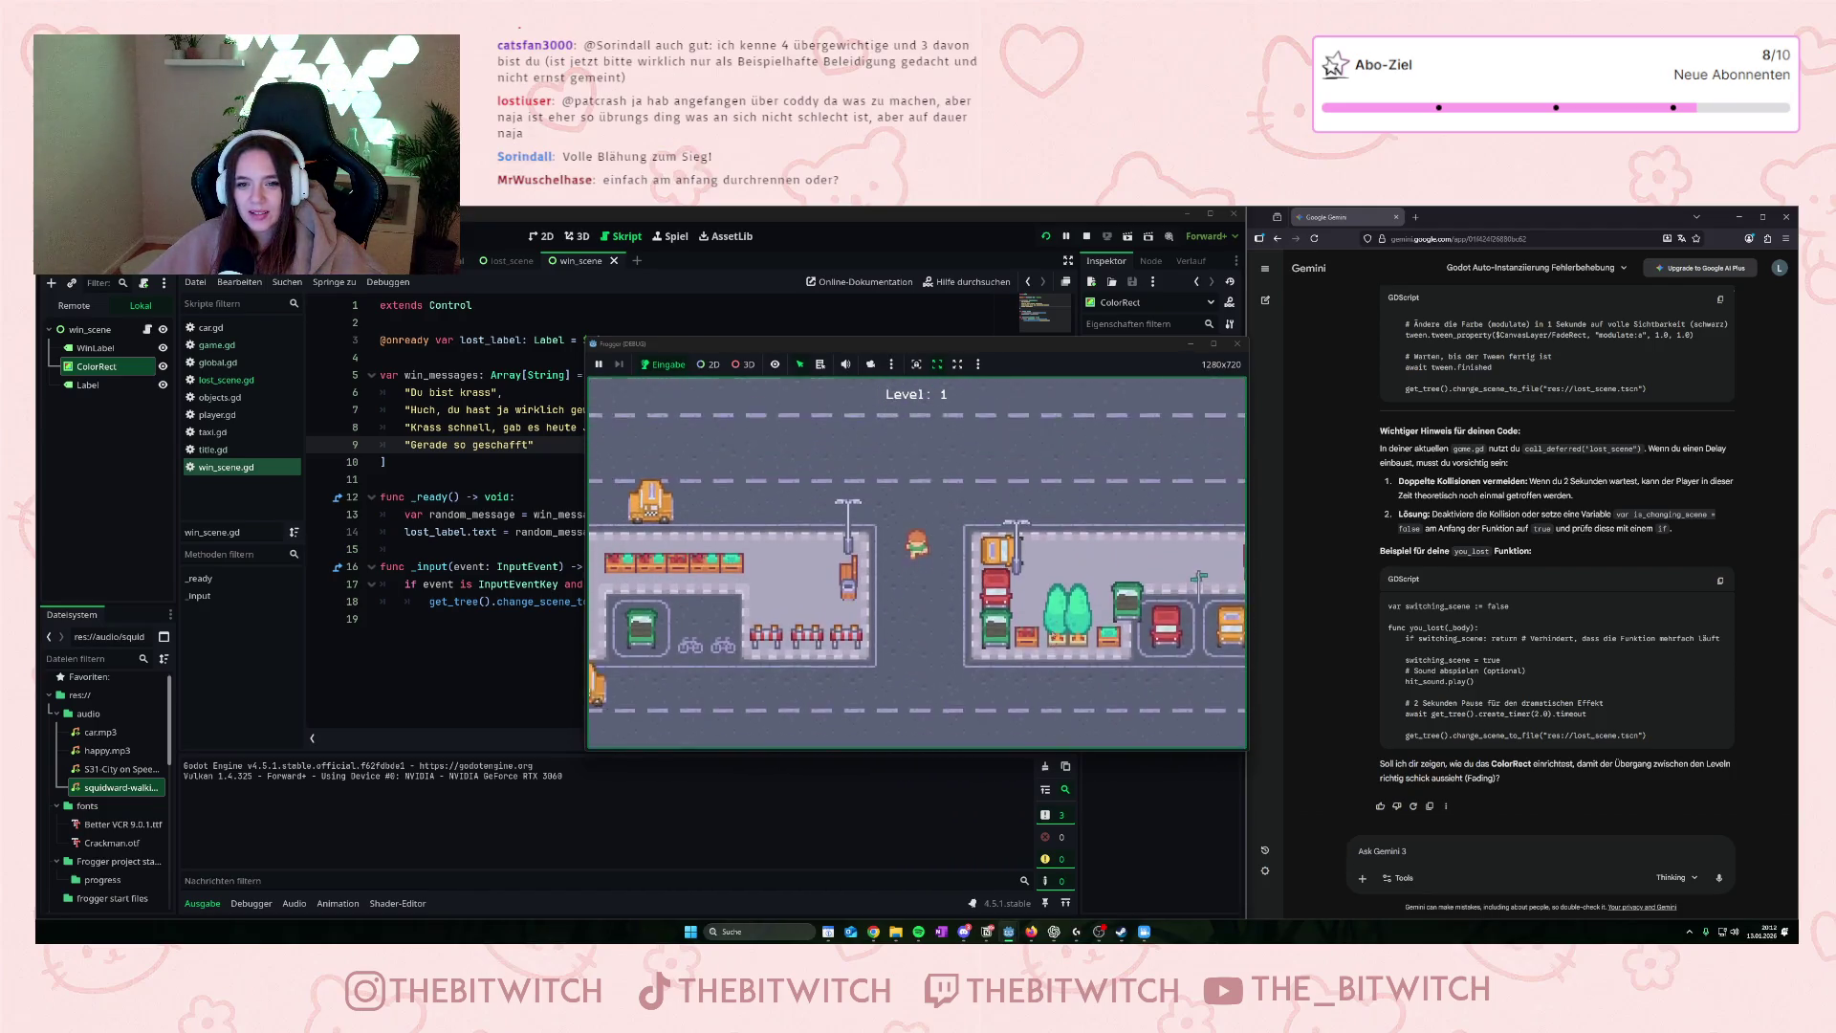
key(Up)
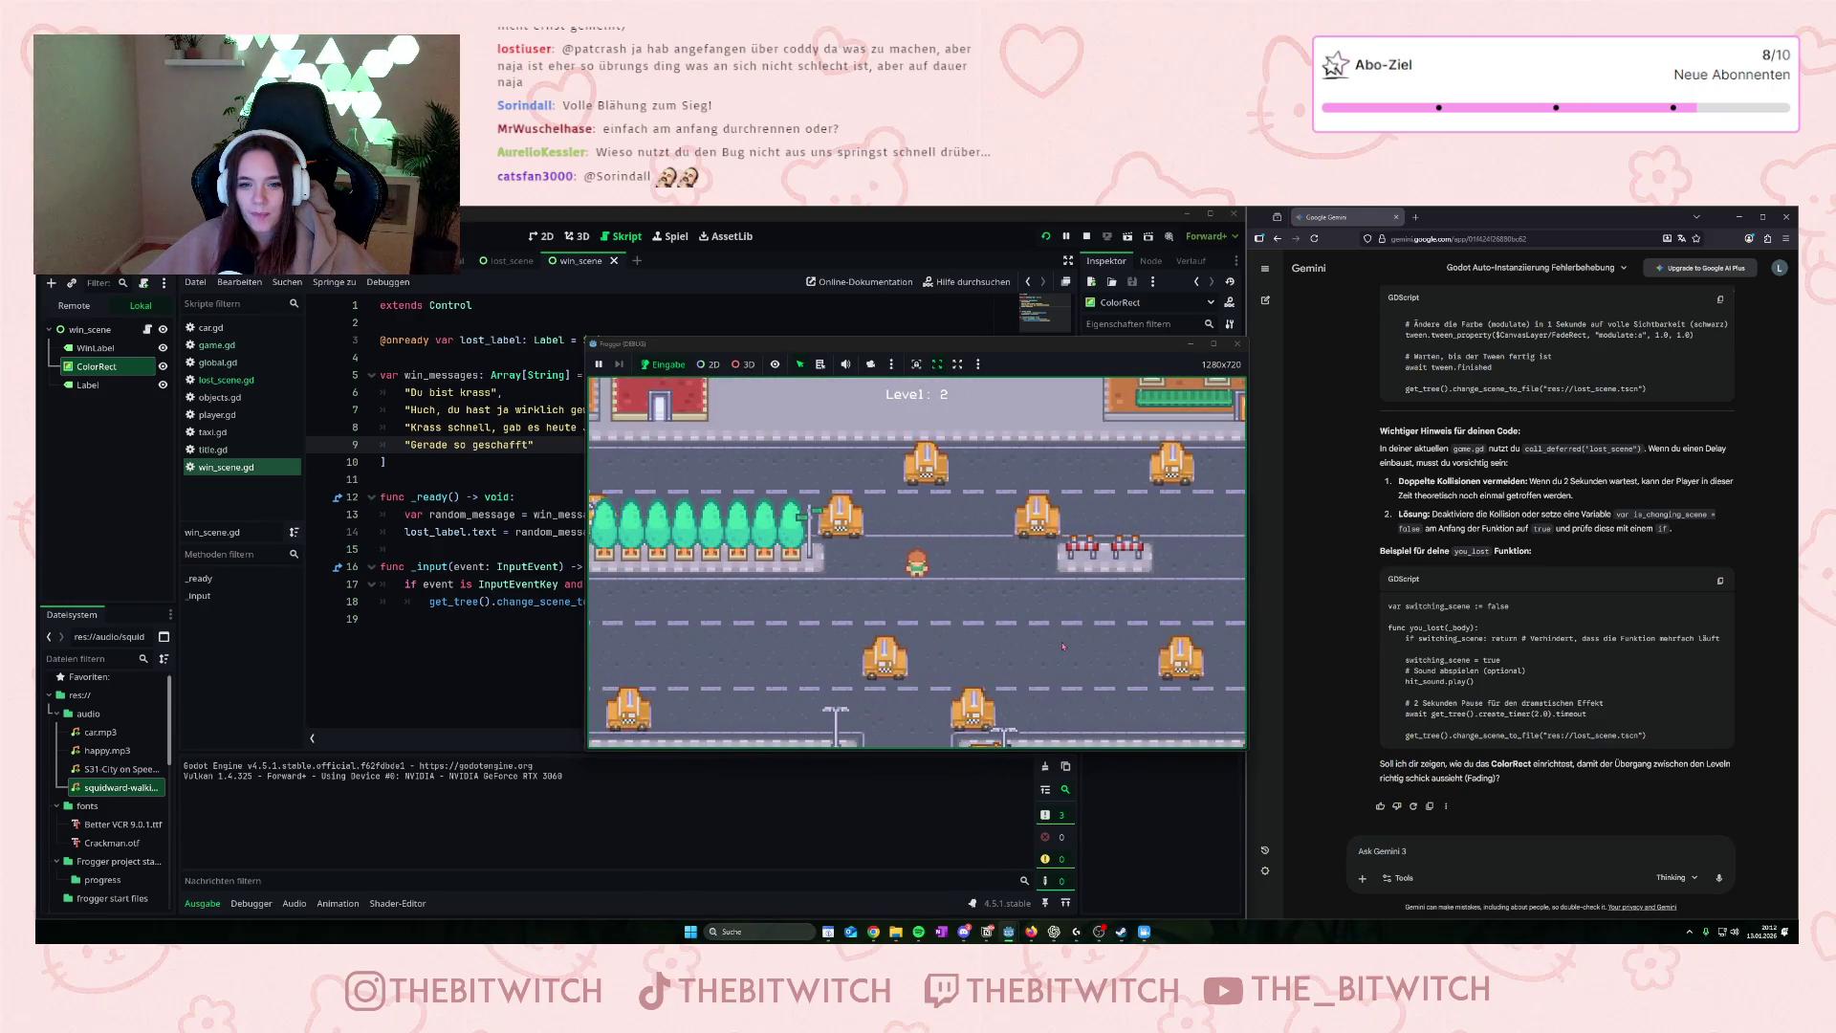
key(Up)
key(Right)
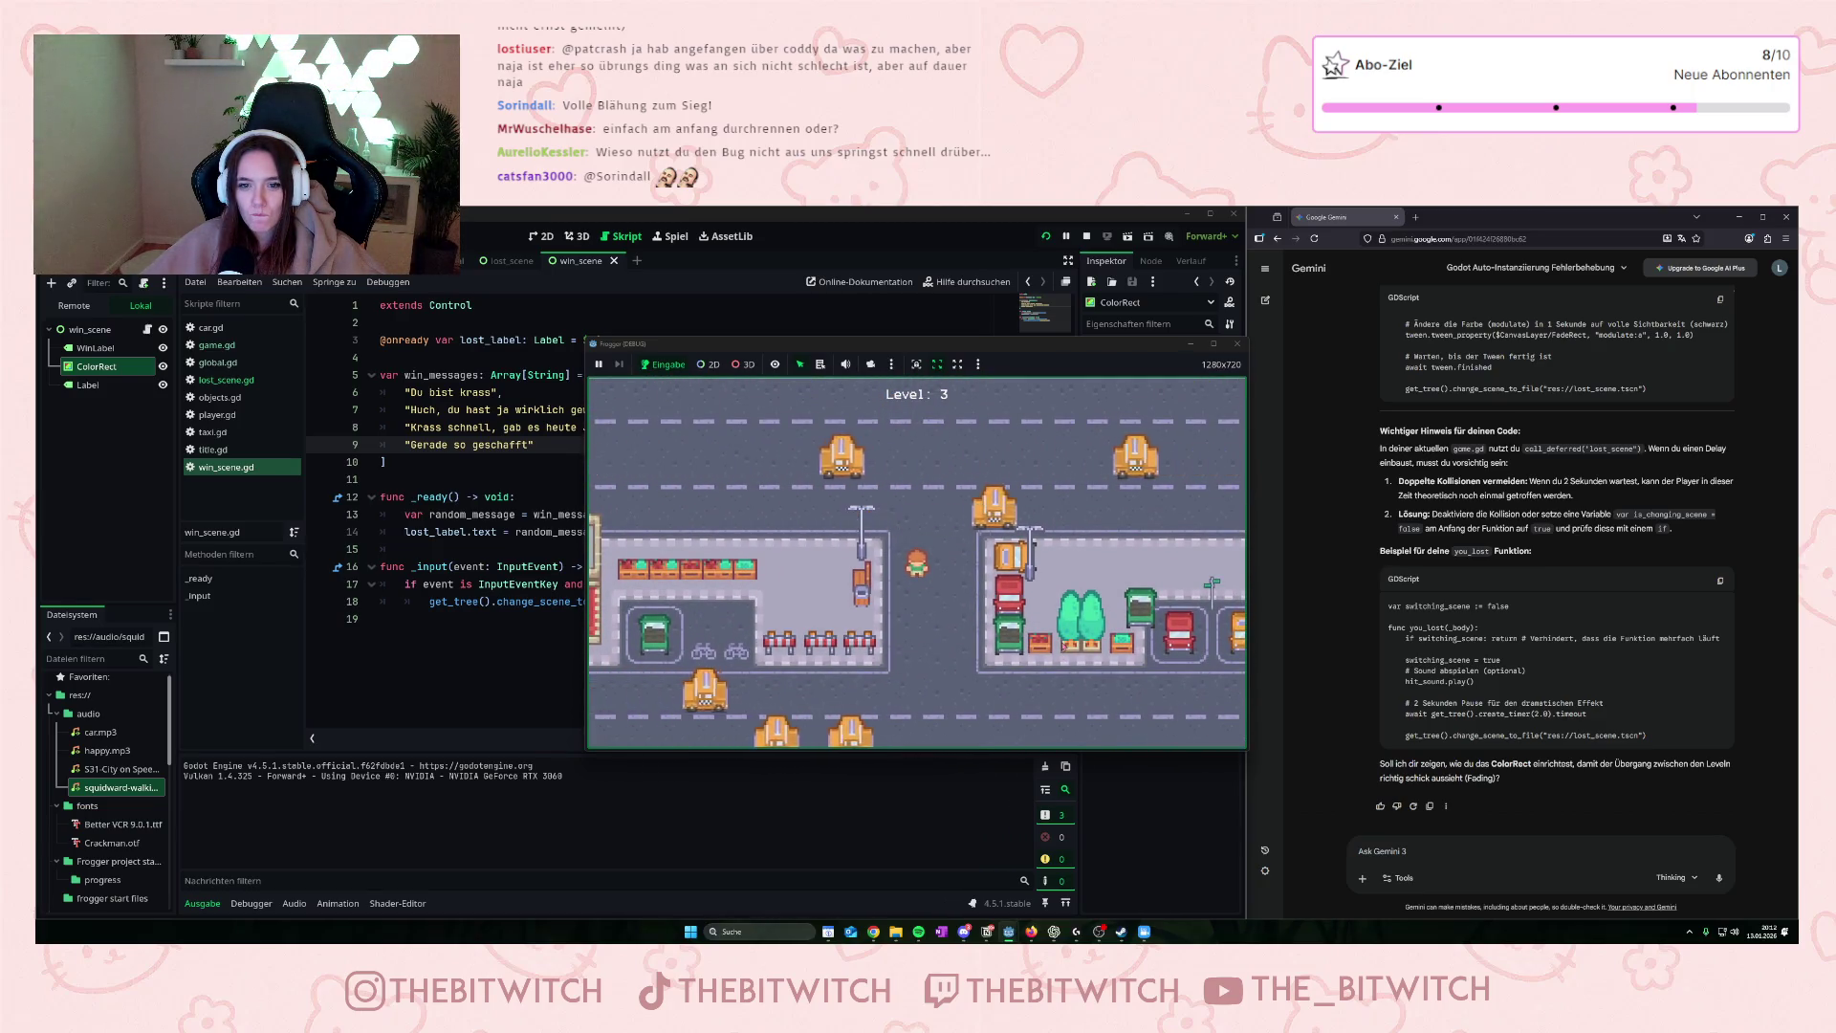
key(Up)
key(Right)
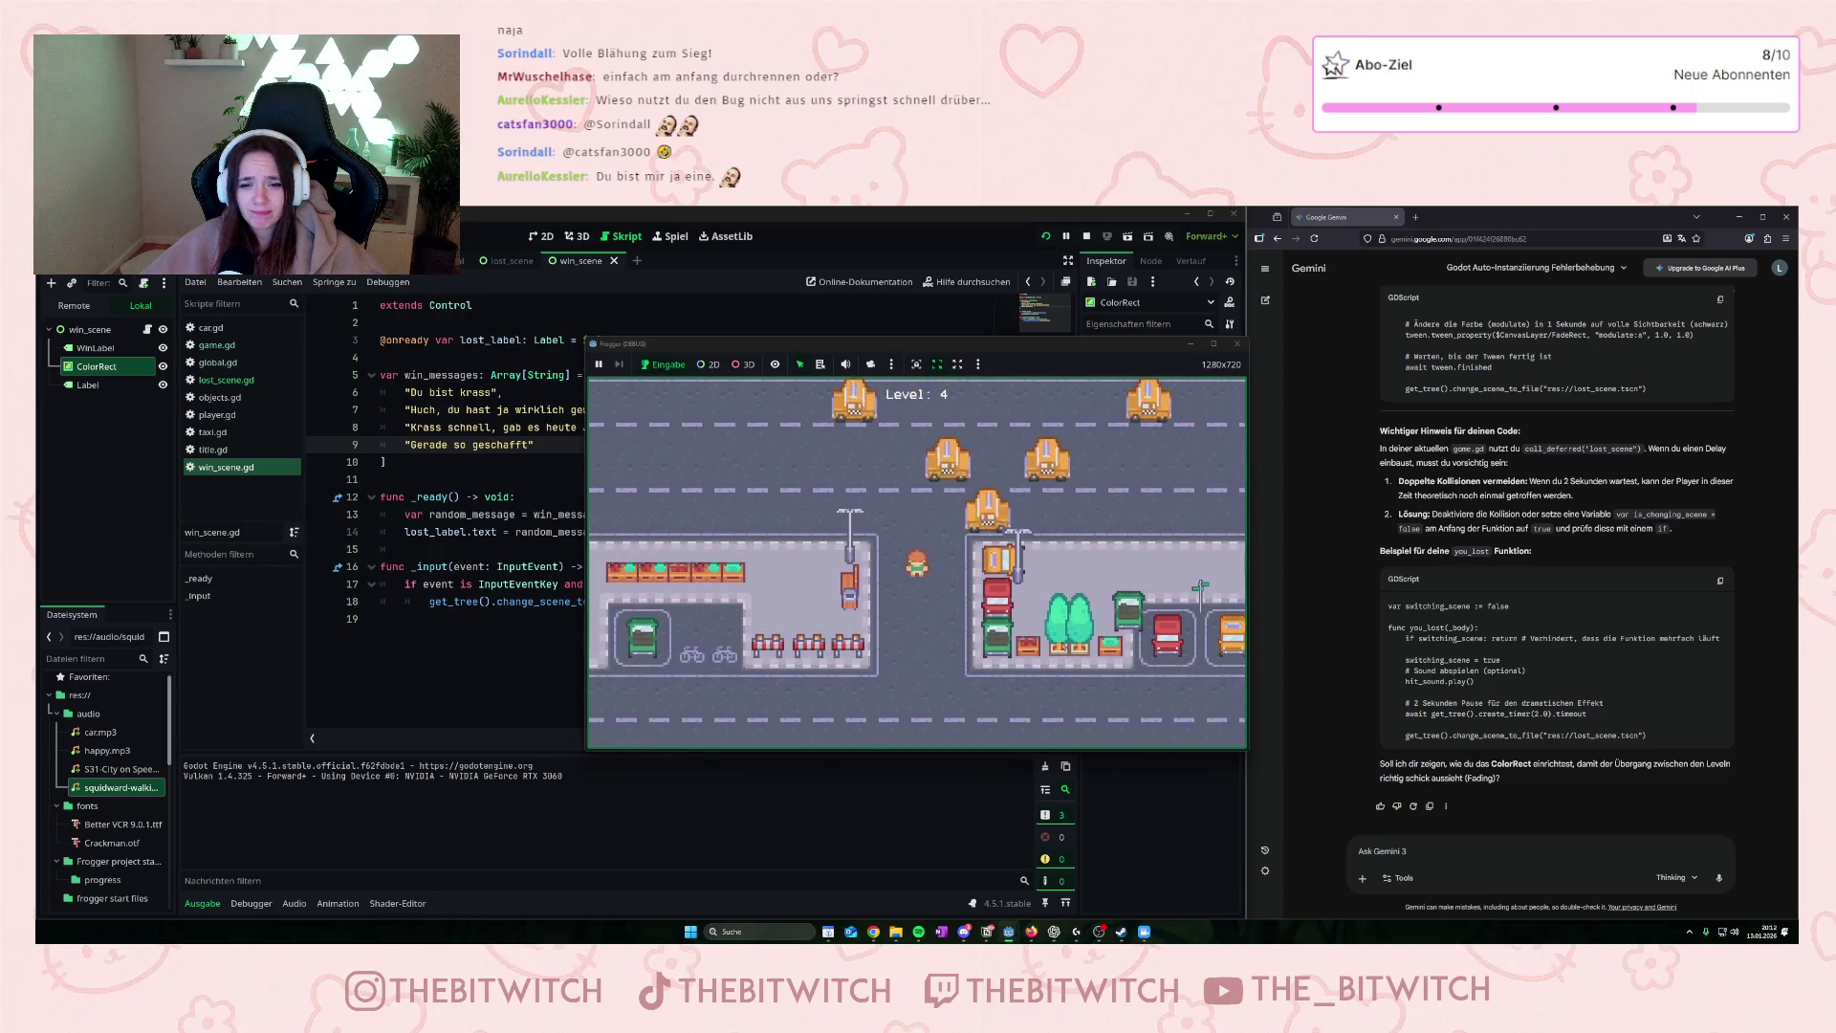
key(Up)
key(Up)
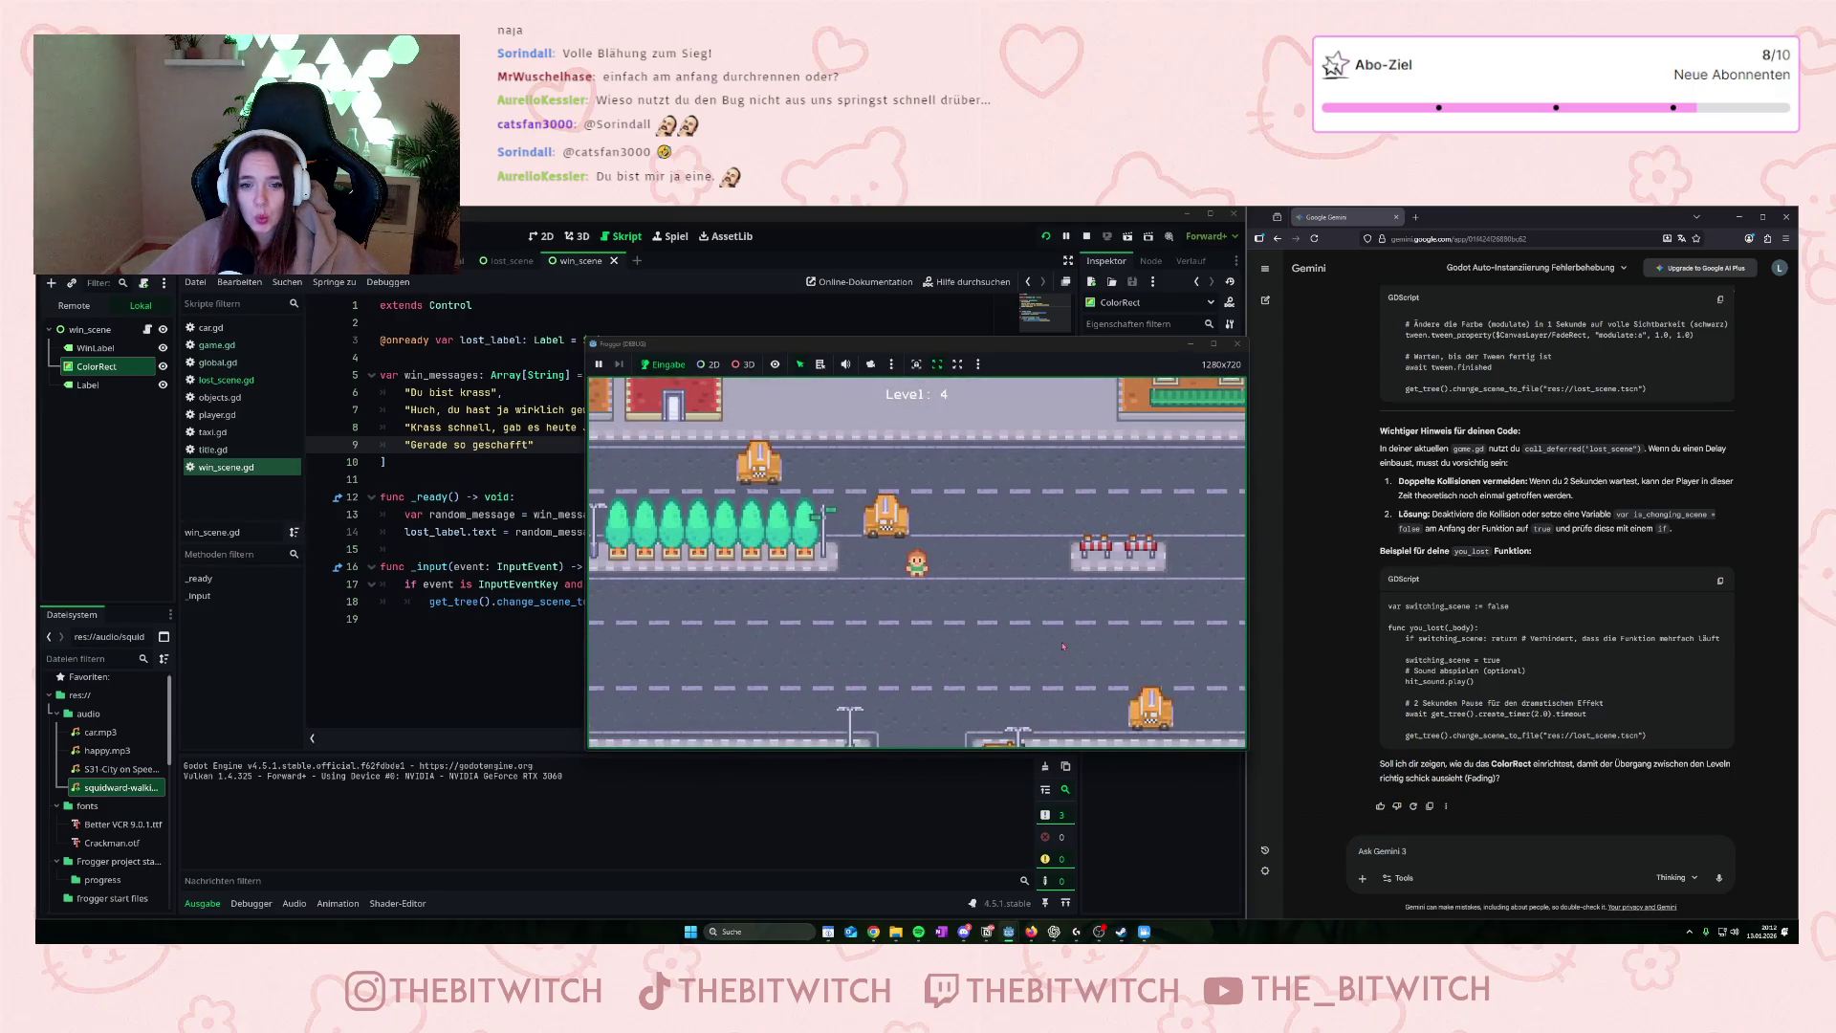
key(Up)
key(Up)
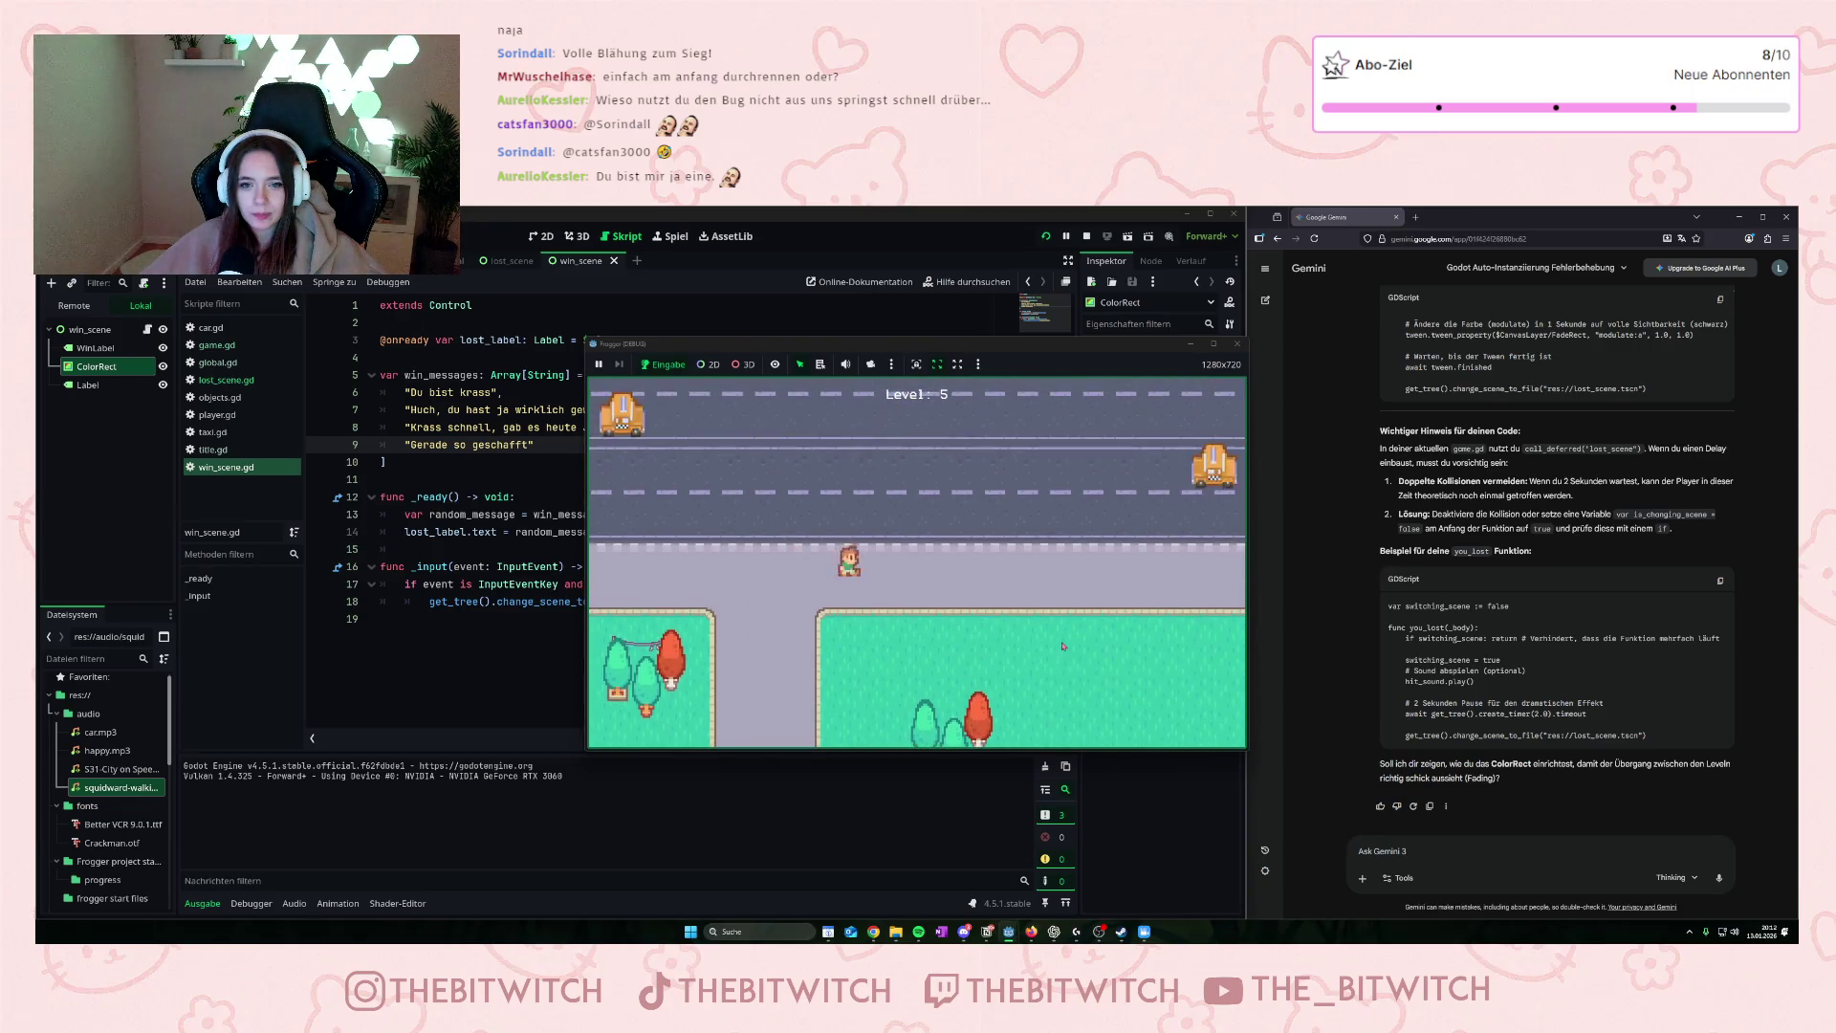
key(Up)
key(Up)
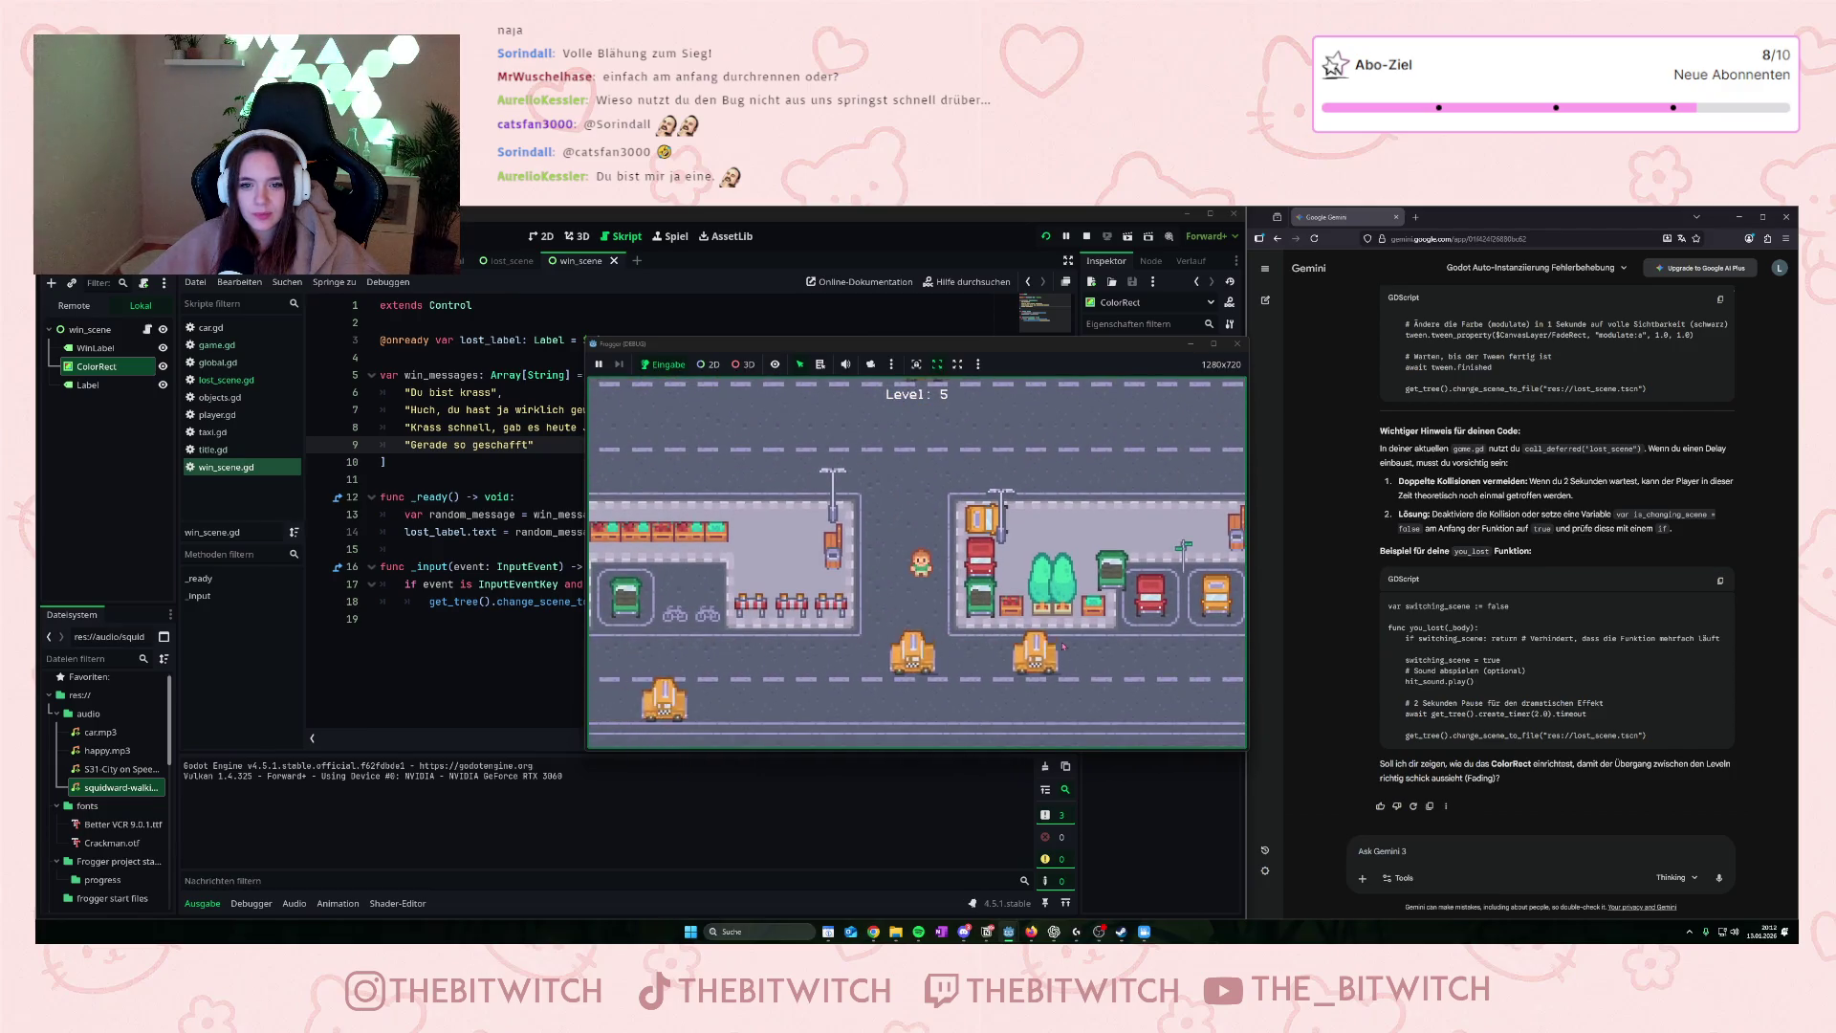
key(Up)
key(Up)
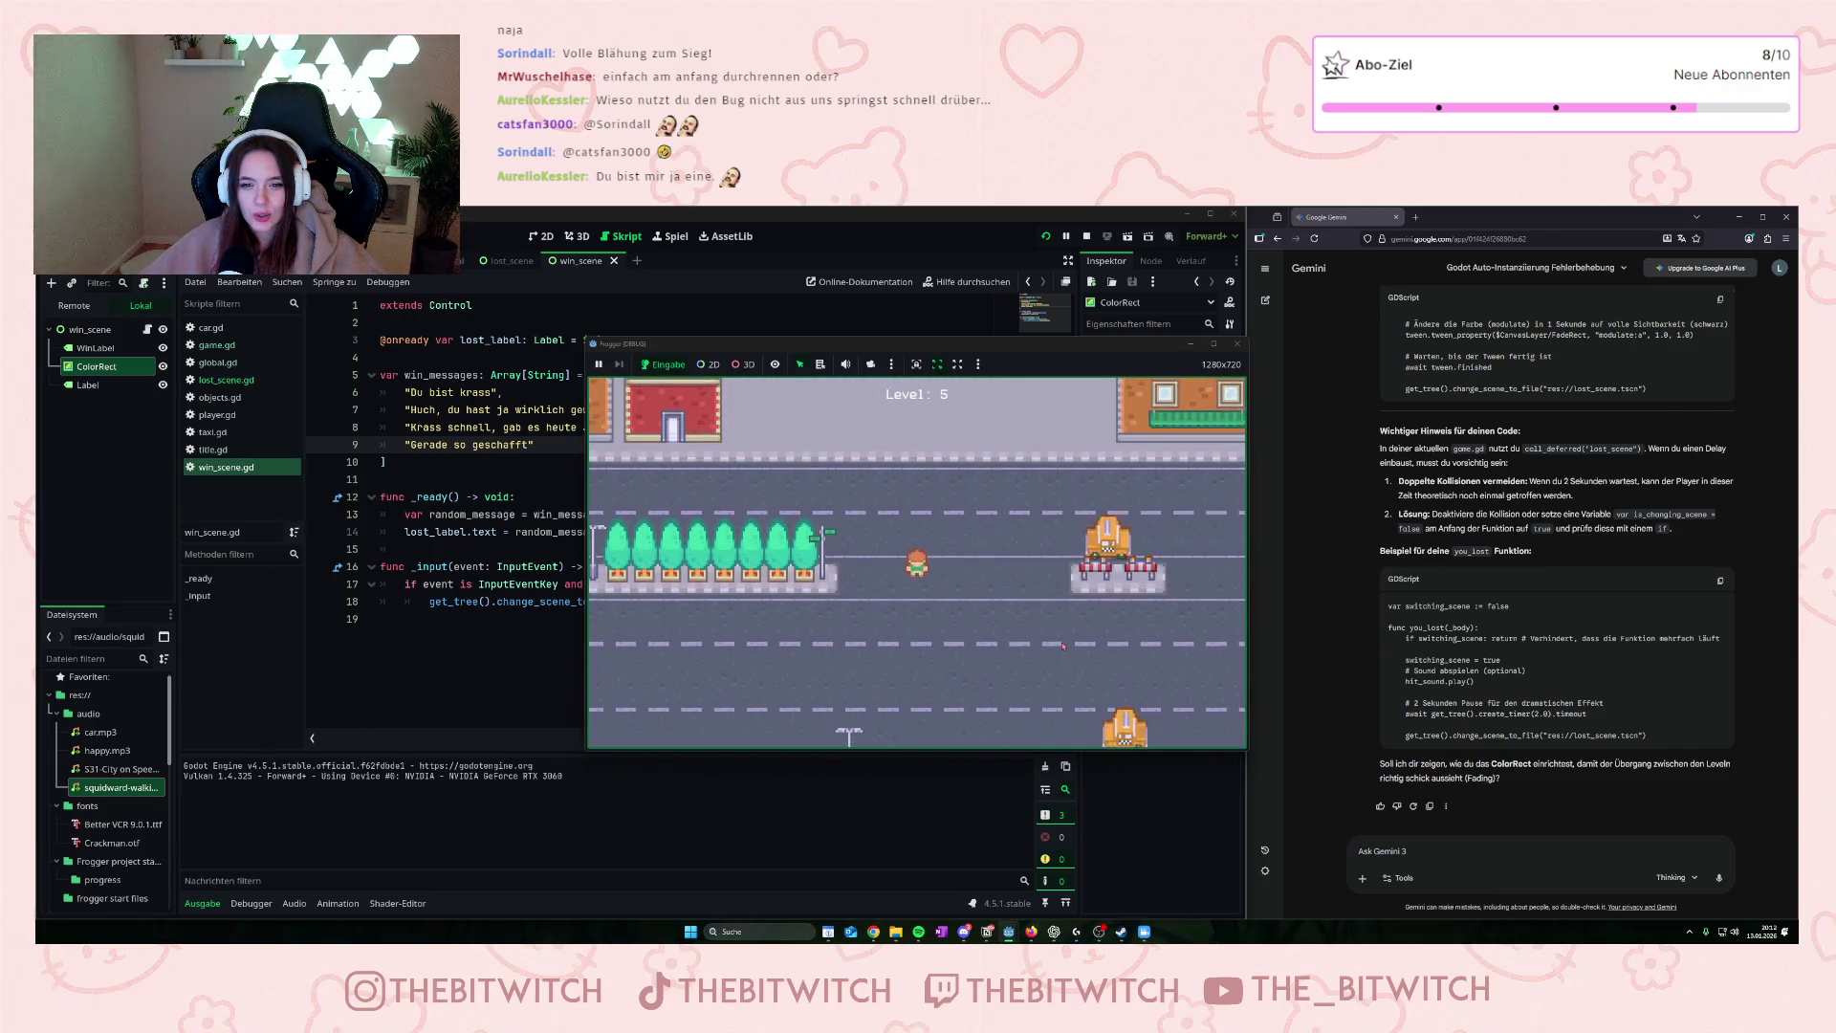
key(Up)
key(Up)
key(Up)
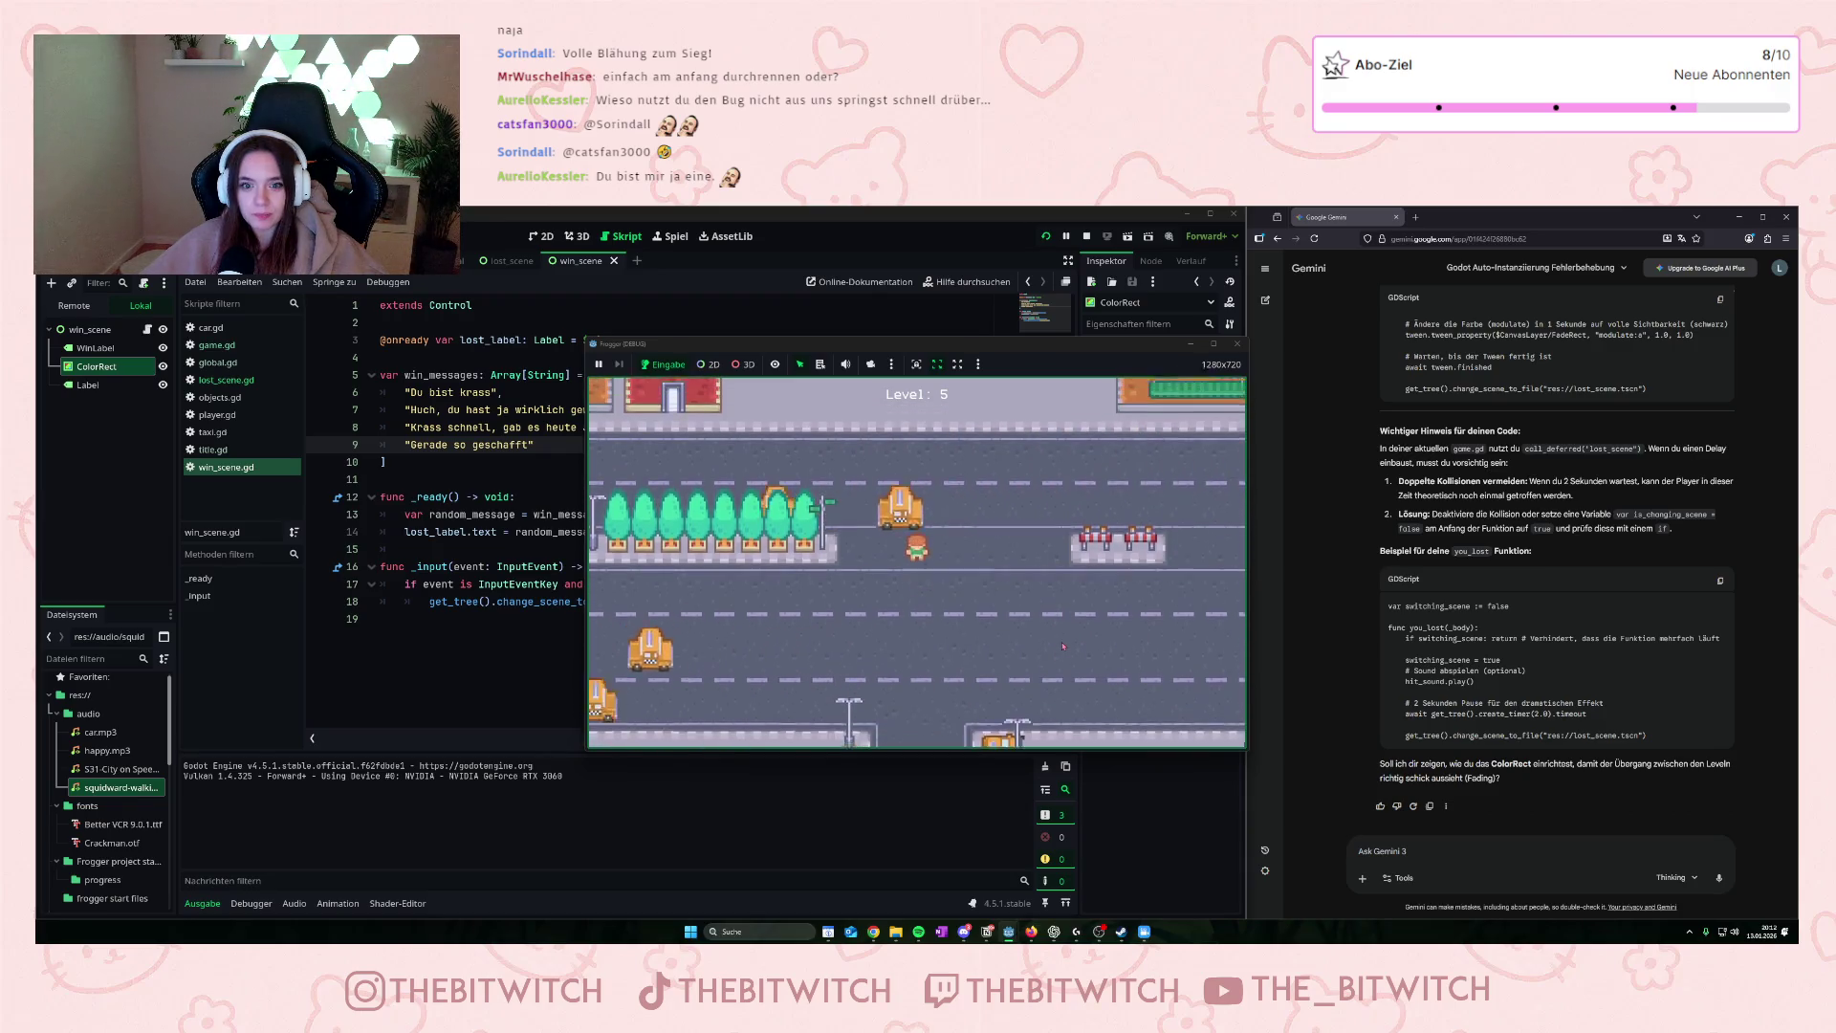
Cross Level 6 into Level 7 and step into traffic until hit.
key(Up)
key(Up)
key(Up)
key(Right)
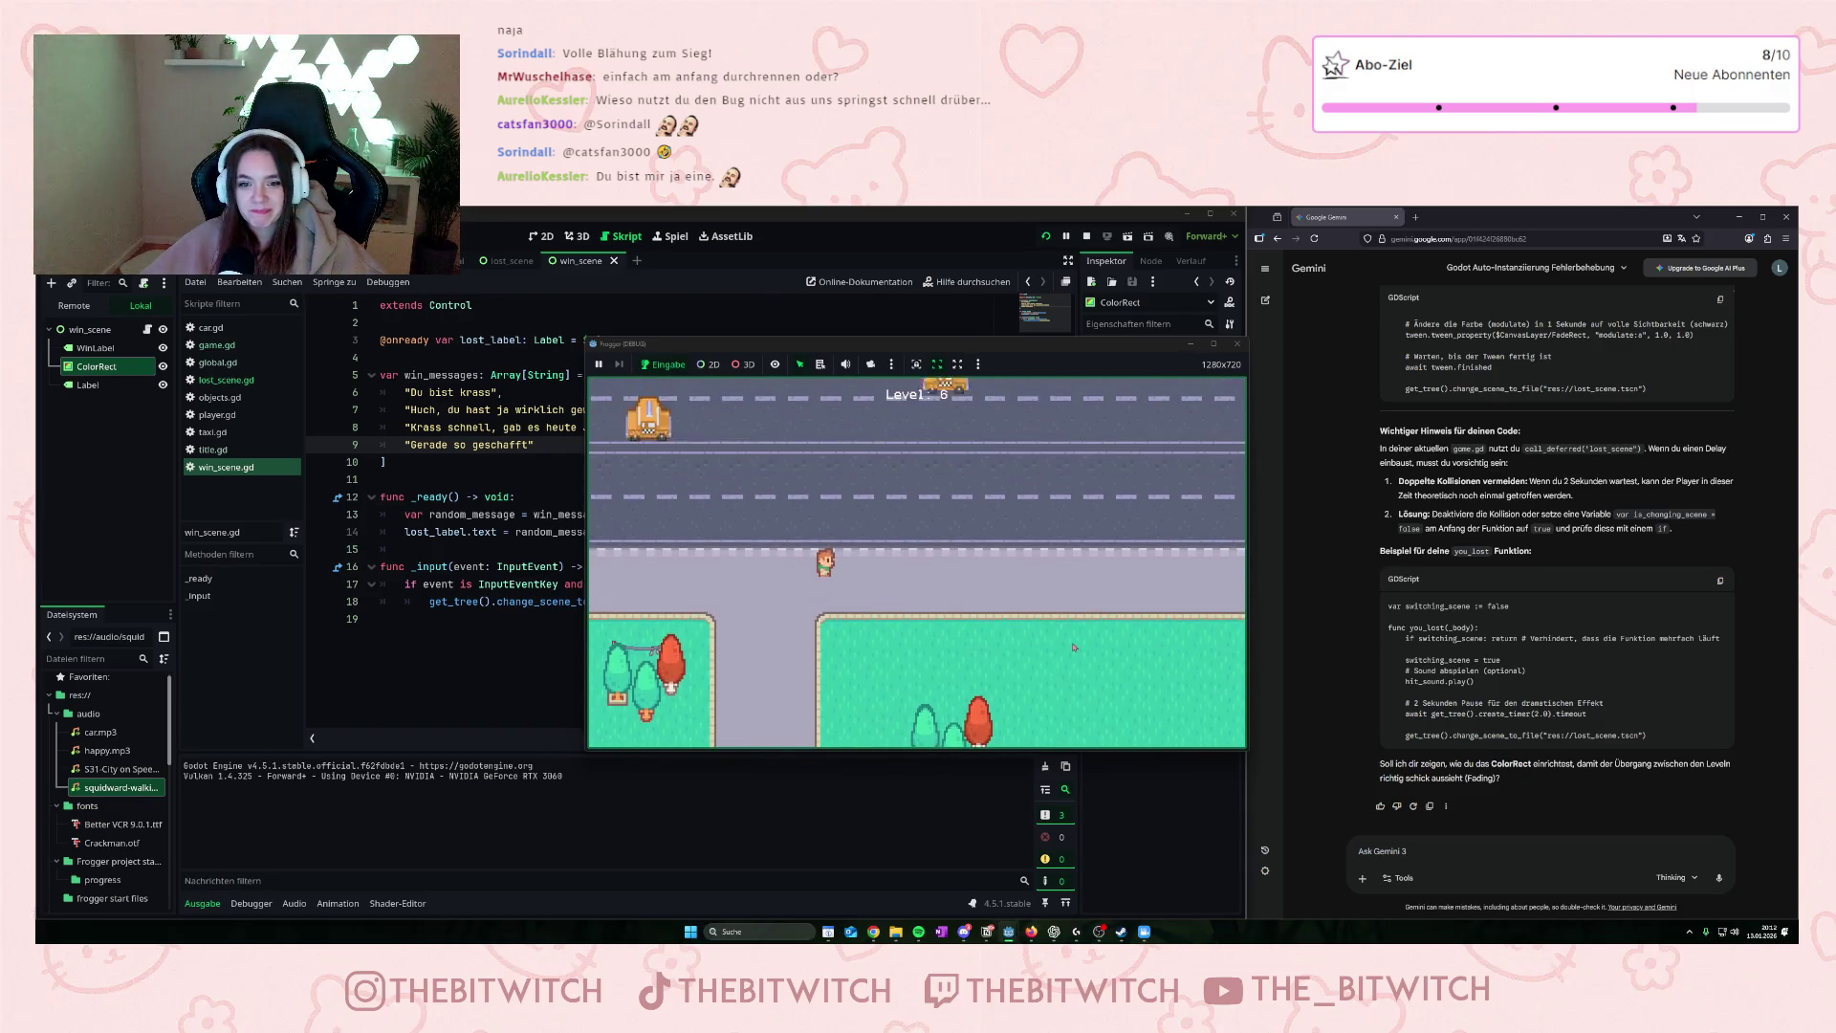
key(Up)
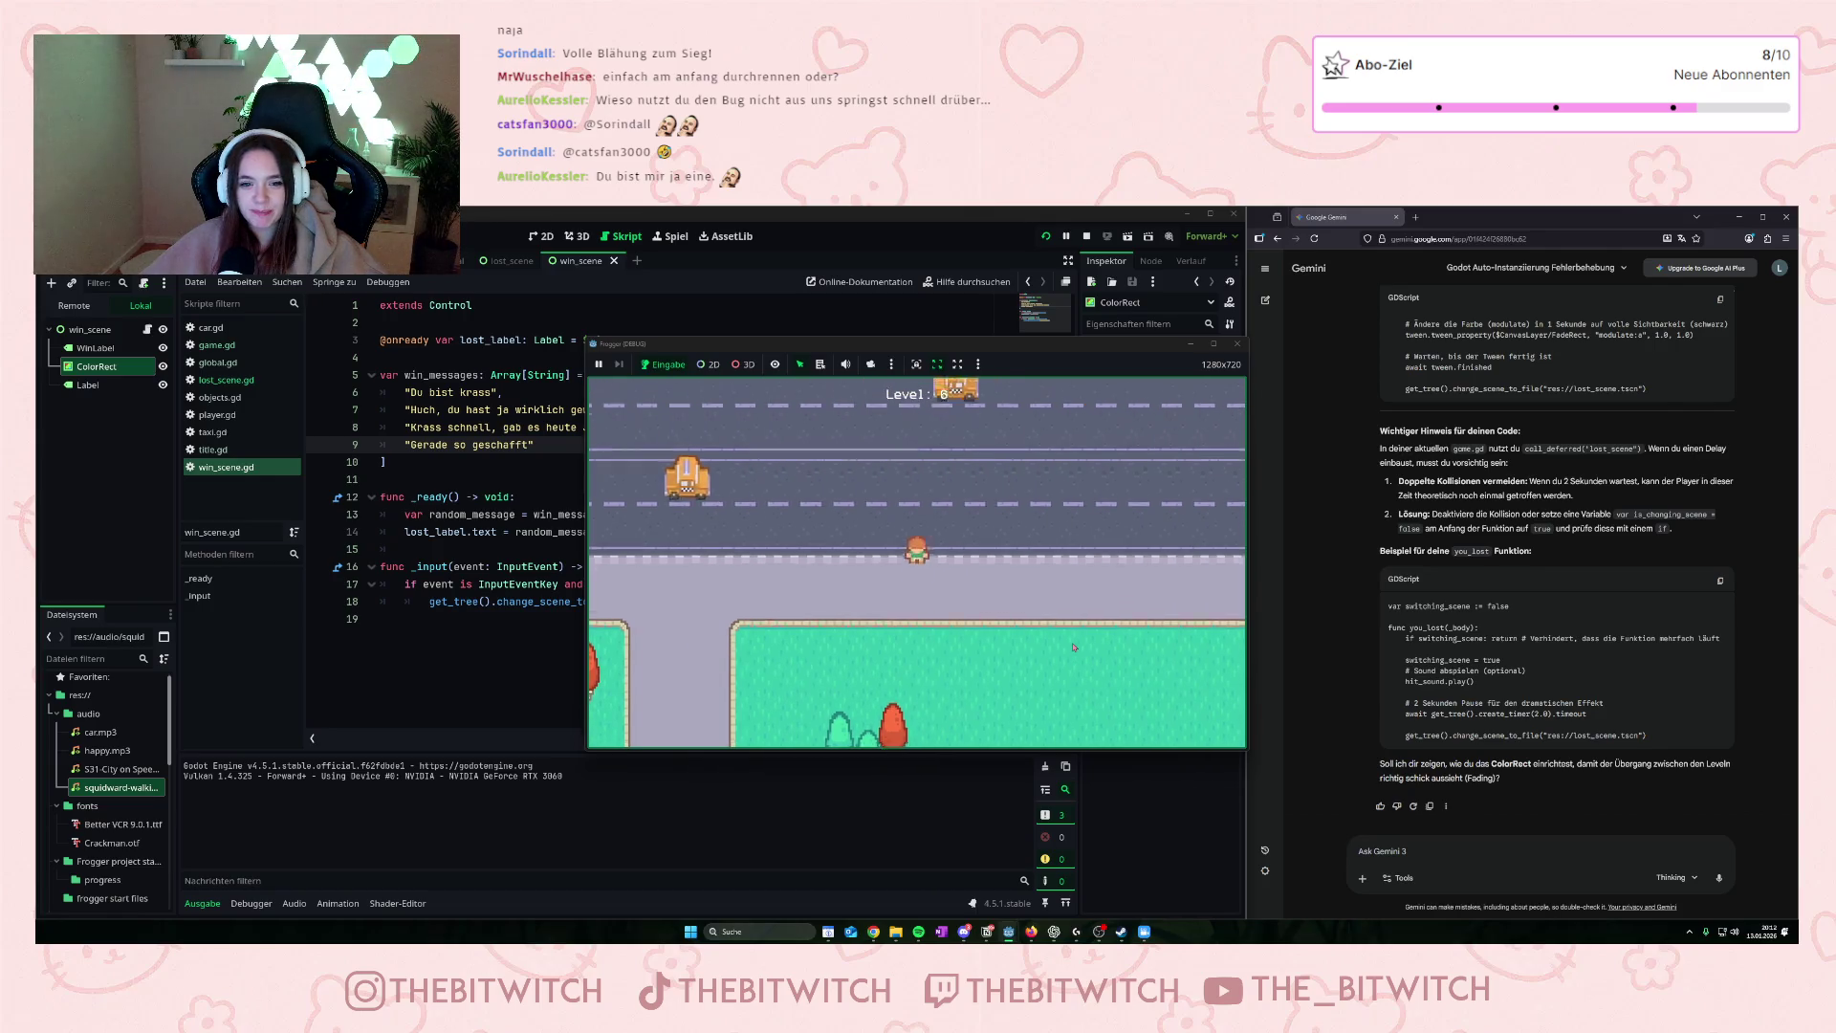
key(Up)
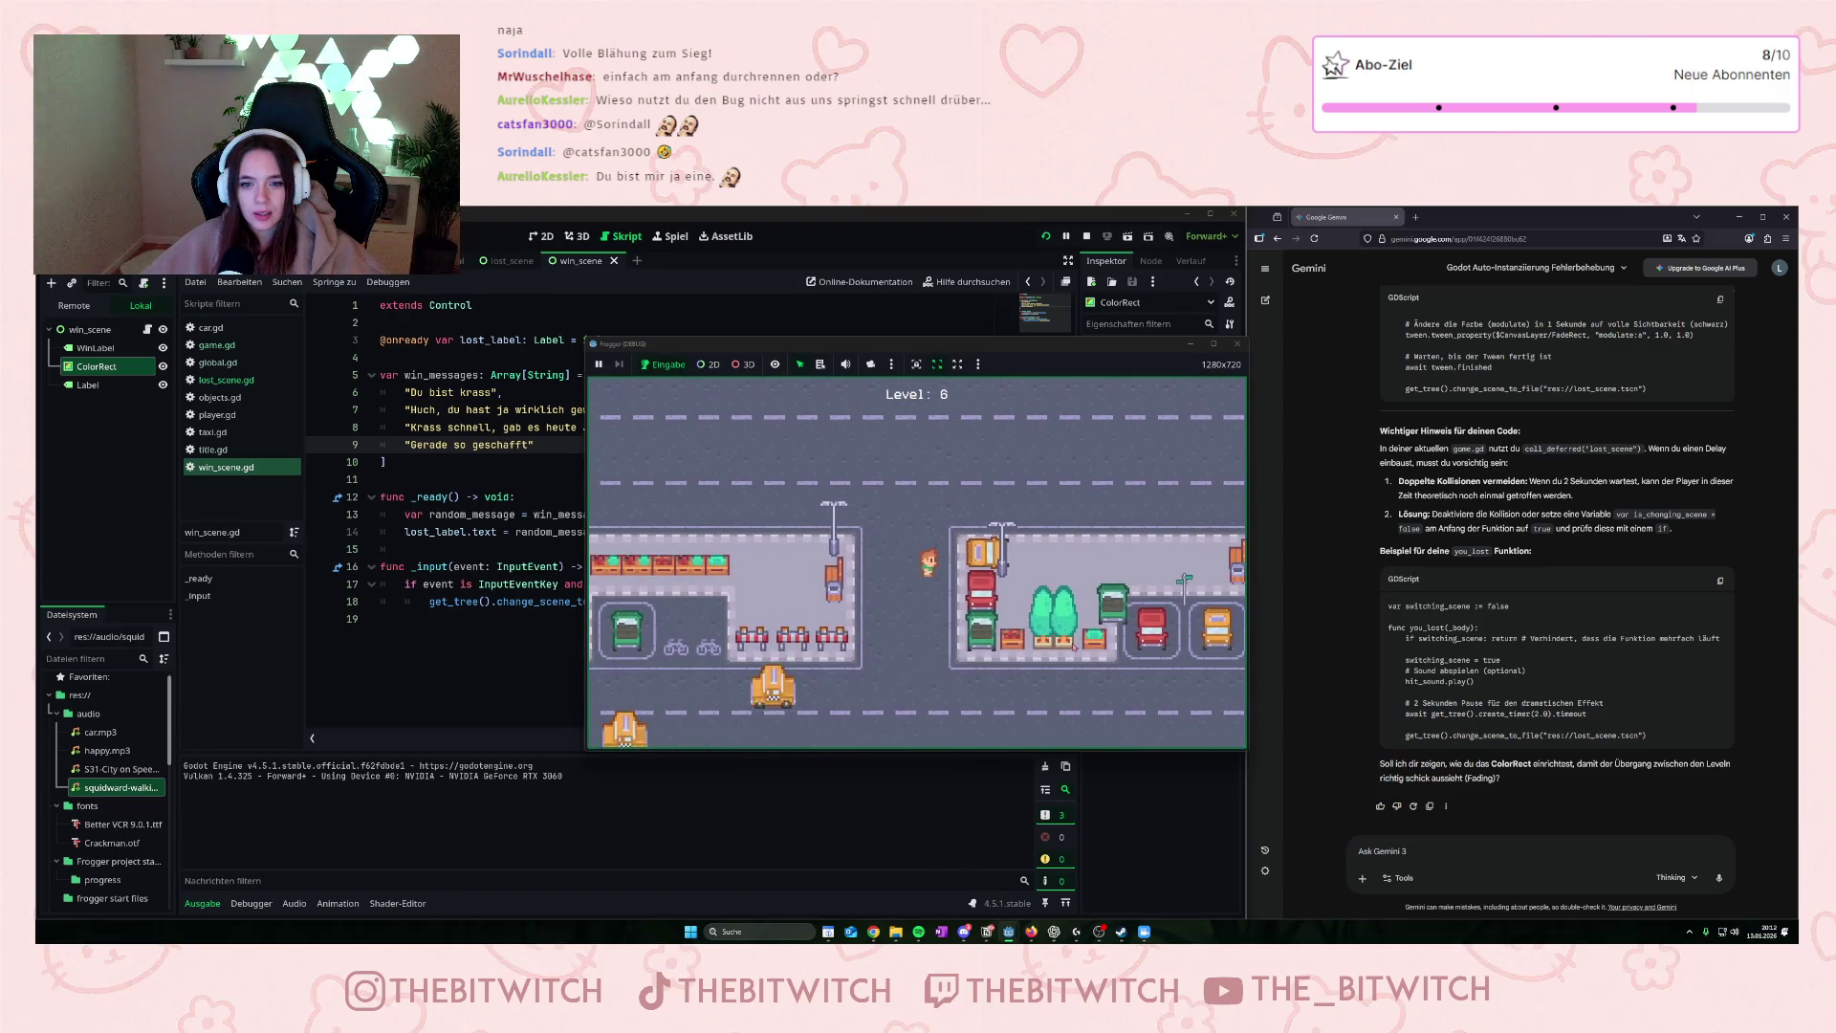
key(Up)
key(Right)
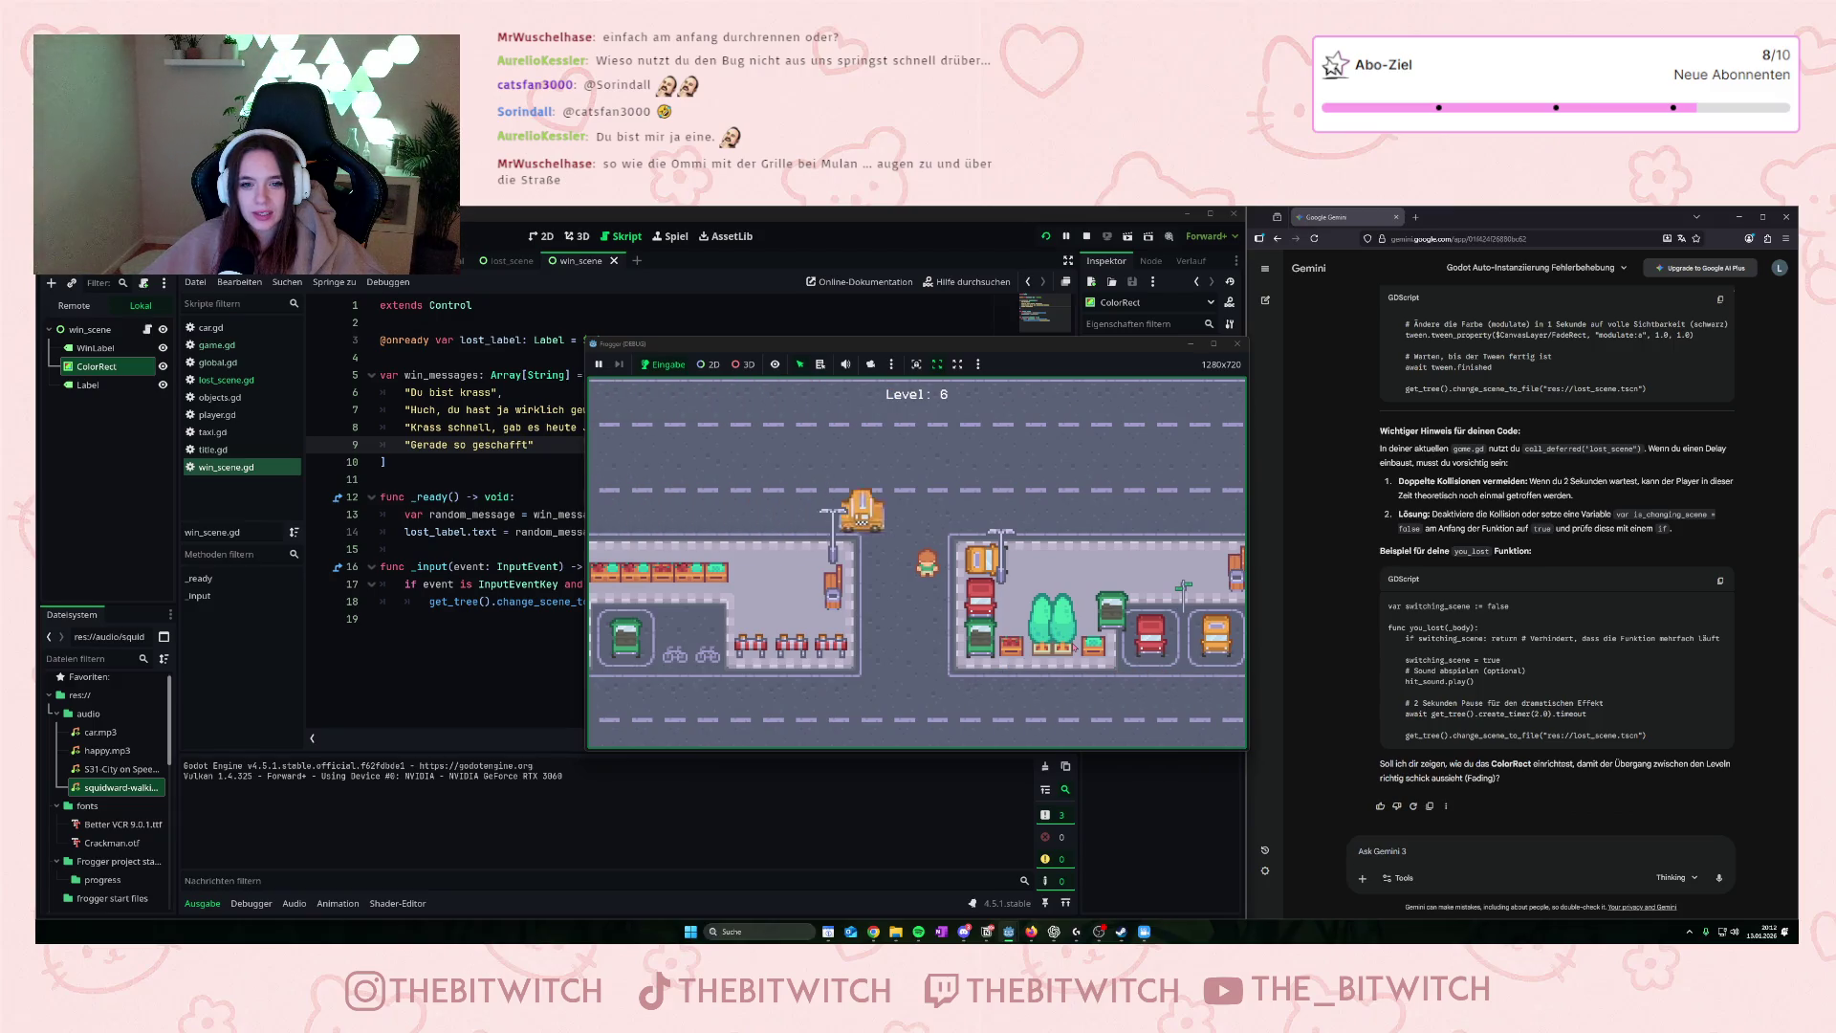
key(Up)
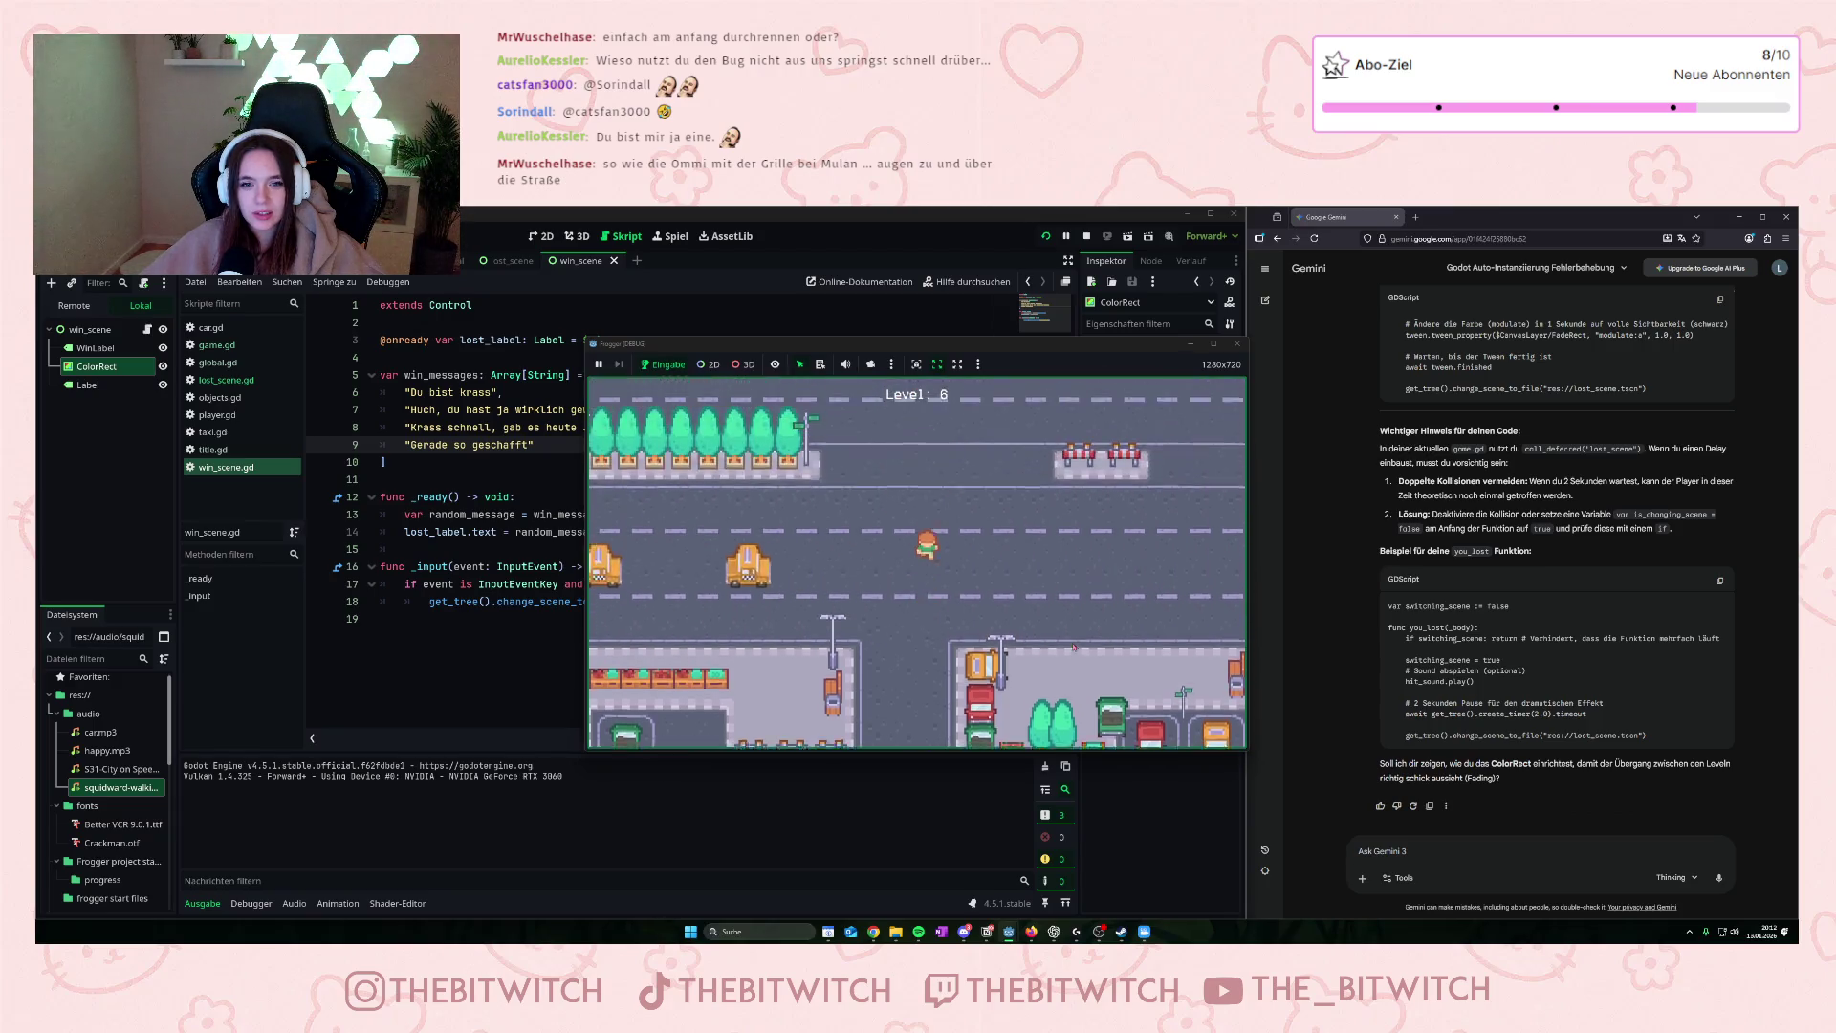
key(Up)
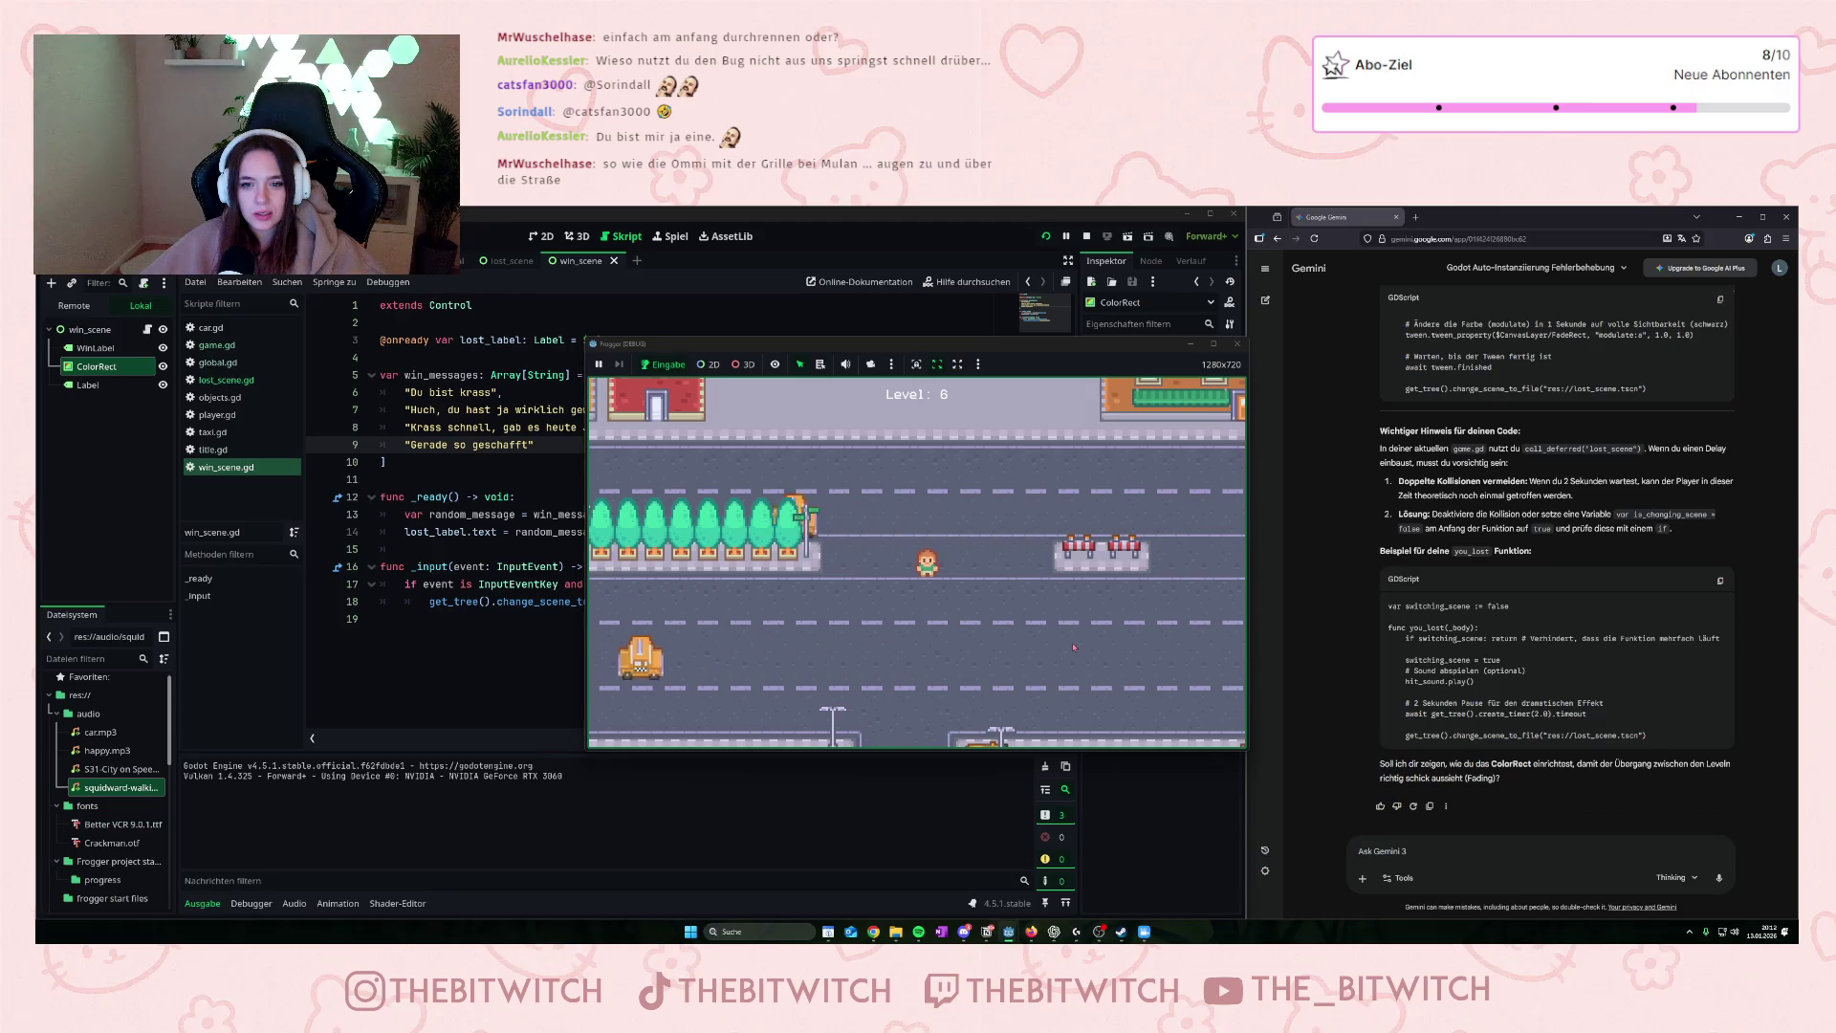
key(Up)
key(Right)
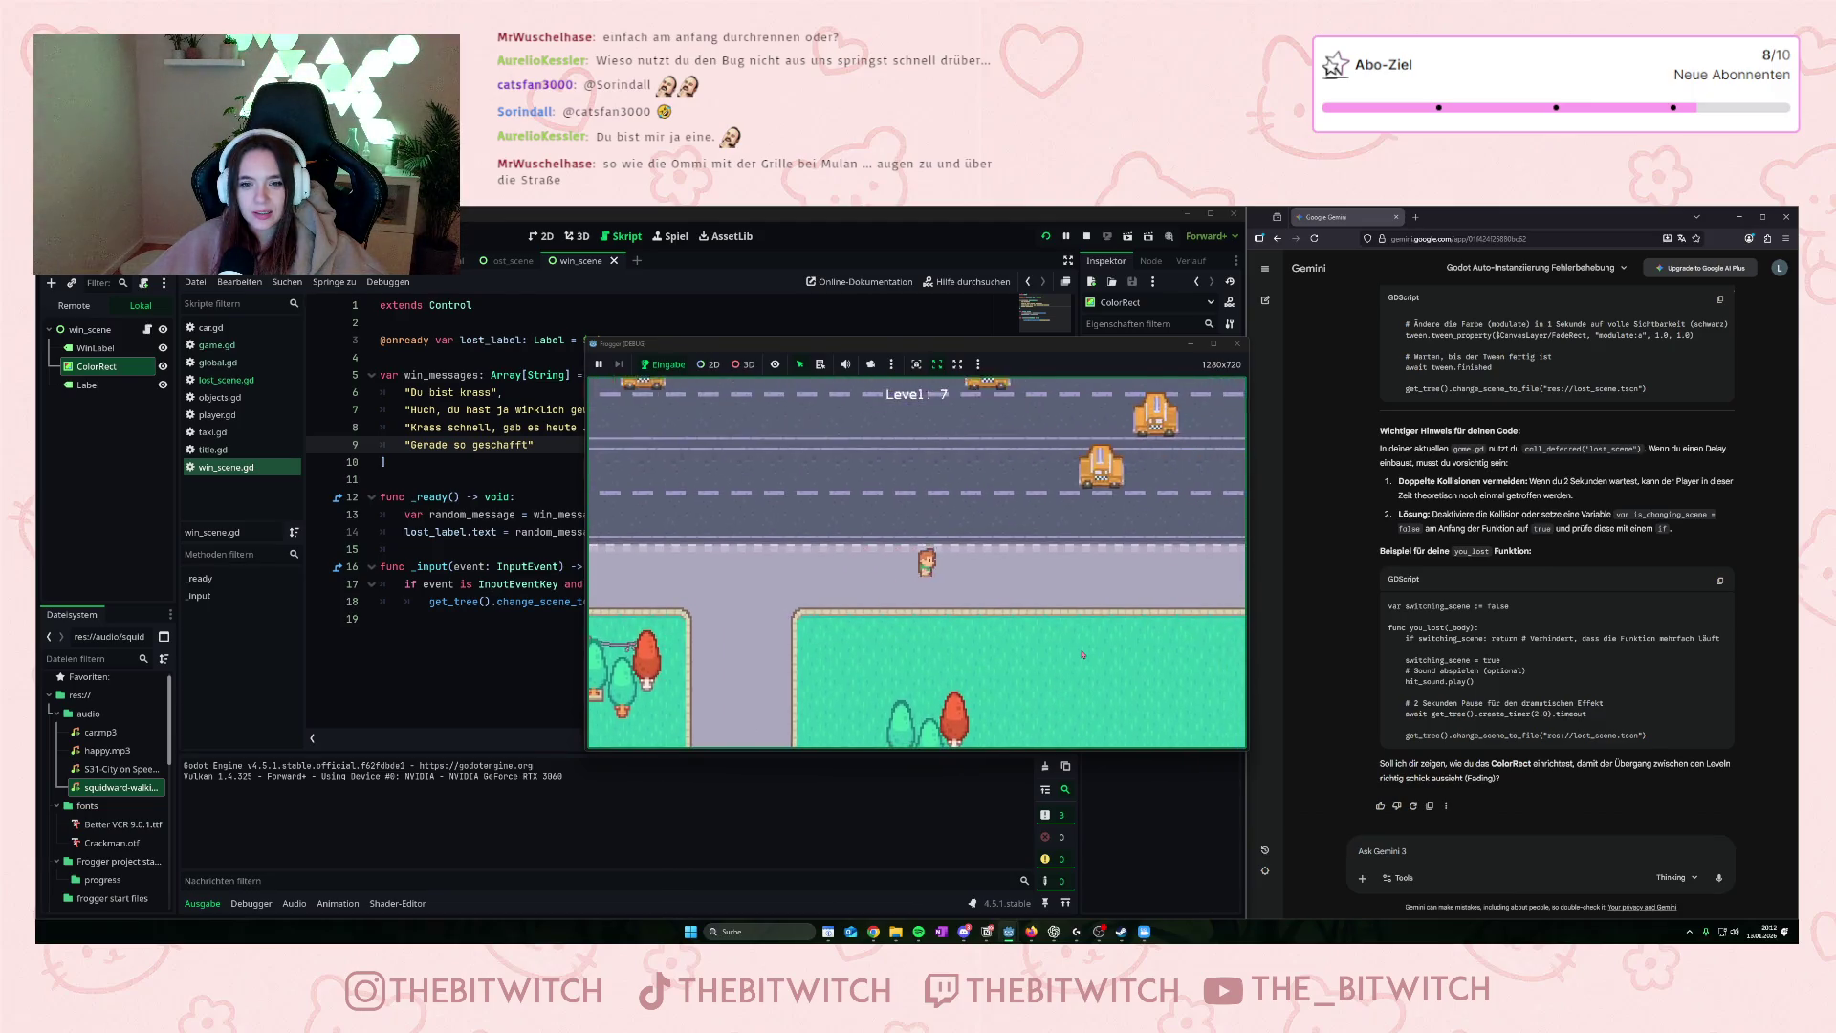
key(Right)
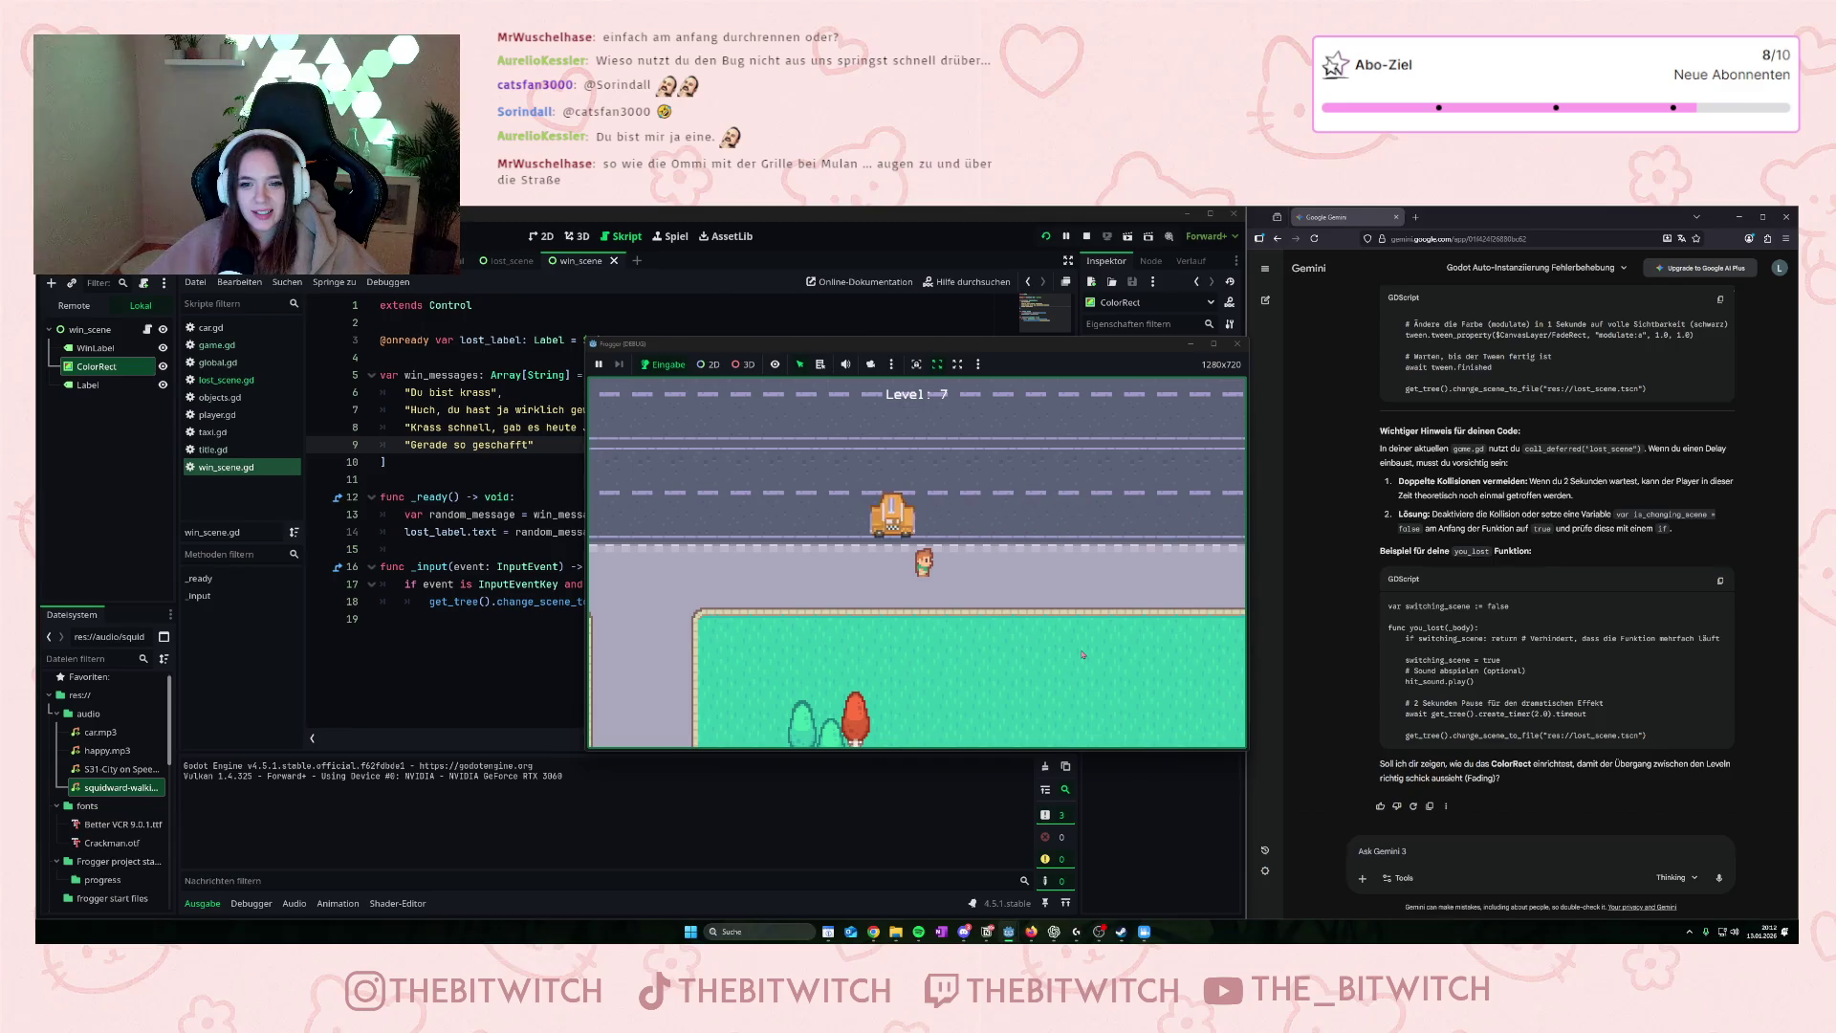
key(Up)
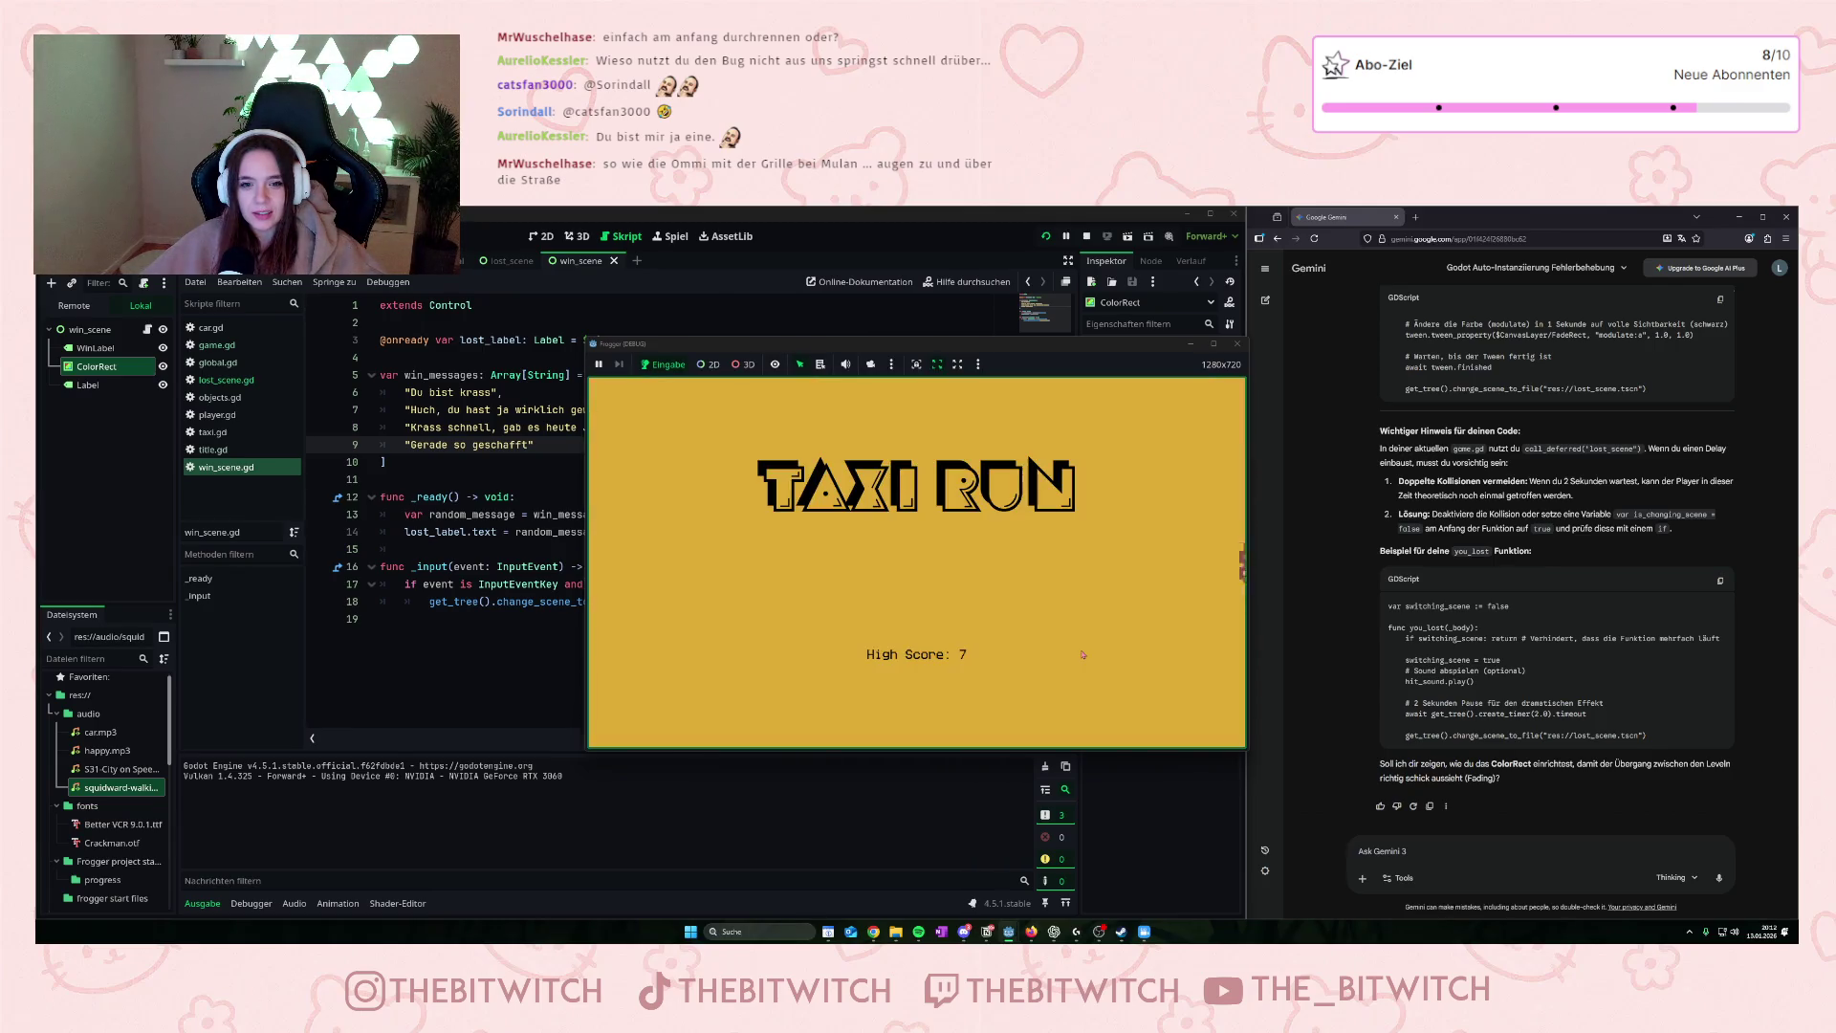
Start a fresh run at Level 1 from the title screen showing High Score: 7.
key(Up)
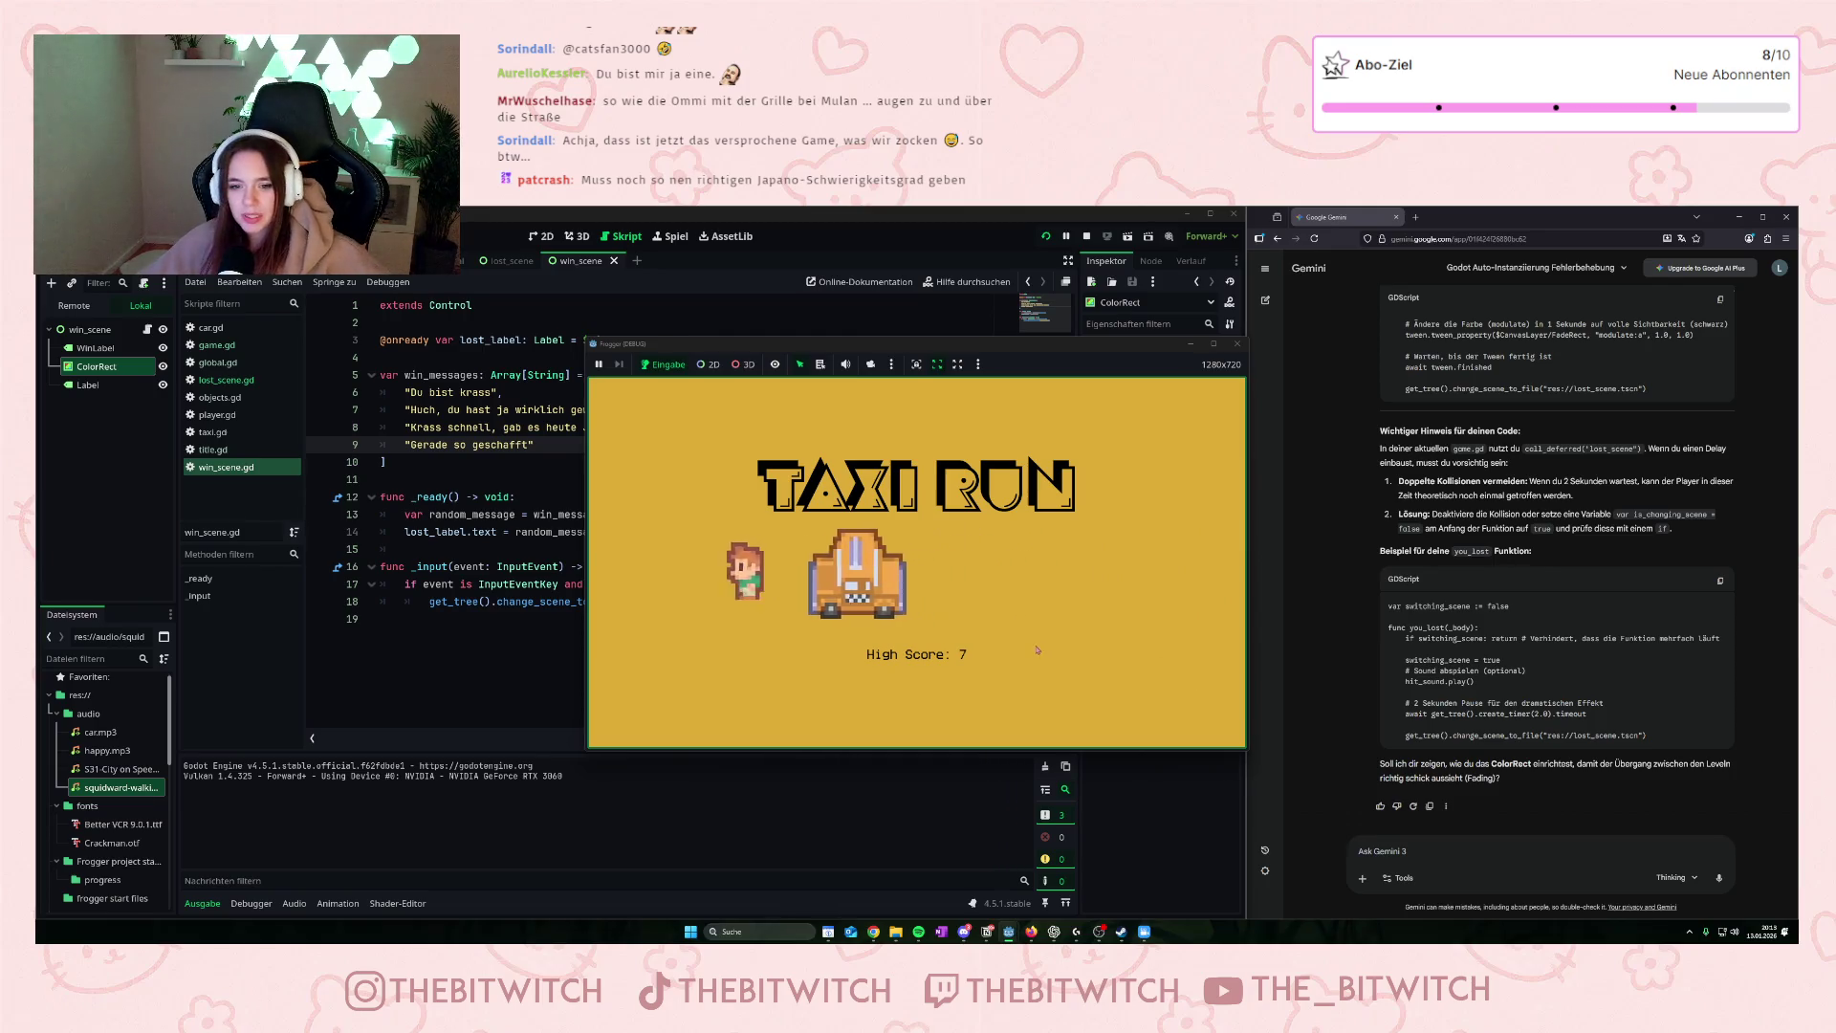
key(space)
key(Up)
key(Up)
key(Up)
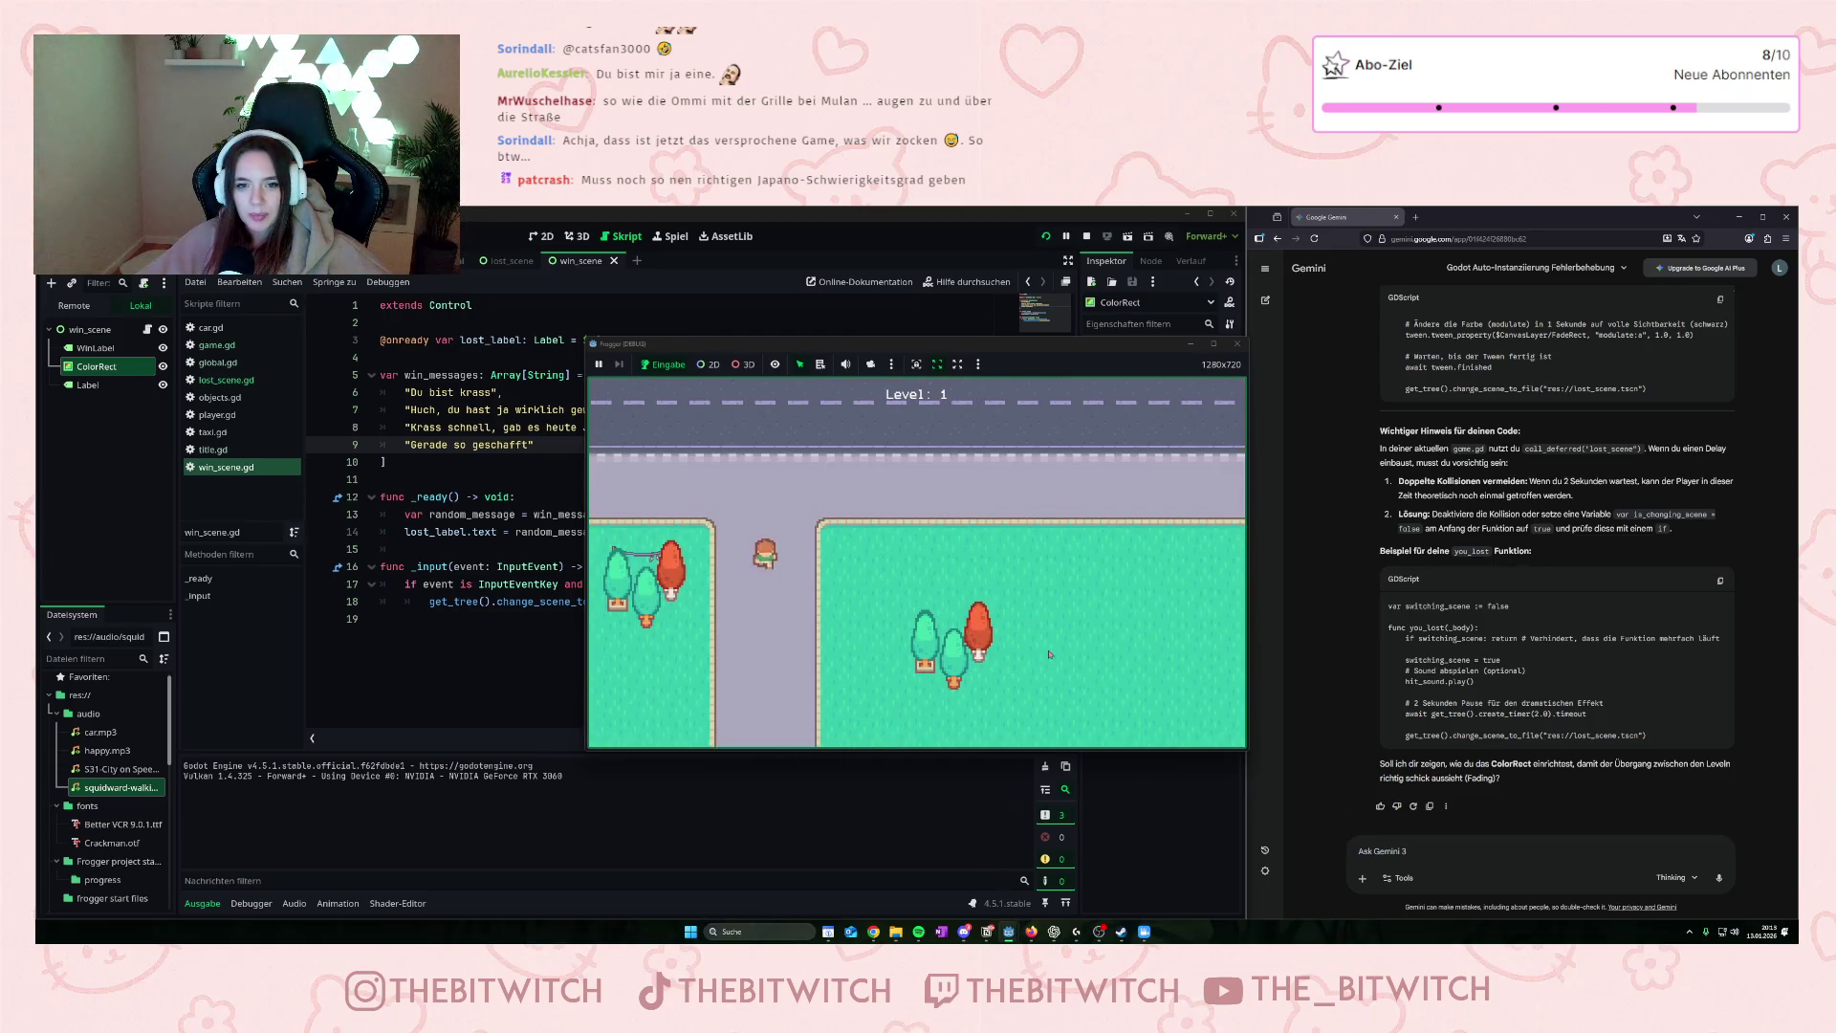
Play through the early levels, reaching Level 7.
key(Up)
key(Up)
key(Up)
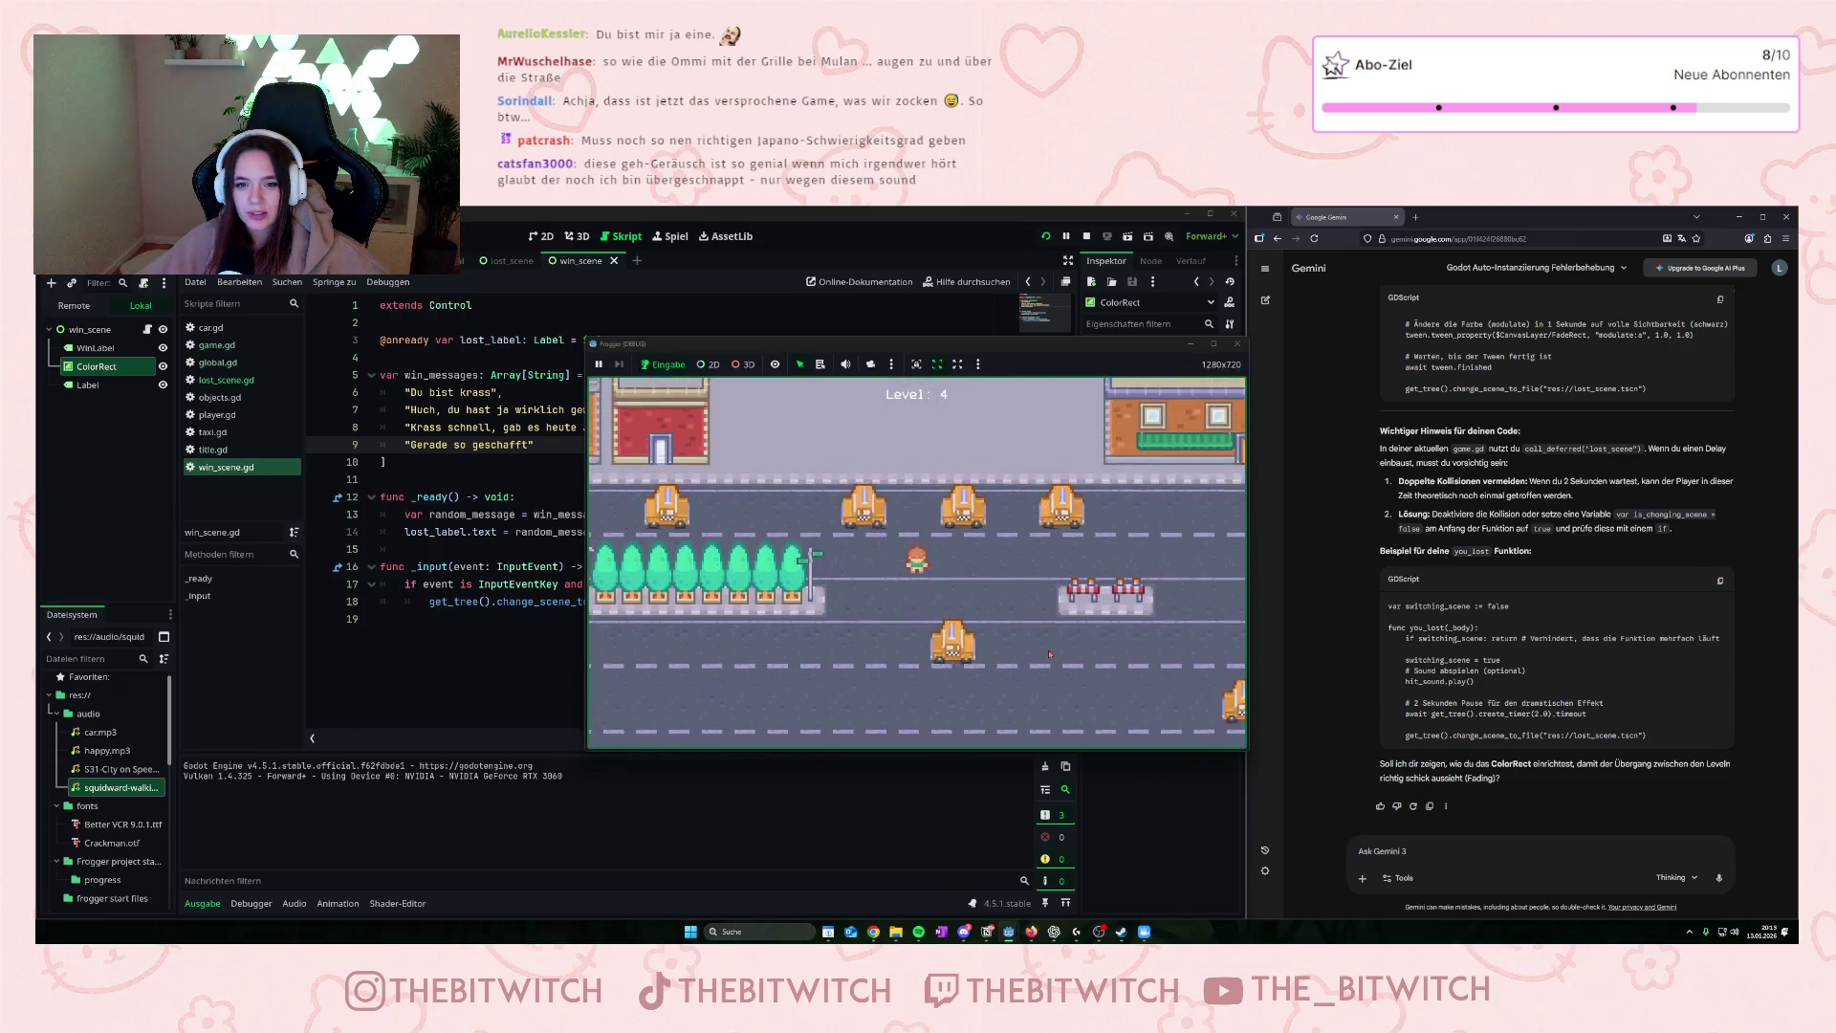
key(Up)
key(Right)
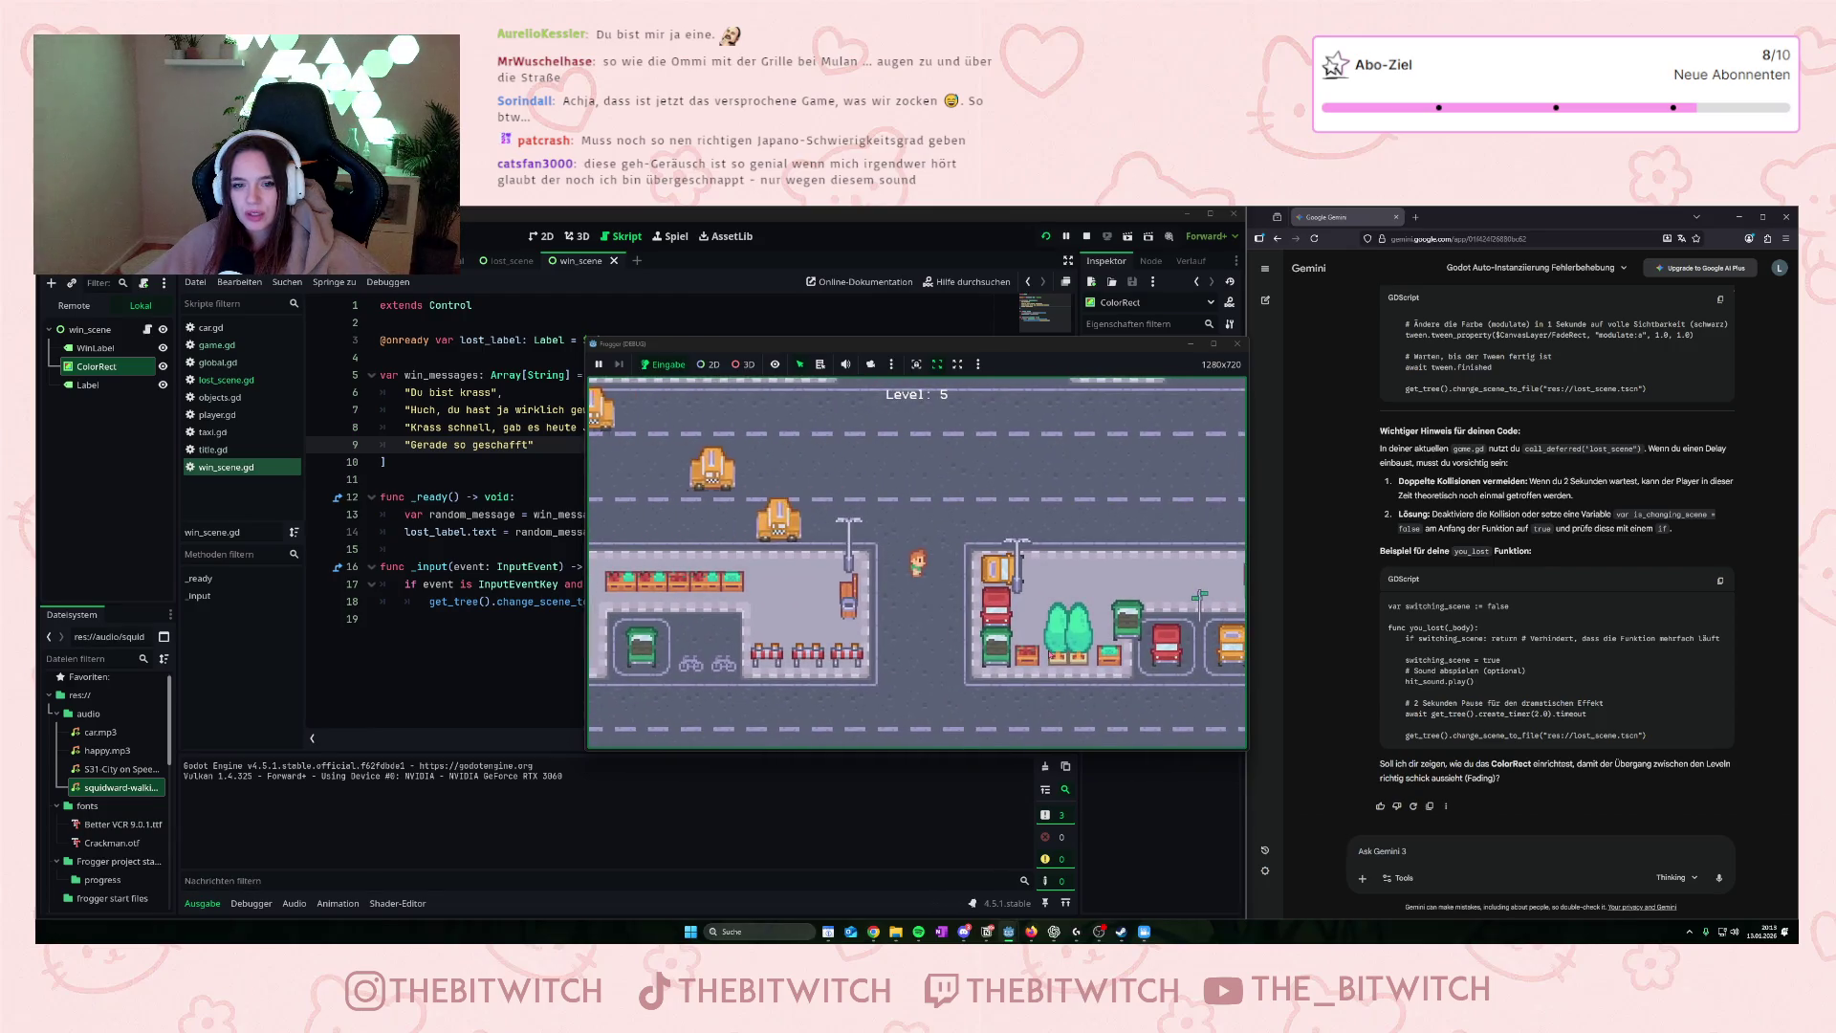
key(Up)
key(Right)
key(Down)
key(Right)
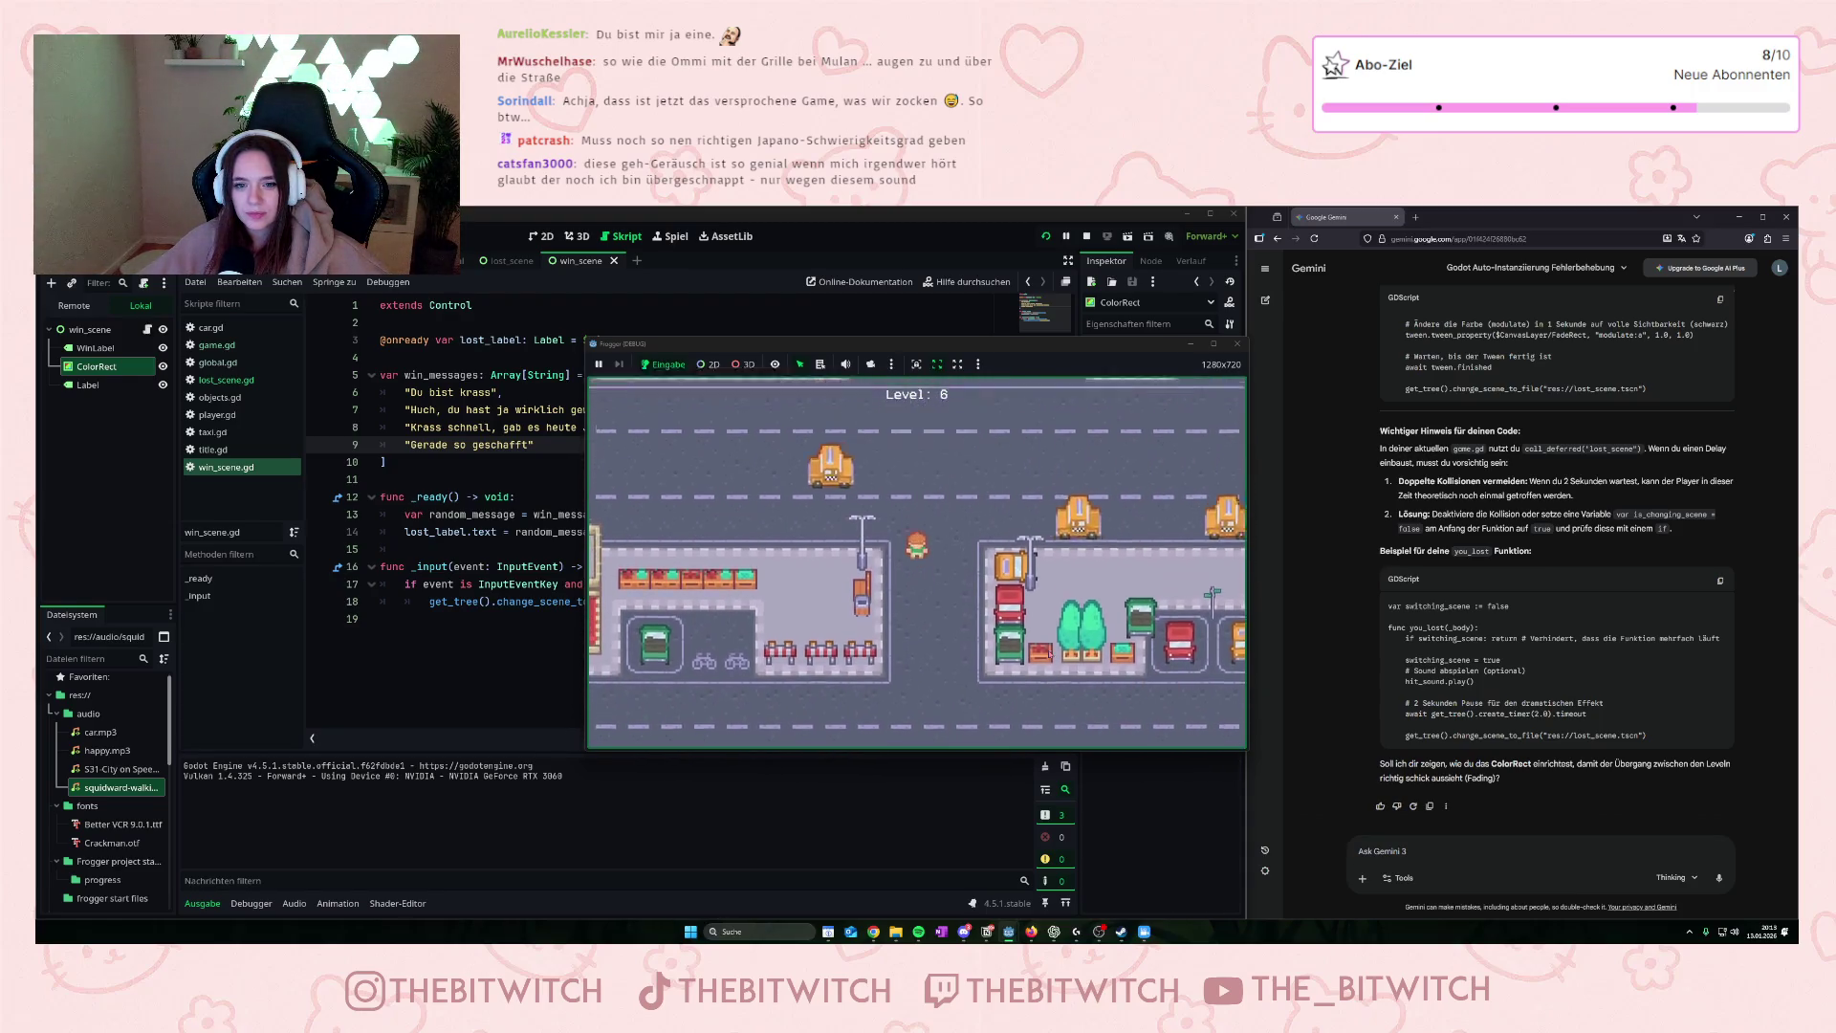
key(Up)
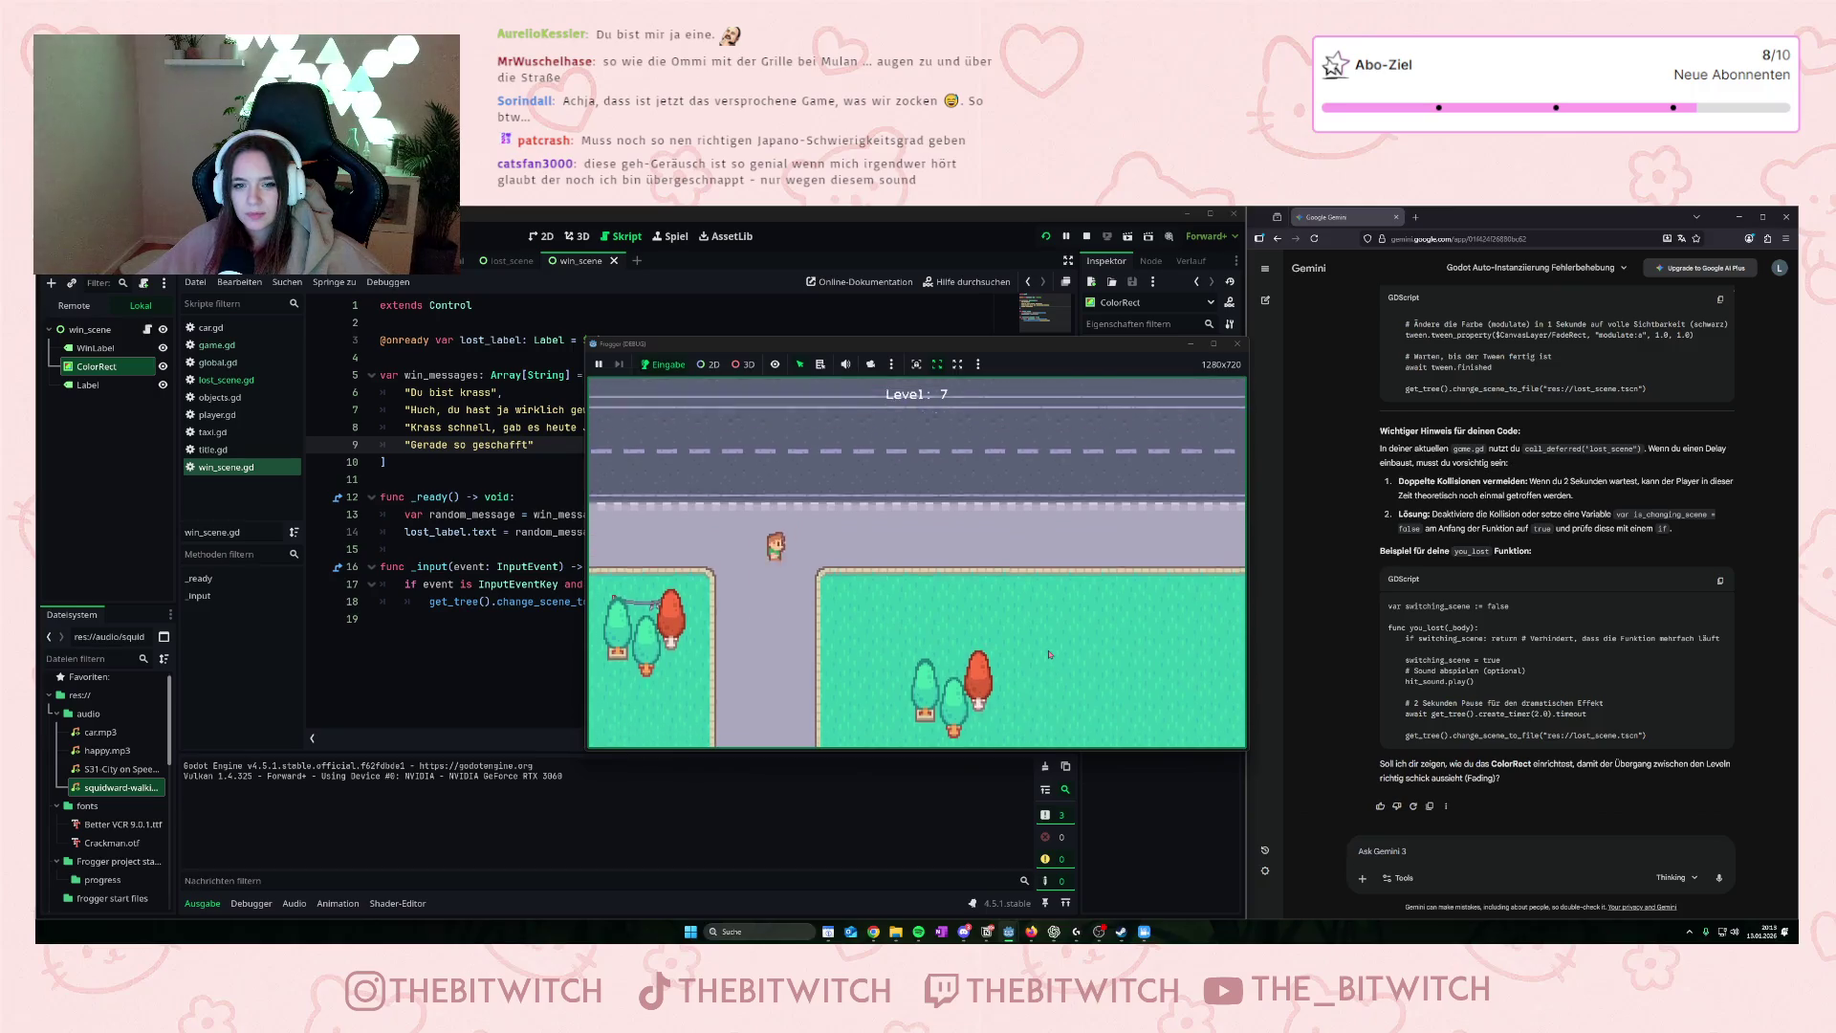
Keep advancing up Level 7 until a taxi hits the player.
key(Right)
key(Right)
key(Right)
key(Up)
key(Up)
key(Up)
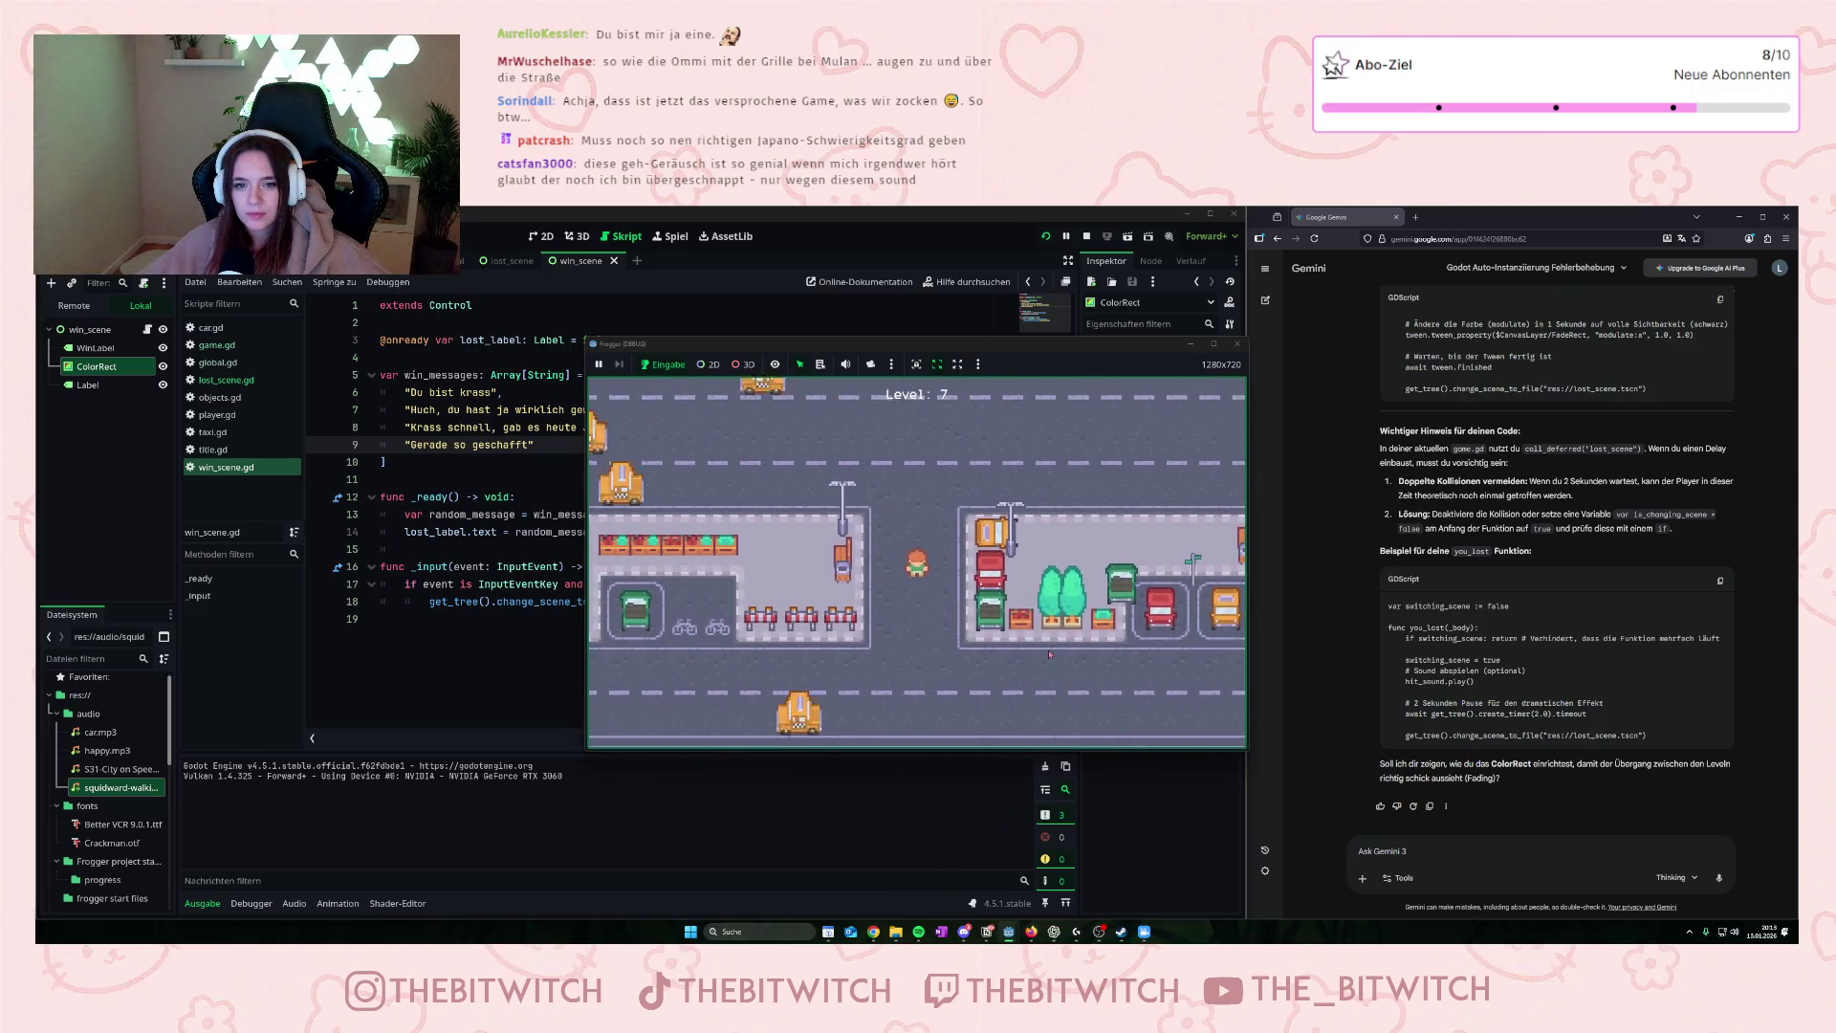
key(Up)
key(Up)
key(Up)
key(Up)
key(Up)
key(Up)
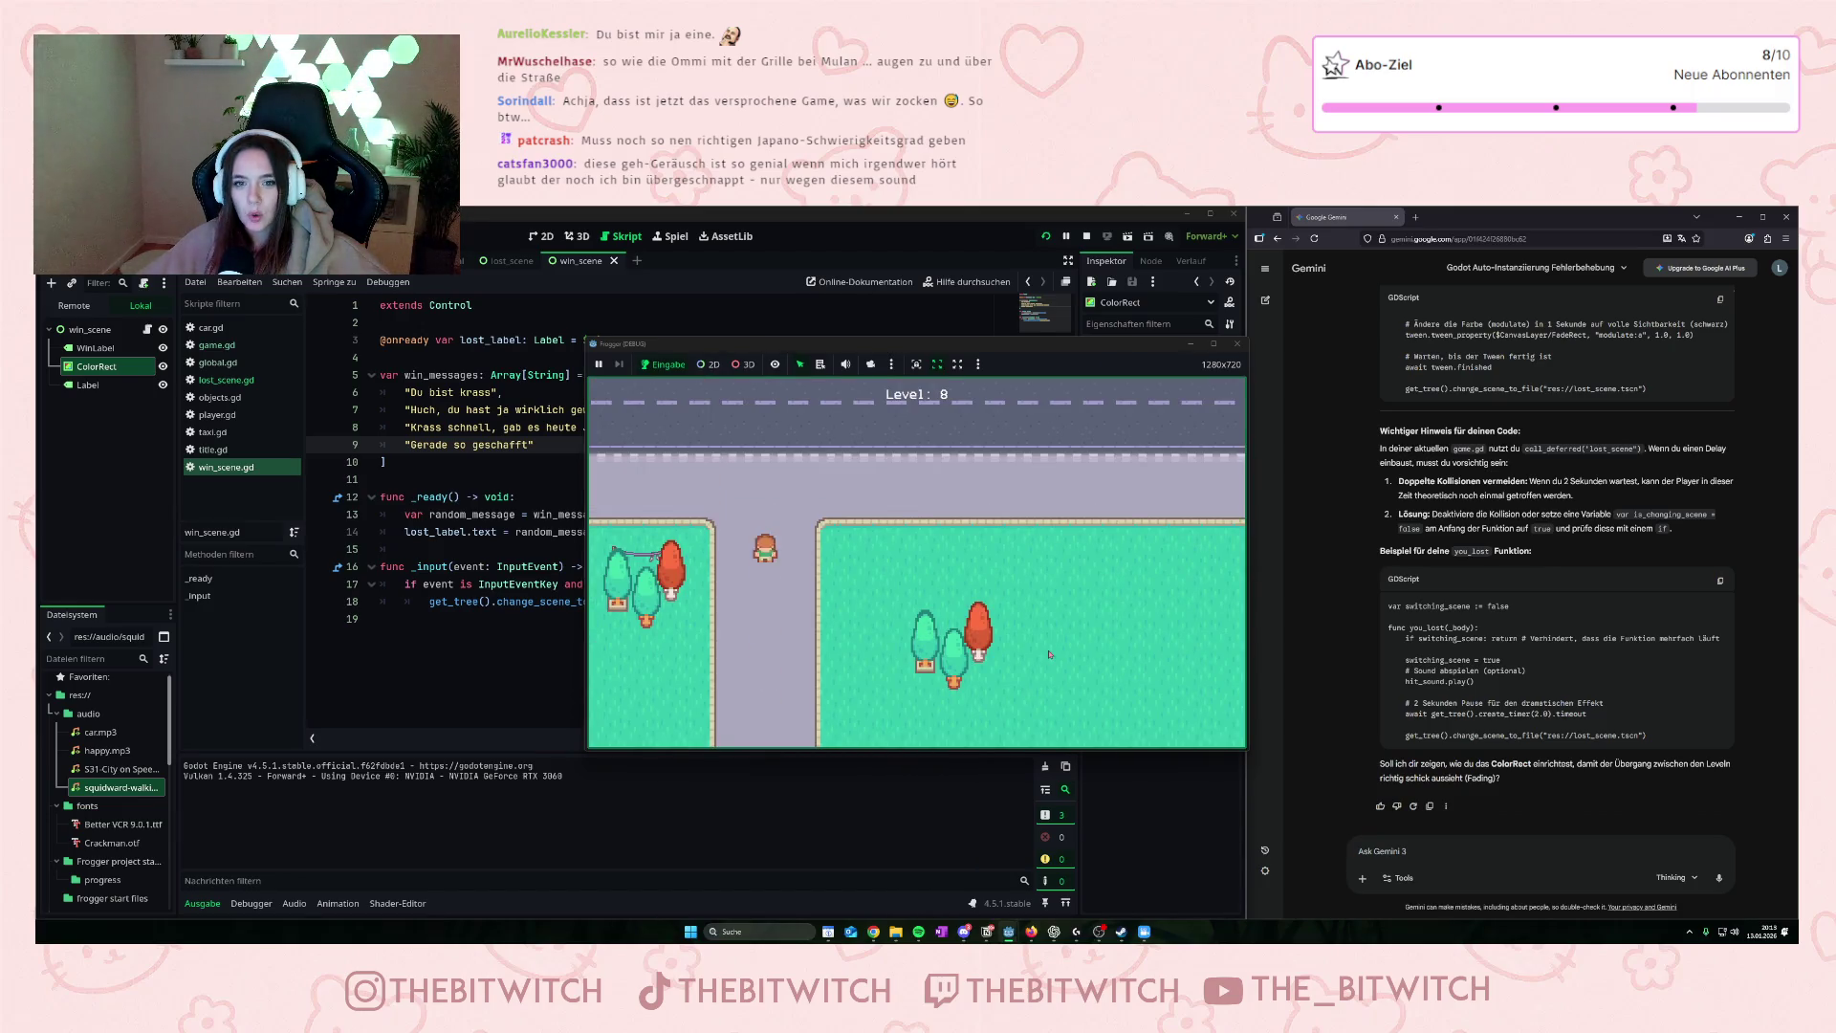
key(Up)
key(Up)
key(Up)
key(Right)
key(Right)
key(Right)
key(Up)
key(Up)
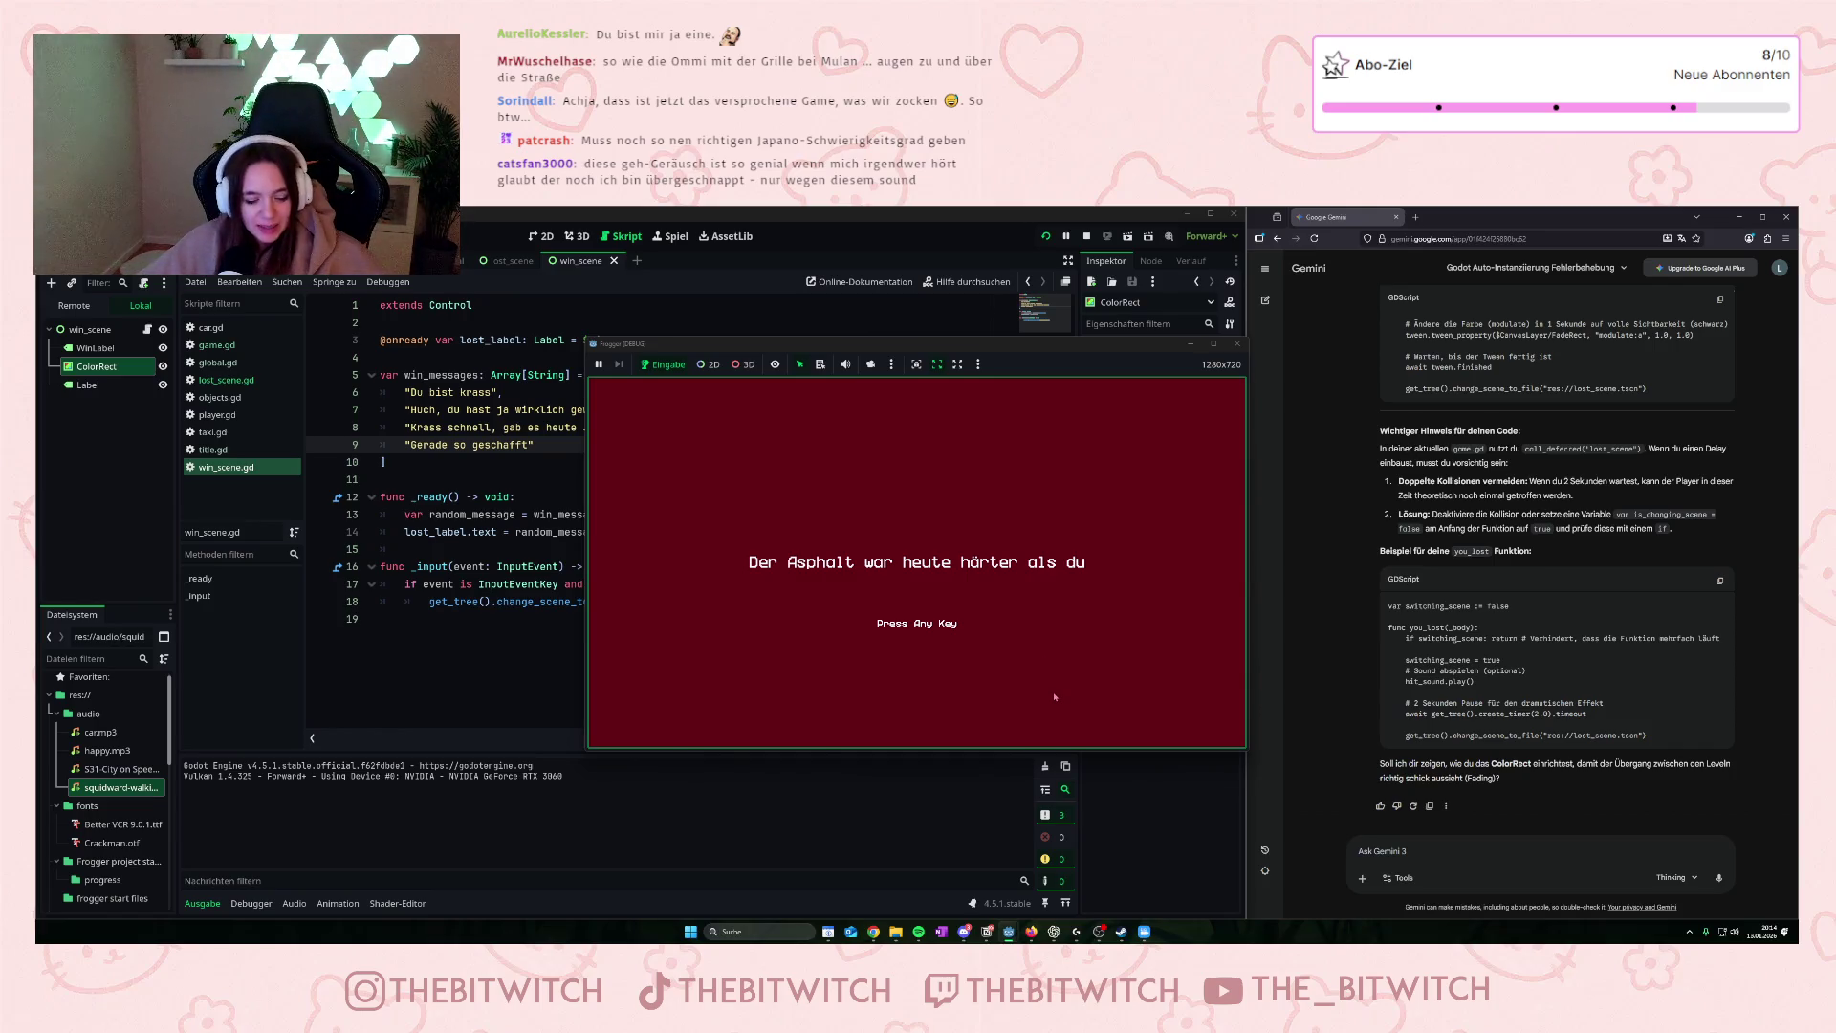
Leave the loss screen, stop the game with F8, and return to win_scene.gd.
key(space)
key(F8)
click(445, 566)
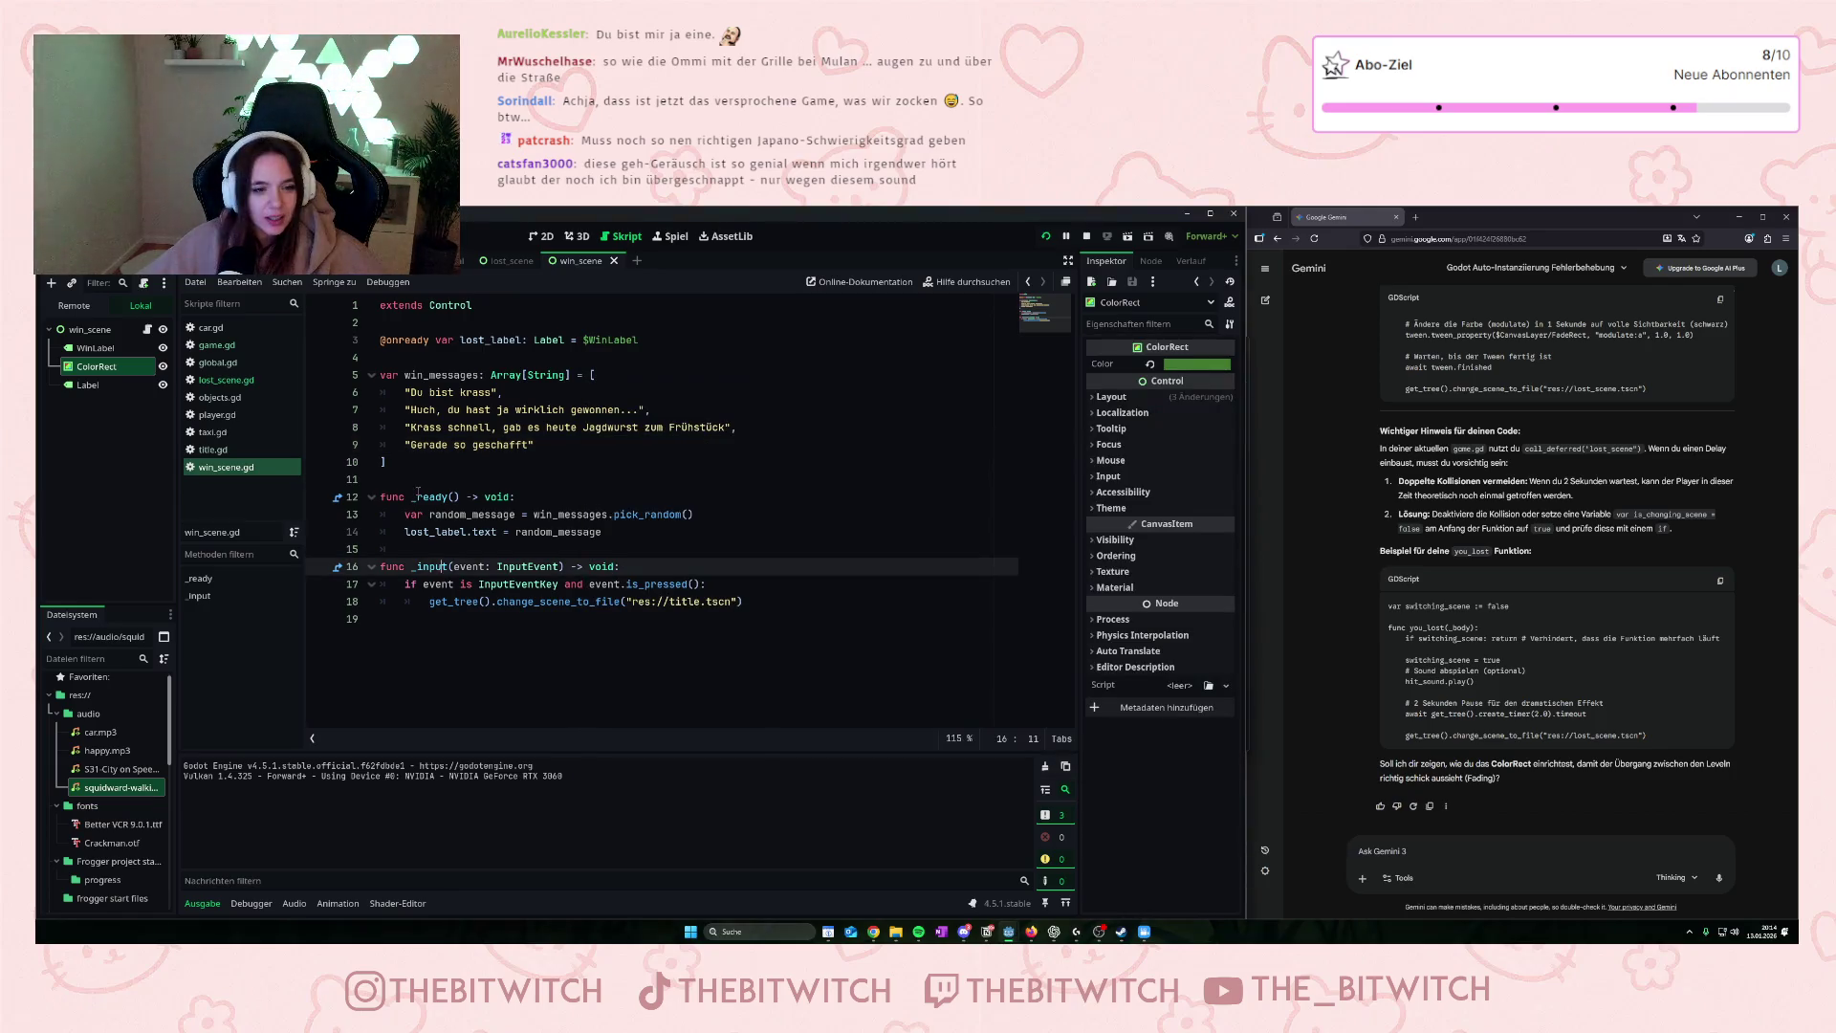
Open game.gd, stop the running game, and dismiss the CanvasLayer documentation popup.
click(217, 344)
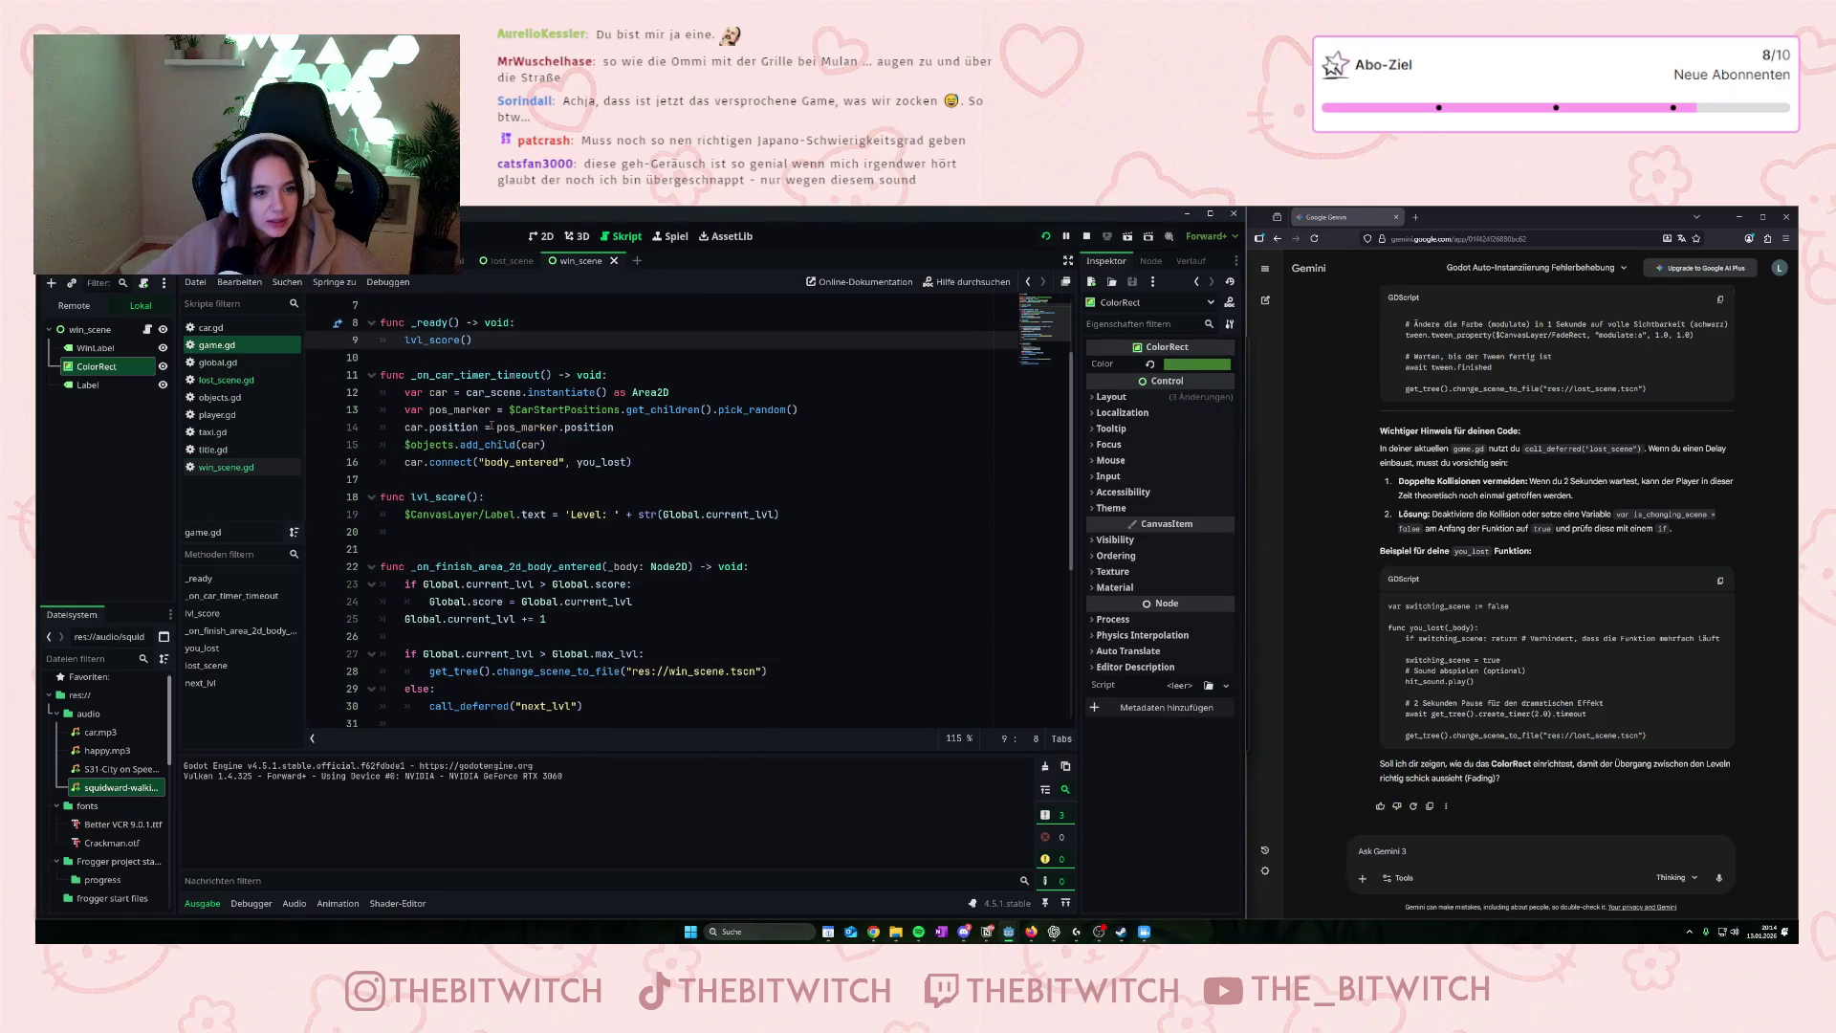
scroll(492, 426, down, 2)
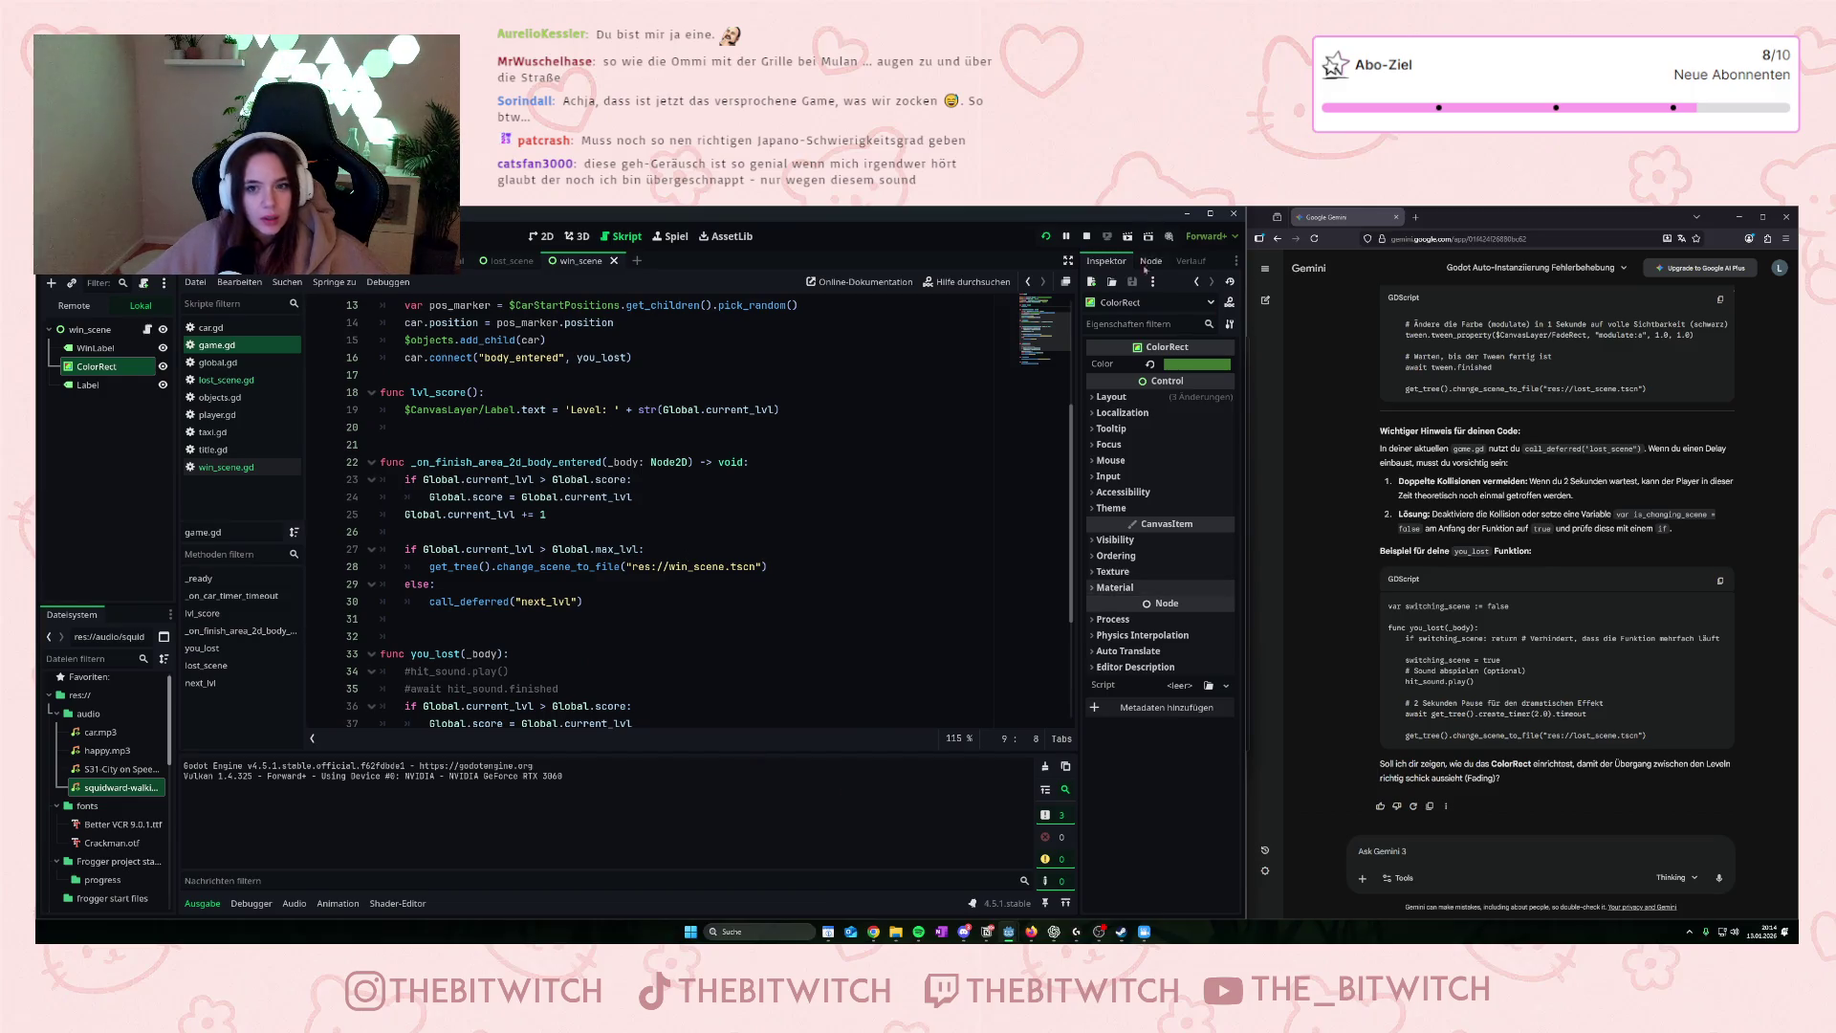
key(F8)
scroll(503, 549, down, 4)
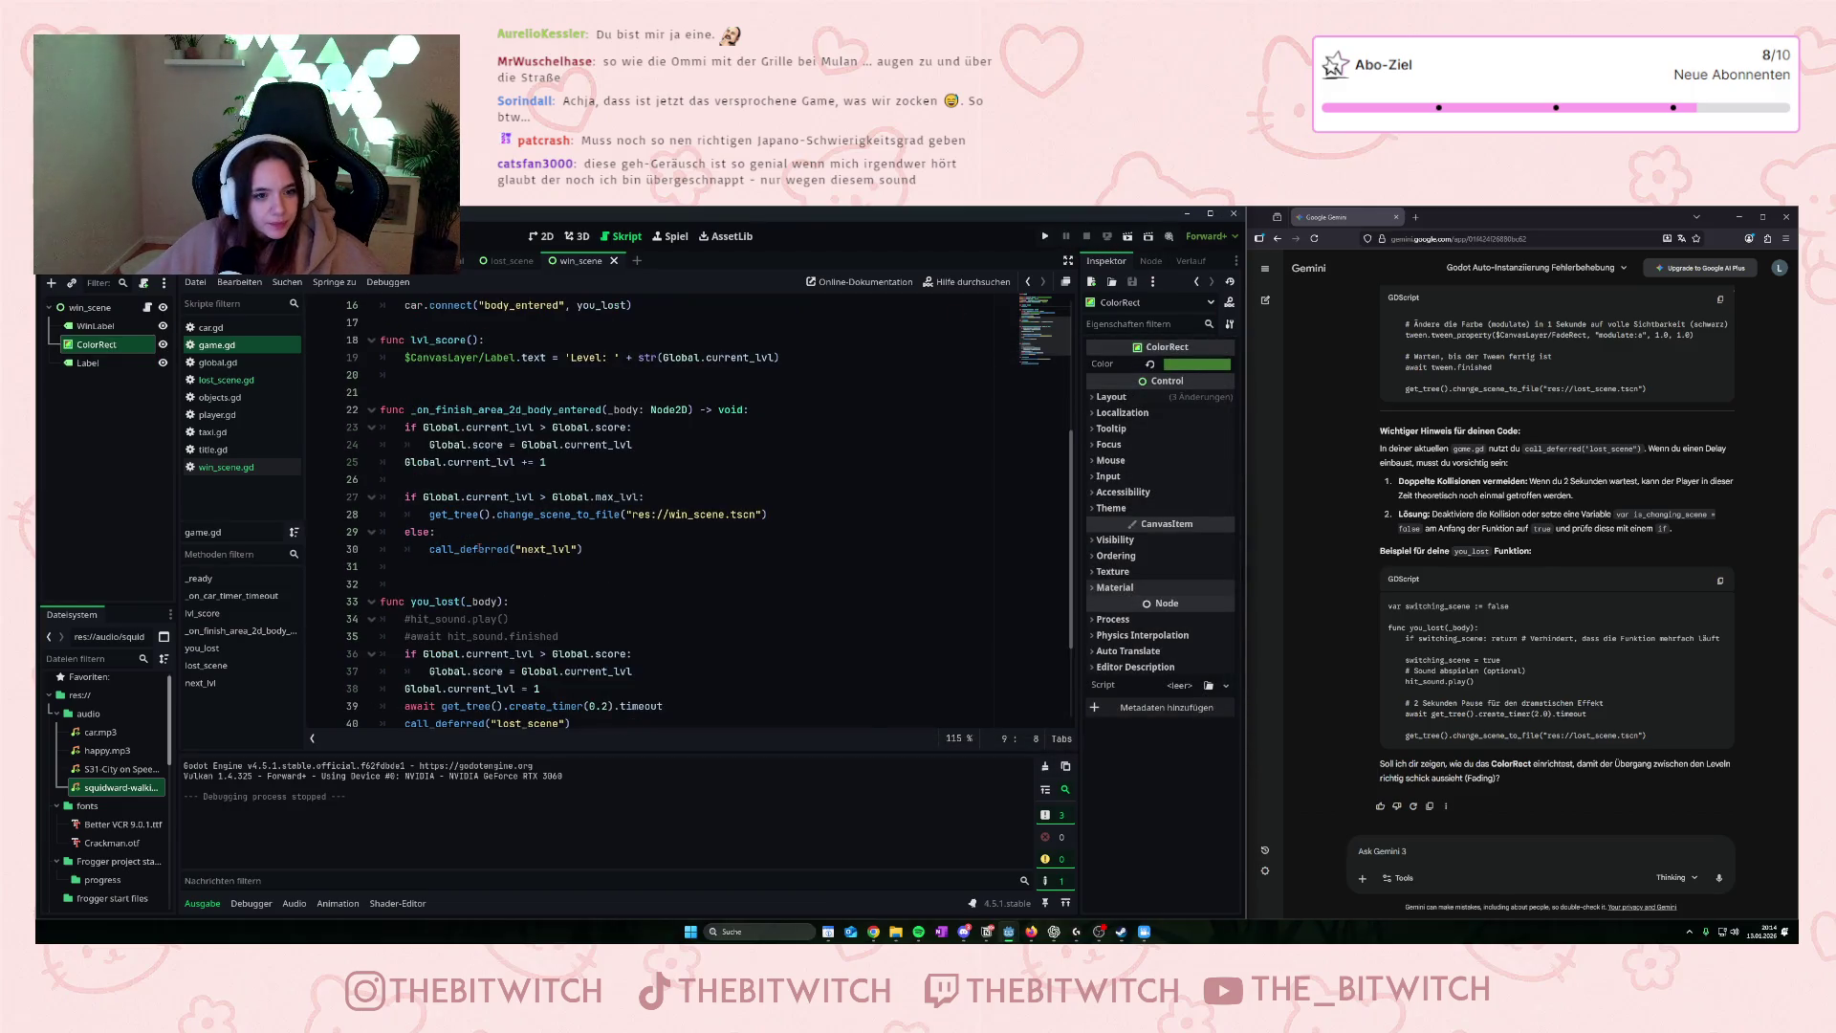
scroll(479, 548, up, 3)
scroll(479, 547, up, 4)
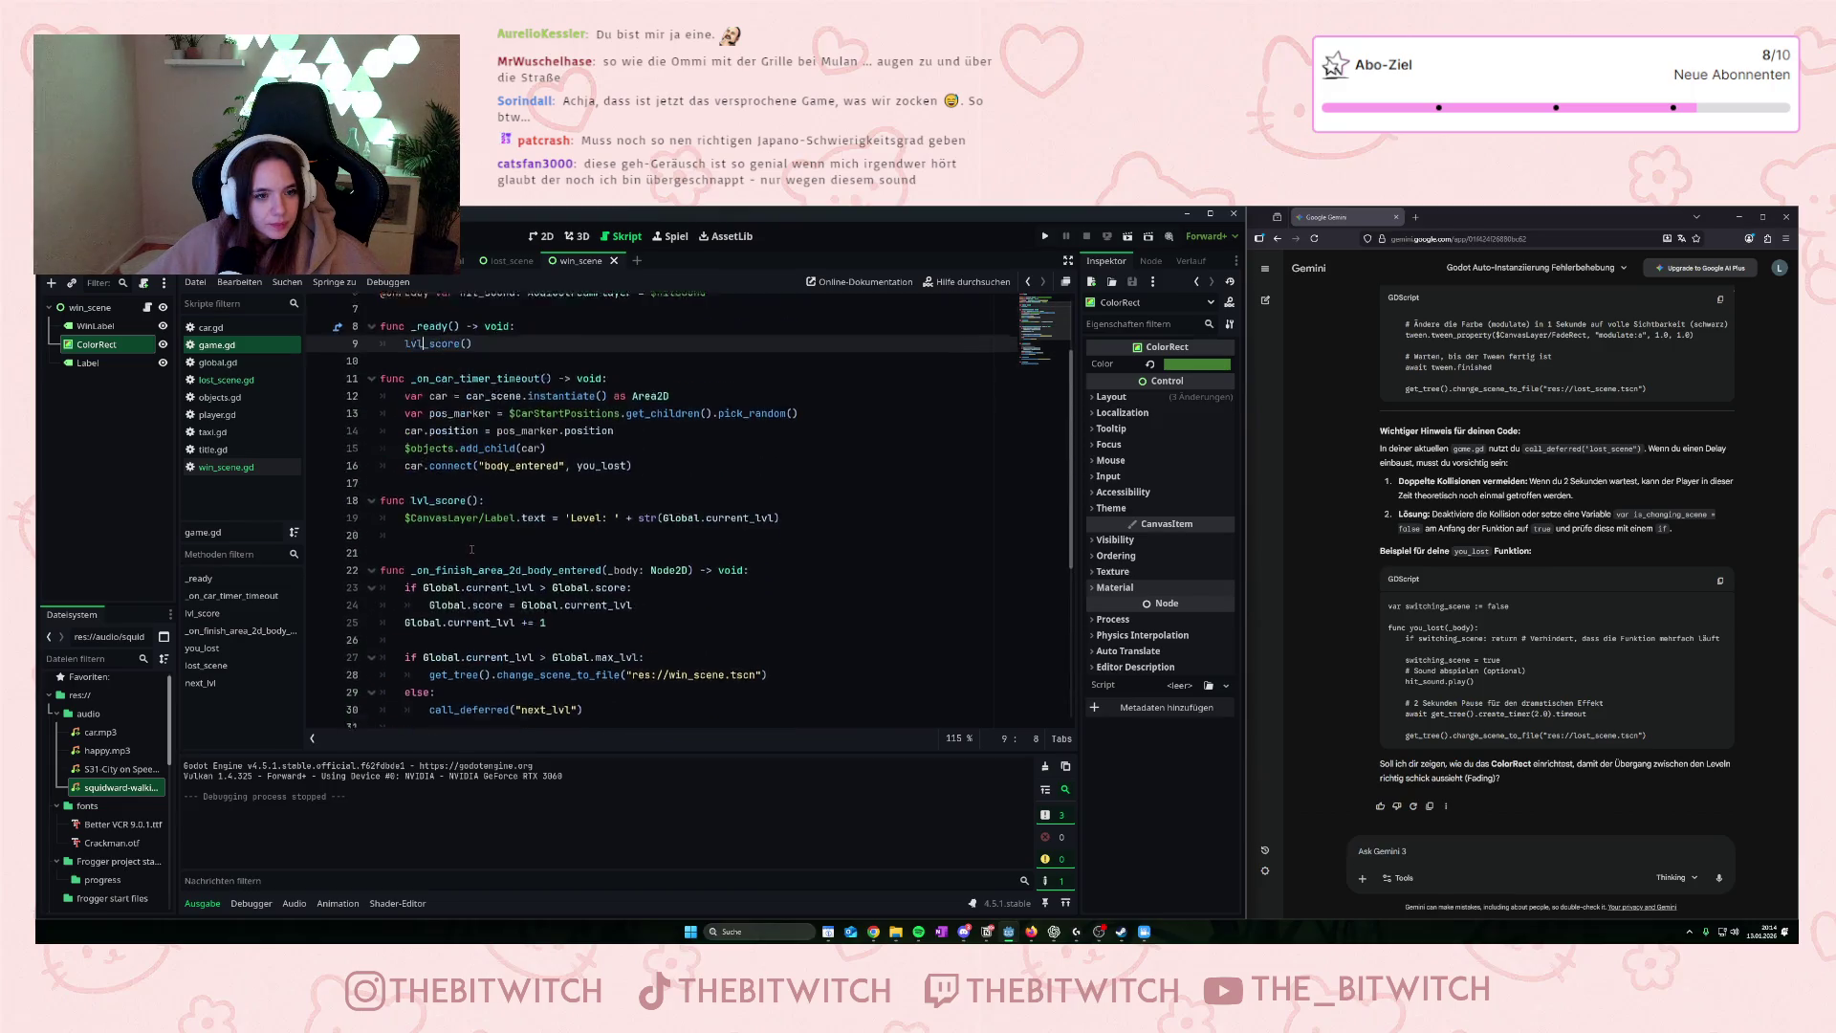
scroll(465, 554, up, 1)
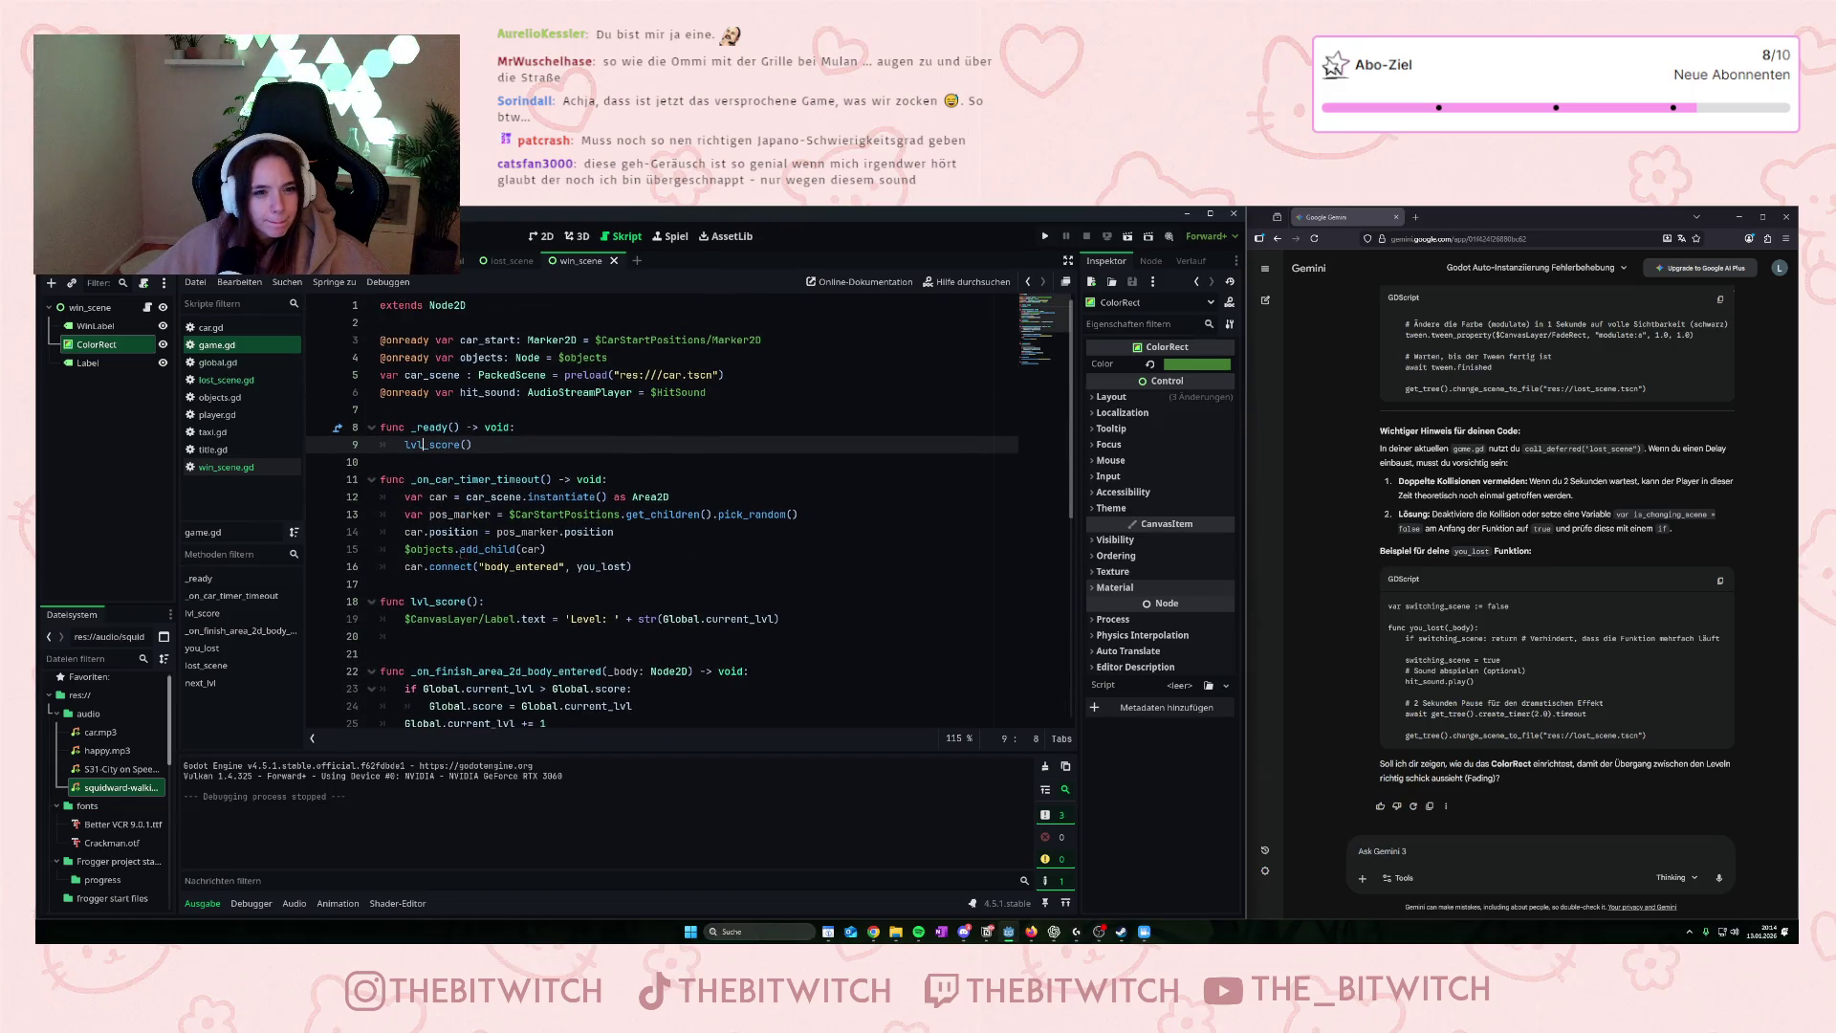
scroll(417, 469, down, 3)
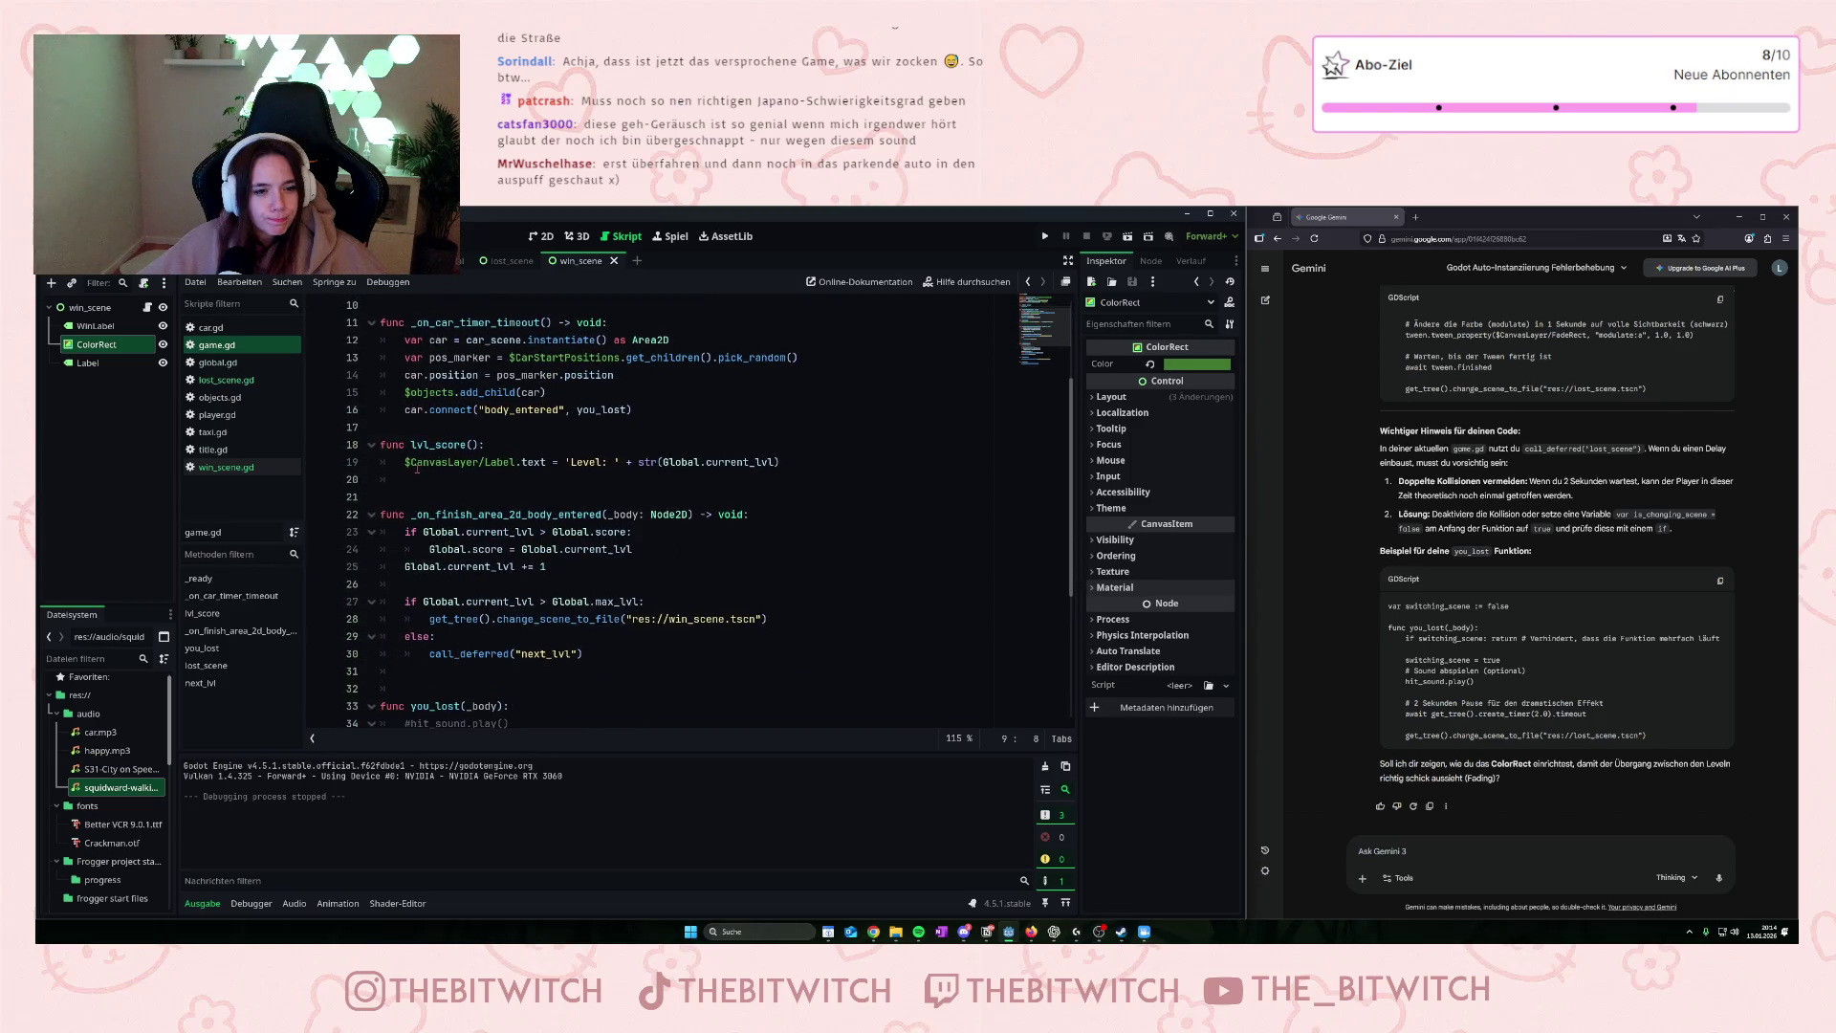
mouse_move(417, 467)
click(861, 462)
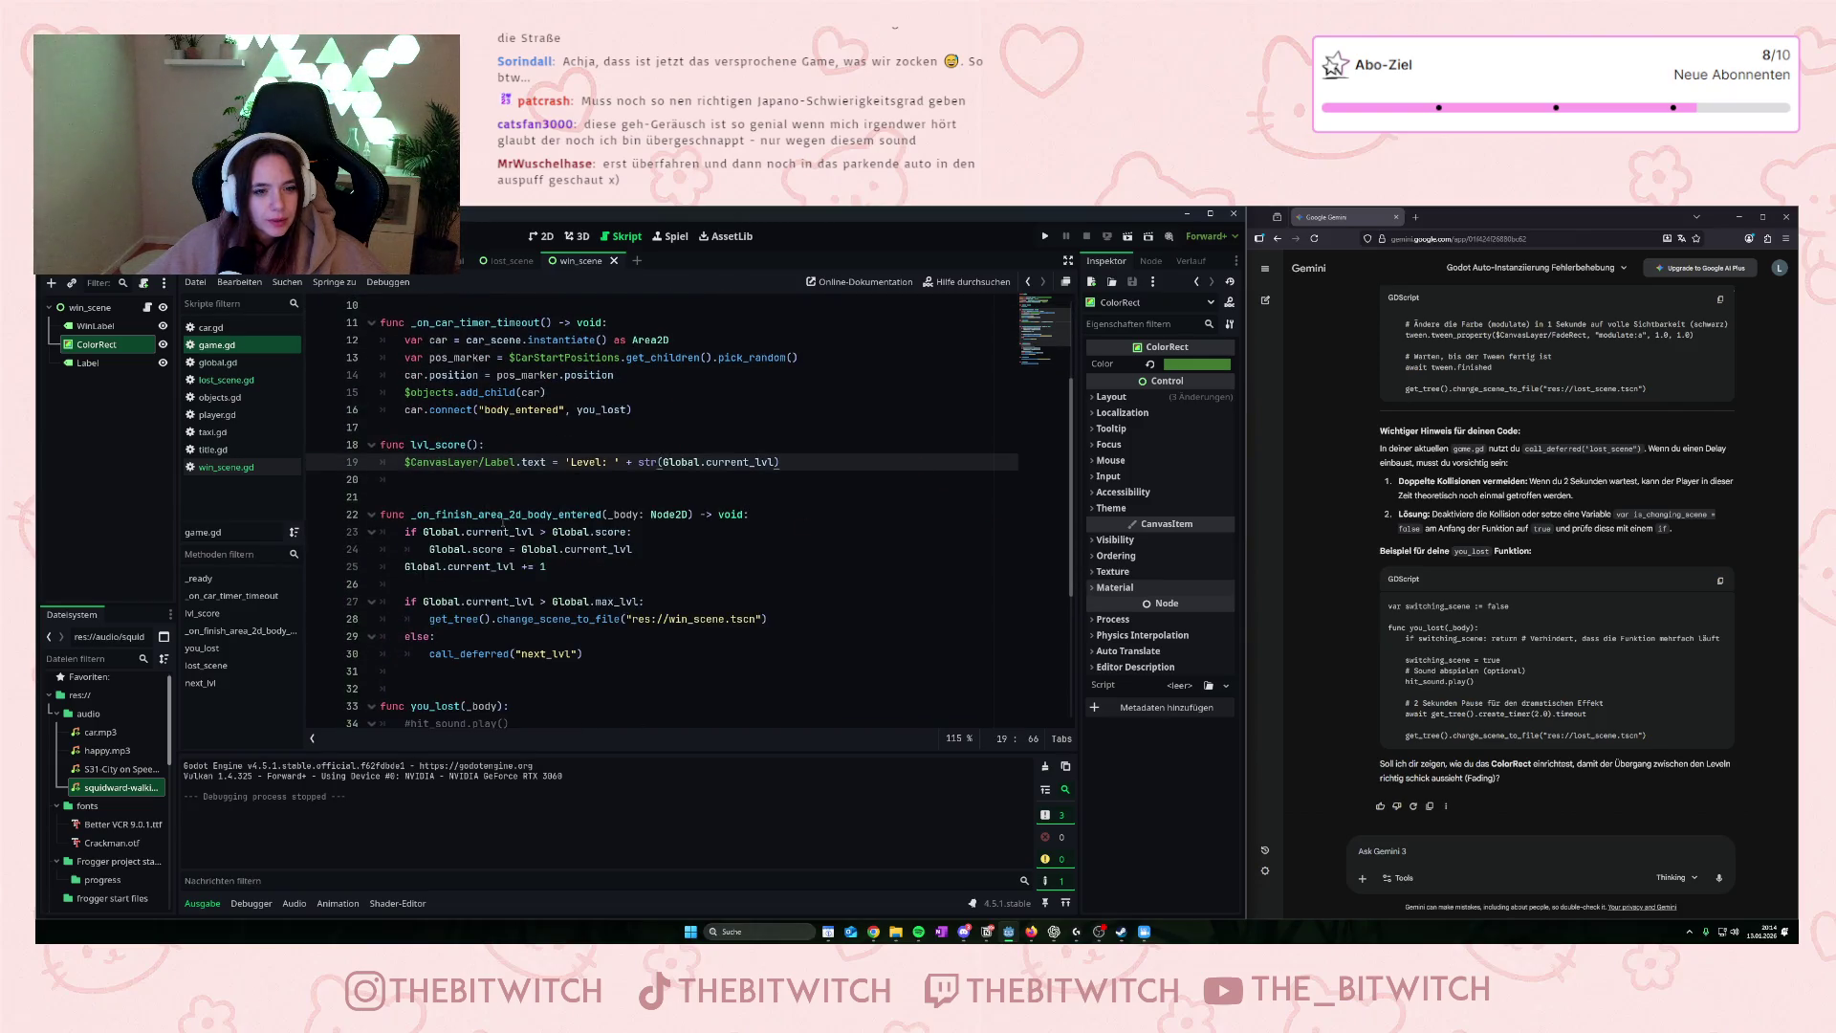
Comment out car.connect("body_entered", you_lost) on line 16 with # and relaunch the game.
scroll(441, 583, down, 3)
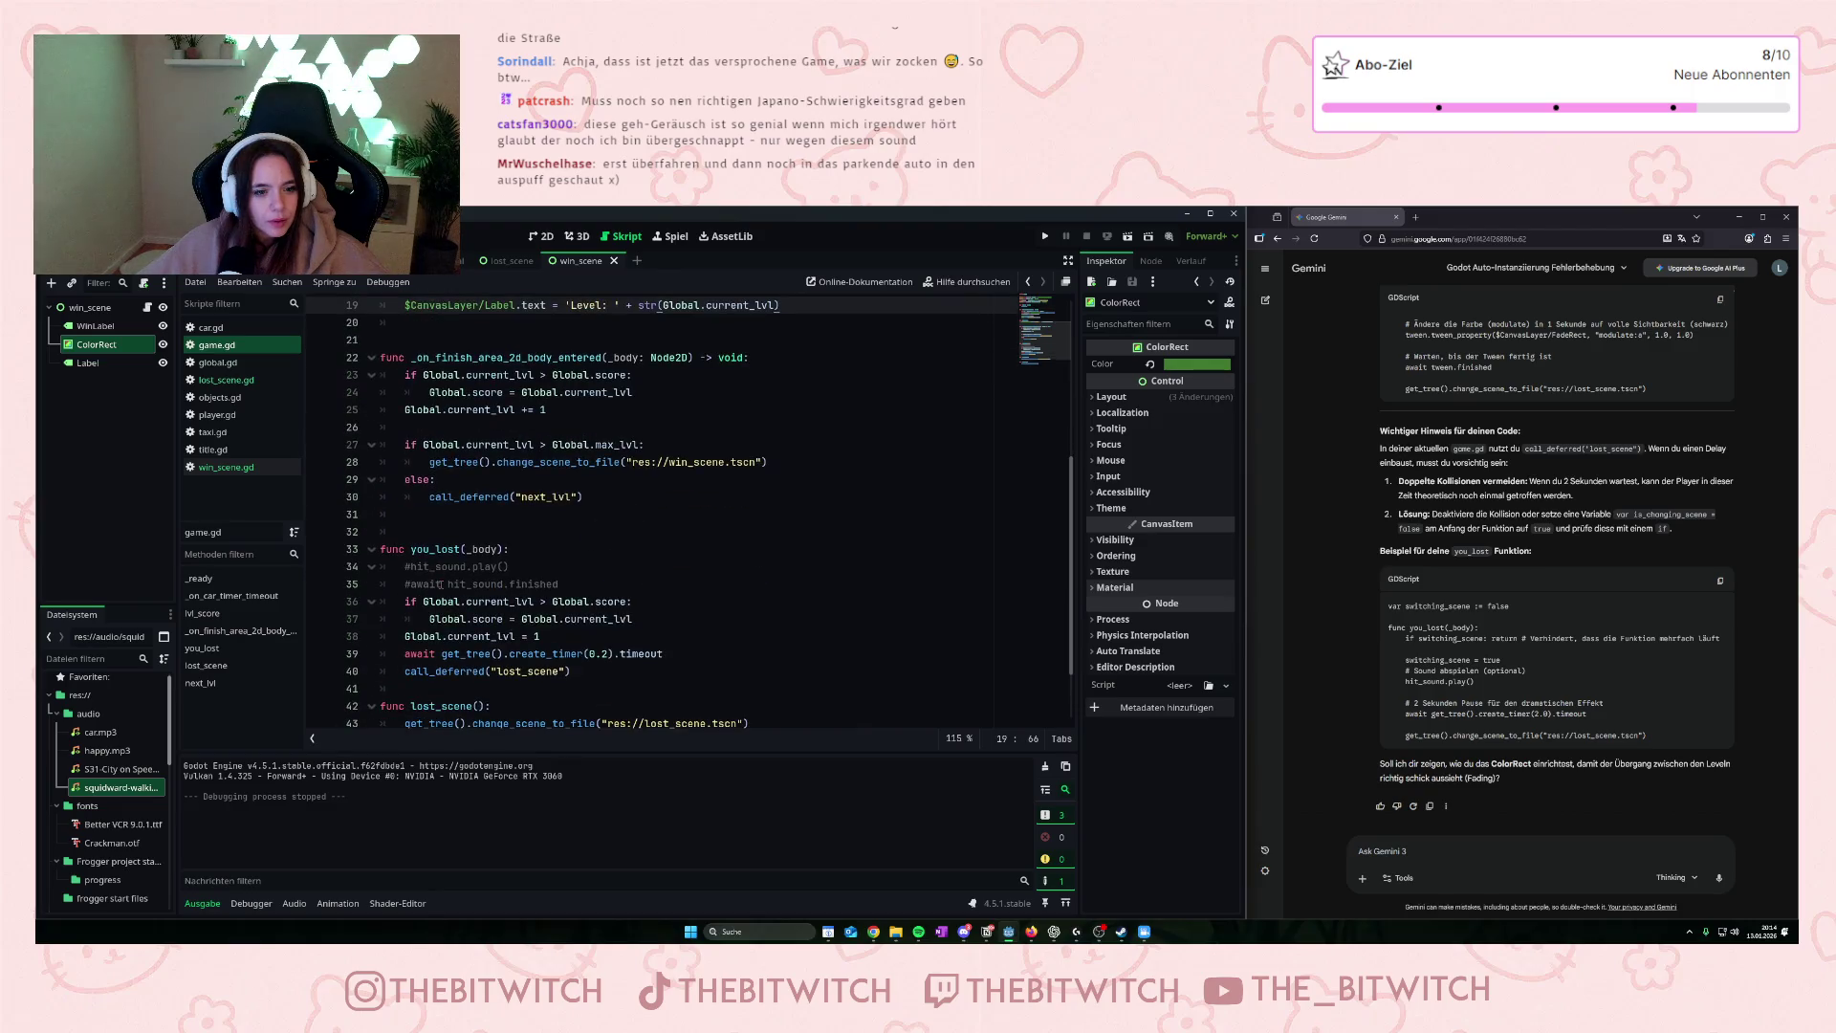
scroll(530, 530, down, 1)
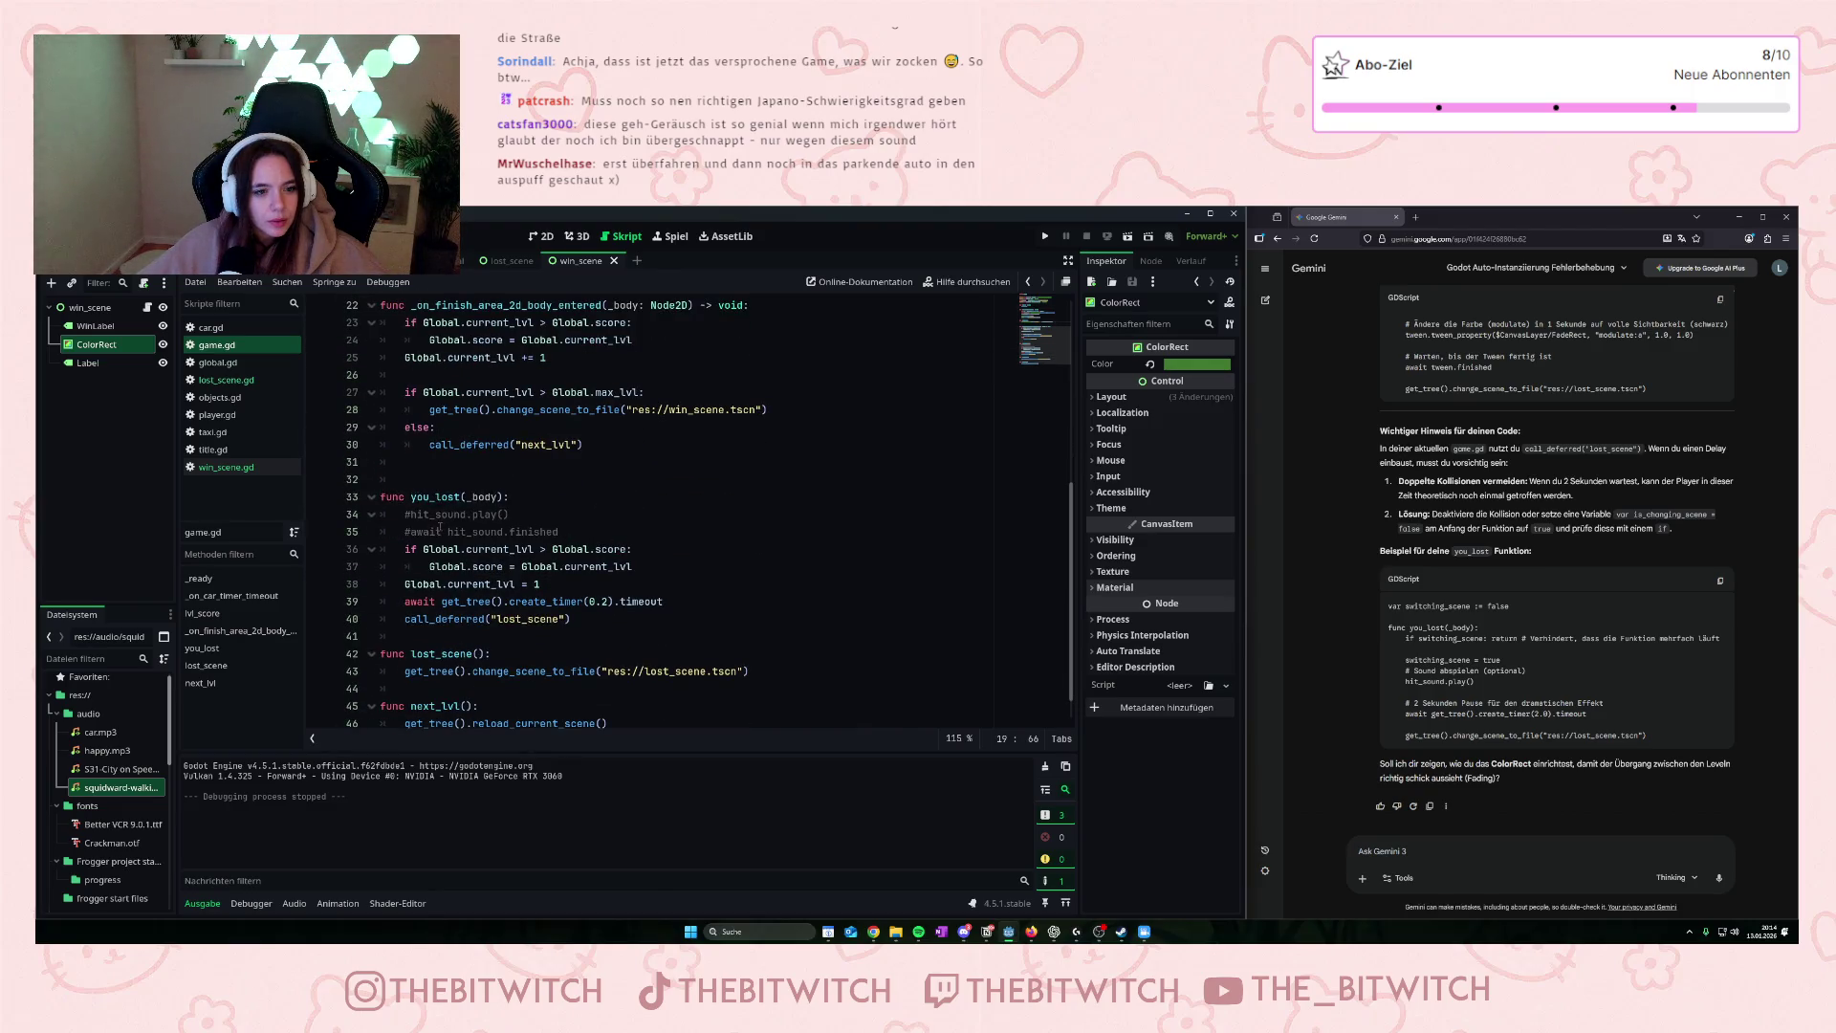
scroll(441, 557, up, 7)
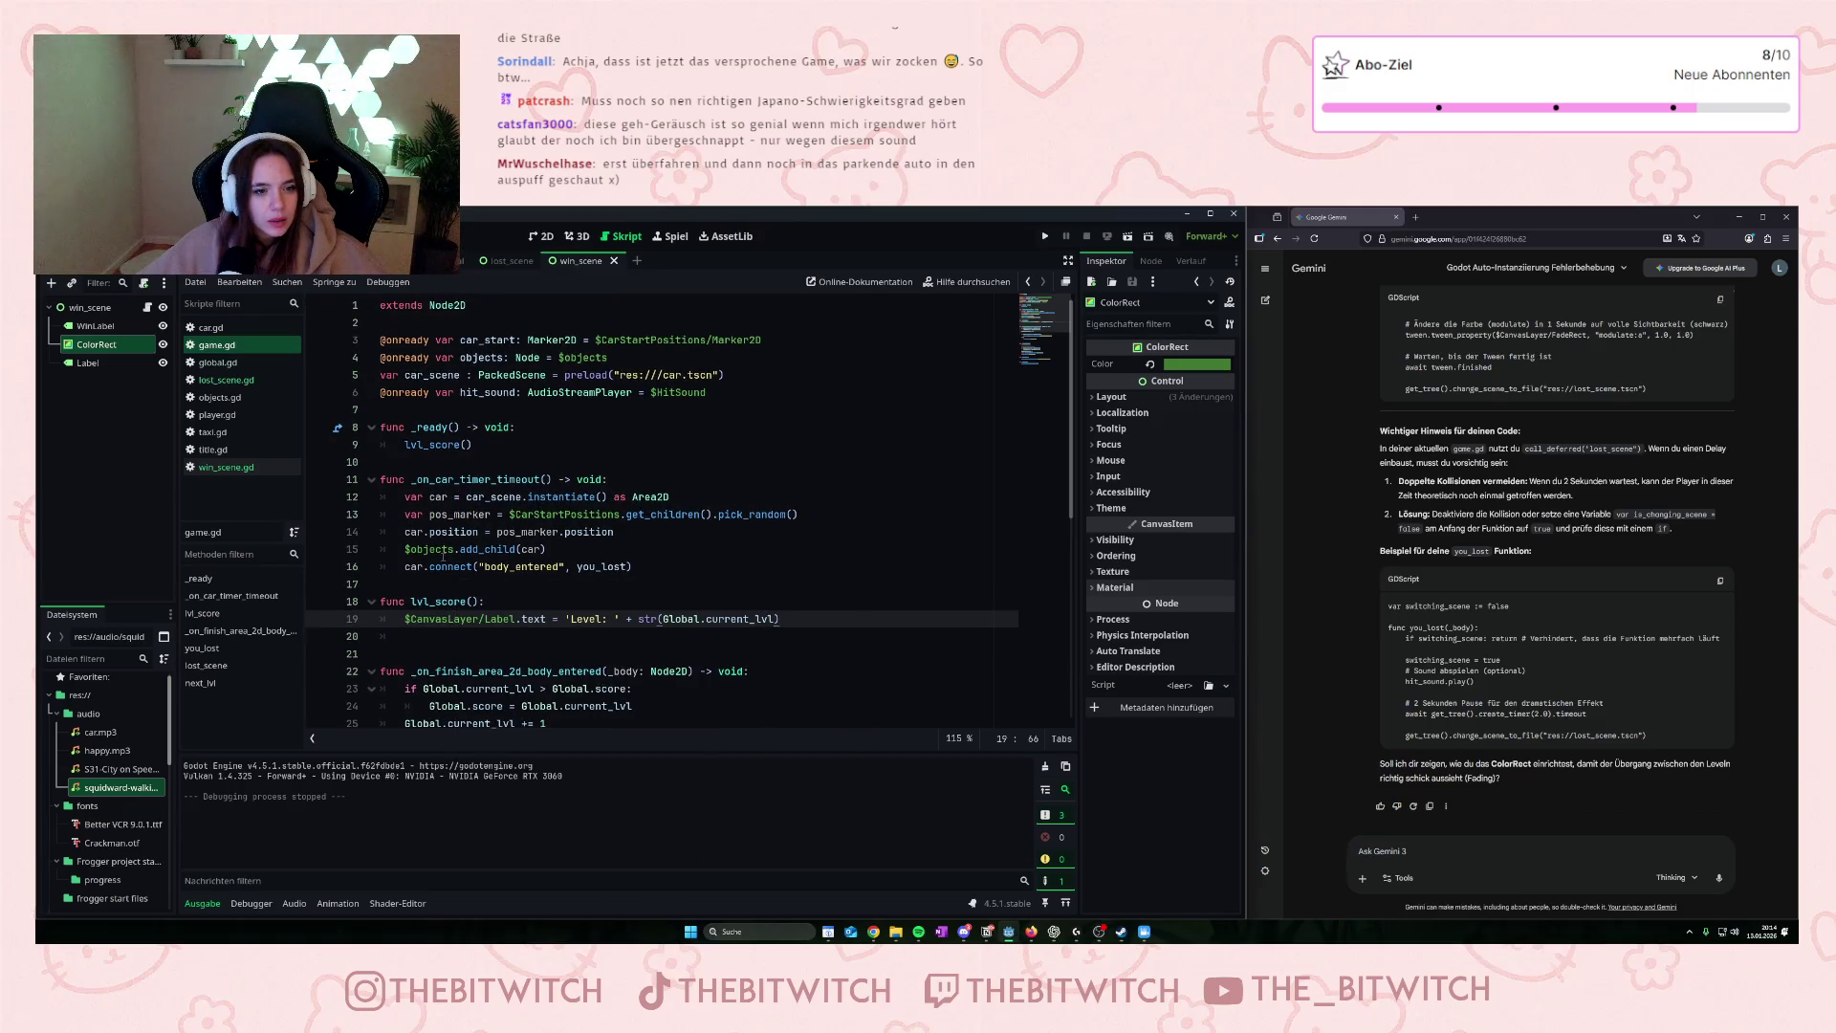
click(406, 567)
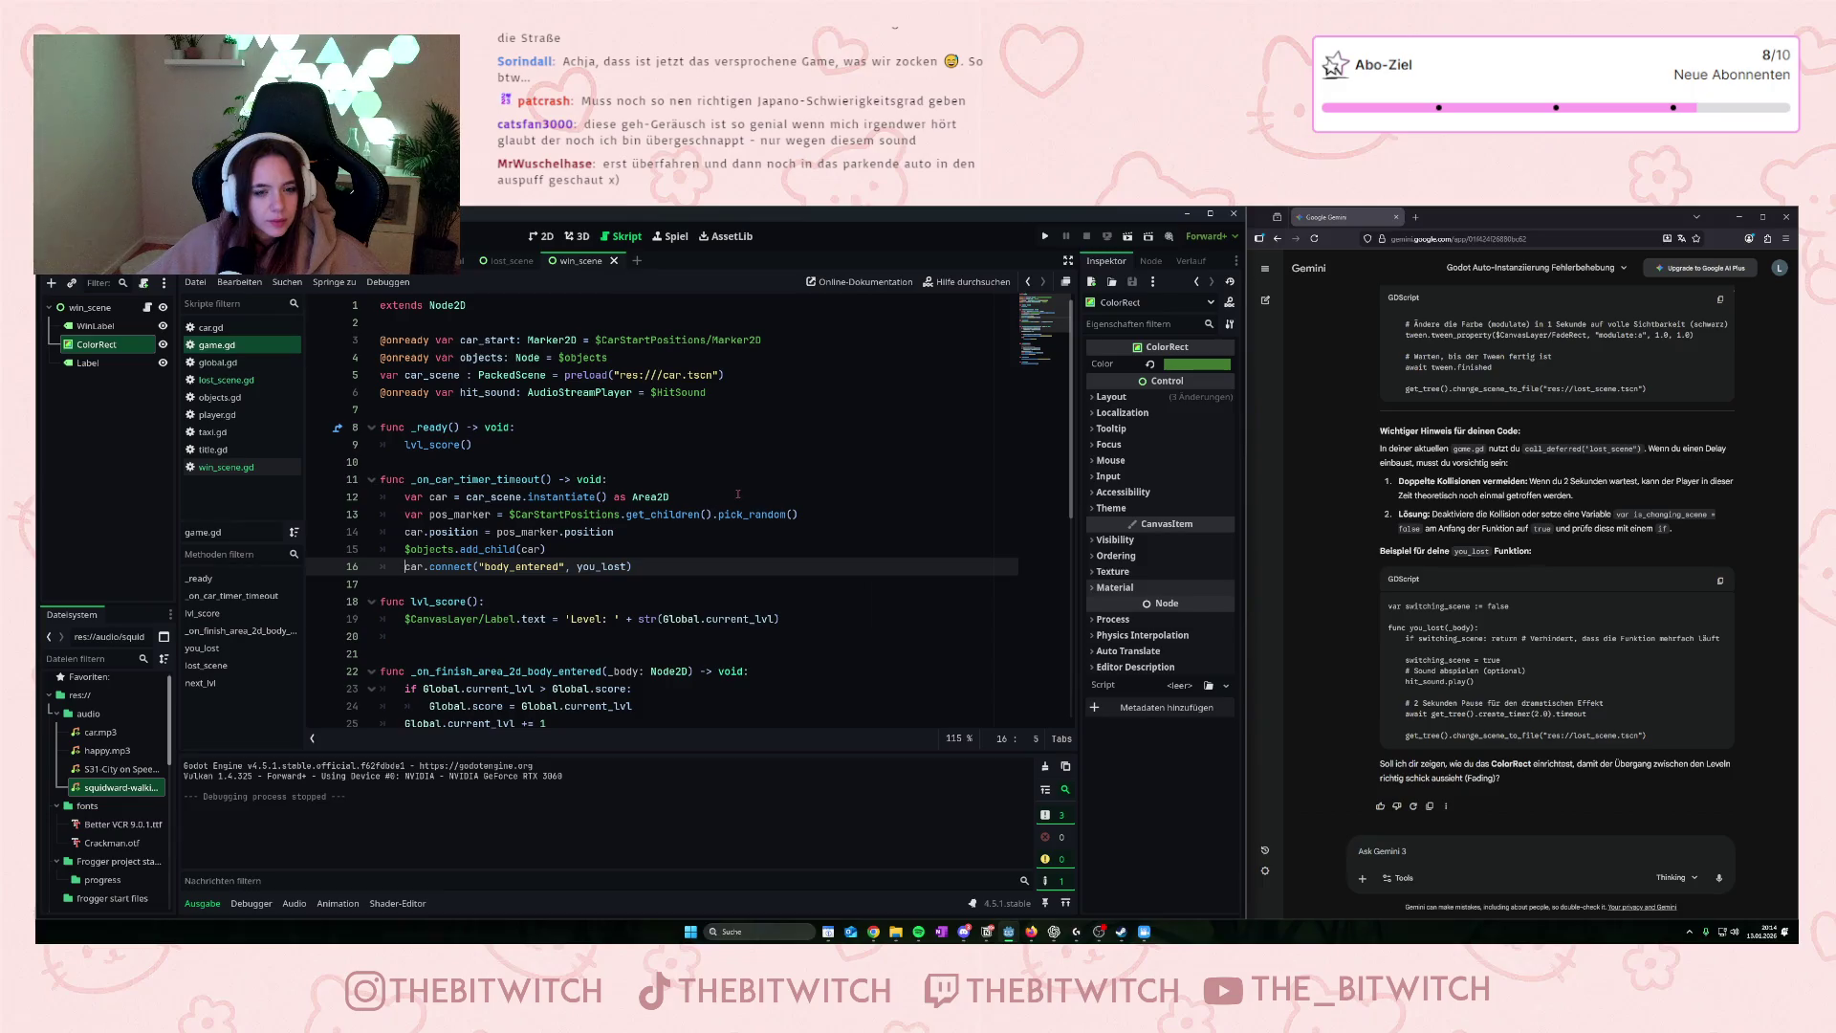
text(//)
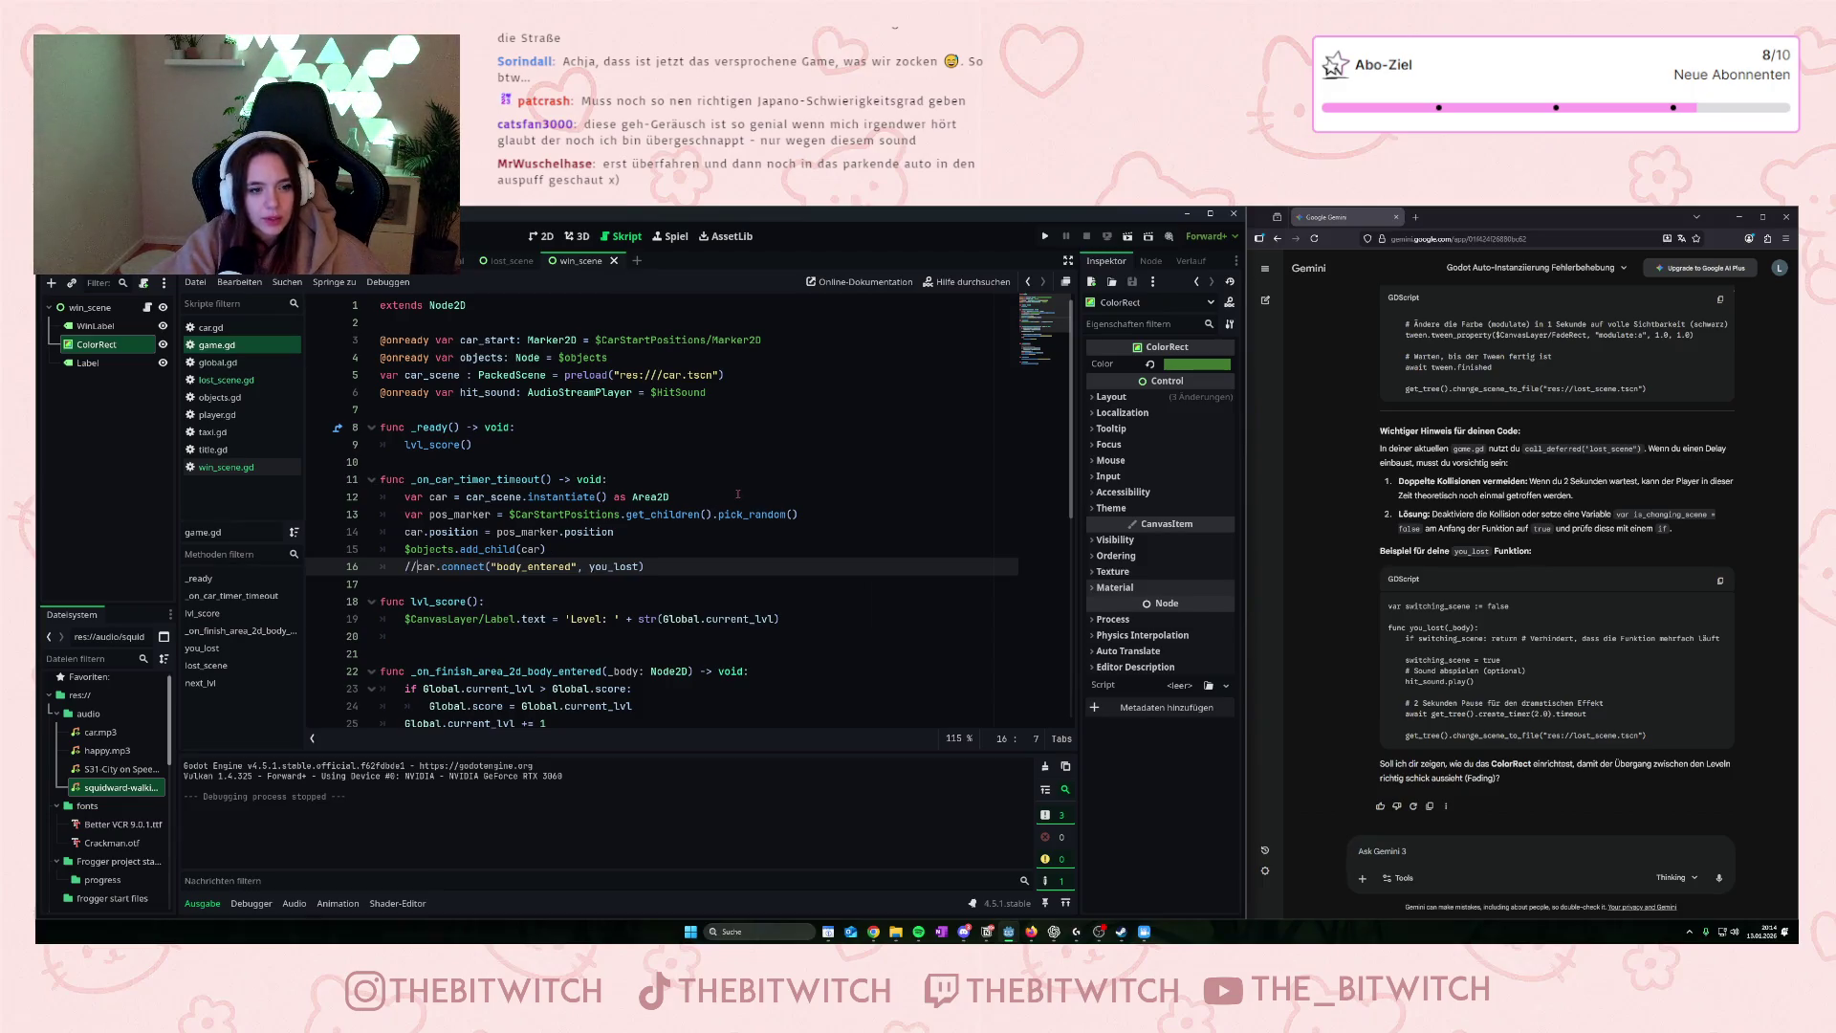
key(BackSpace)
key(BackSpace)
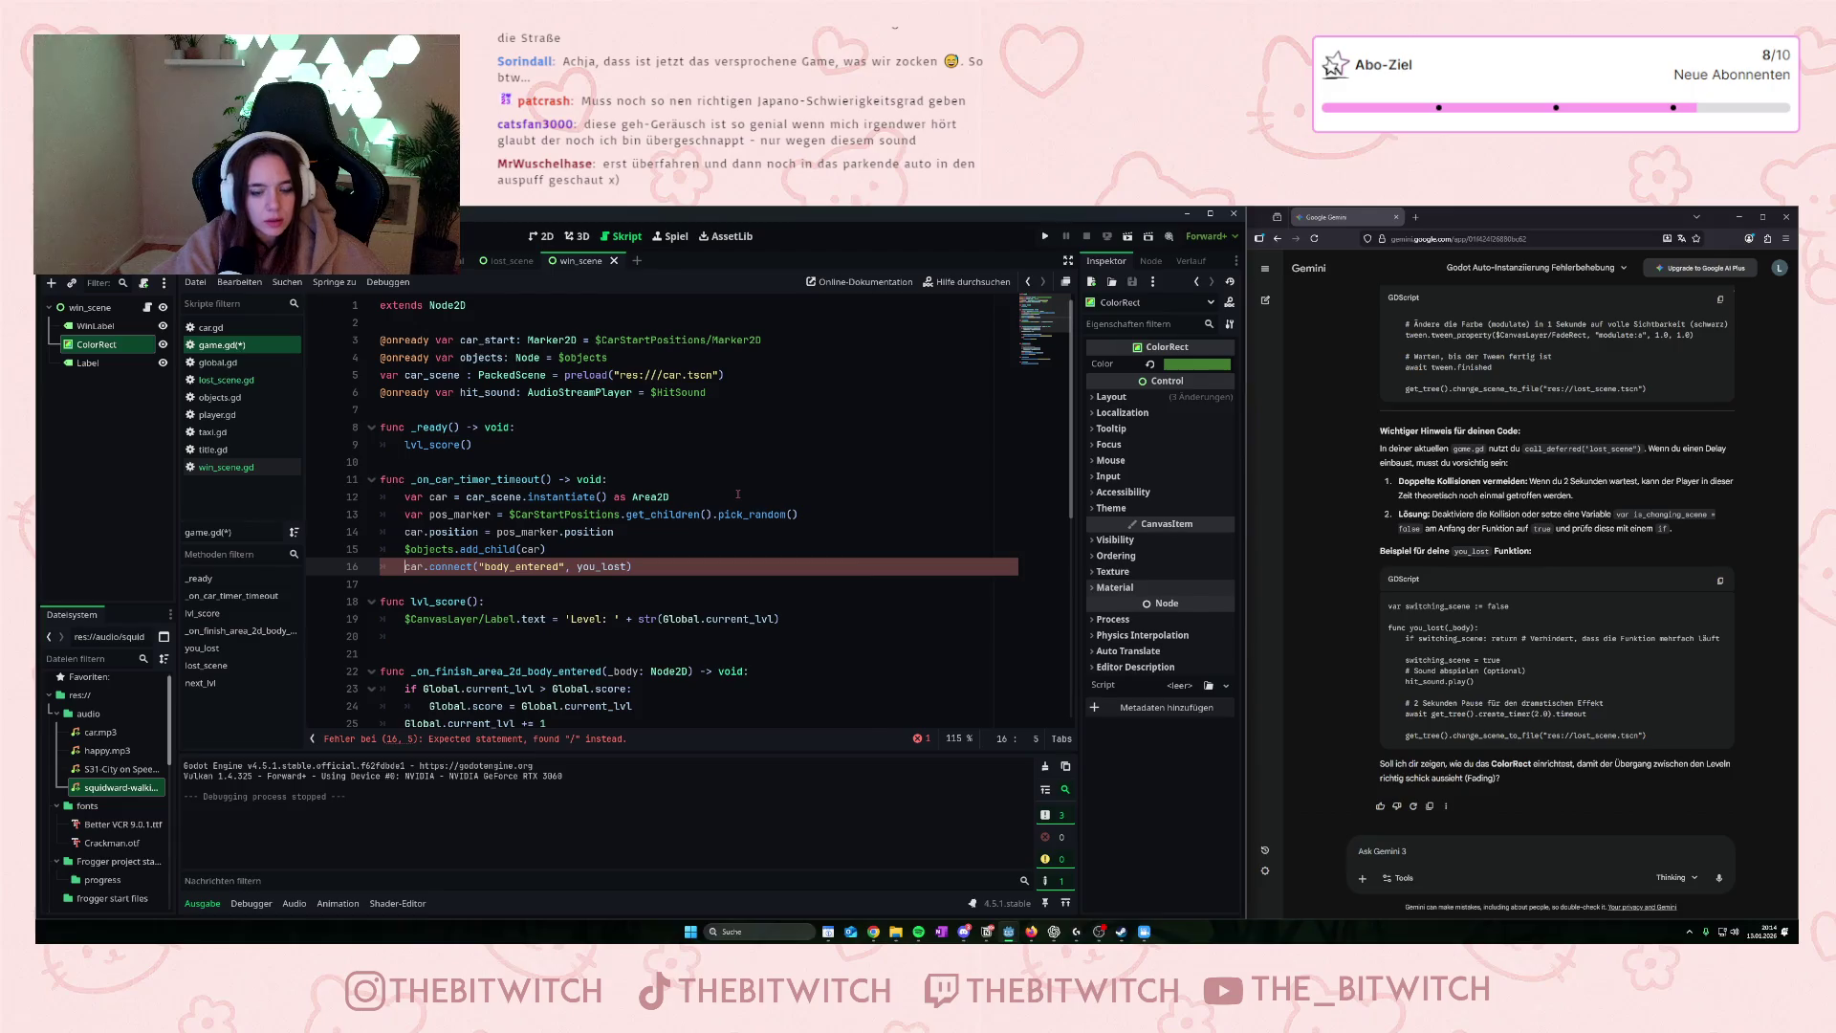
text(#)
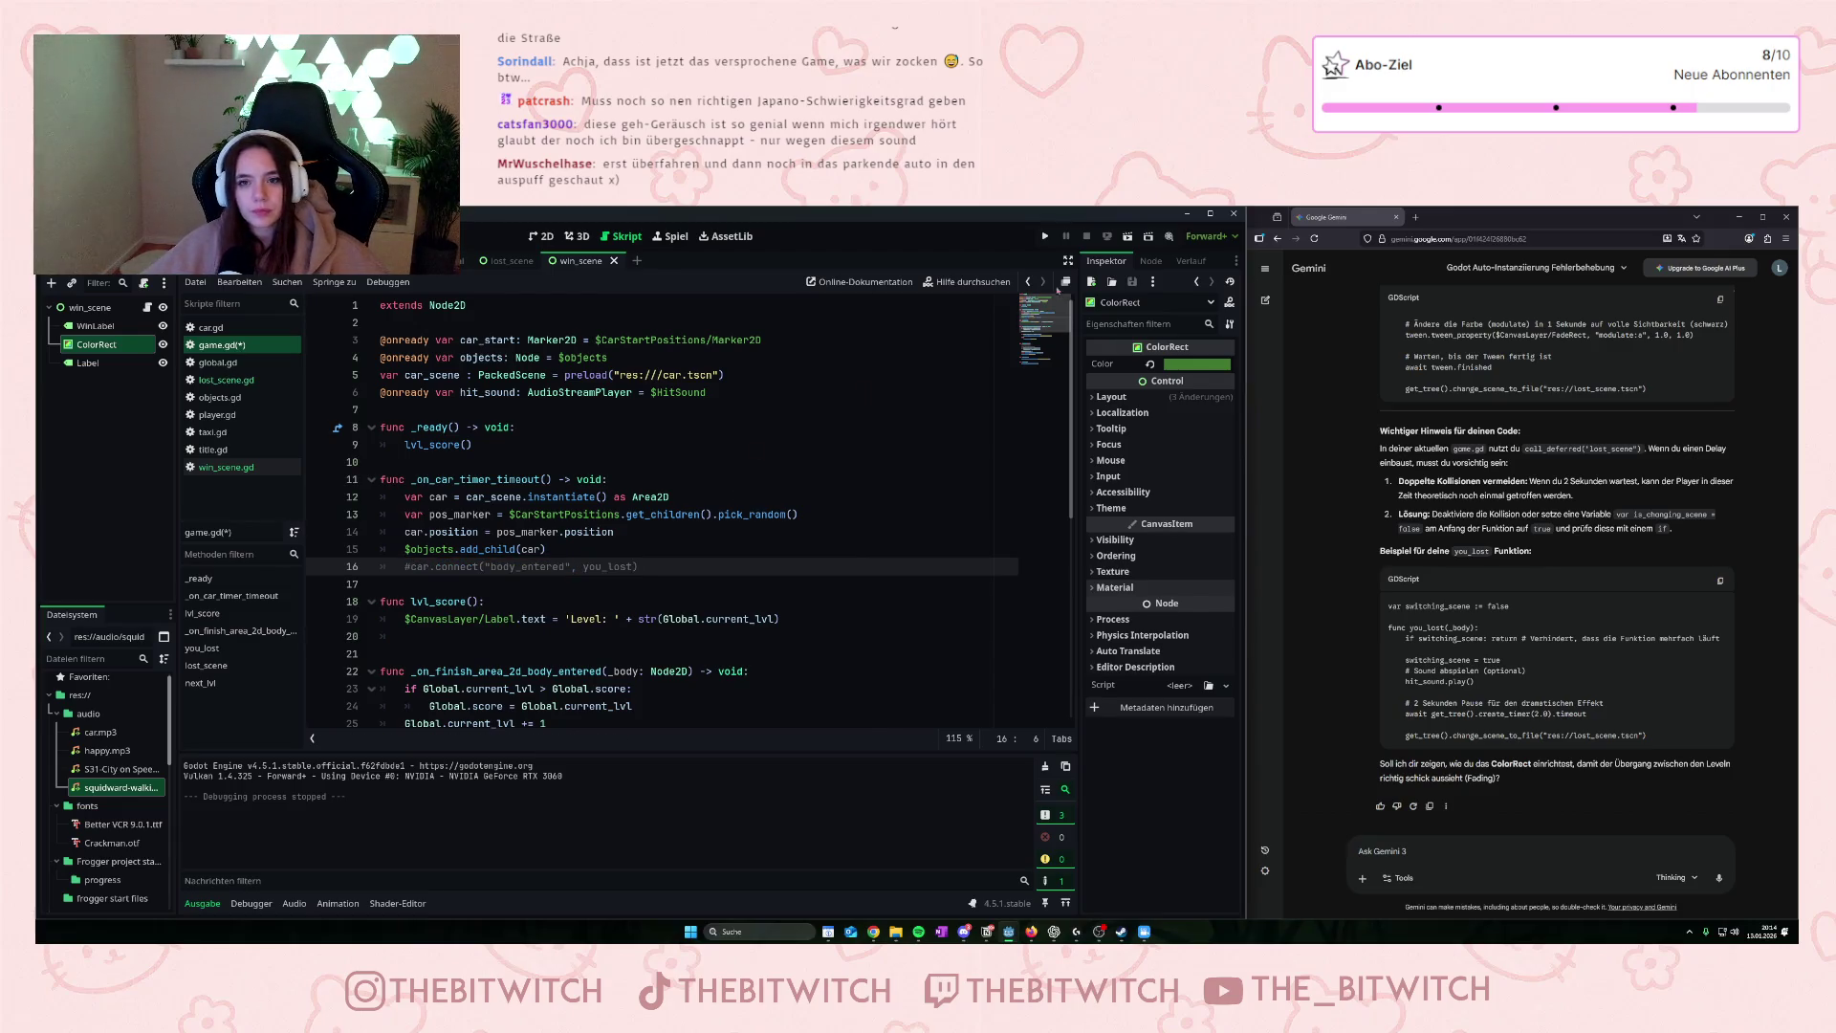
click(1045, 236)
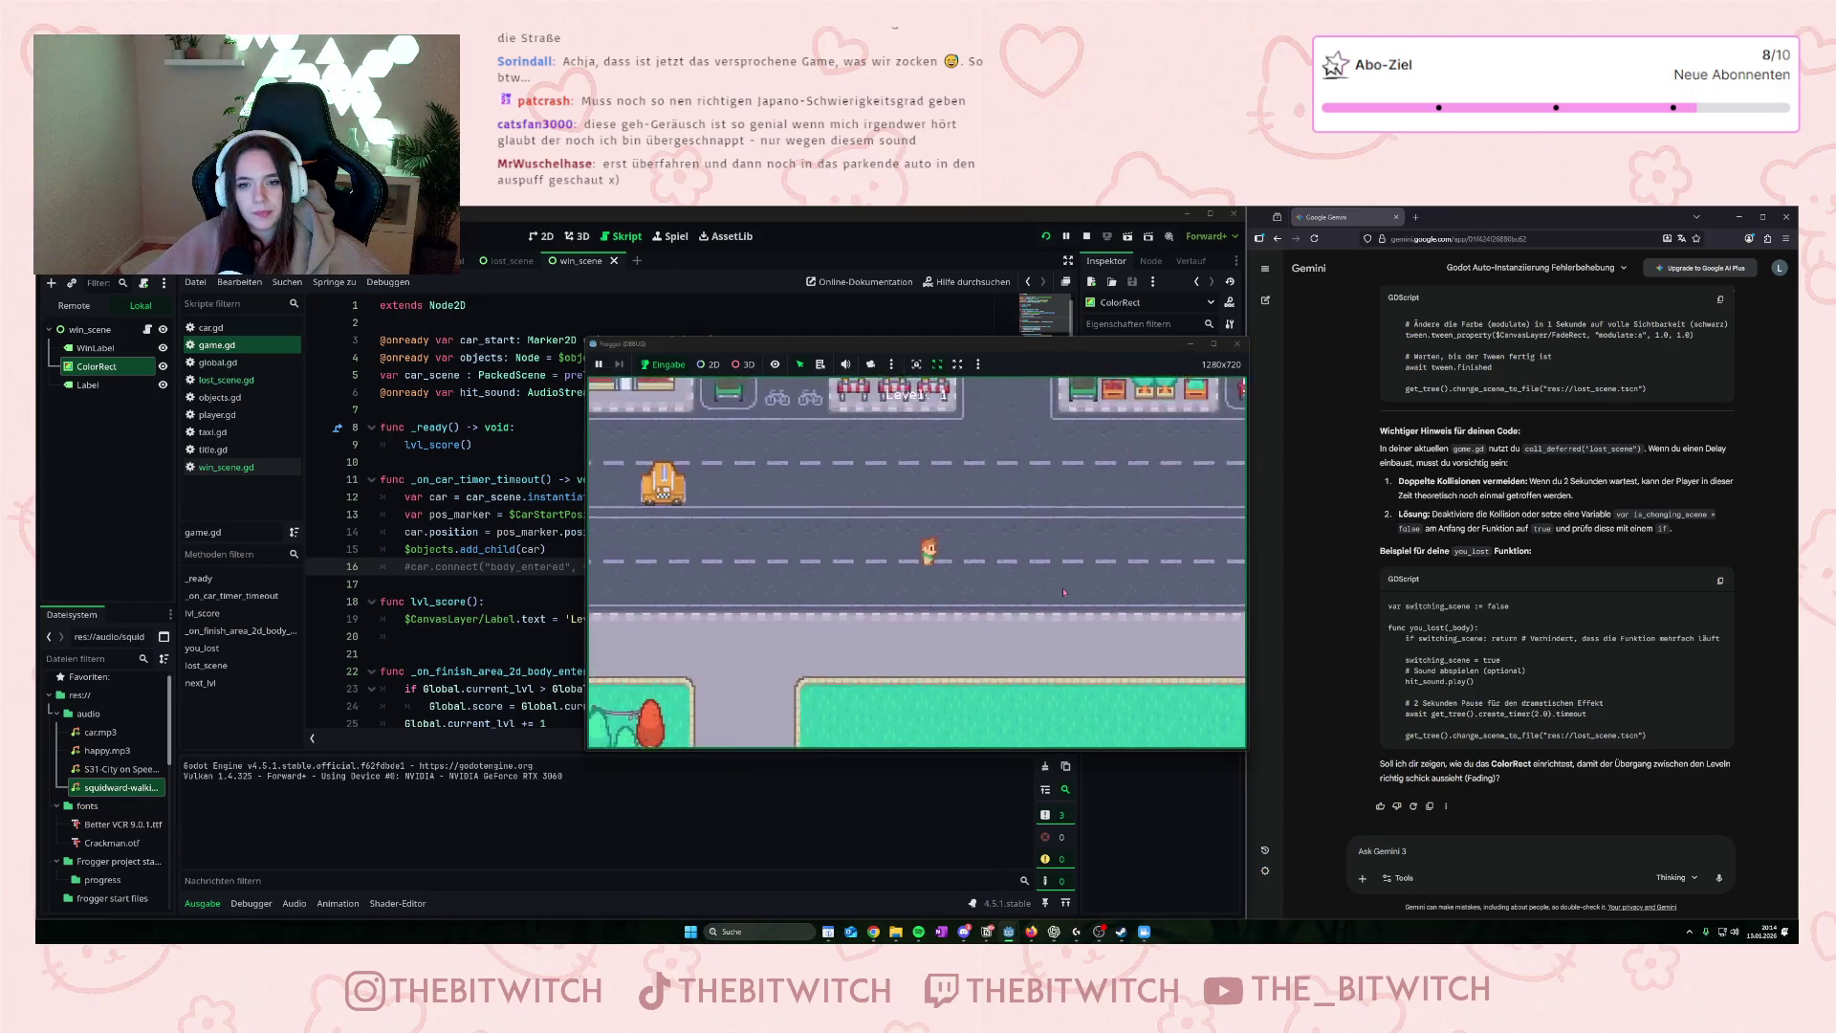
Drive the player up the road through each level until reaching level 10.
key(Up)
key(Up)
key(Up)
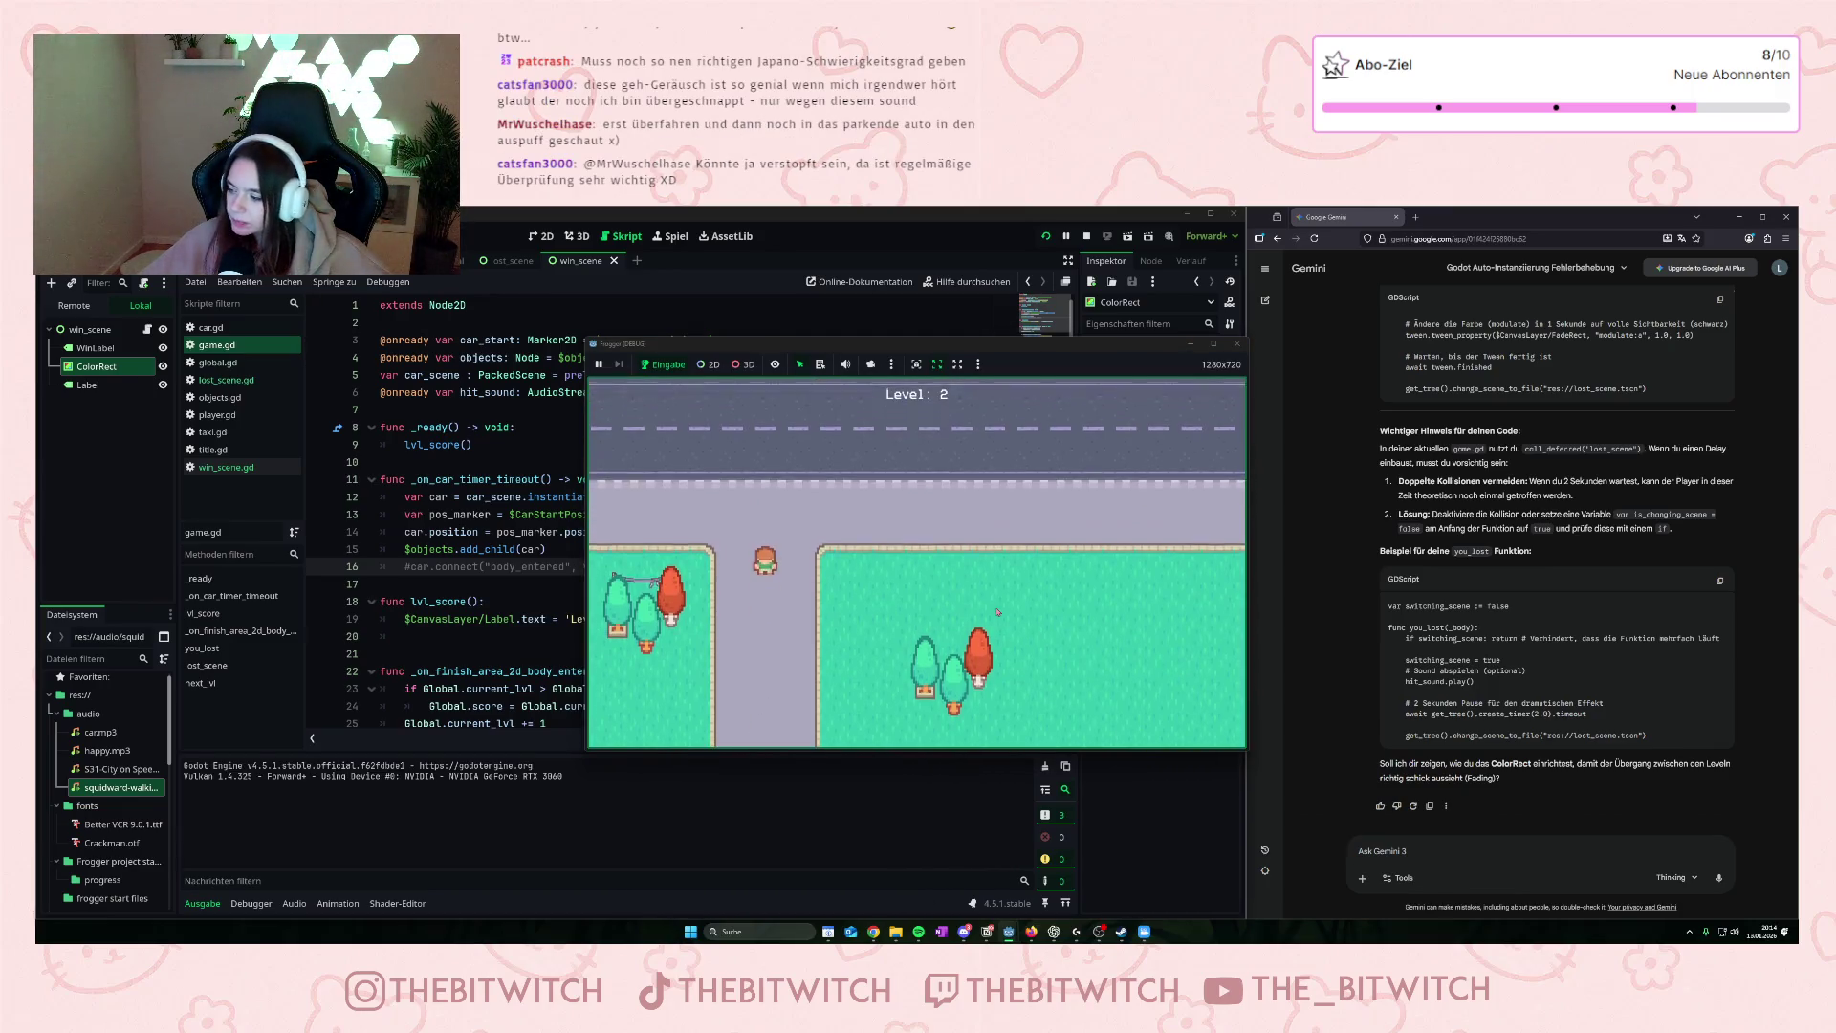
key(Right)
key(Right)
key(Up)
key(Up)
key(Up)
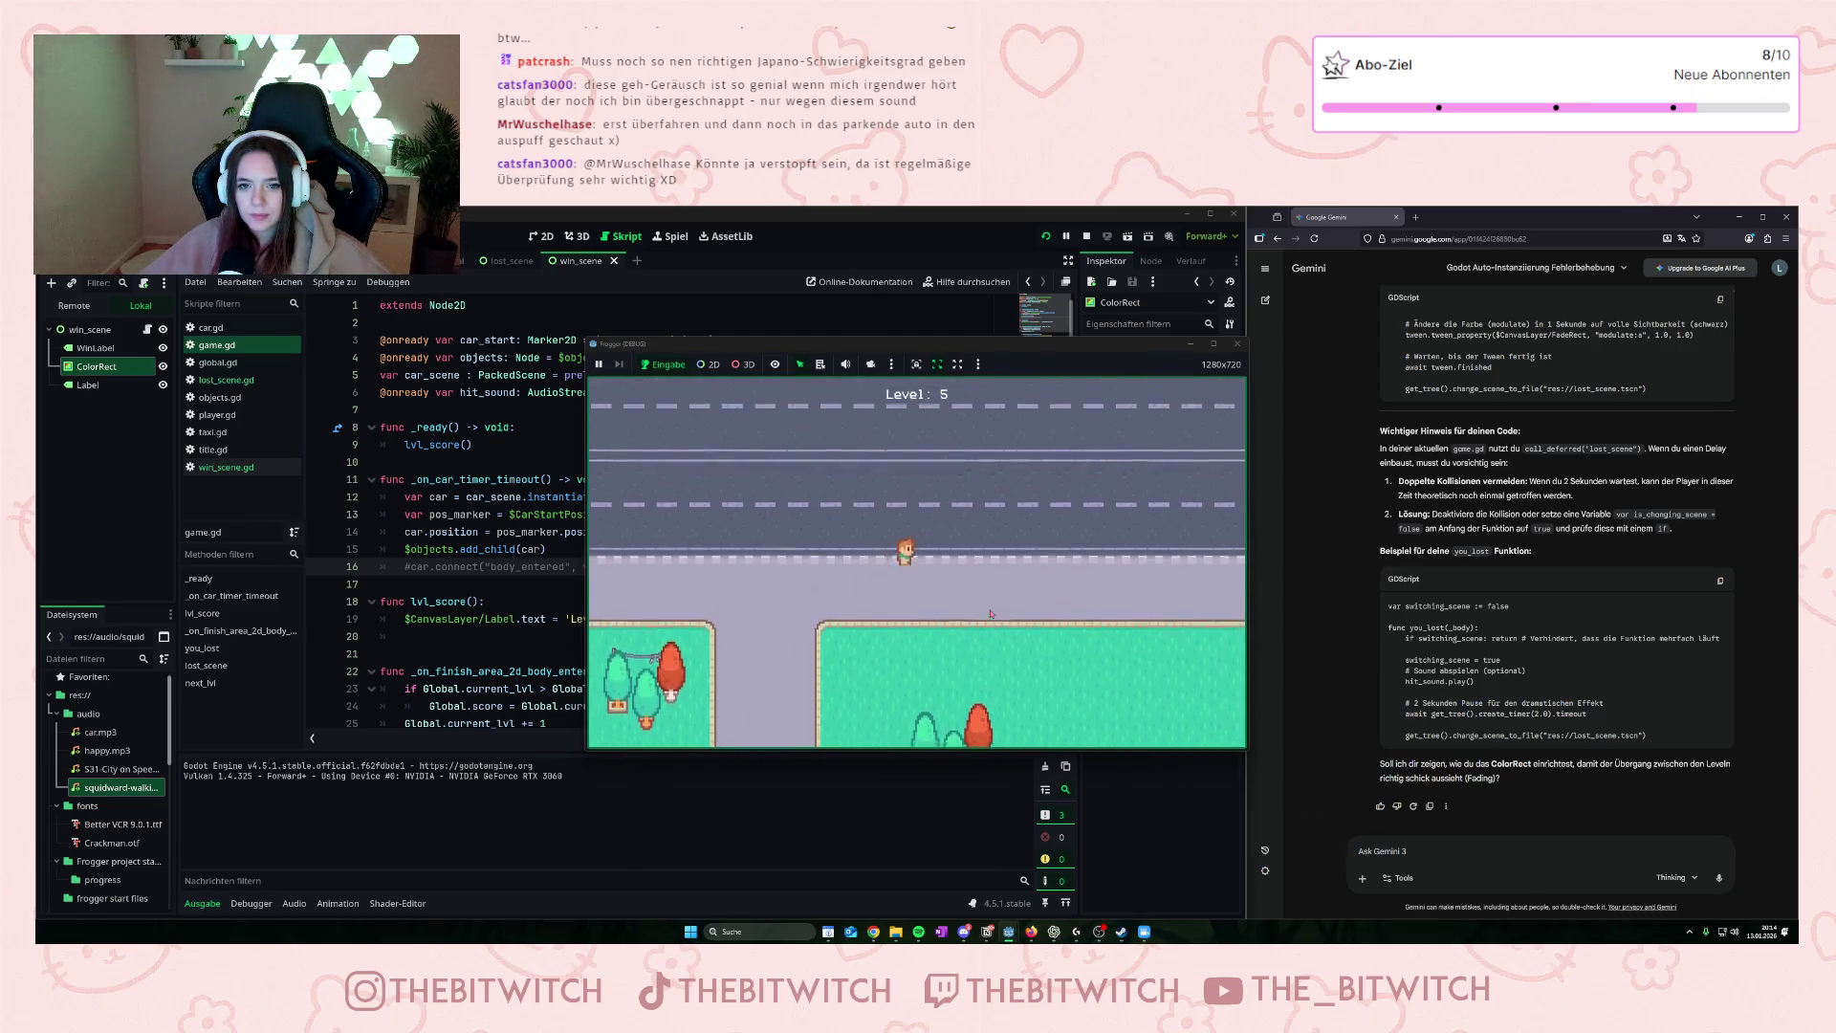
key(Up)
key(Up)
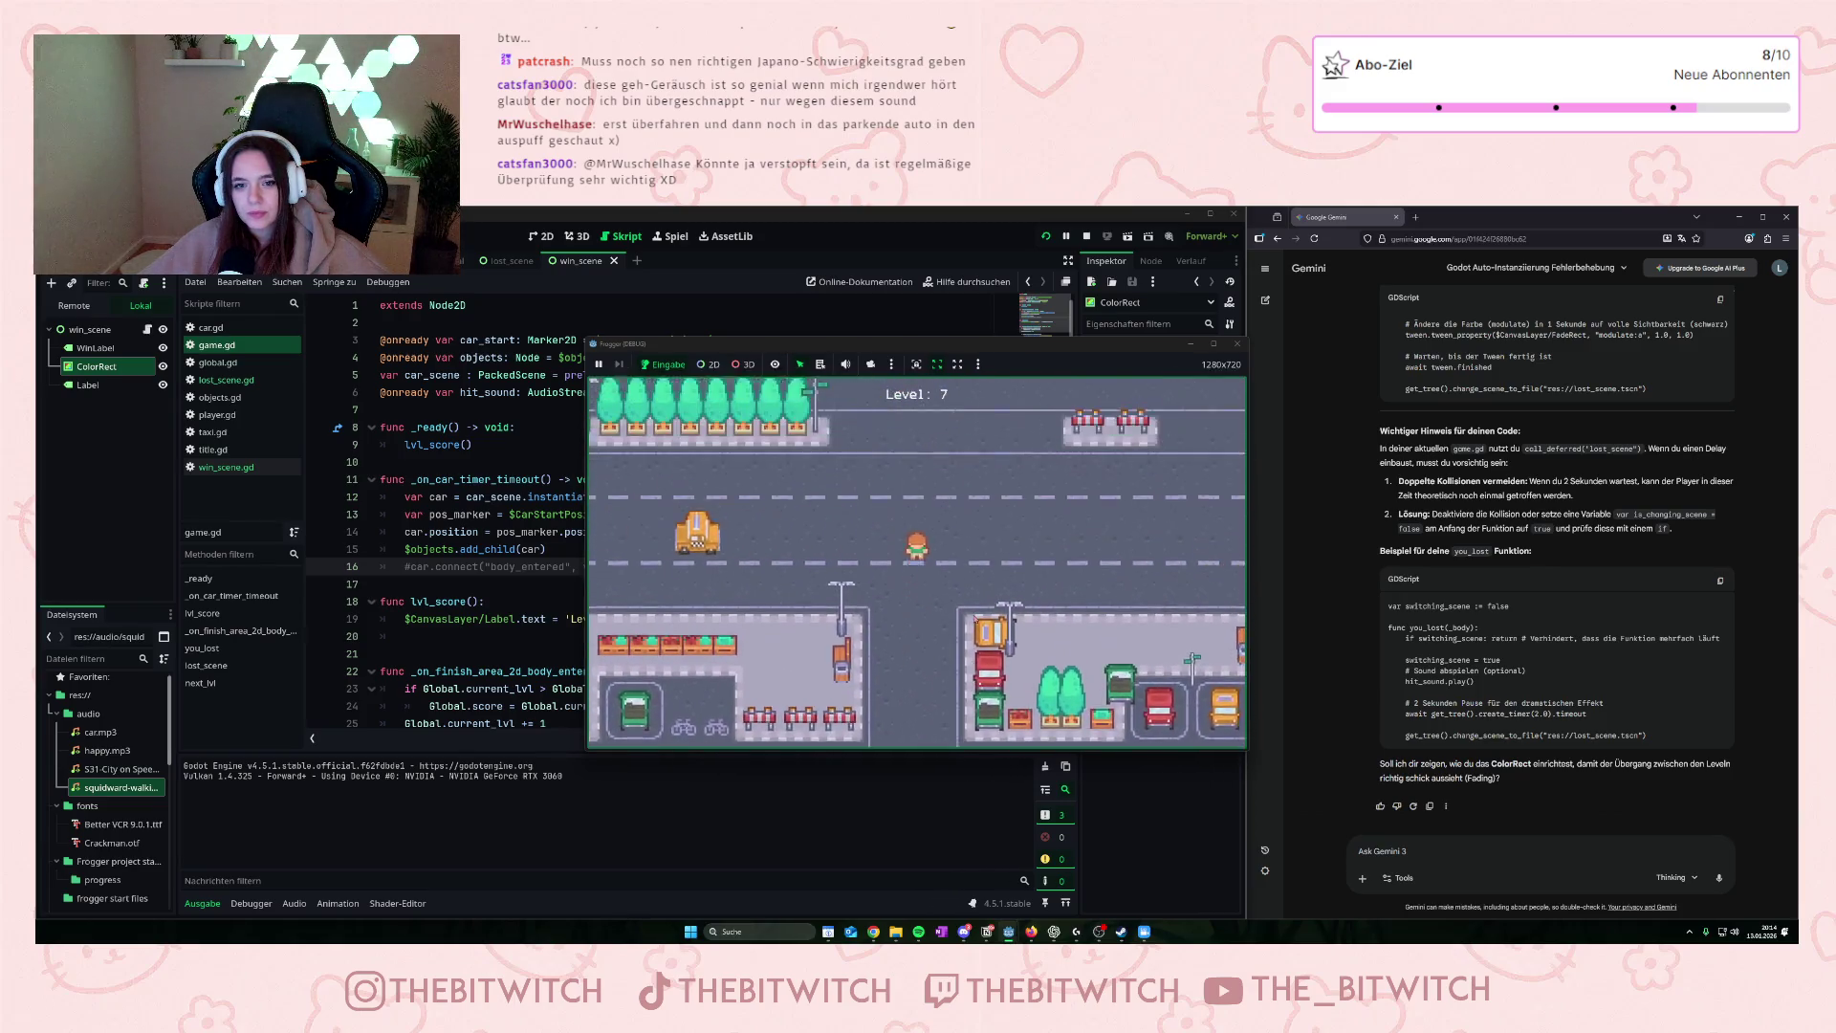
key(Up)
key(Up)
key(Up)
key(Up)
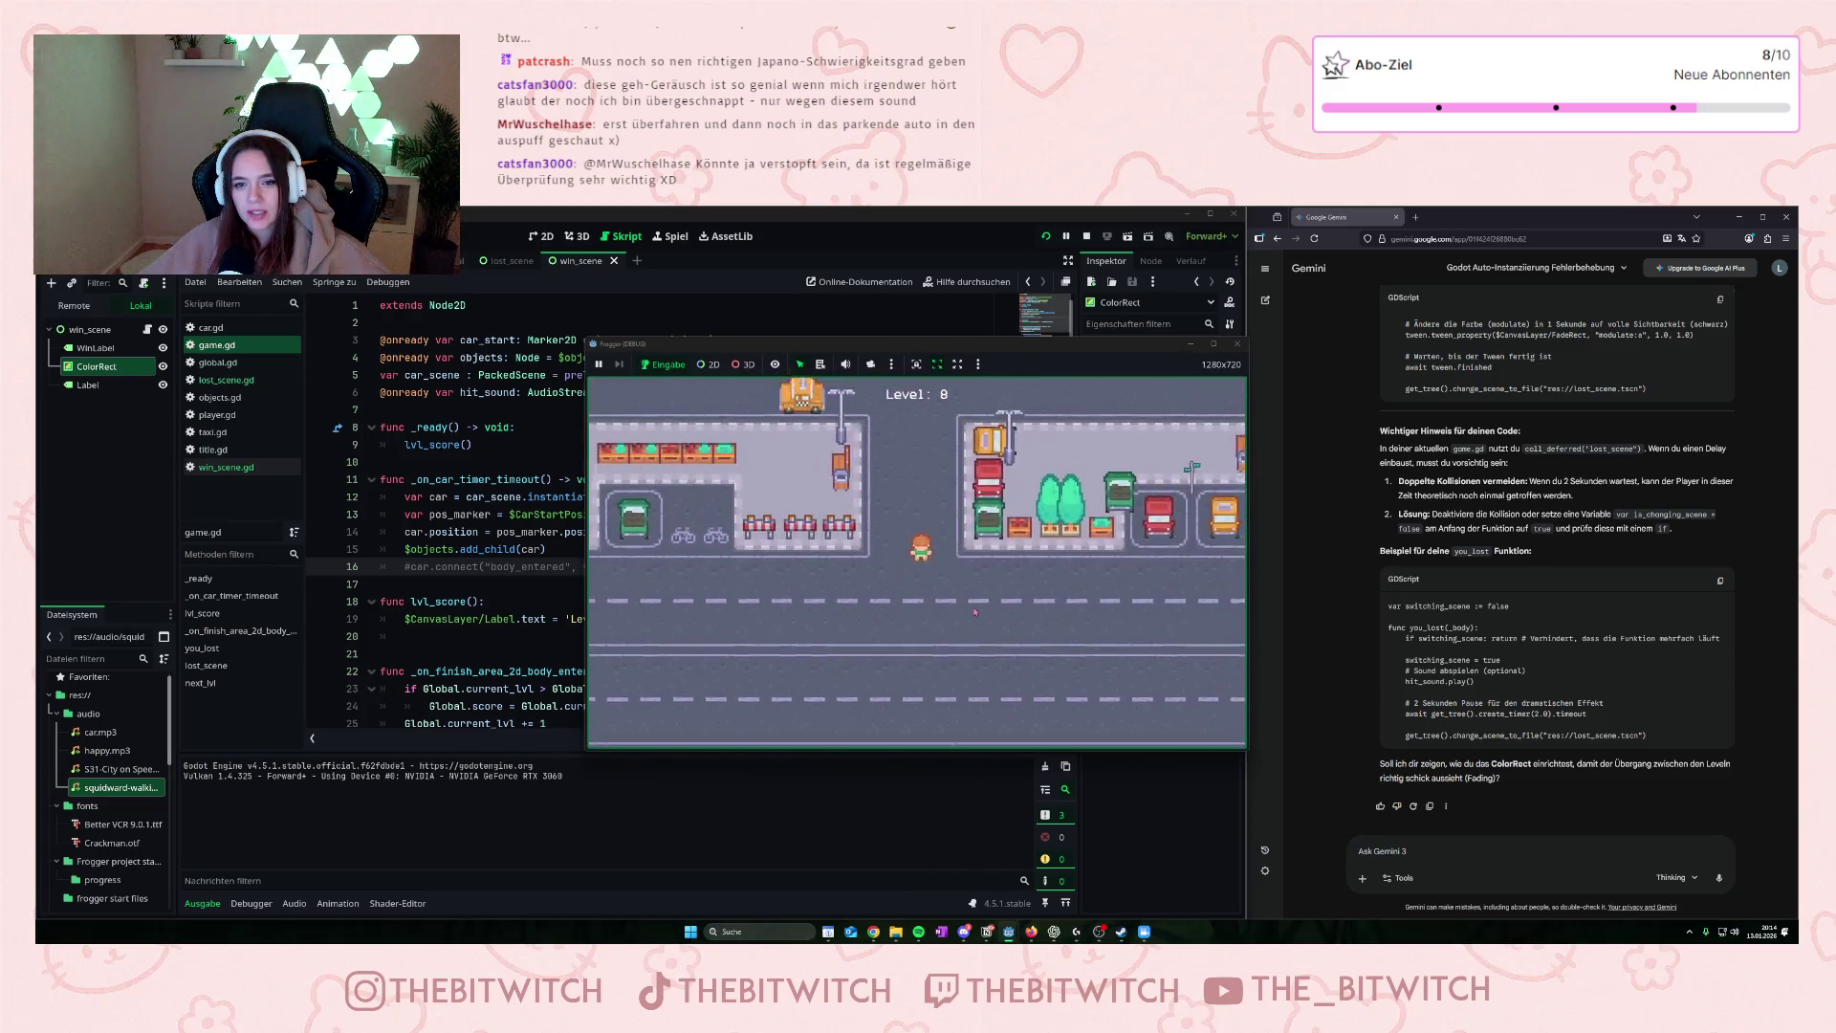
key(Up)
key(Up)
key(Up)
key(Right)
key(Right)
key(Right)
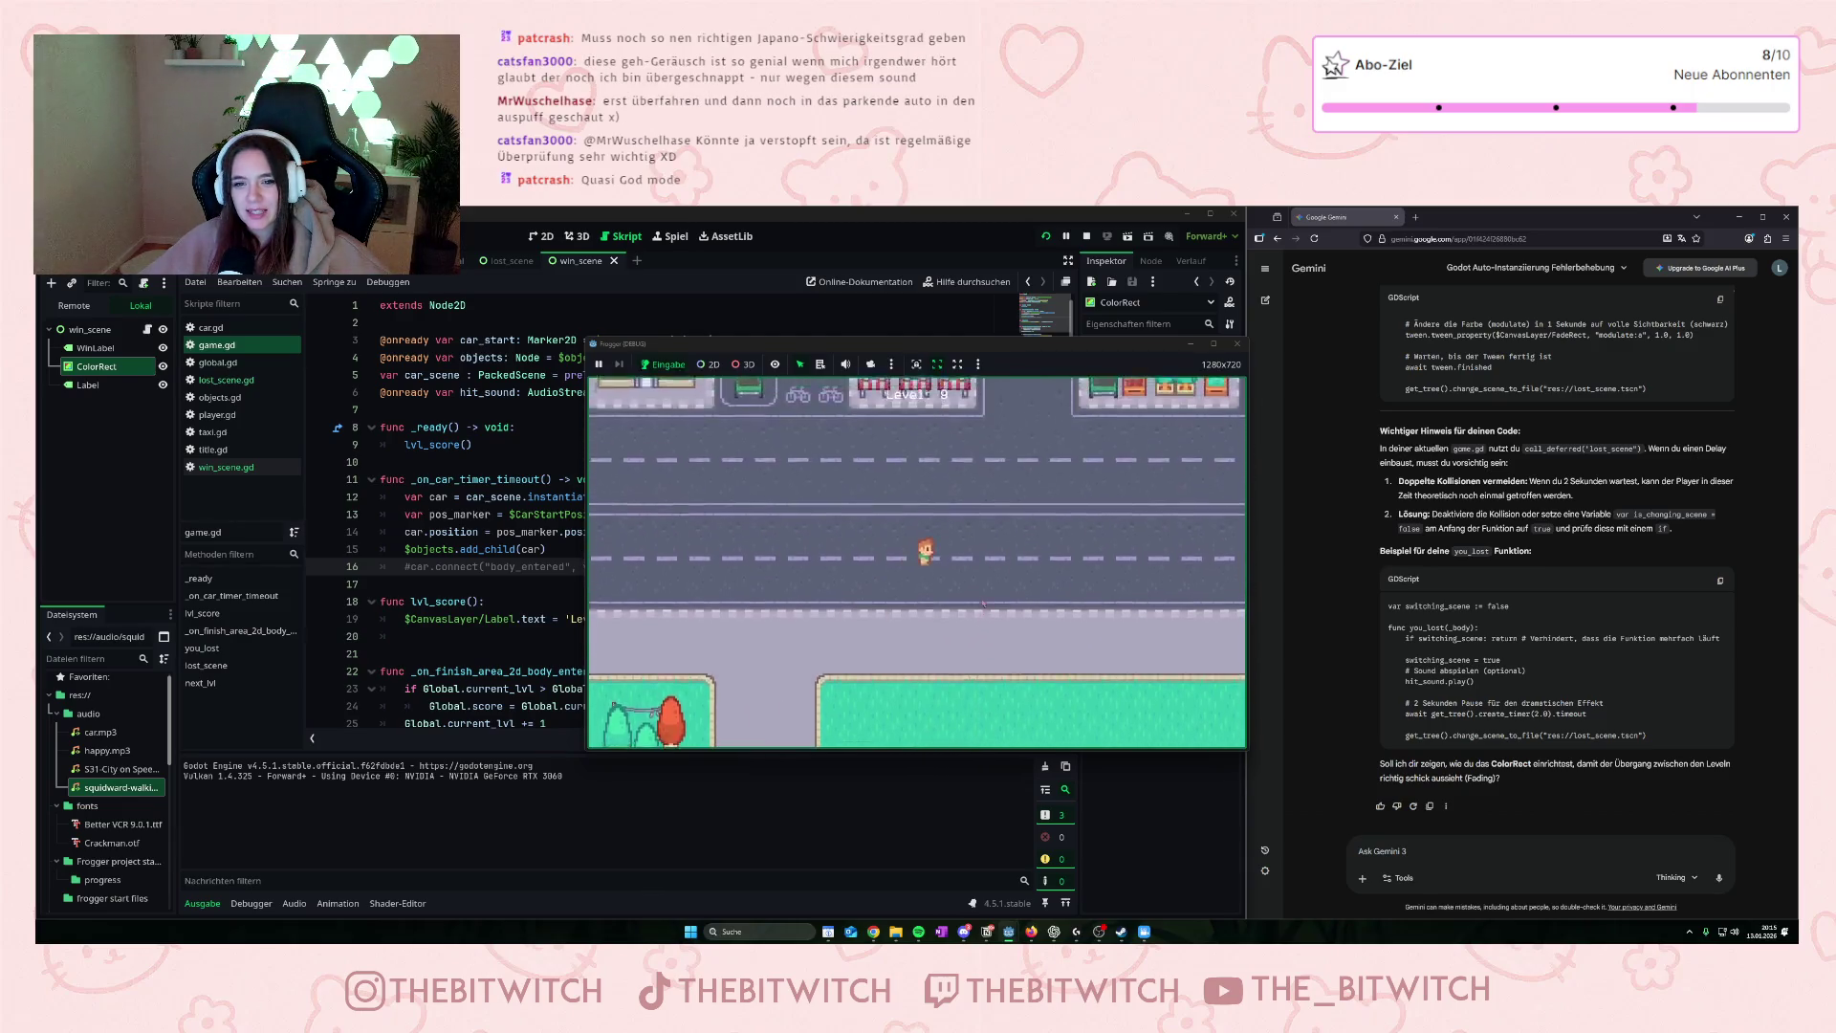
key(Up)
key(Up)
key(Up)
key(Up)
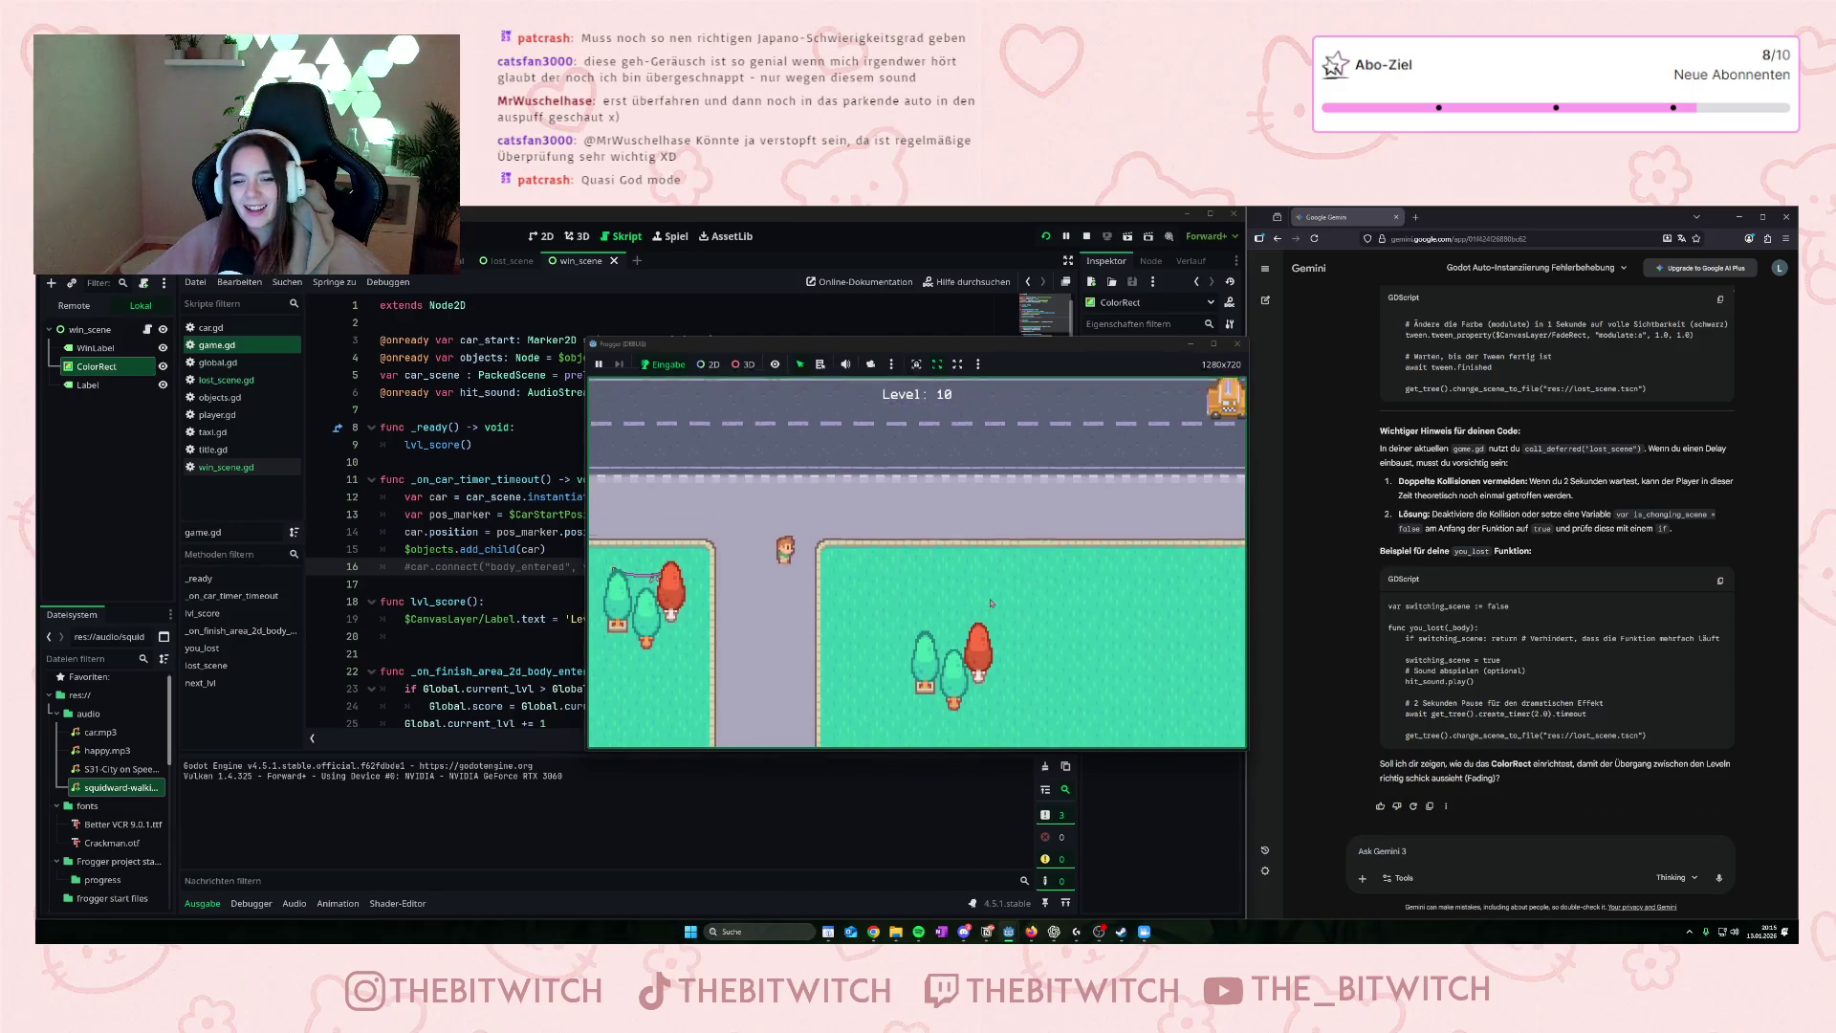
key(Up)
key(Up)
key(Up)
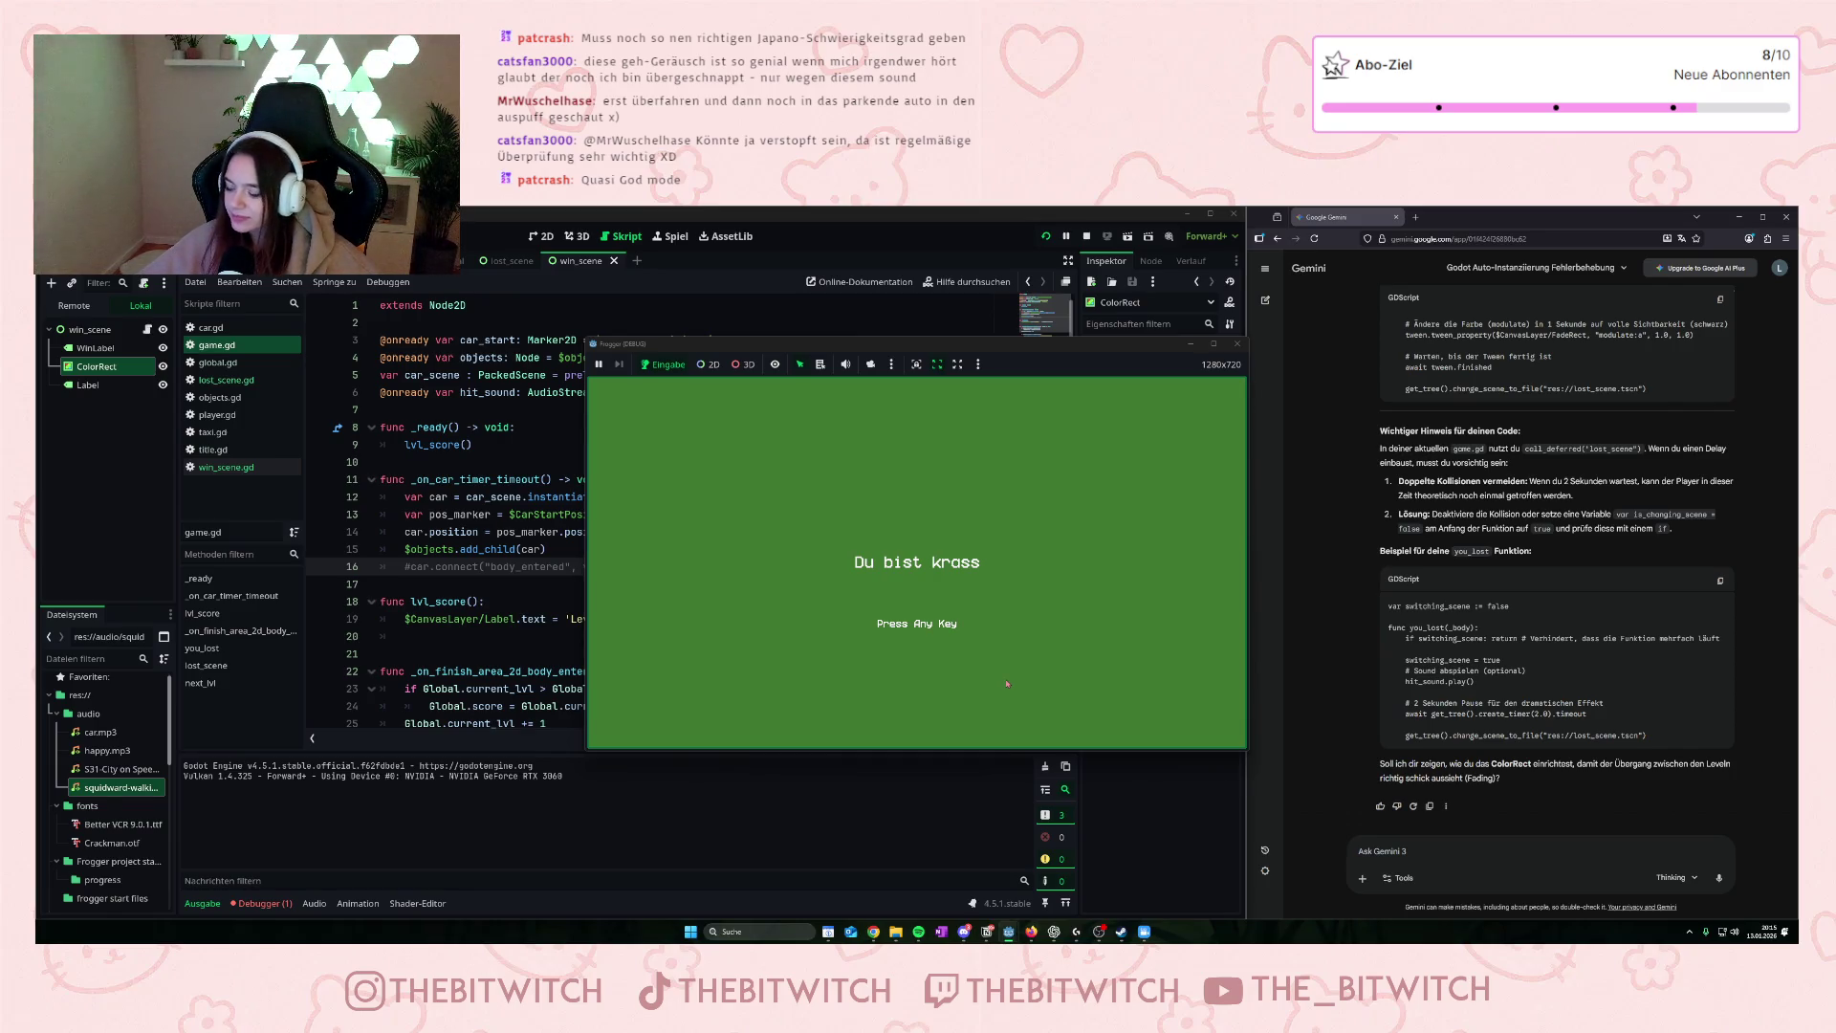
Leave the win screen for the title screen, play briefly again, then stop the game.
key(space)
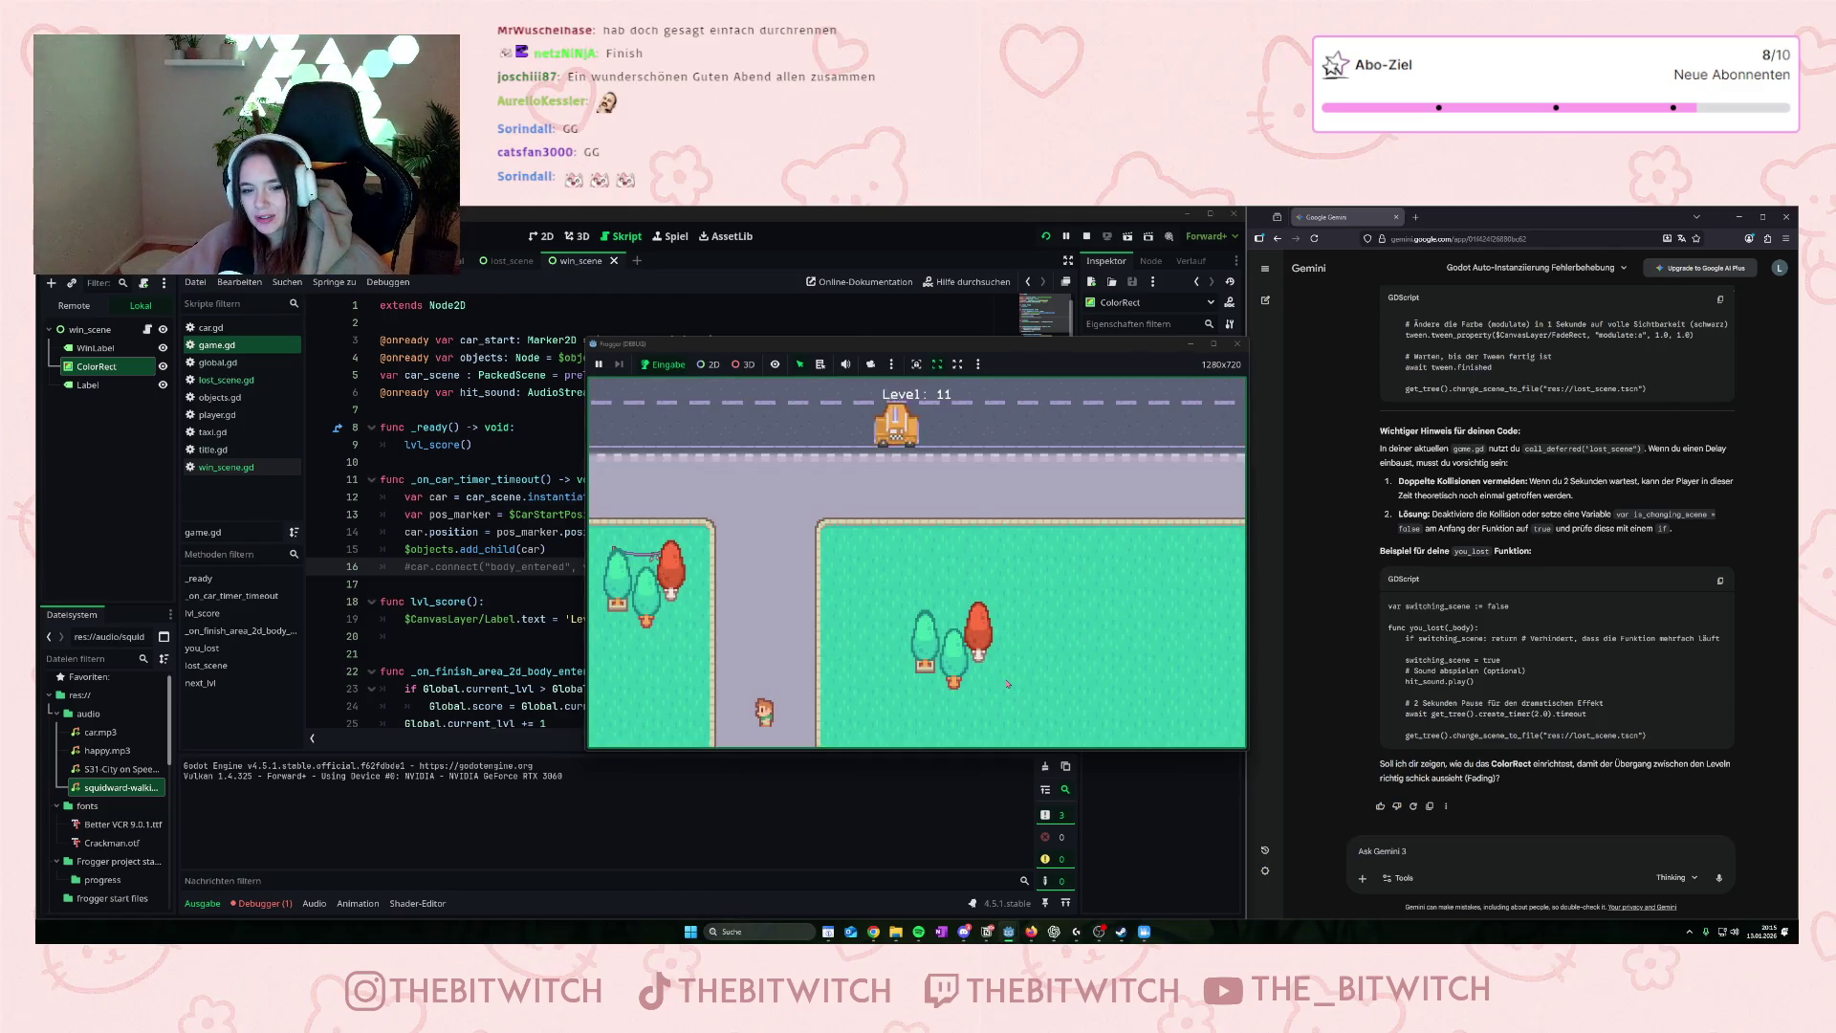
key(Up)
key(Right)
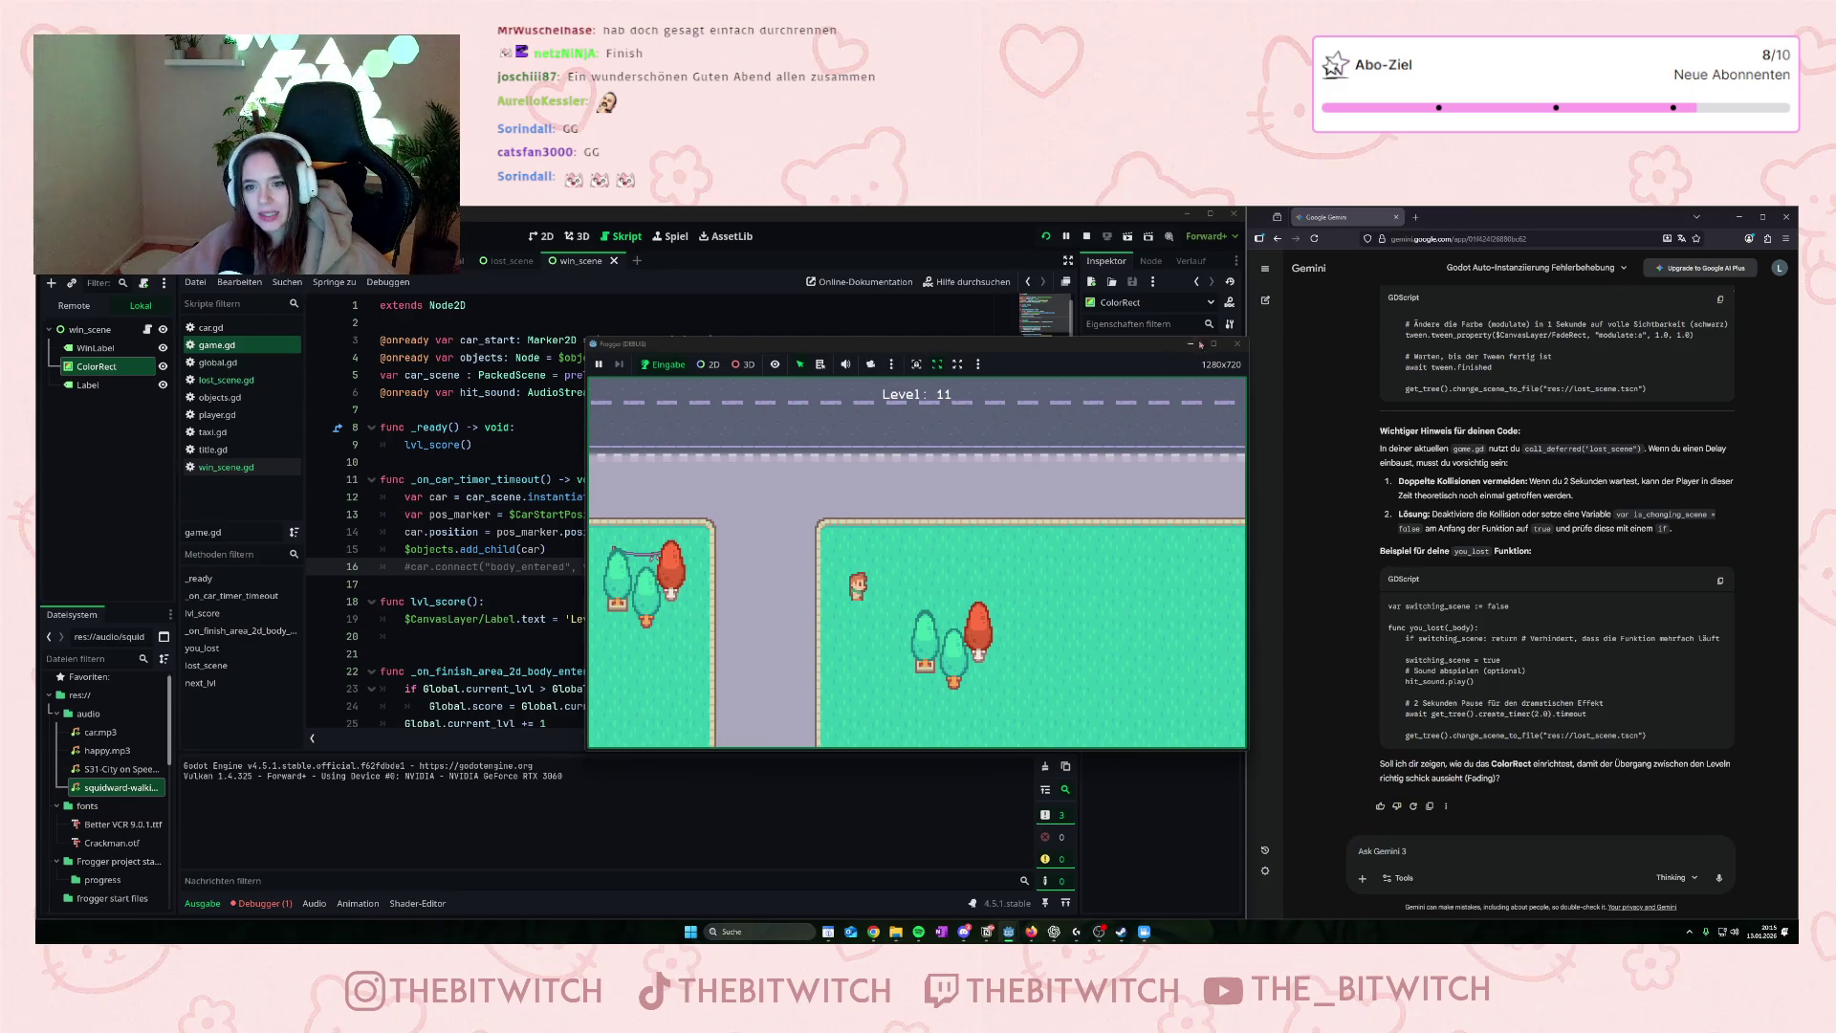
key(F8)
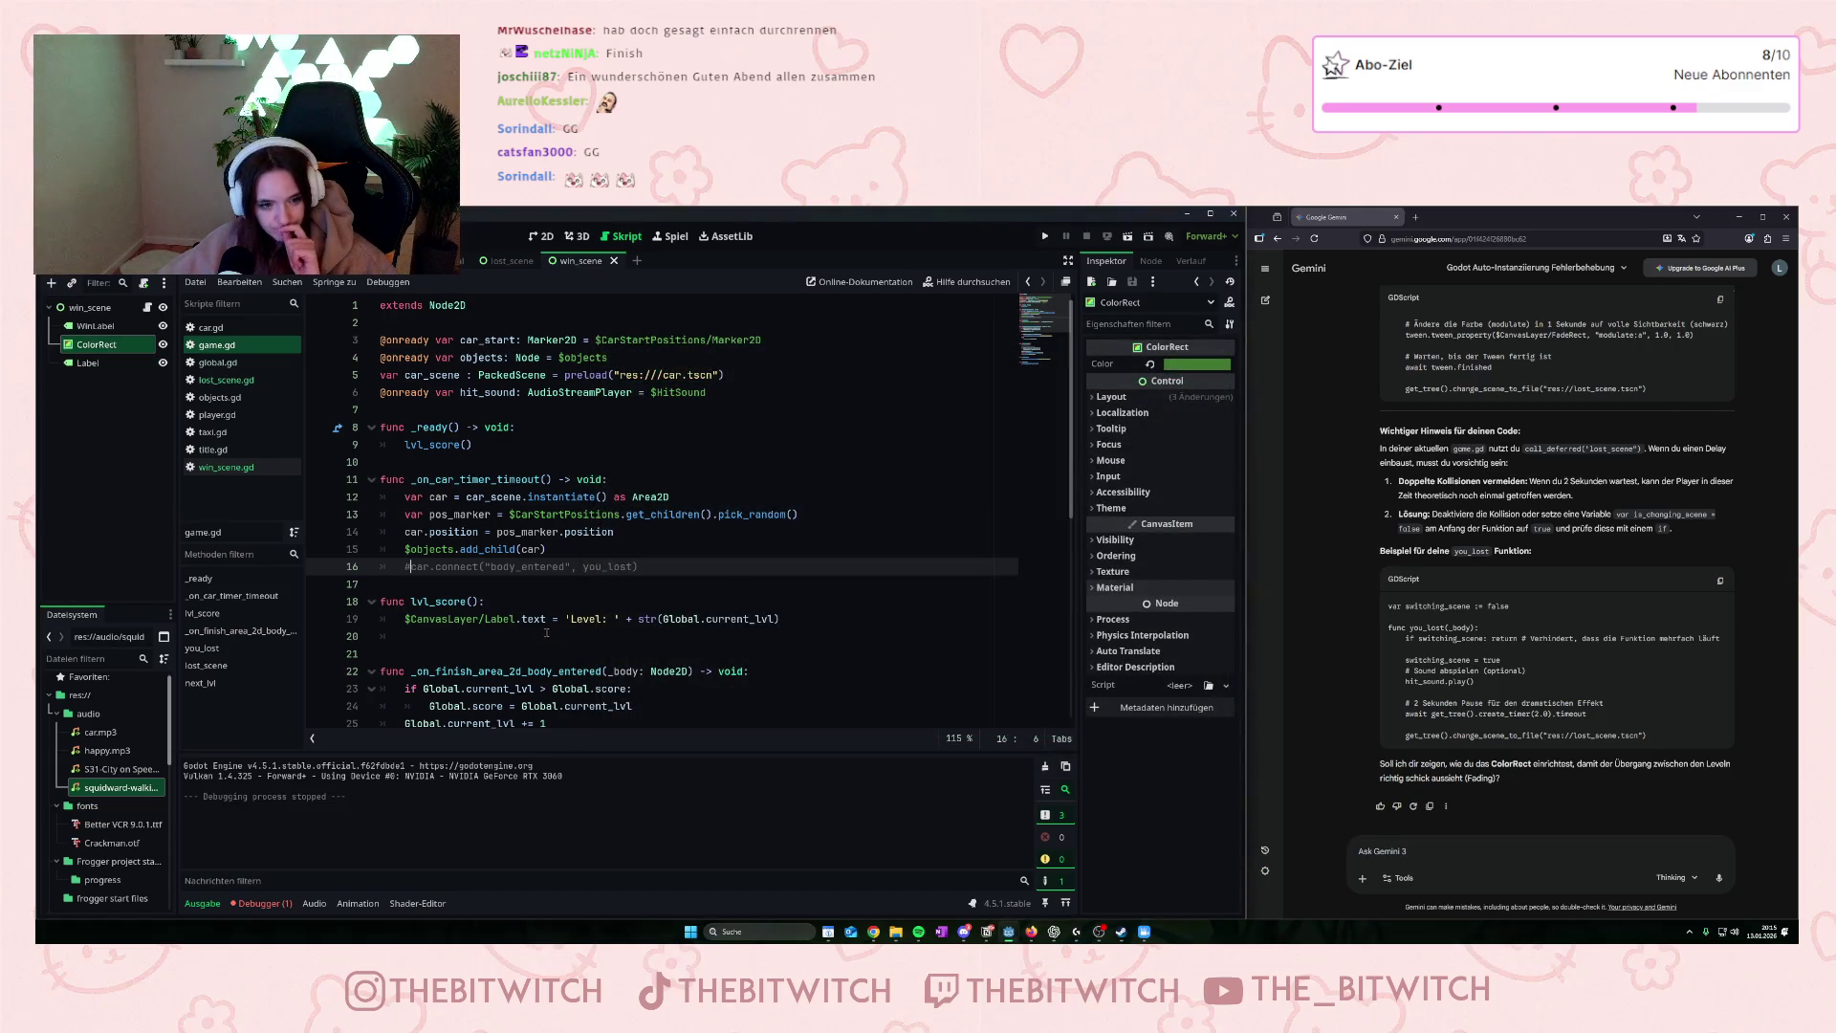
Add Global.current_lvl = 1 below the win scene change on line 28 and save game.gd.
scroll(552, 632, down, 3)
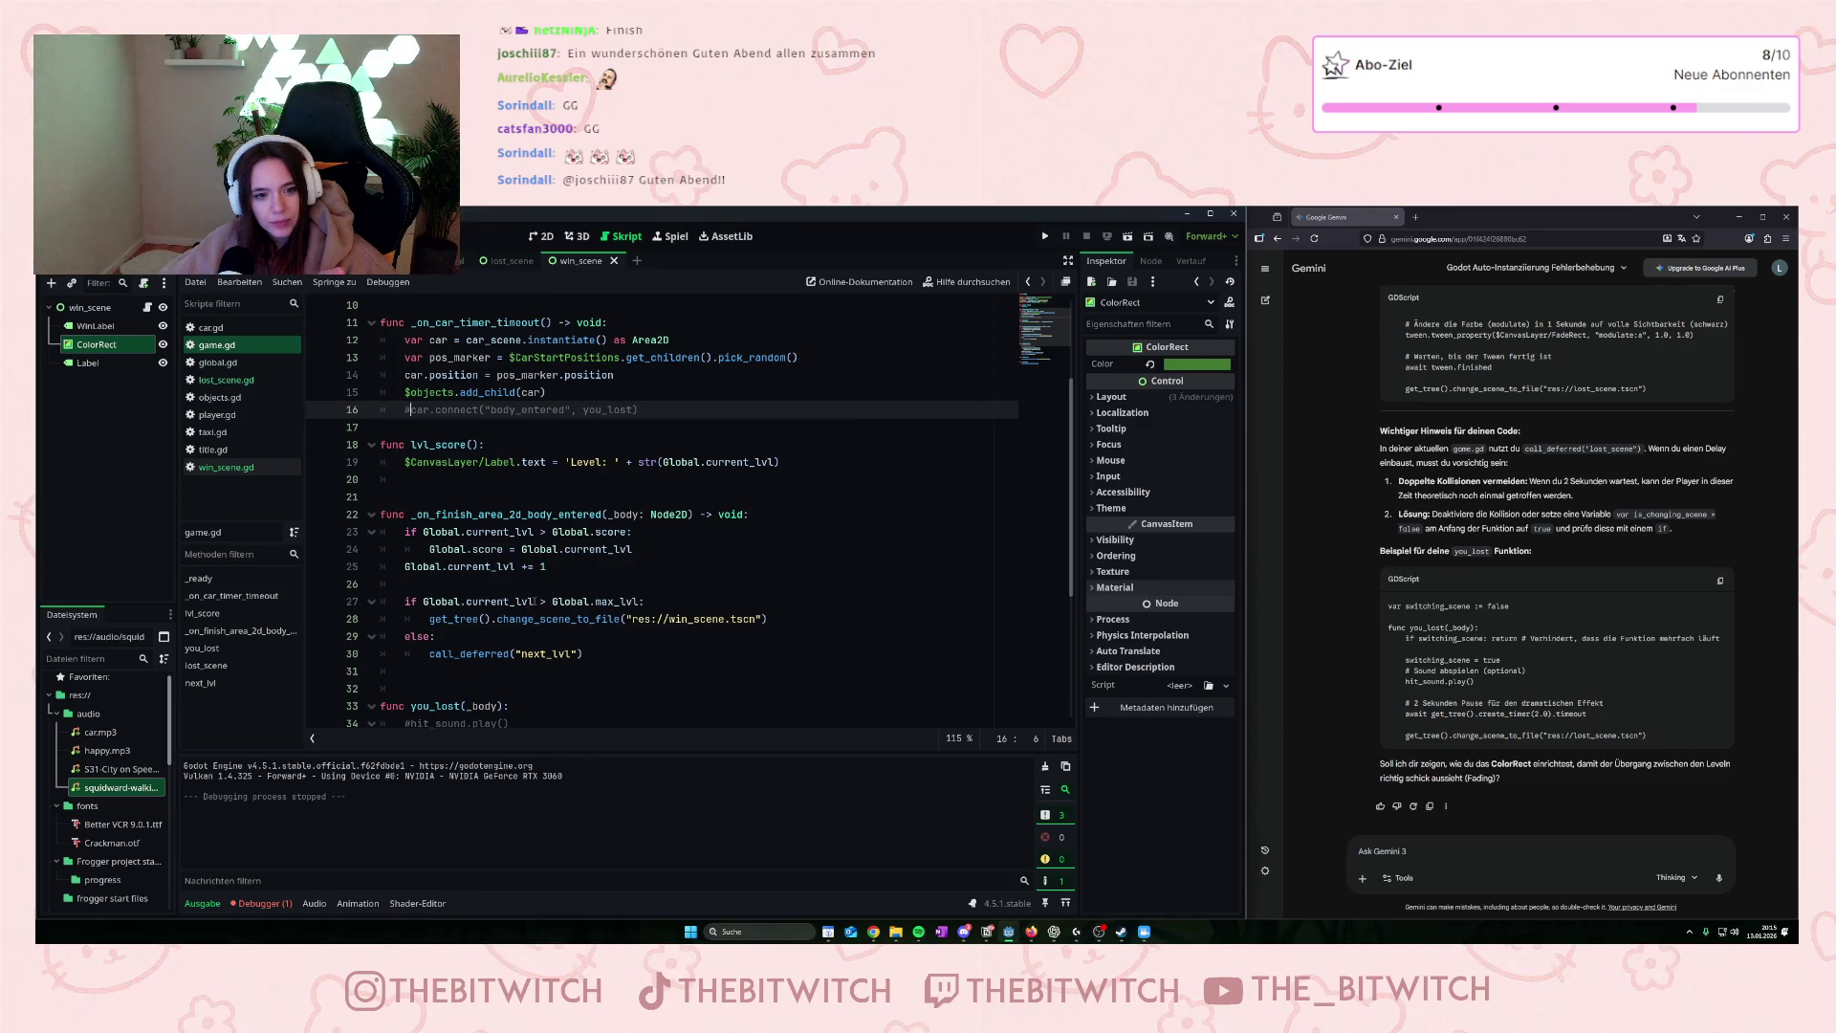
click(789, 619)
key(Return)
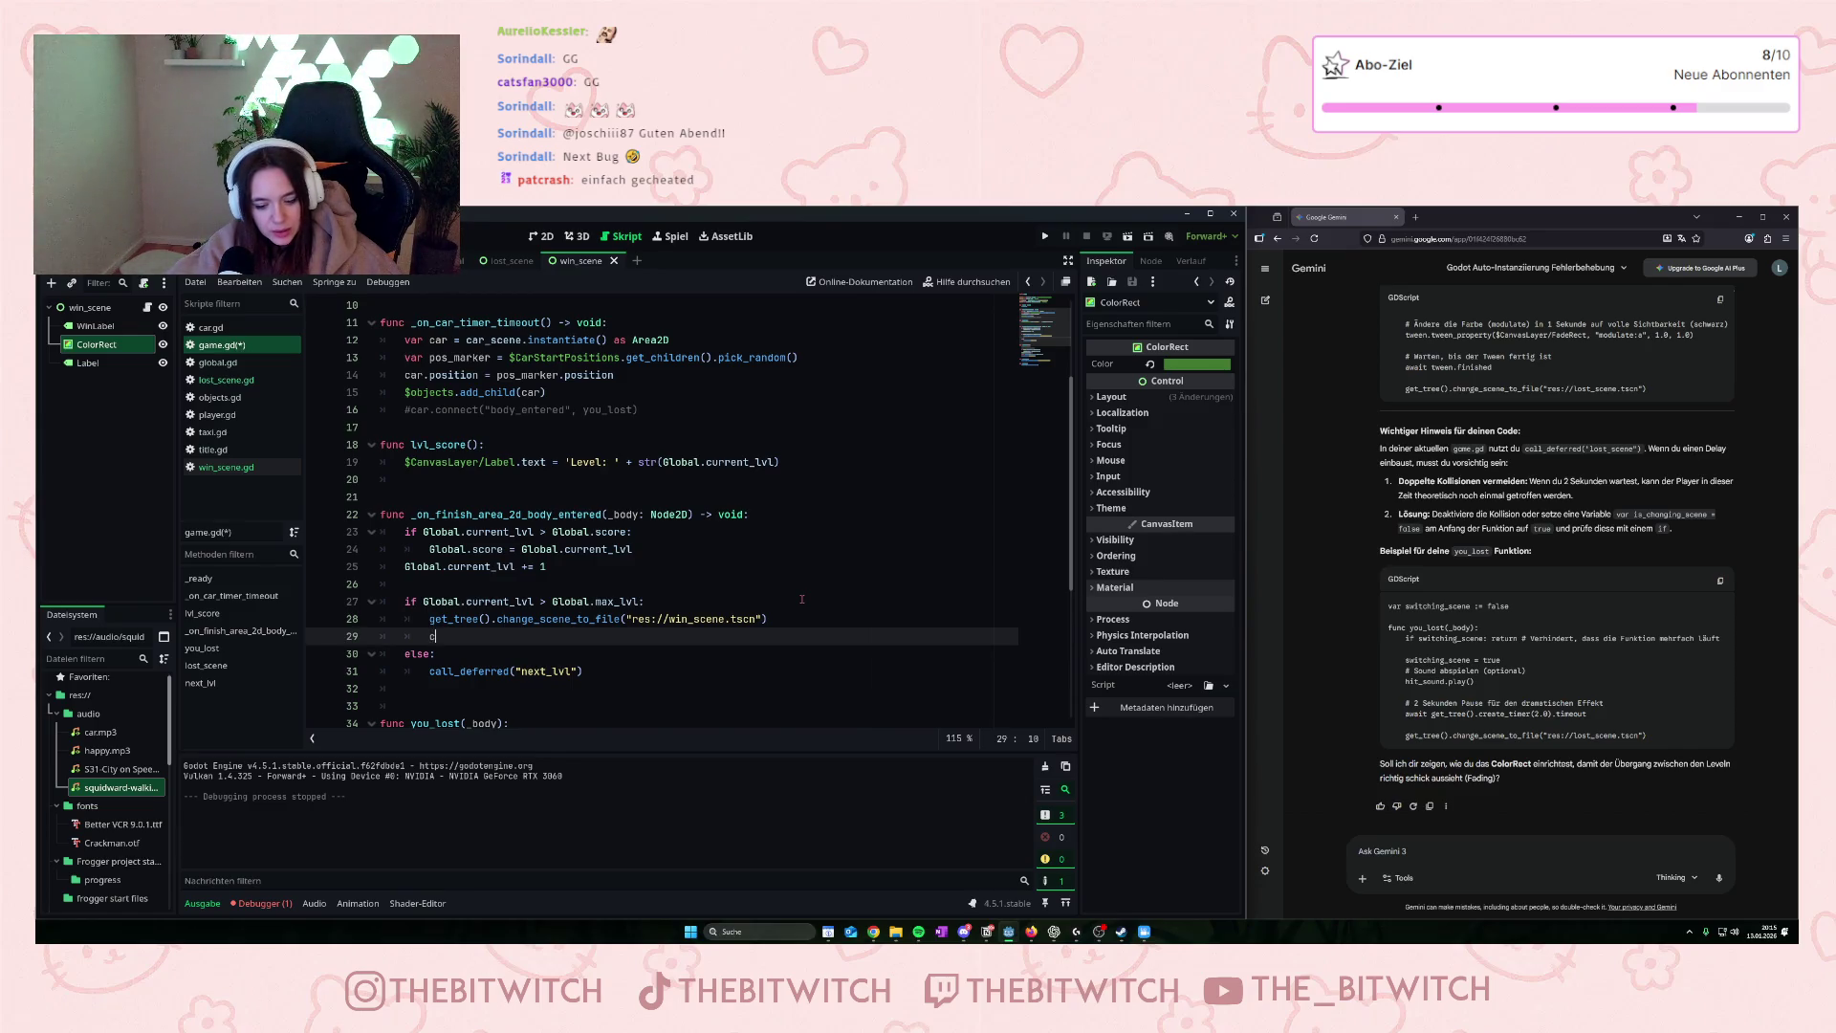
key(BackSpace)
text(Global)
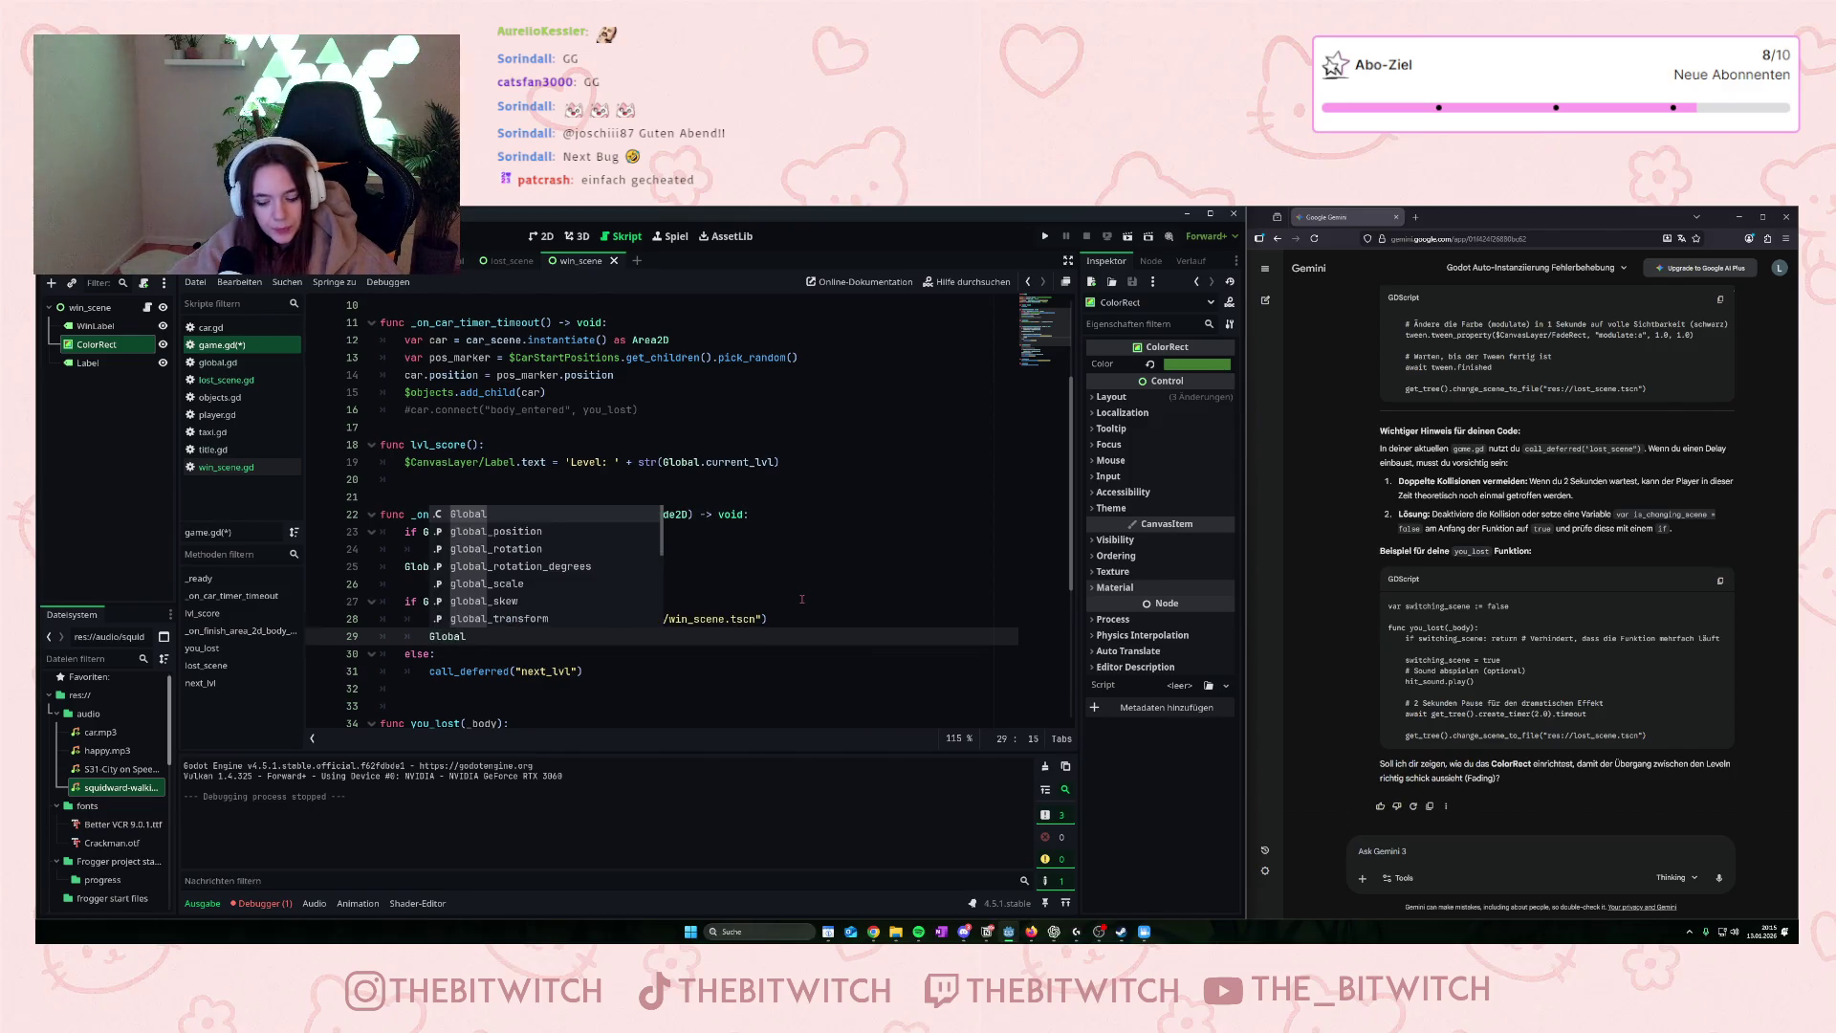
text(-)
text(.curre)
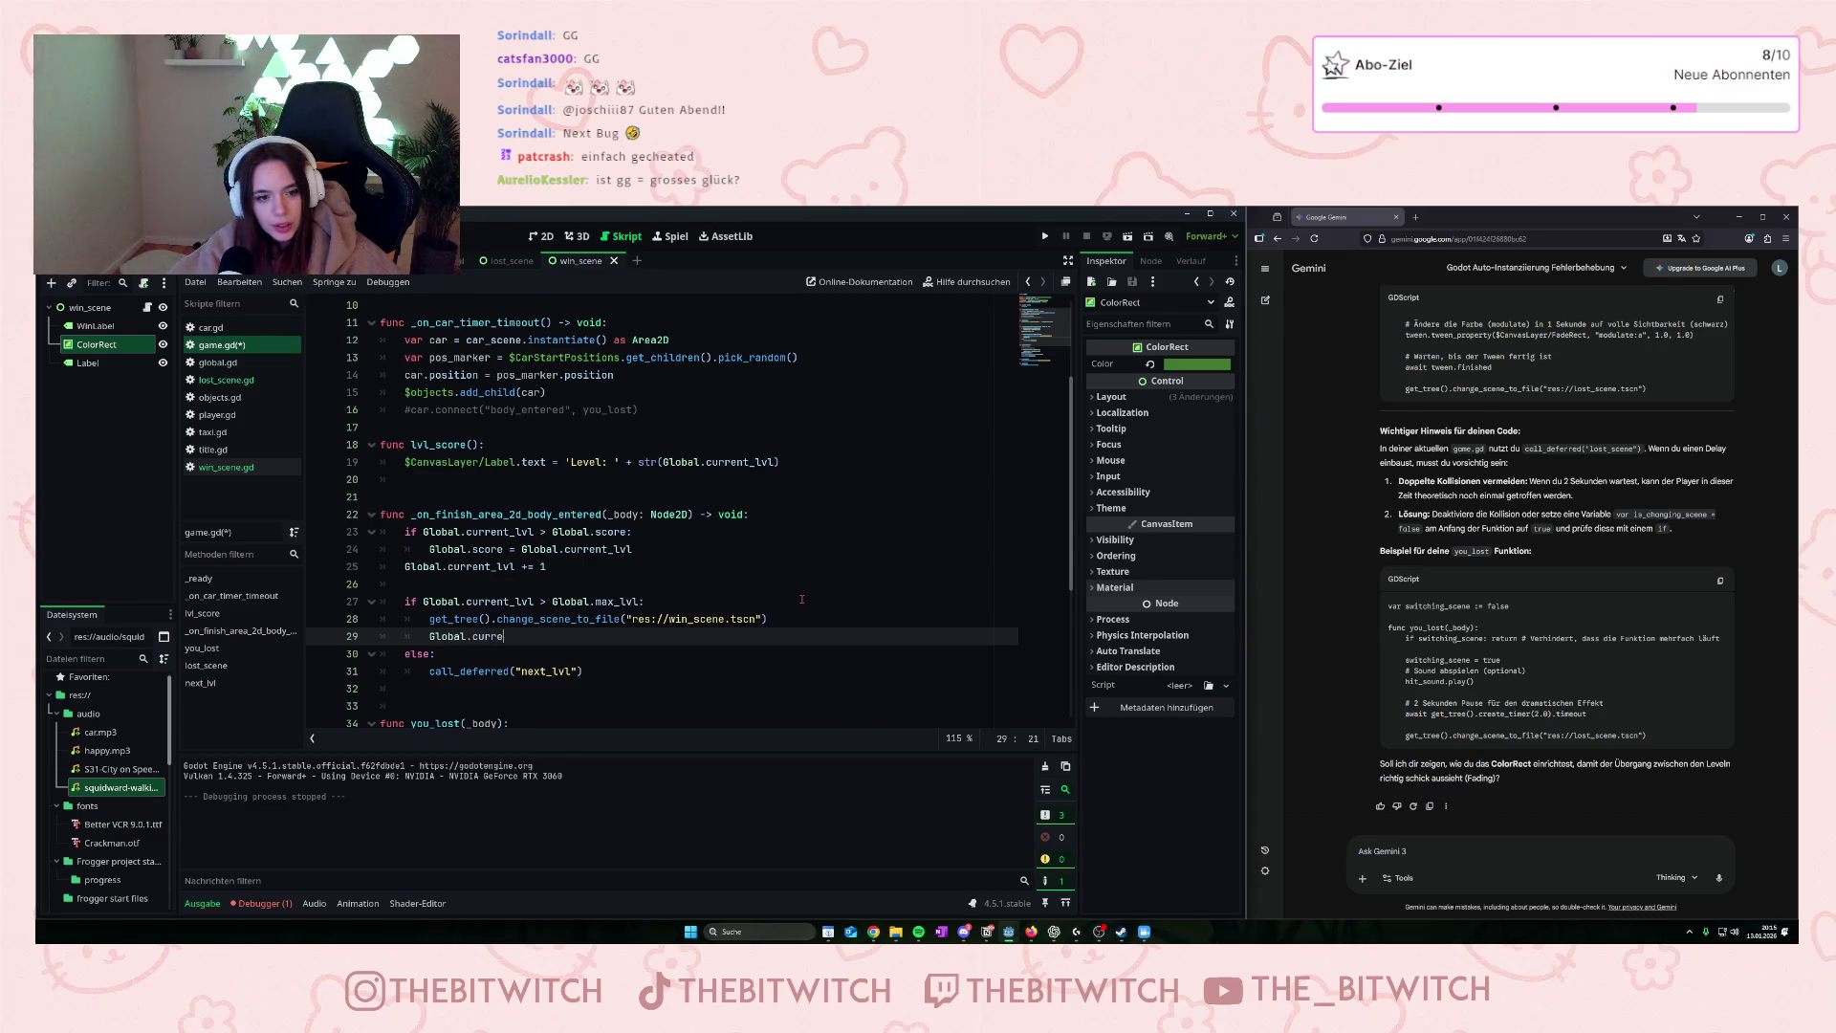
text(t_lvl )
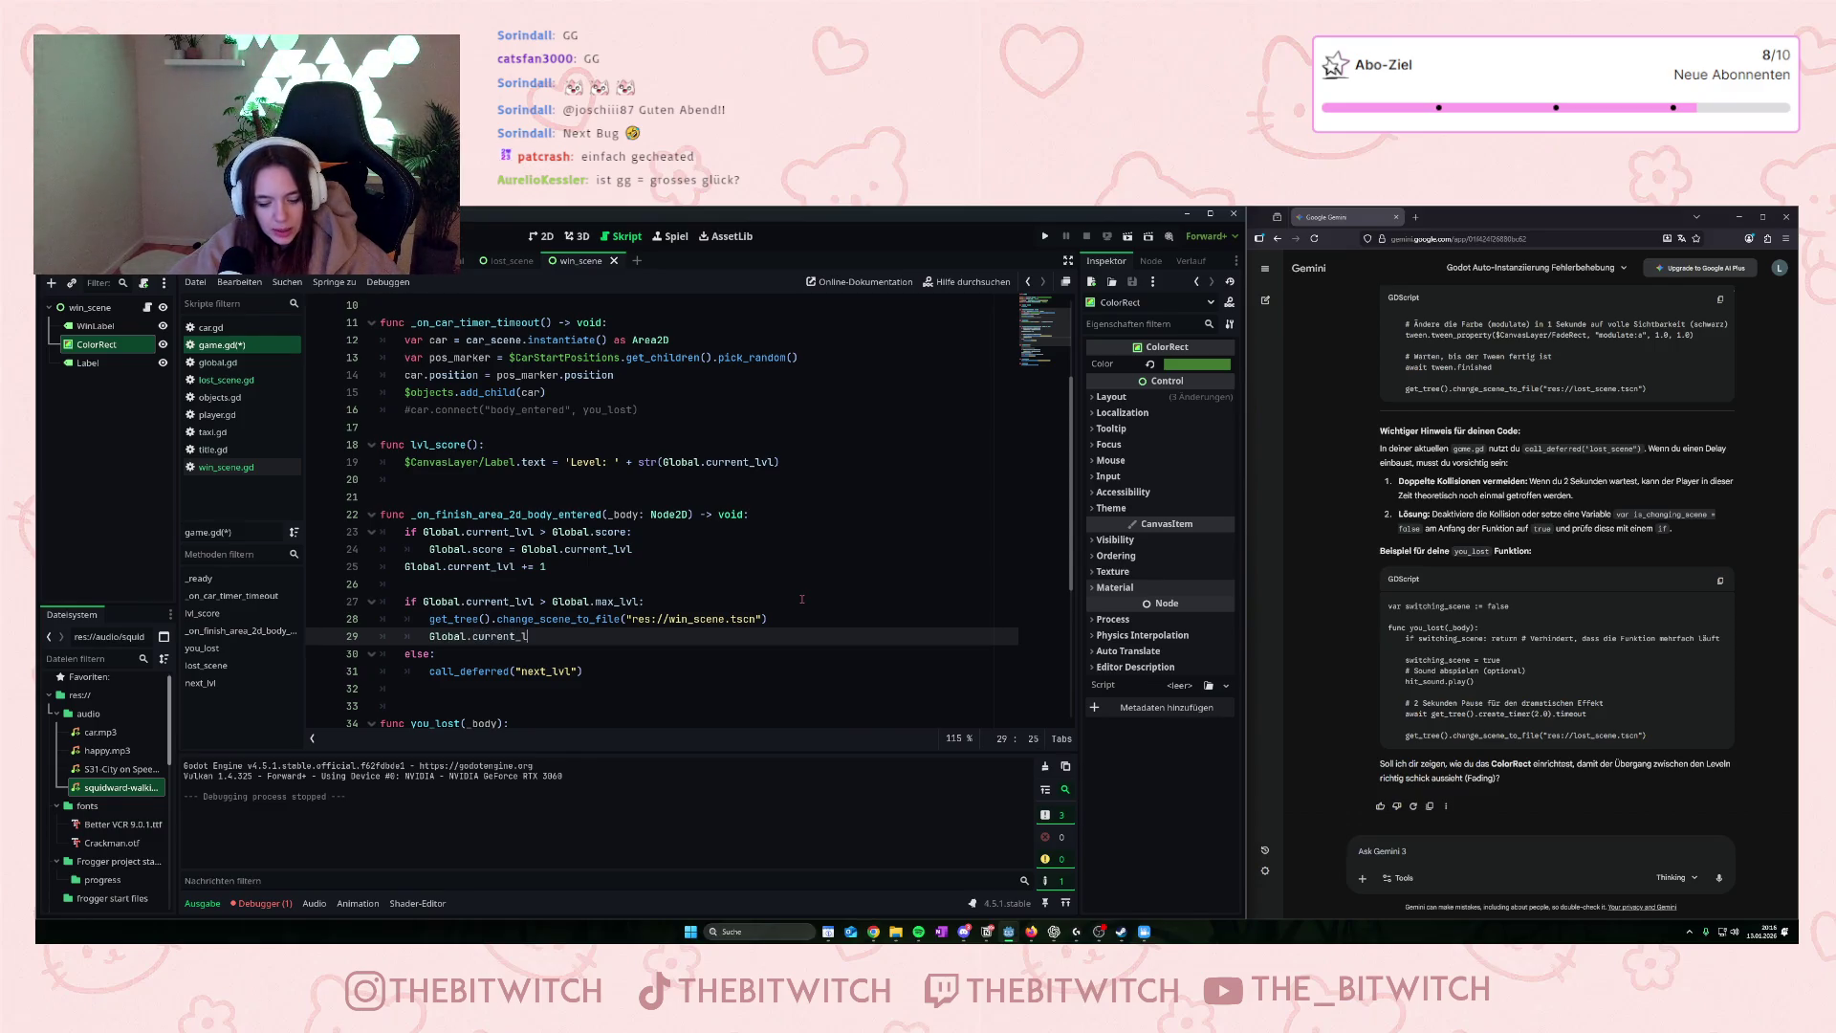
text( 1)
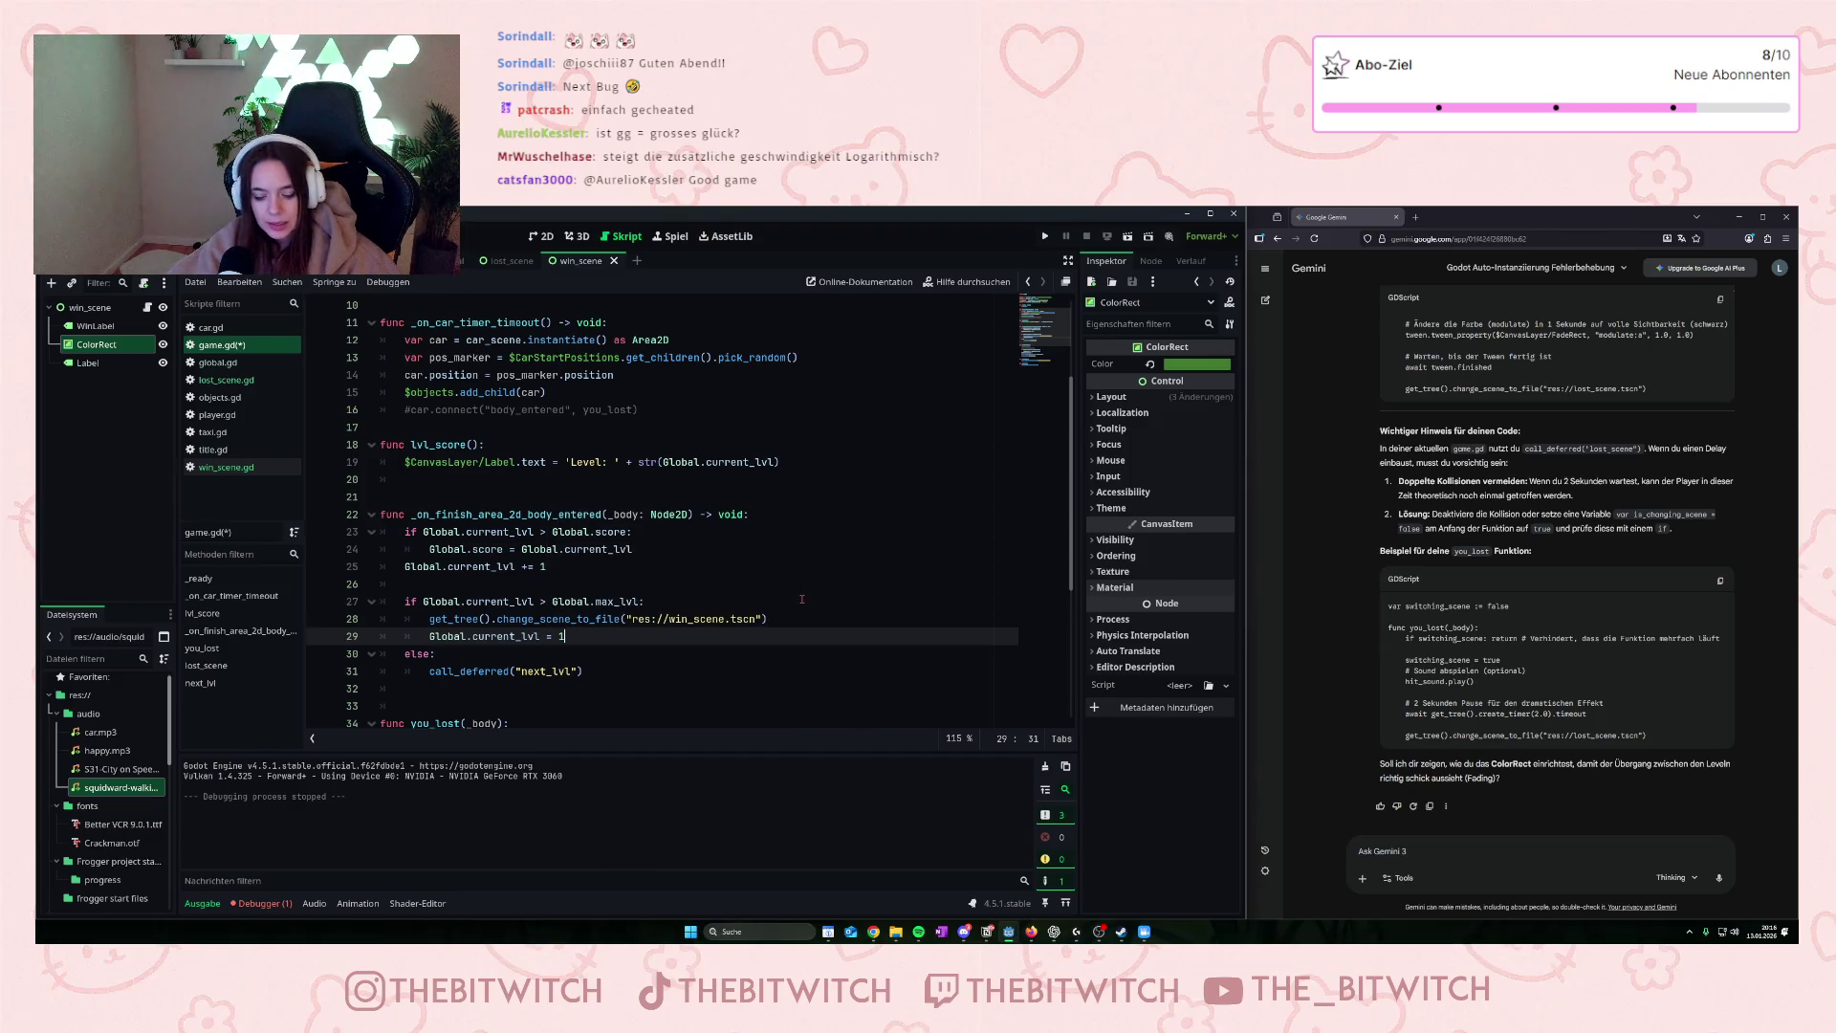
click(802, 600)
key(ctrl+s)
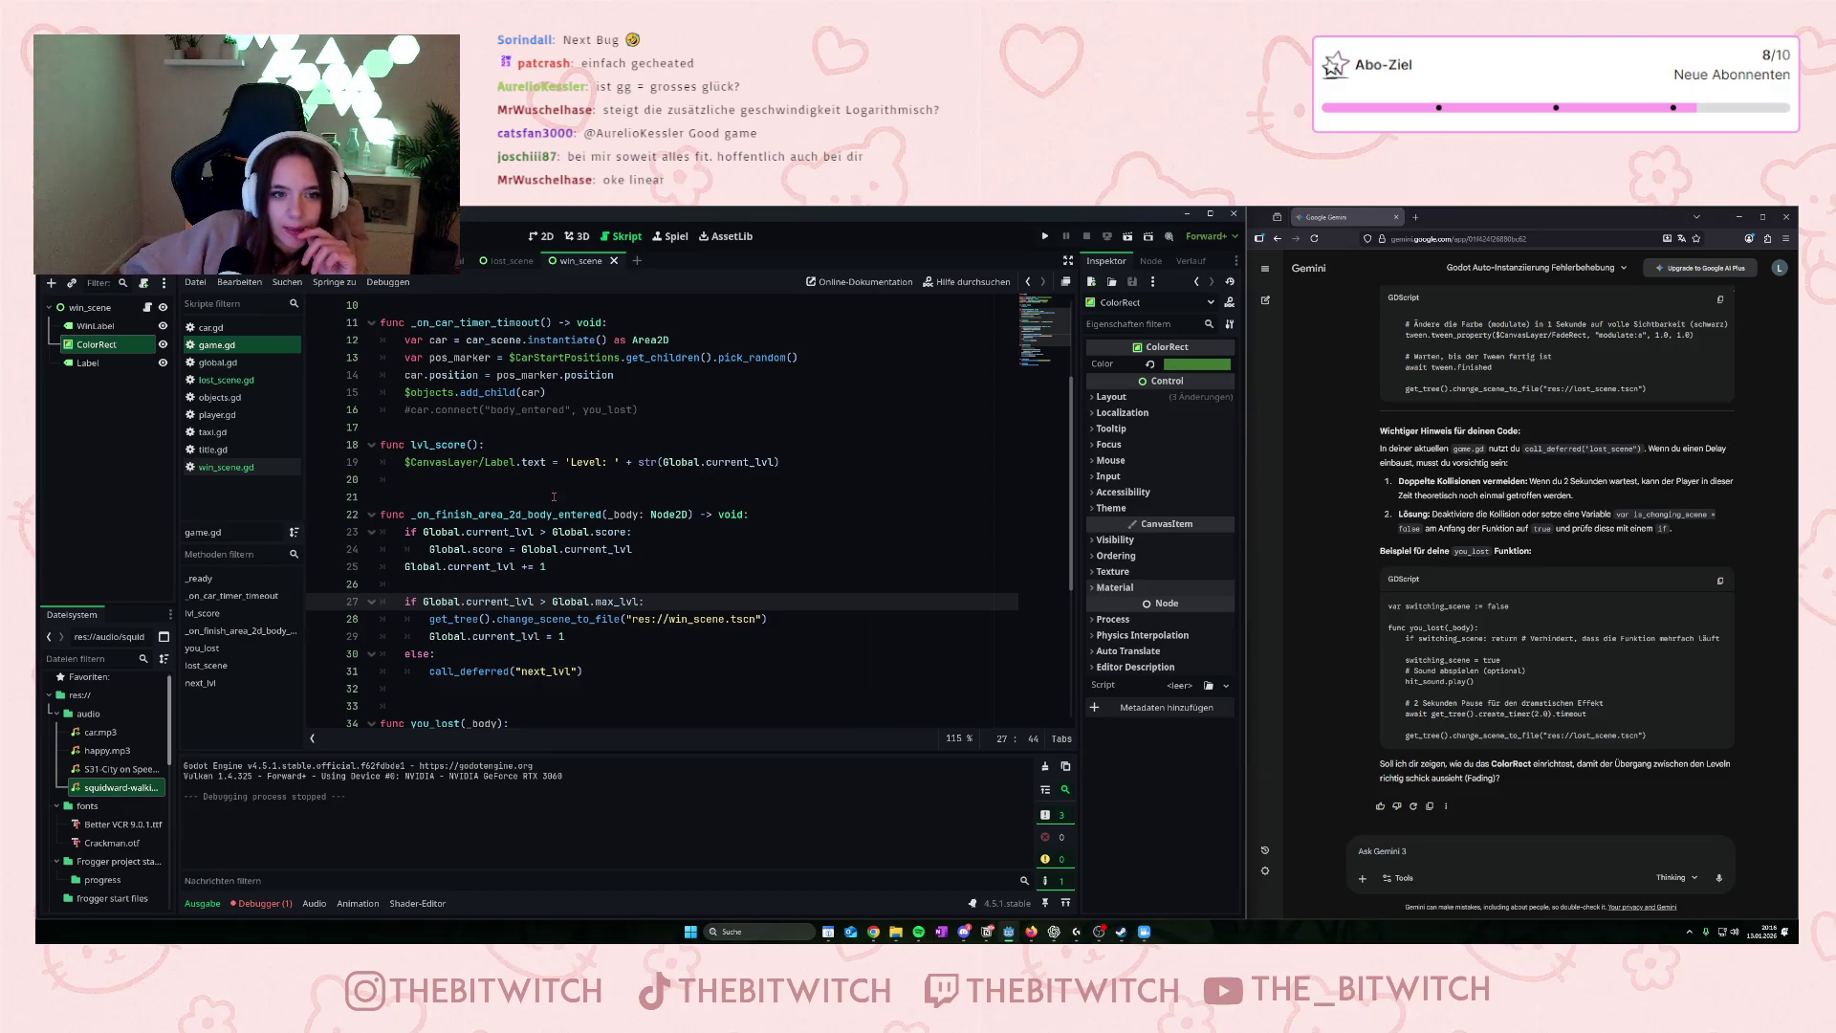
click(408, 410)
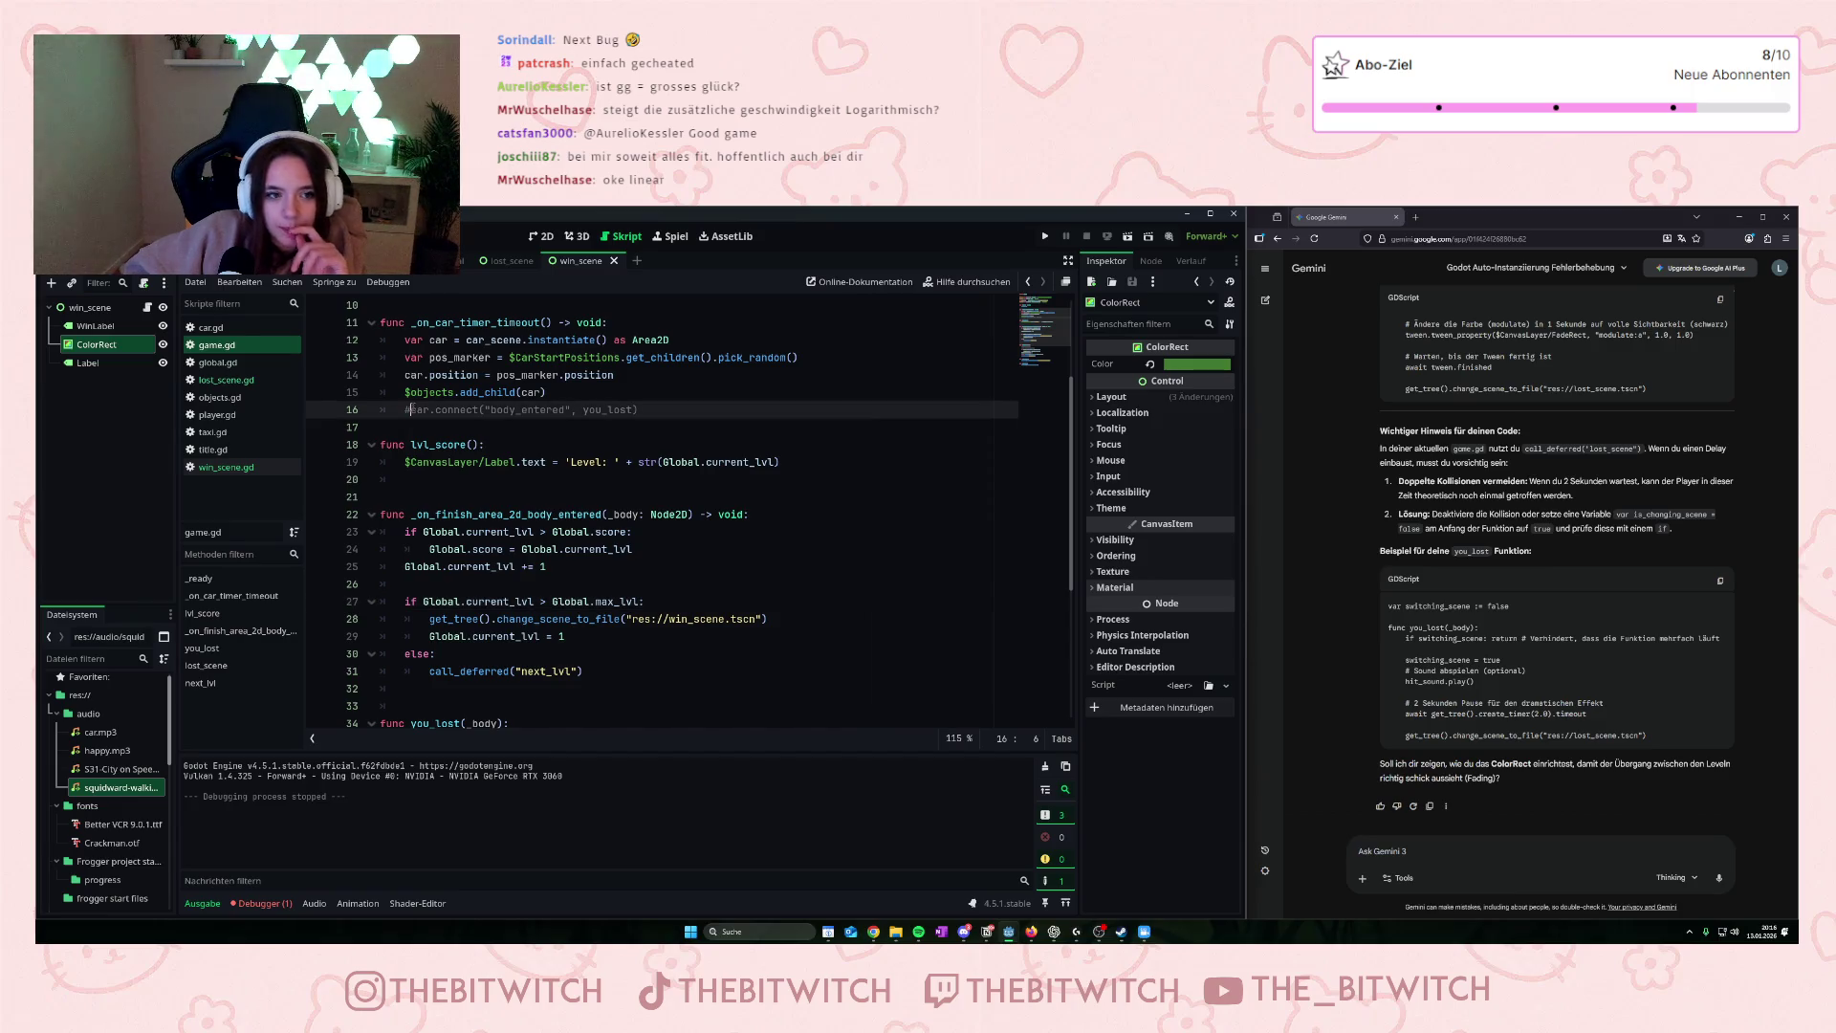
Remove the # from the car.connect line and save game.gd.
key(Delete)
click(638, 515)
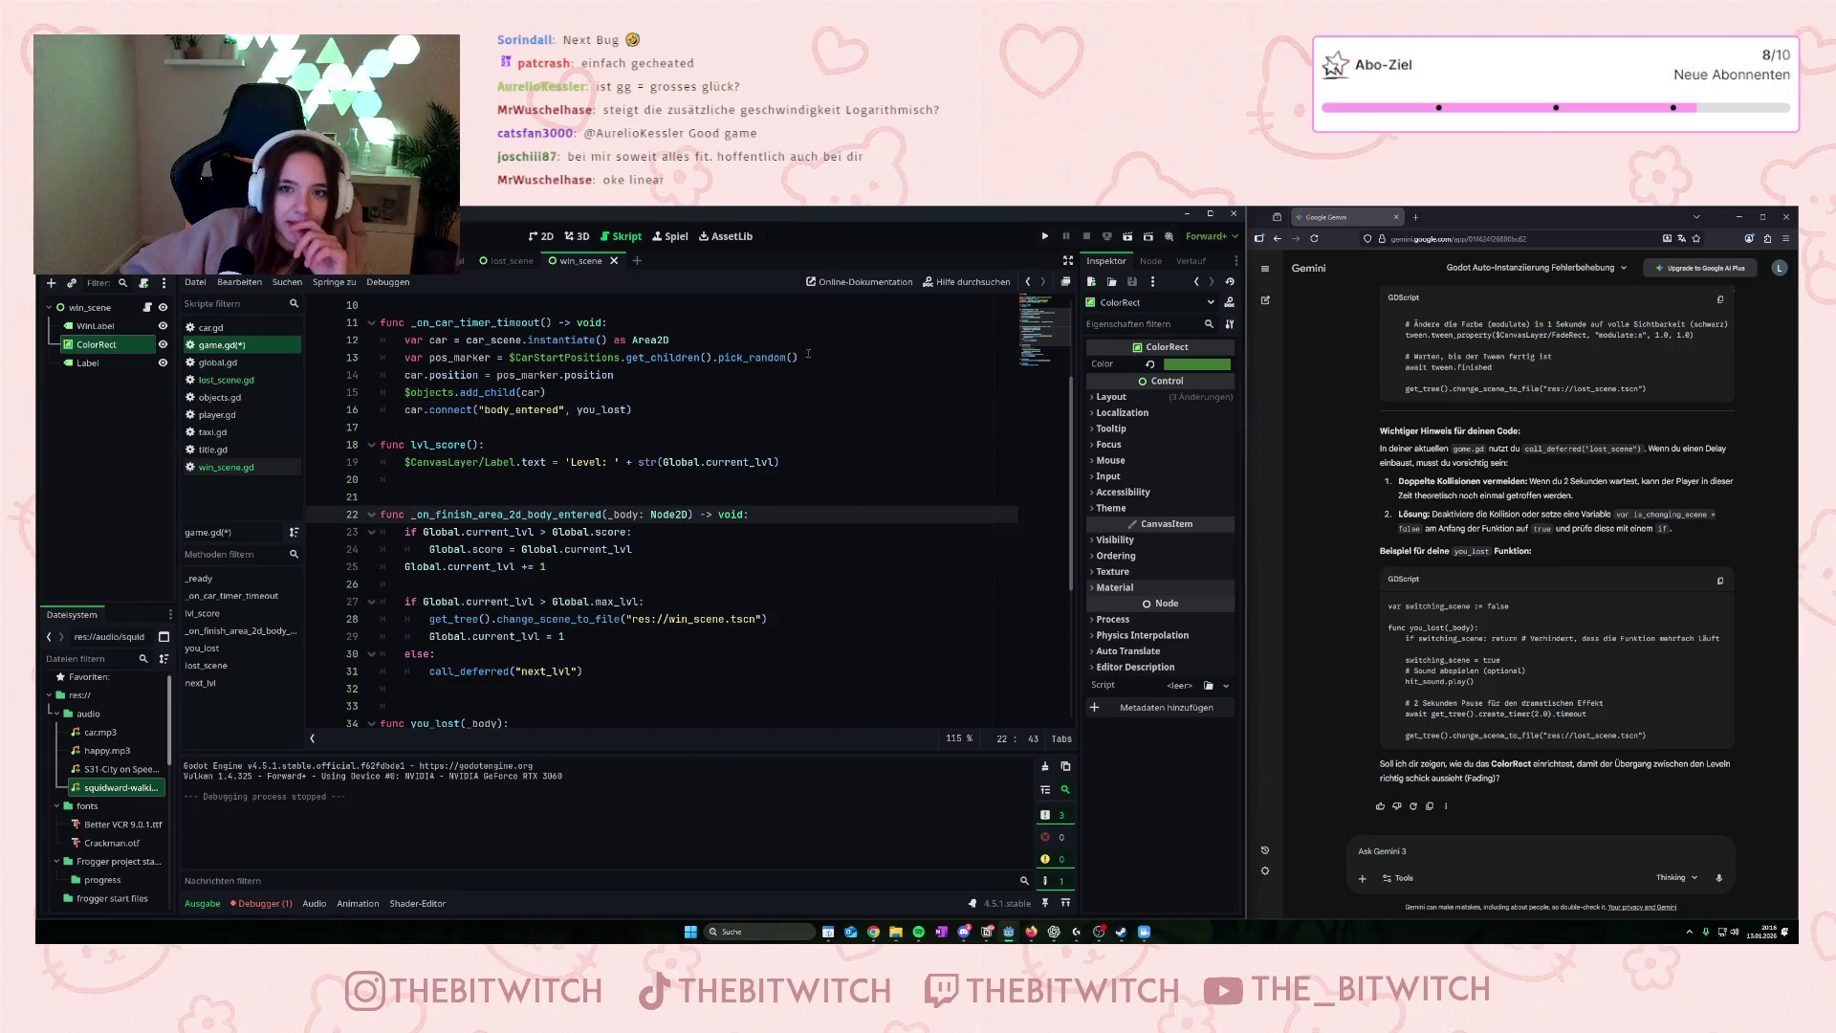
key(ctrl+s)
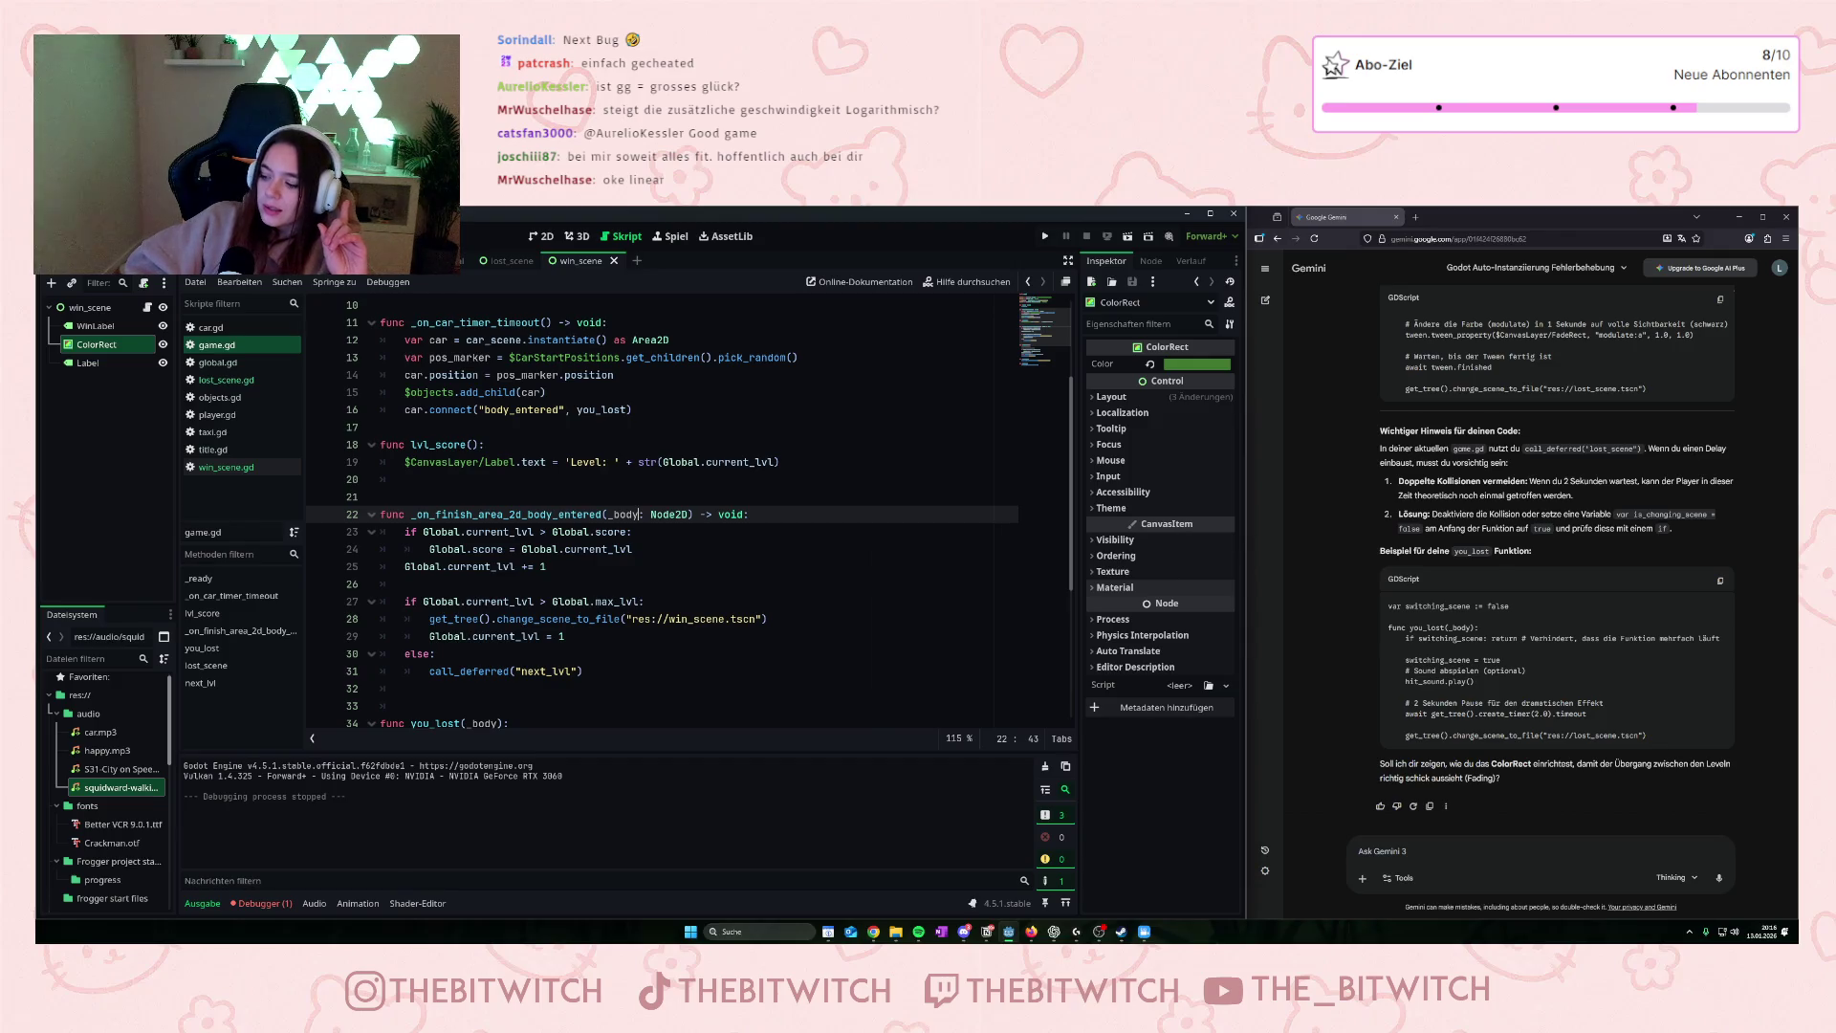
Bring the Gemini chat to the front and scroll through its answer.
scroll(1582, 585, down, 10)
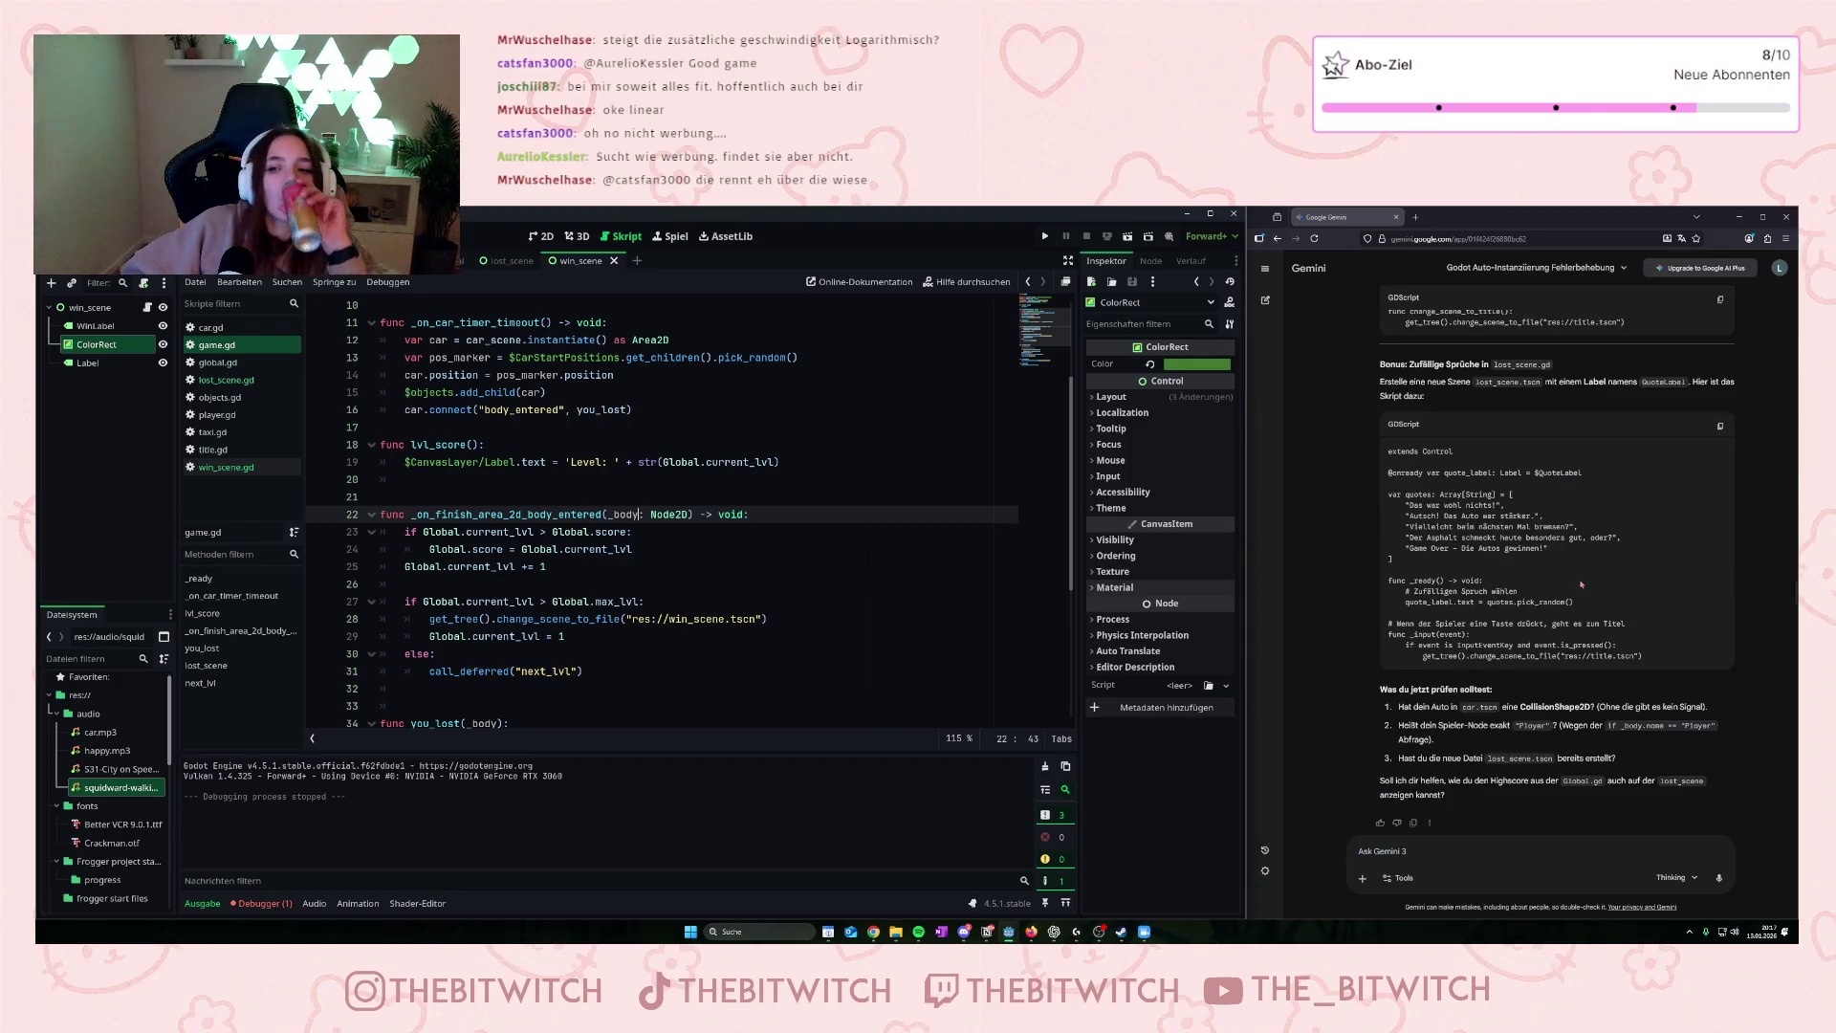
scroll(1582, 585, up, 3)
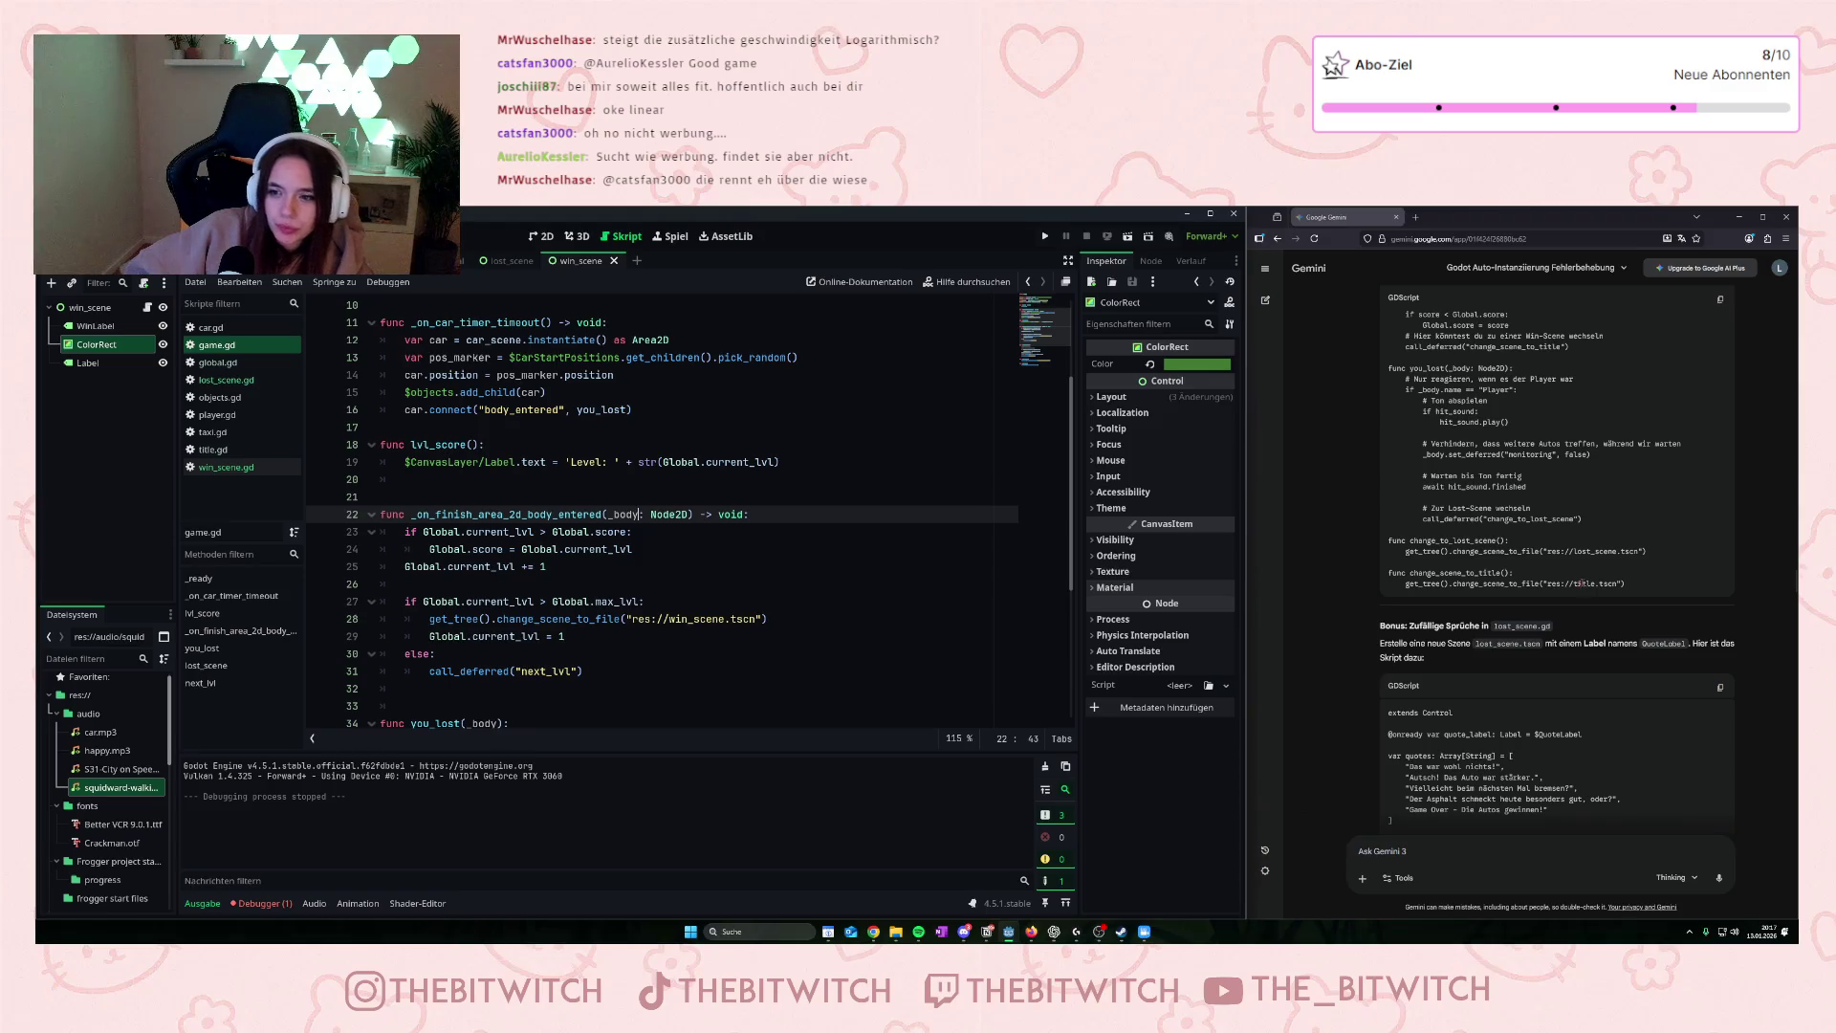
scroll(1583, 584, up, 2)
click(1454, 644)
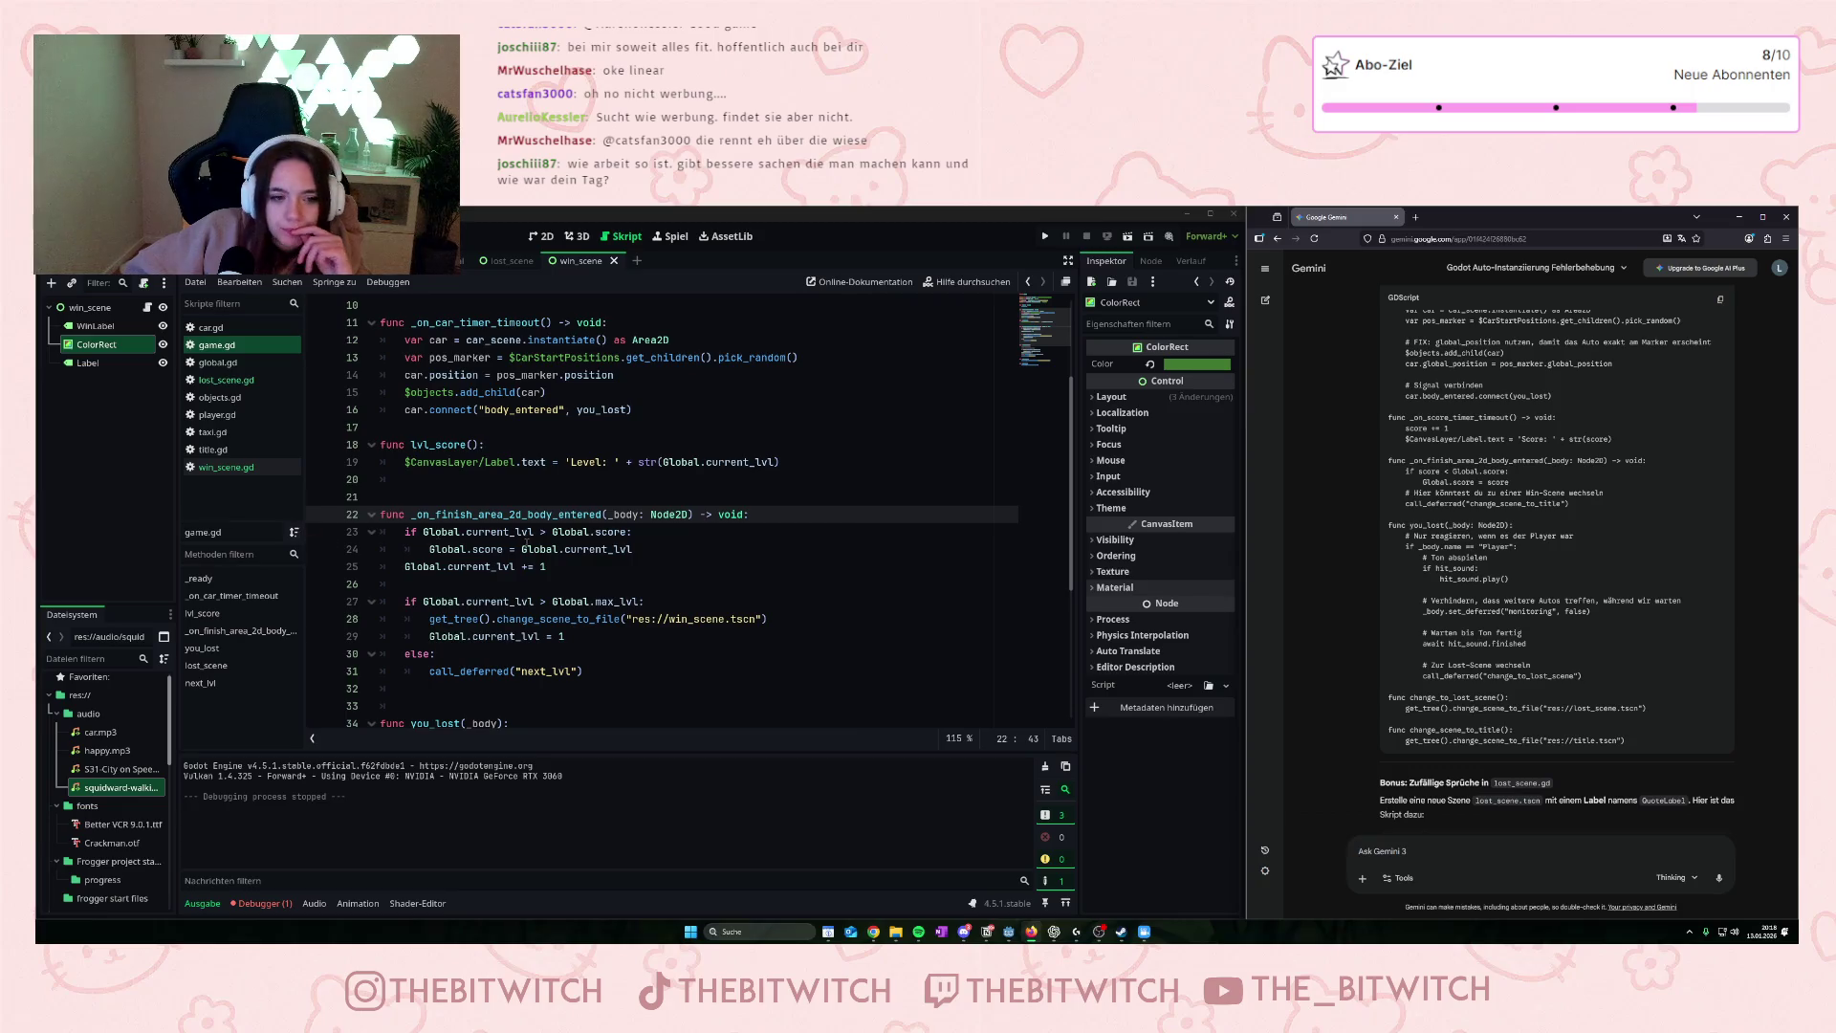
scroll(513, 540, down, 5)
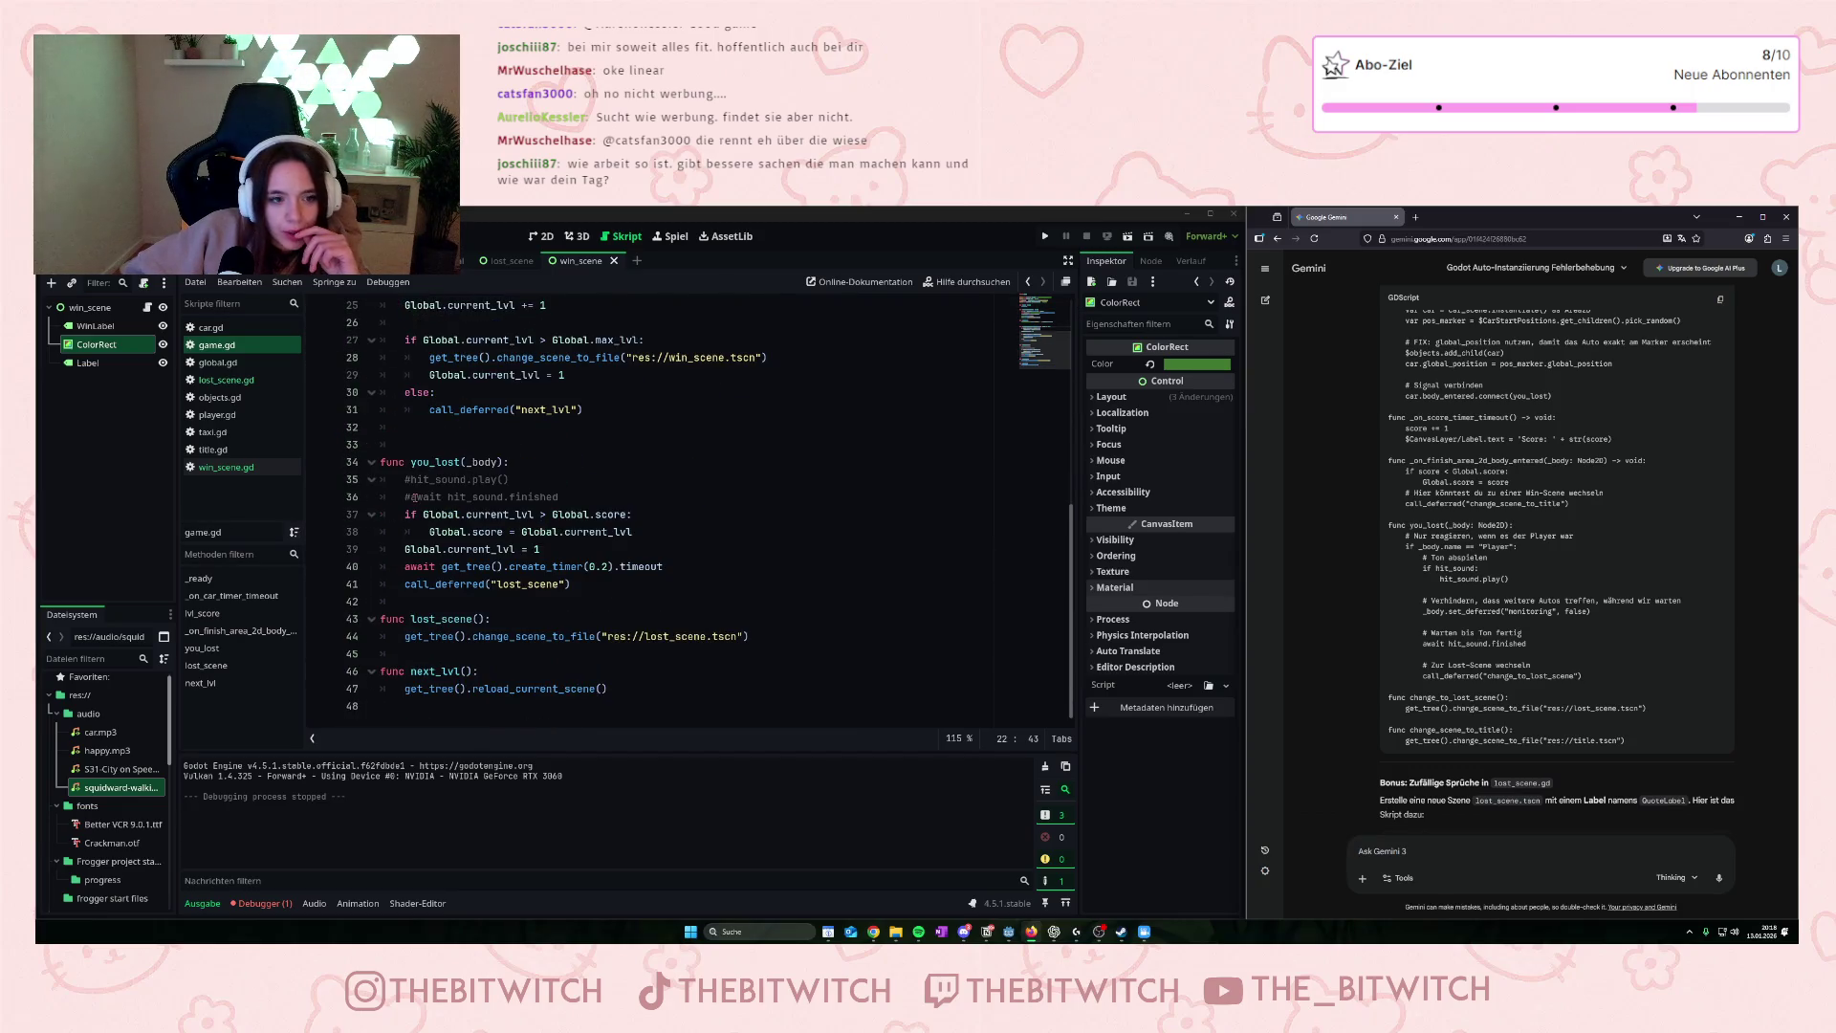
click(418, 479)
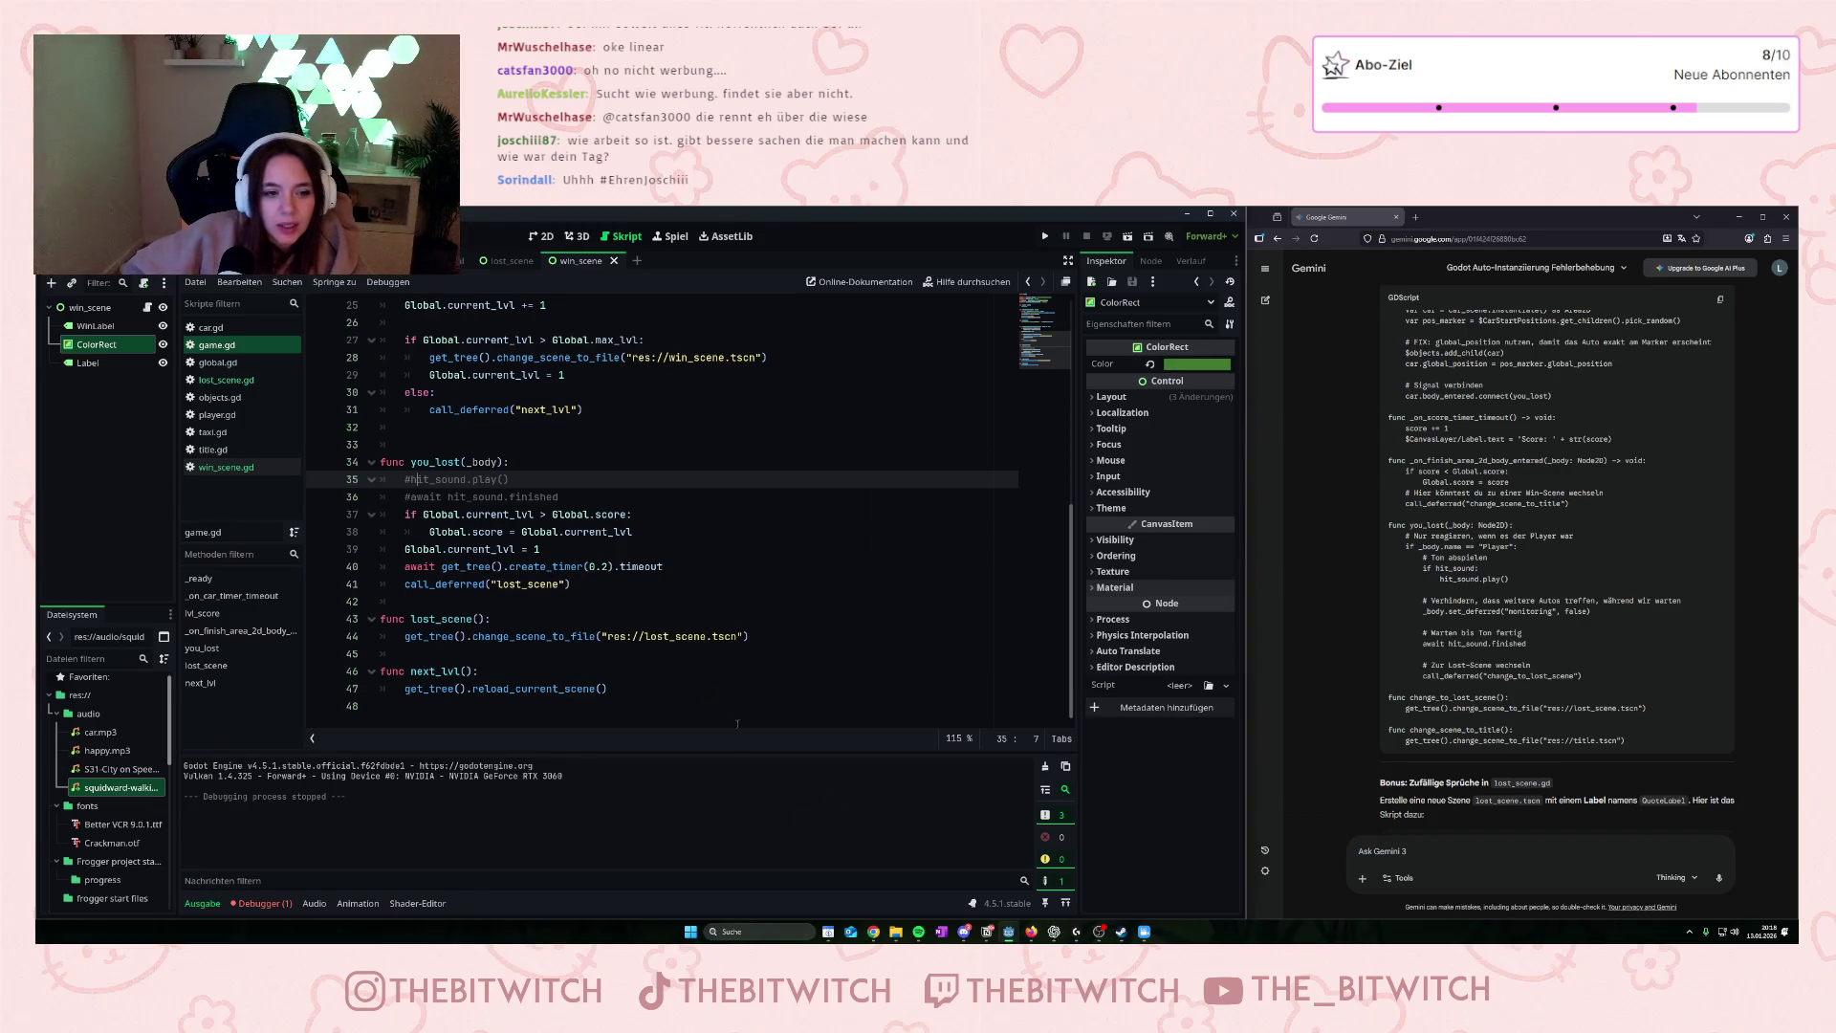
click(697, 675)
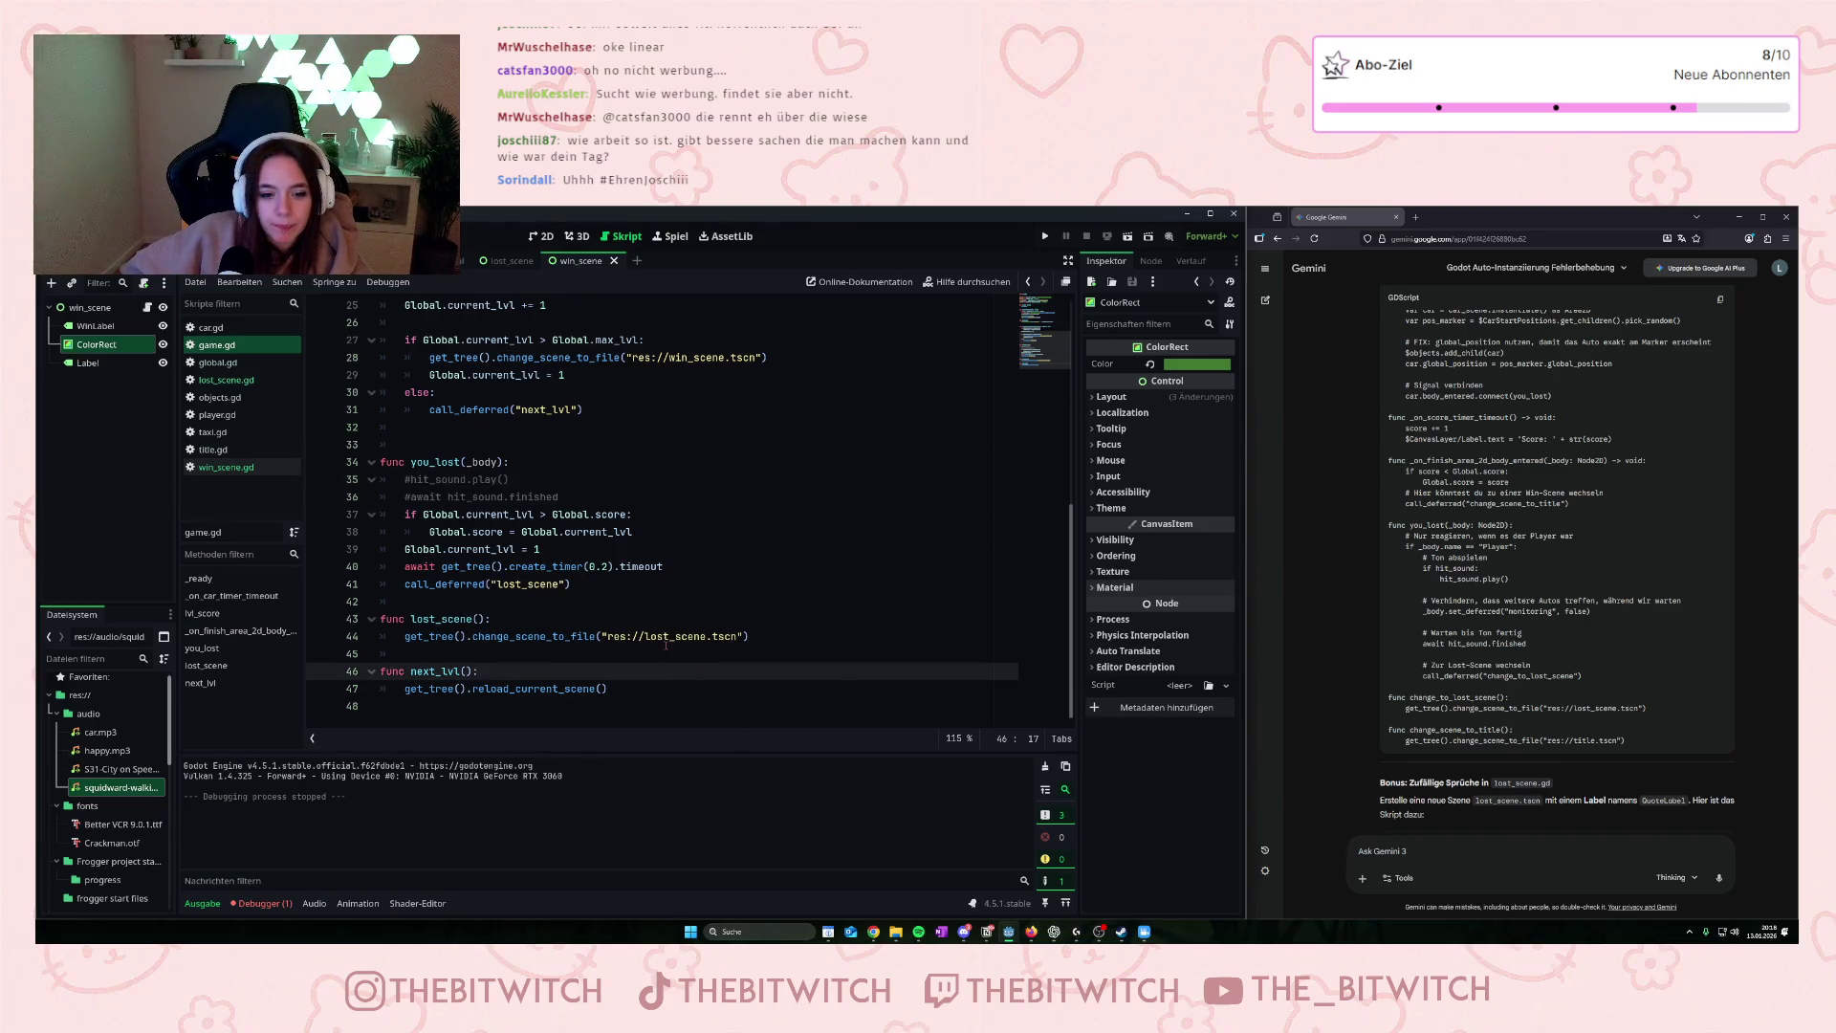
mouse_move(666, 646)
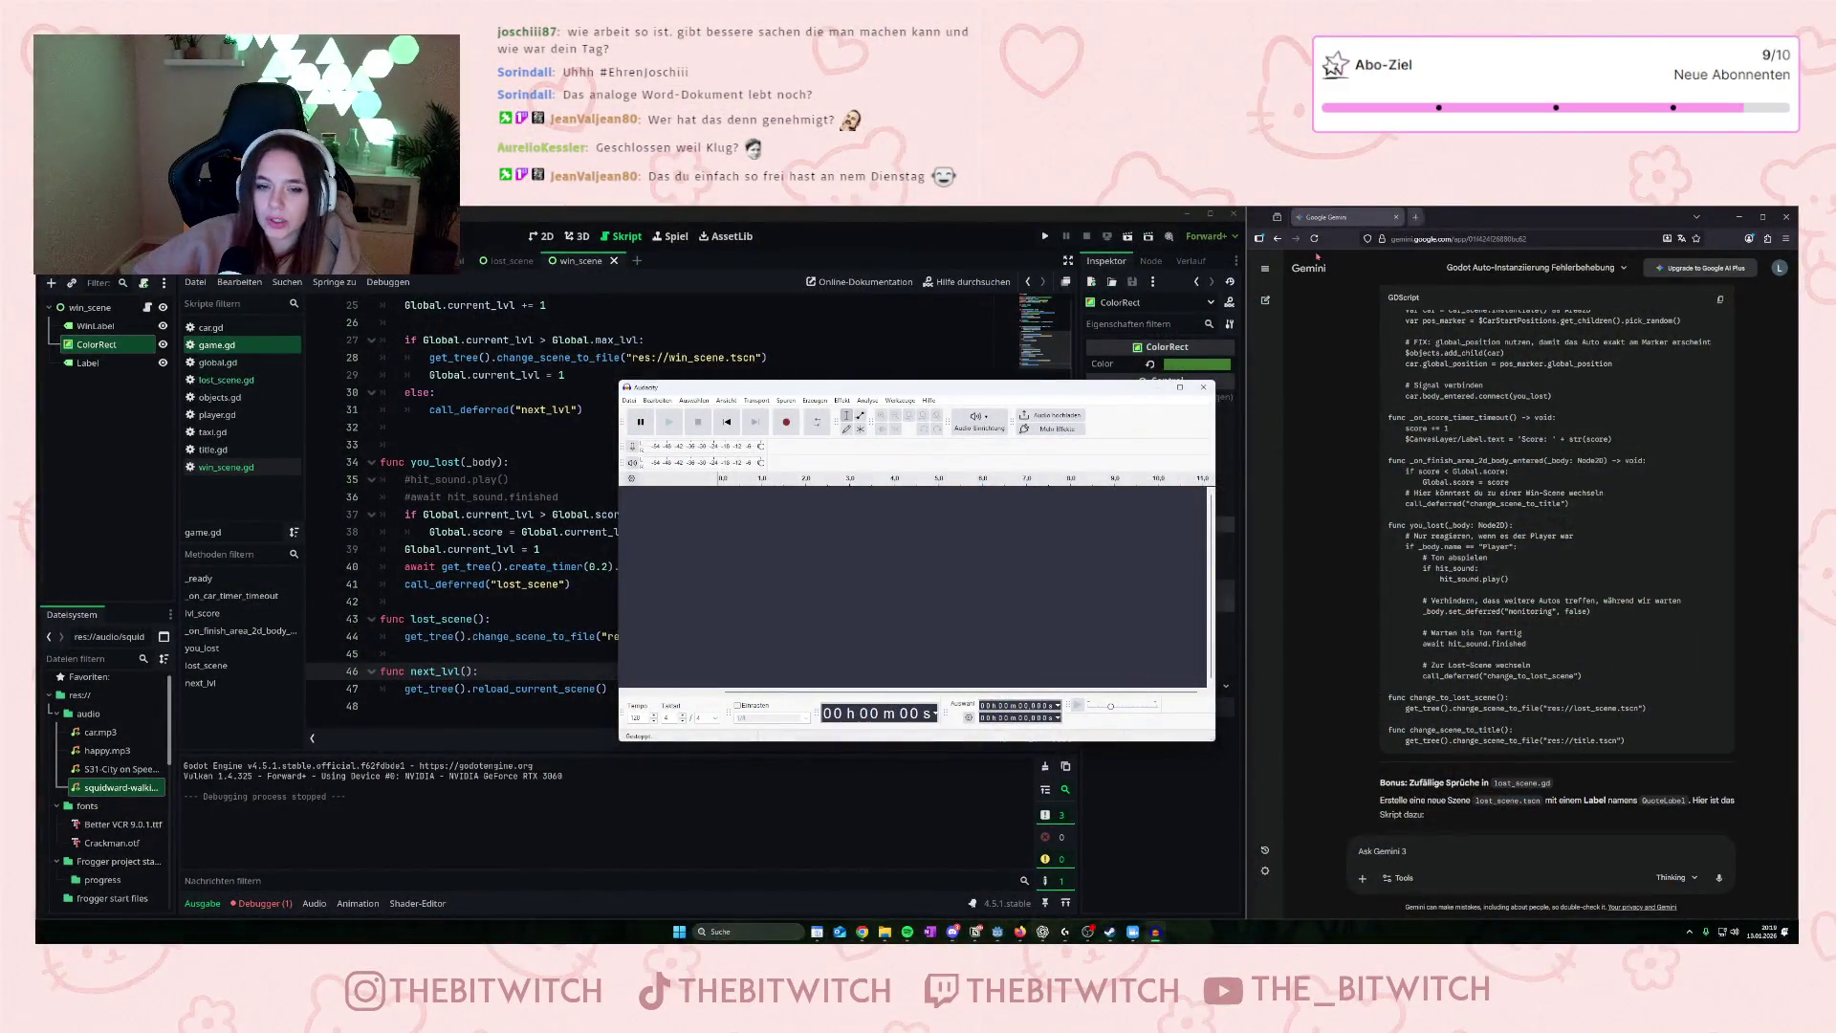
Move the empty Audacity window to the right of the Godot code.
mouse_move(665, 383)
mouse_down()
mouse_move(705, 384)
mouse_move(227, 478)
mouse_move(1003, 411)
mouse_up()
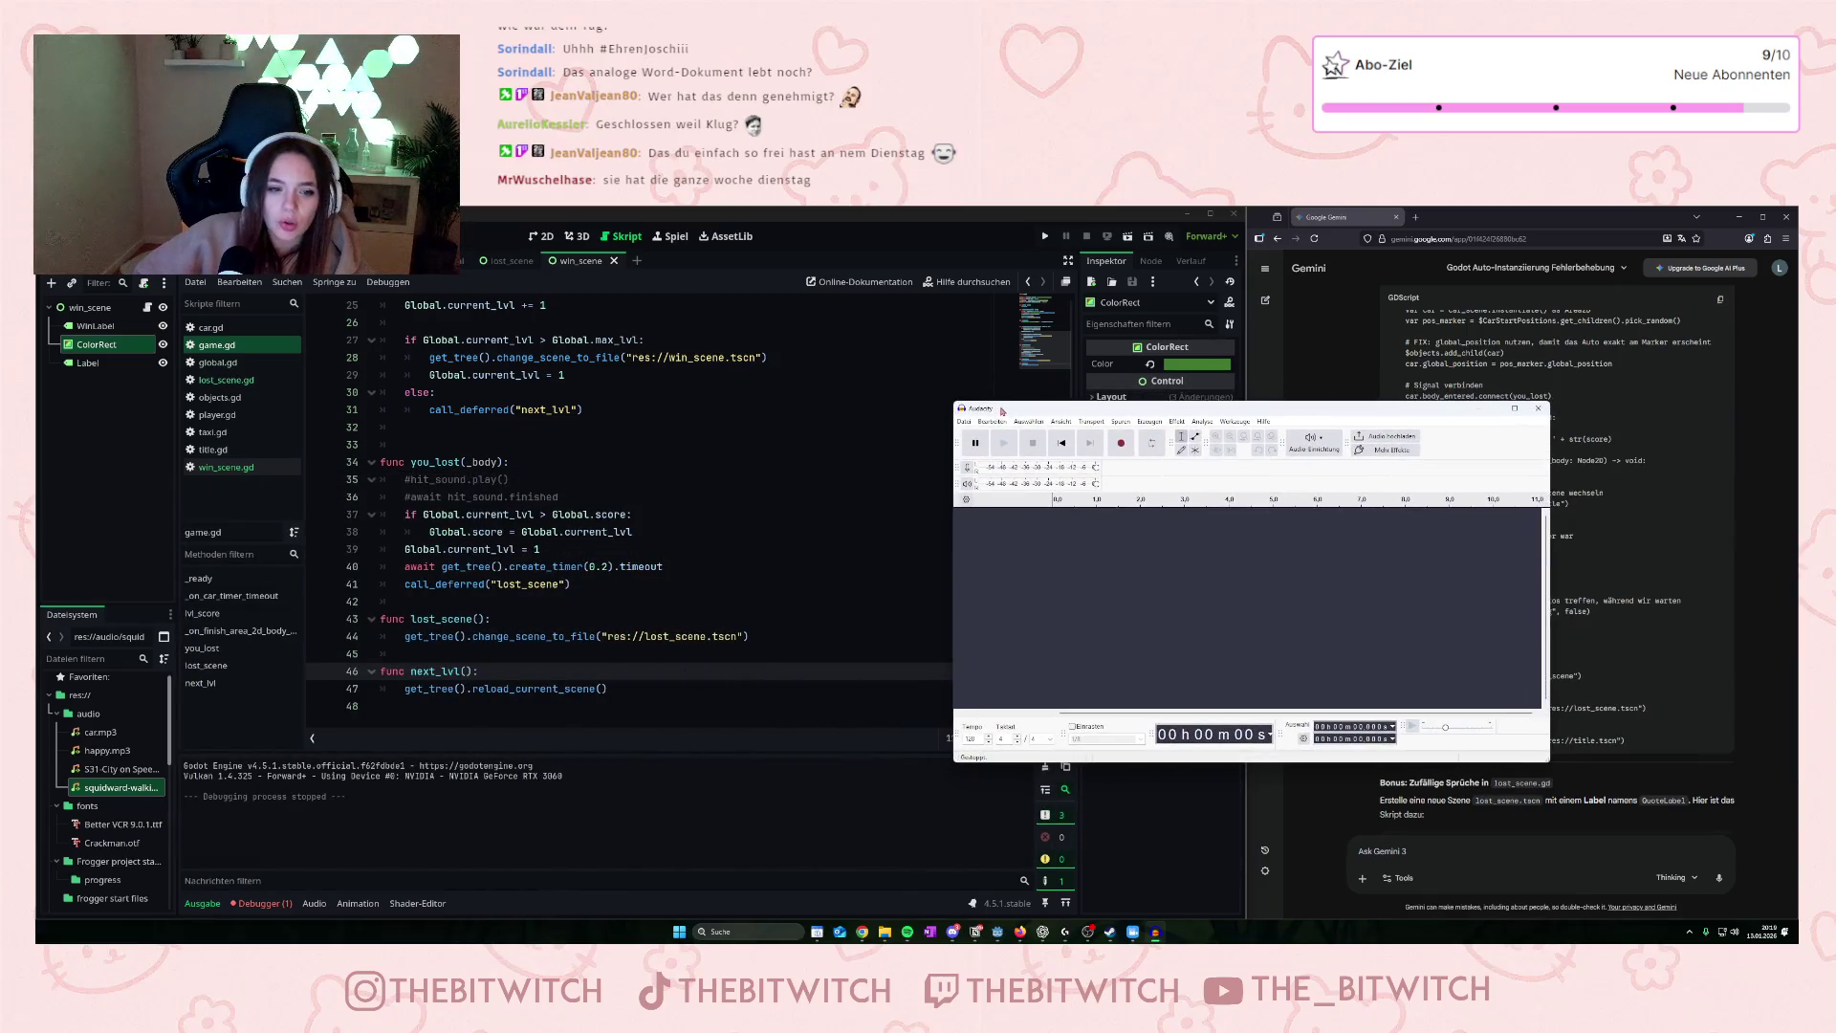
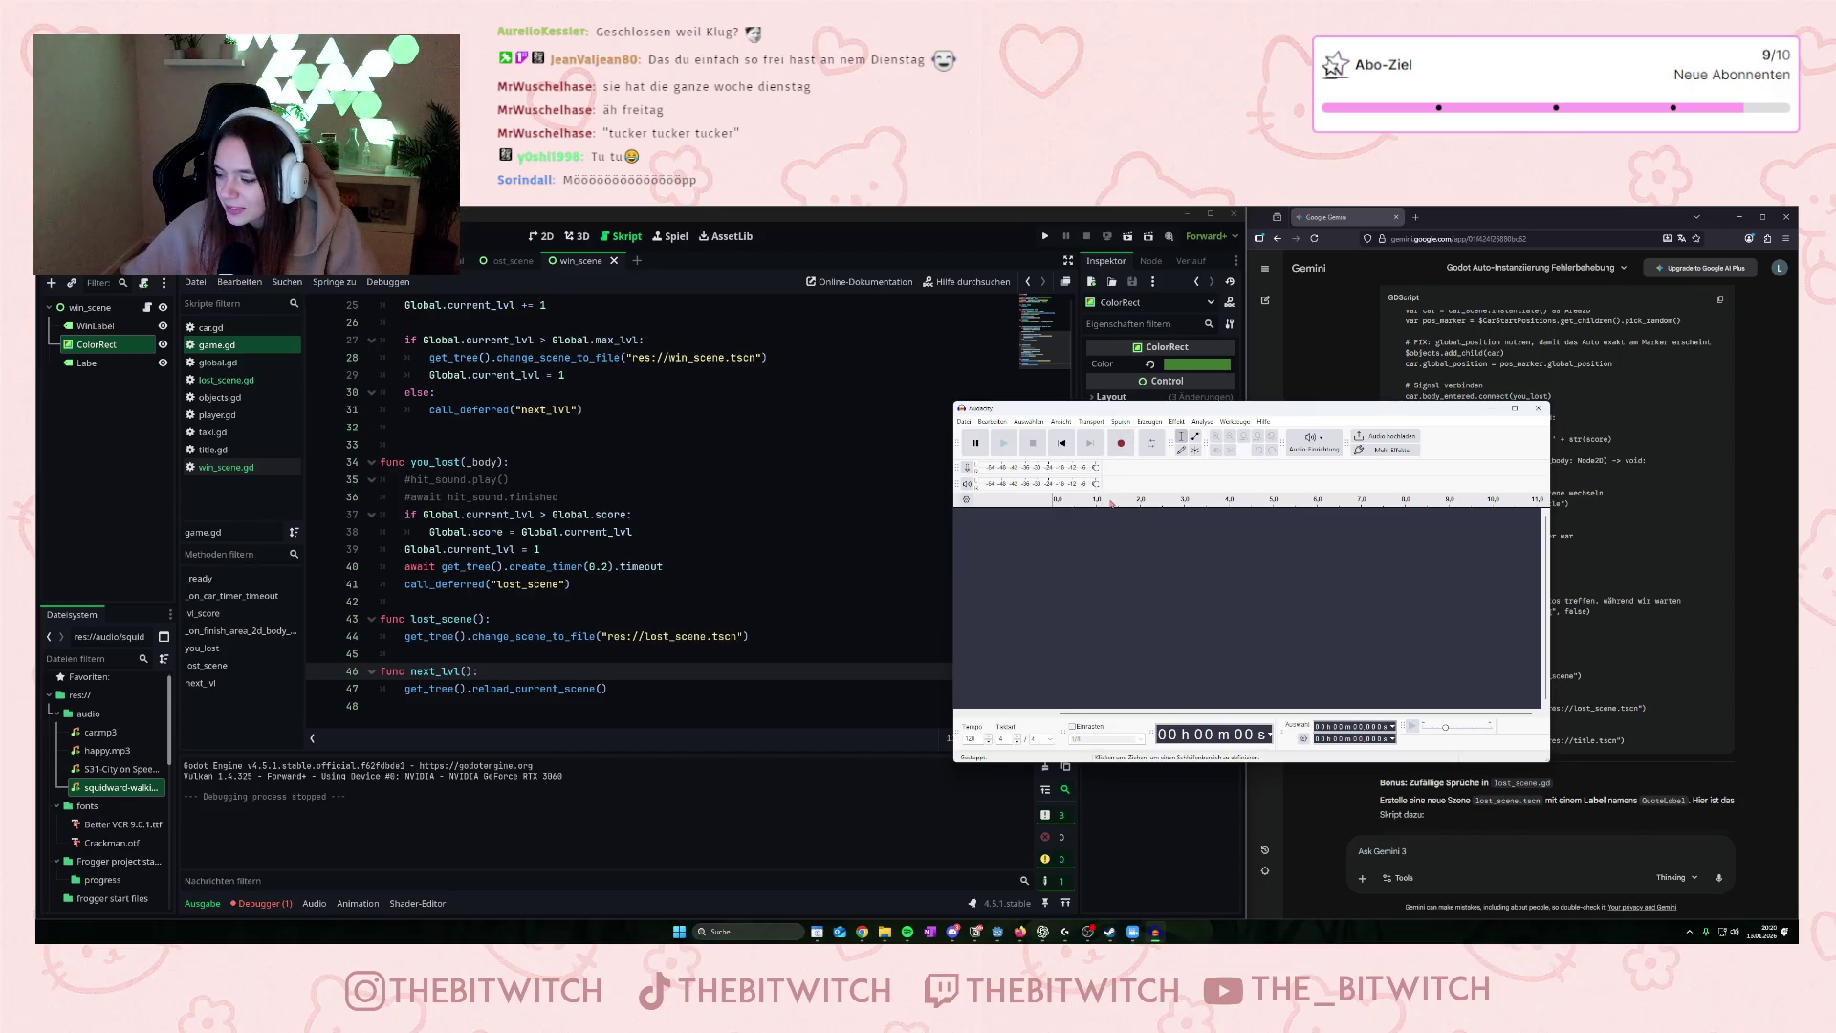
Record a short test take, listen back, and undo it.
click(1121, 447)
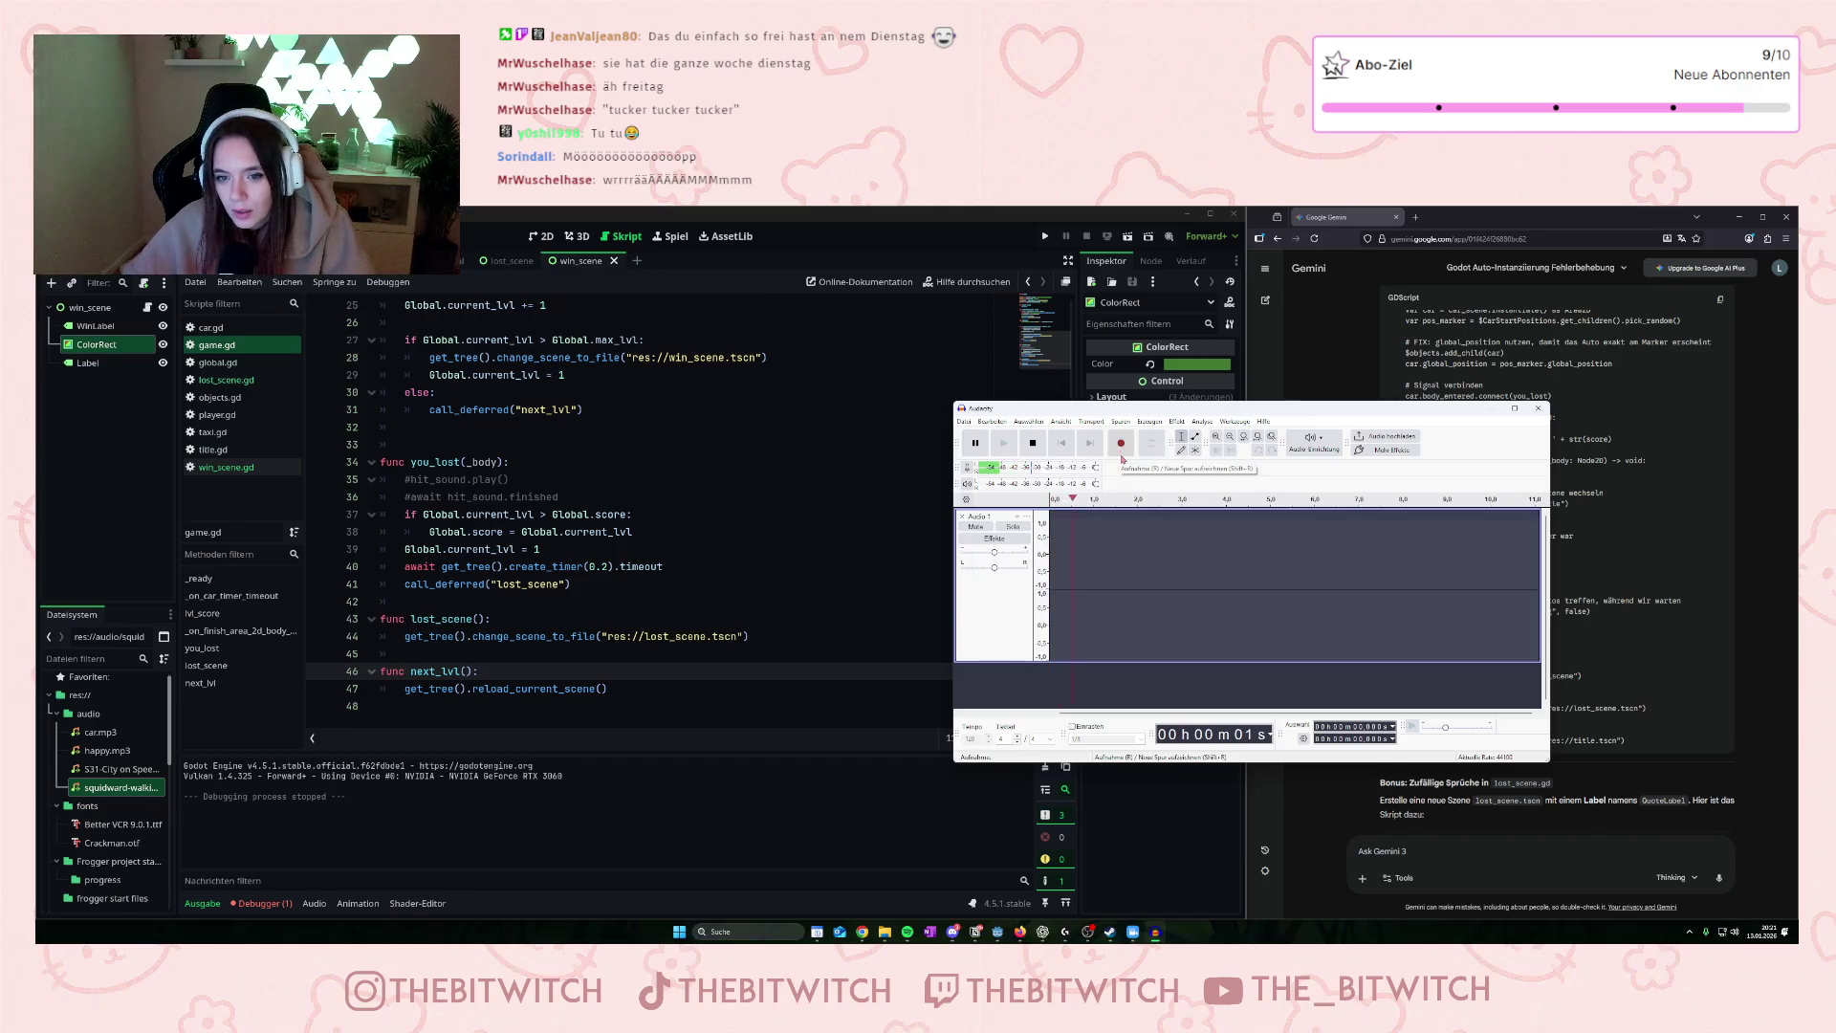
click(1039, 451)
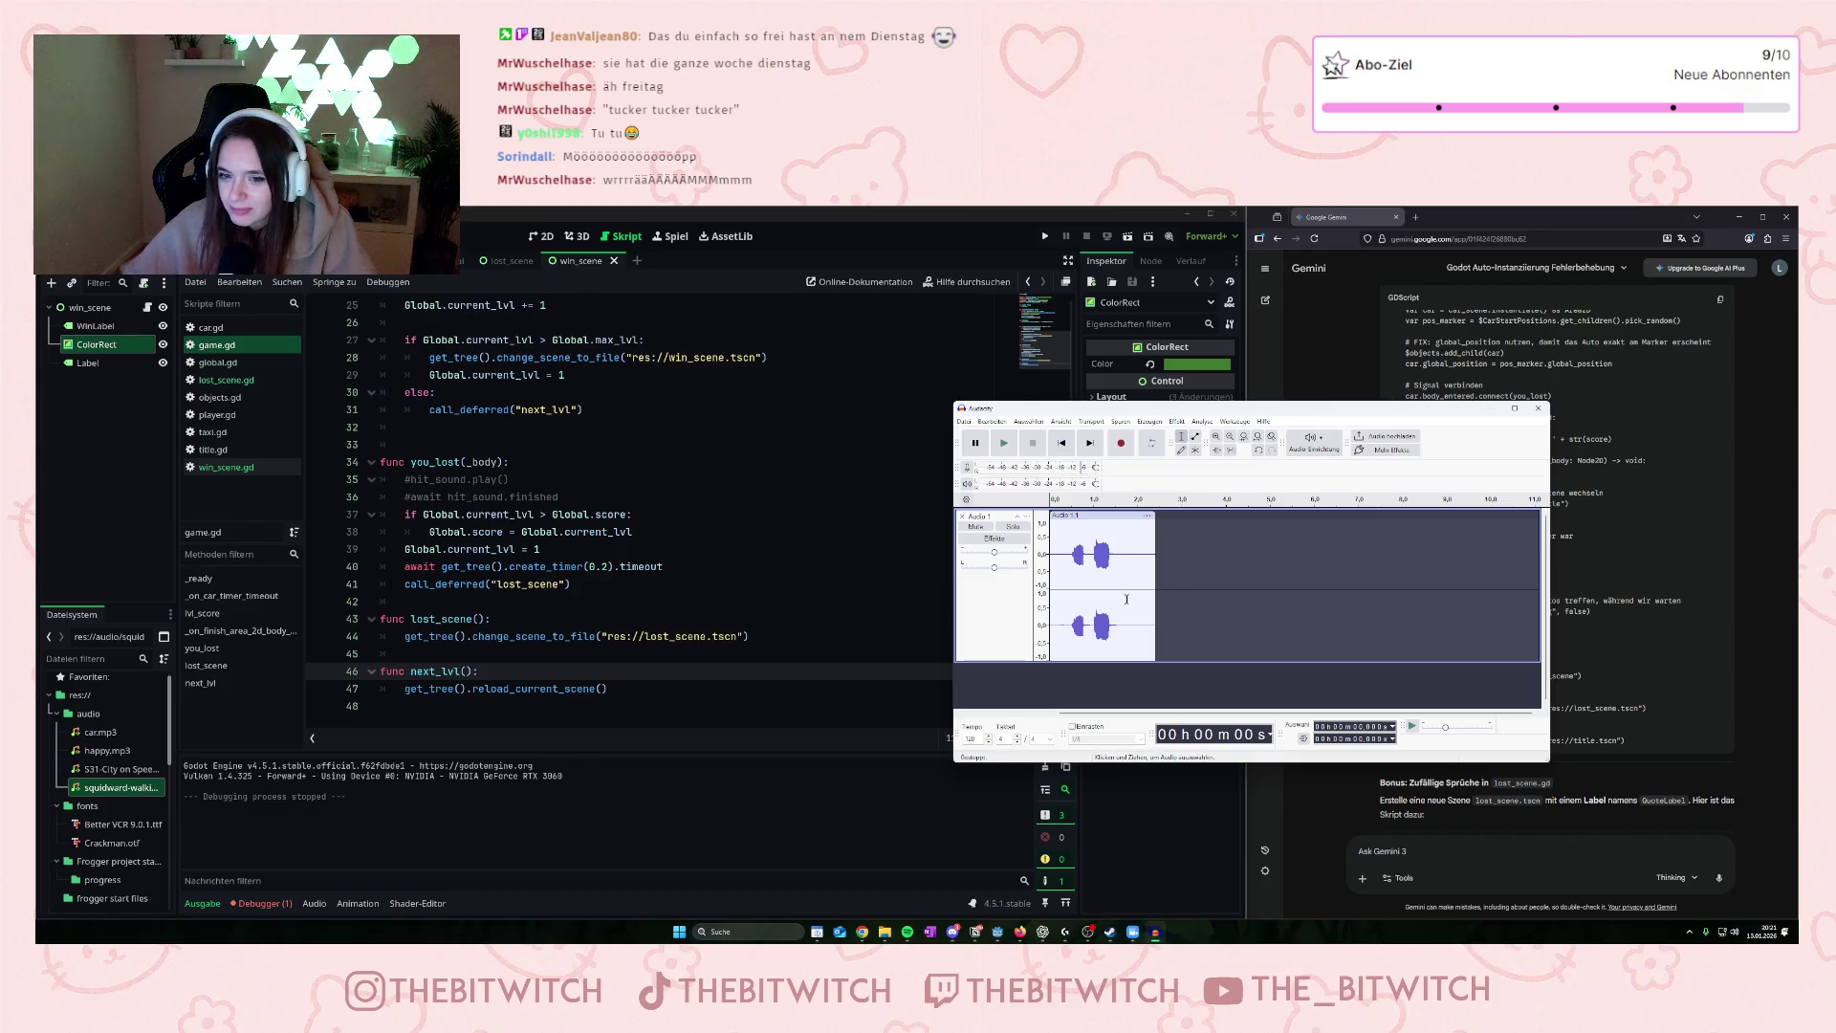
click(1005, 445)
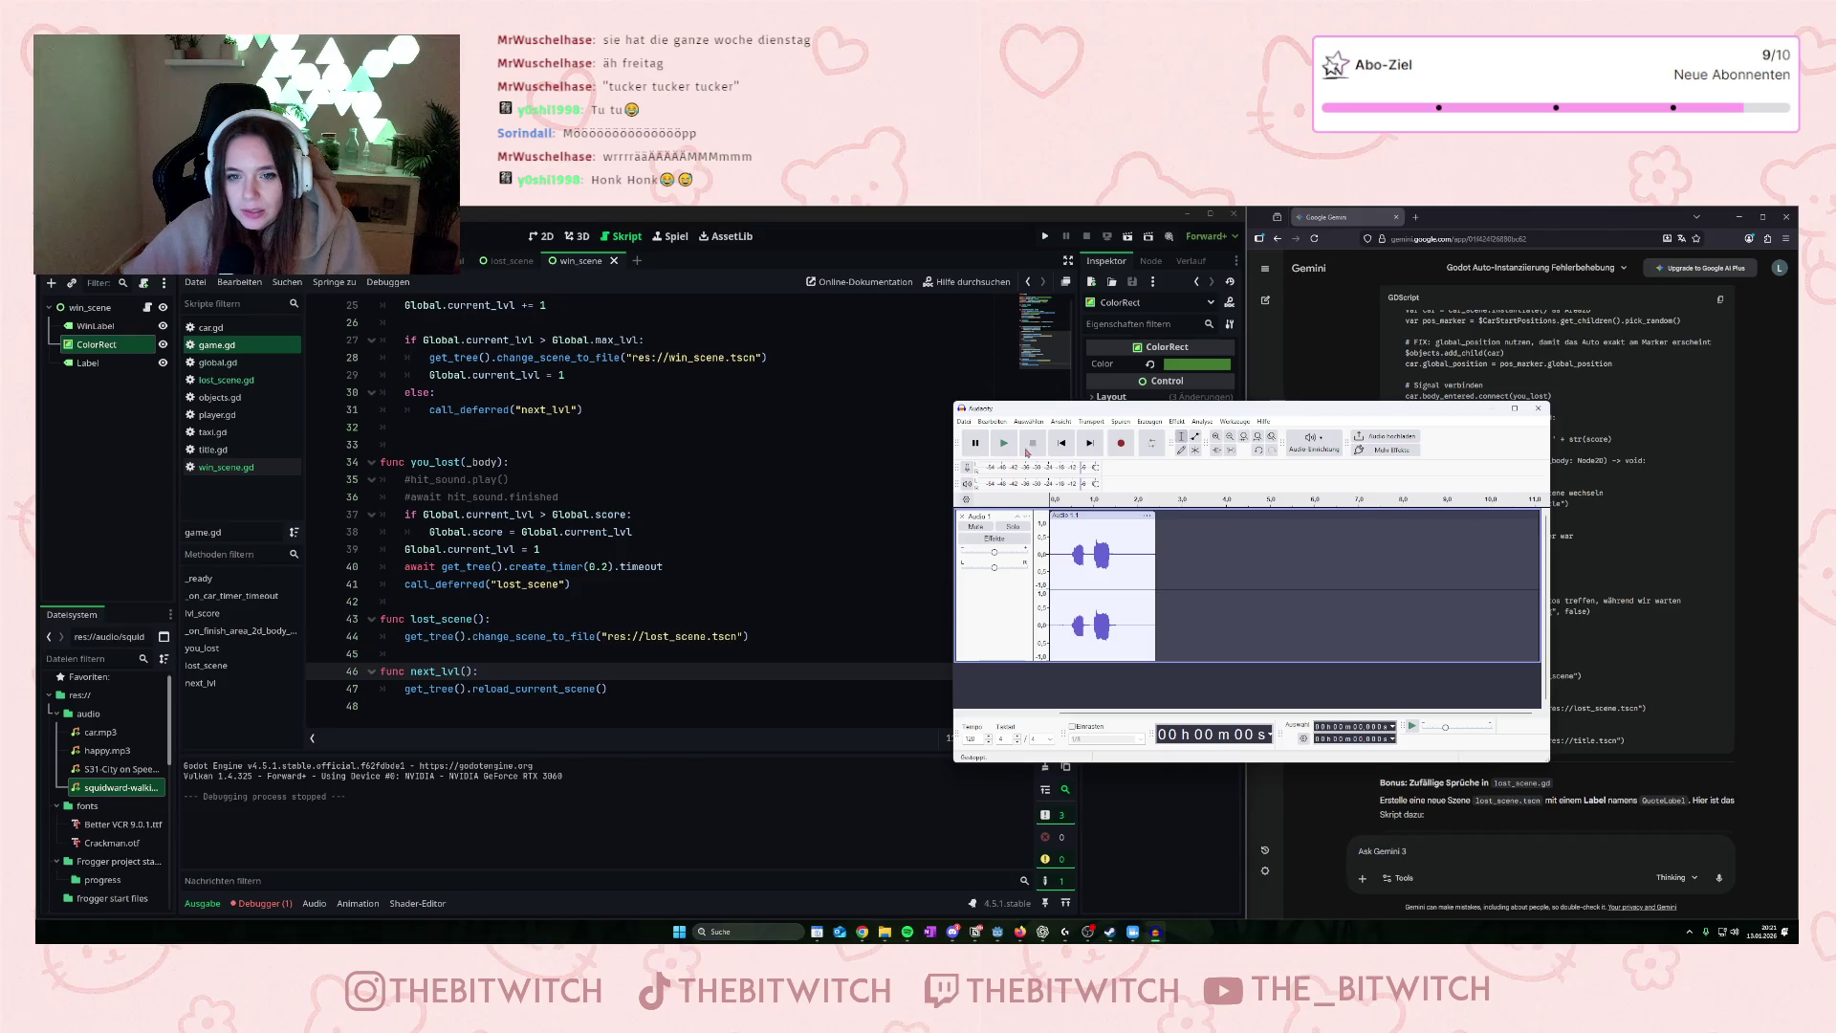
key(ctrl+z)
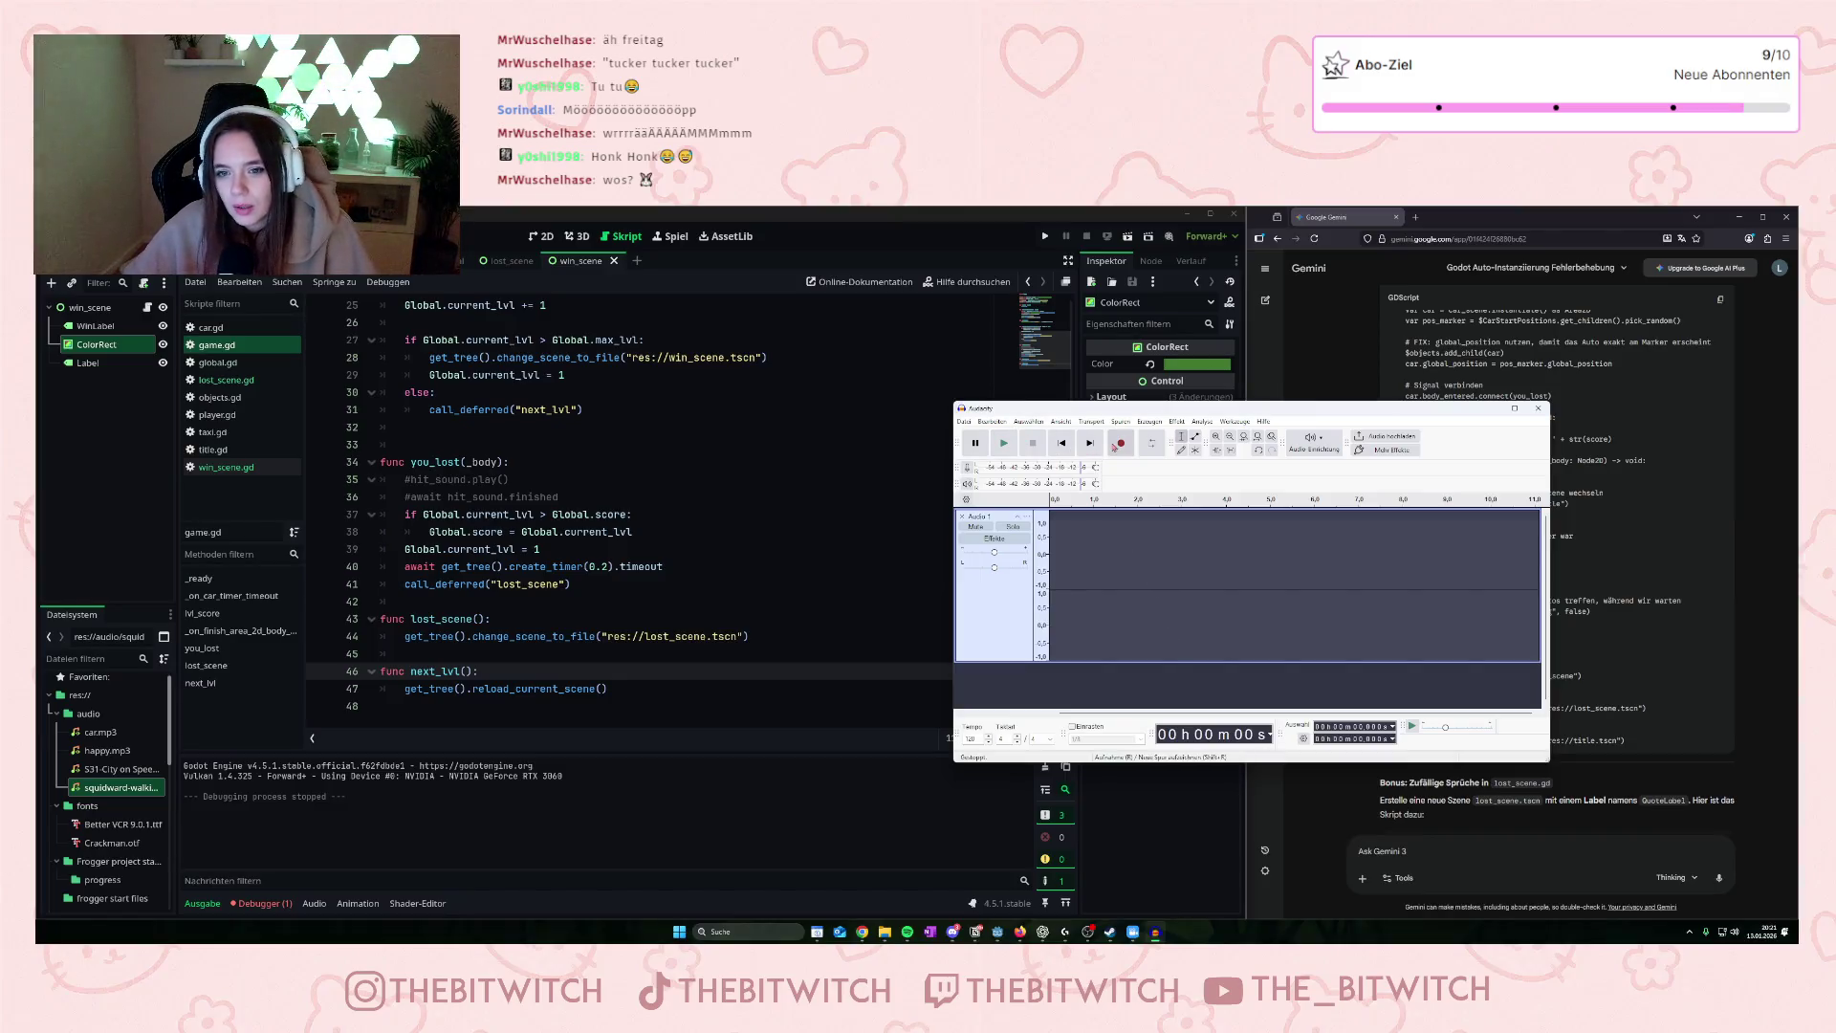
Record and replay a second take, then select all and delete it.
click(1114, 448)
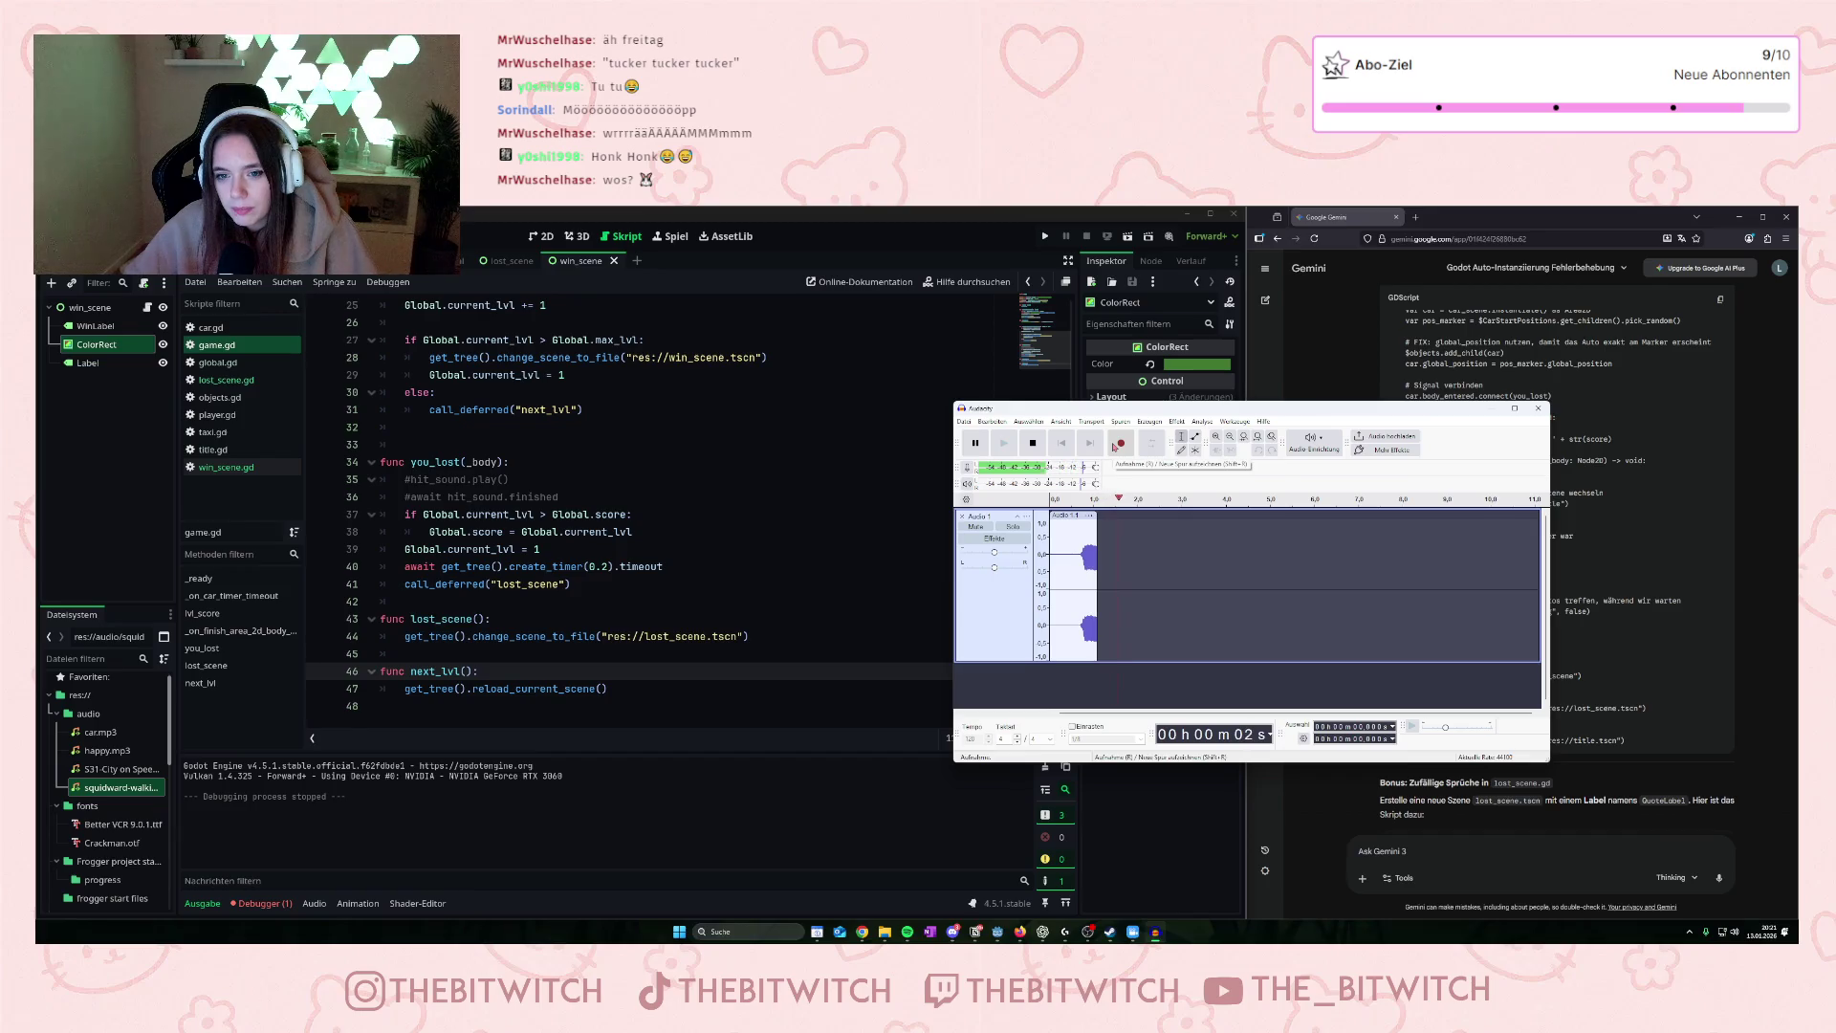
click(1034, 445)
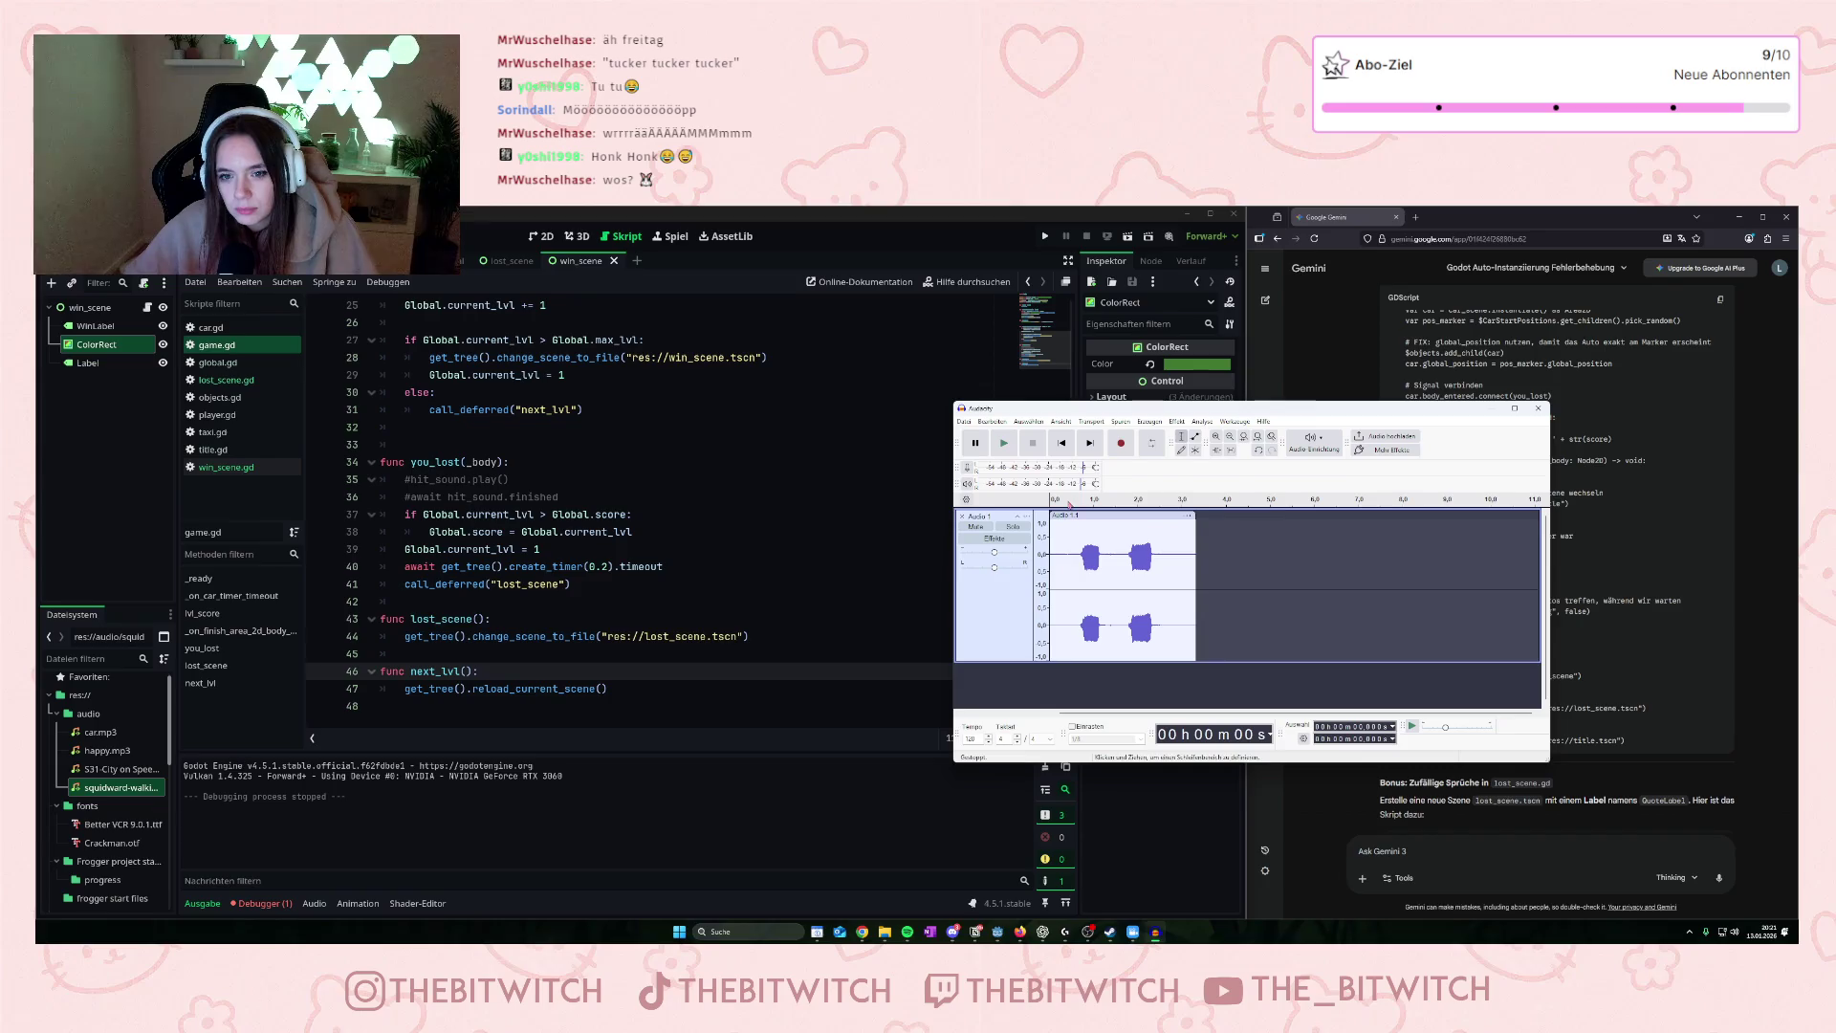
click(1005, 443)
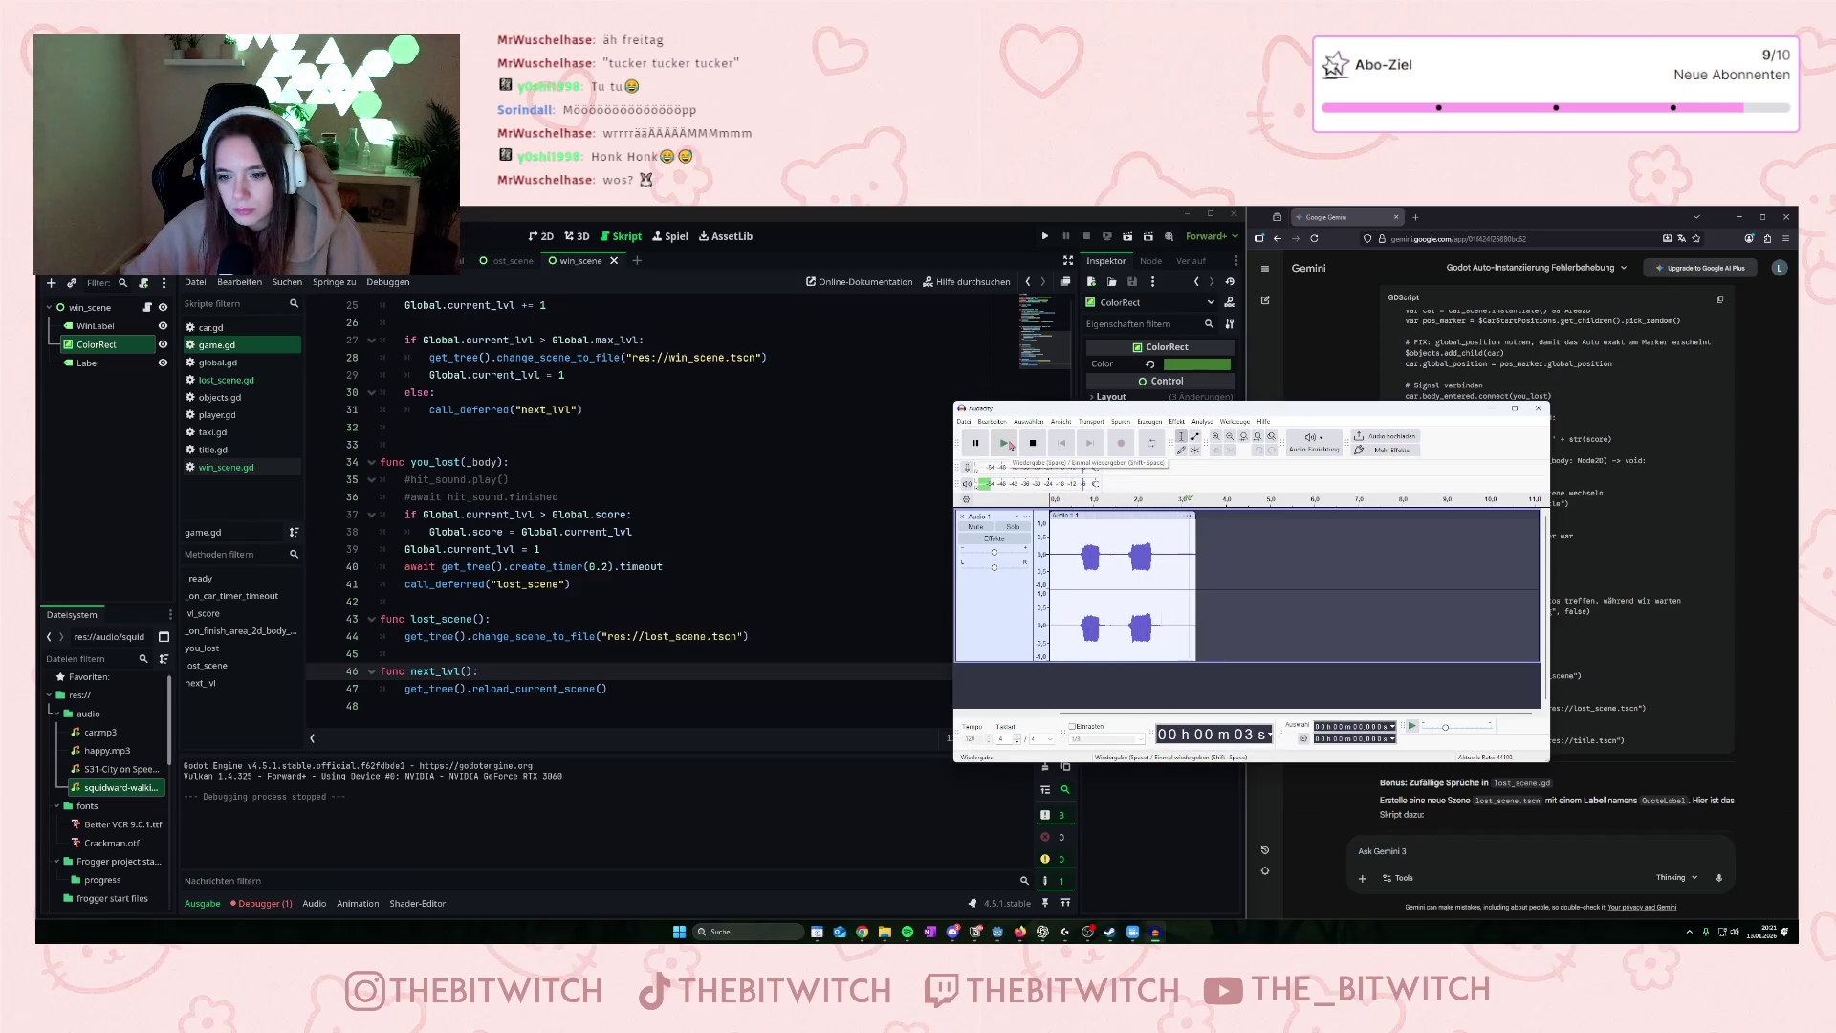
key(ctrl+a)
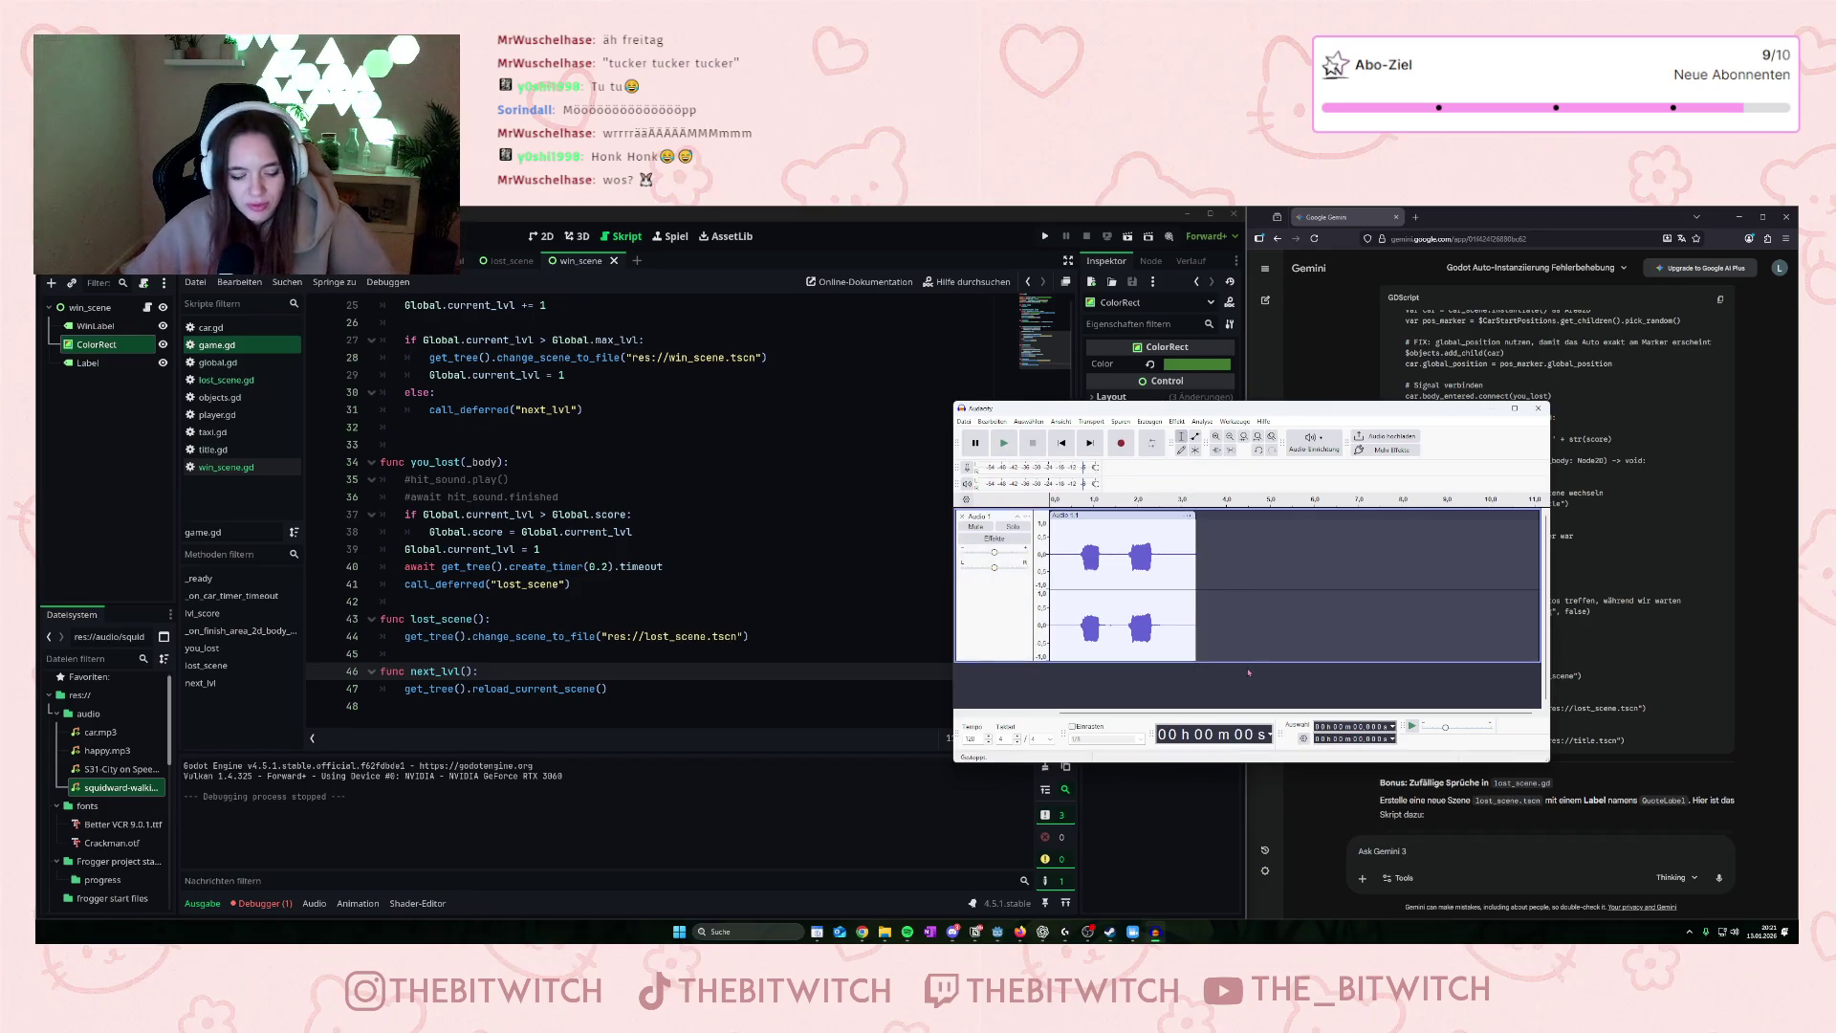
key(Delete)
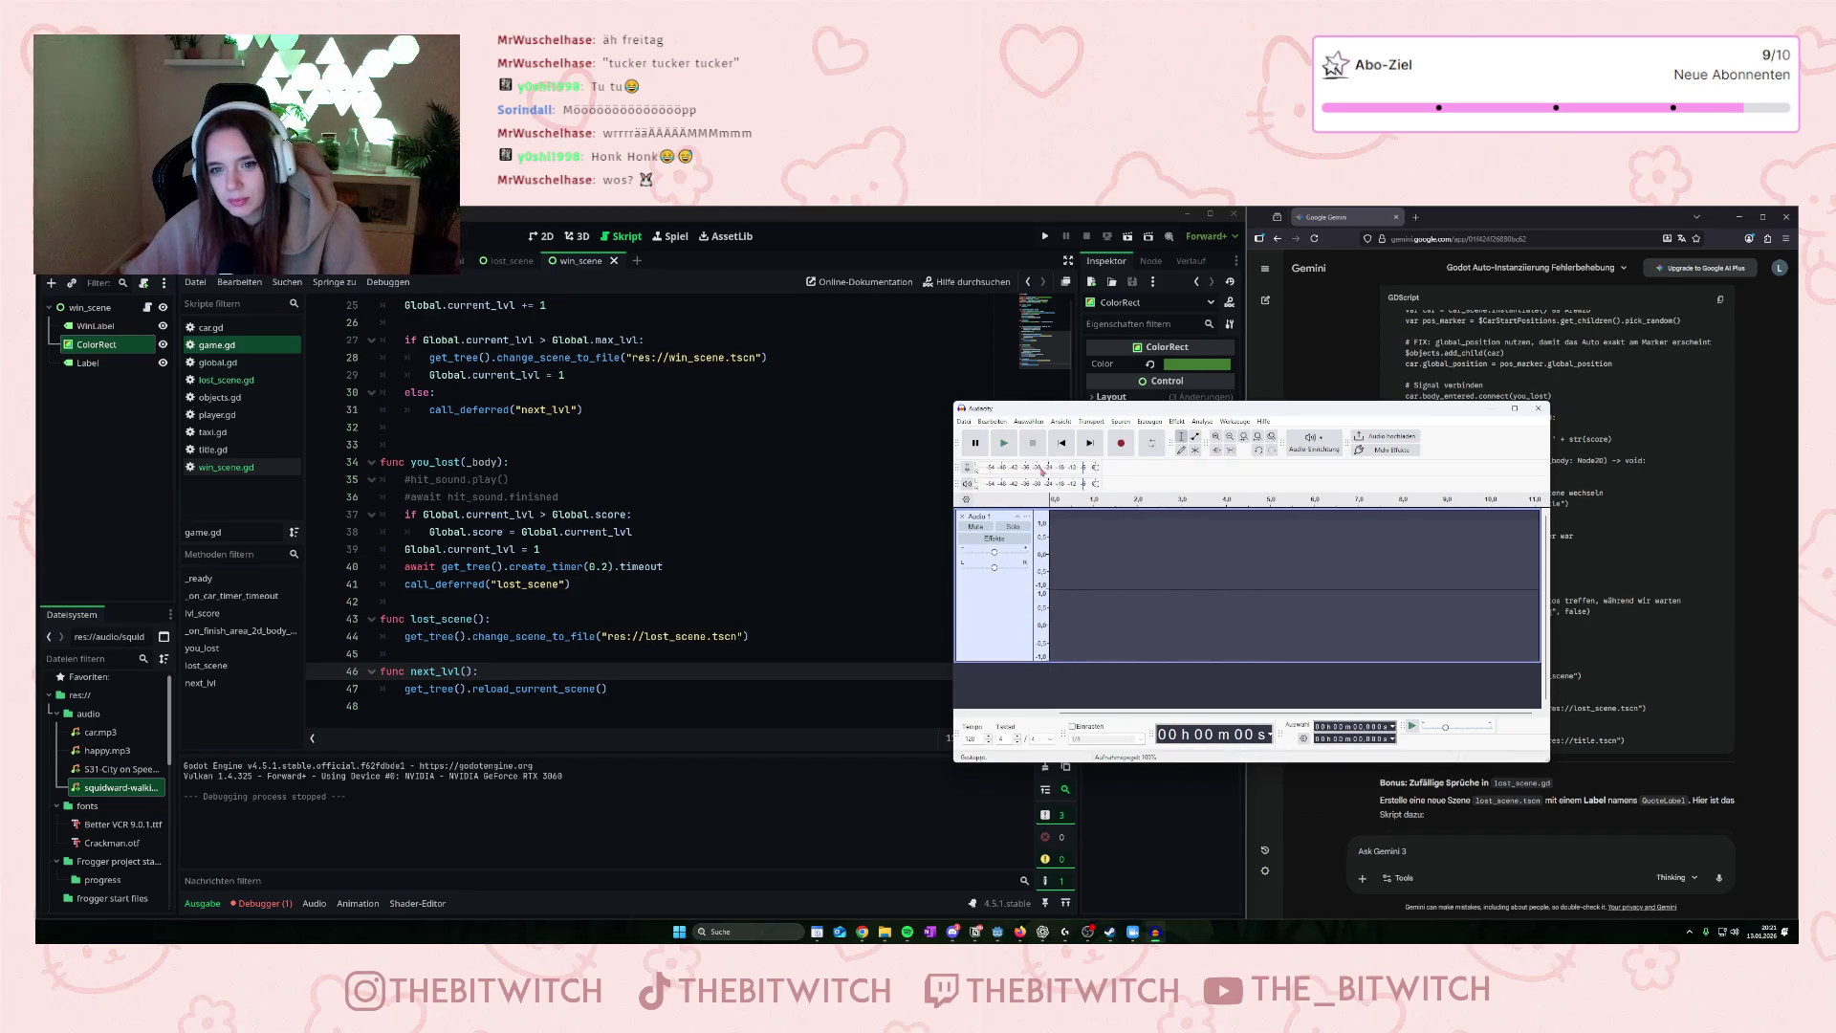
Record the final ~1.6-second take and tuck the recording window away.
click(1119, 445)
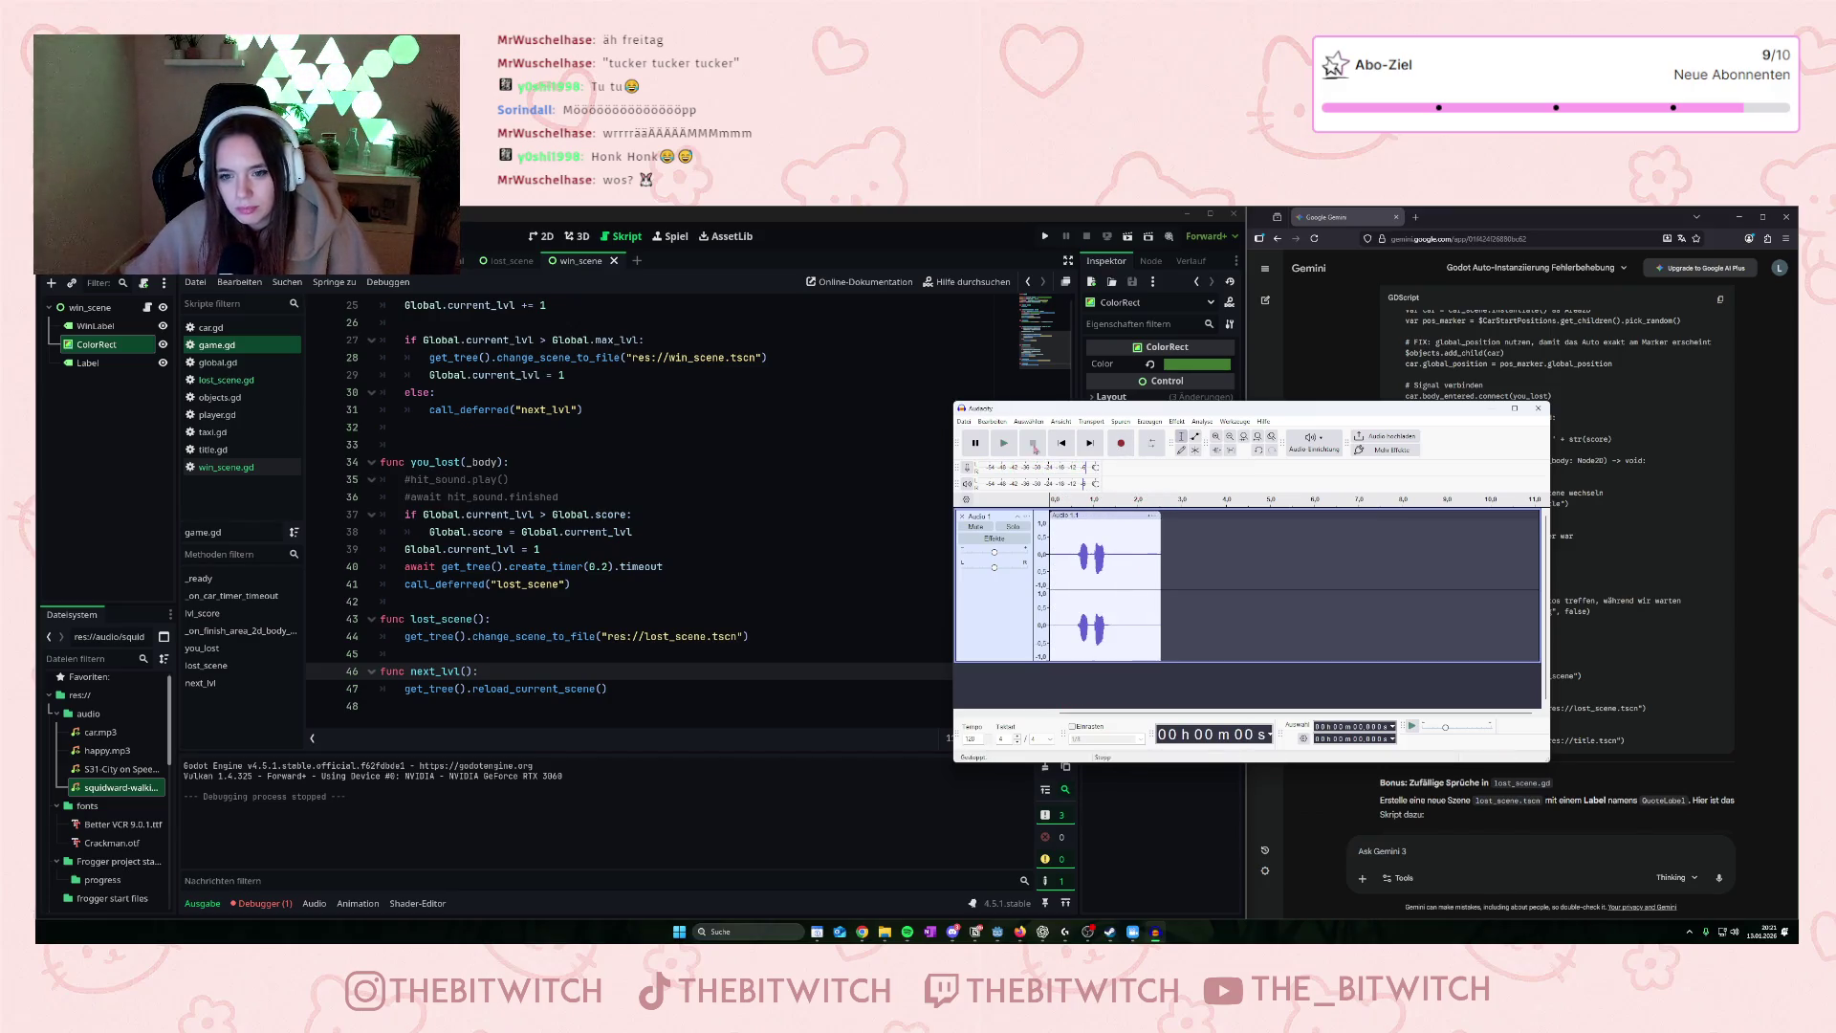
key(space)
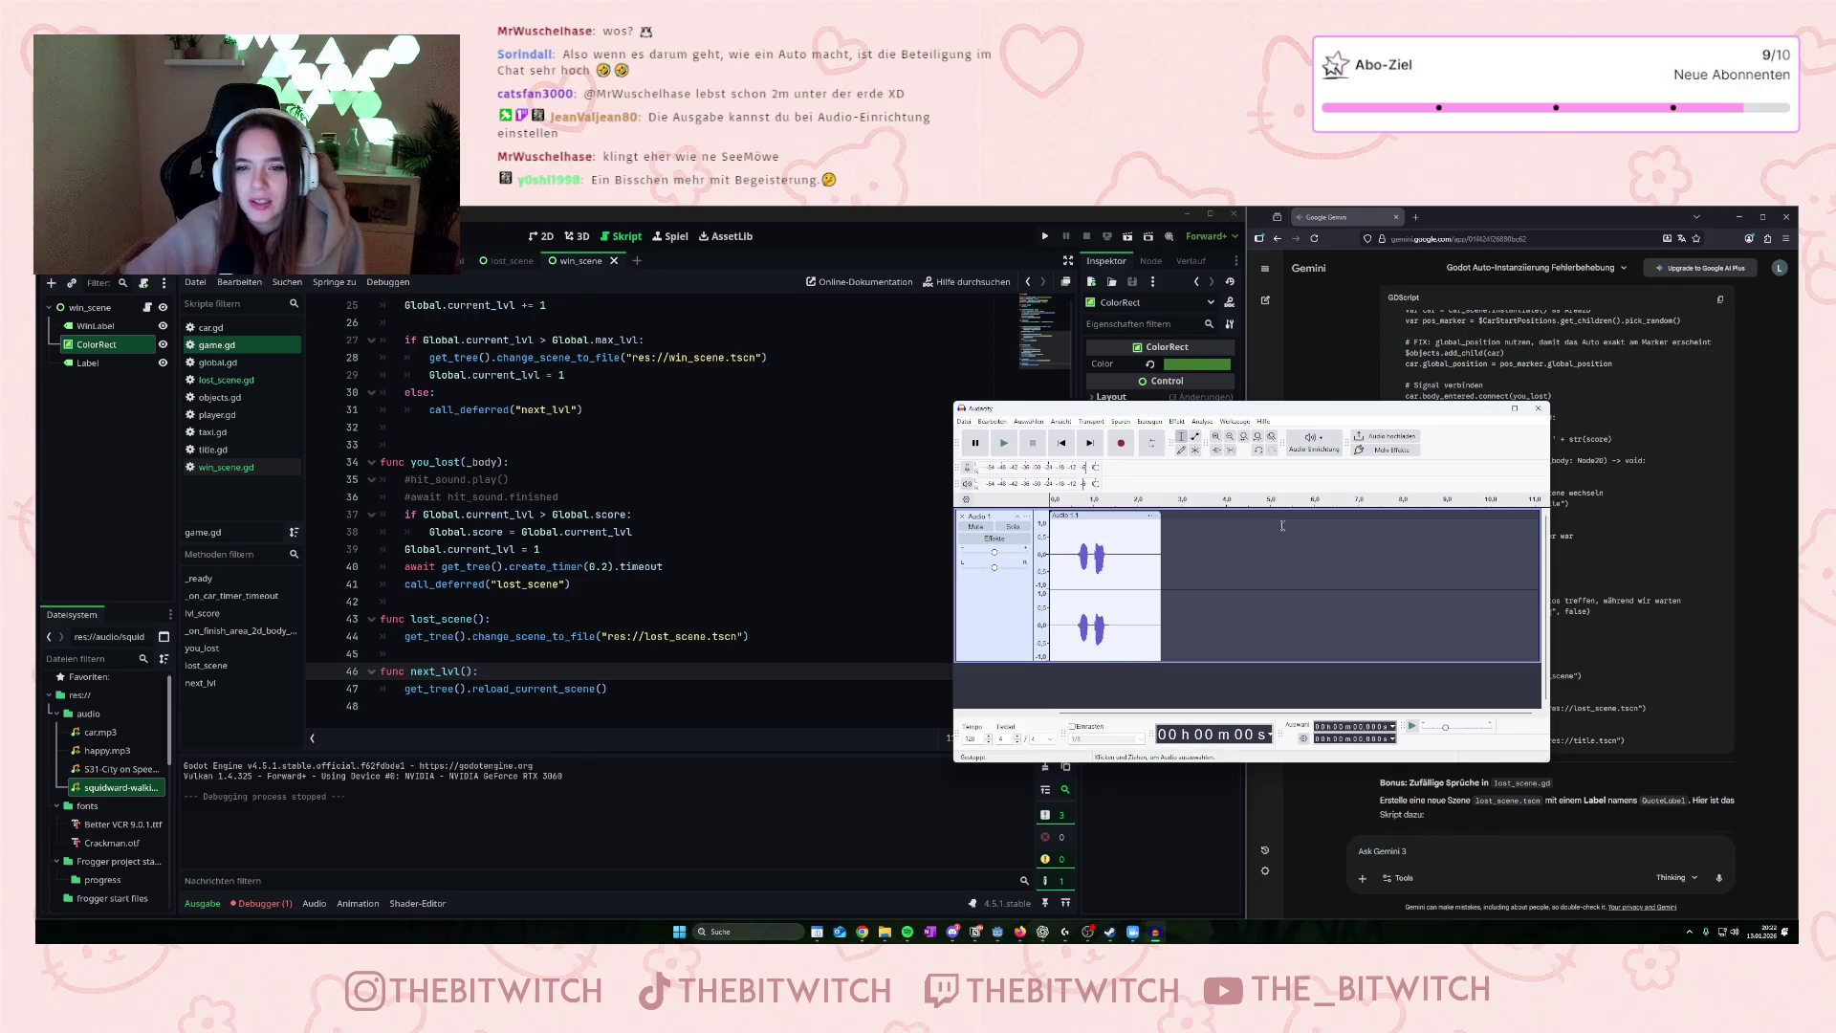
drag(1149, 415, 1160, 421)
key(super+Down)
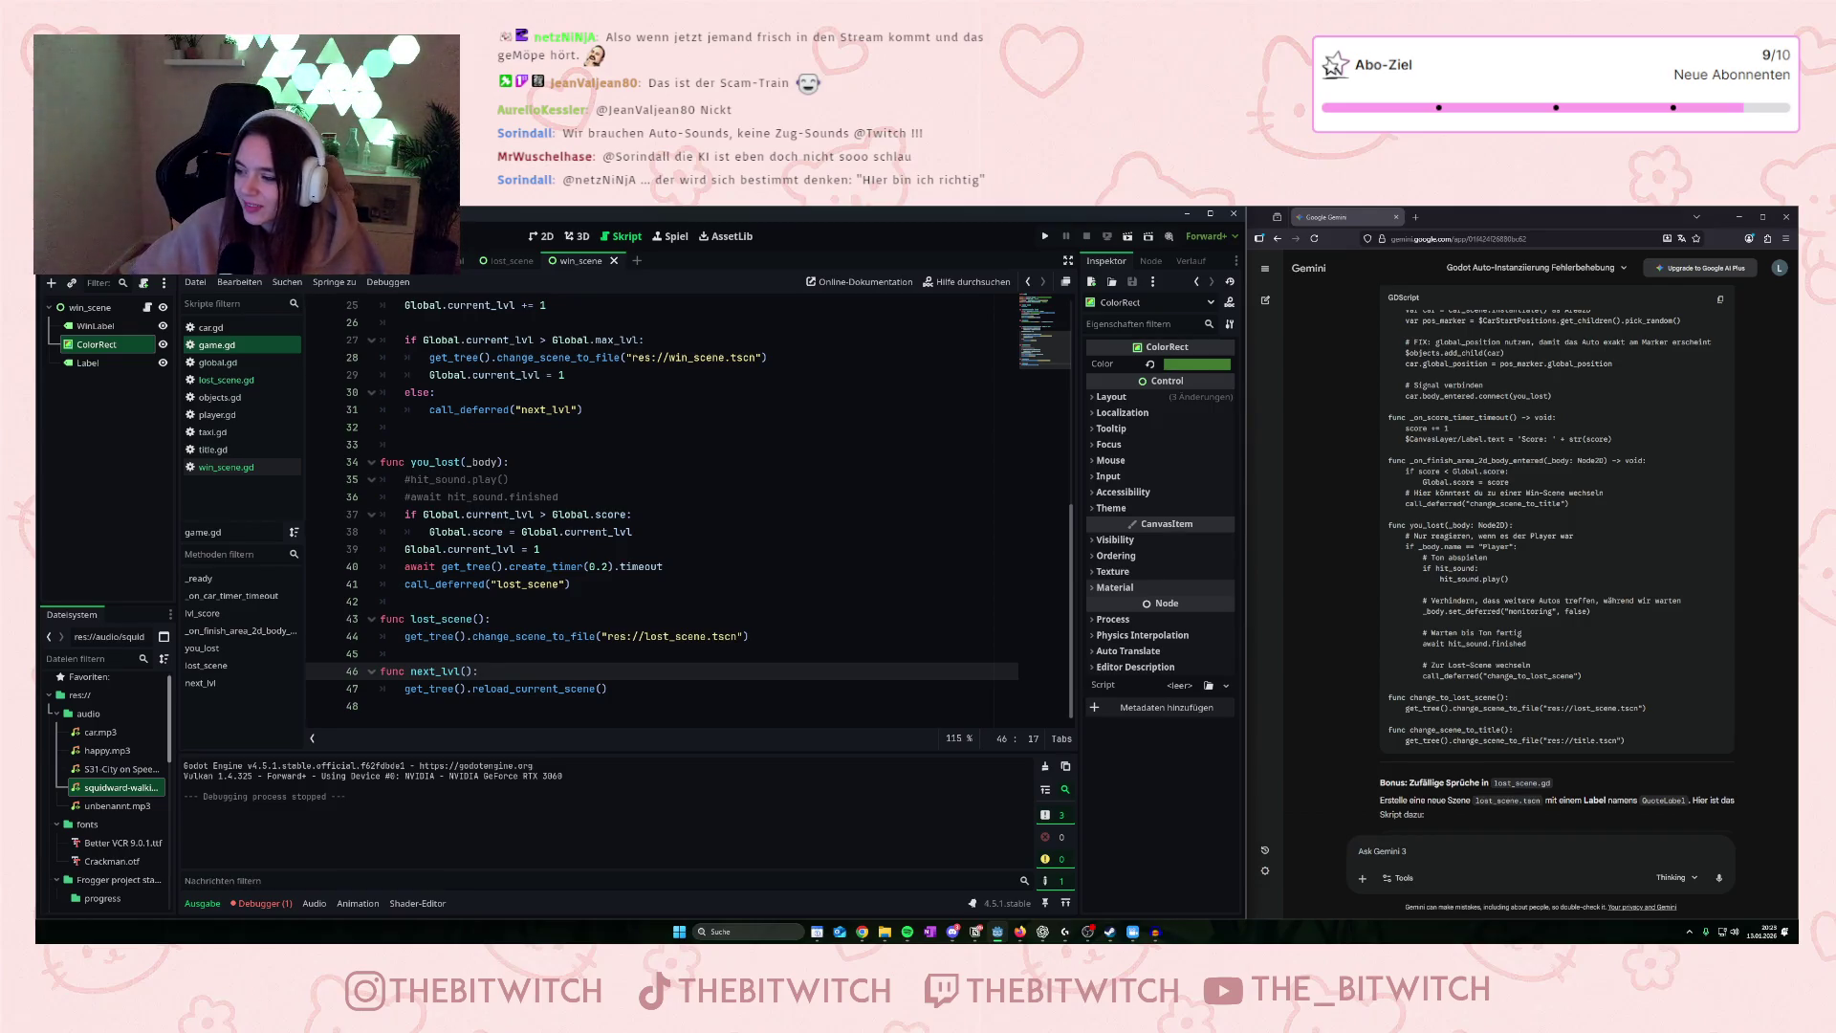
Export the clip as MP3 to res://audio under the default name unbenannt.mp3.
scroll(99, 780, down, 3)
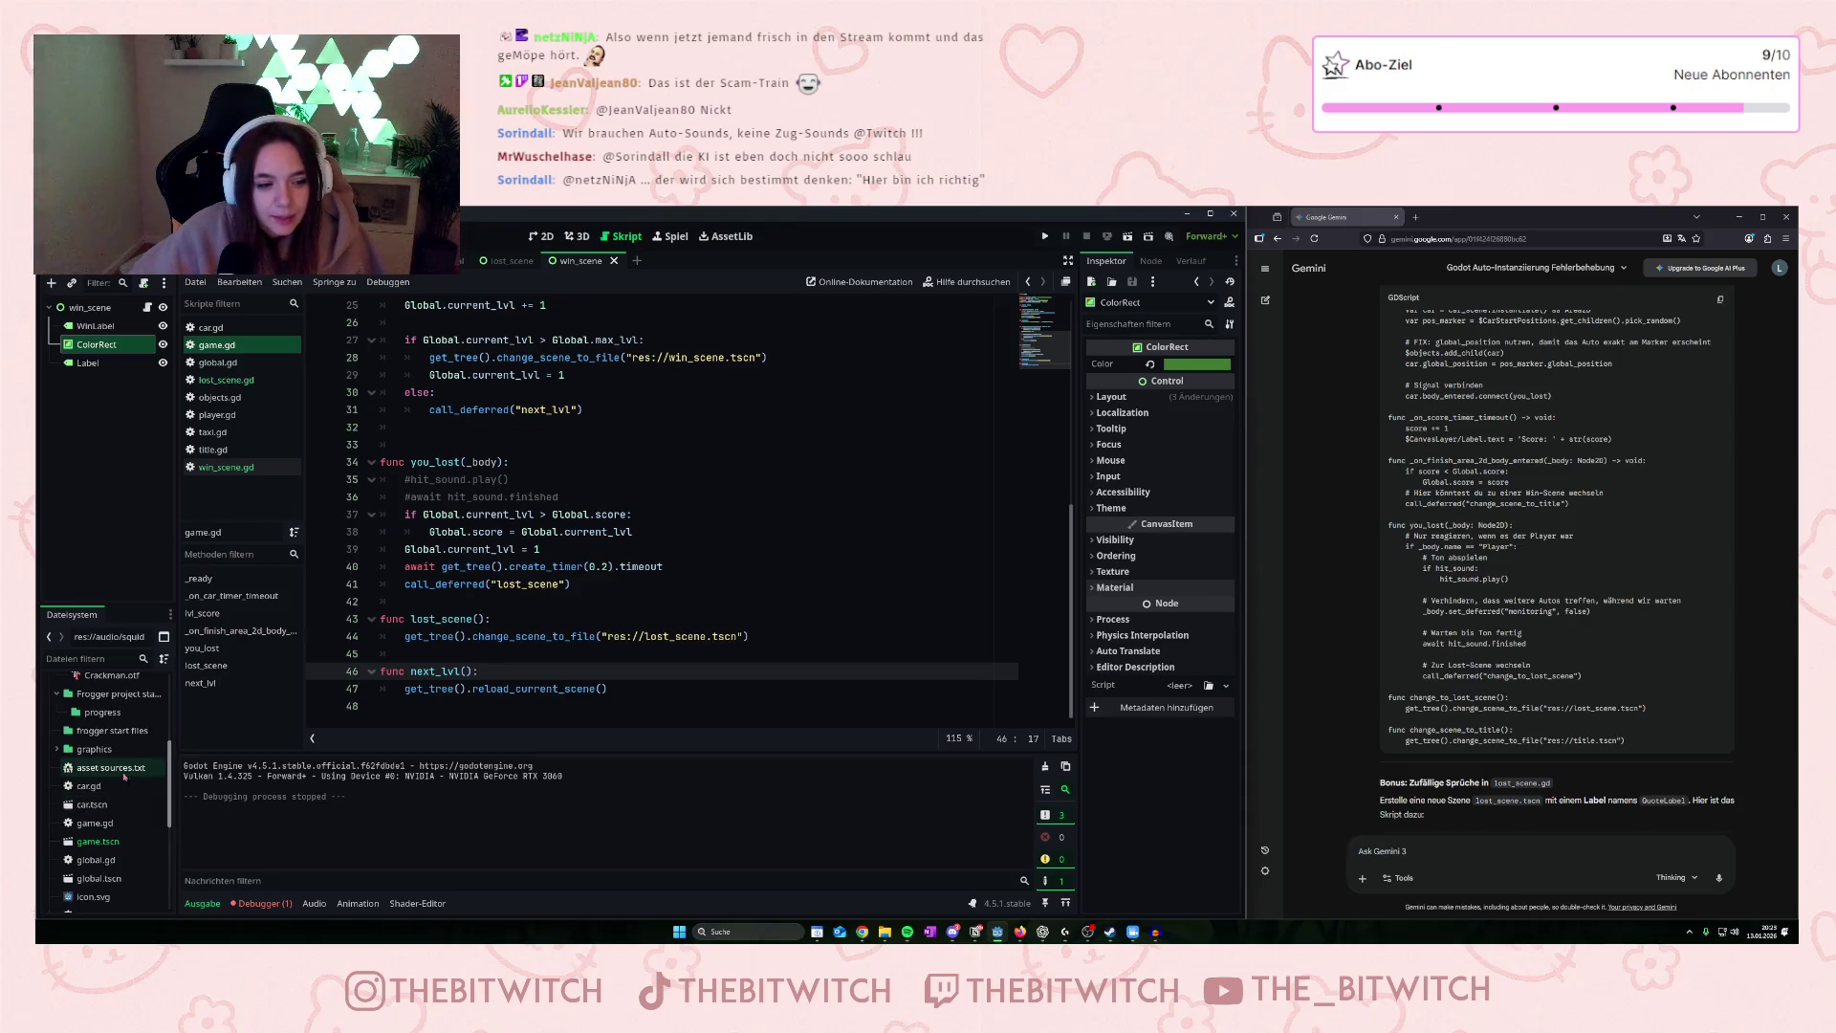
Rename unbenannt.mp3 to mööp.mp3 in FileSystem, then bring up car.gd and the car scene.
scroll(99, 779, up, 3)
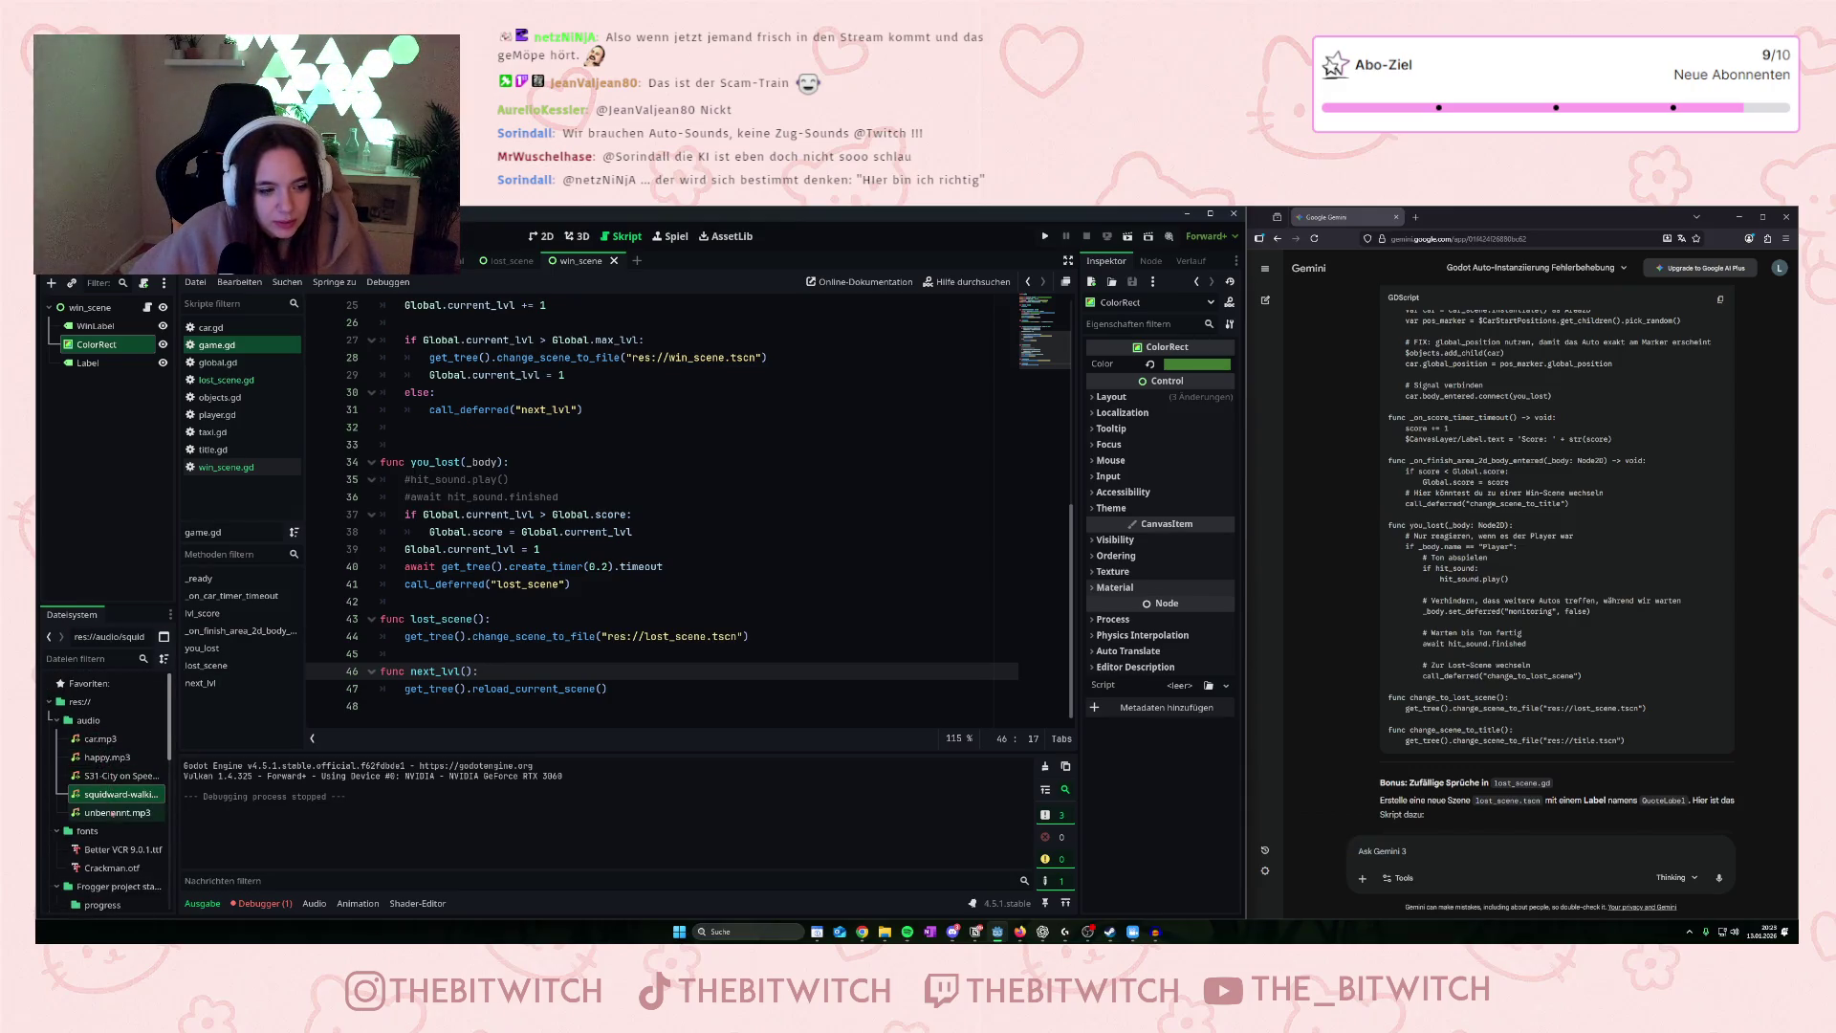
click(112, 814)
right_click(112, 814)
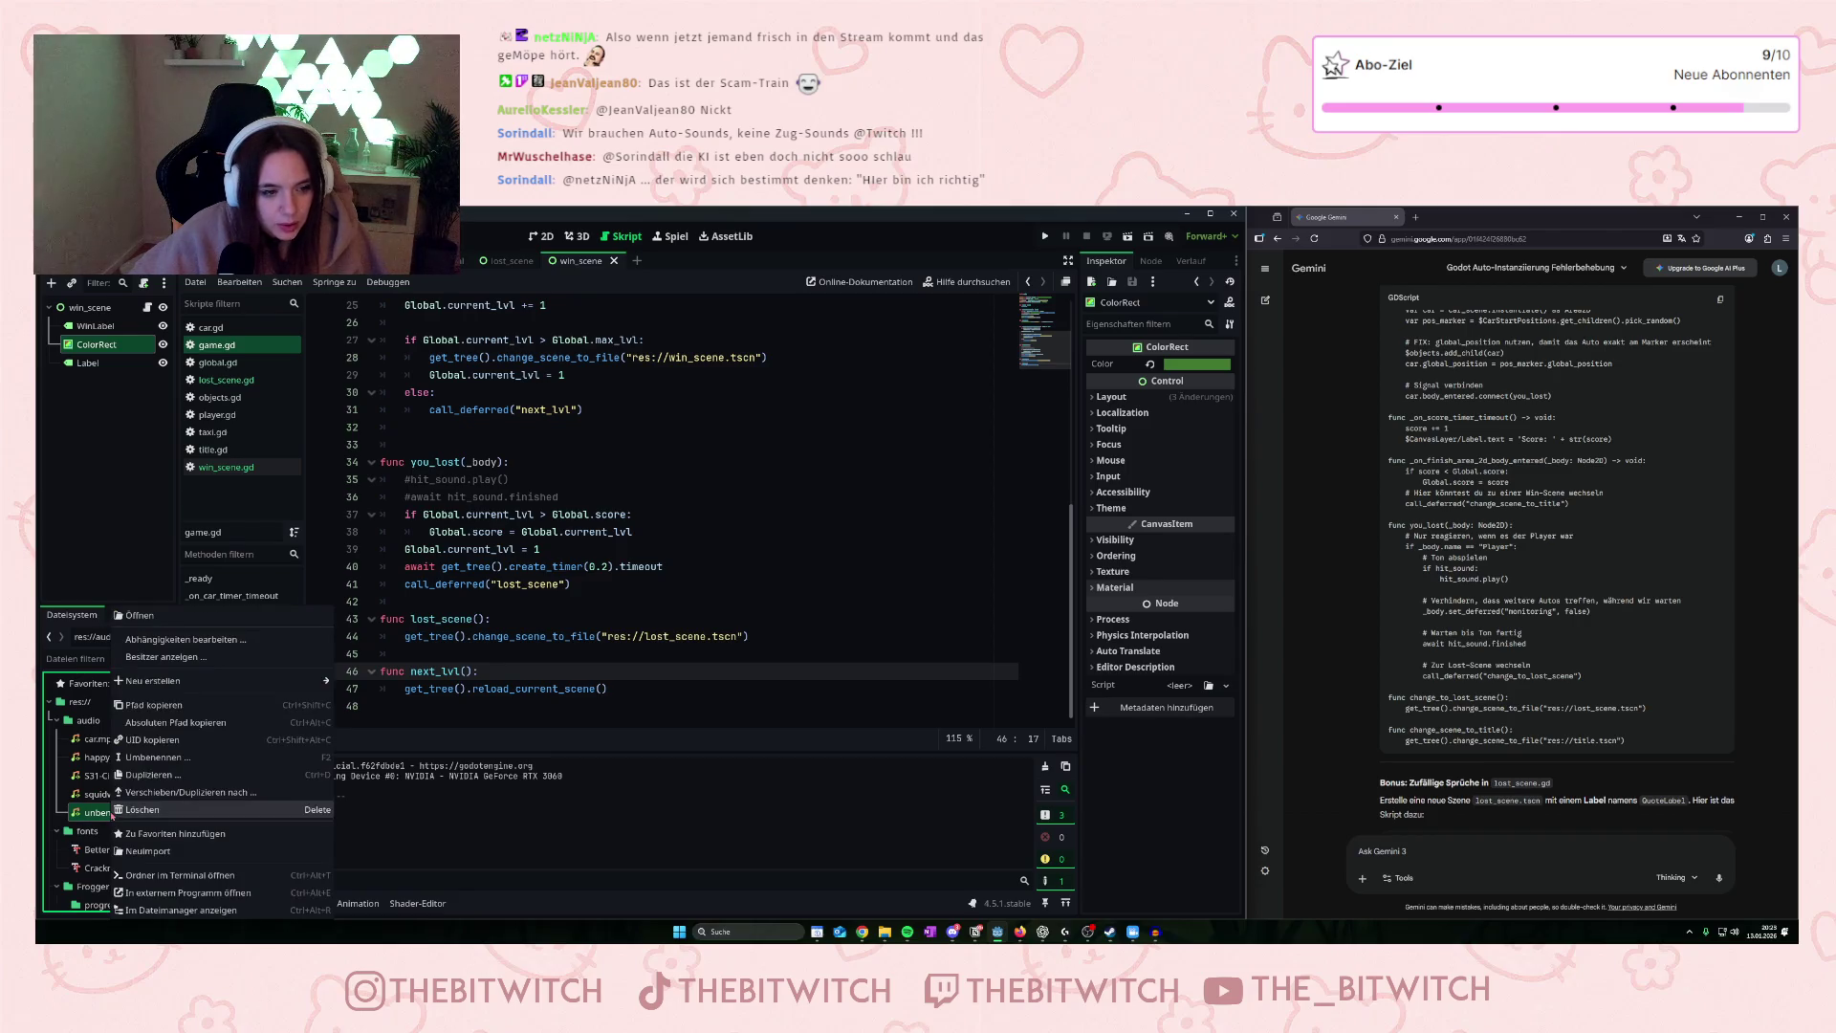
click(154, 759)
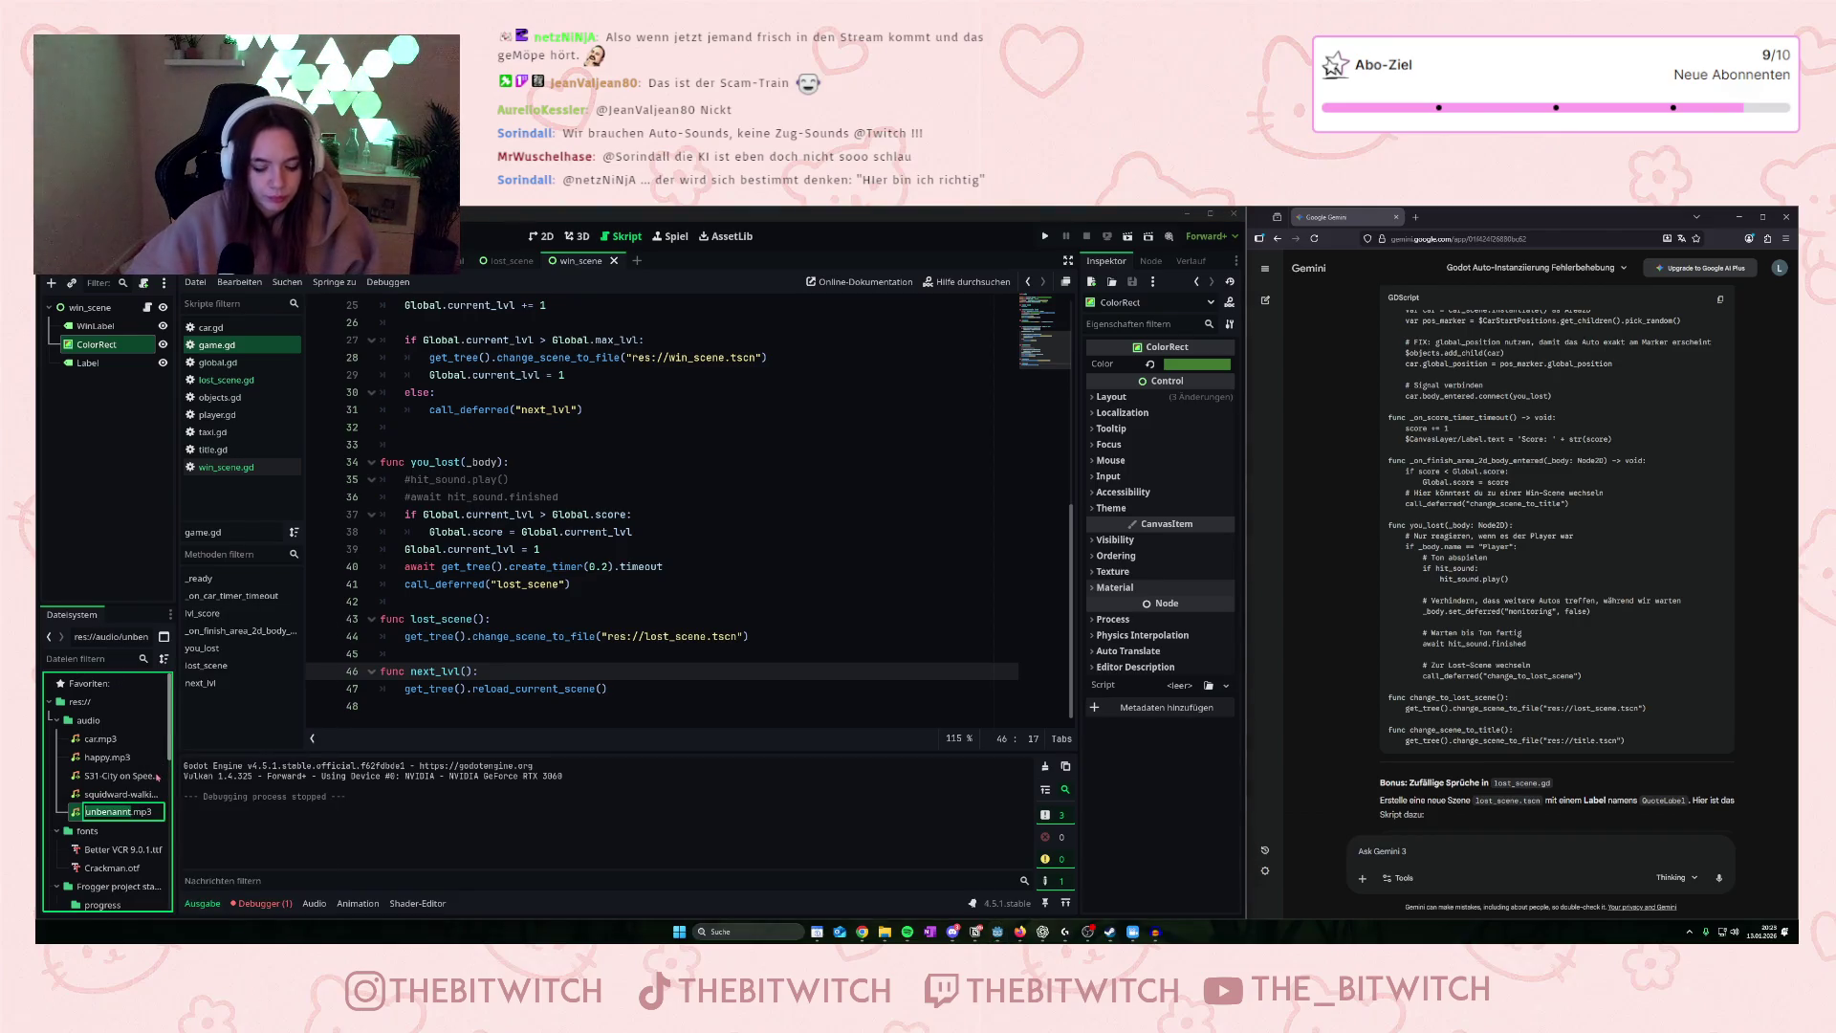
key(Return)
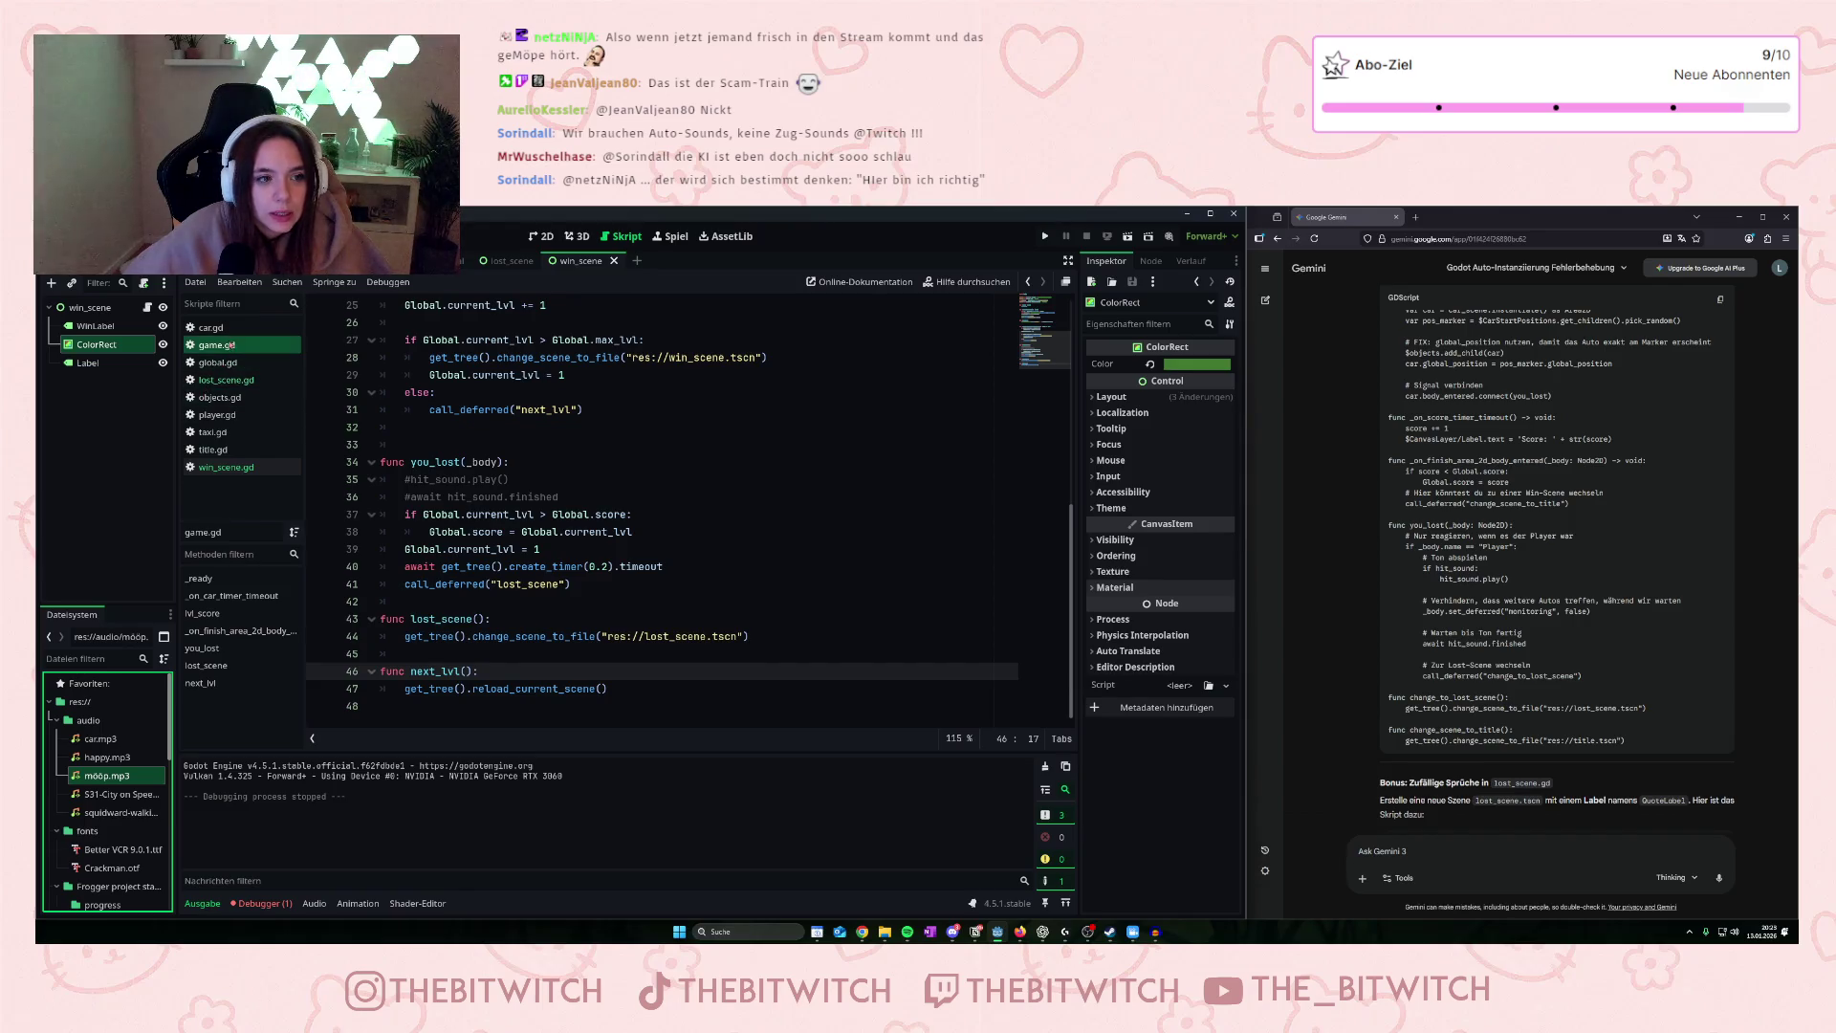
click(229, 330)
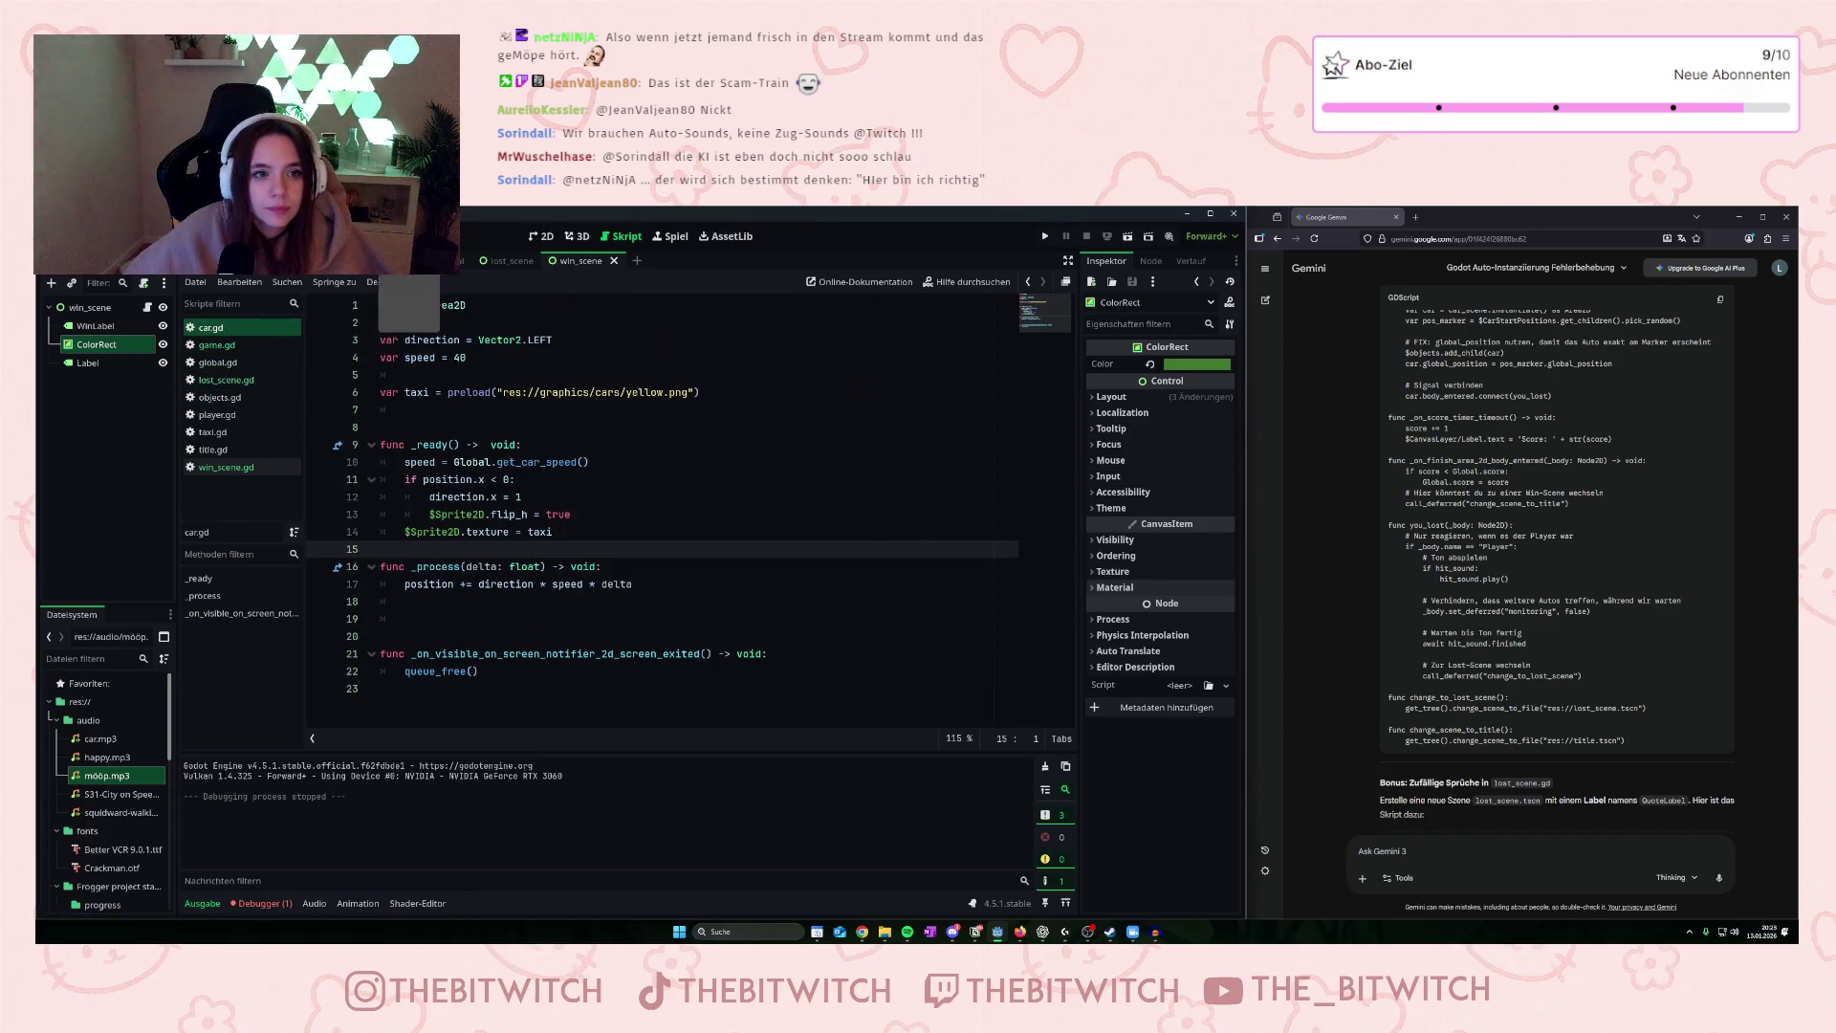
key(ctrl+shift+Tab)
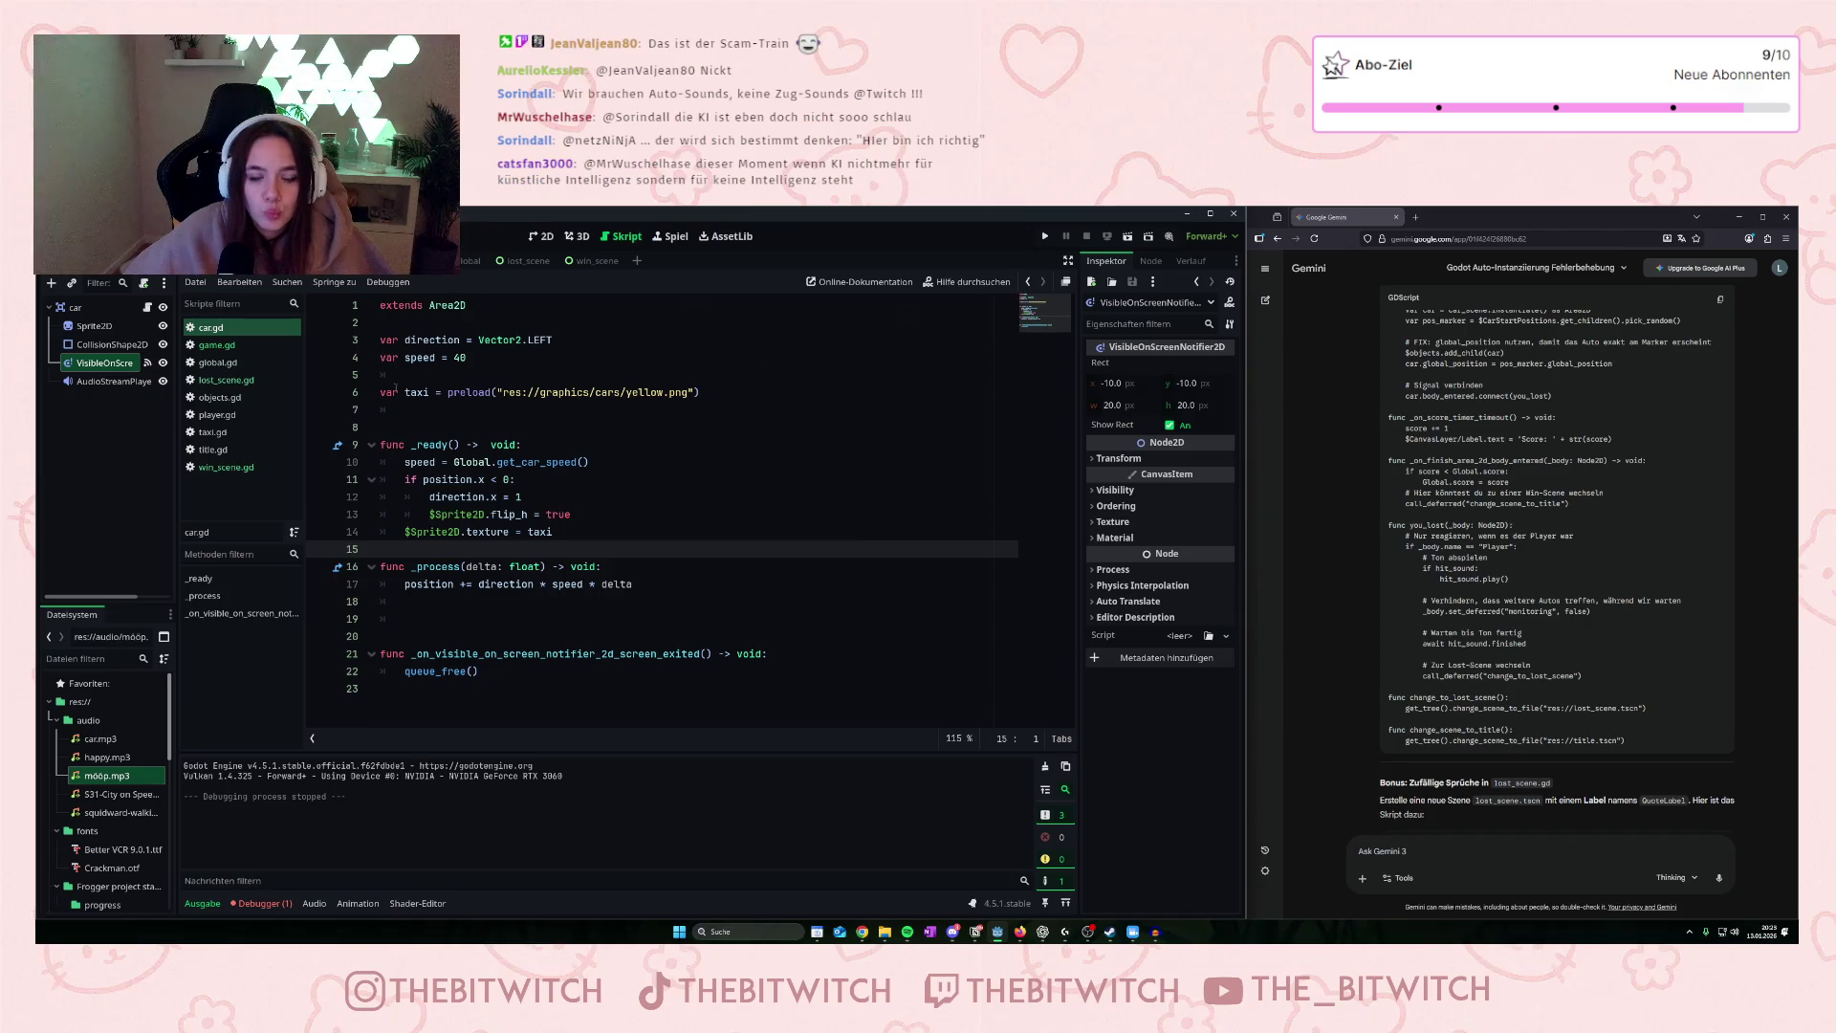
Set the car AudioStreamPlayer2D's Stream to mööp.mp3 and run the game.
click(110, 381)
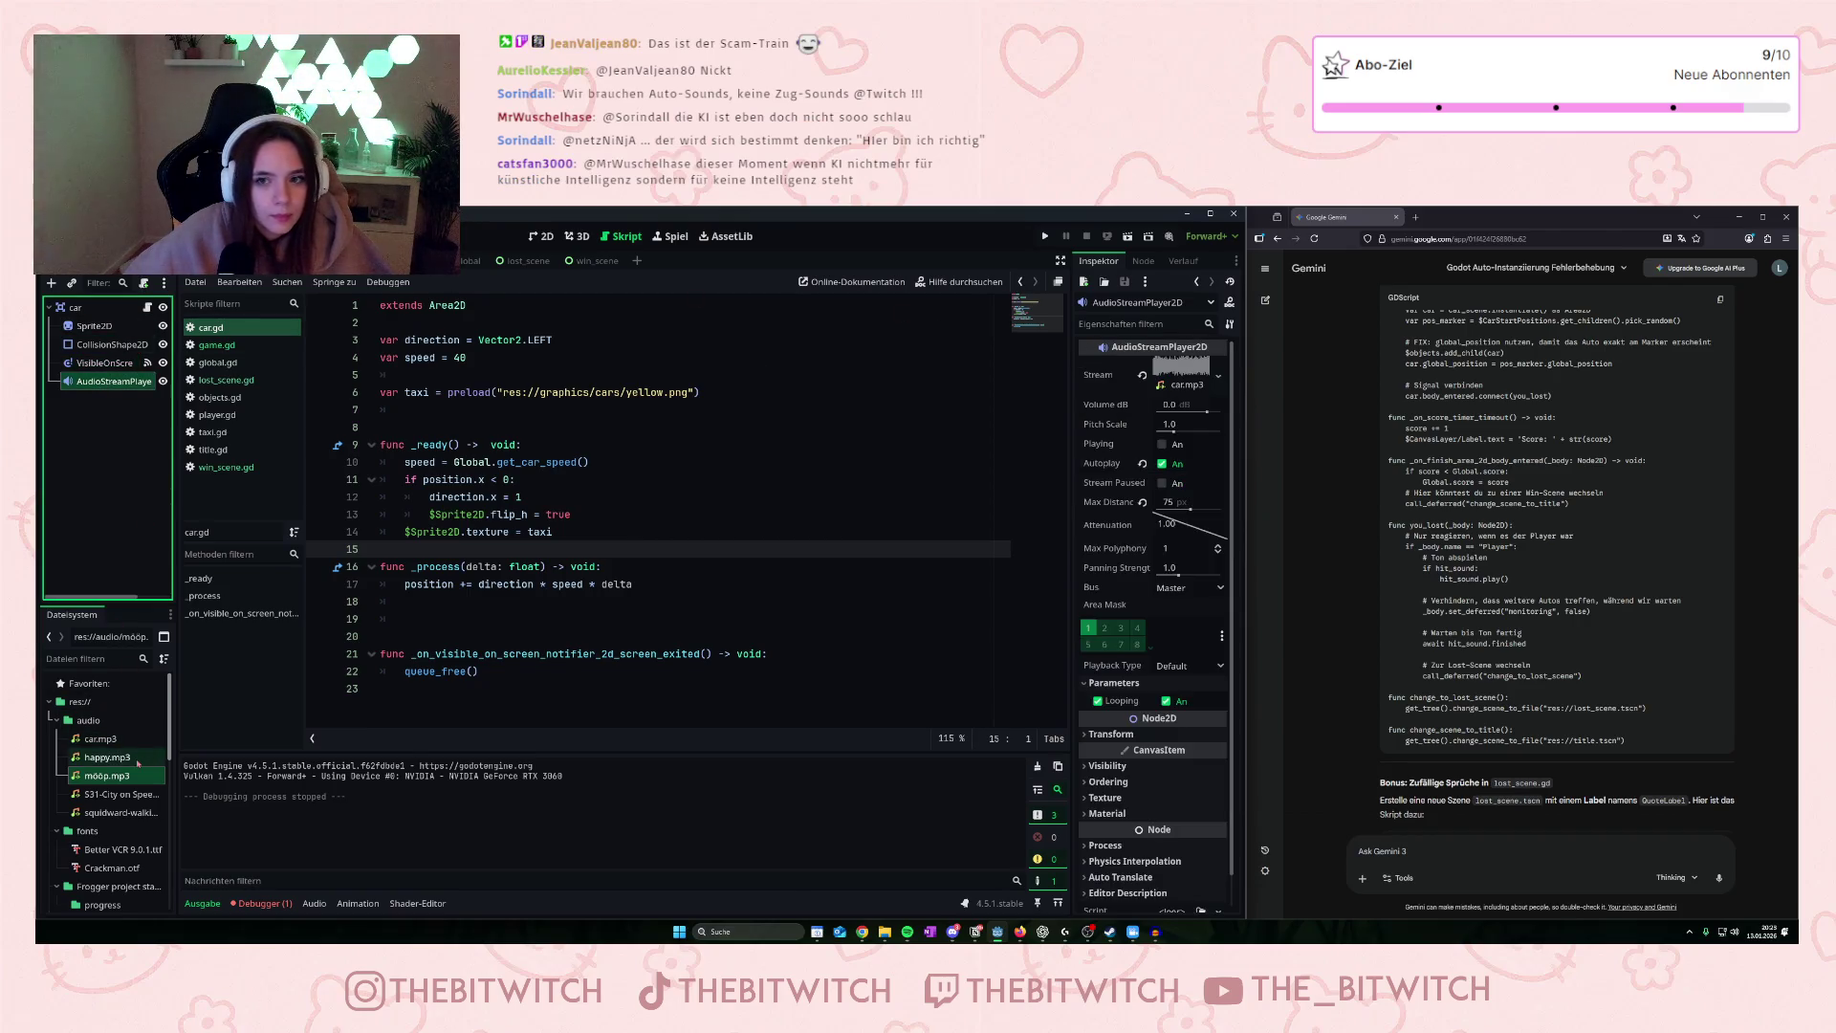
drag(134, 775, 1180, 385)
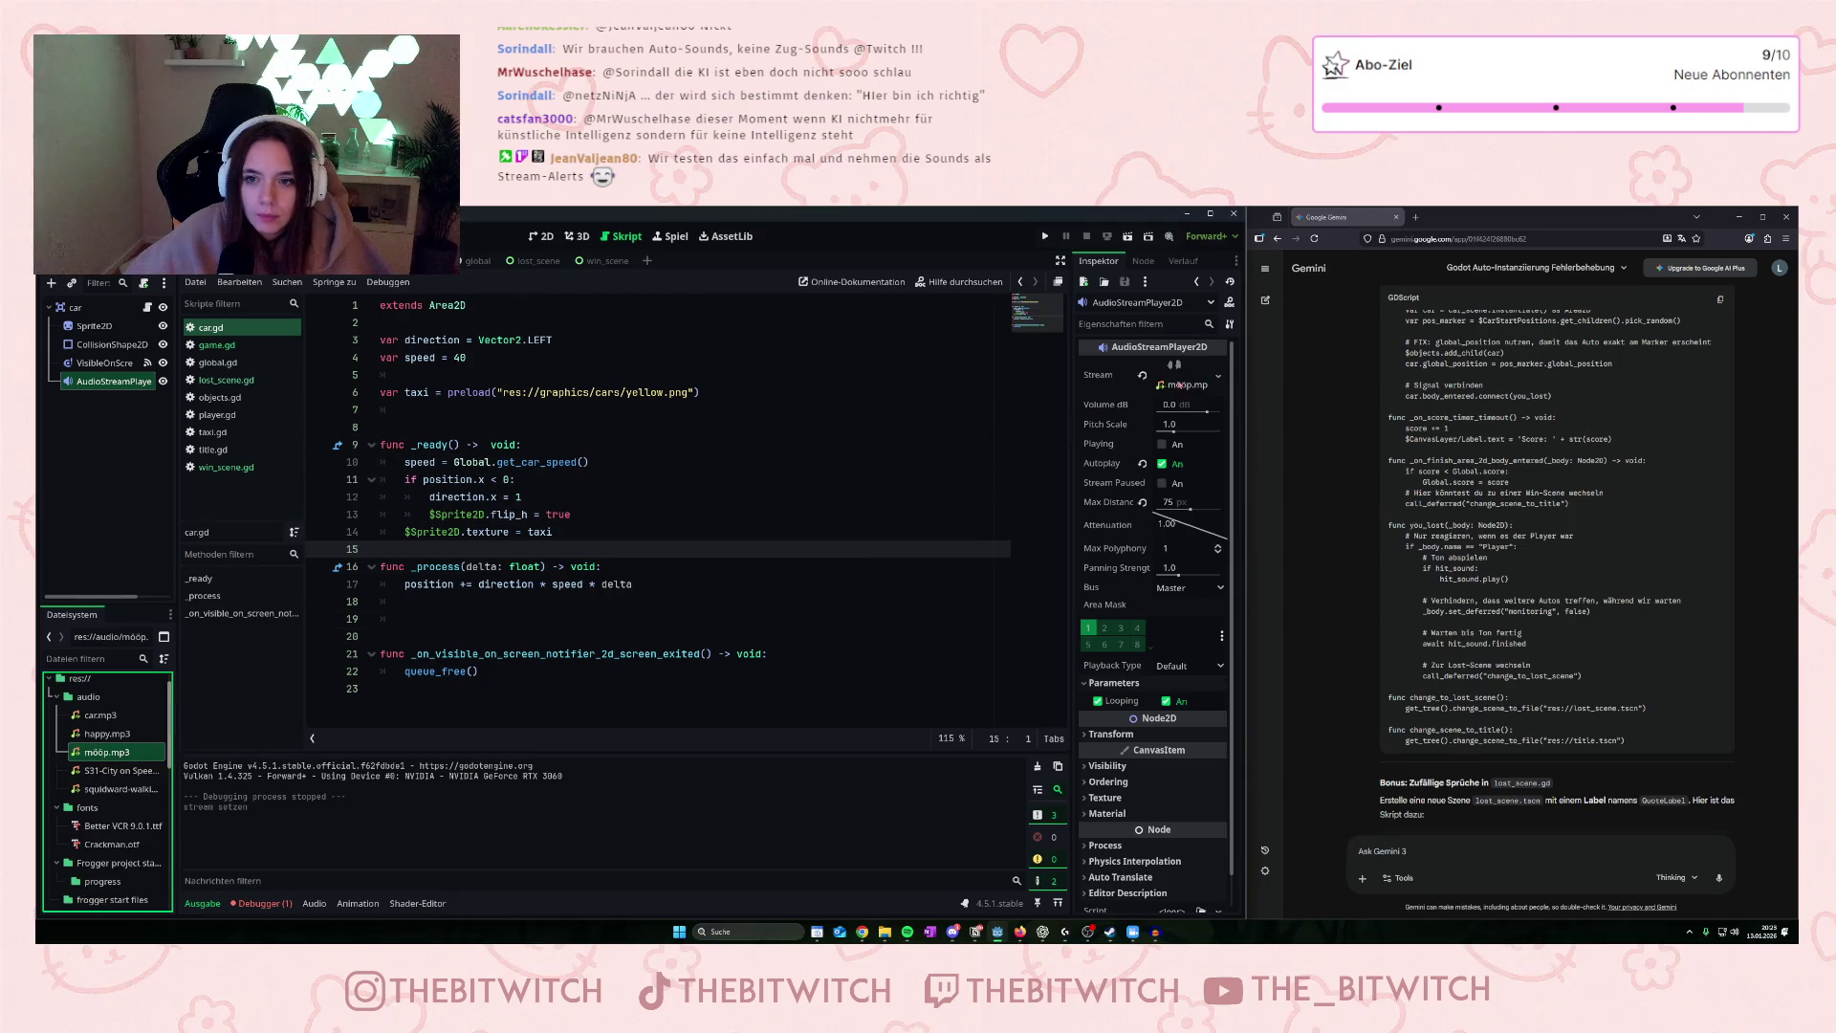
click(728, 461)
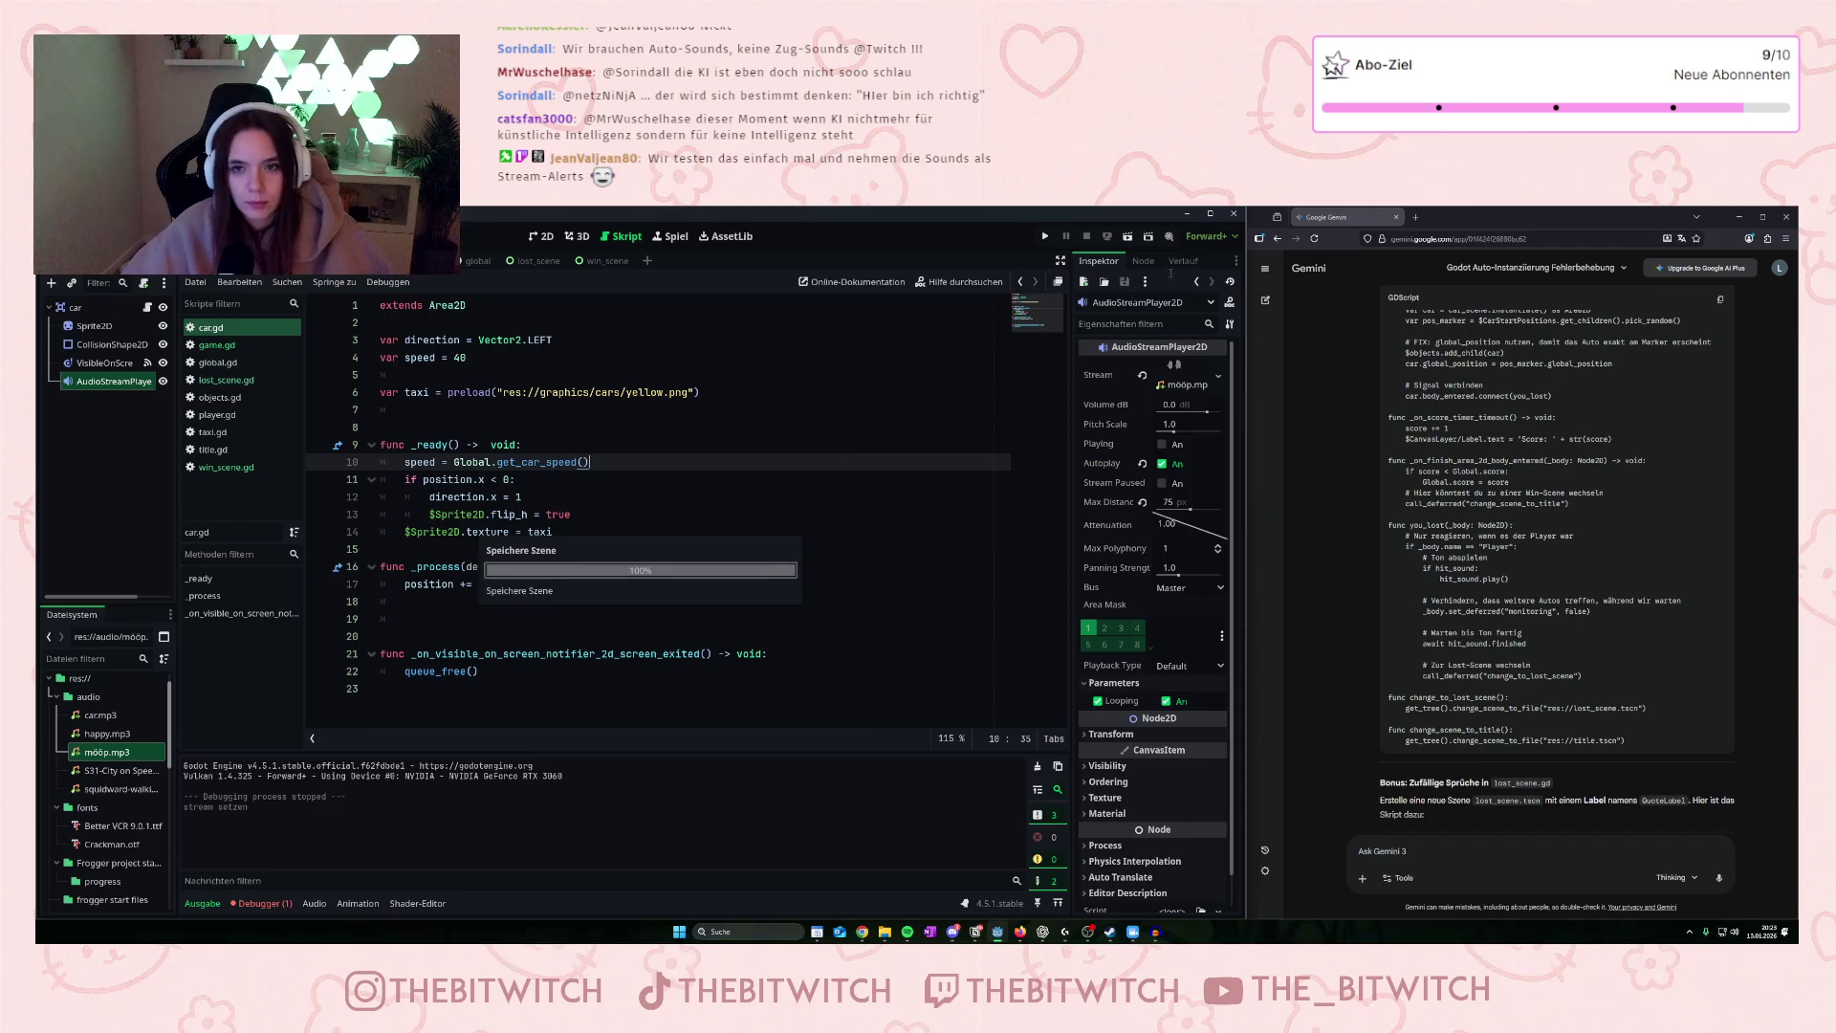
click(1045, 237)
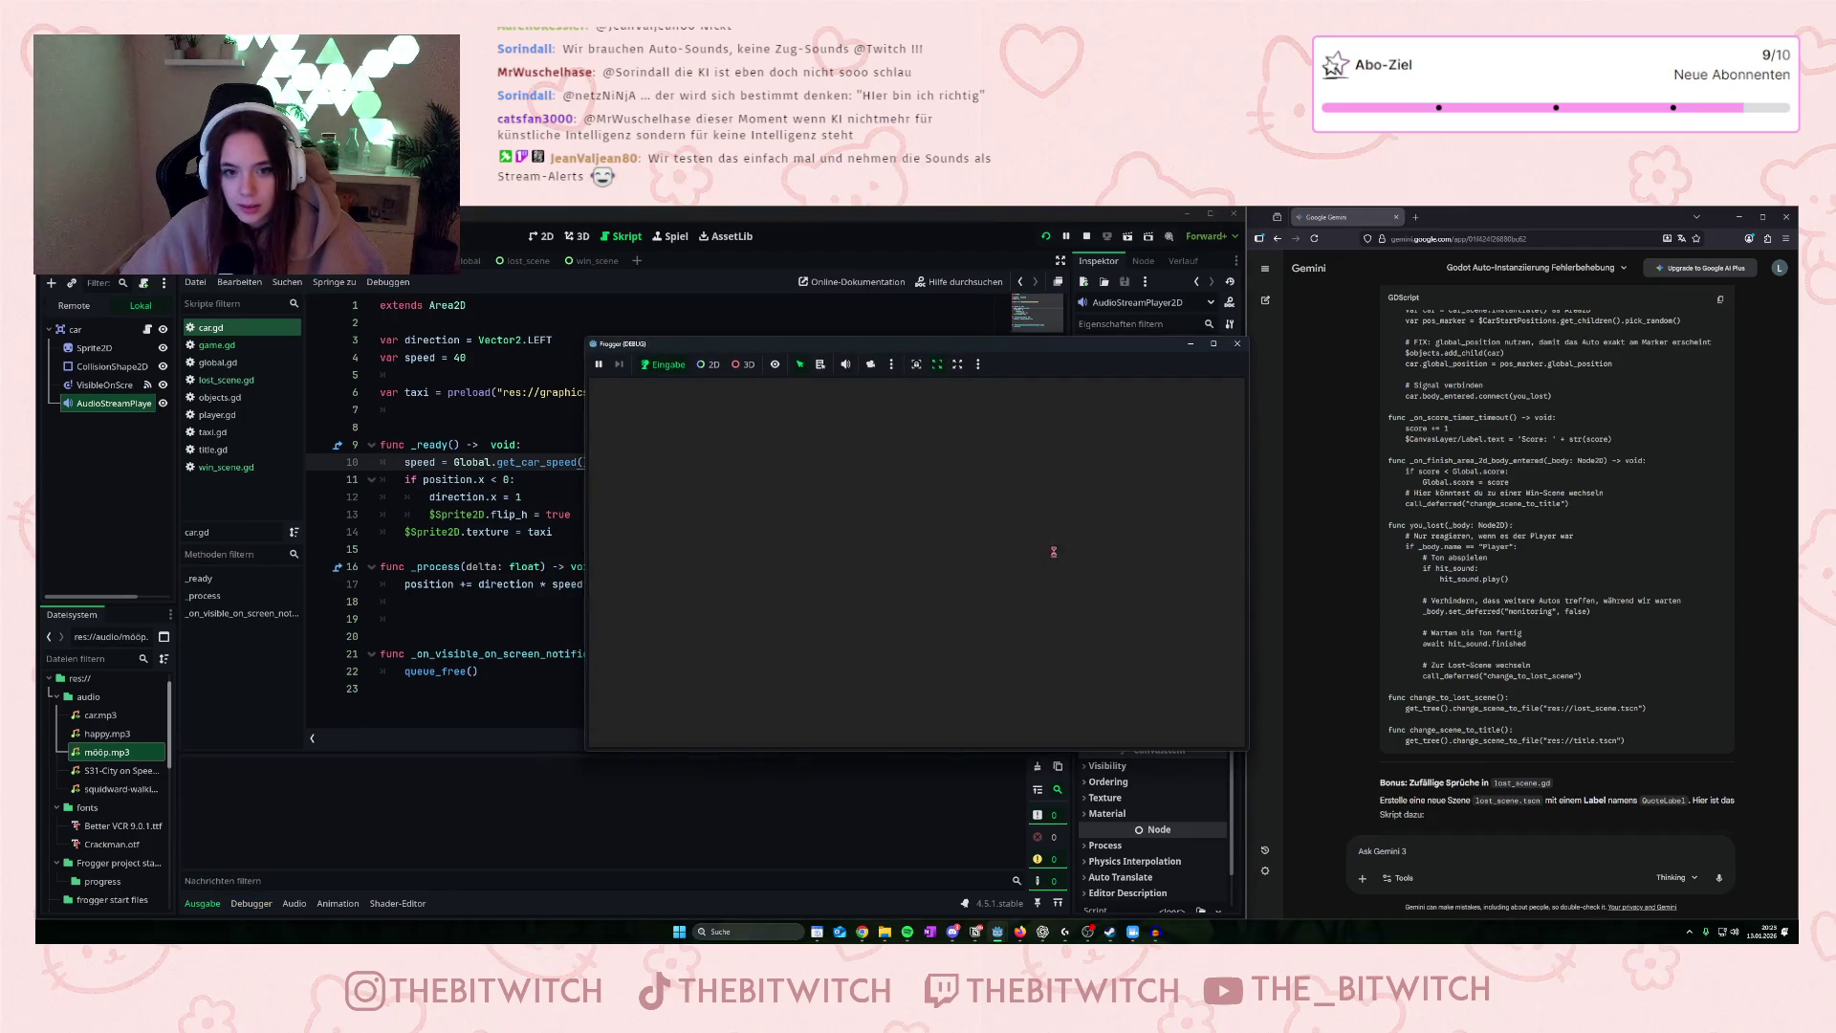
Hop the player across the roads with the arrow keys to Level 2, then stop the run.
key(Up)
key(Right)
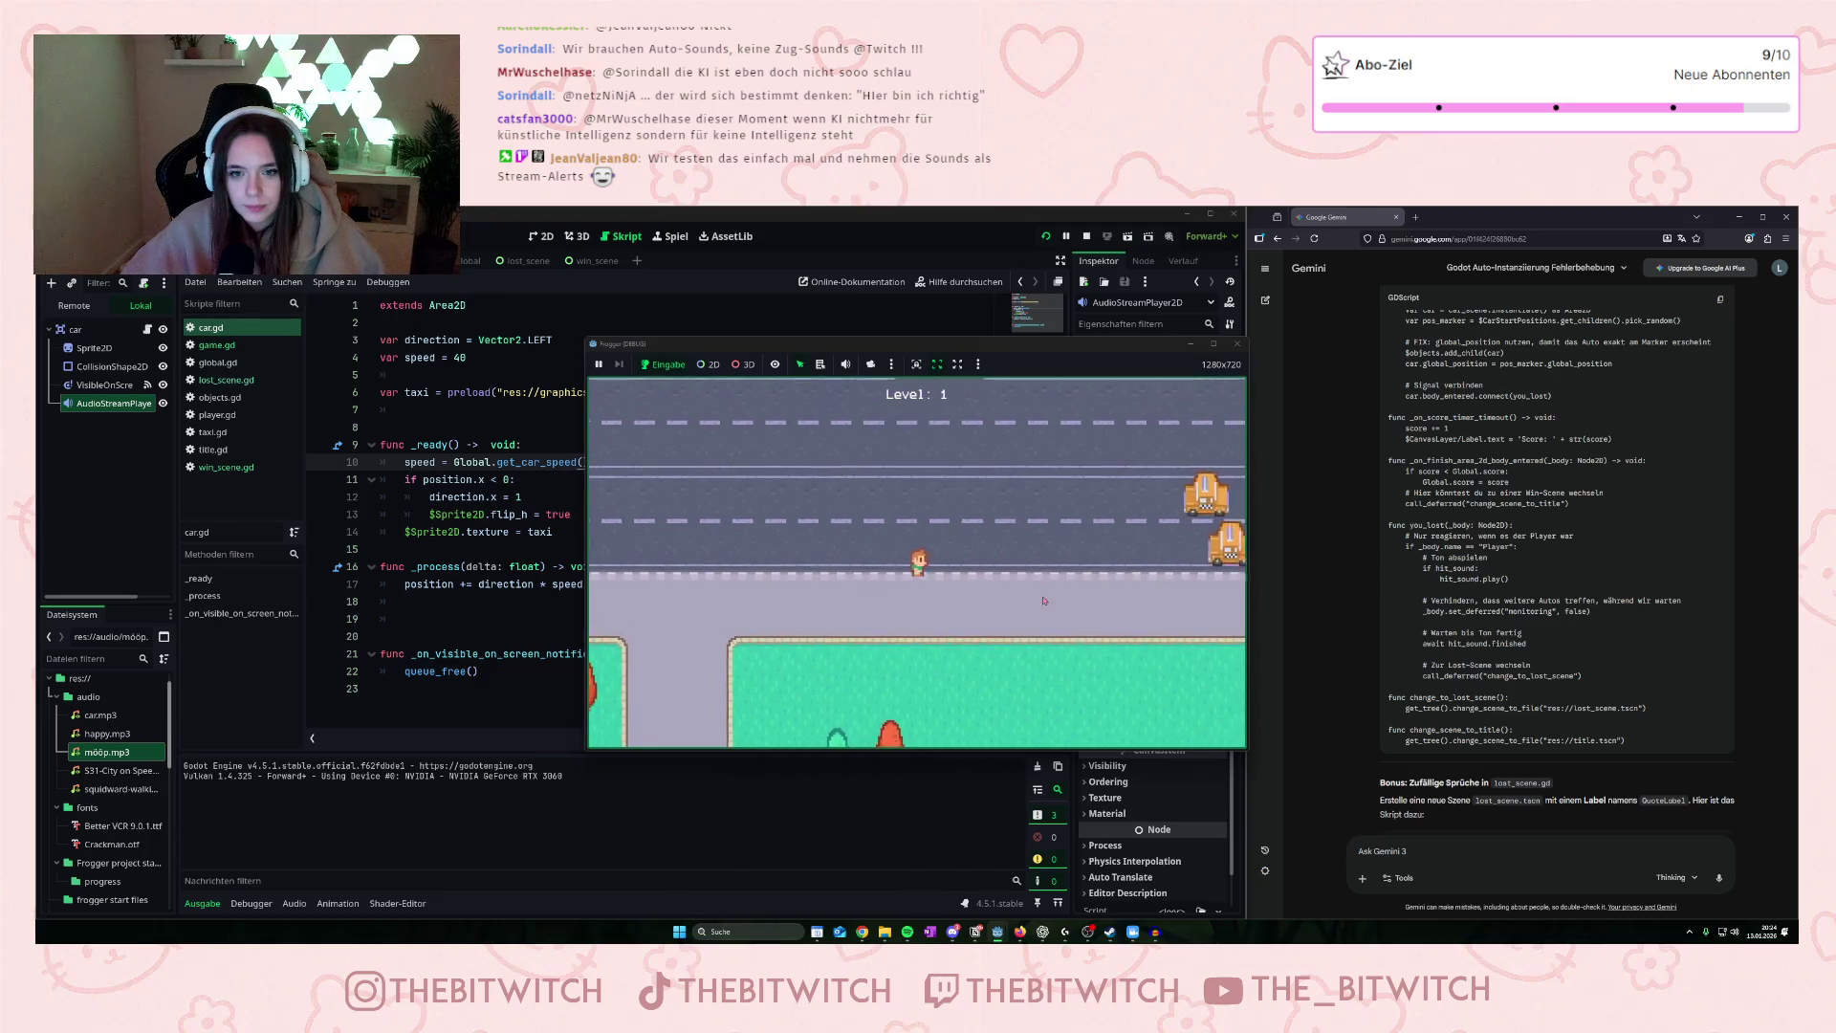
key(Up)
key(Right)
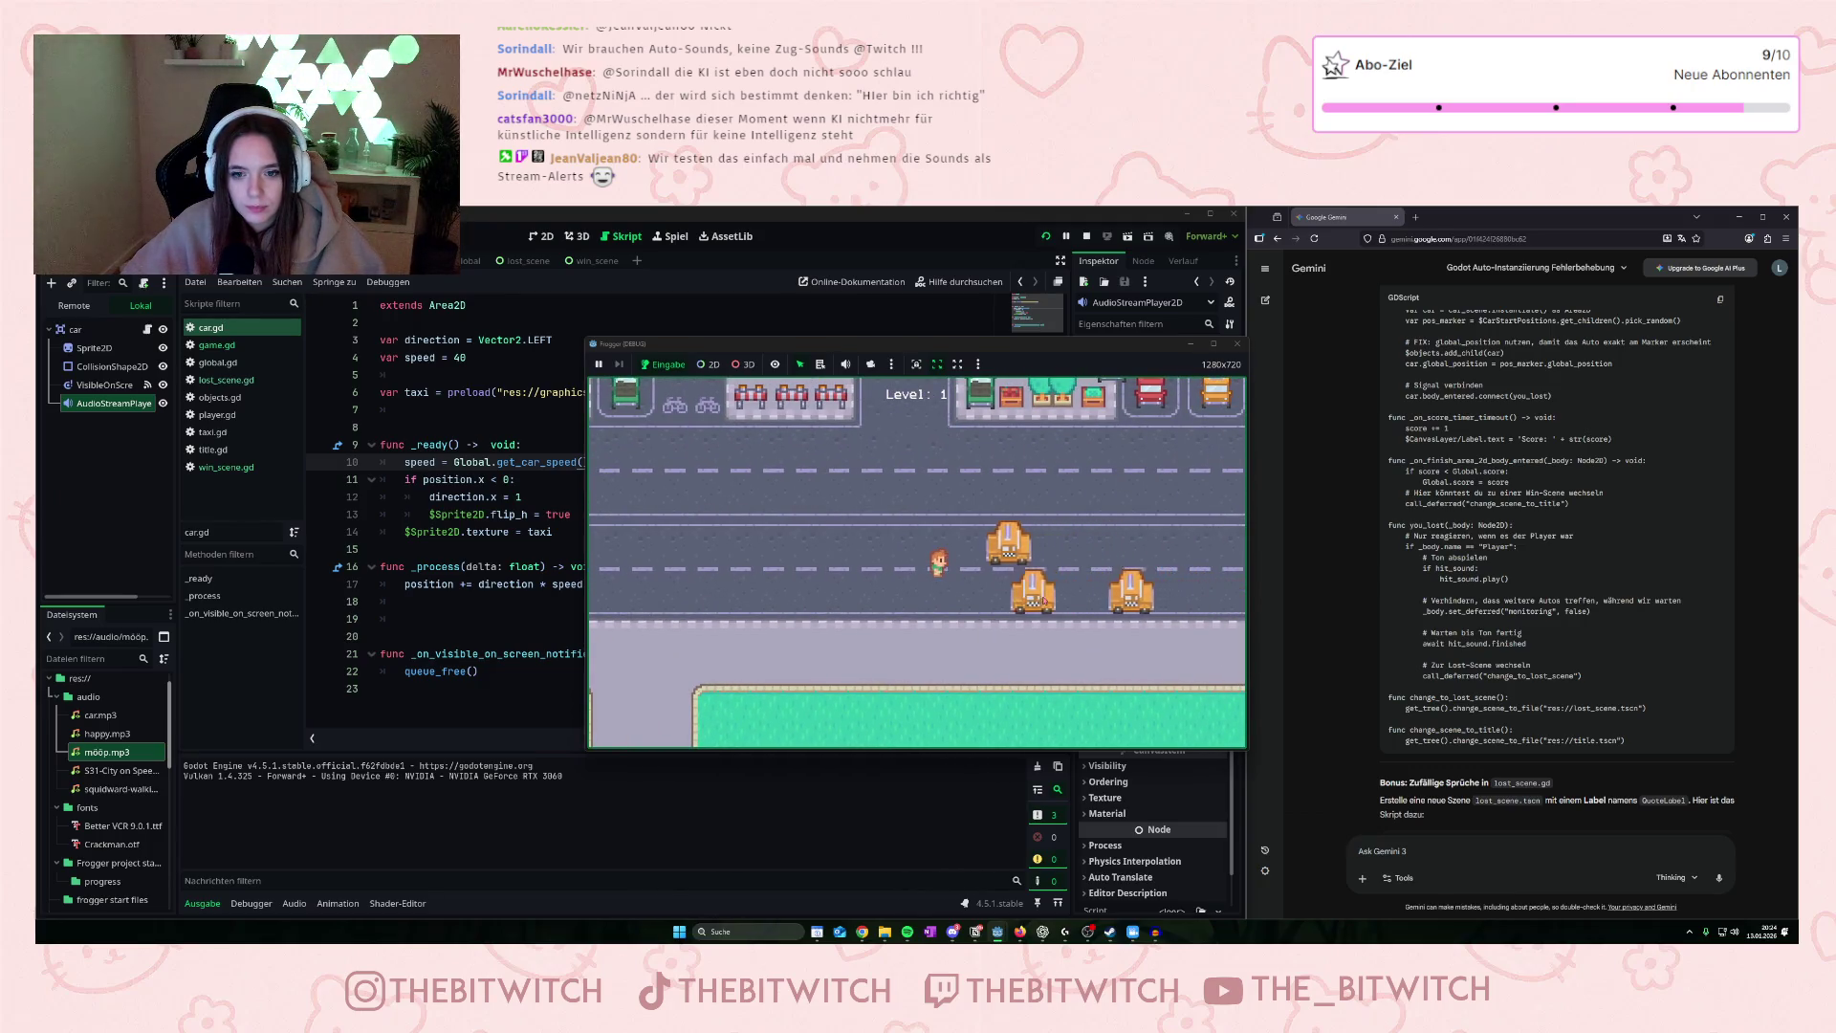
key(Up)
key(Left)
key(Left)
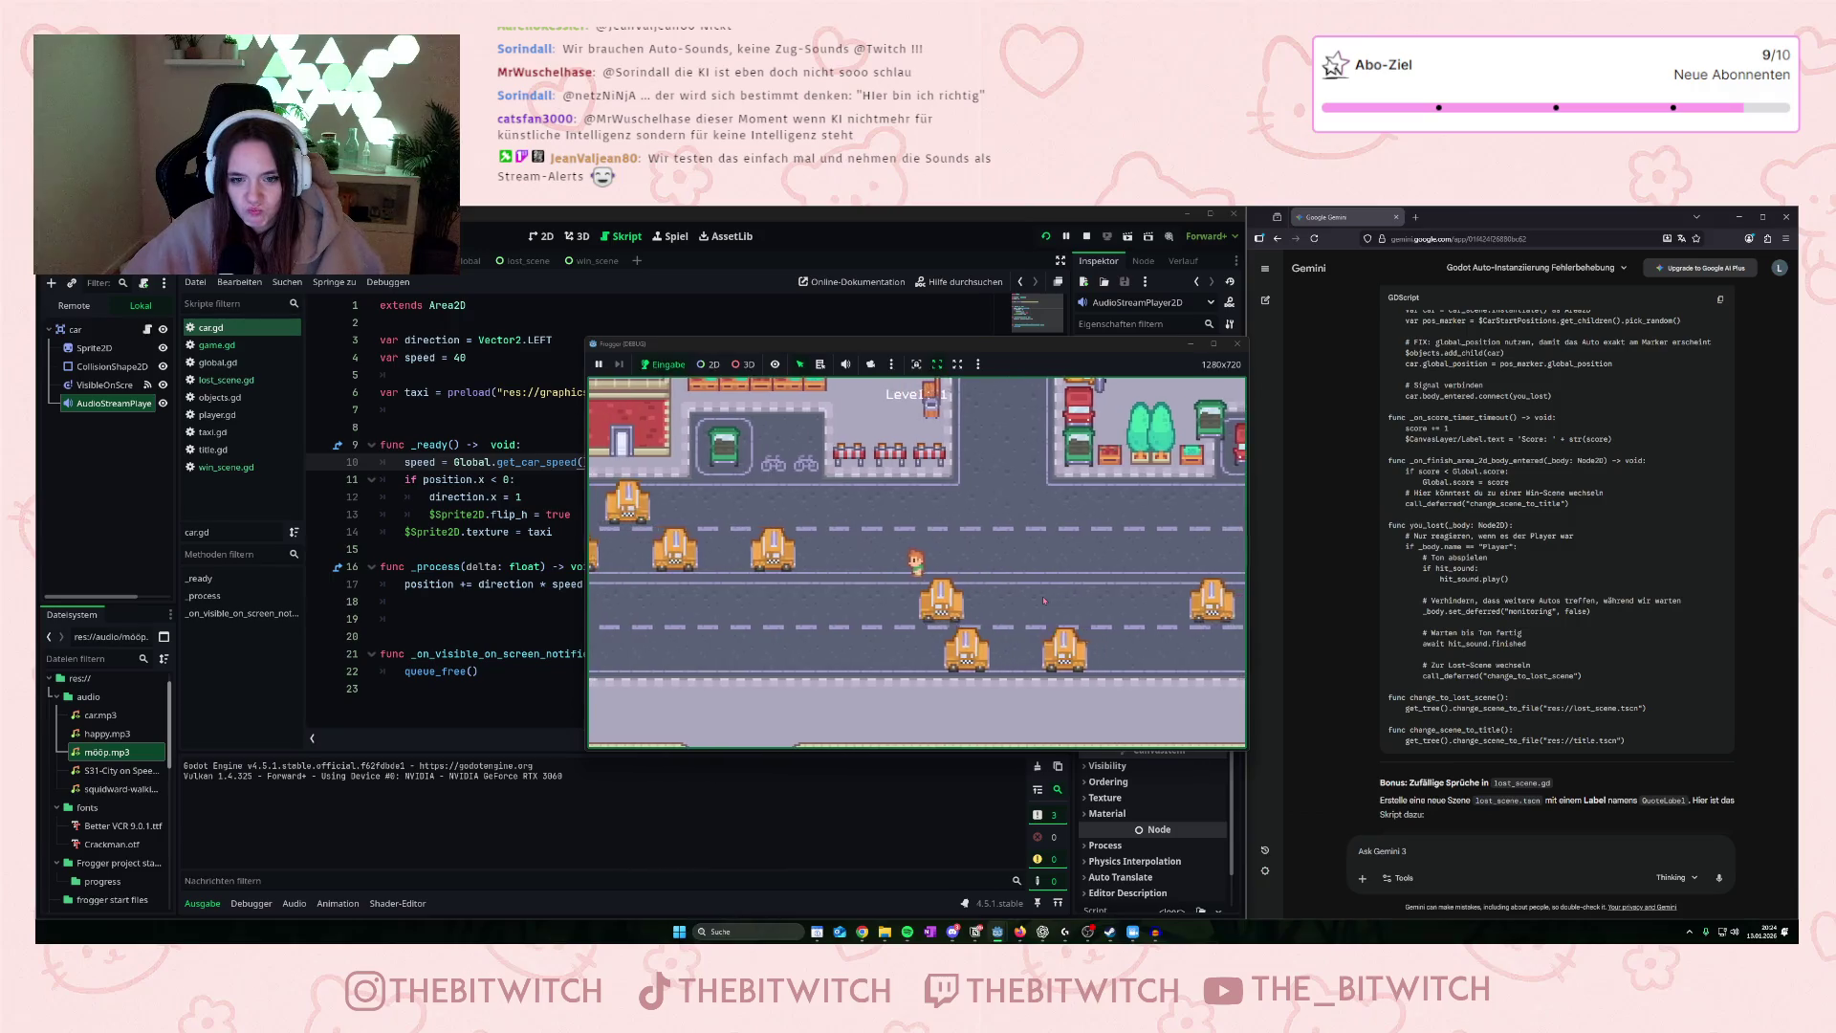
key(Down)
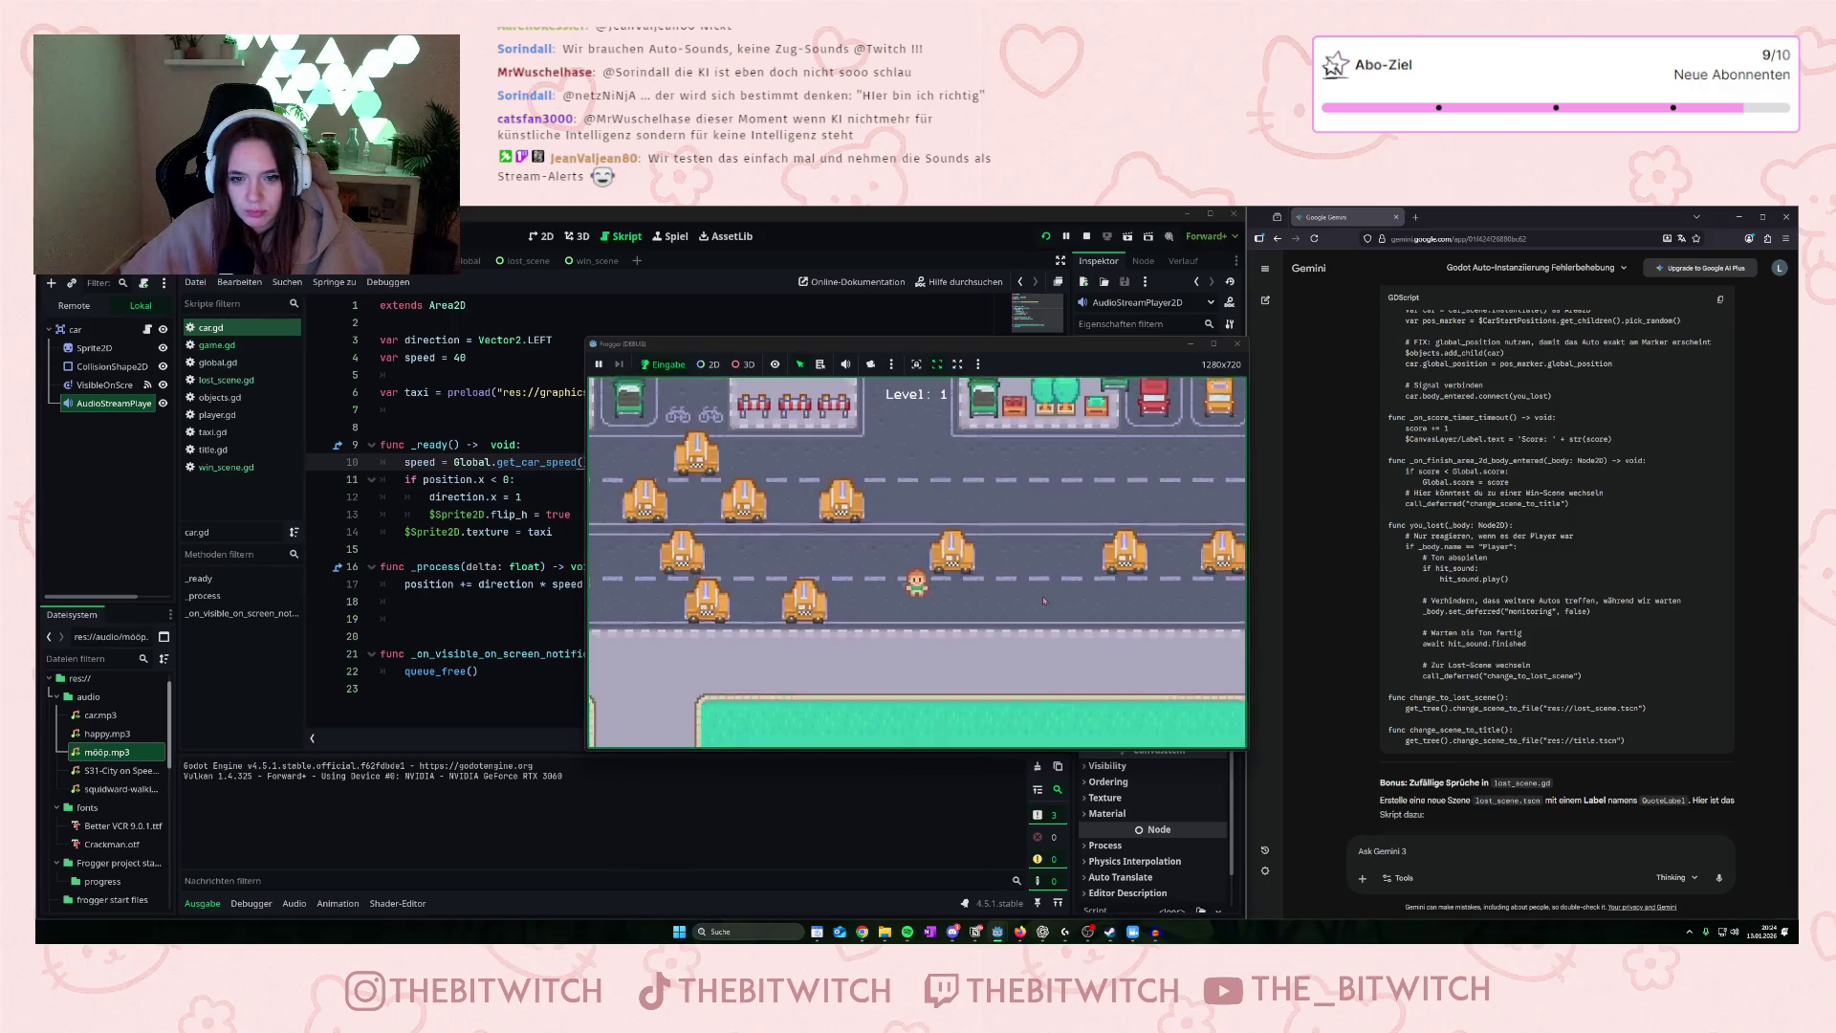
key(Down)
key(Up)
key(Up)
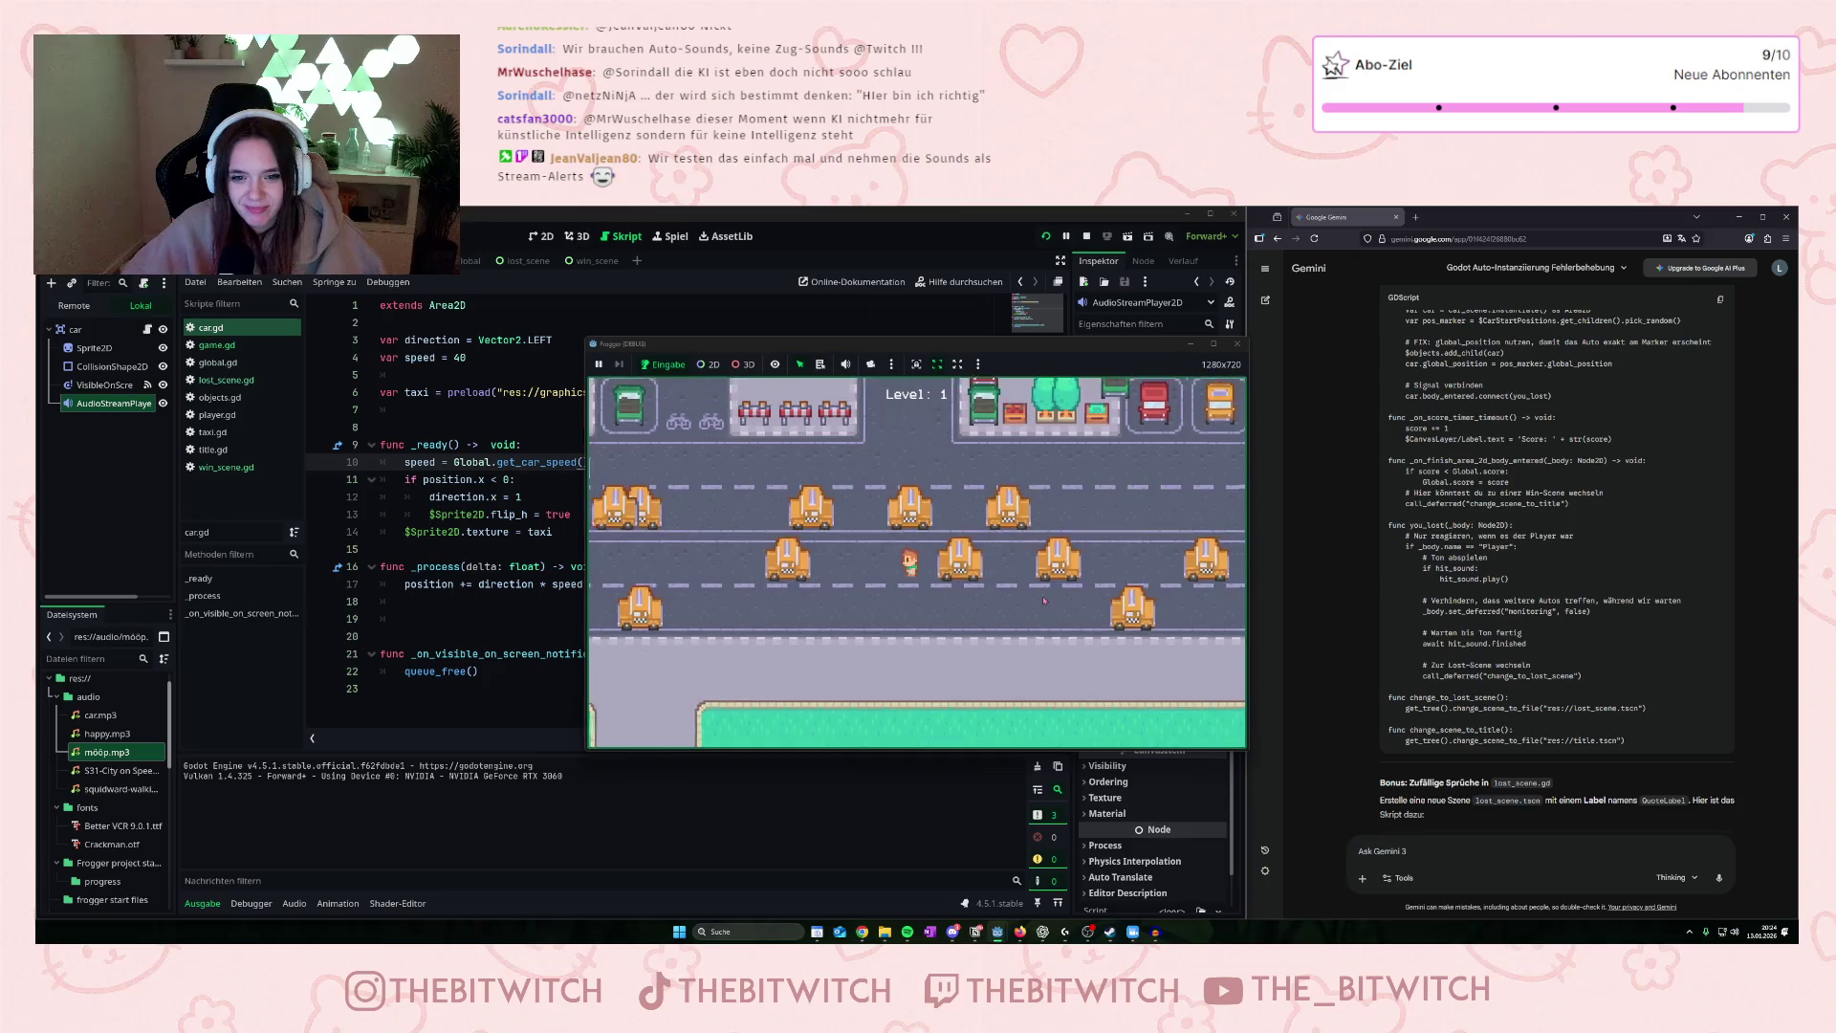
key(Up)
key(Up)
key(Up)
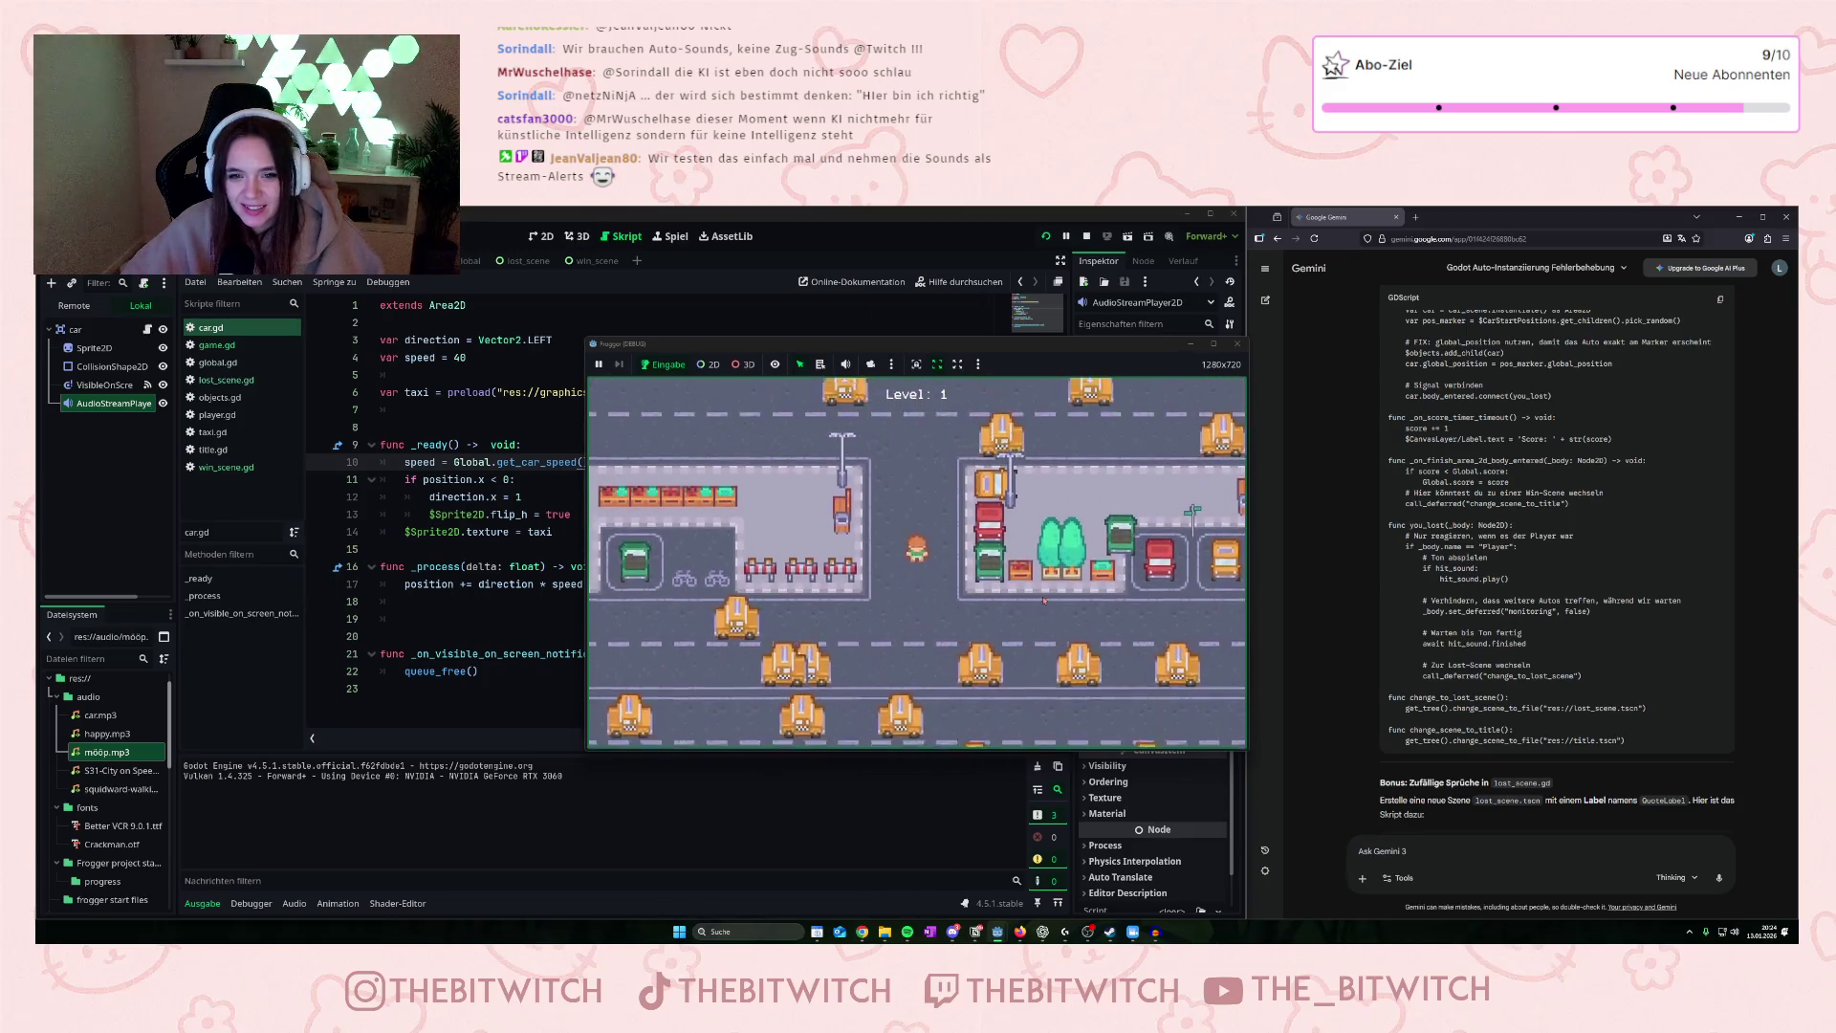
key(Up)
key(Up)
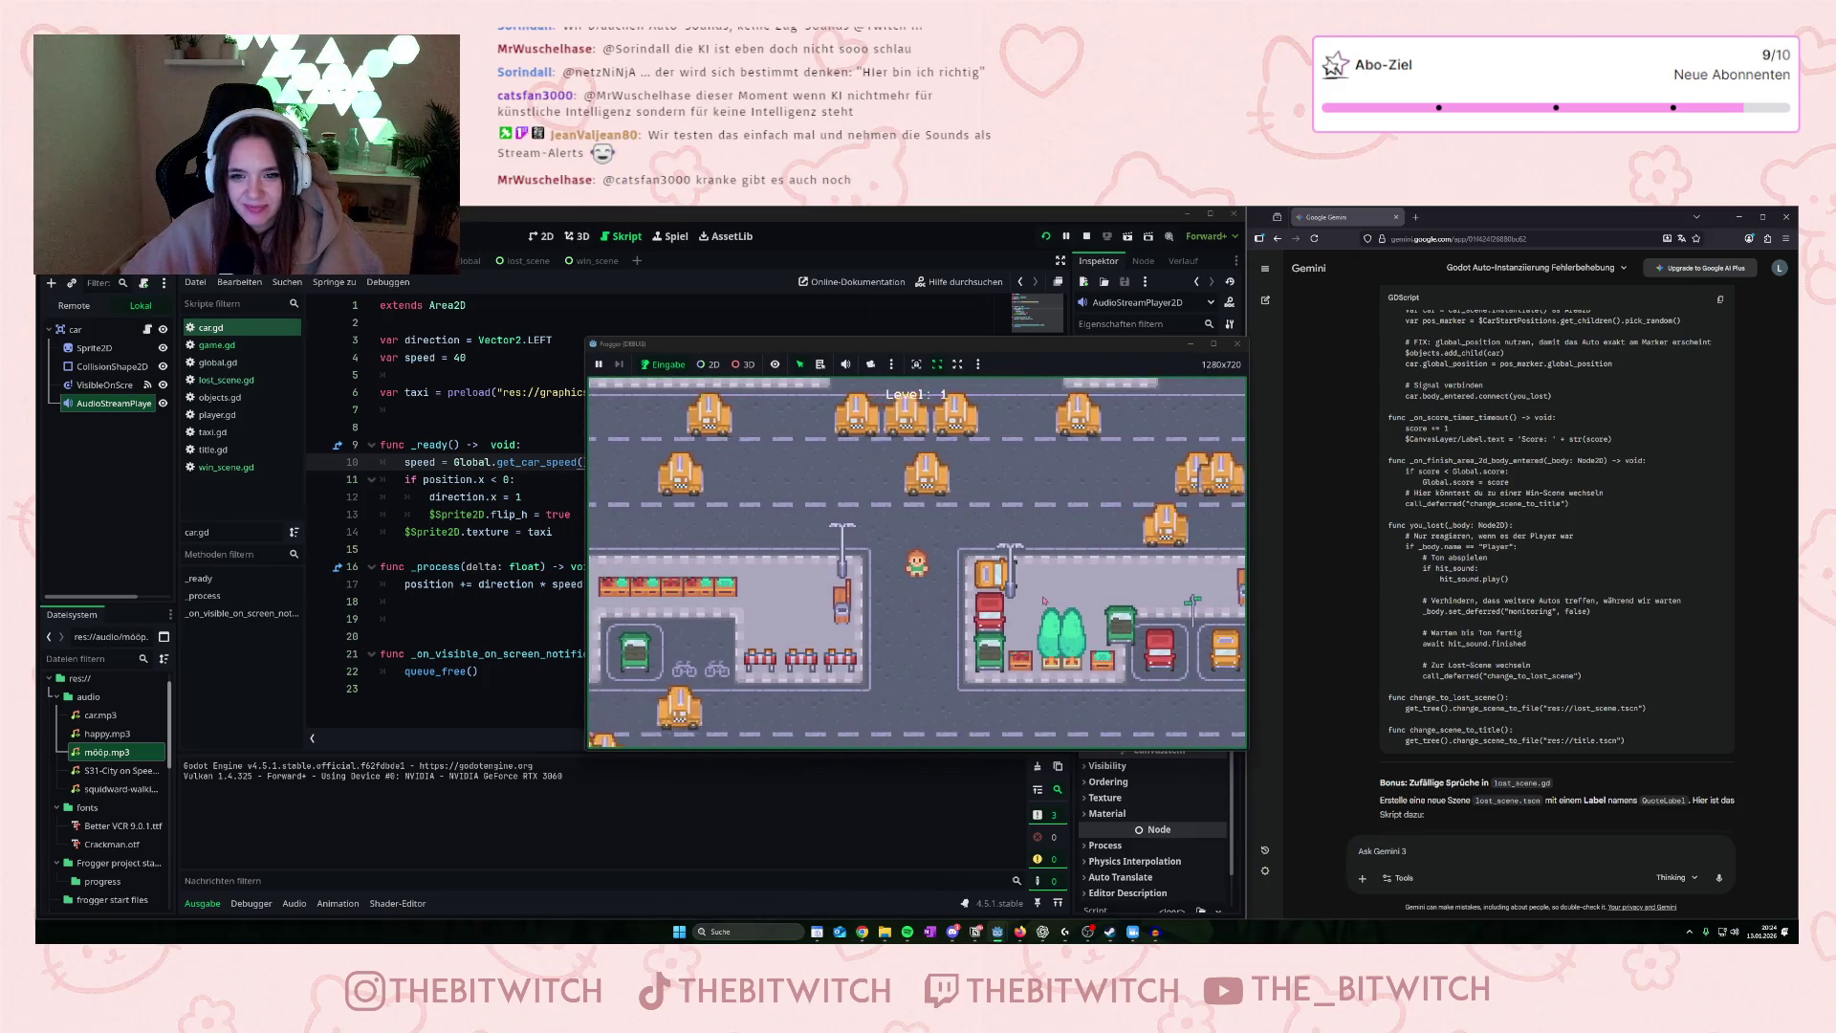
key(Up)
key(Up)
key(Right)
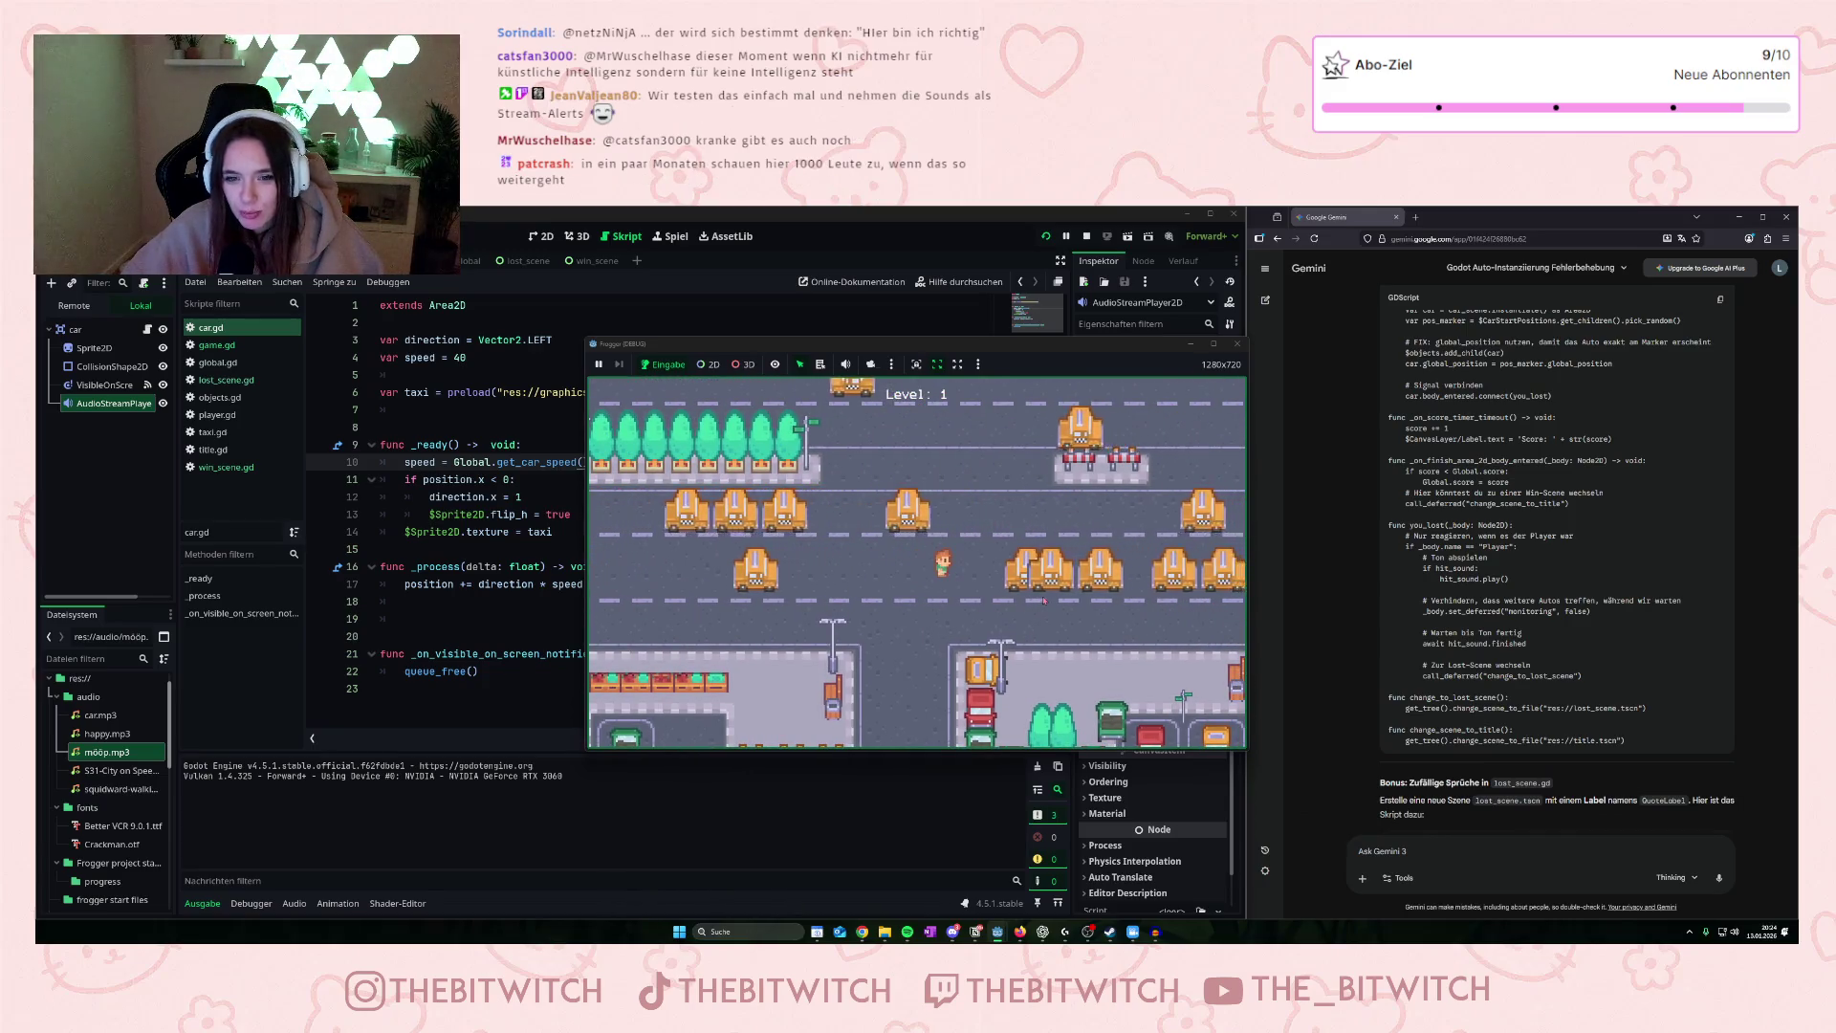
key(Up)
key(Up)
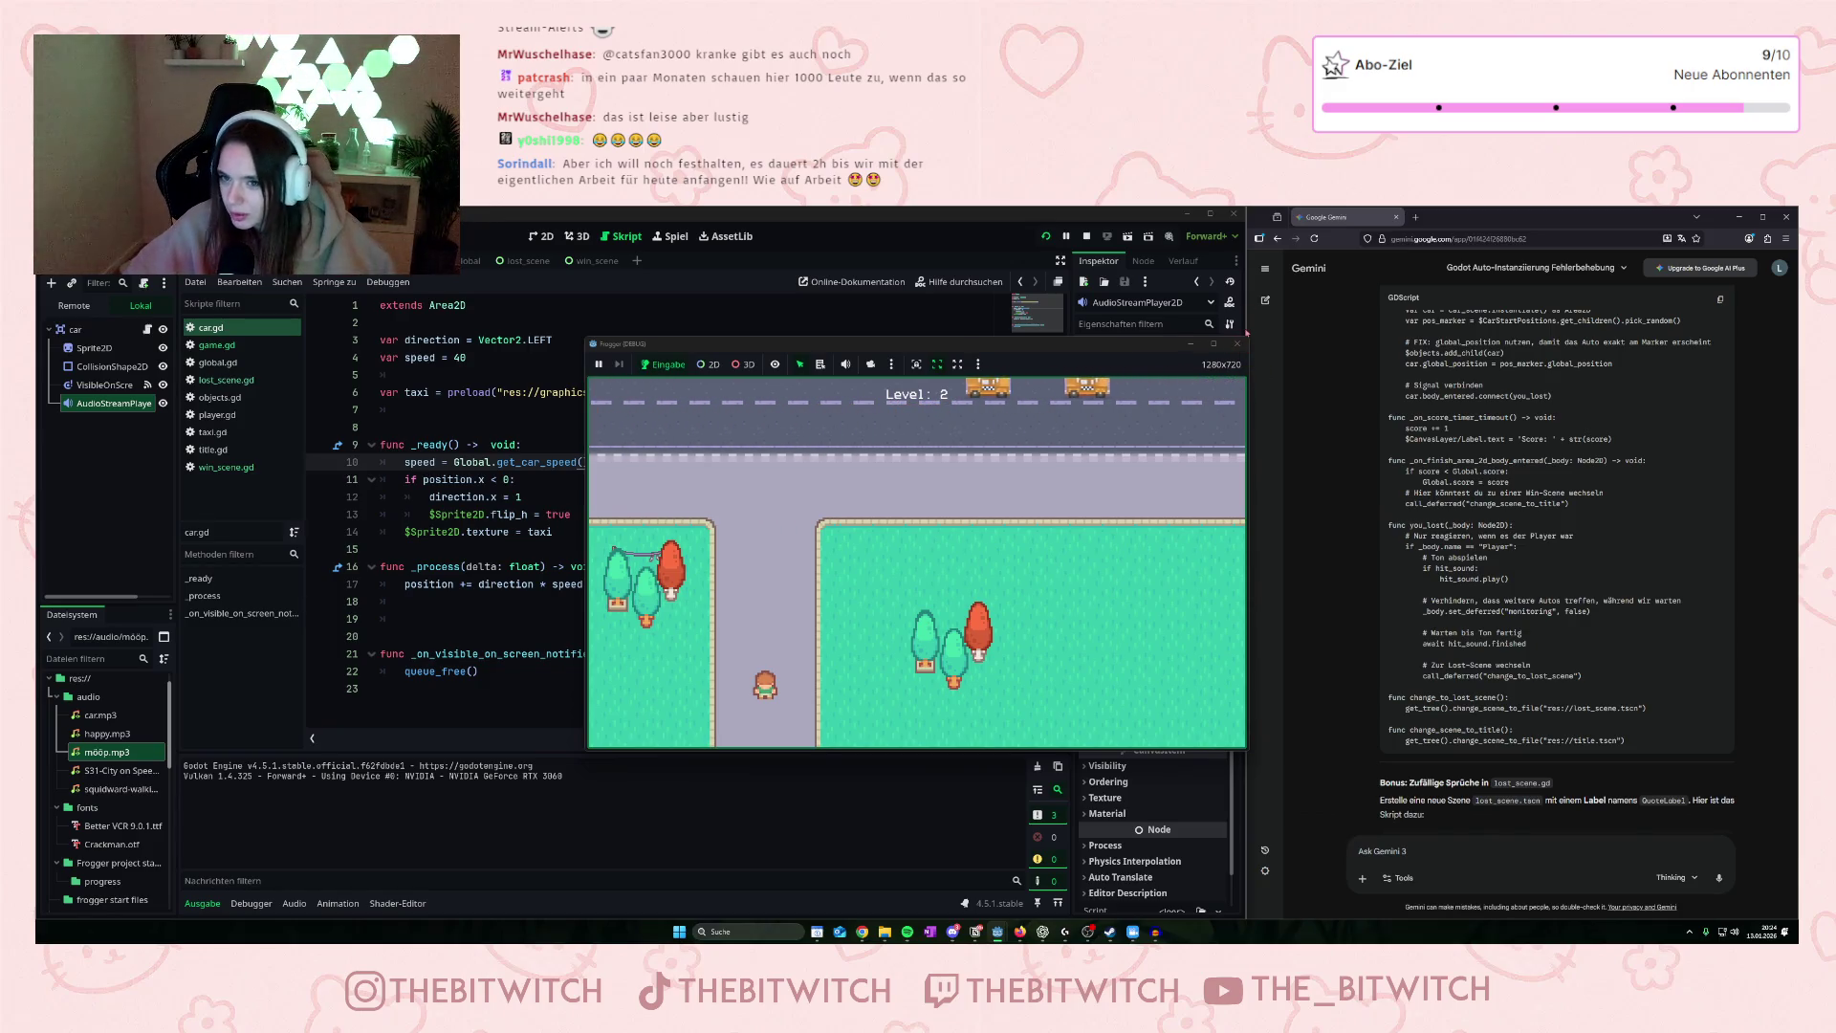
click(1238, 344)
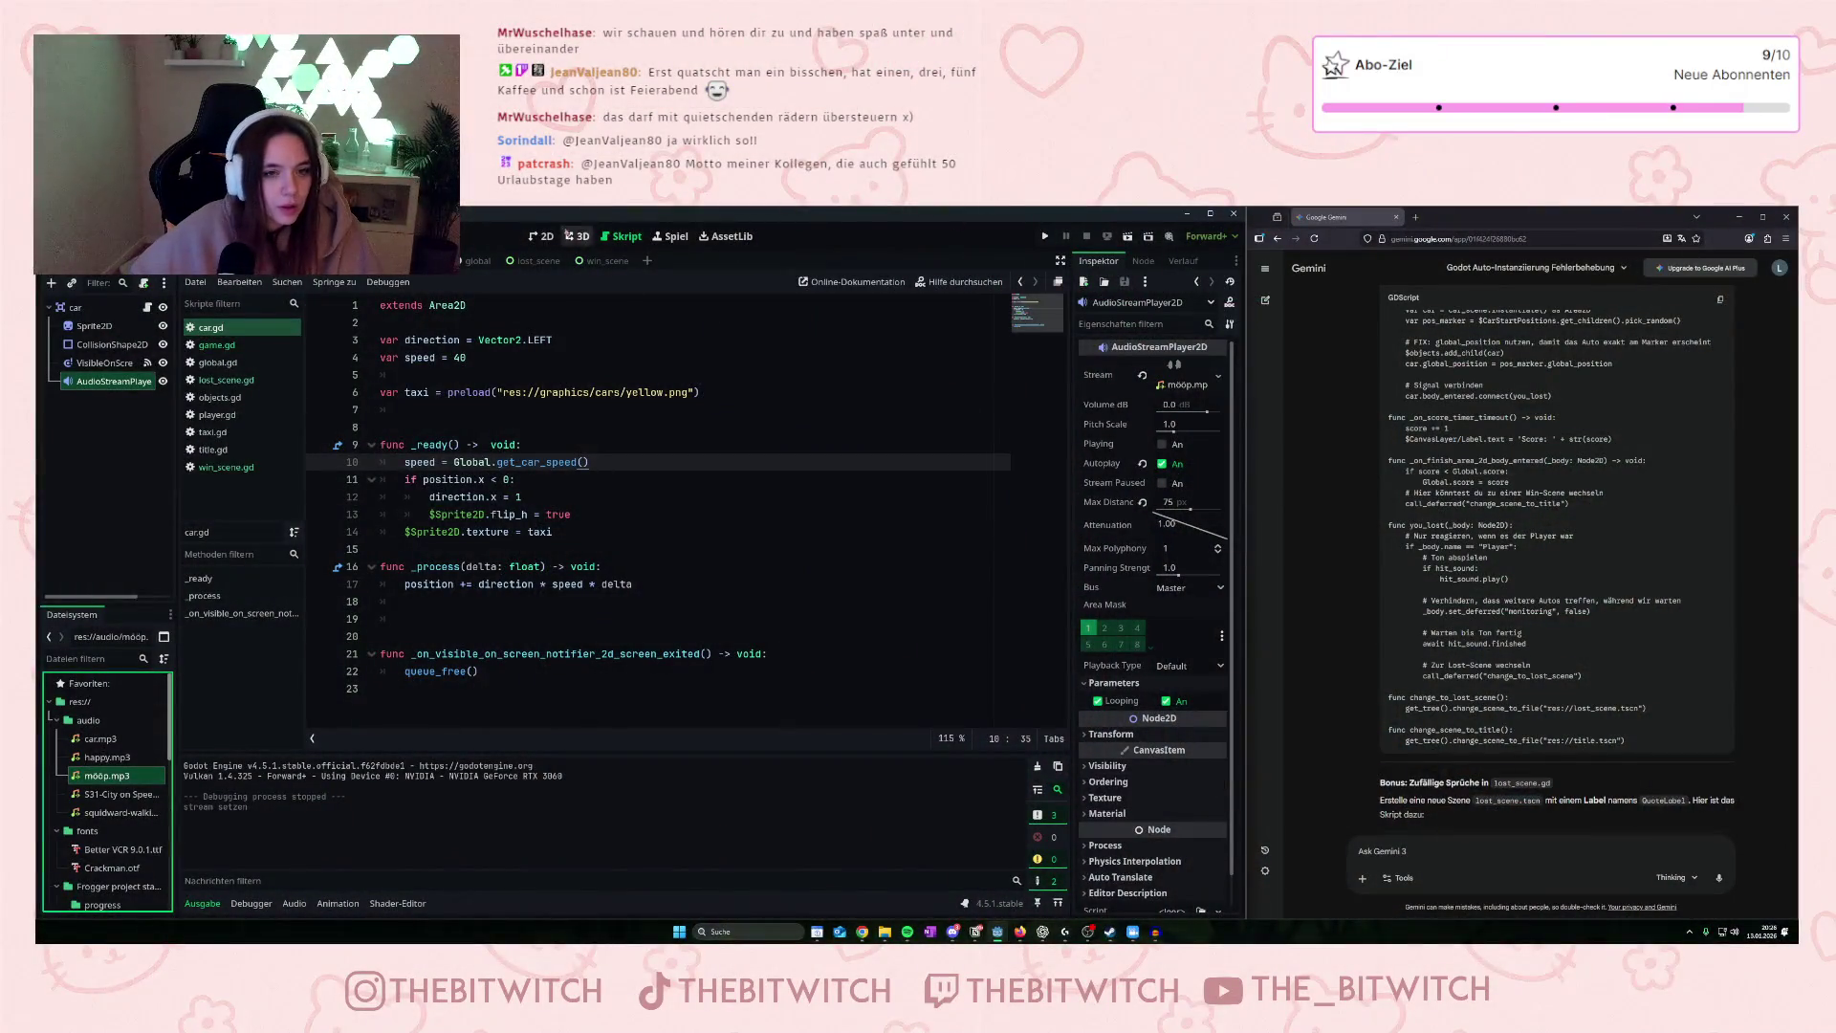
Run the game and steer the player into taxis to test the crash sound.
click(914, 392)
click(1046, 237)
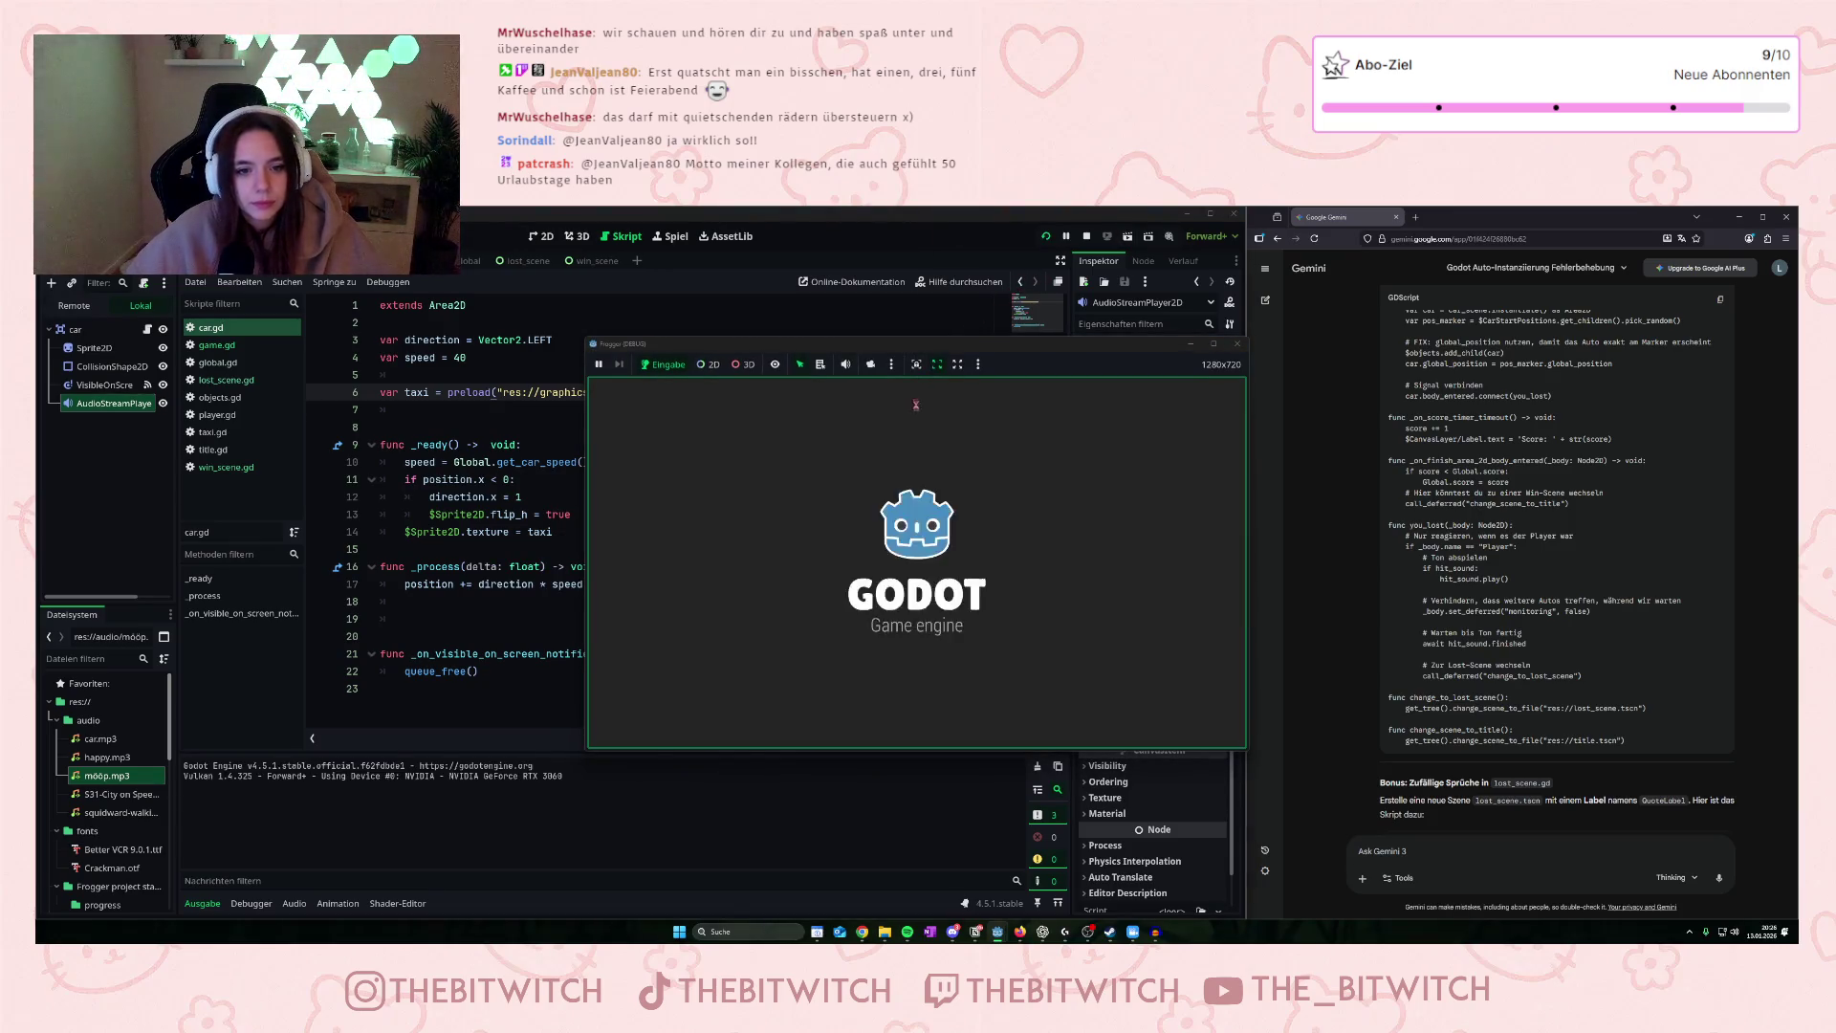
key(Up)
key(Right)
key(Left)
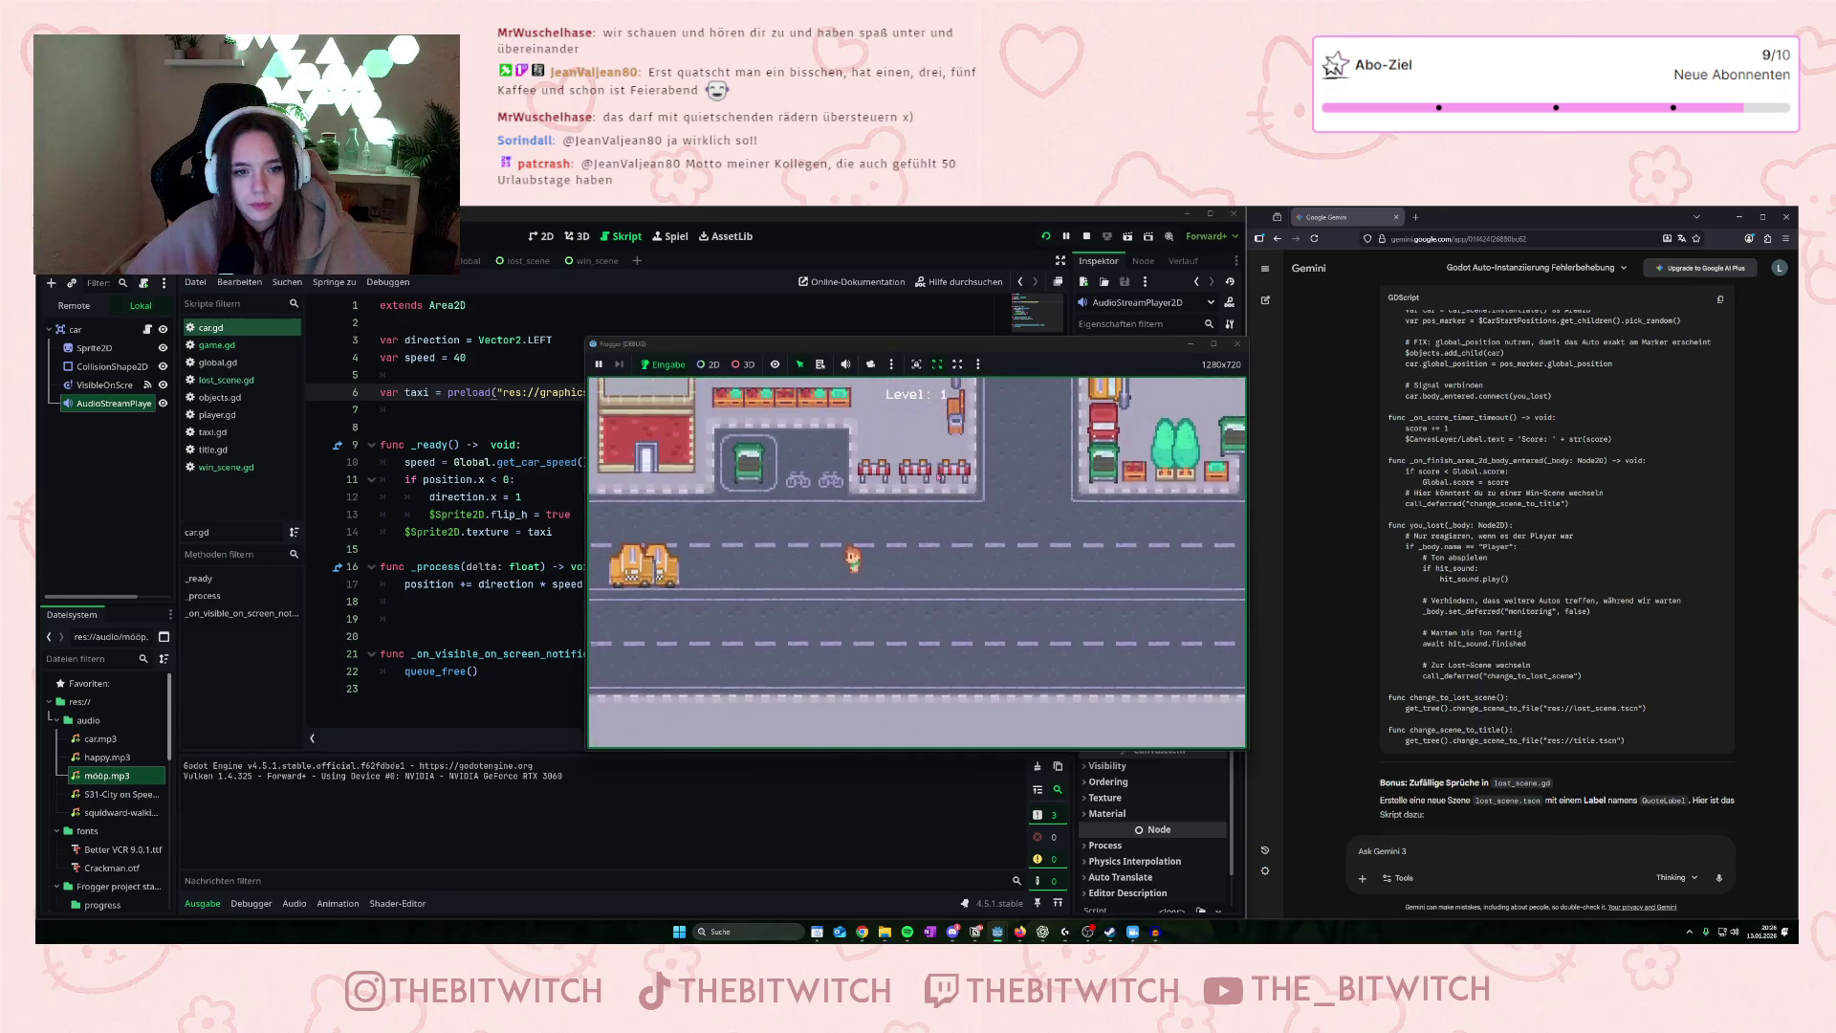
key(Right)
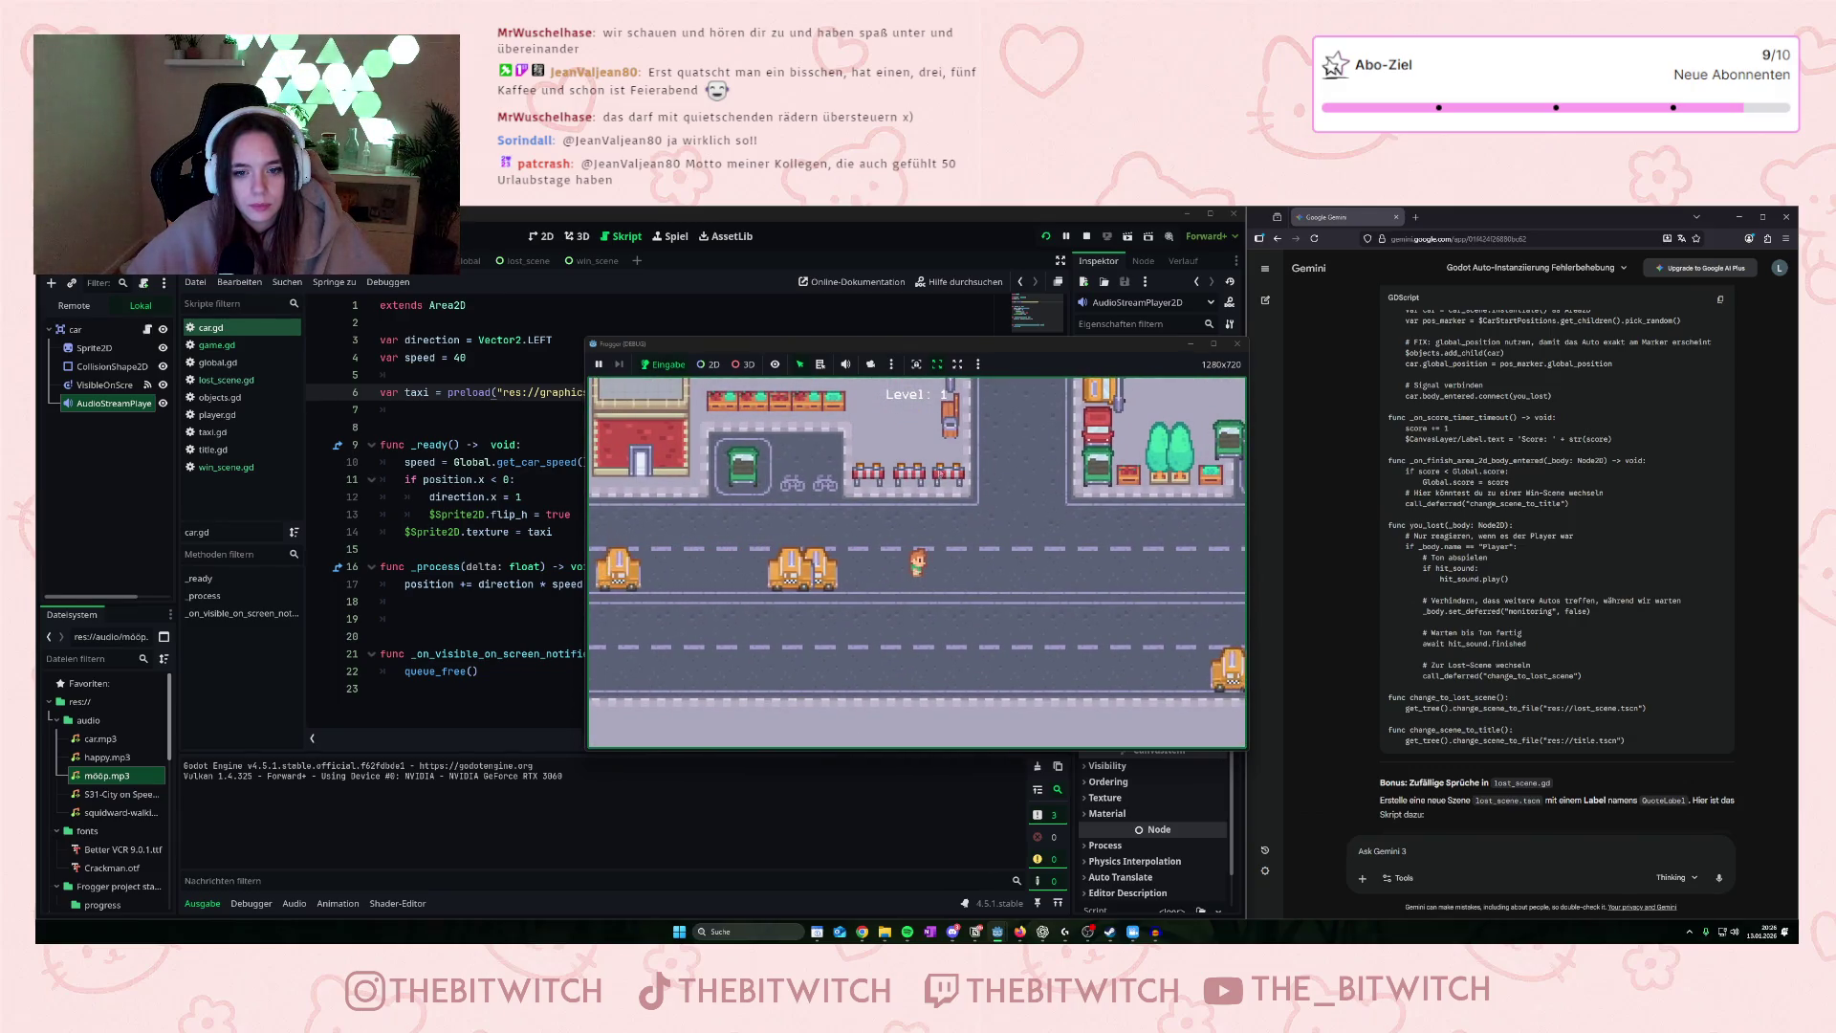
key(Right)
key(Down)
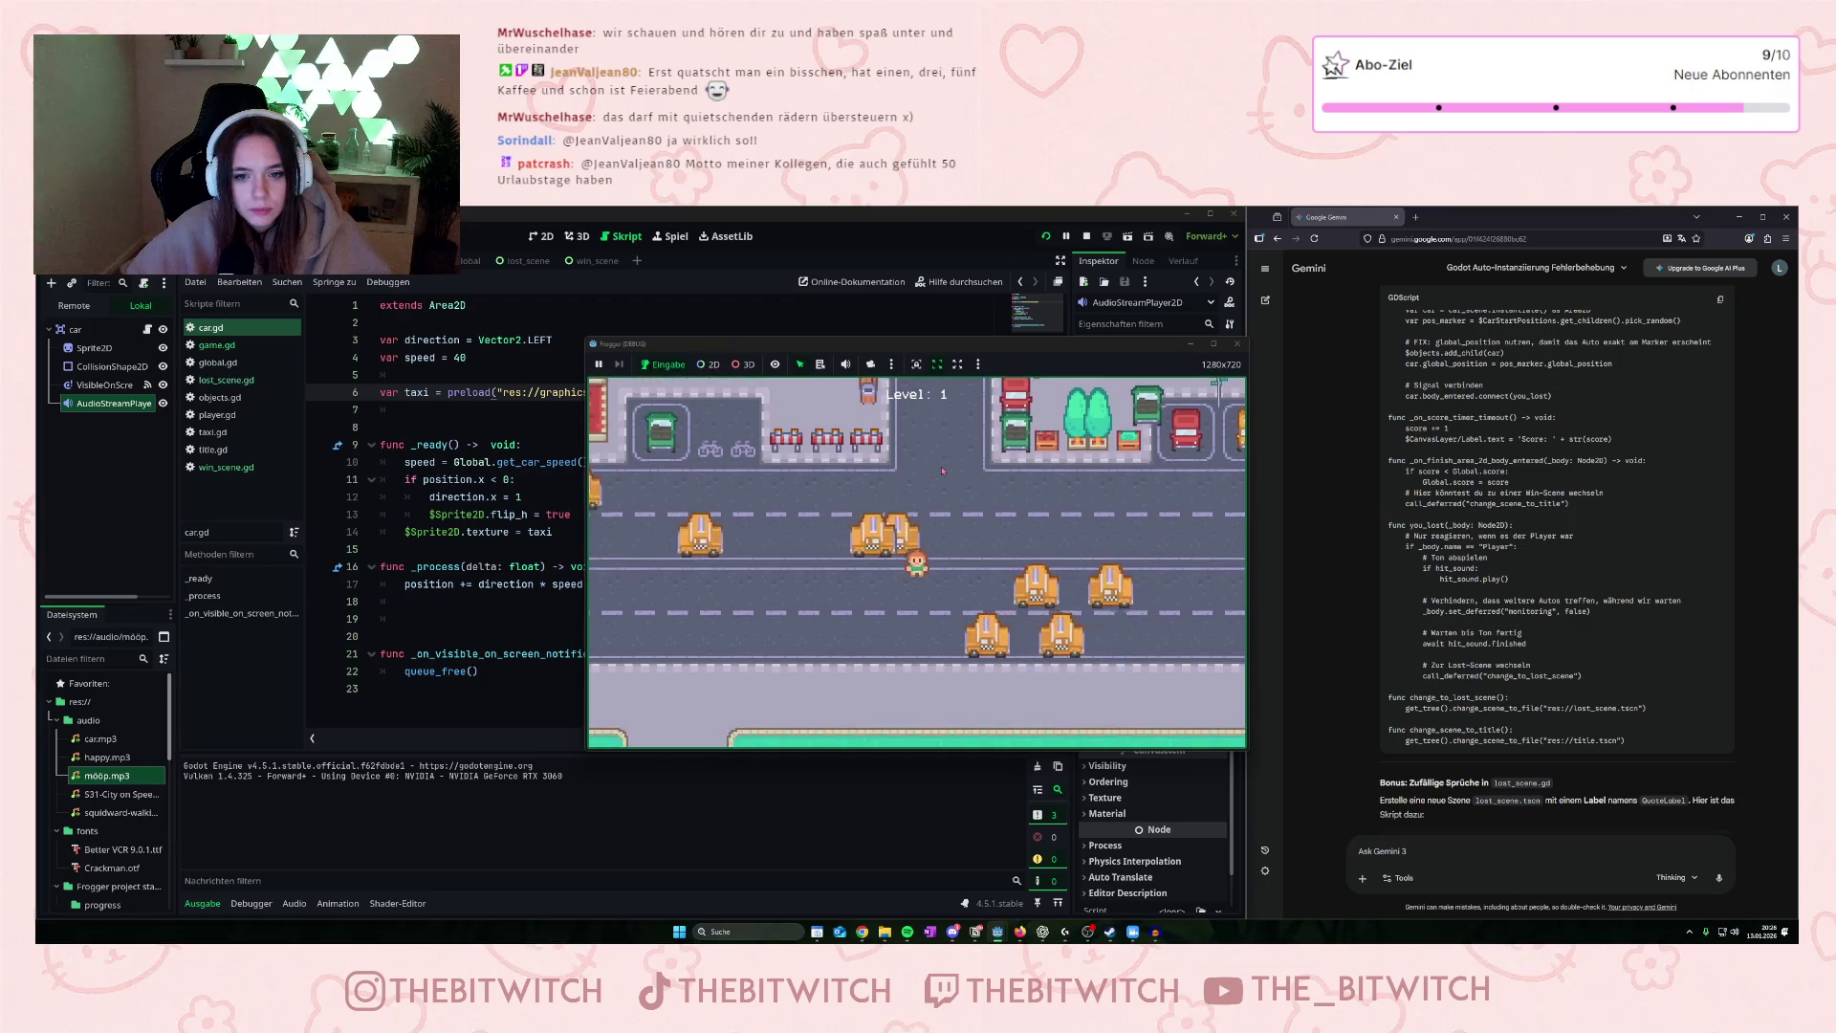
key(Return)
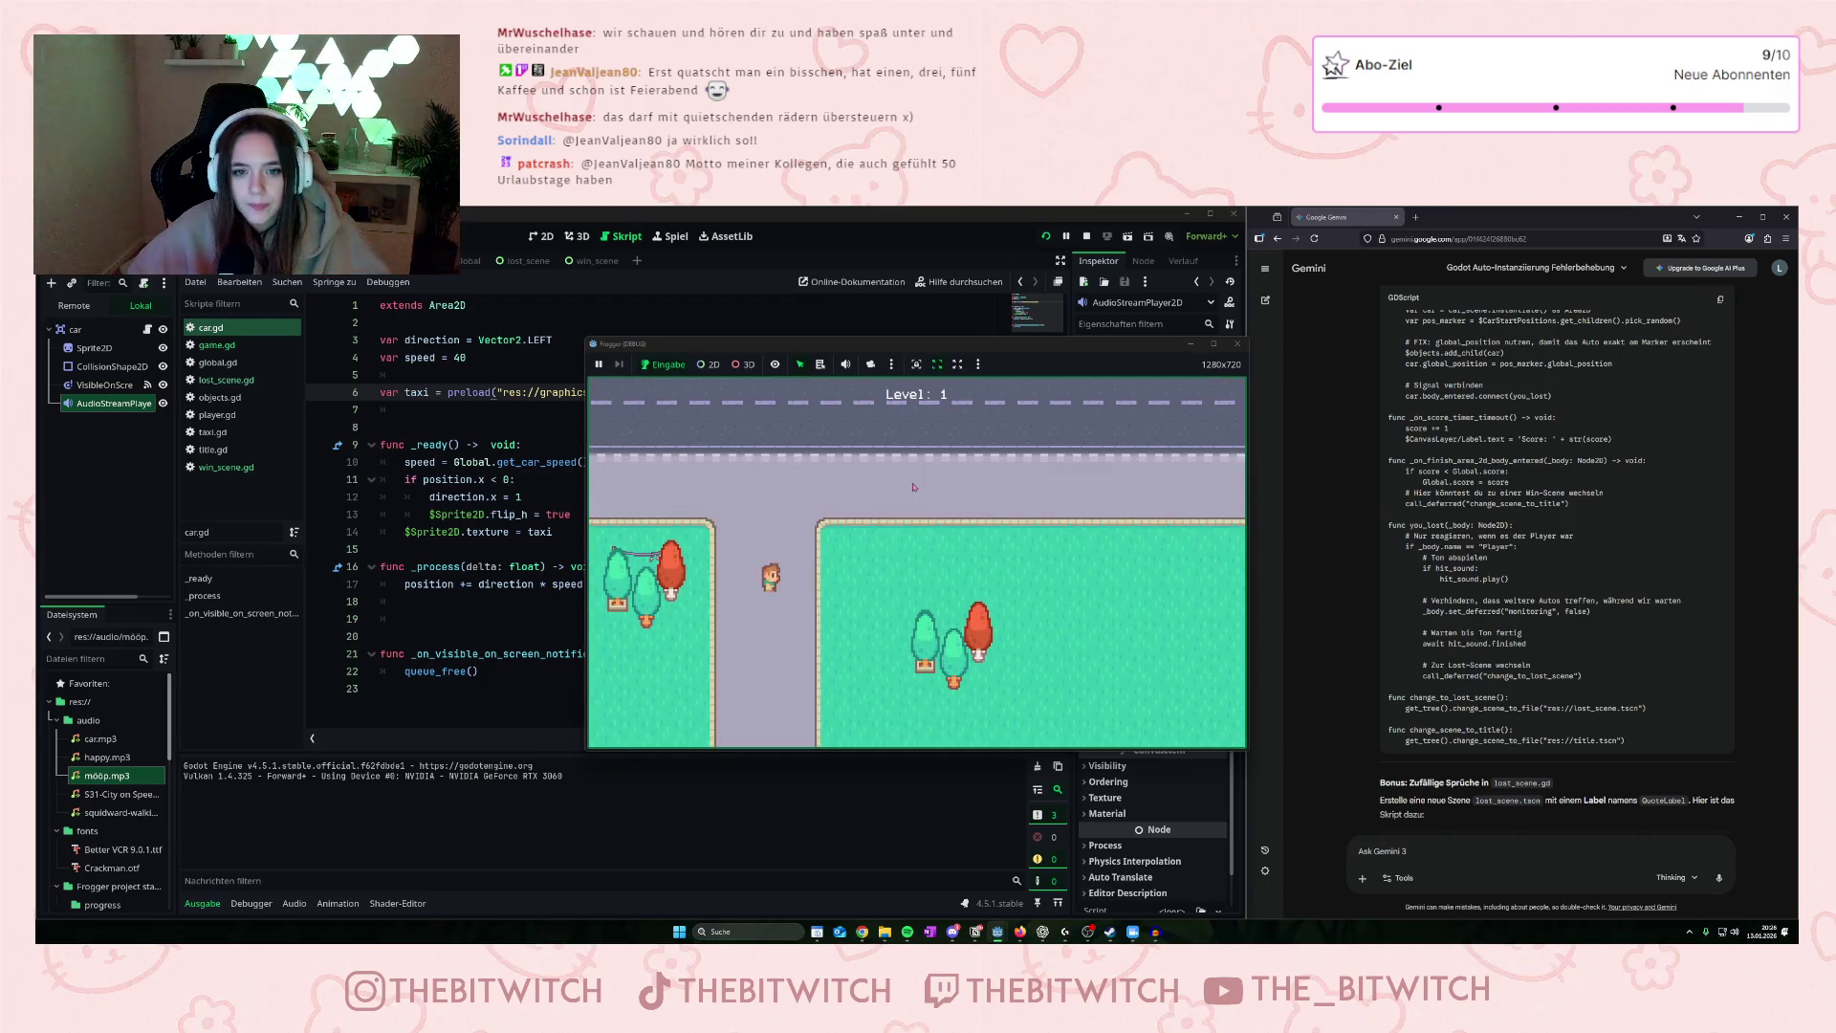
key(Up)
key(Up)
key(Up)
key(Right)
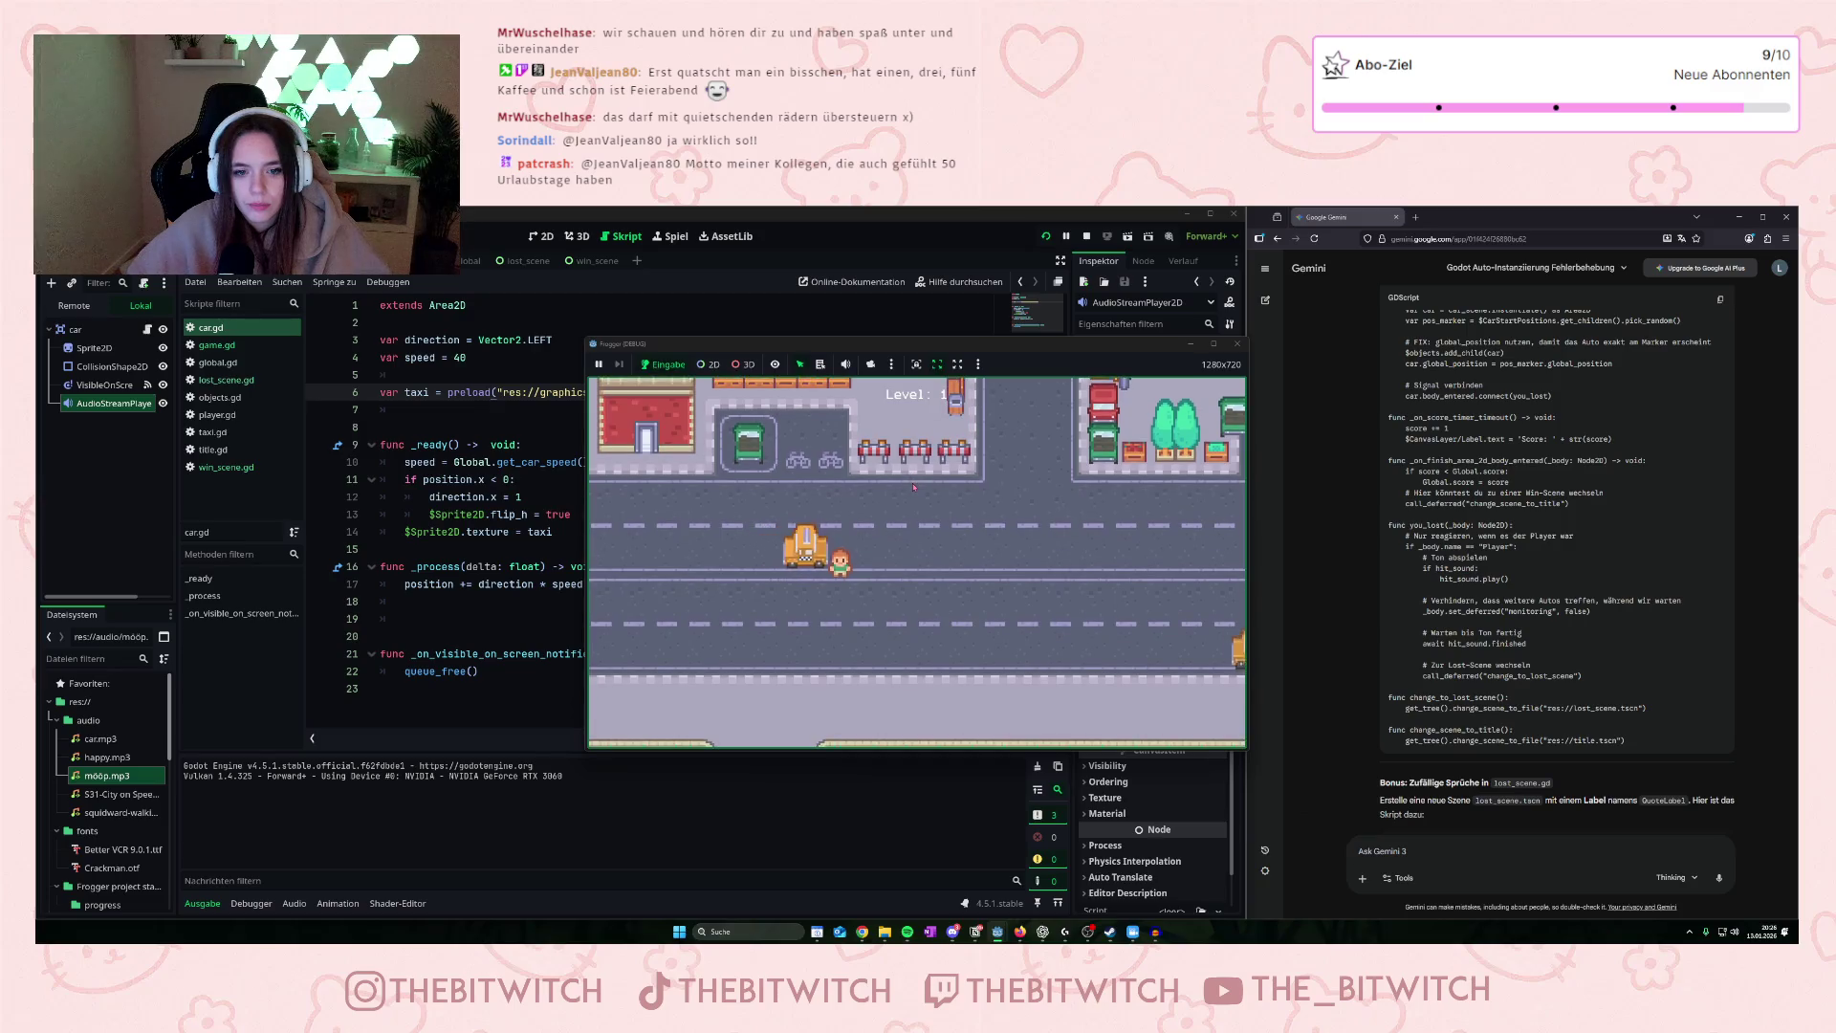
key(F8)
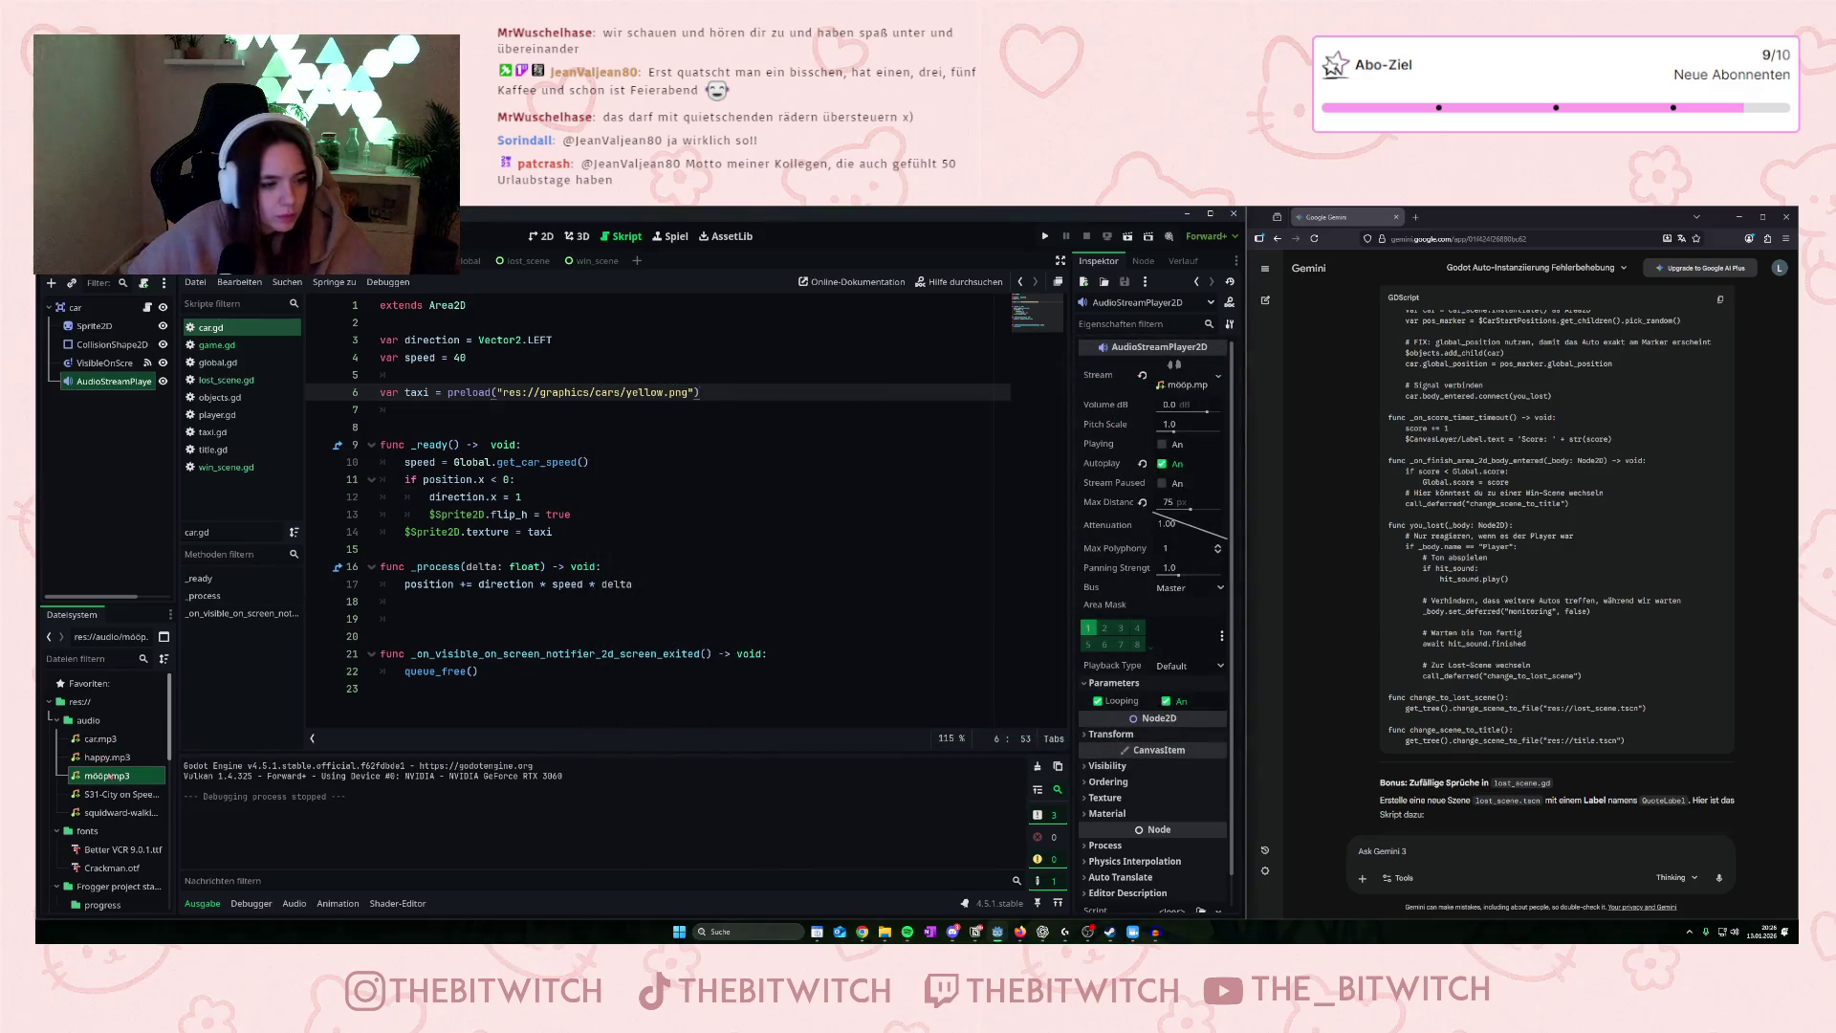
Reimport möop.mp3 from its import settings and launch the game again.
double_click(113, 776)
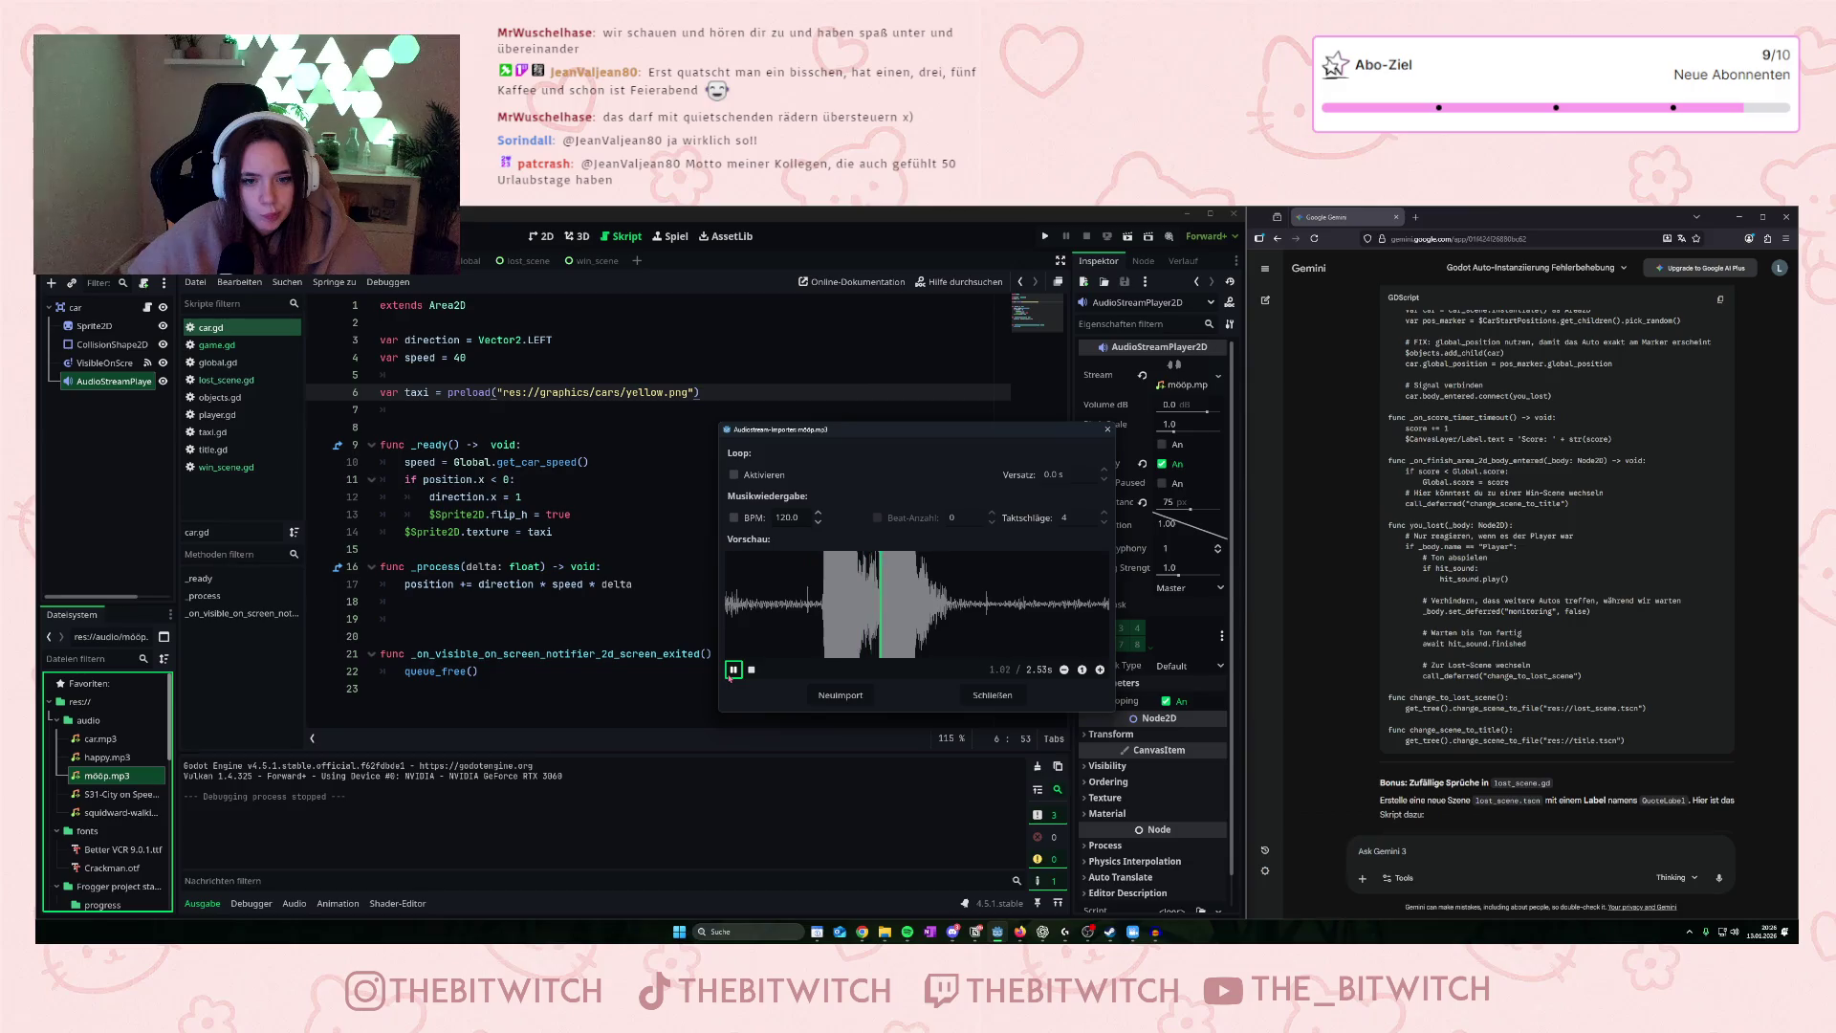
click(840, 695)
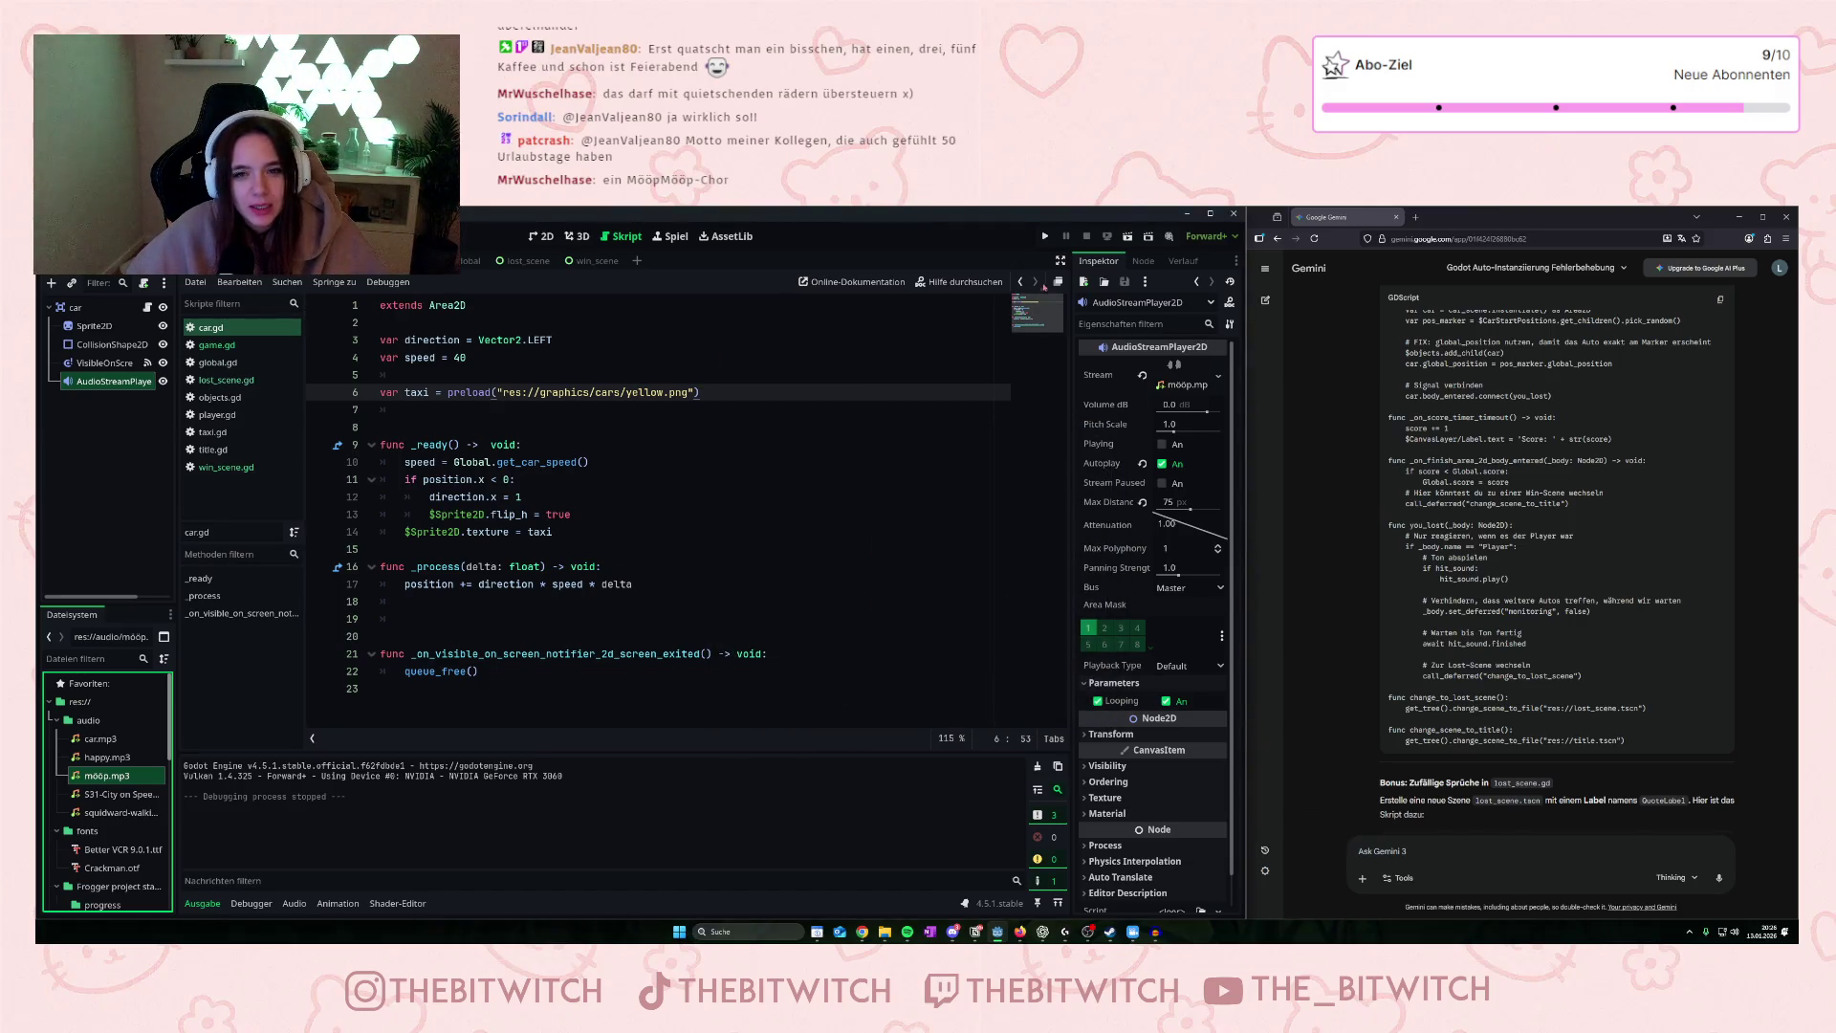
click(1055, 232)
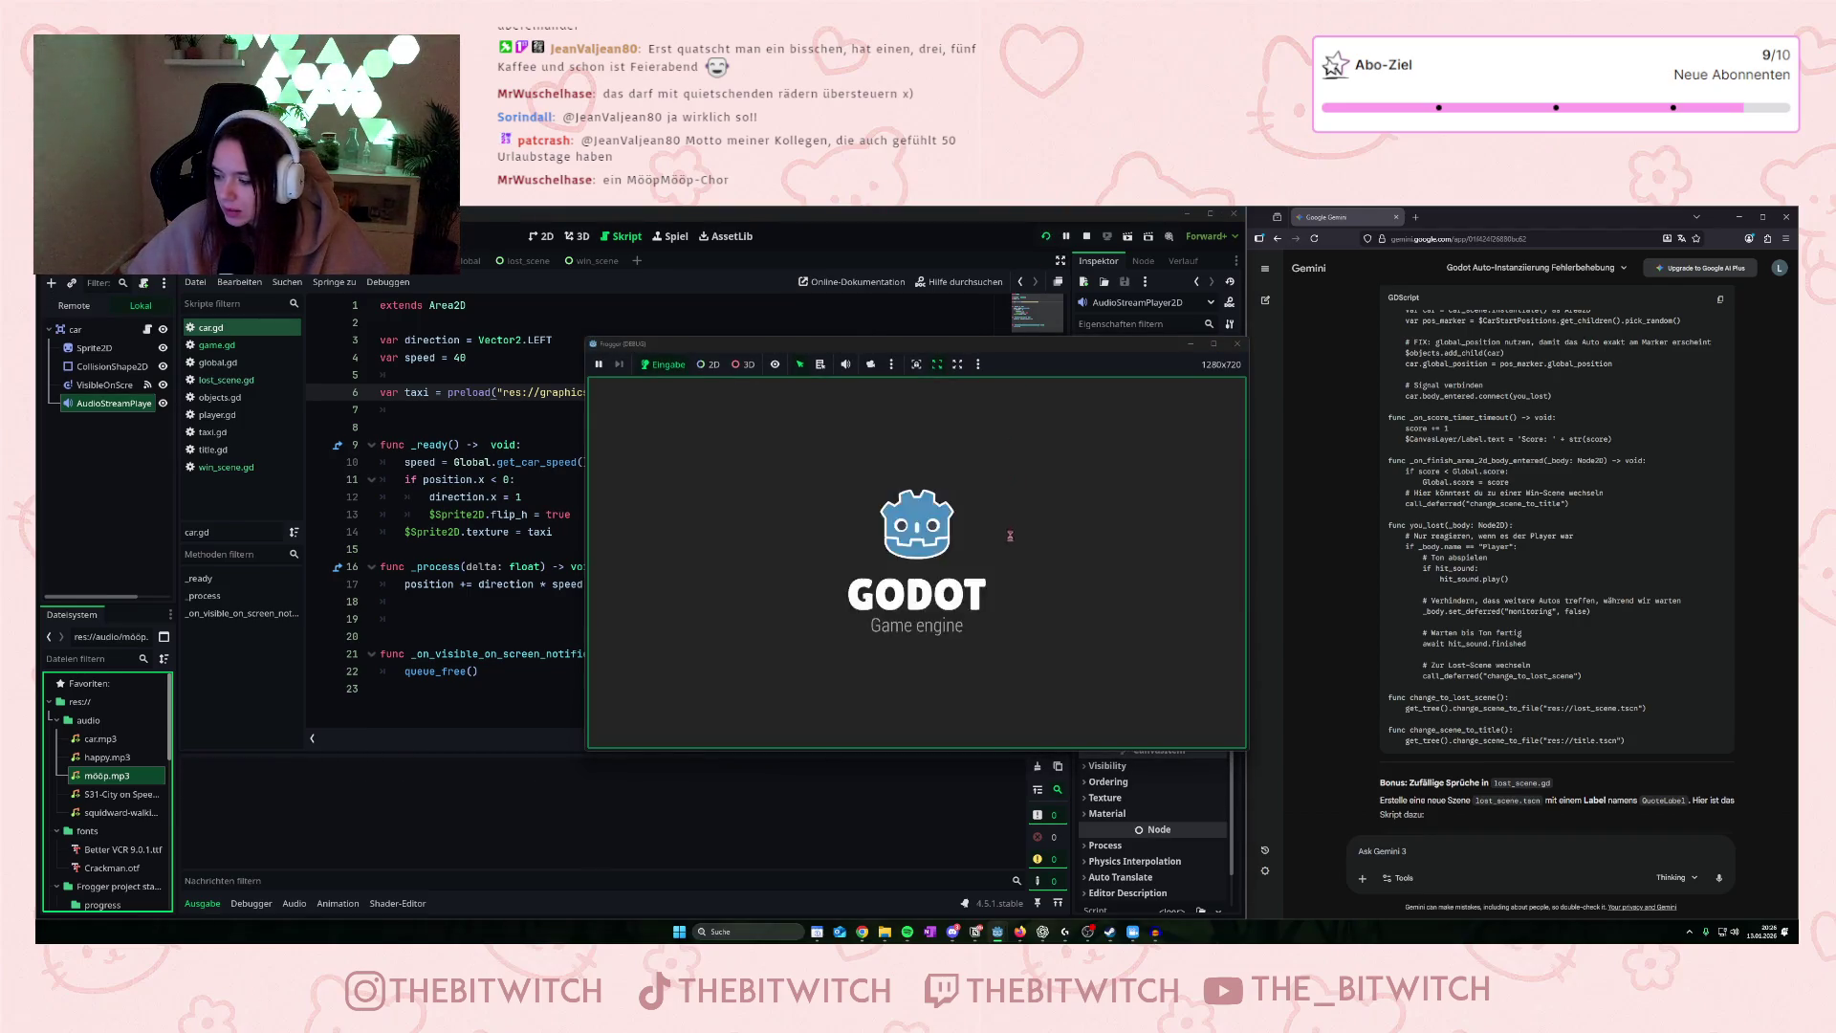
Move the player up and right until a taxi hits it, then stop the game.
key(Up)
key(Up)
key(Up)
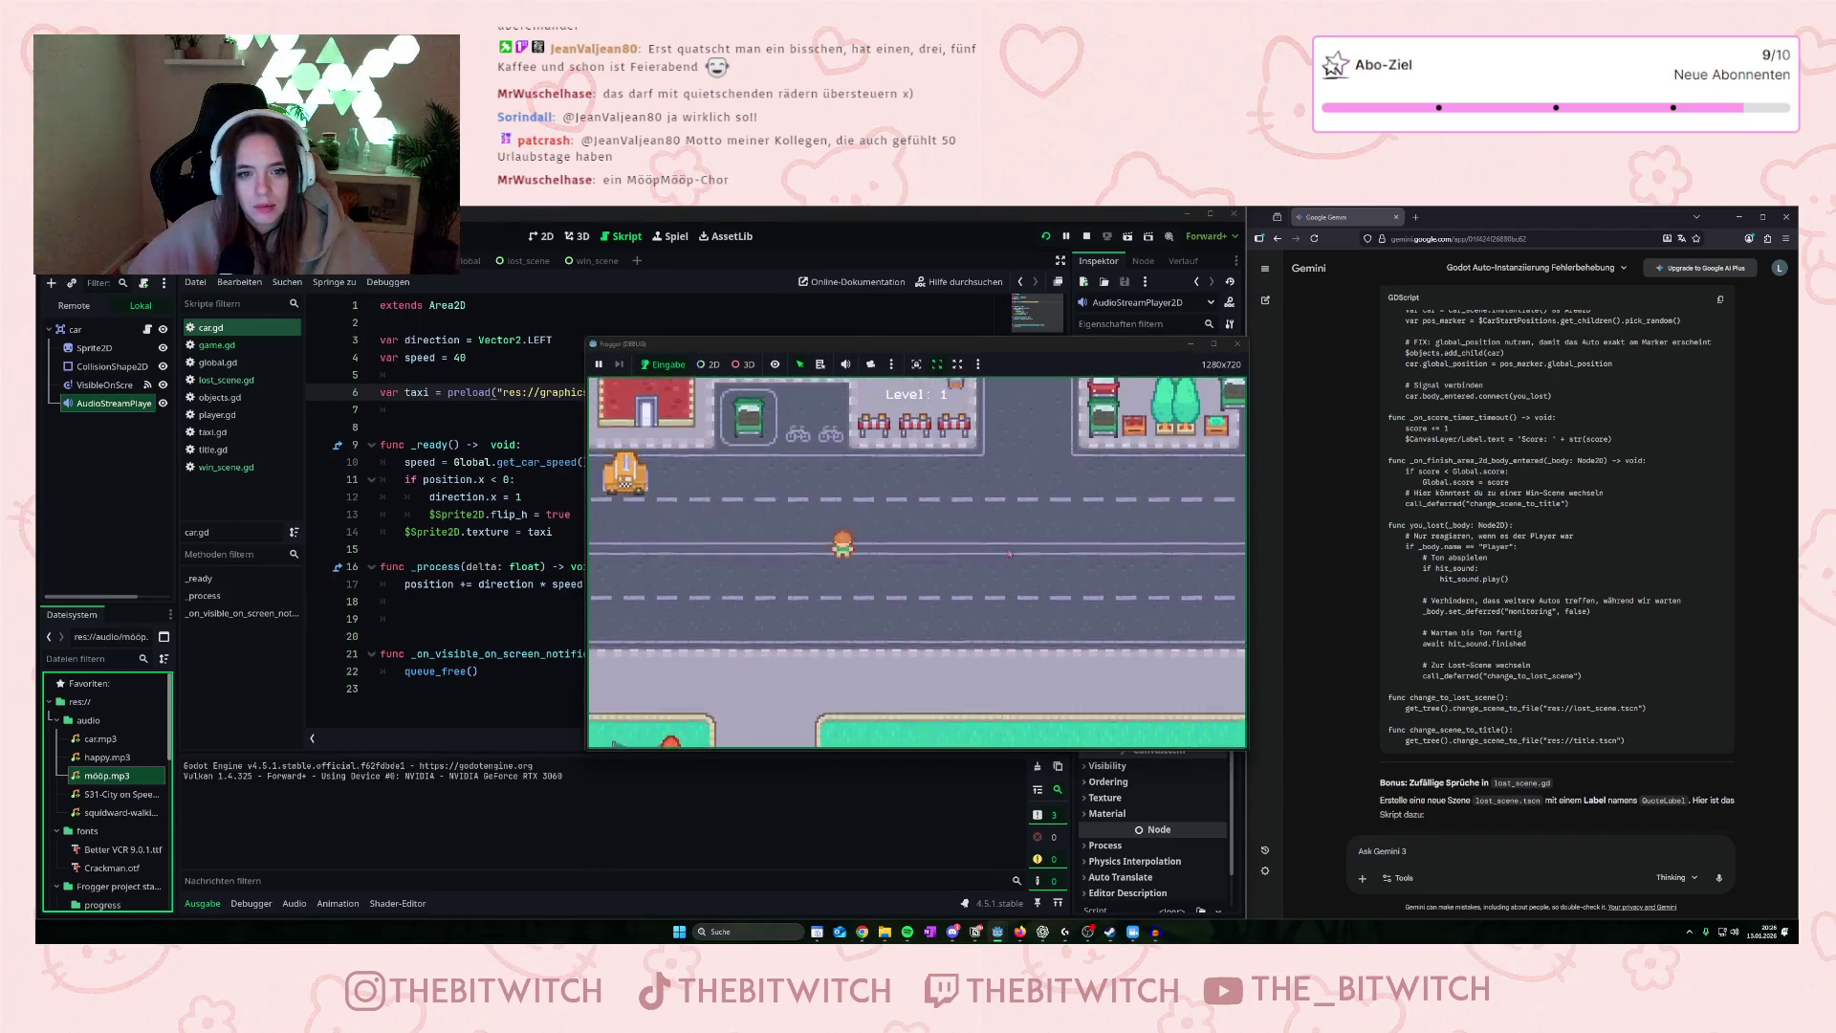
key(Right)
key(Right)
key(Right)
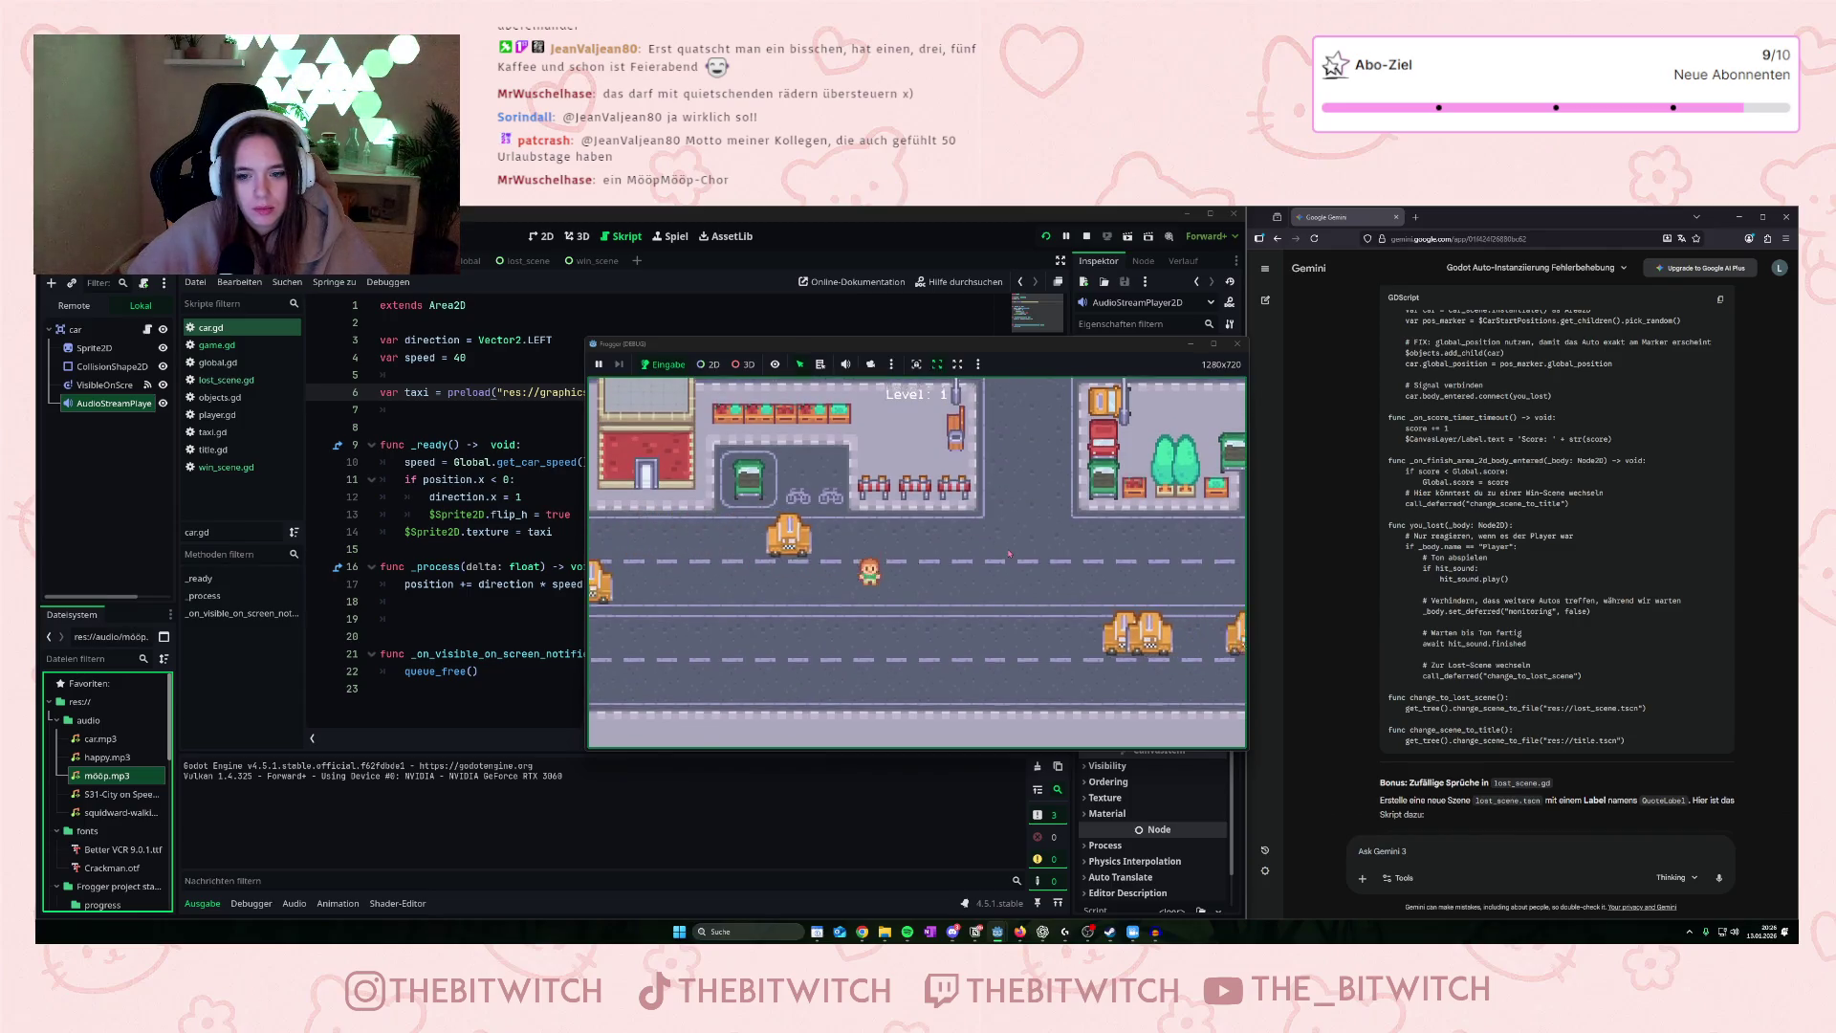
key(Up)
key(Up)
key(Up)
key(Right)
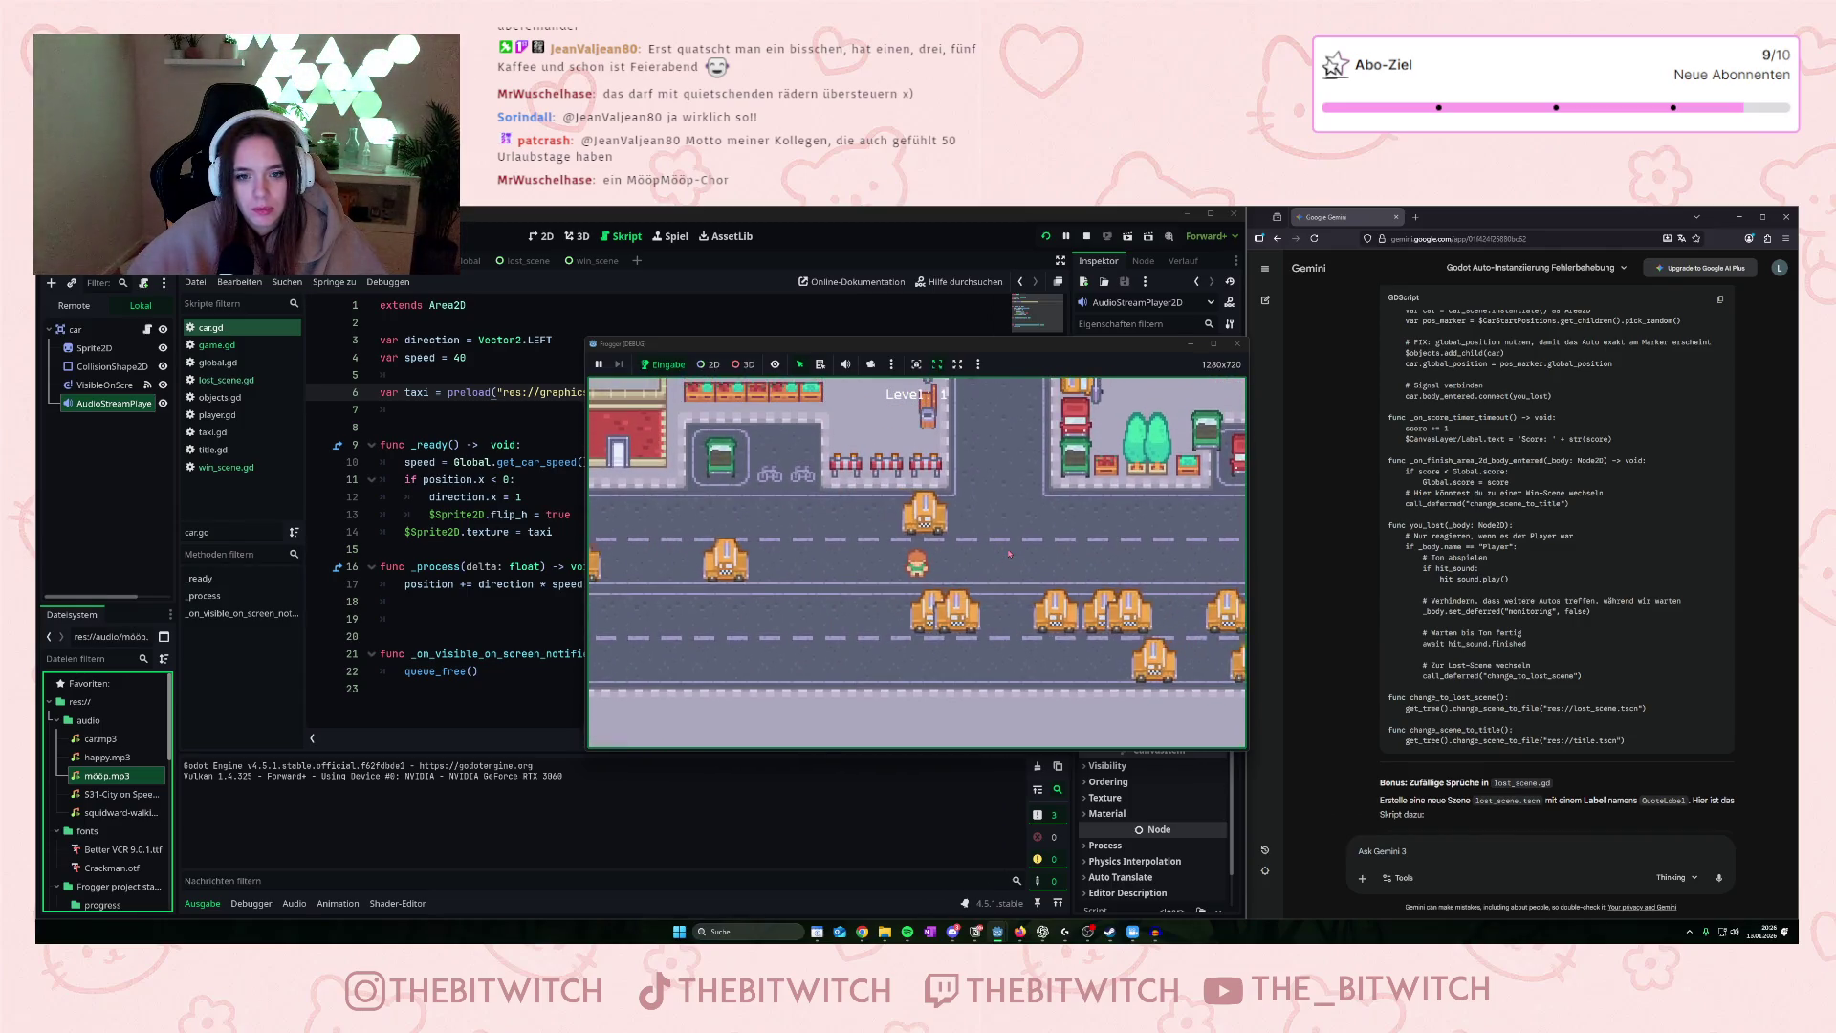
key(Up)
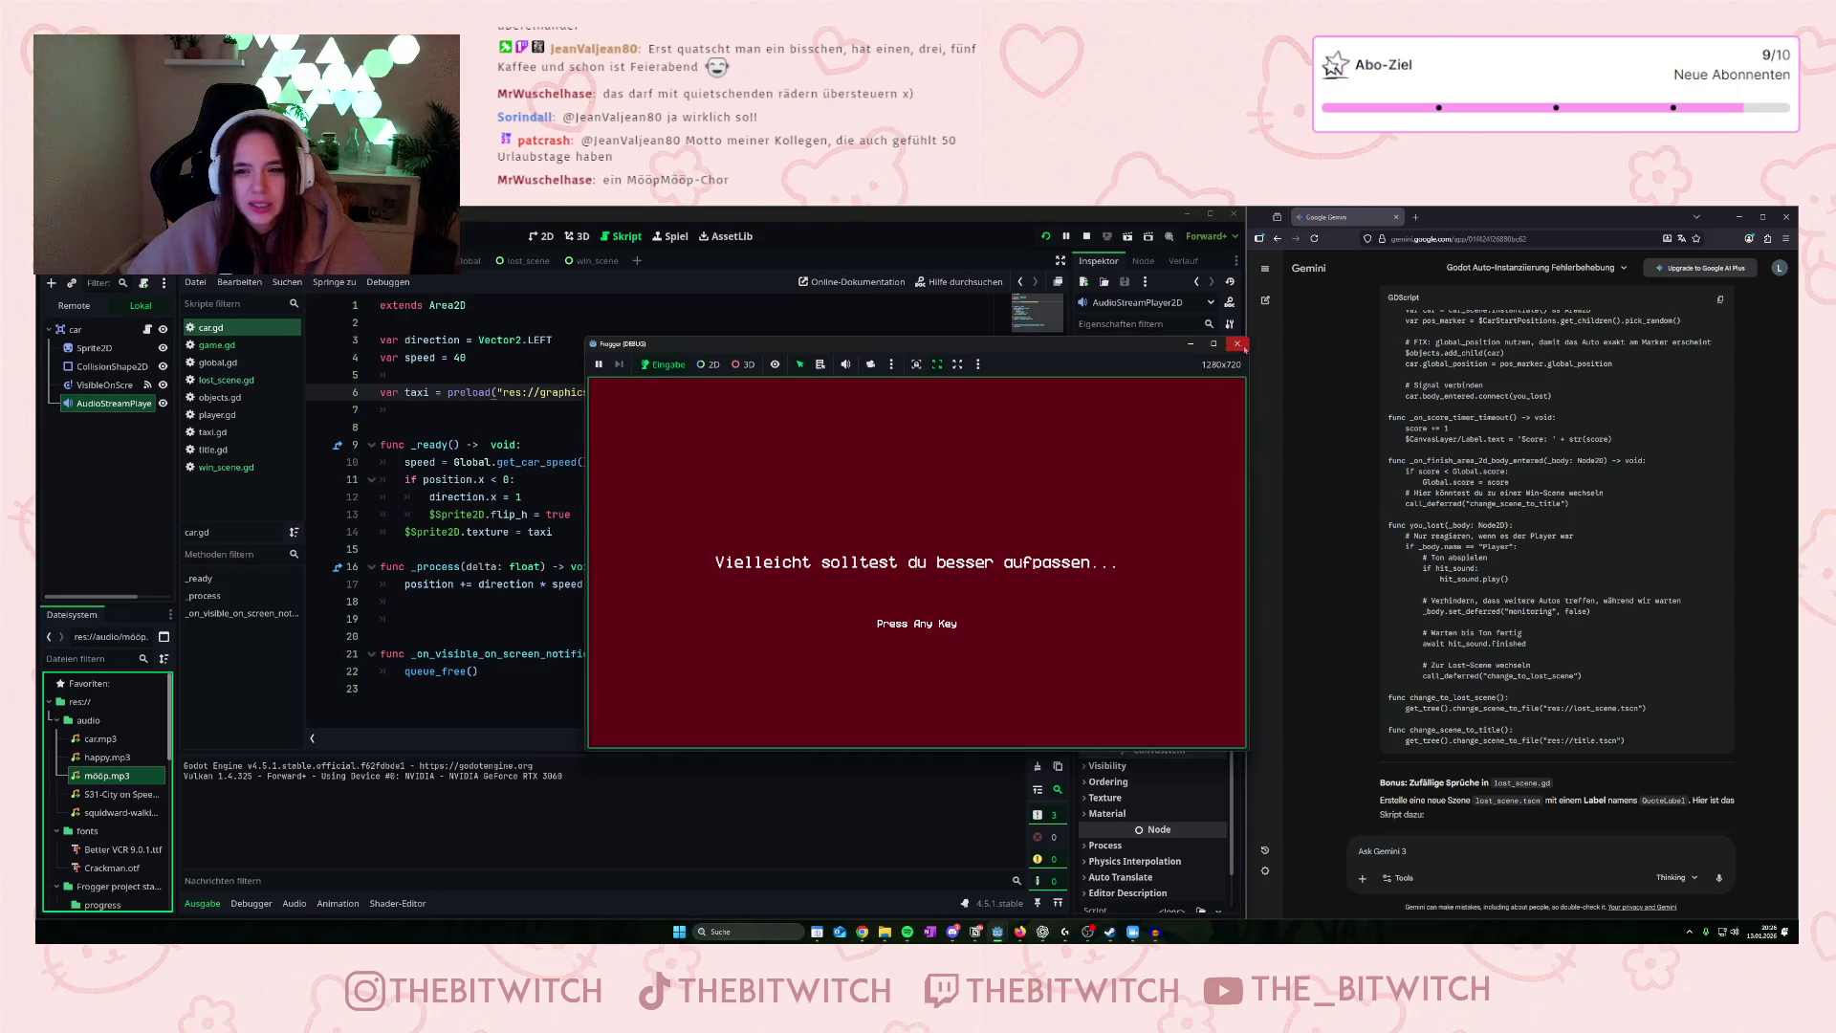
click(1243, 347)
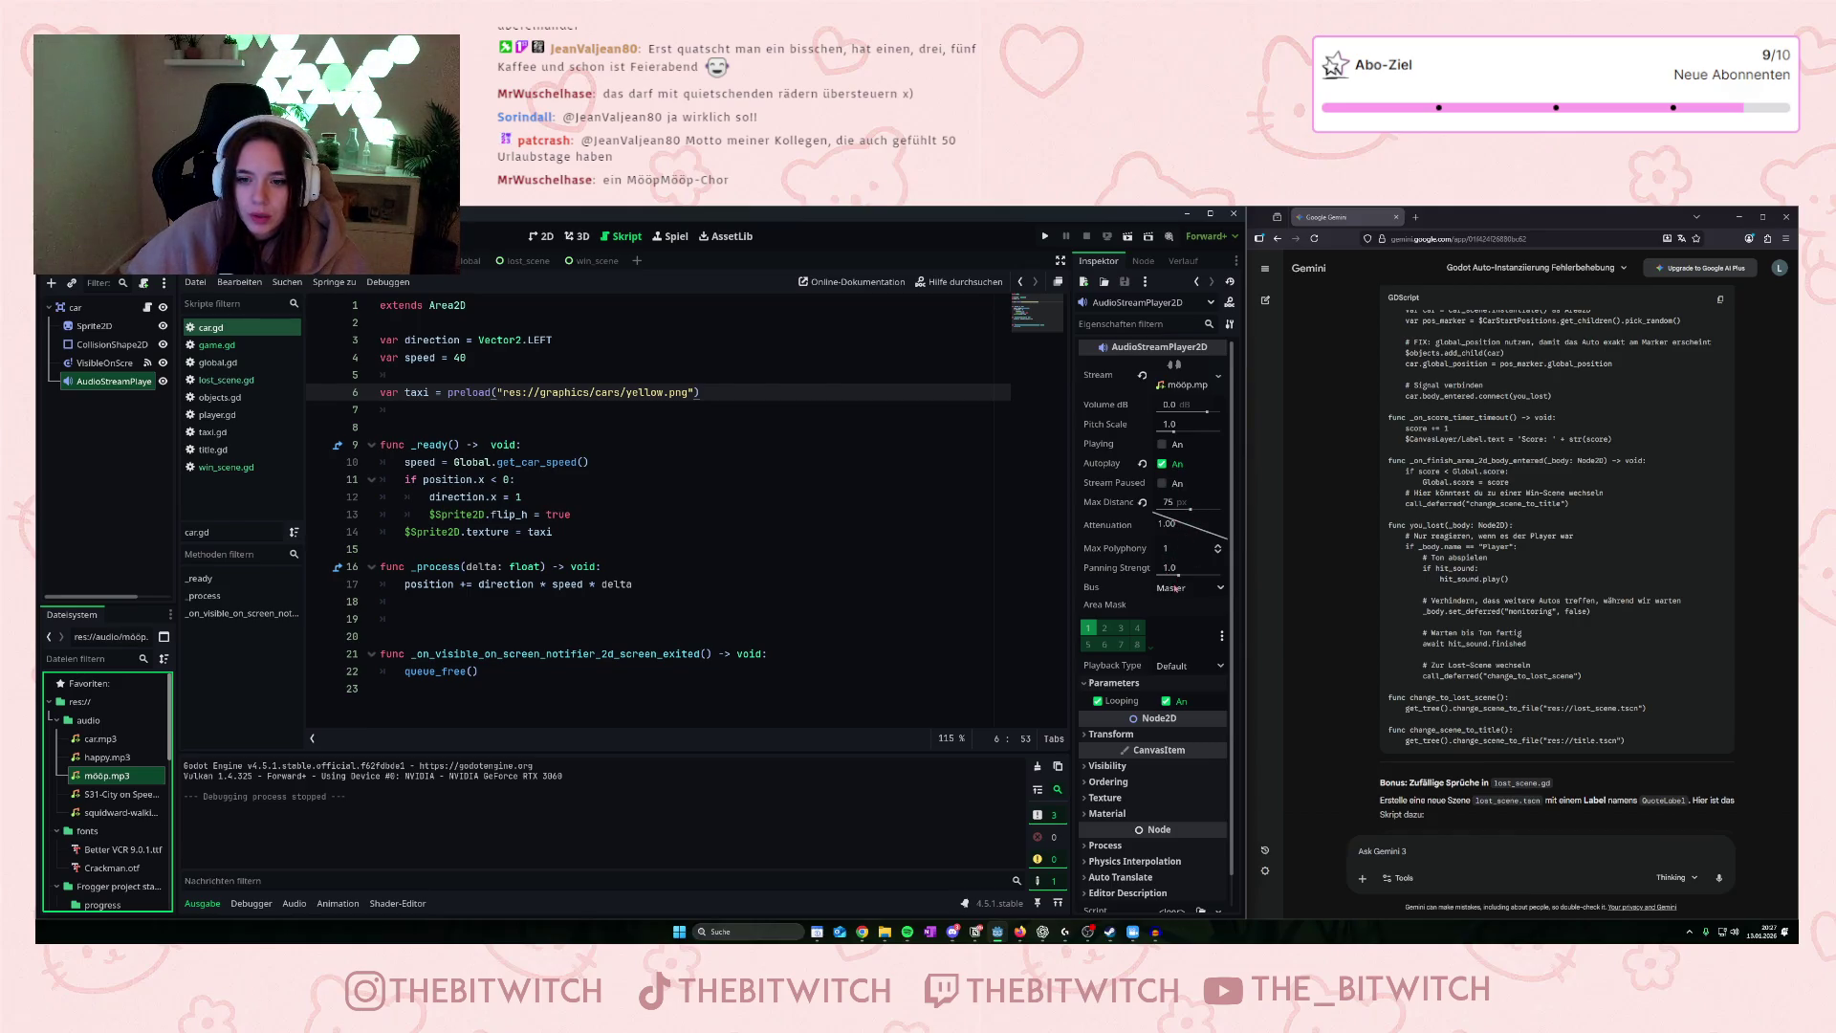
Raise Max Distance above 75 and Volume dB to about 9.15, then run the game.
click(1191, 511)
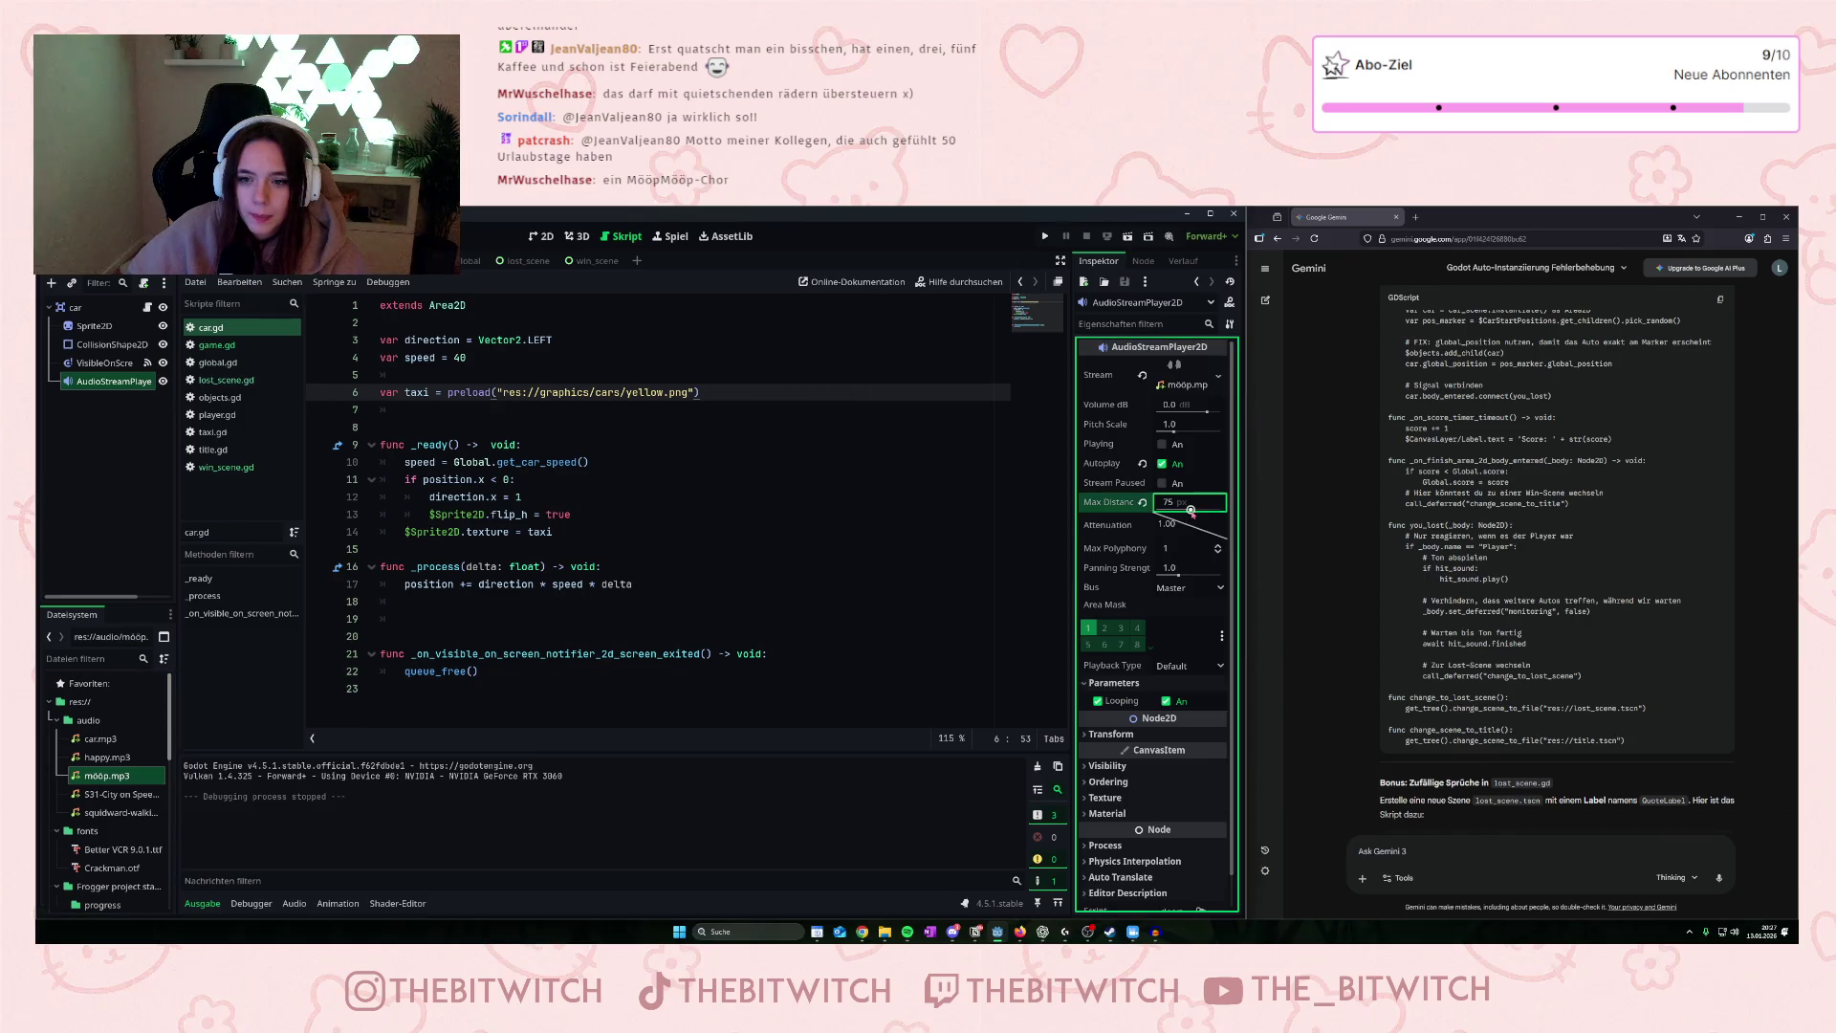
drag(1190, 511, 1195, 510)
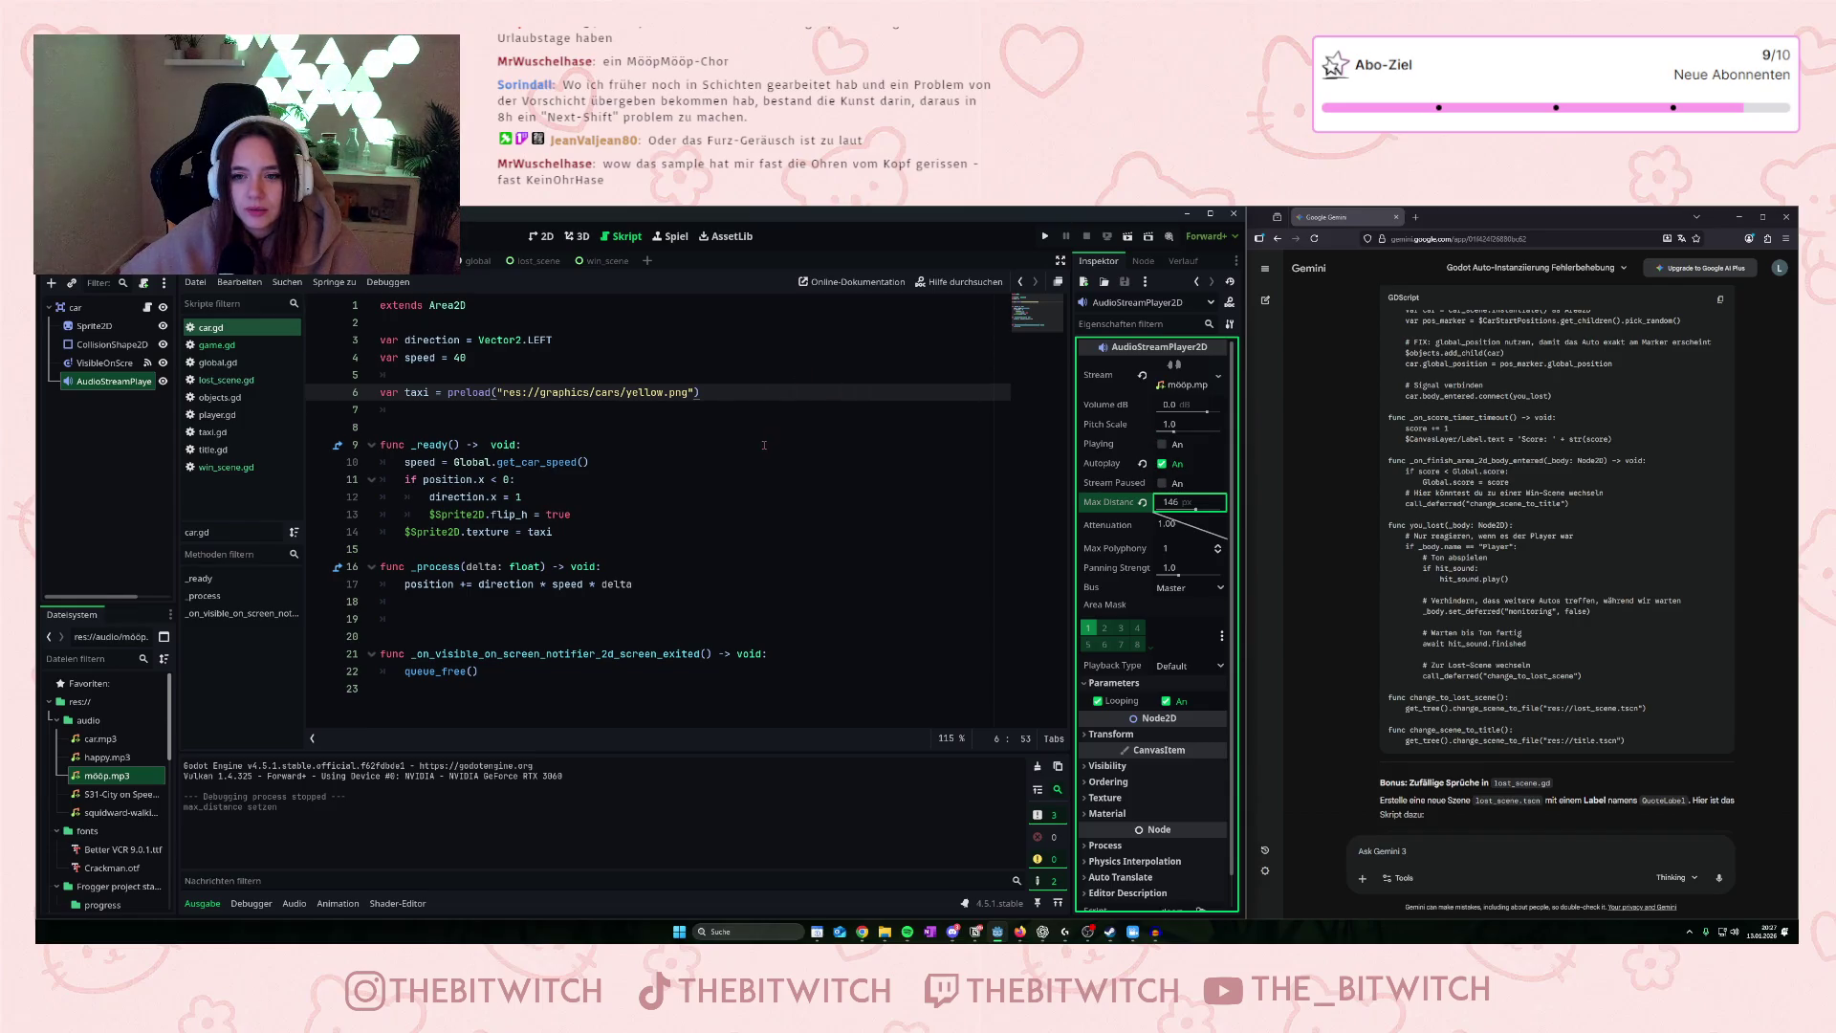
click(1208, 412)
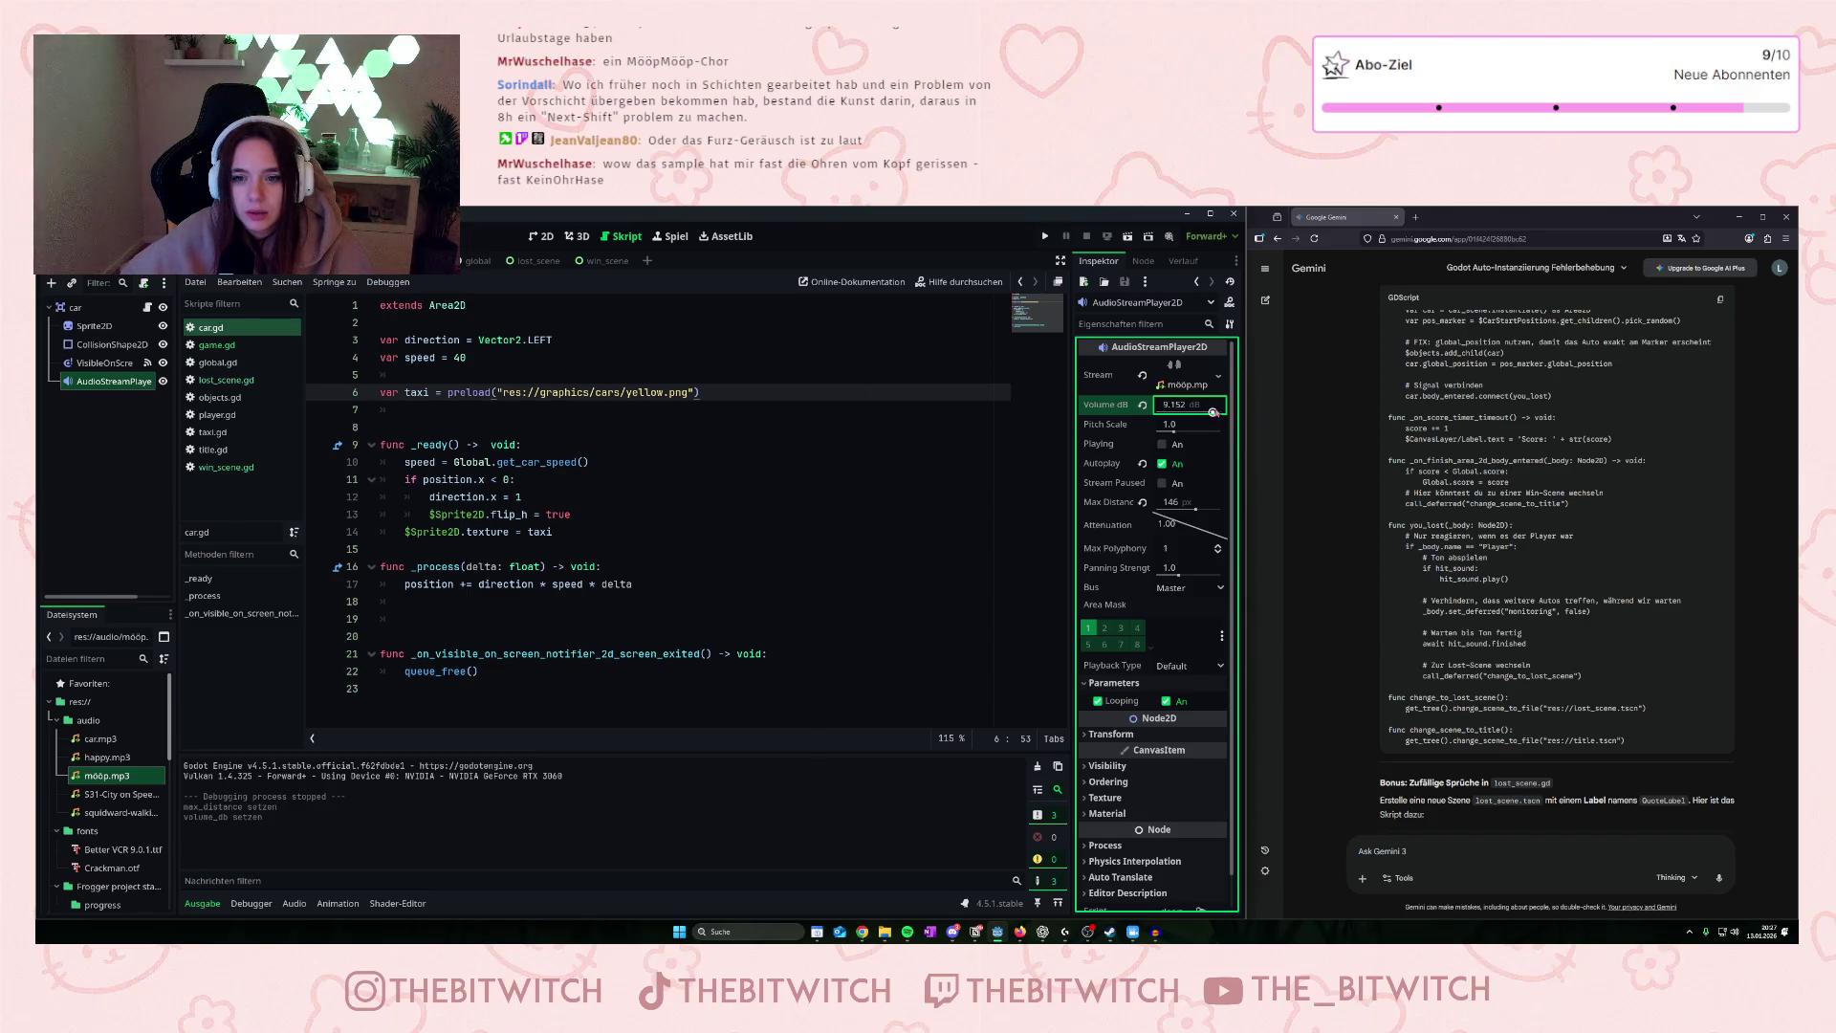
click(792, 493)
click(1048, 237)
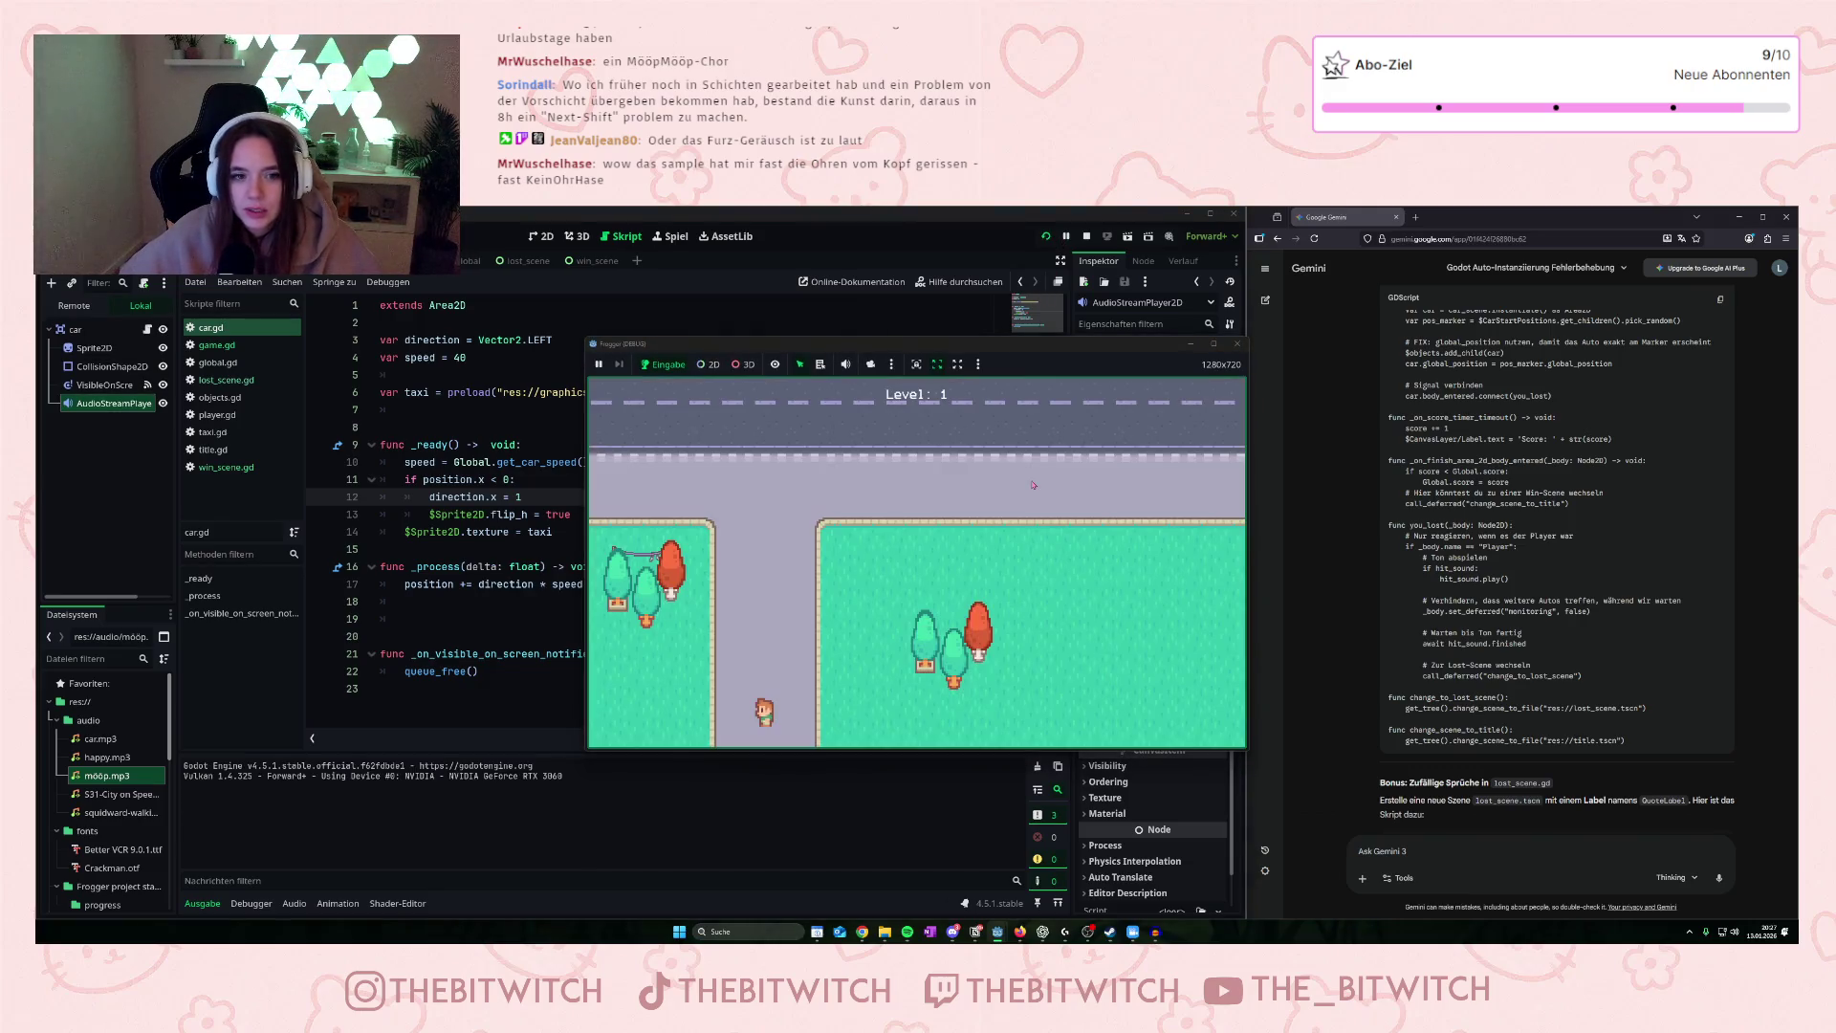
Hop the player through Level 1 traffic to reach Level 2.
key(Up)
key(Up)
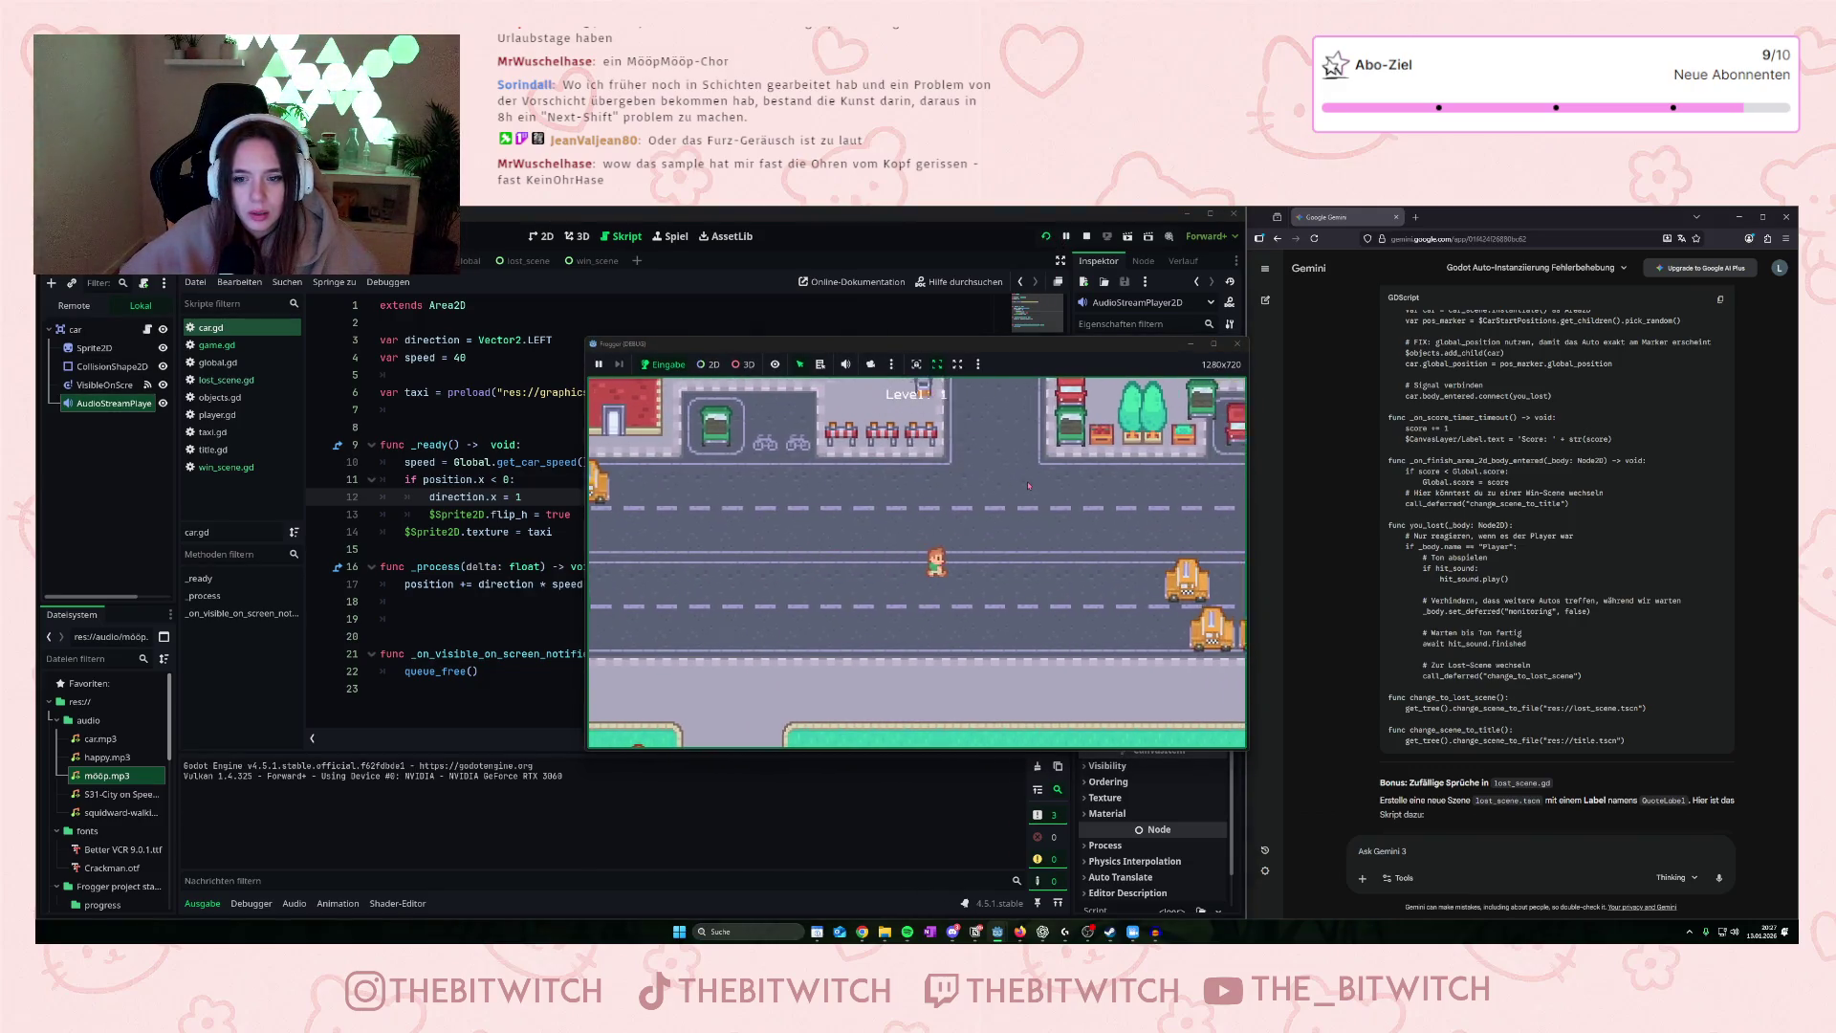
key(Right)
key(Left)
key(Left)
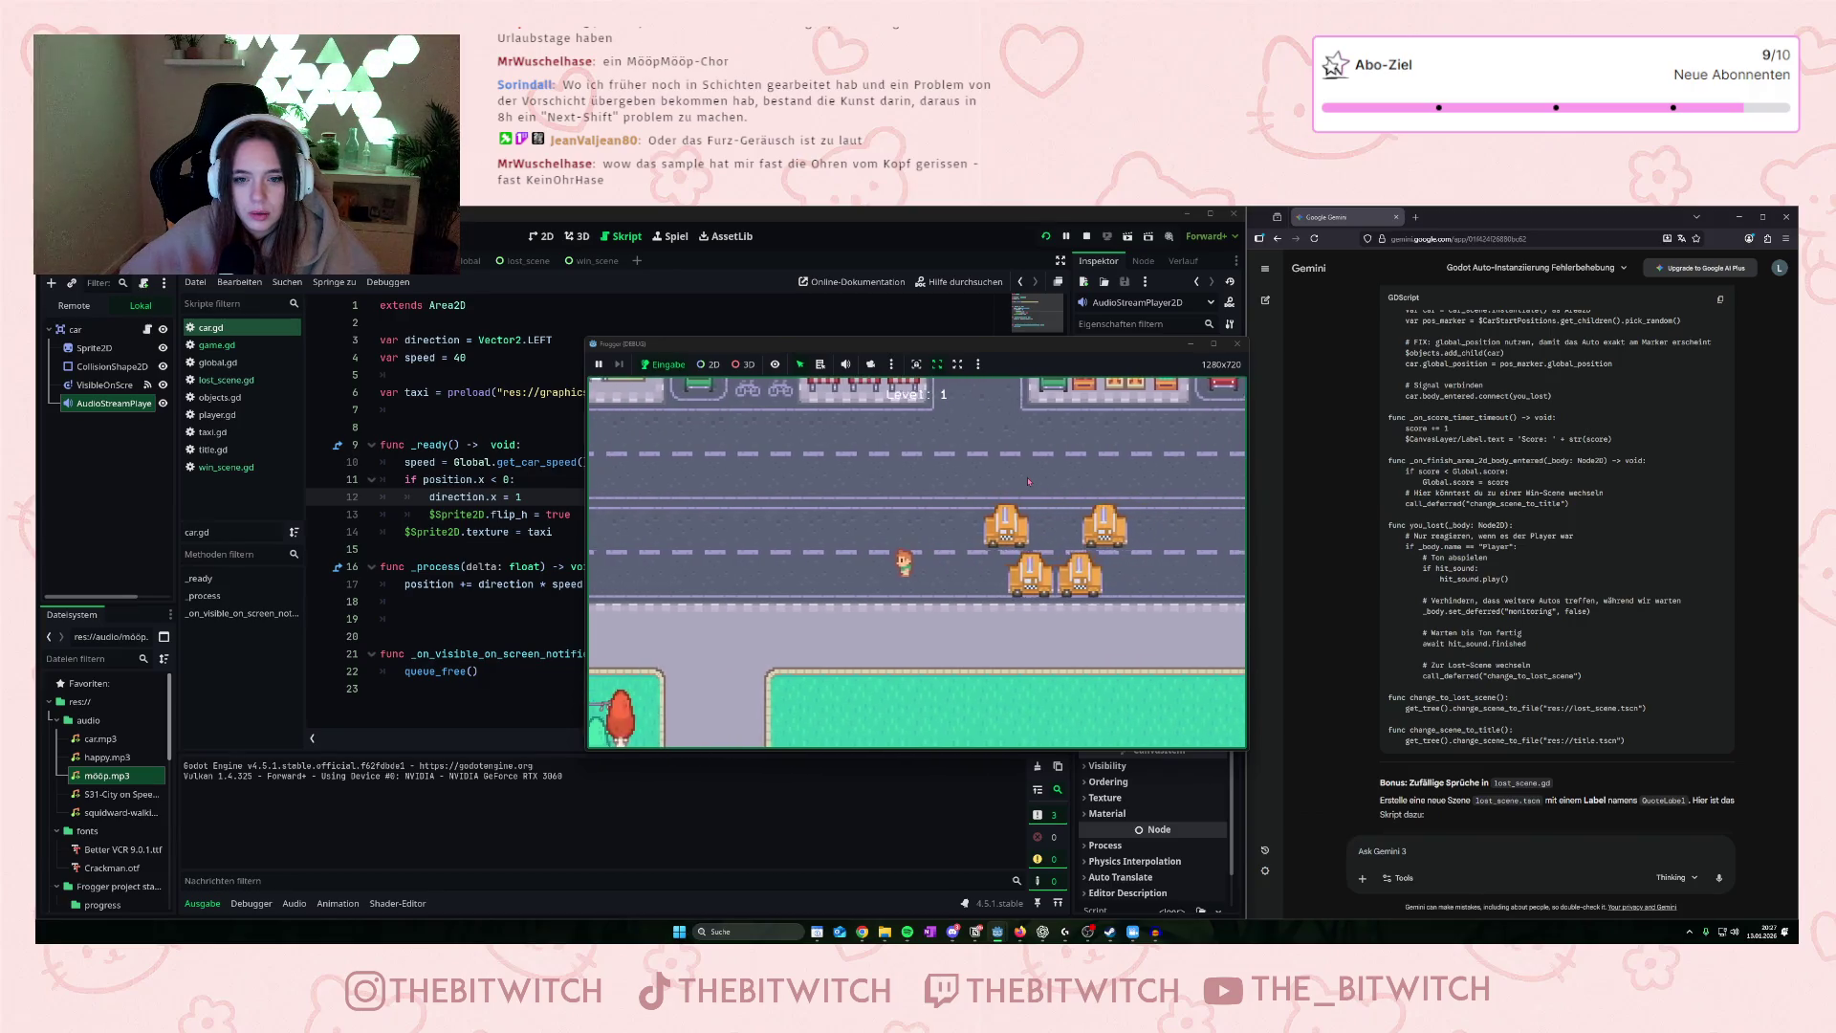
key(Left)
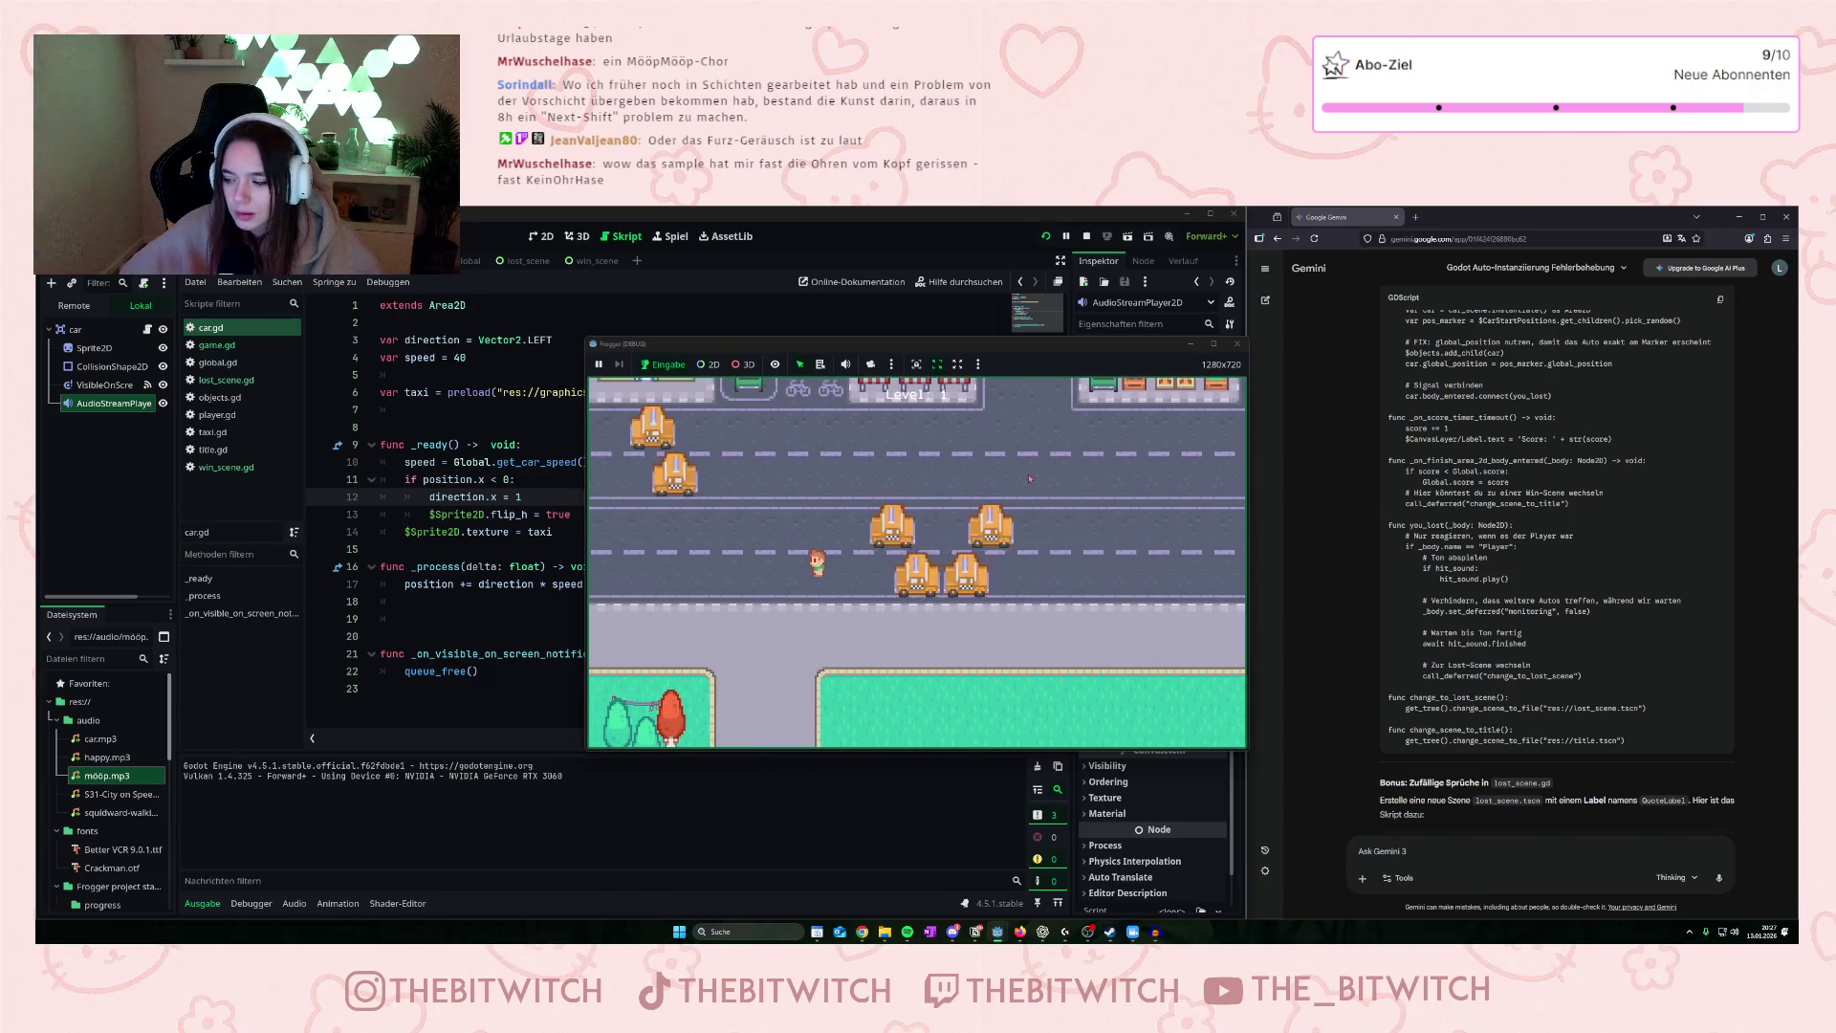
key(Up)
key(Right)
key(Right)
key(Right)
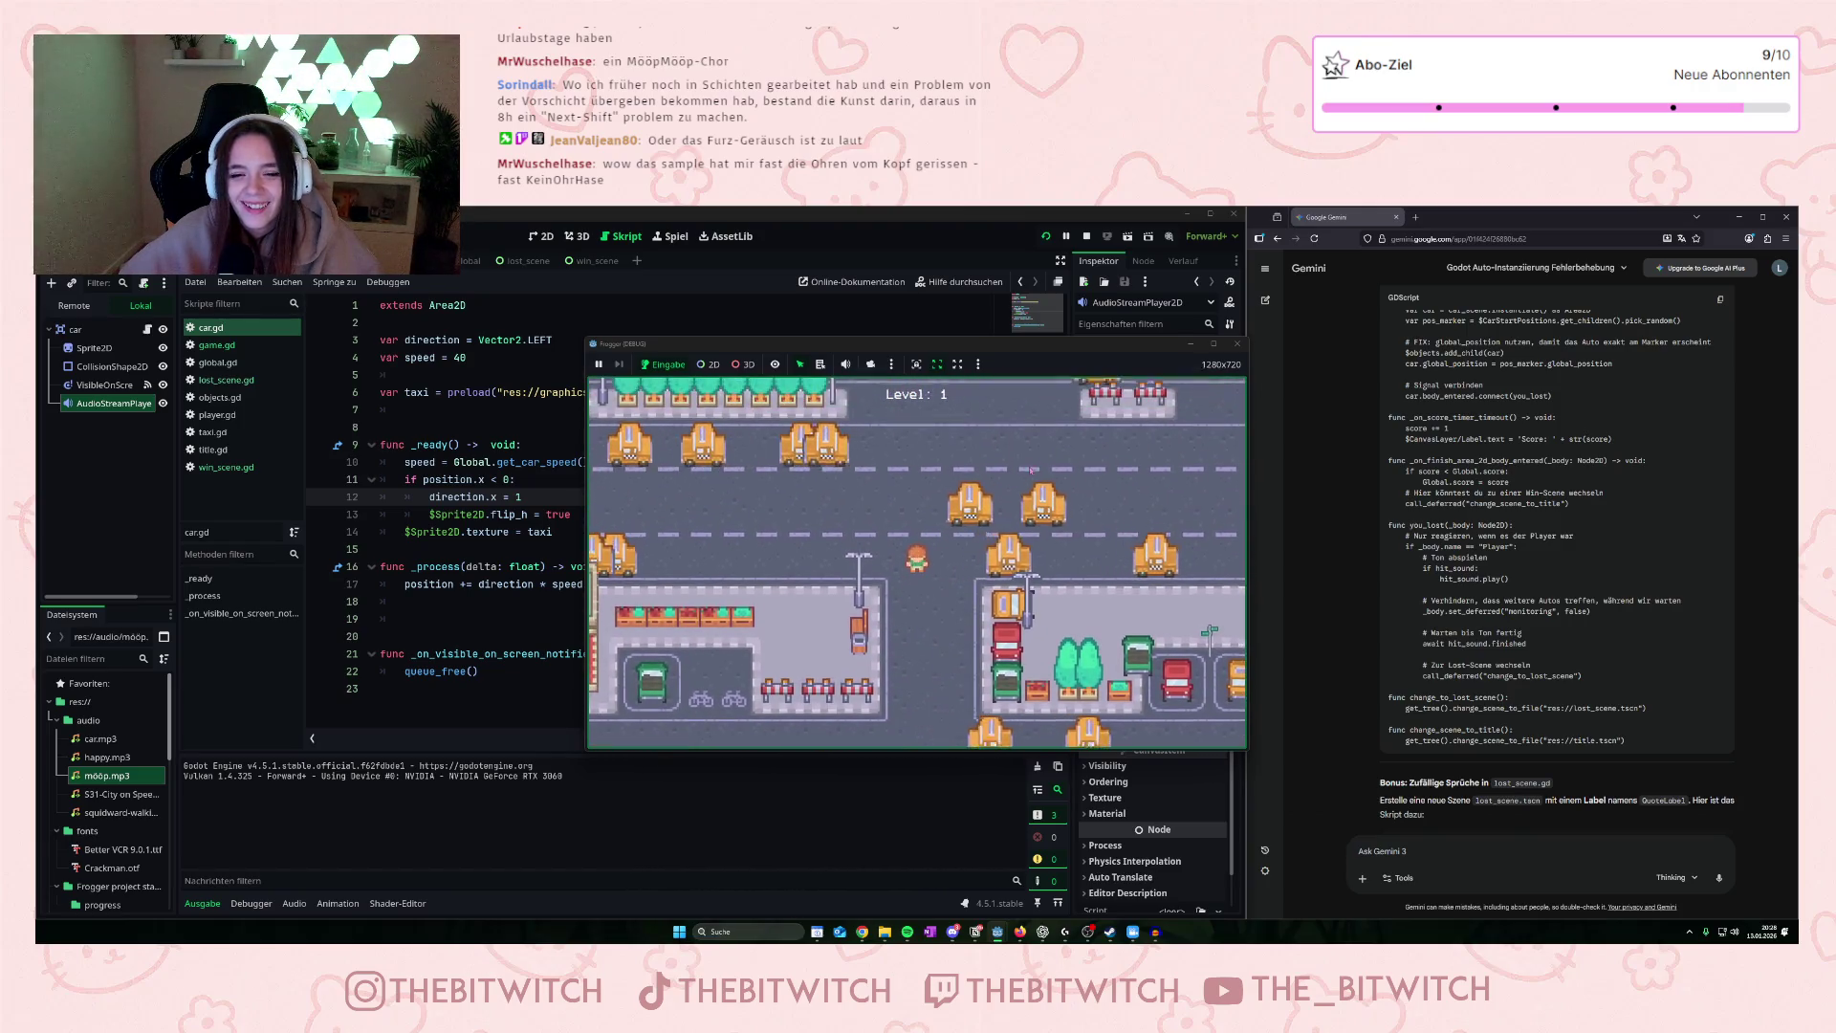
key(Up)
key(Up)
key(Up)
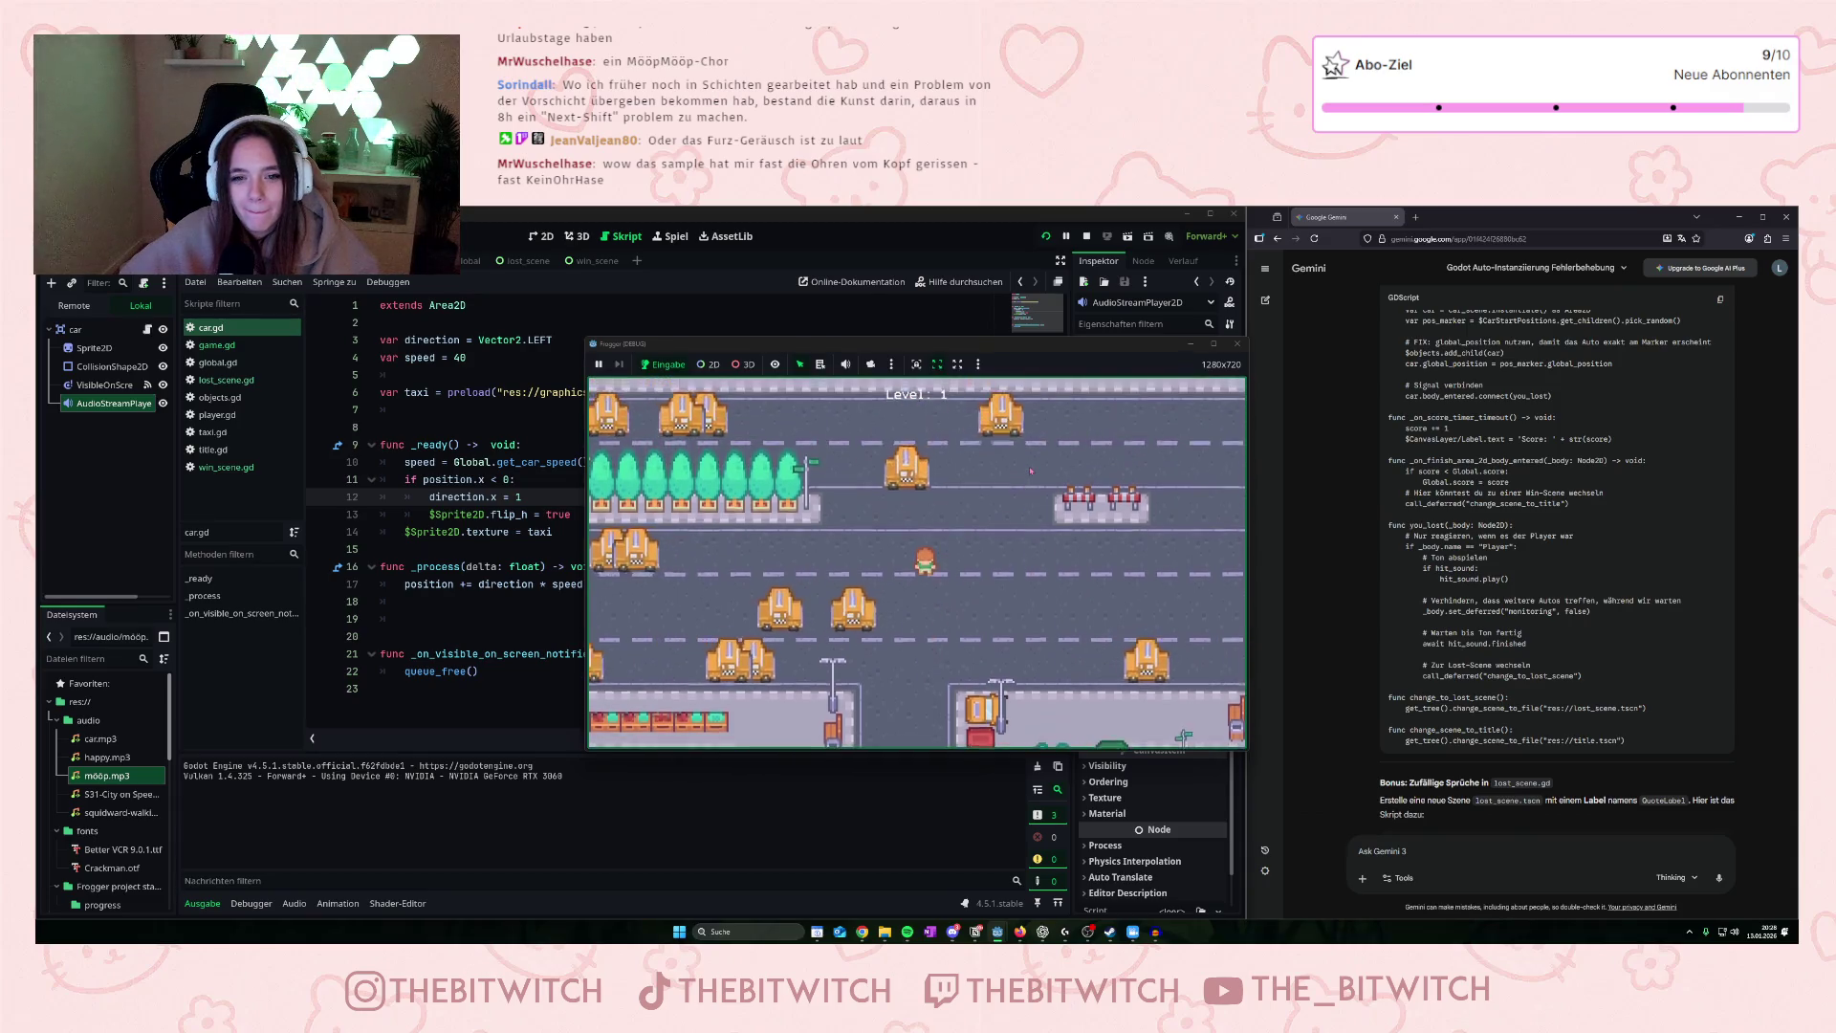
key(Up)
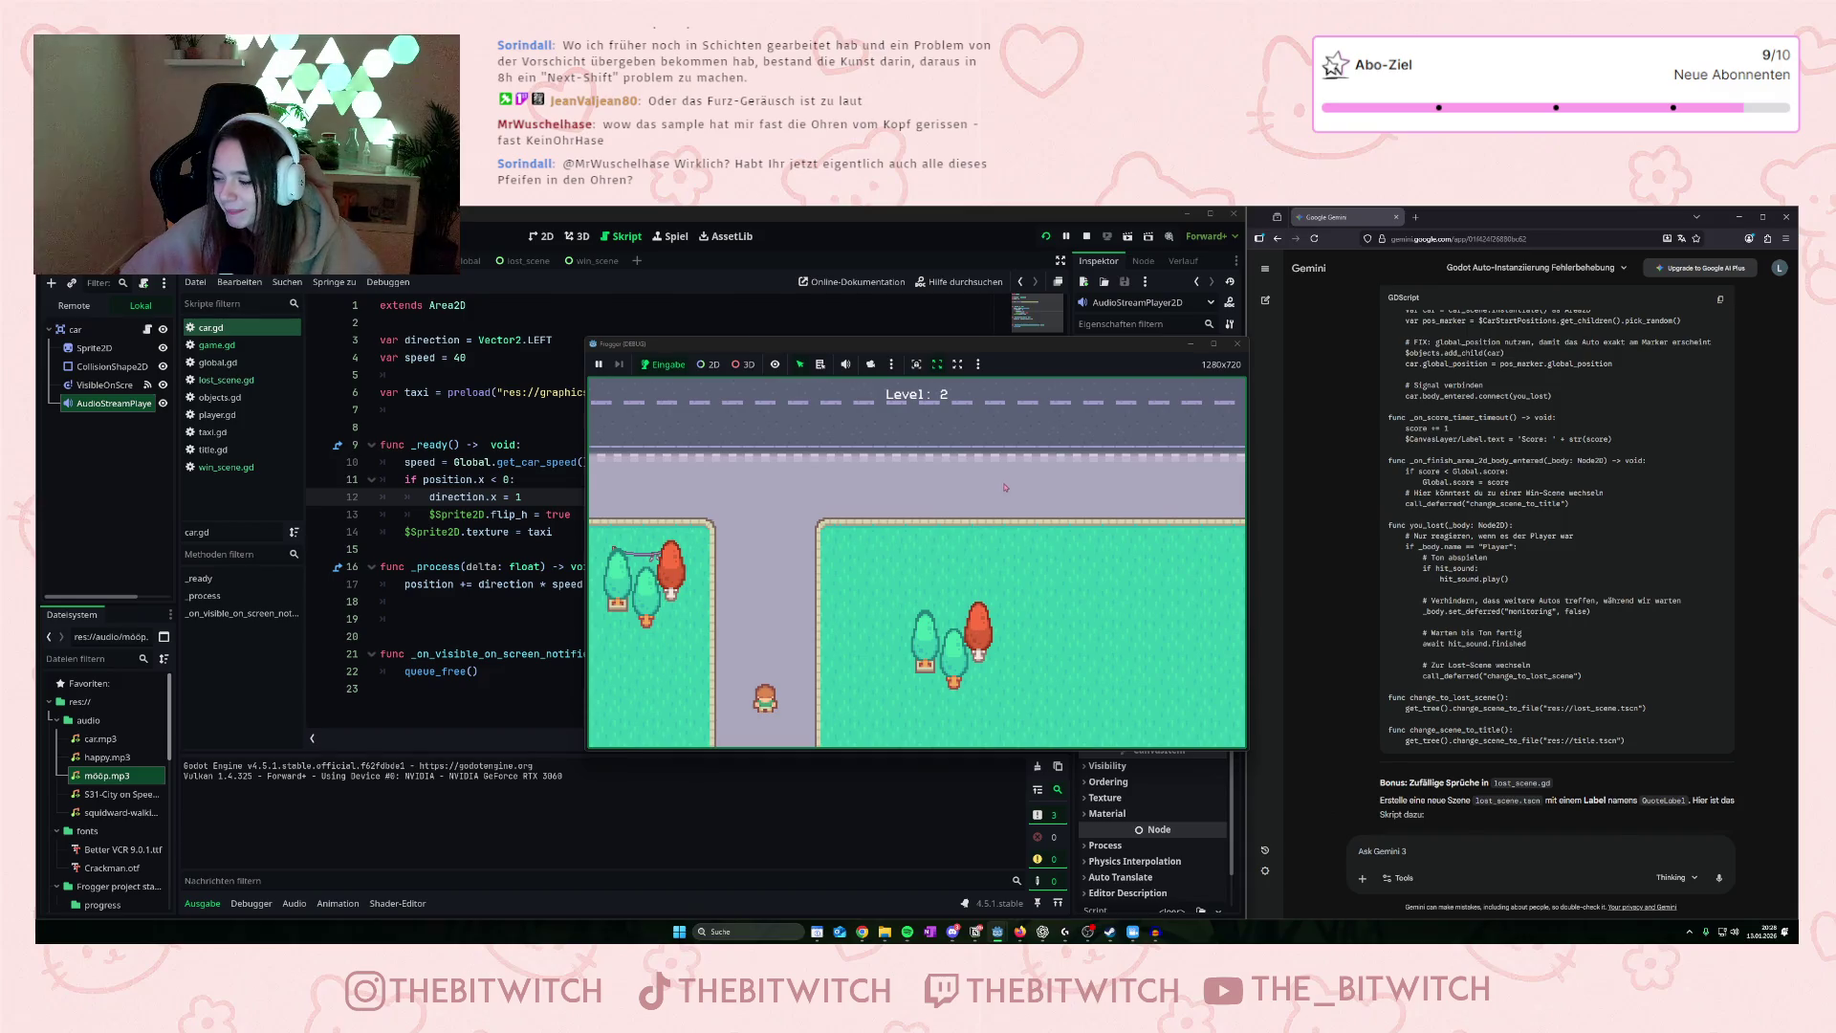
Reach Level 3, crash into a taxi for High Score: 3, stop, and switch to Audacity.
key(Up)
key(Up)
key(Up)
key(Right)
key(Right)
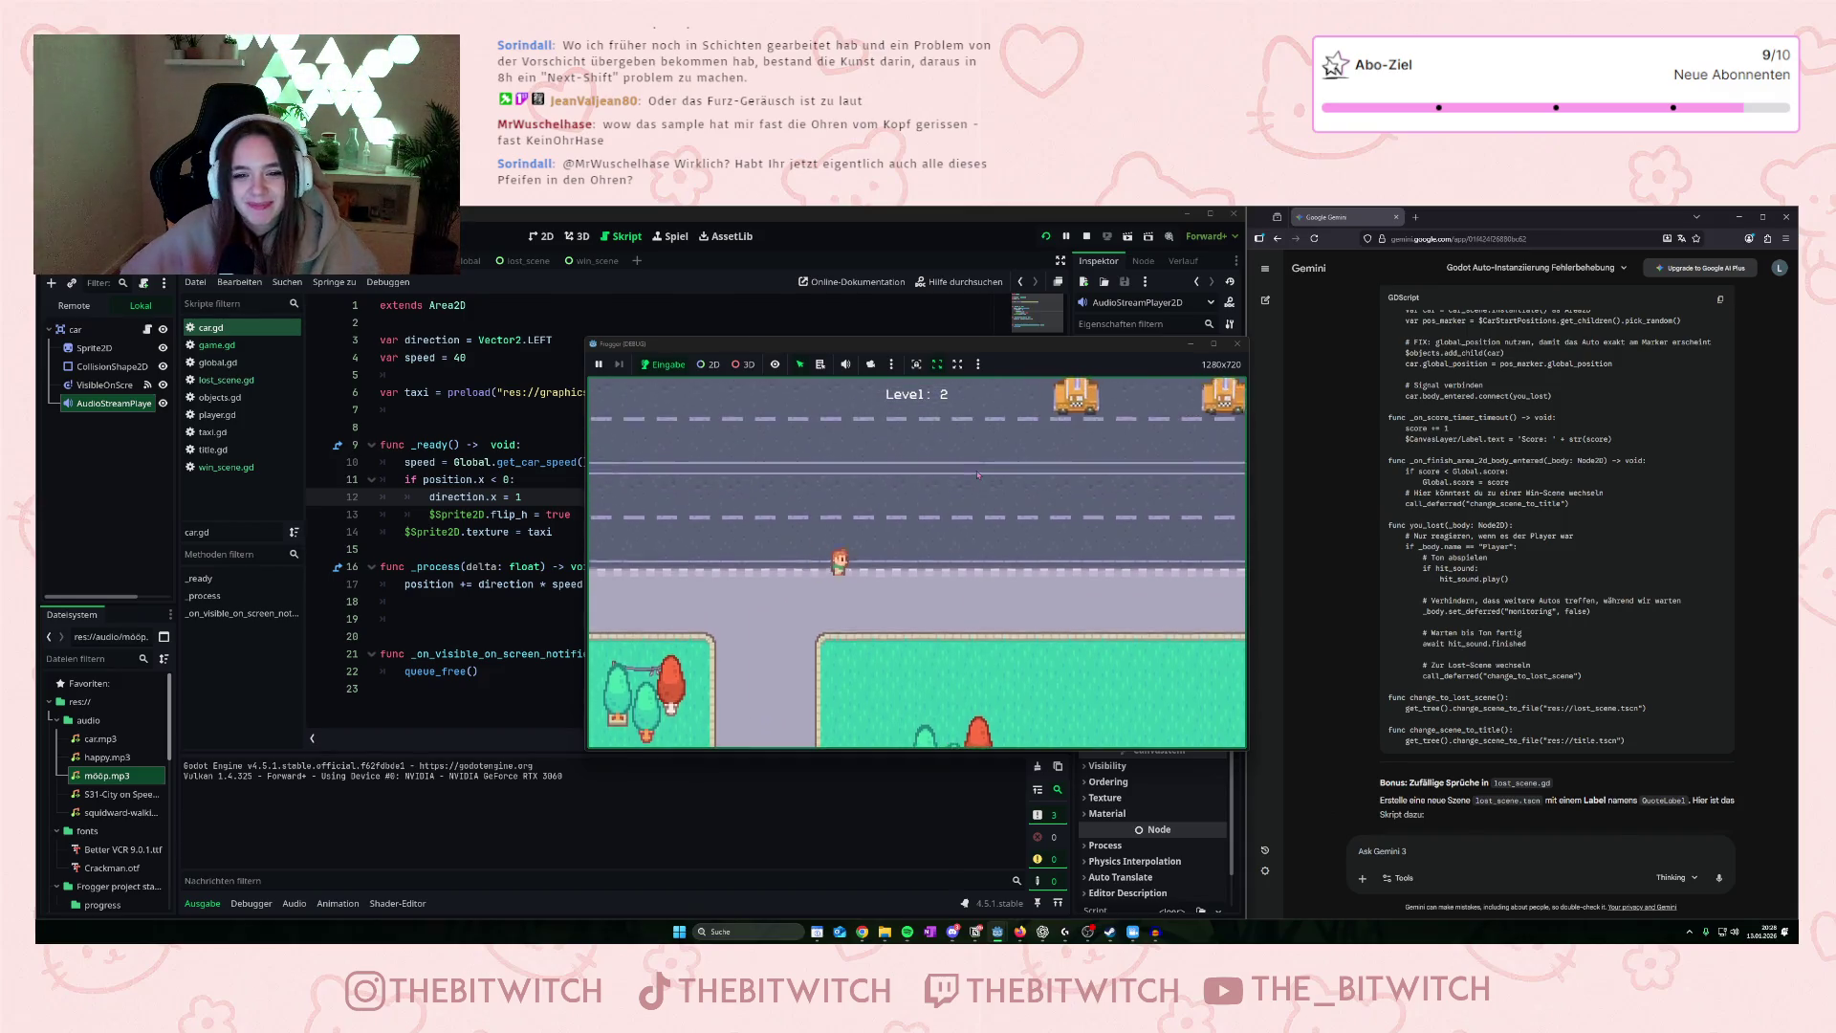
key(Up)
key(Up)
key(Up)
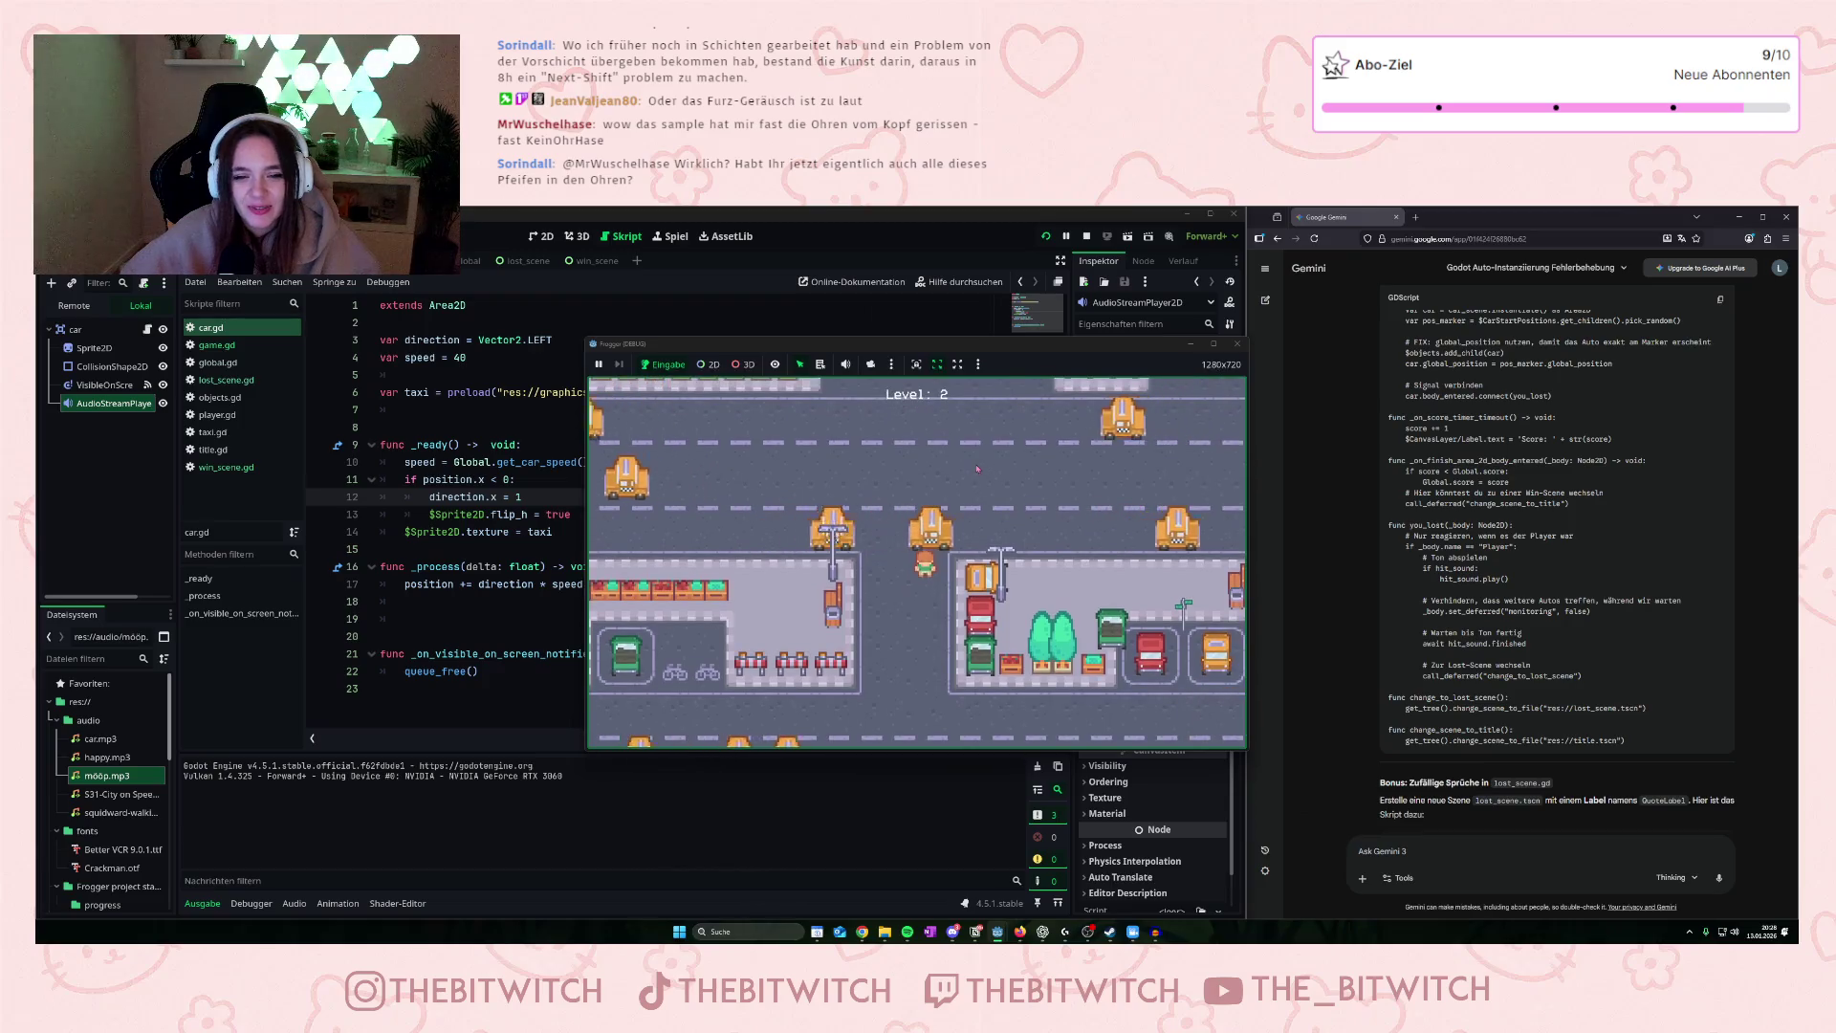
key(Left)
key(Up)
key(Up)
key(Up)
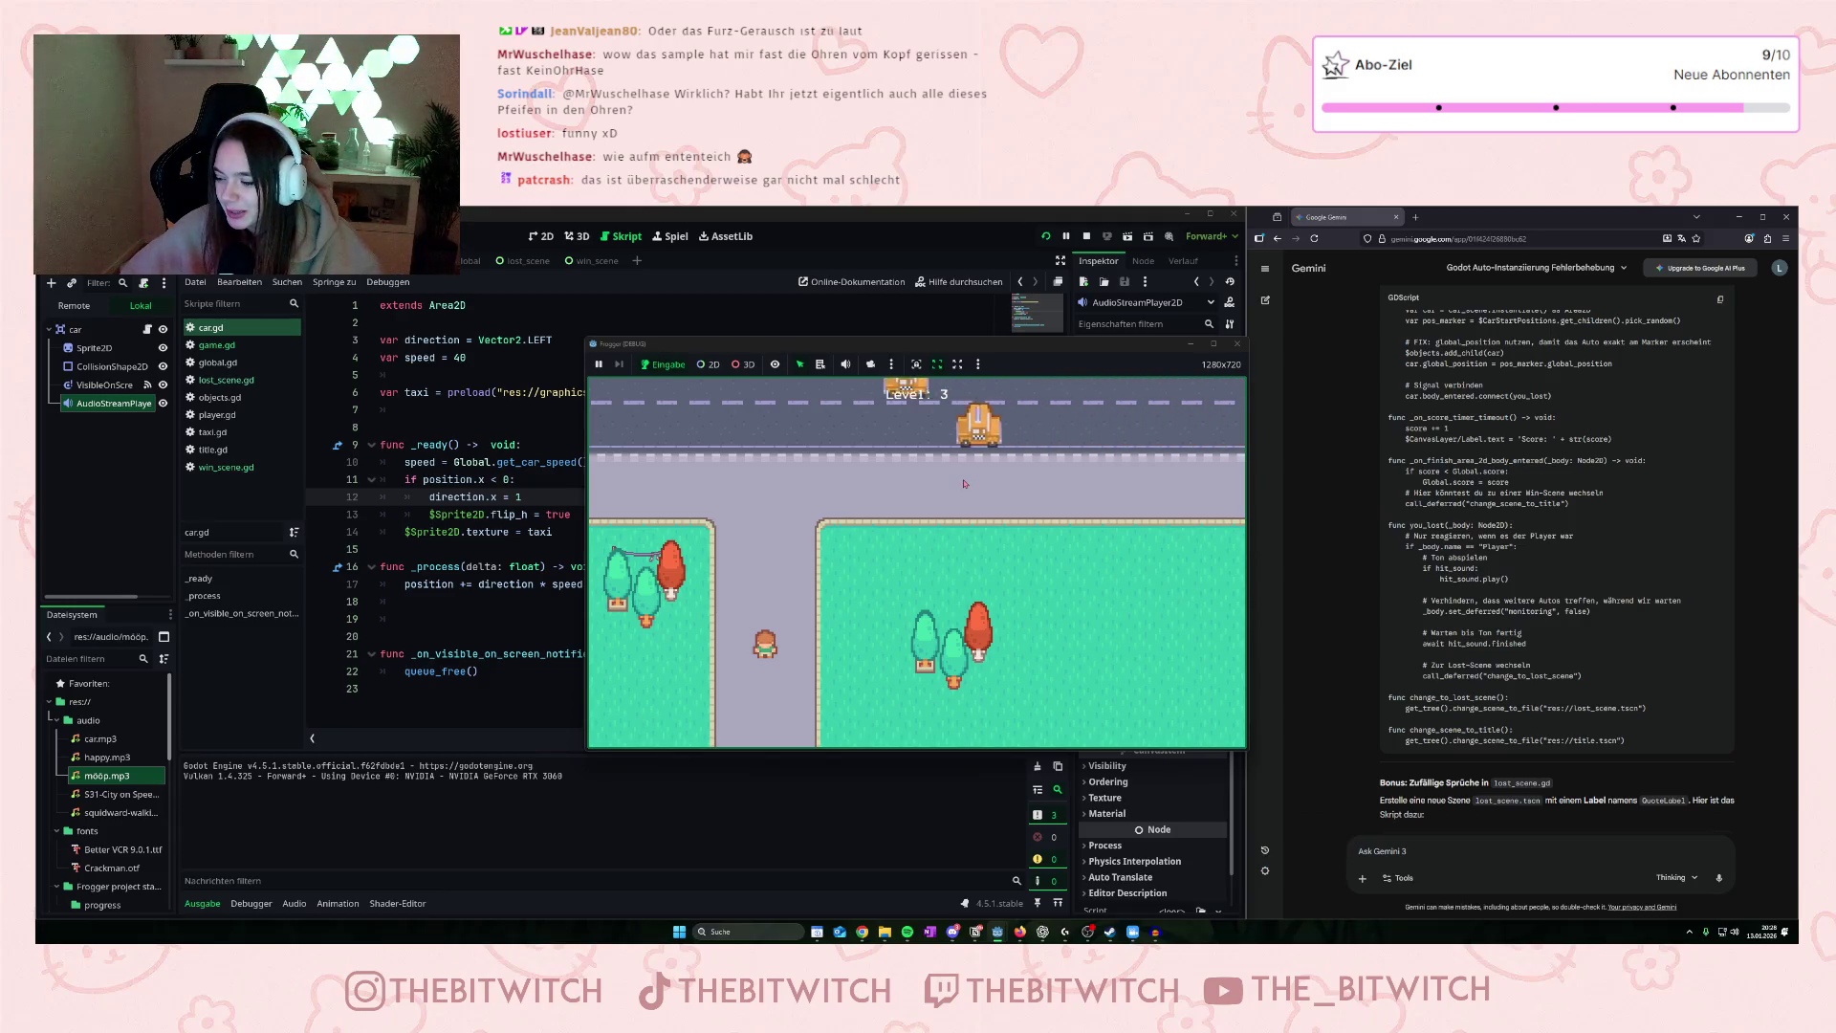
key(Up)
key(Up)
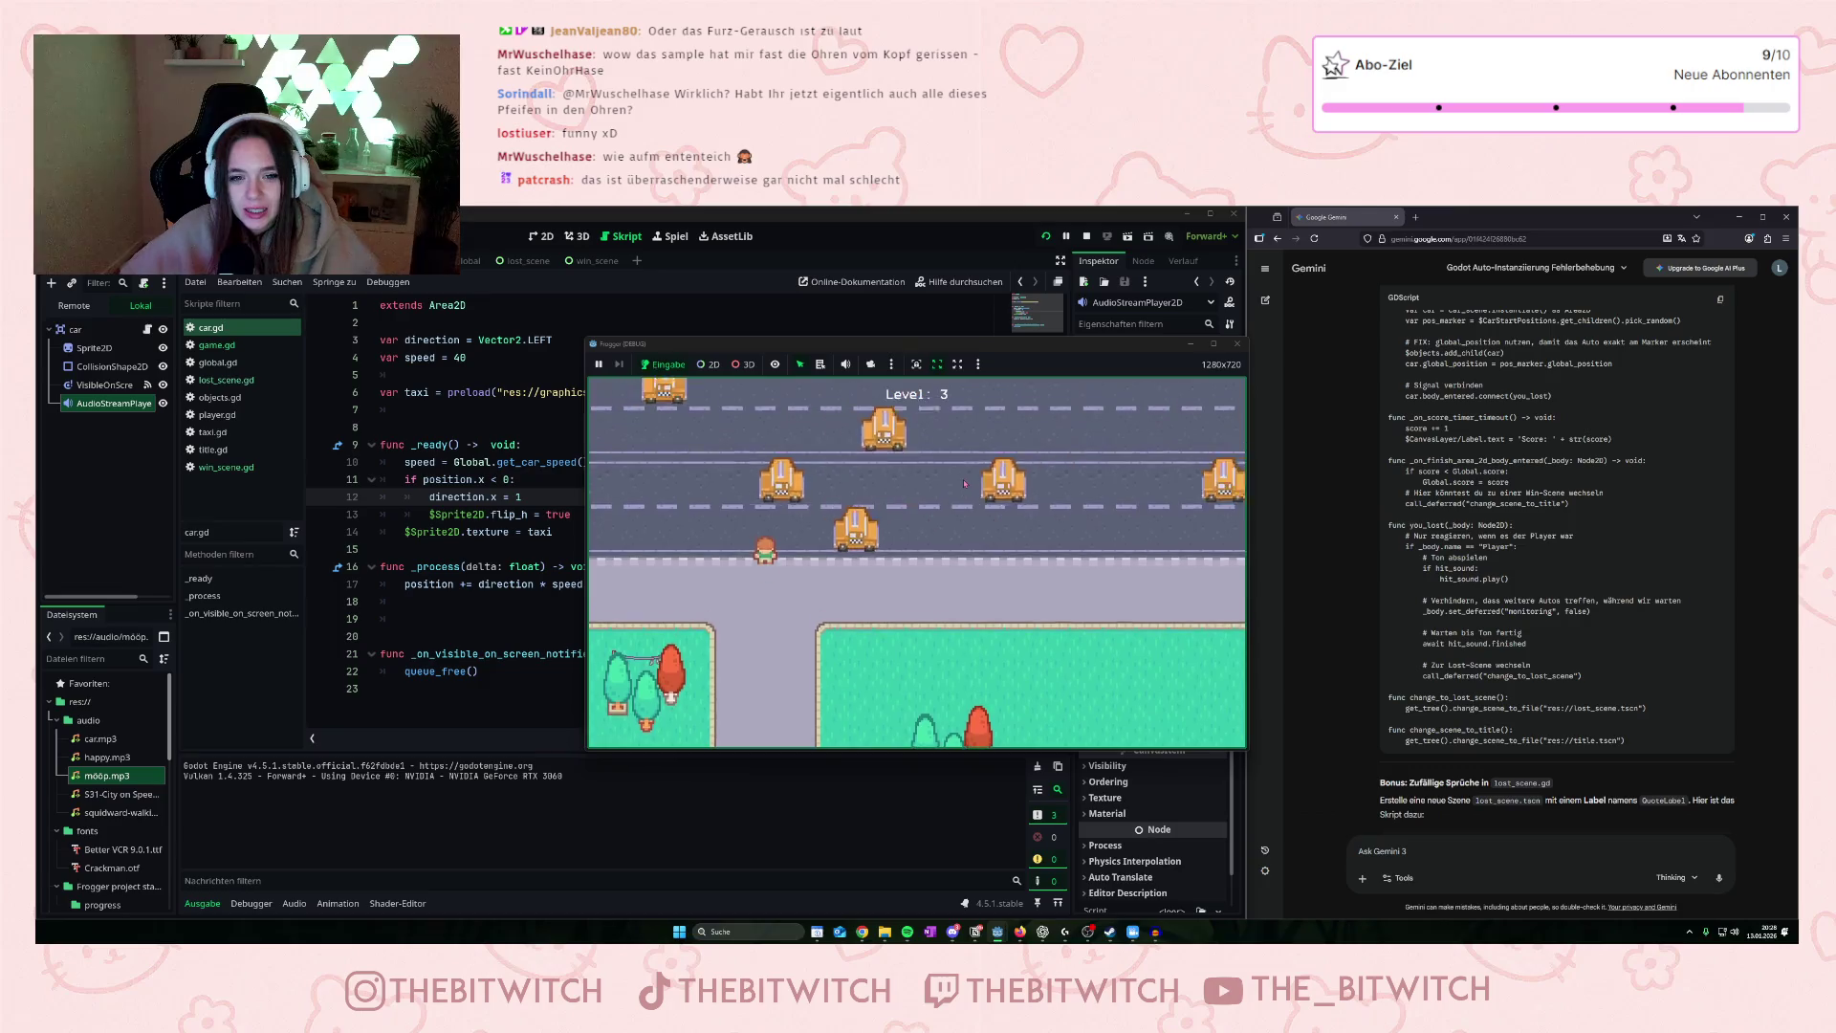
key(Up)
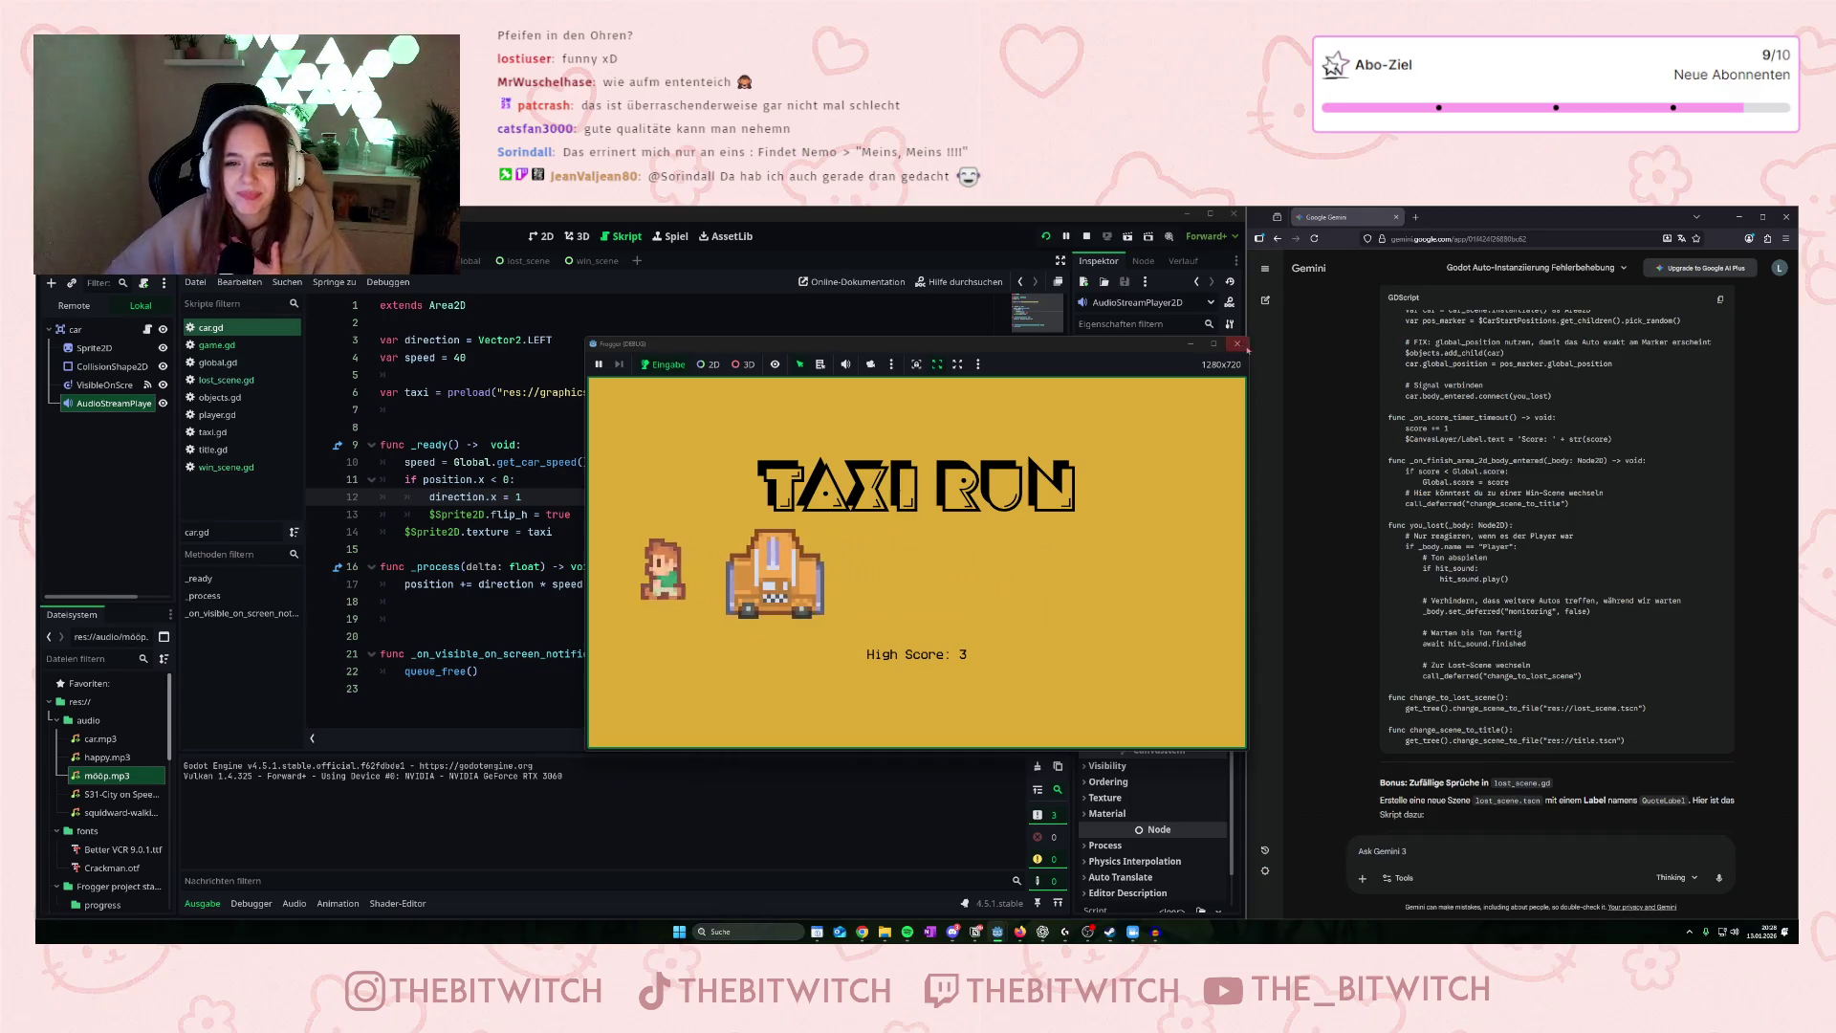
click(1238, 344)
key(alt+Tab)
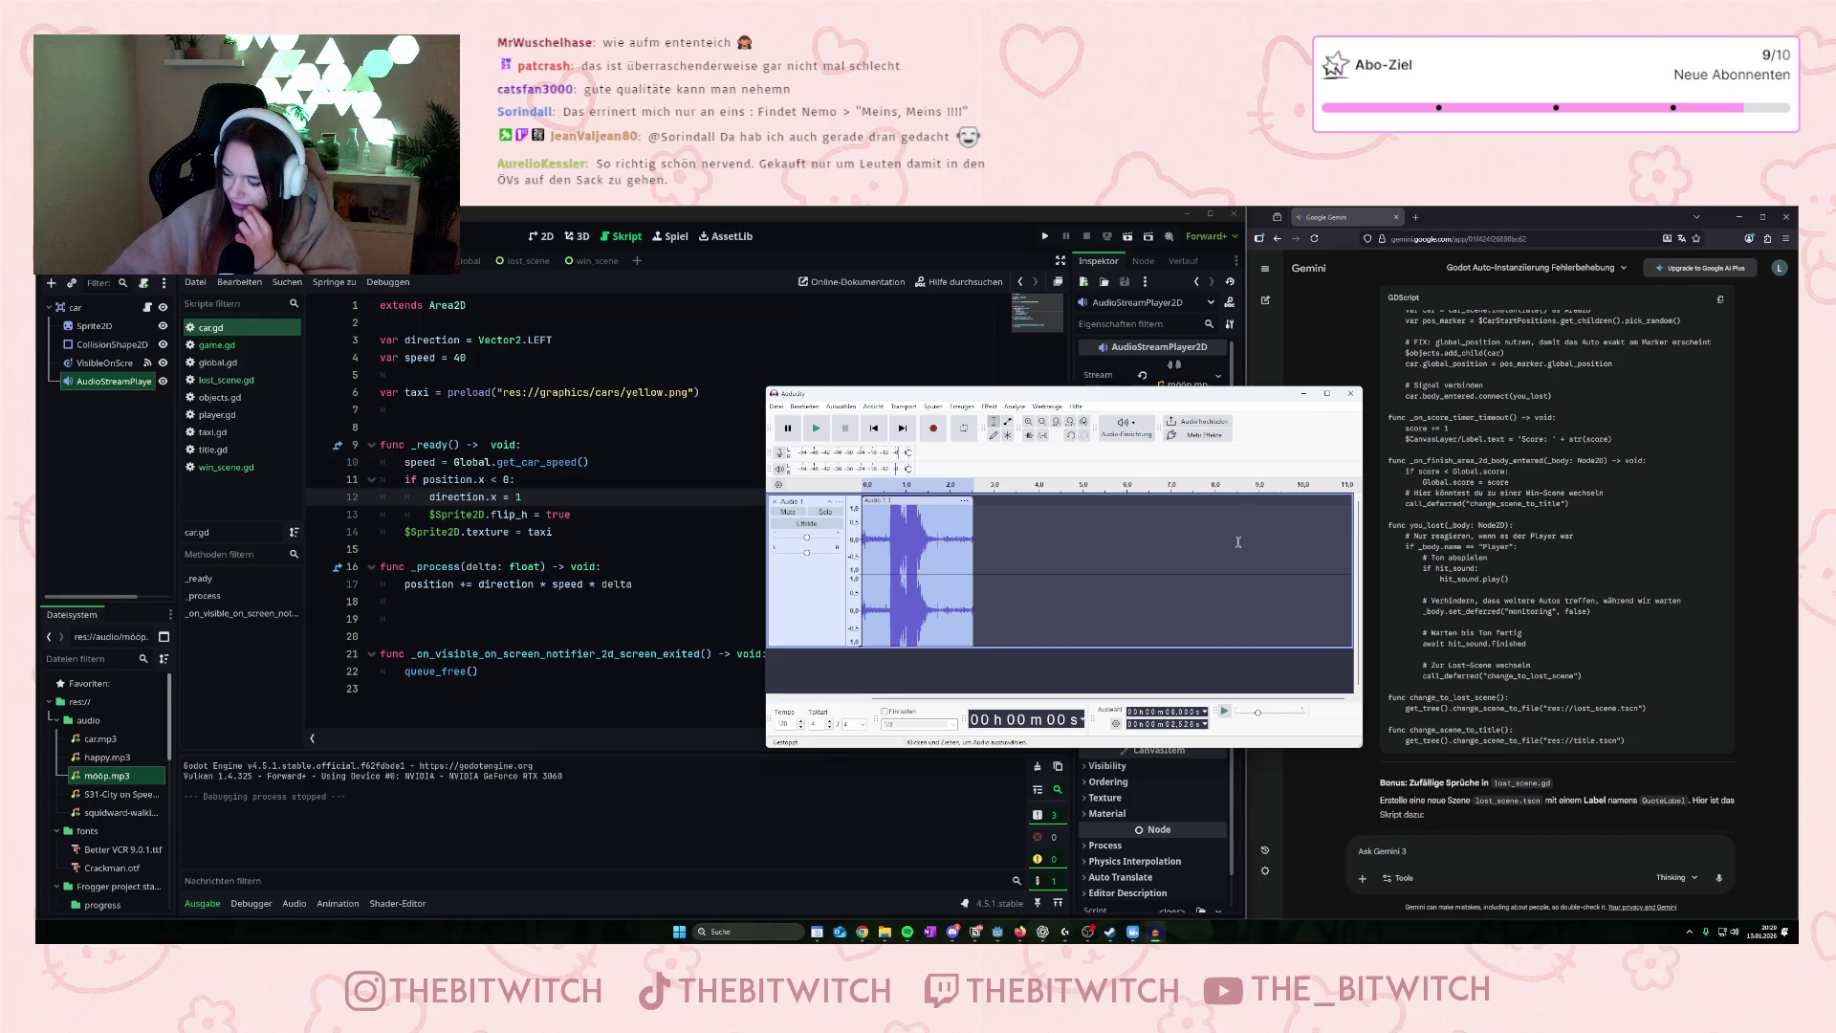
Delete the existing clip from Audacity's track, leaving an empty project, and switch back to Godot.
click(1047, 676)
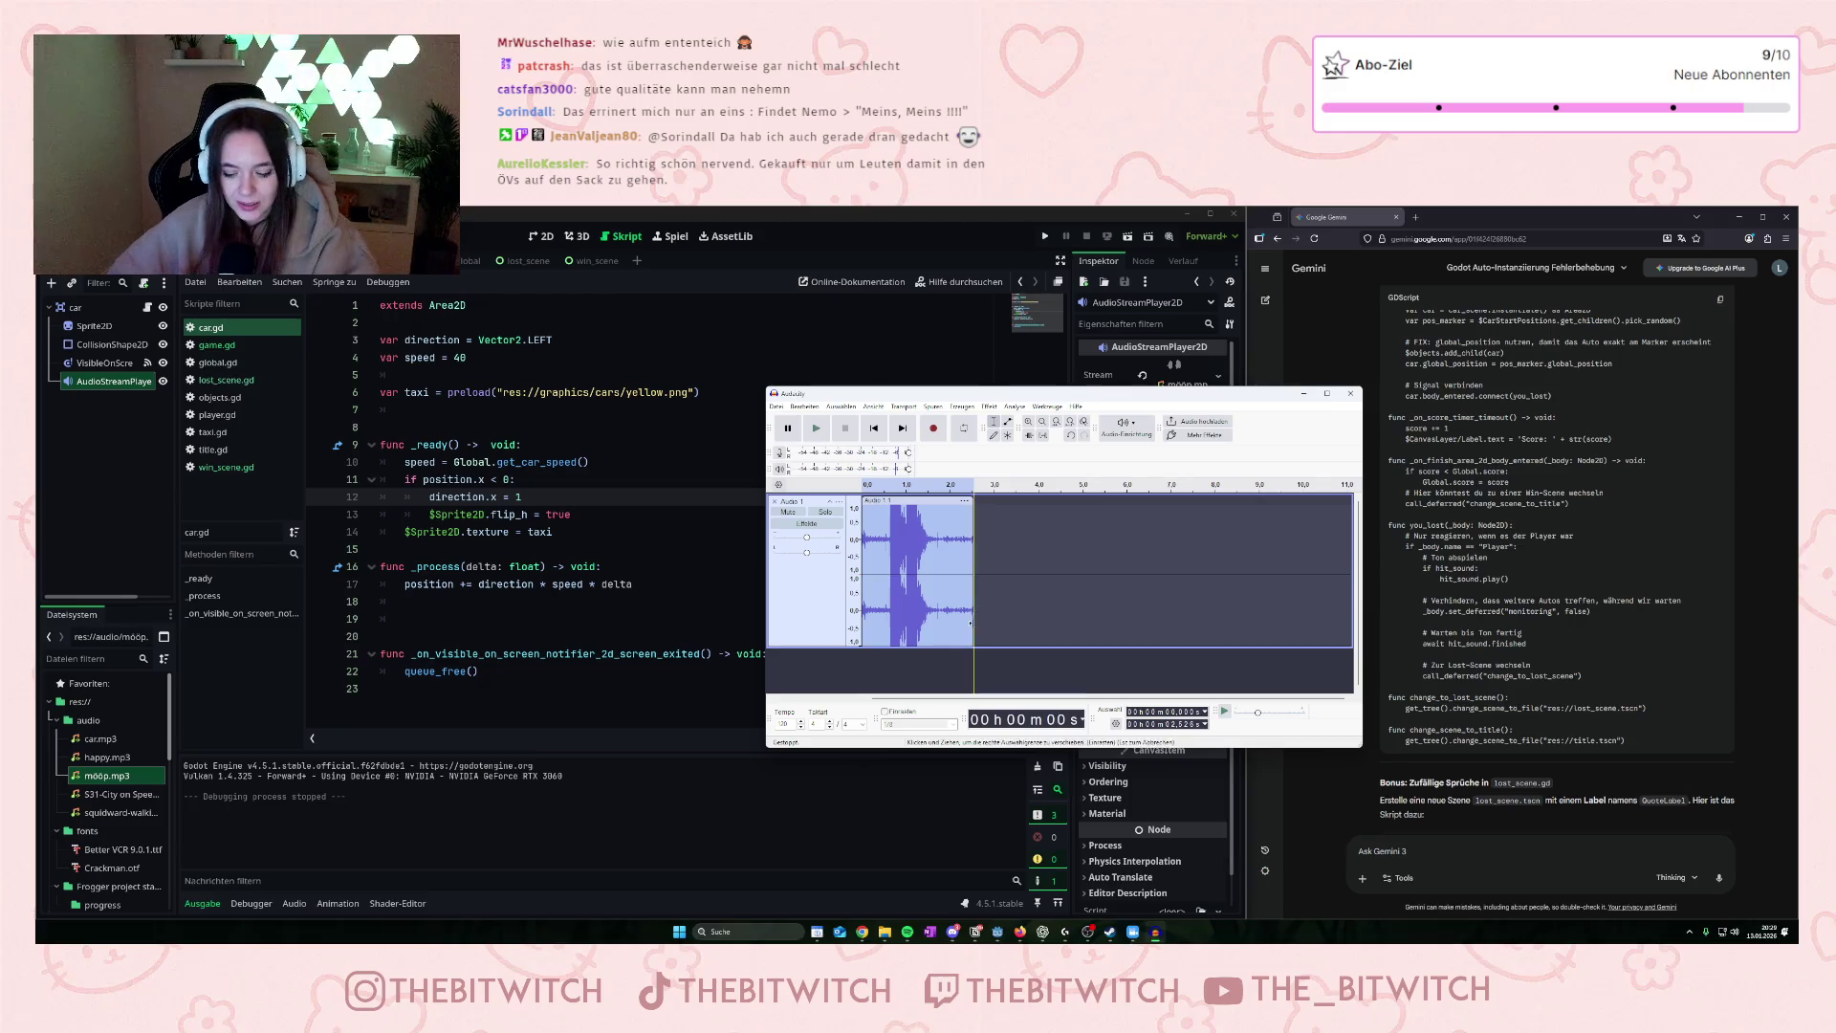
key(Delete)
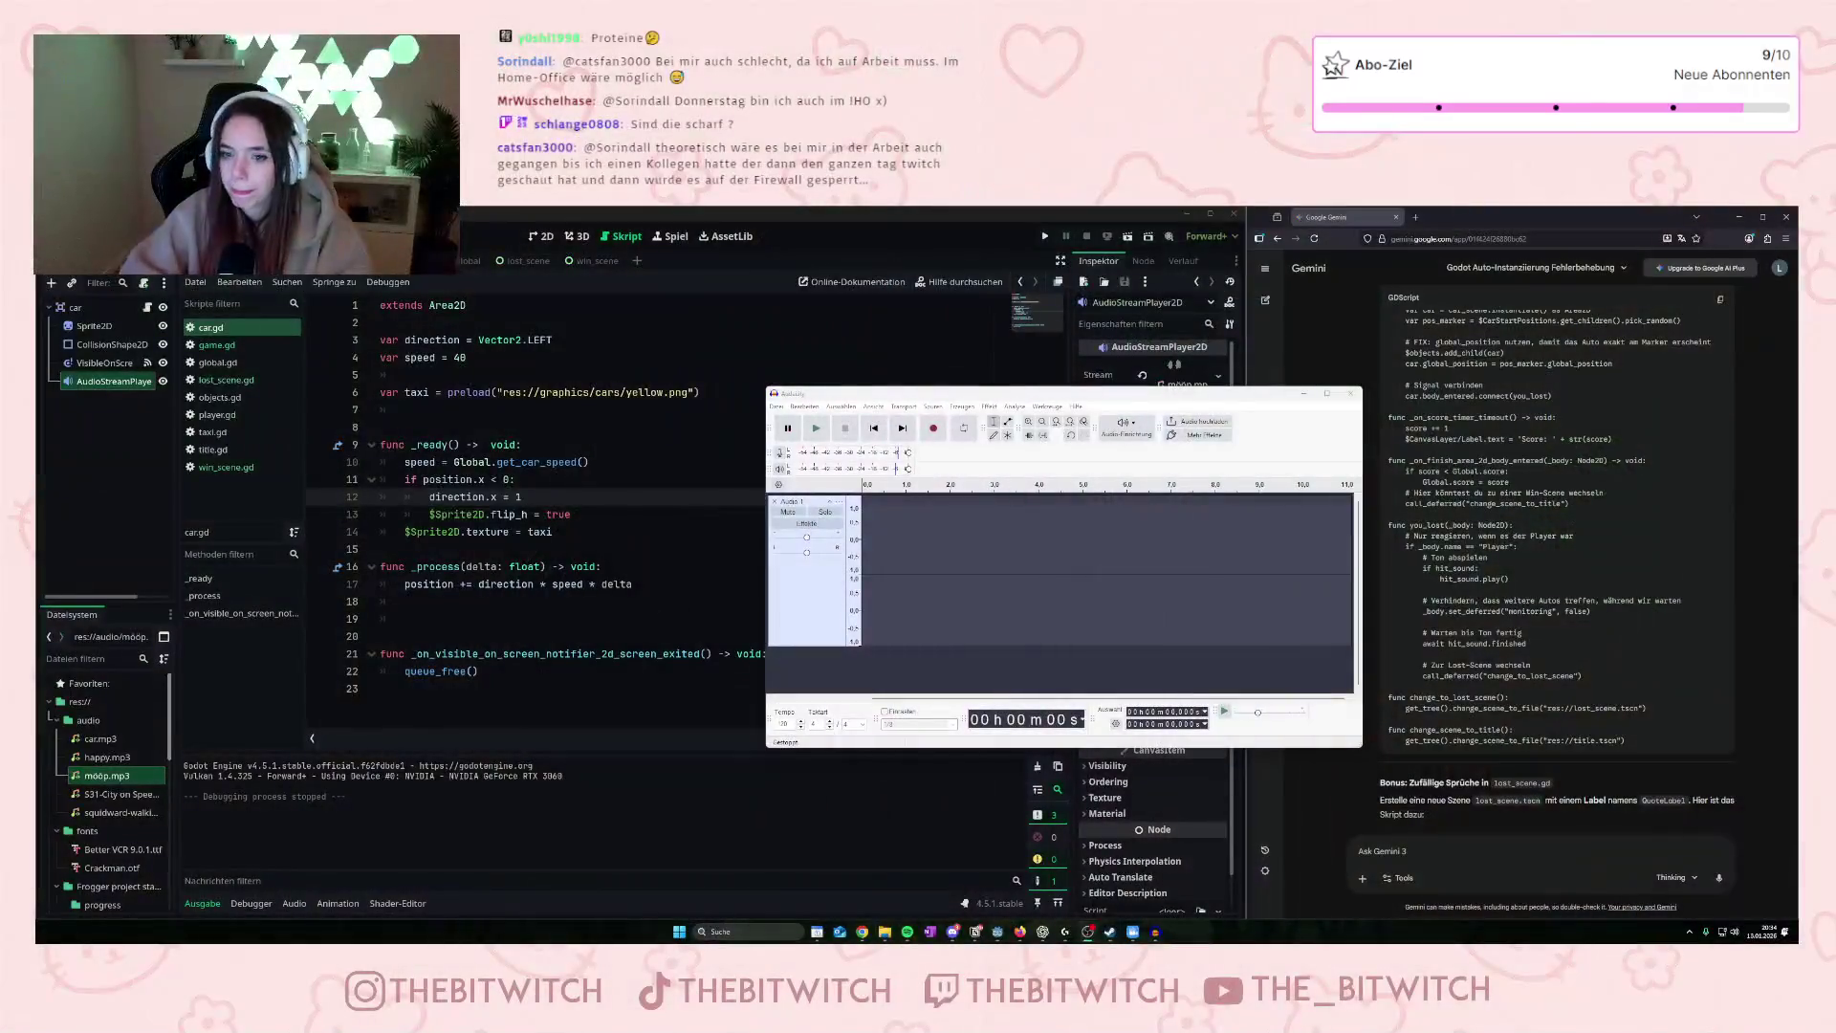
click(88, 719)
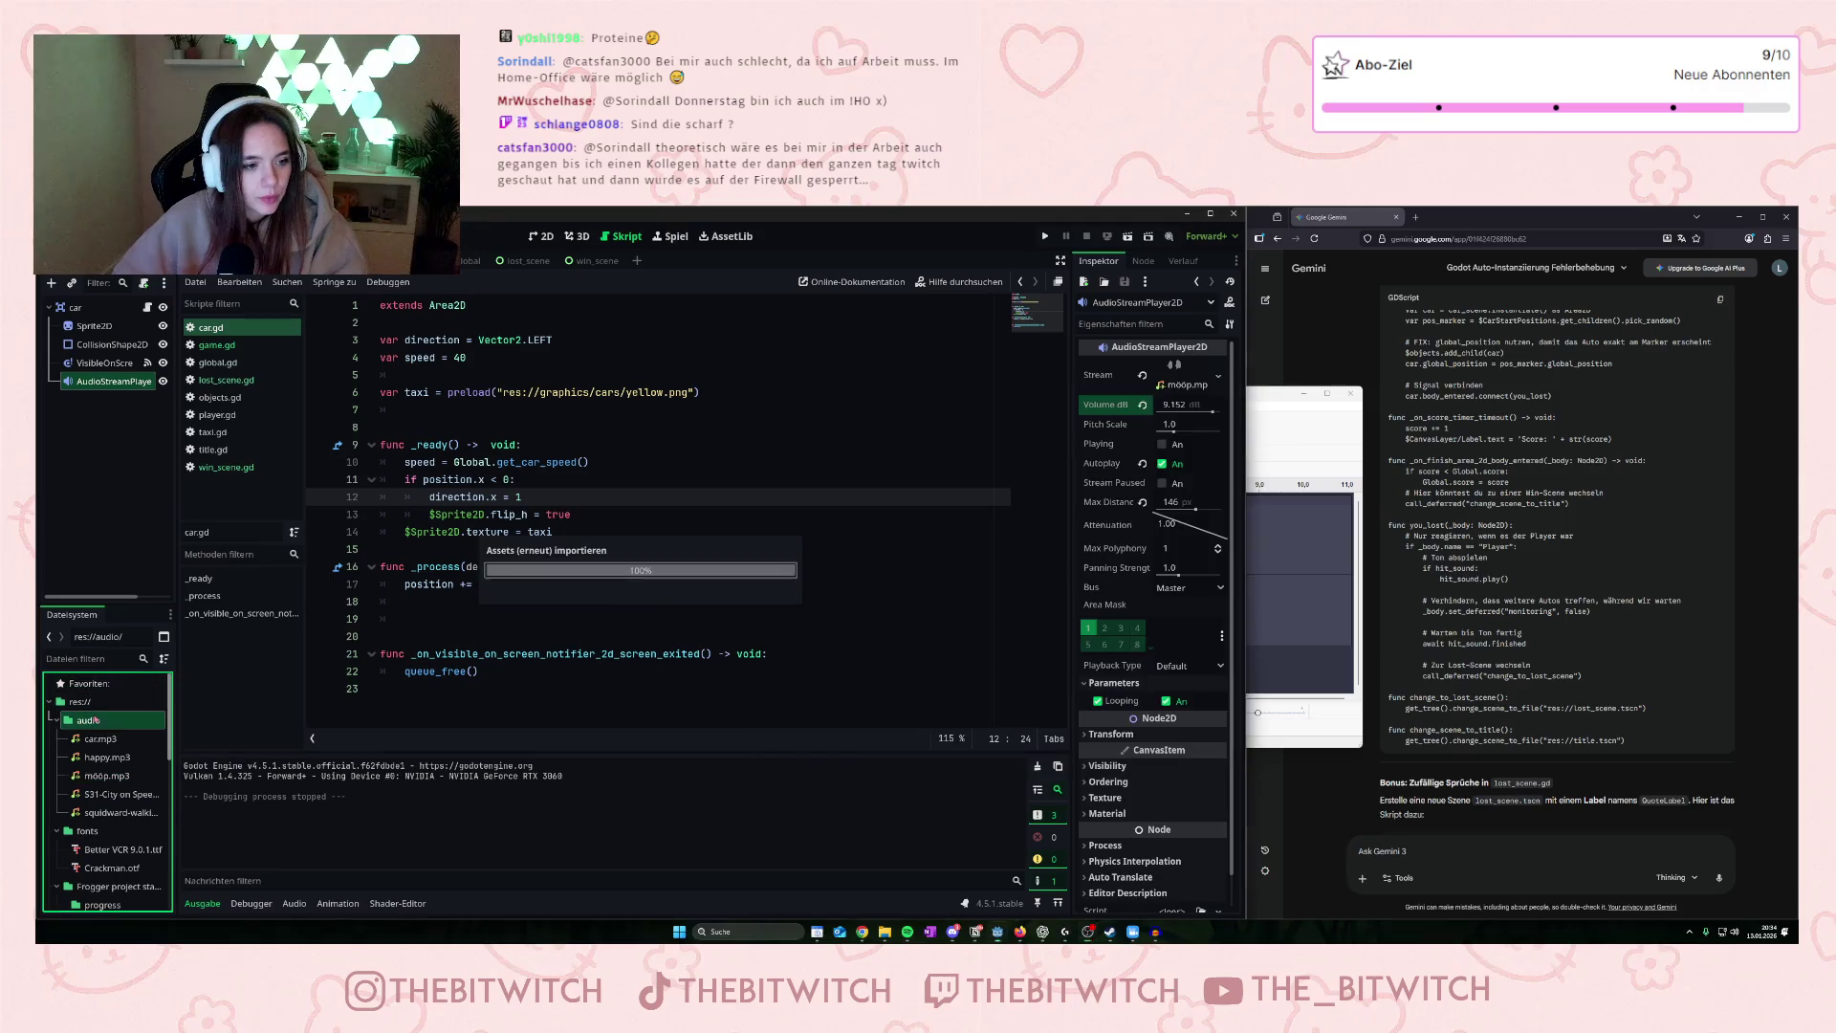
Open lost_scene.gd from the FileSystem, then switch to Audacity and start recording a new sound.
scroll(105, 785, down, 1)
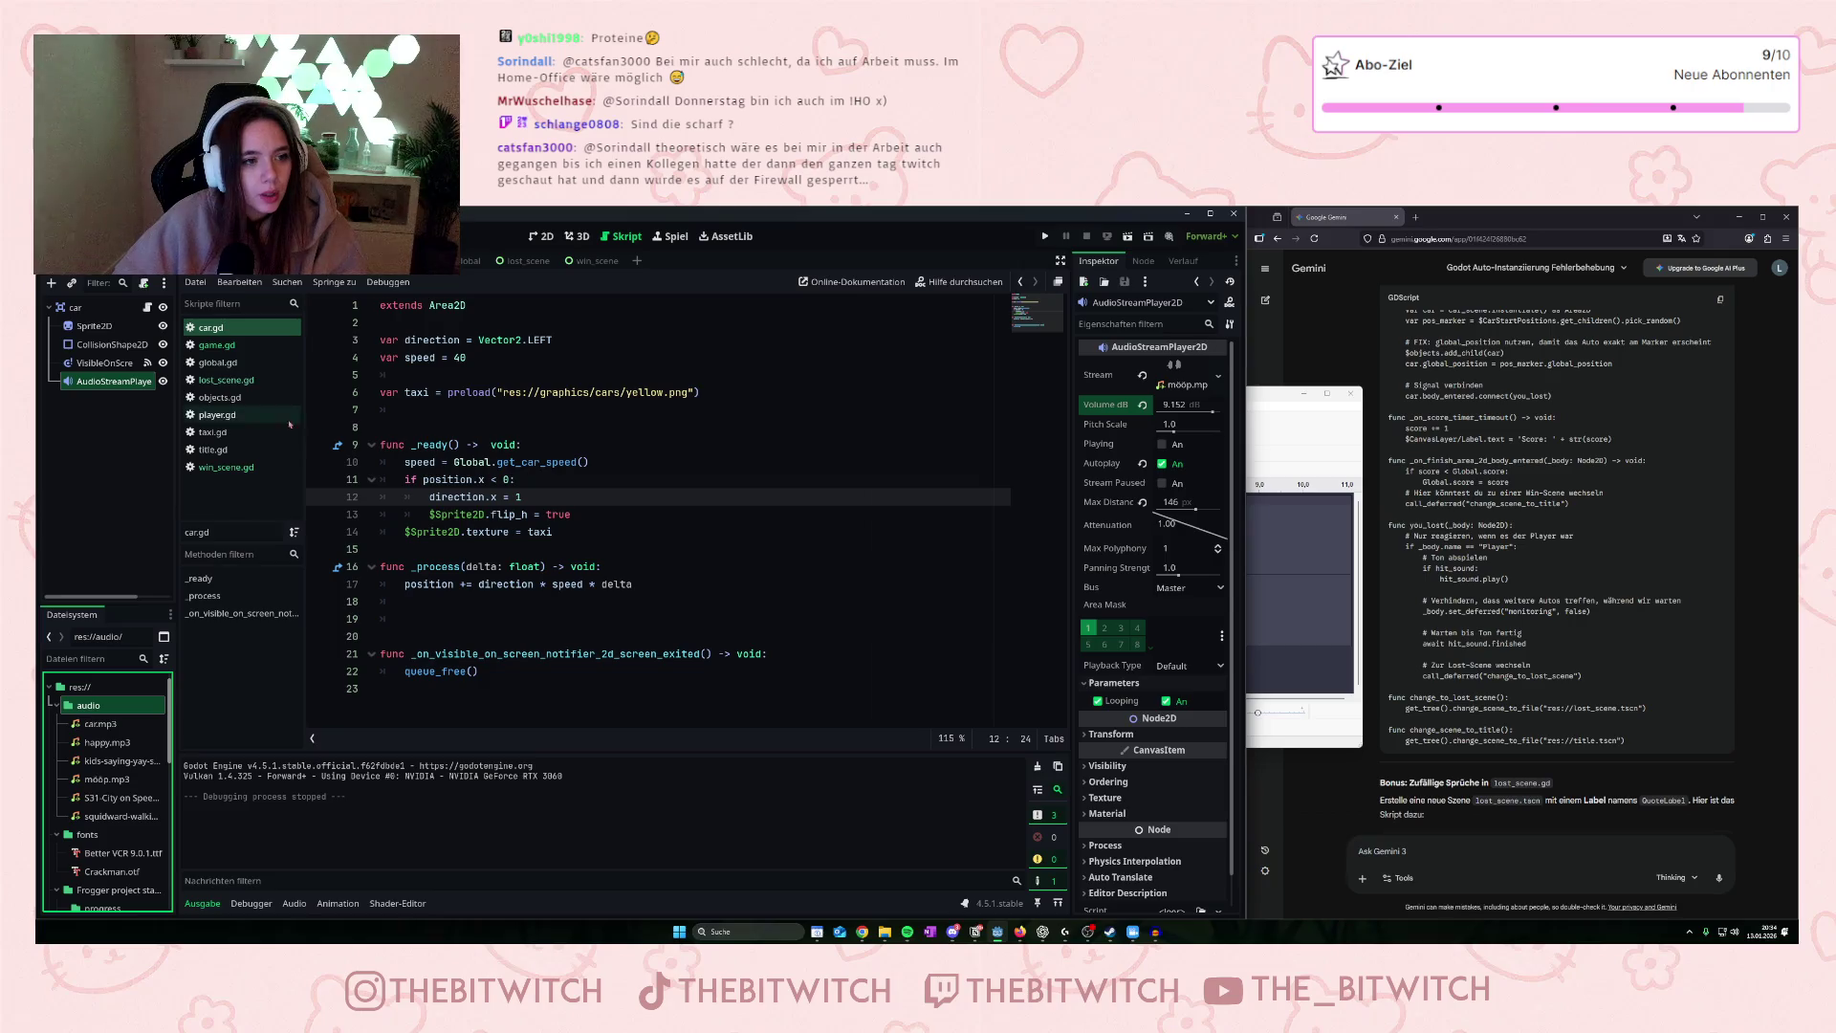
click(216, 380)
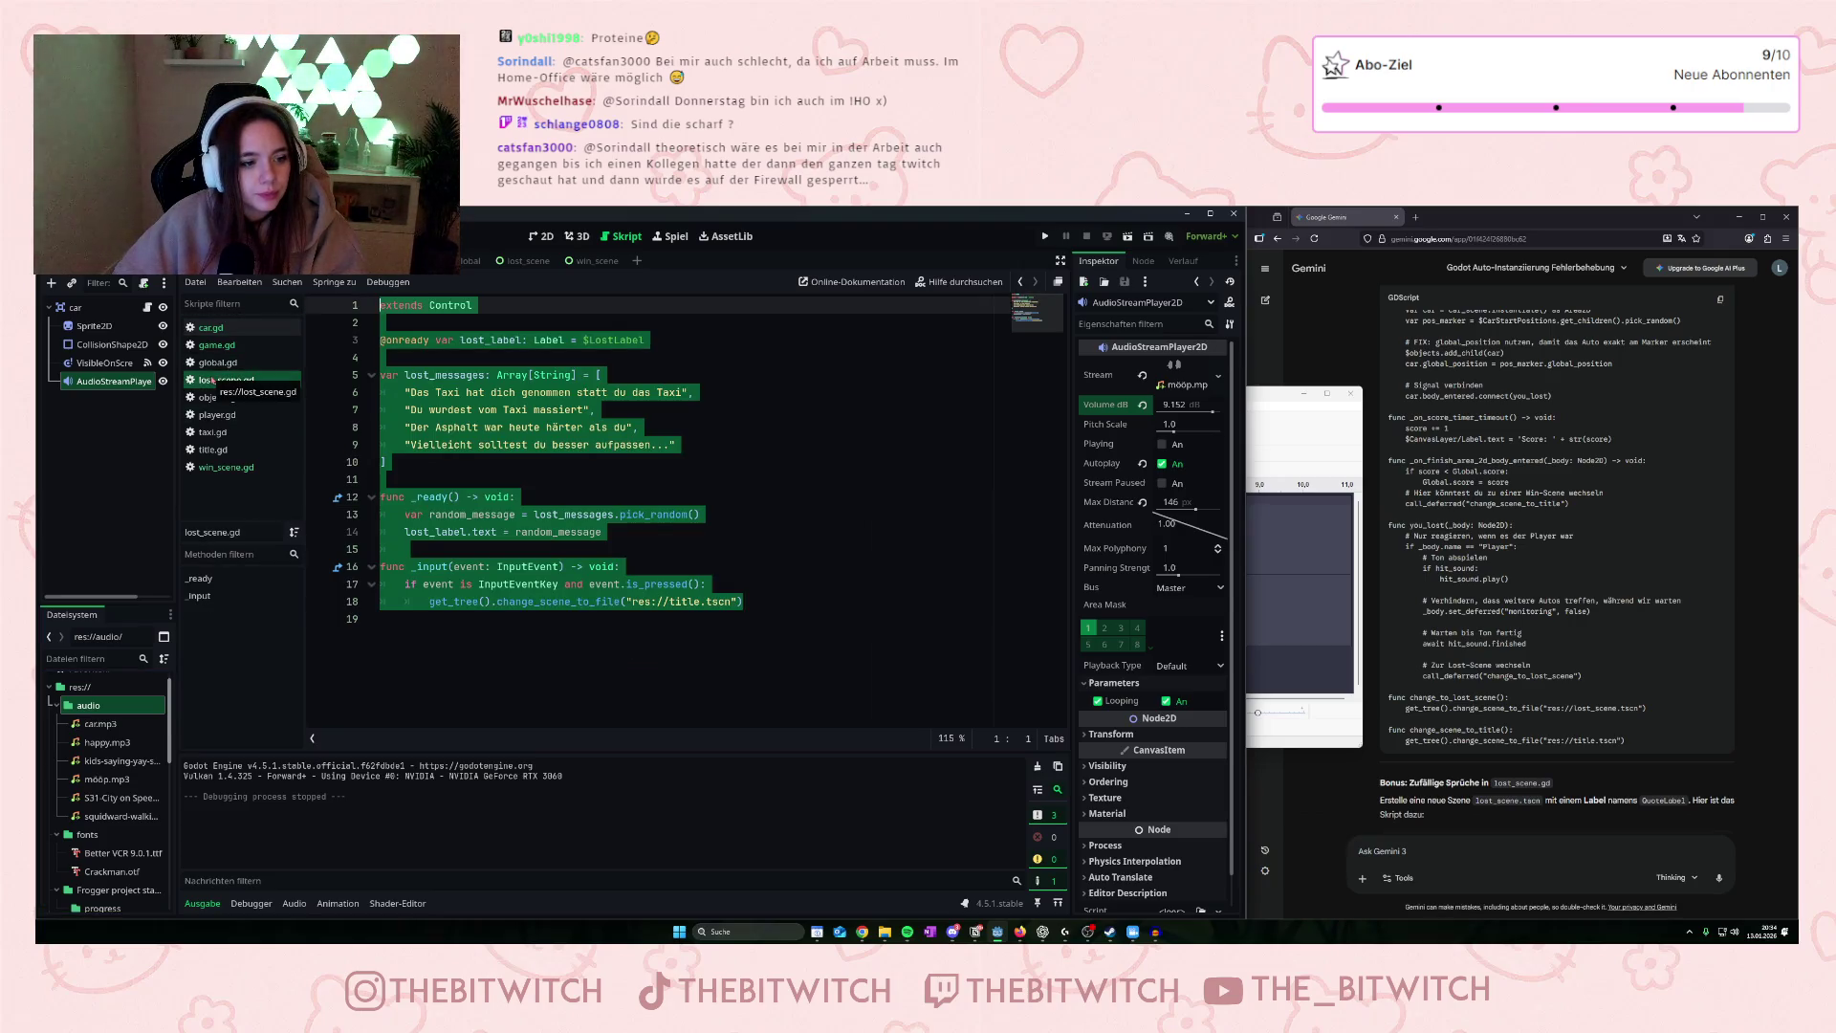
click(1274, 405)
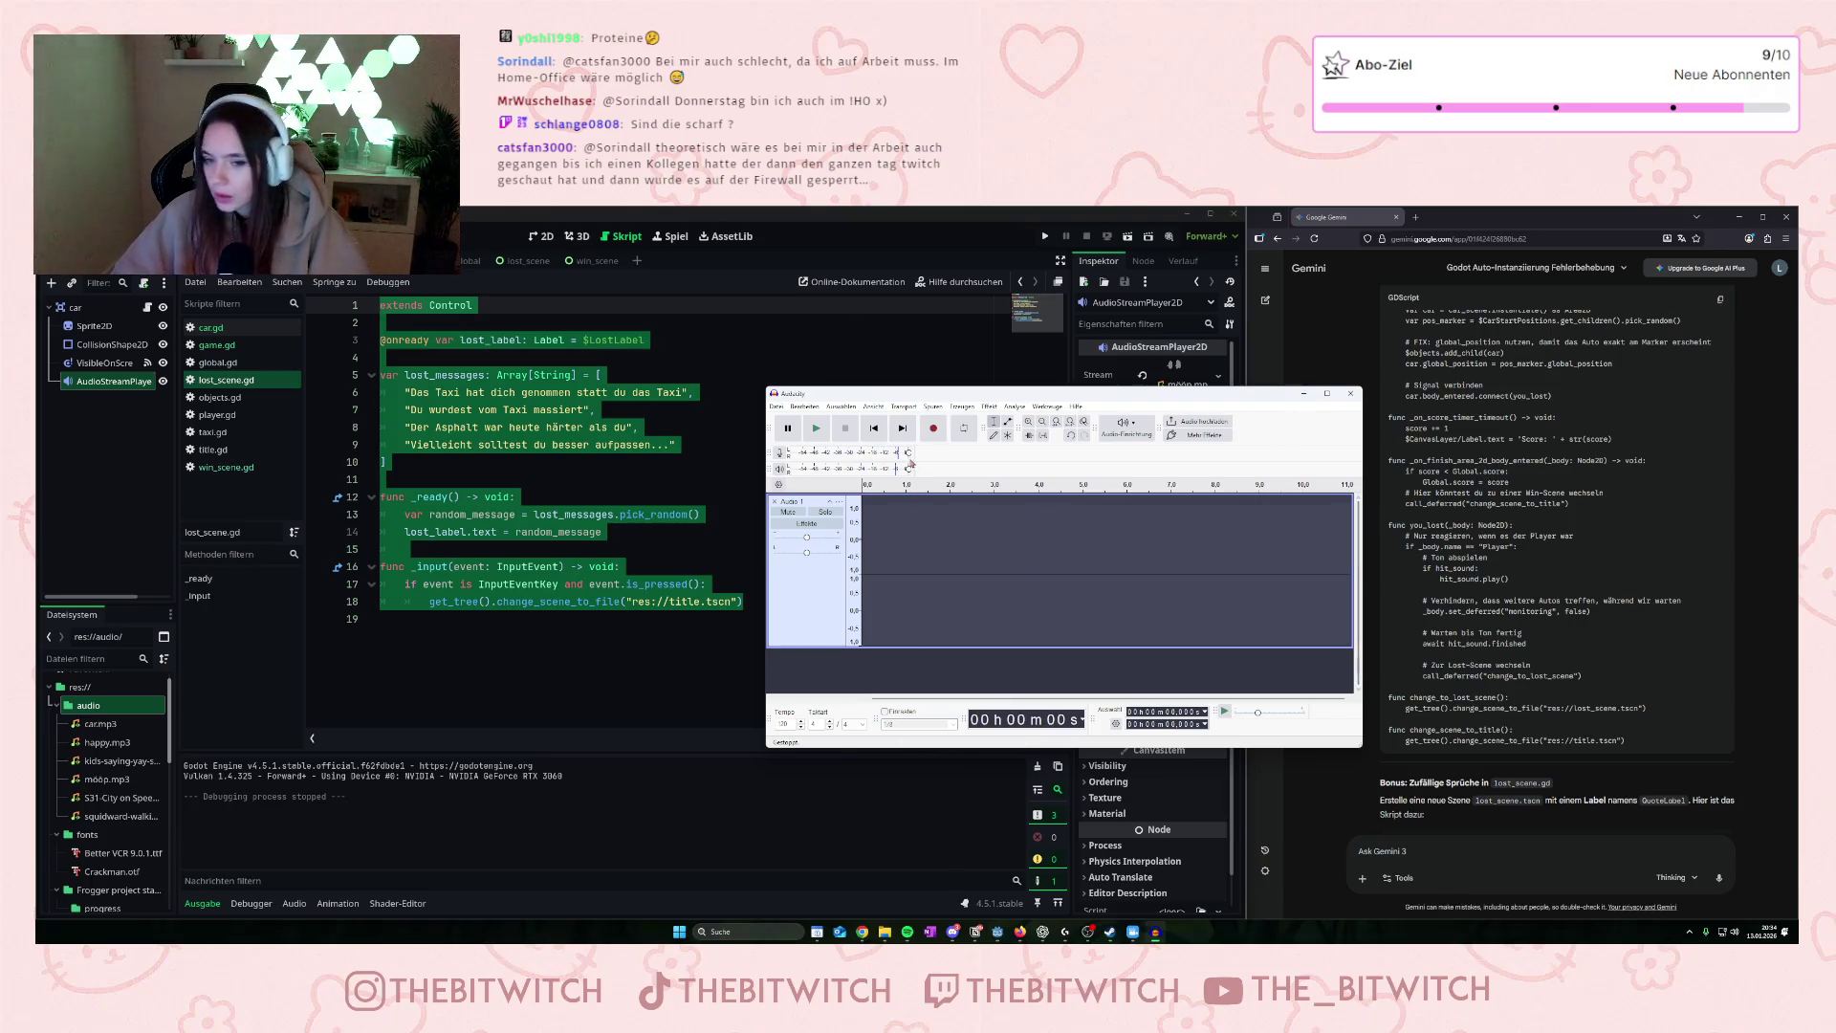
click(941, 435)
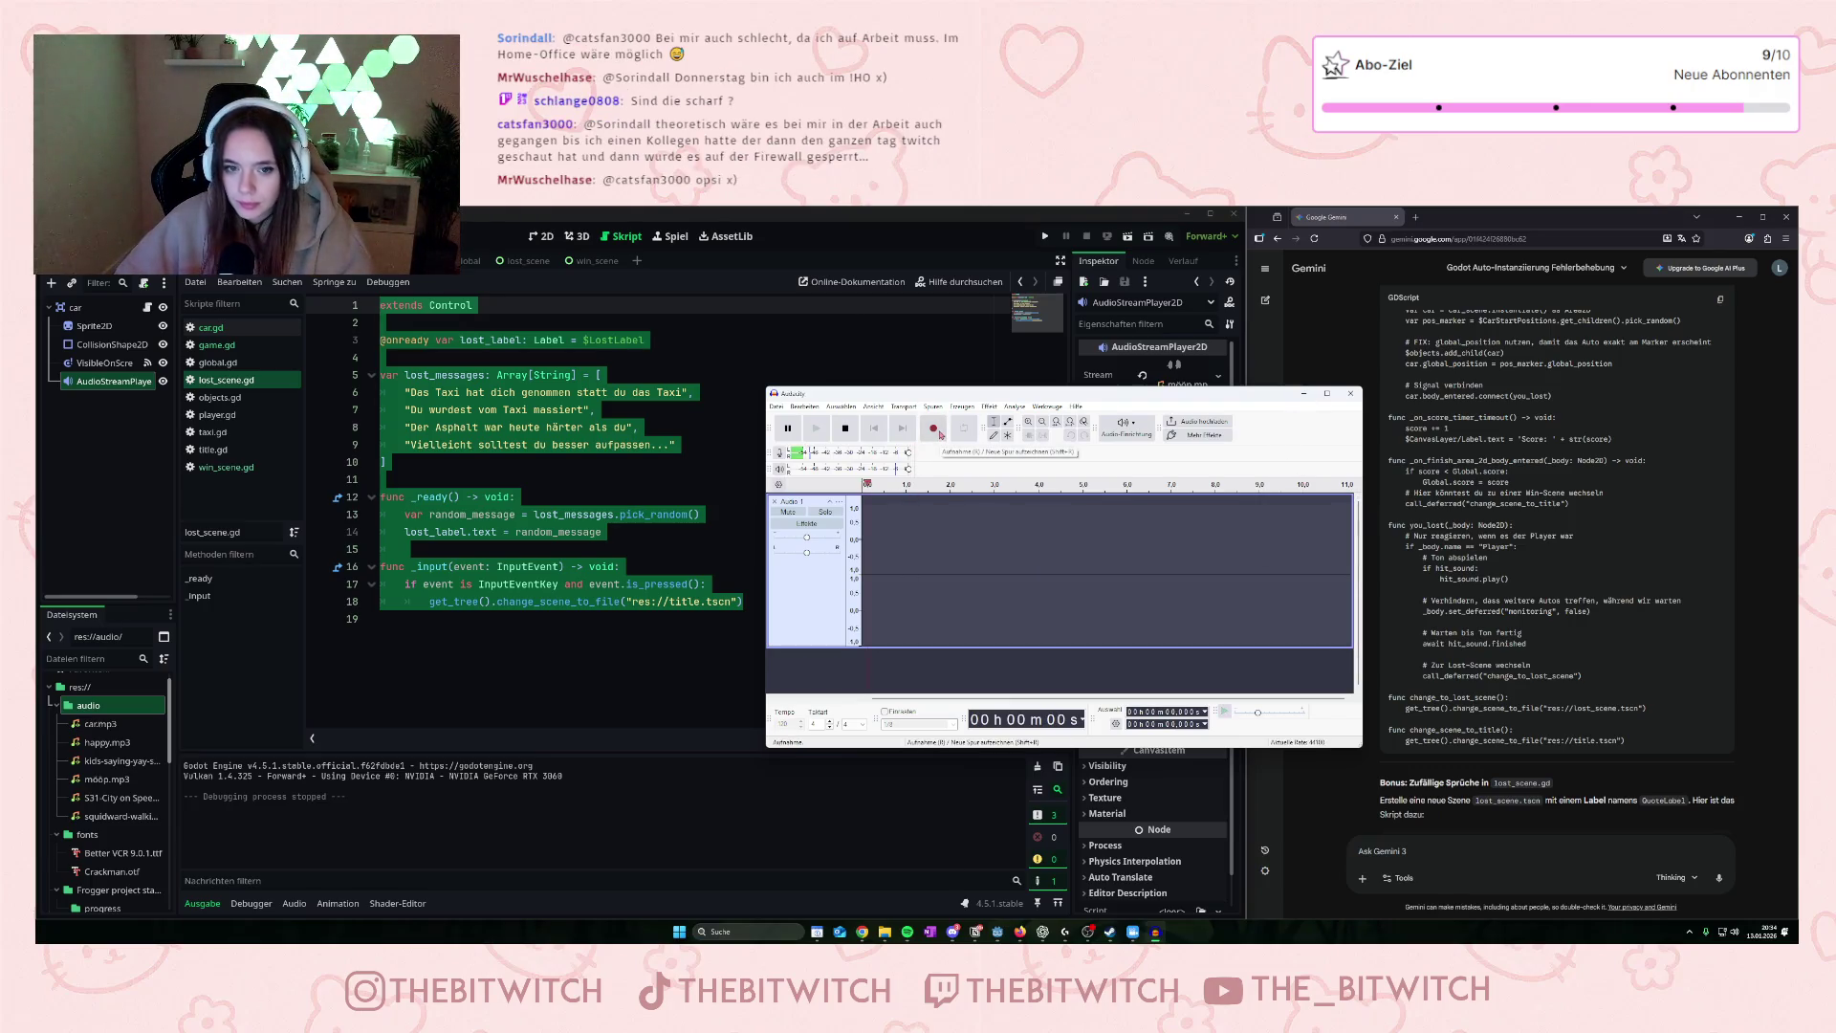
Stop and play back the first take, then select all and delete it.
click(848, 431)
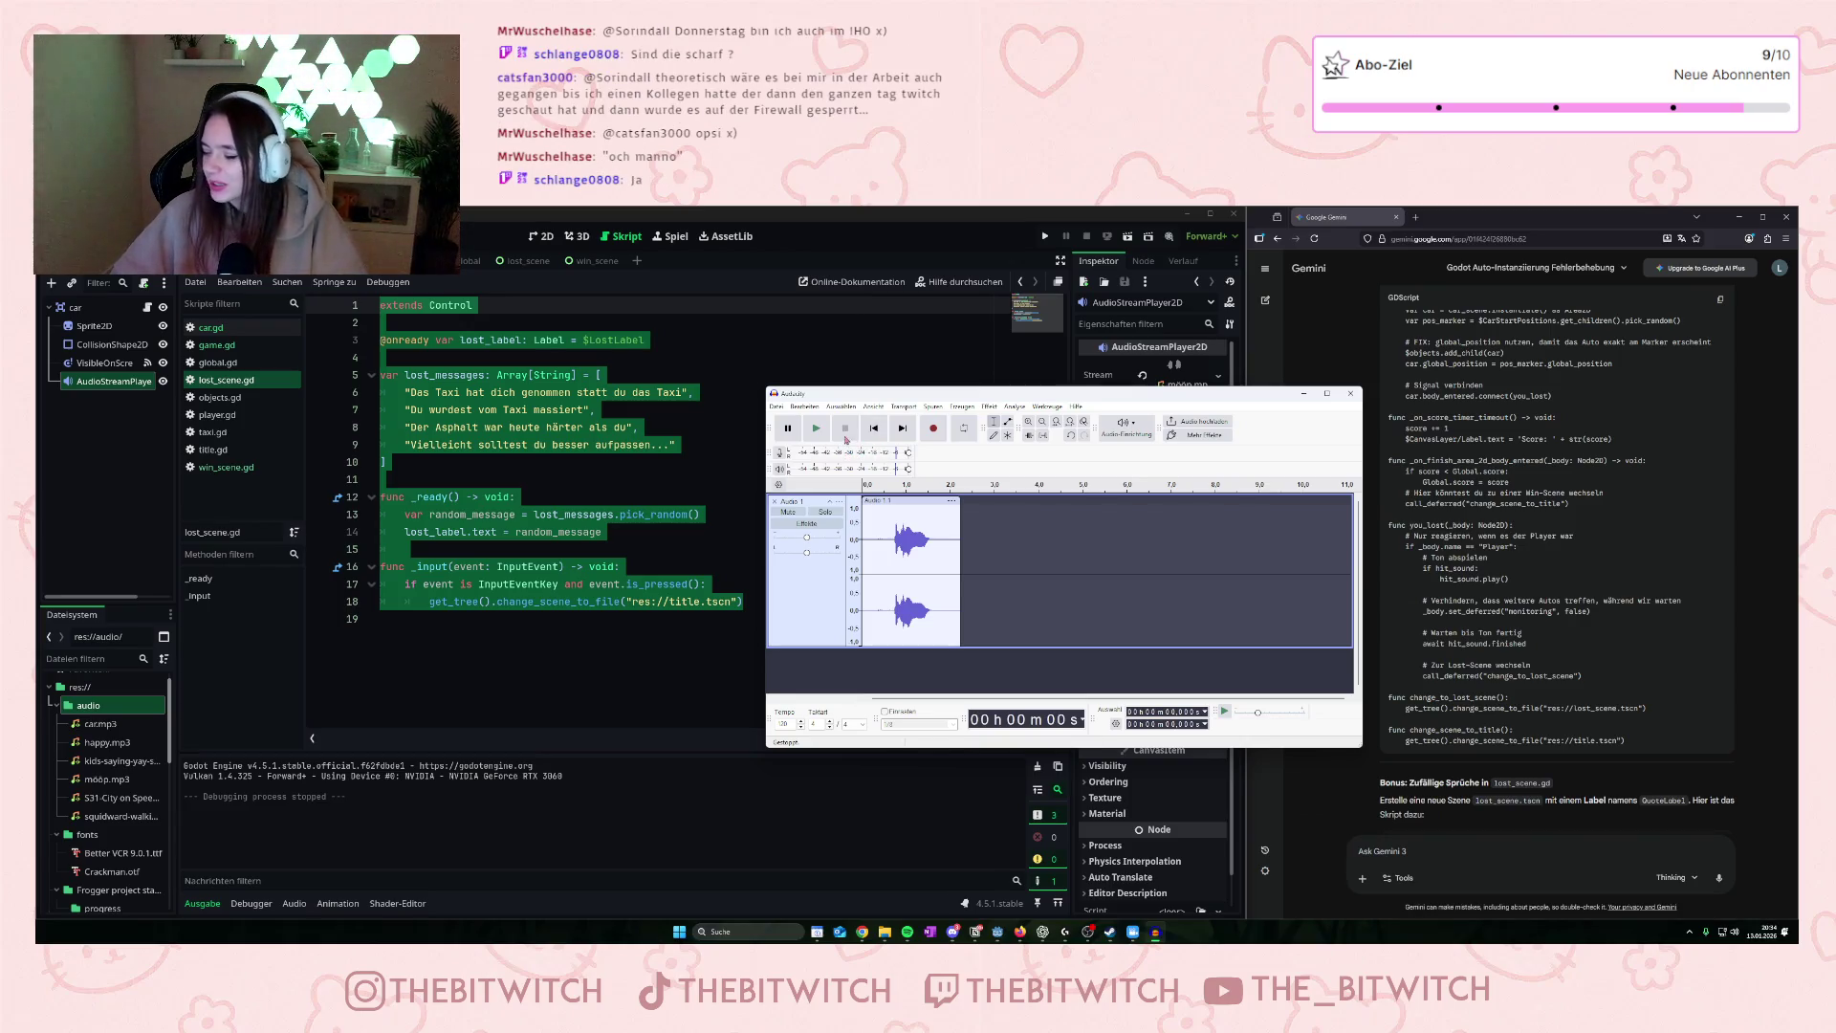
click(821, 431)
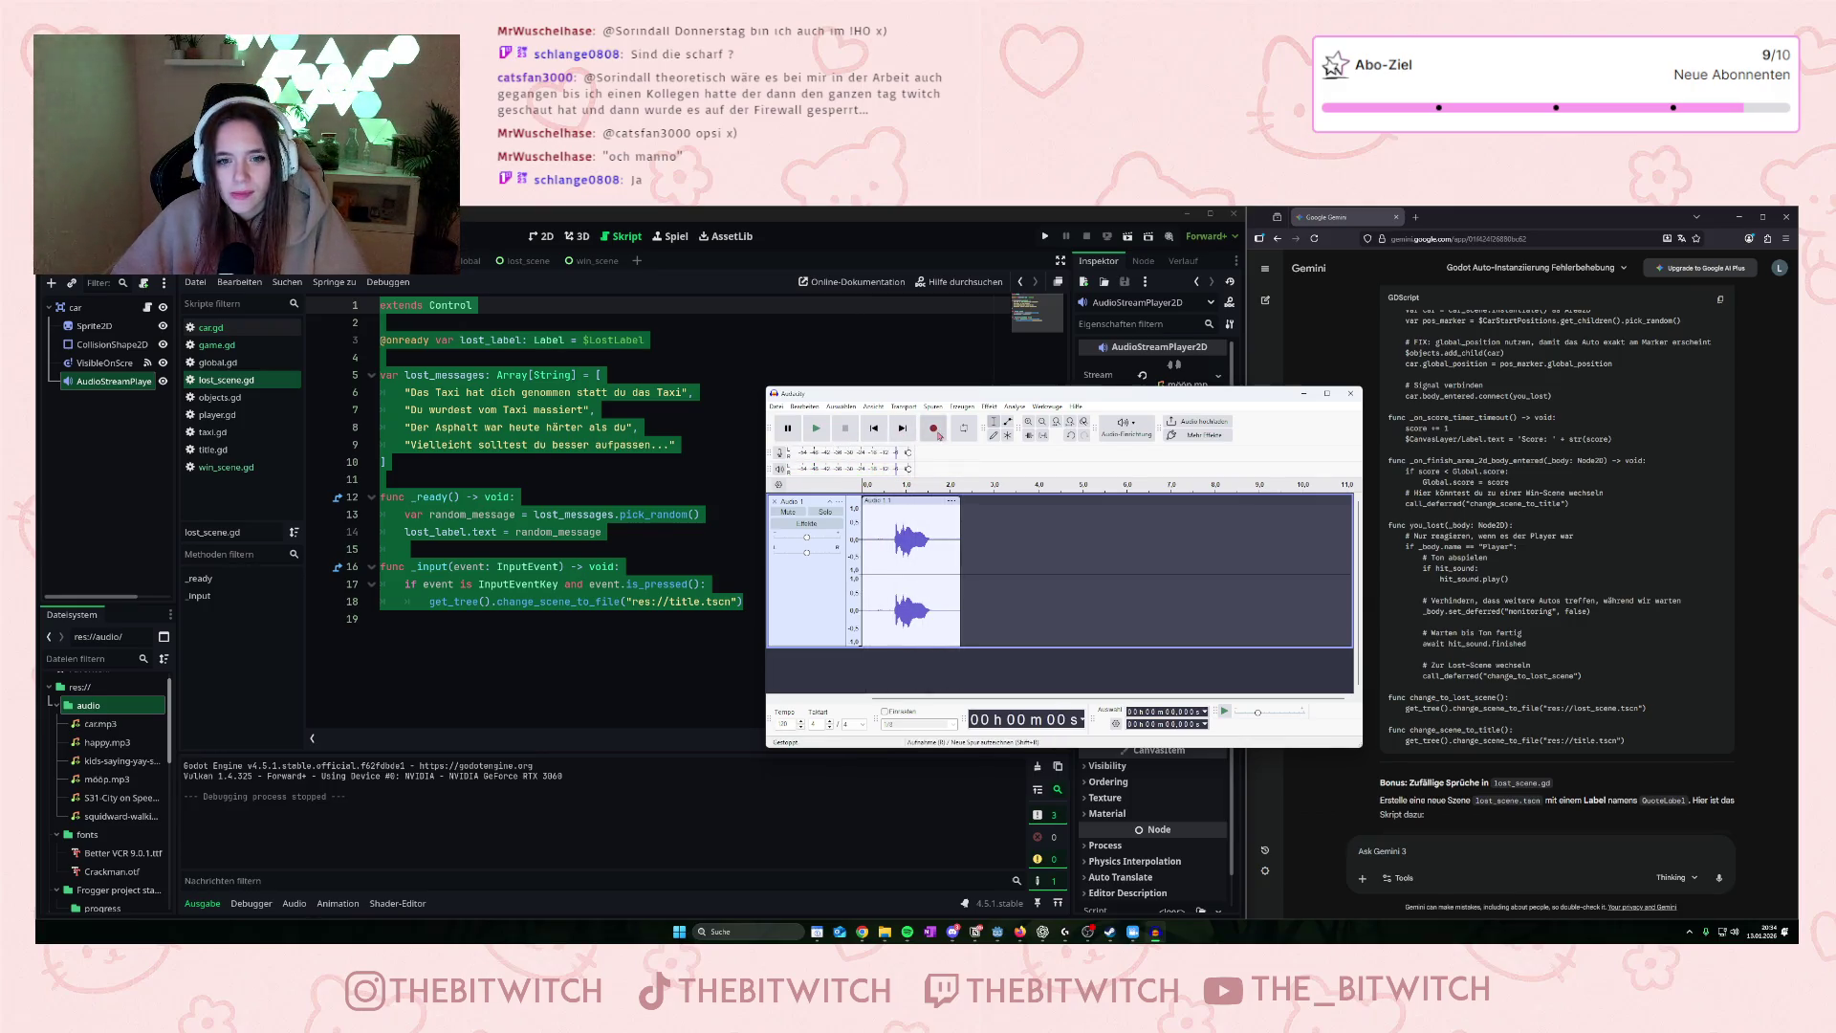
key(ctrl+a)
key(Delete)
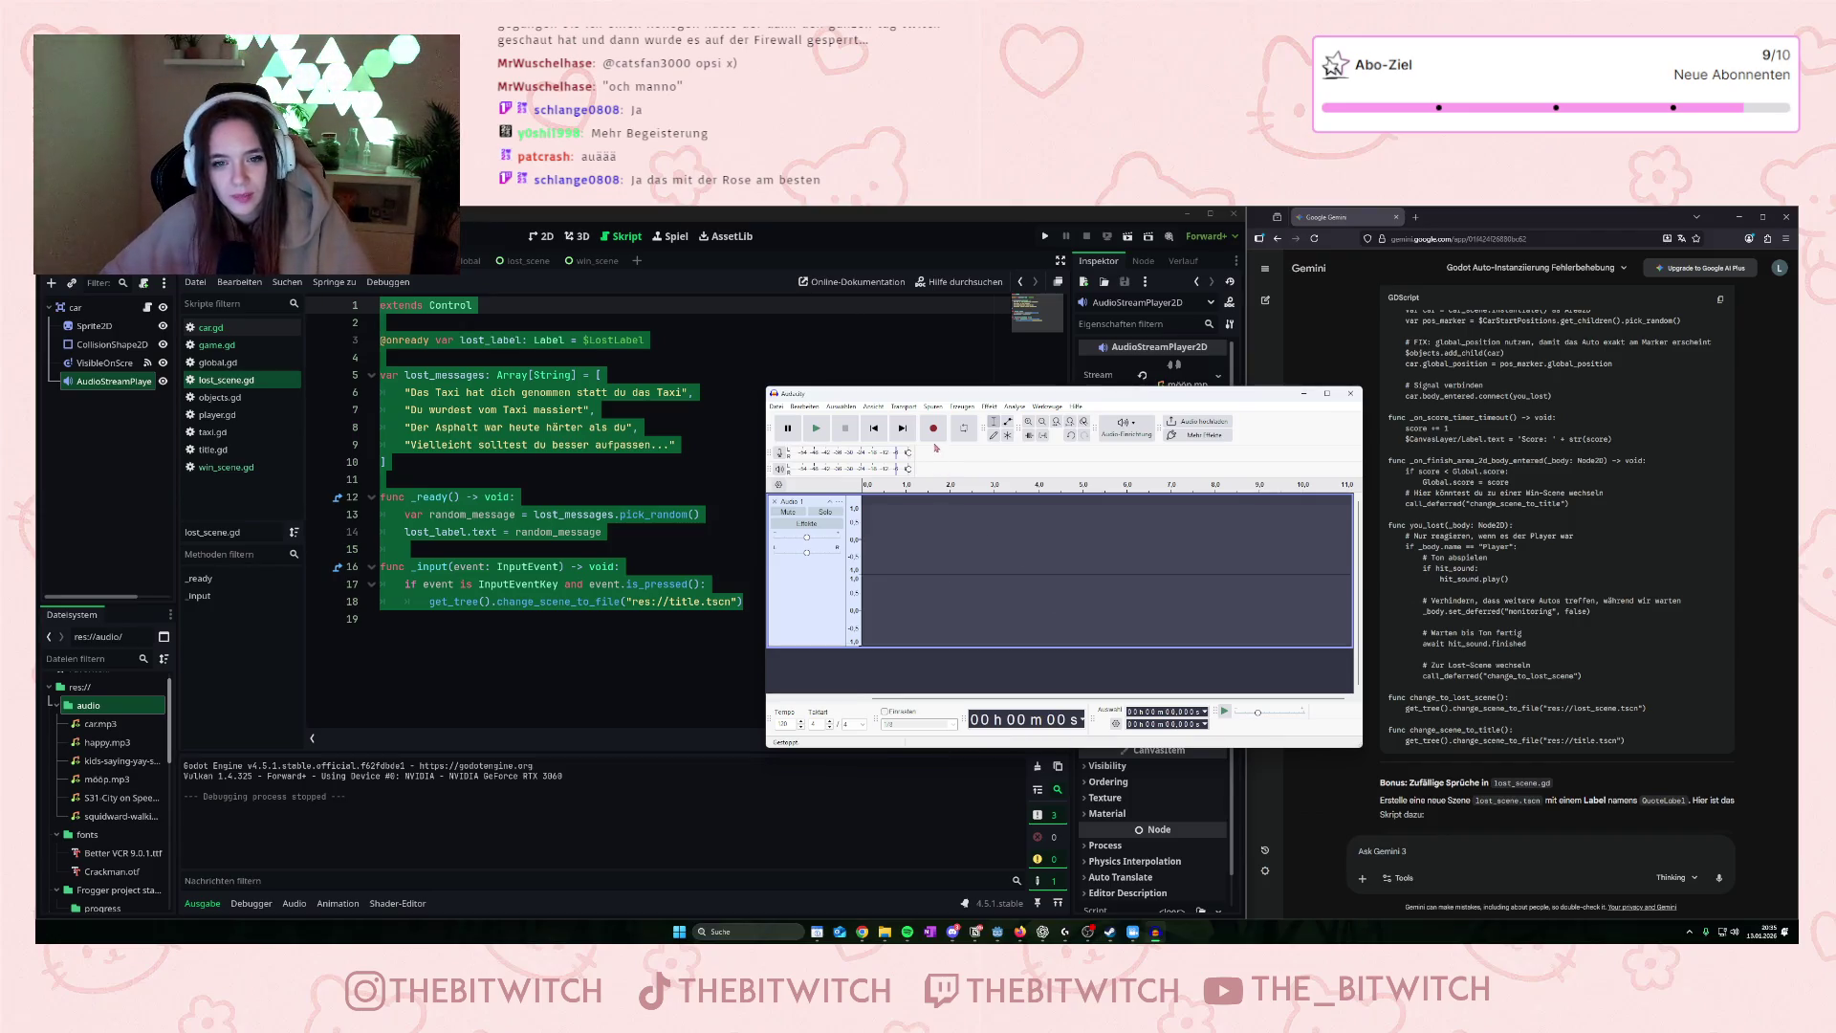
Record a new, roughly one-second voice take and play it back several times.
click(934, 428)
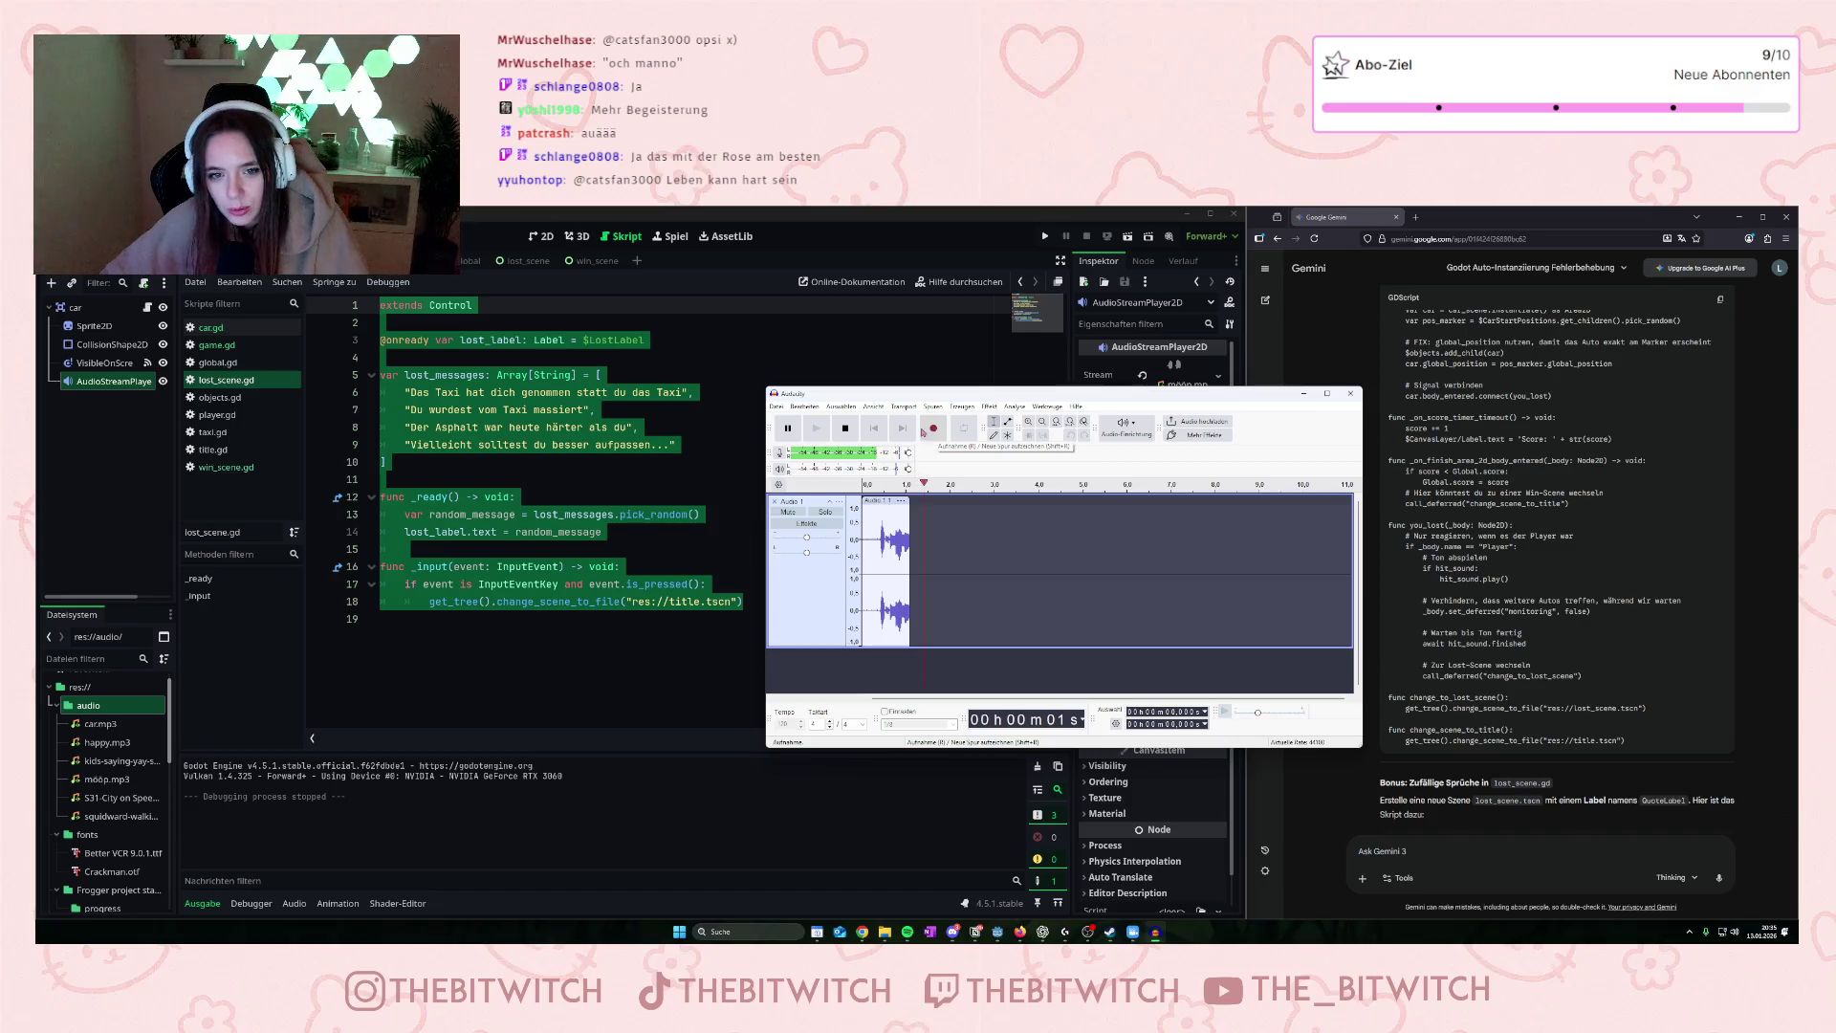
click(845, 428)
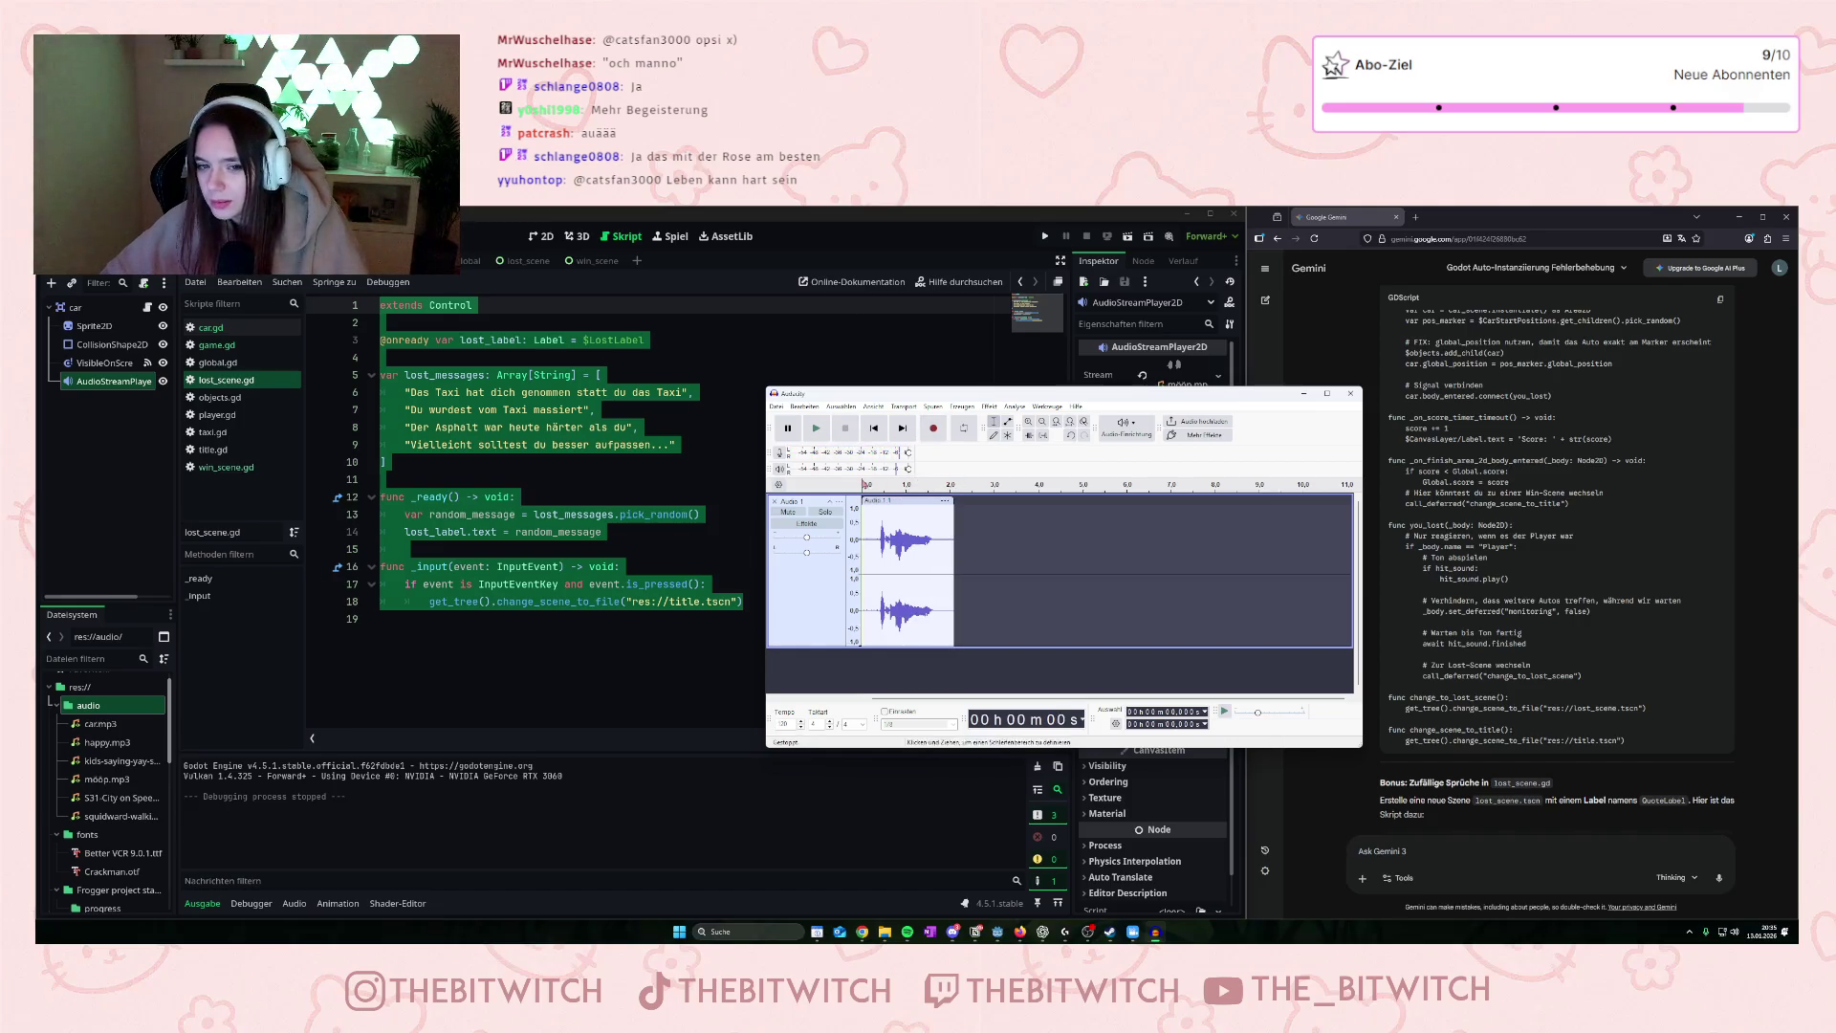
click(814, 429)
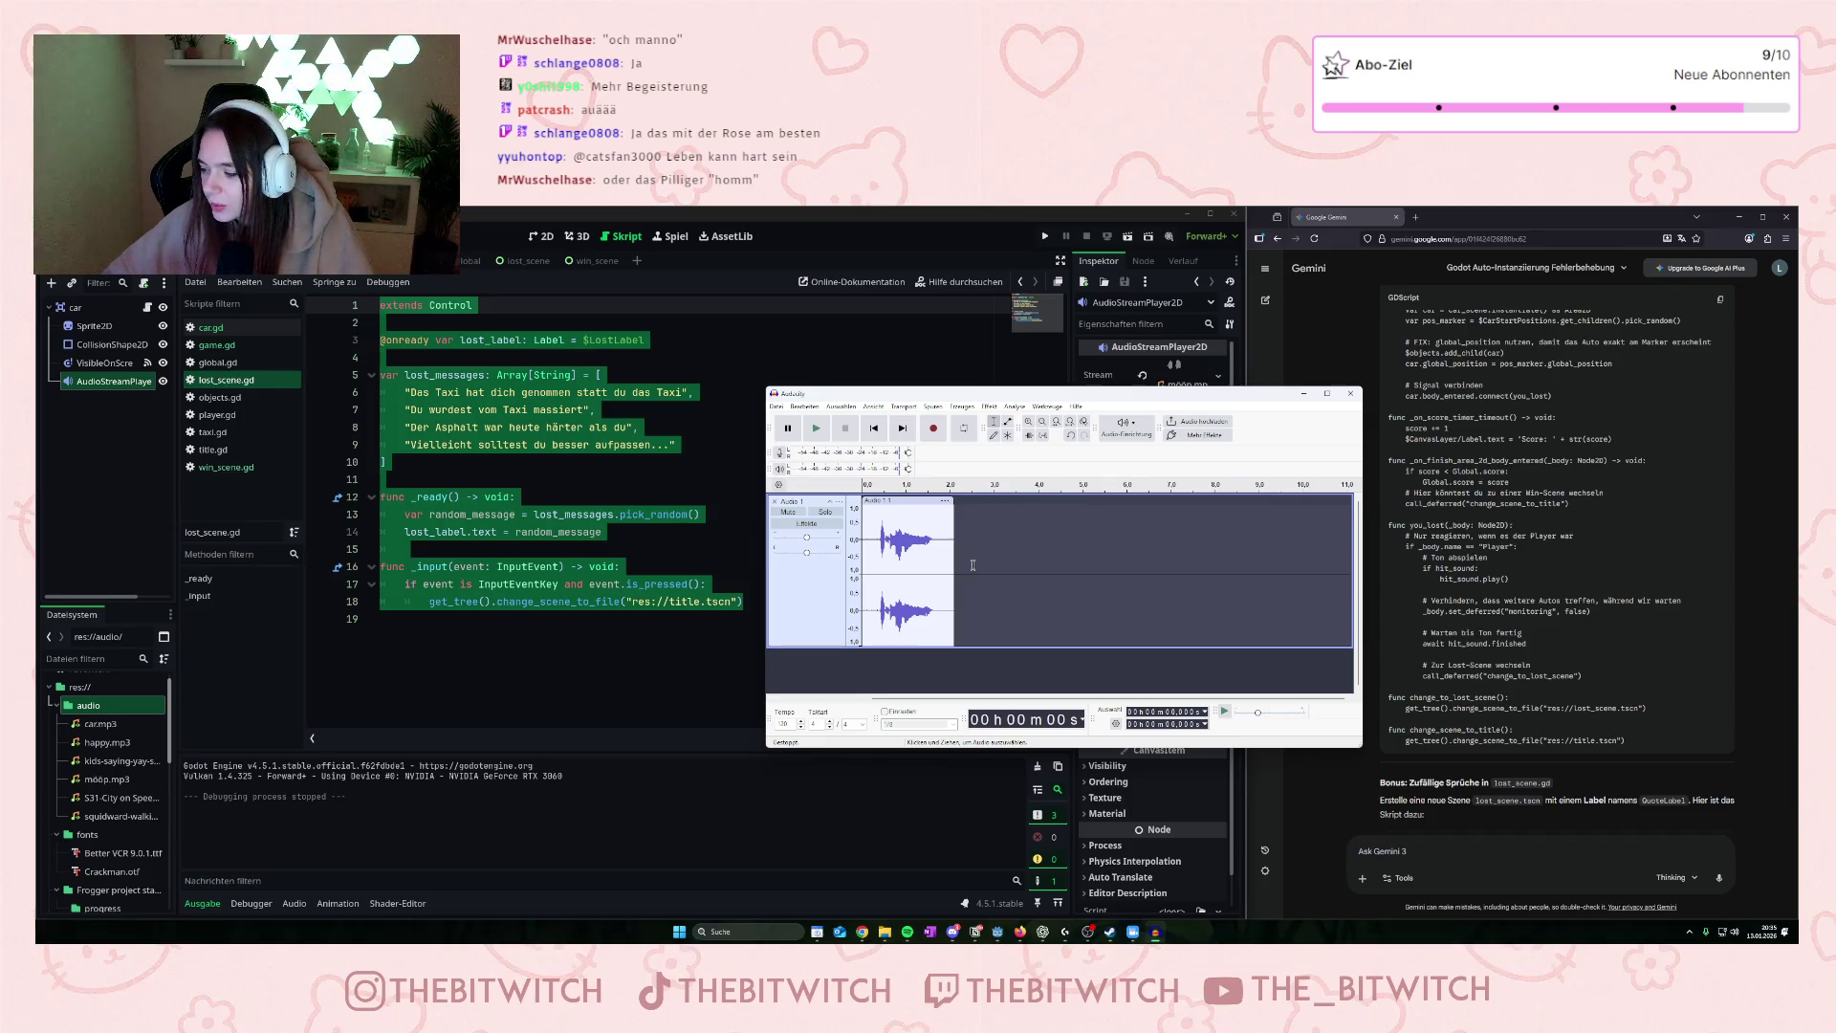
click(811, 430)
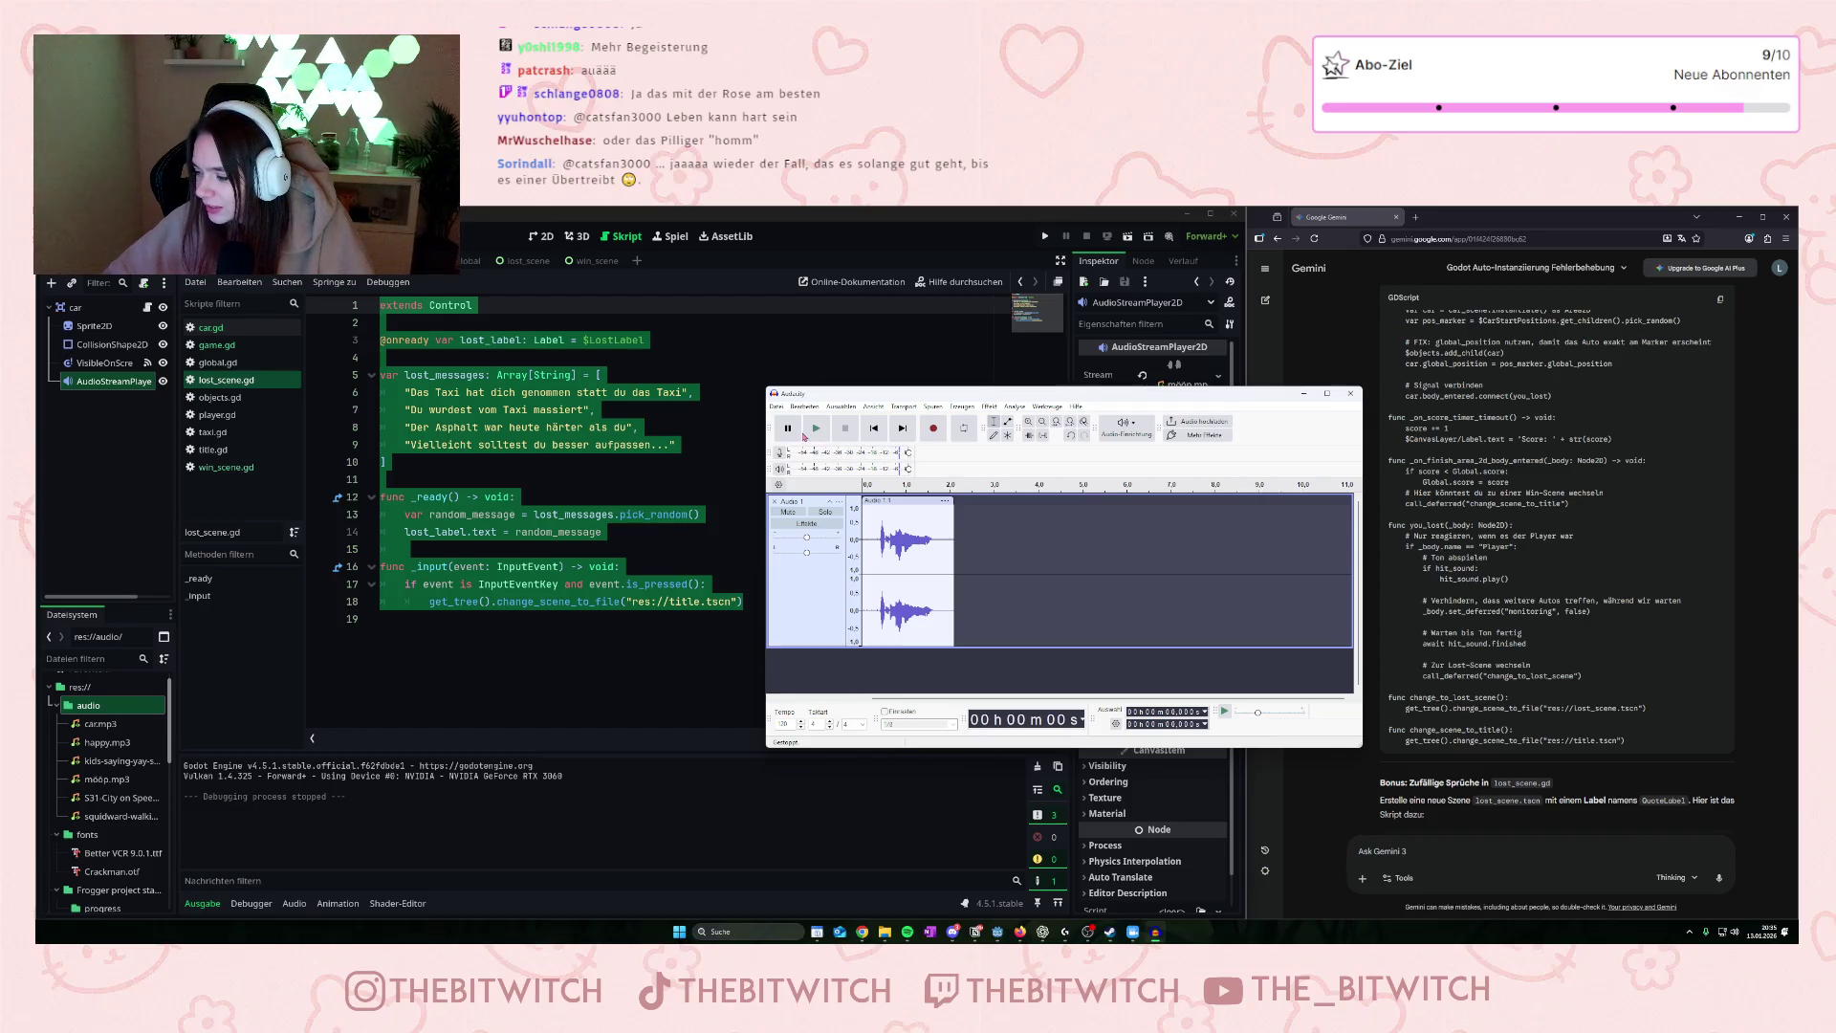
click(816, 427)
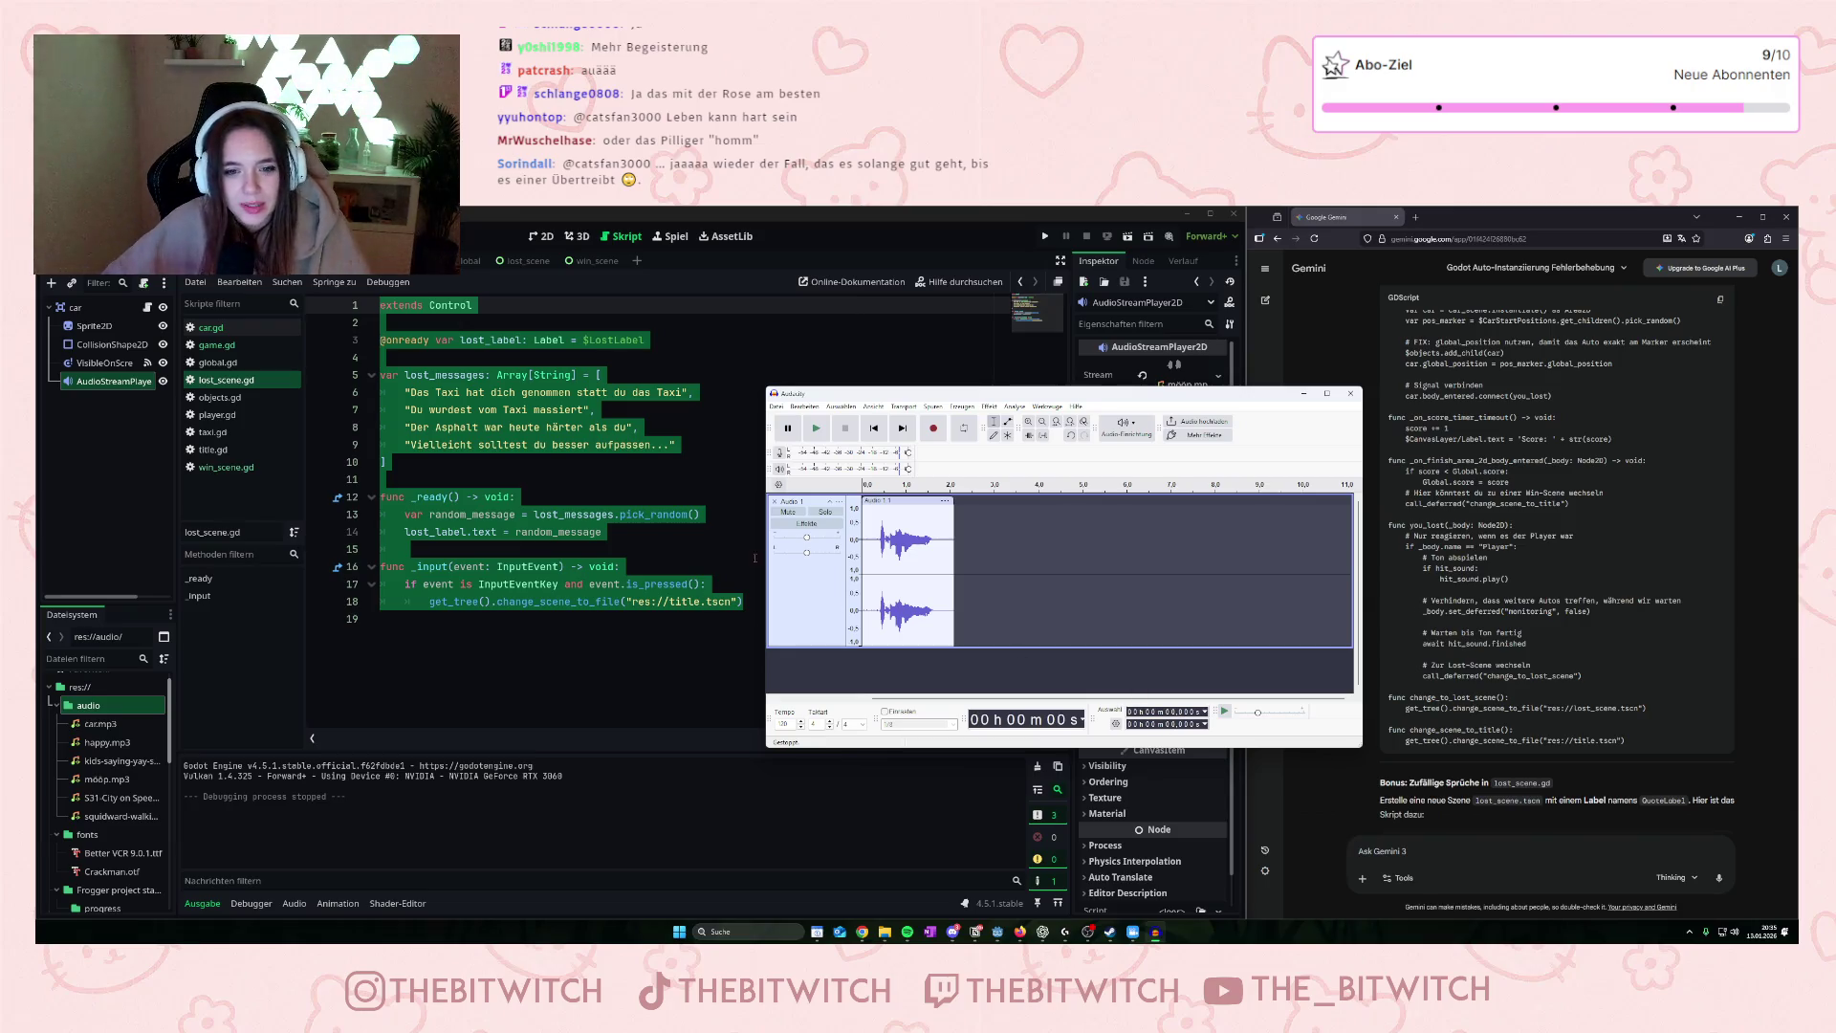
click(873, 487)
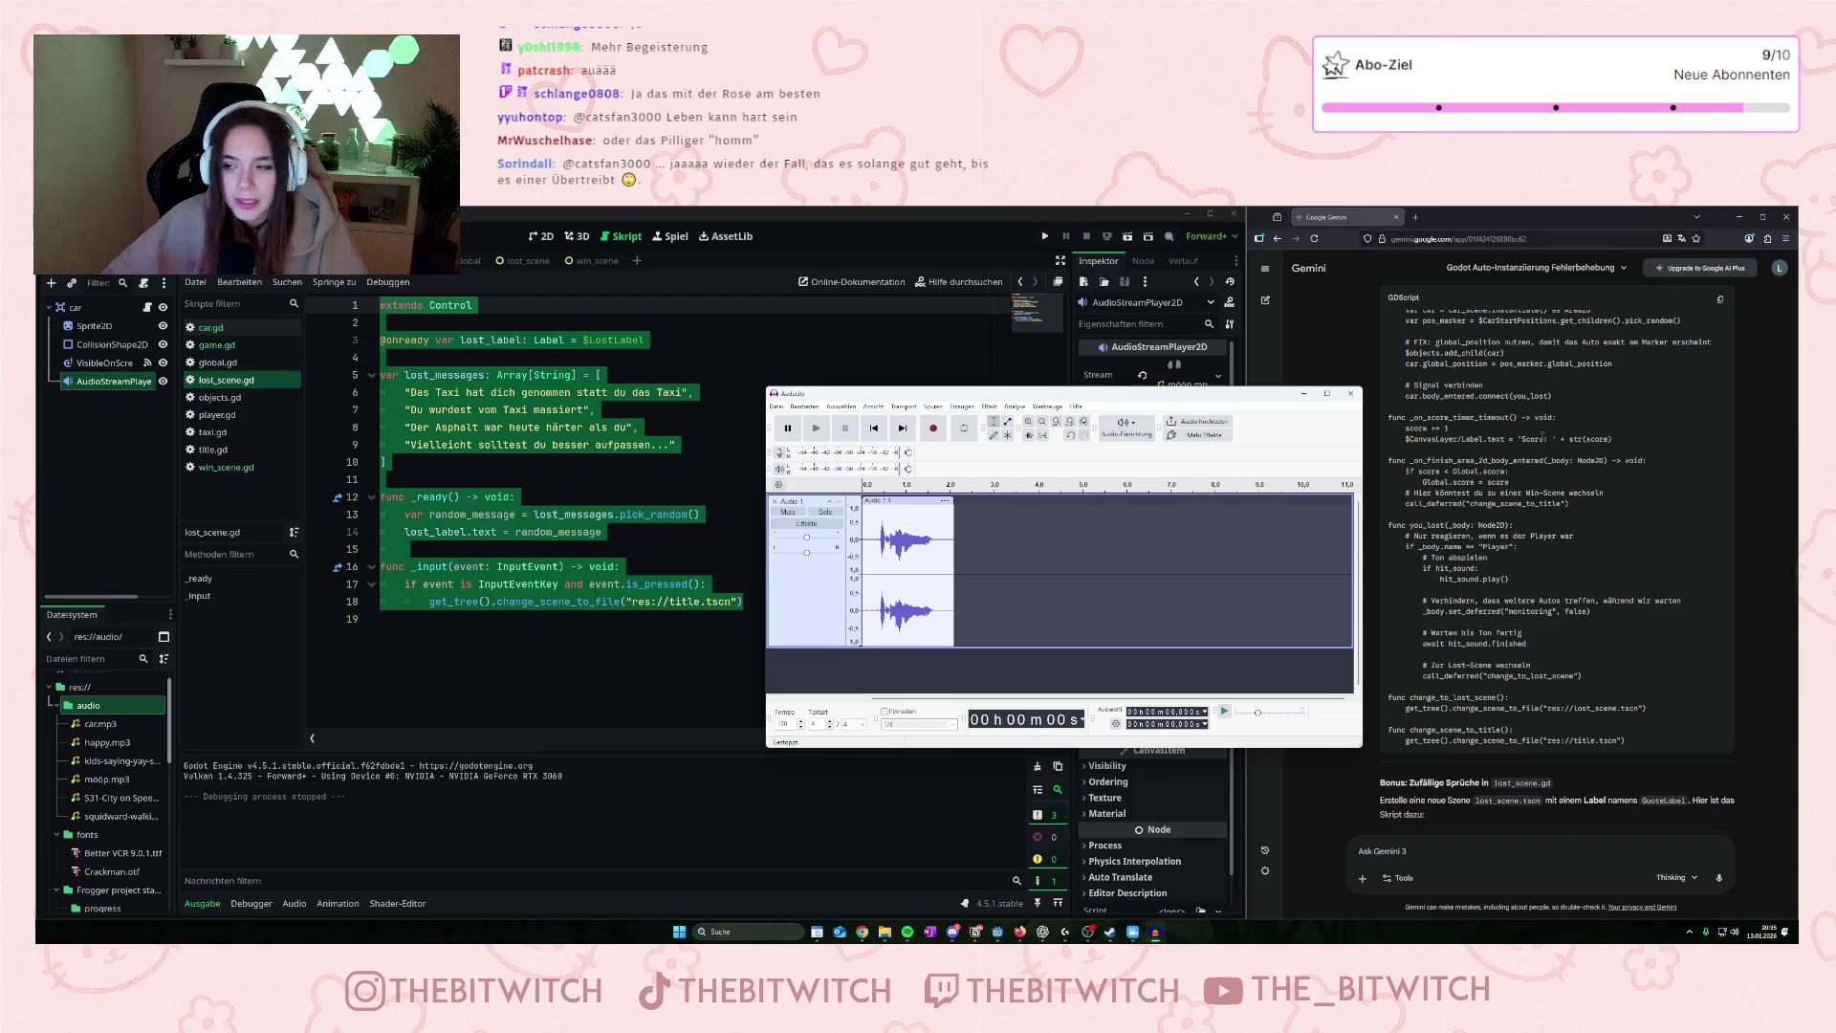
Export the voice clip via Datei > Exportieren as menno.mp3 into the game's audio folder.
click(779, 408)
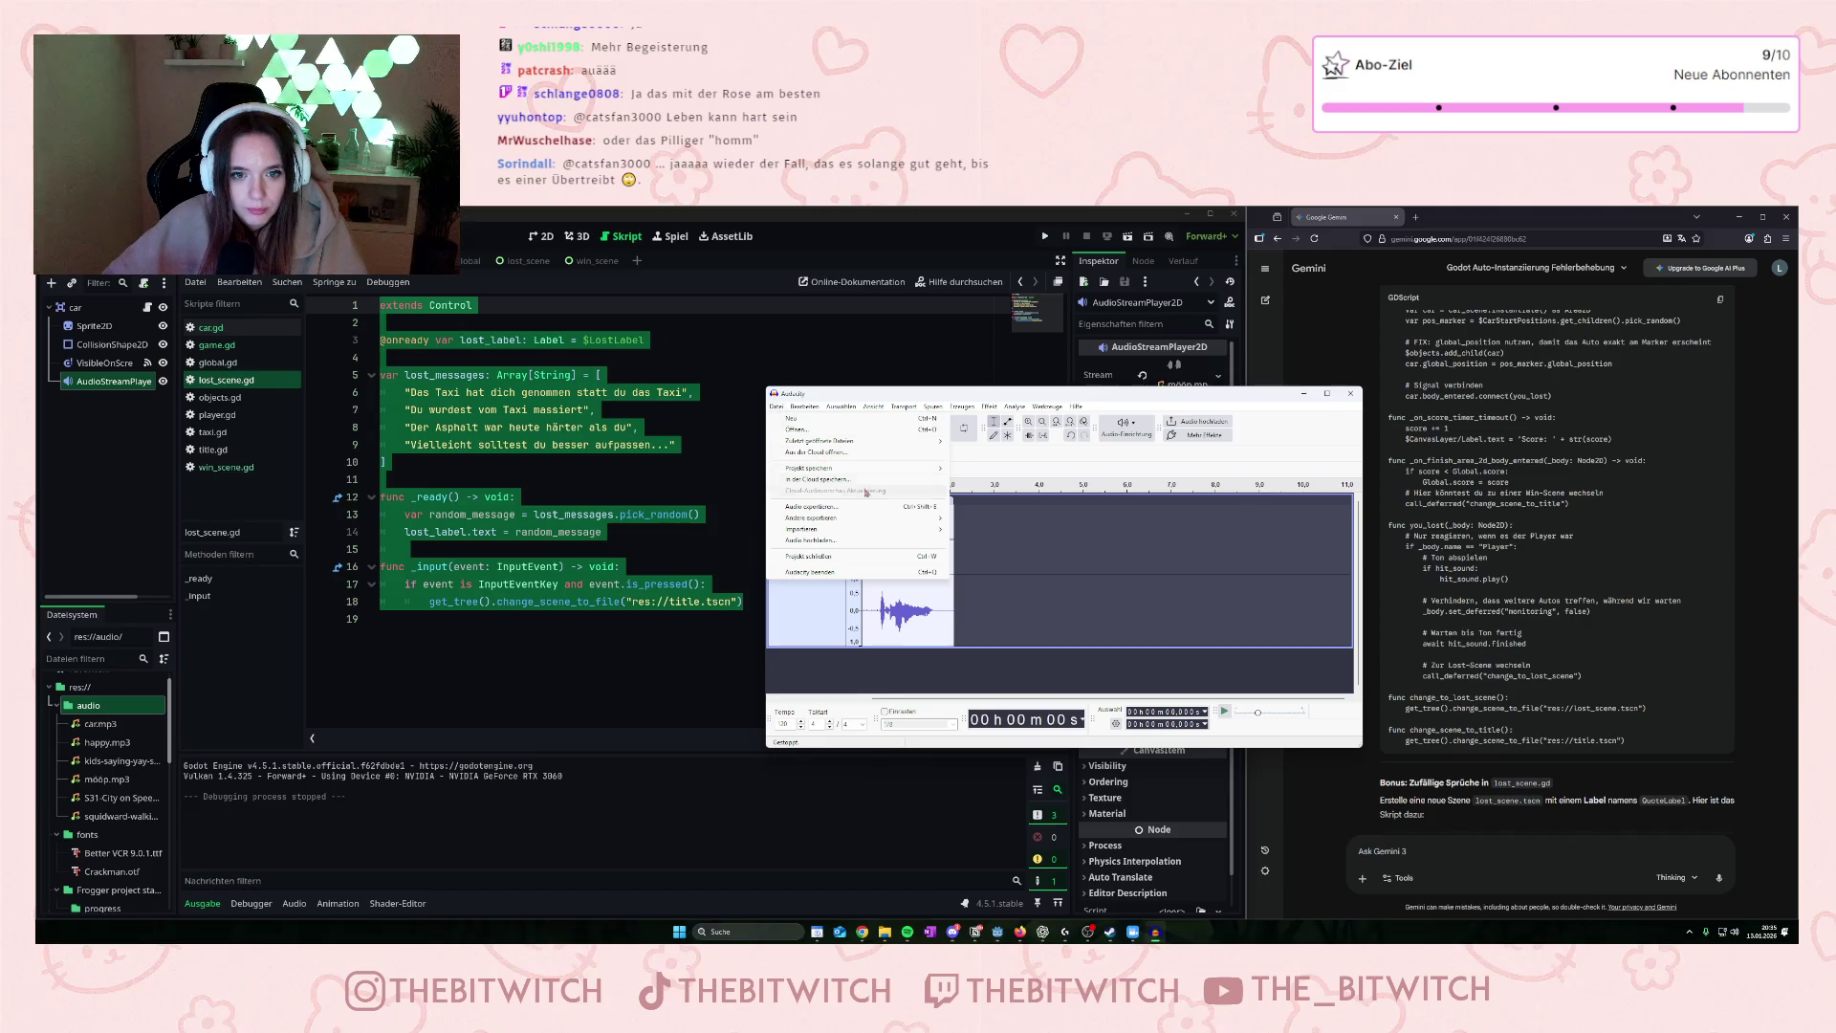
click(871, 507)
click(1132, 678)
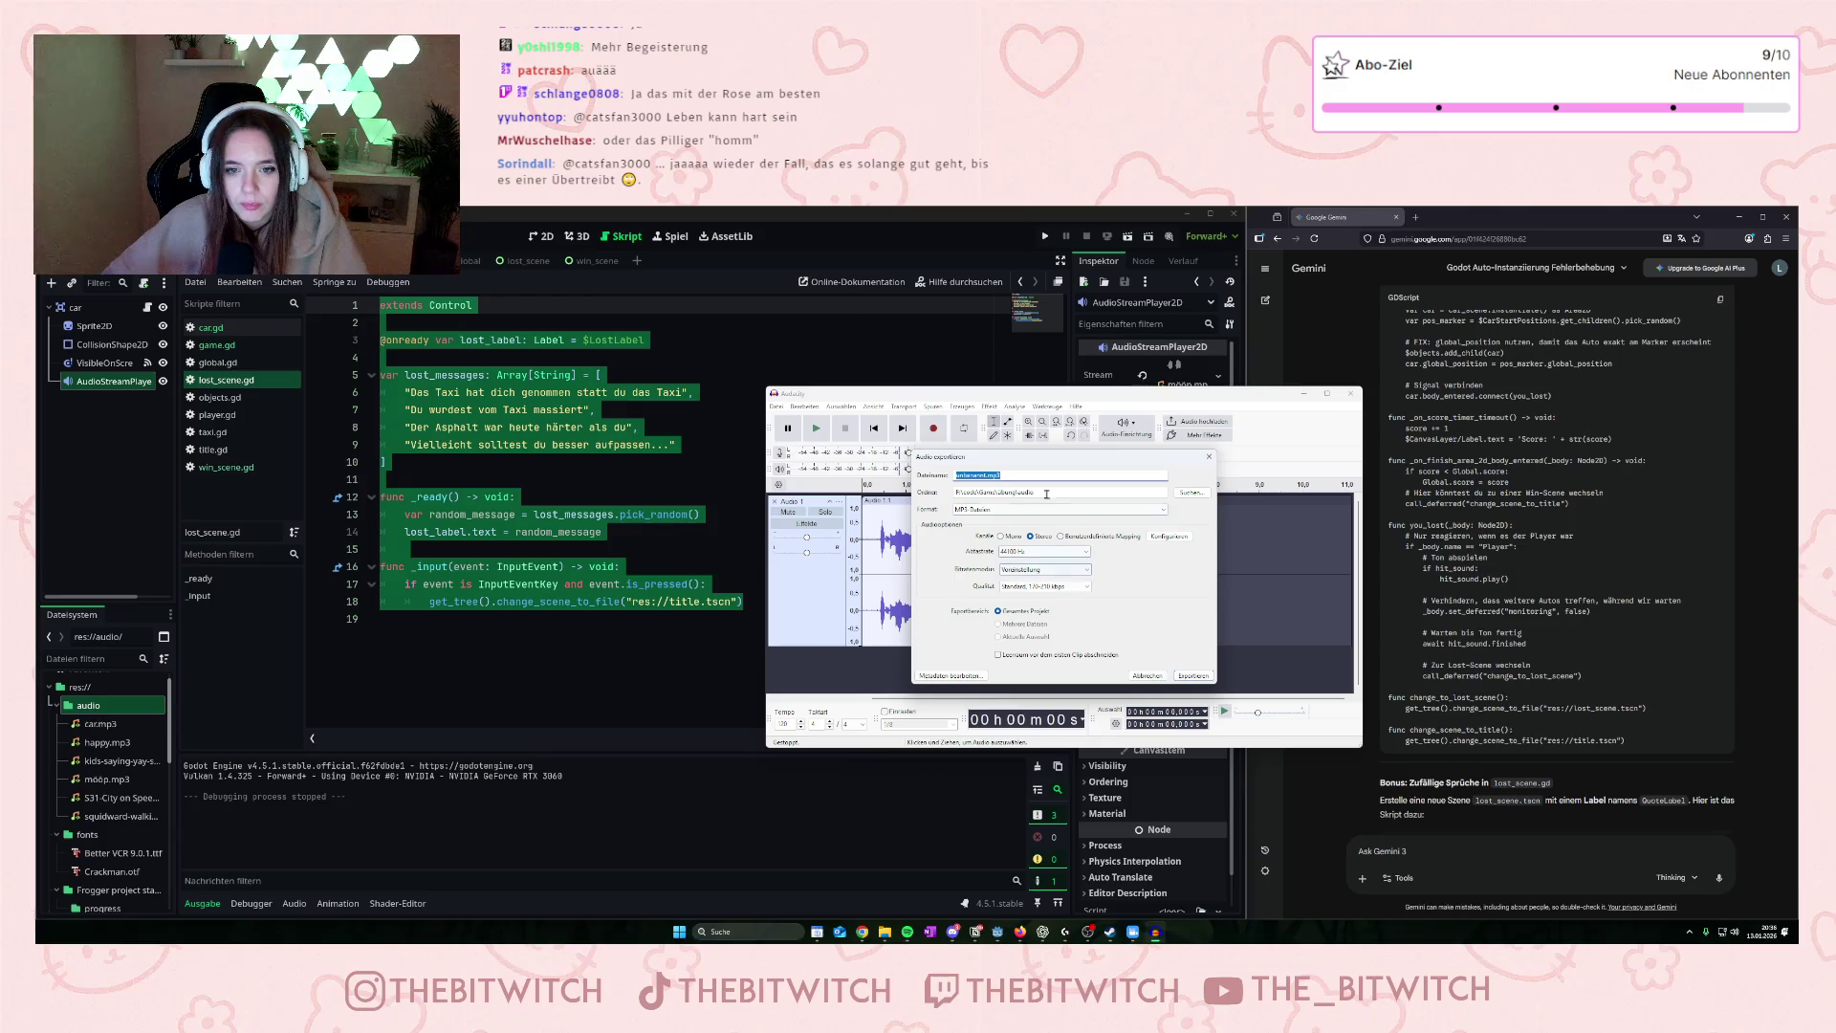
click(986, 476)
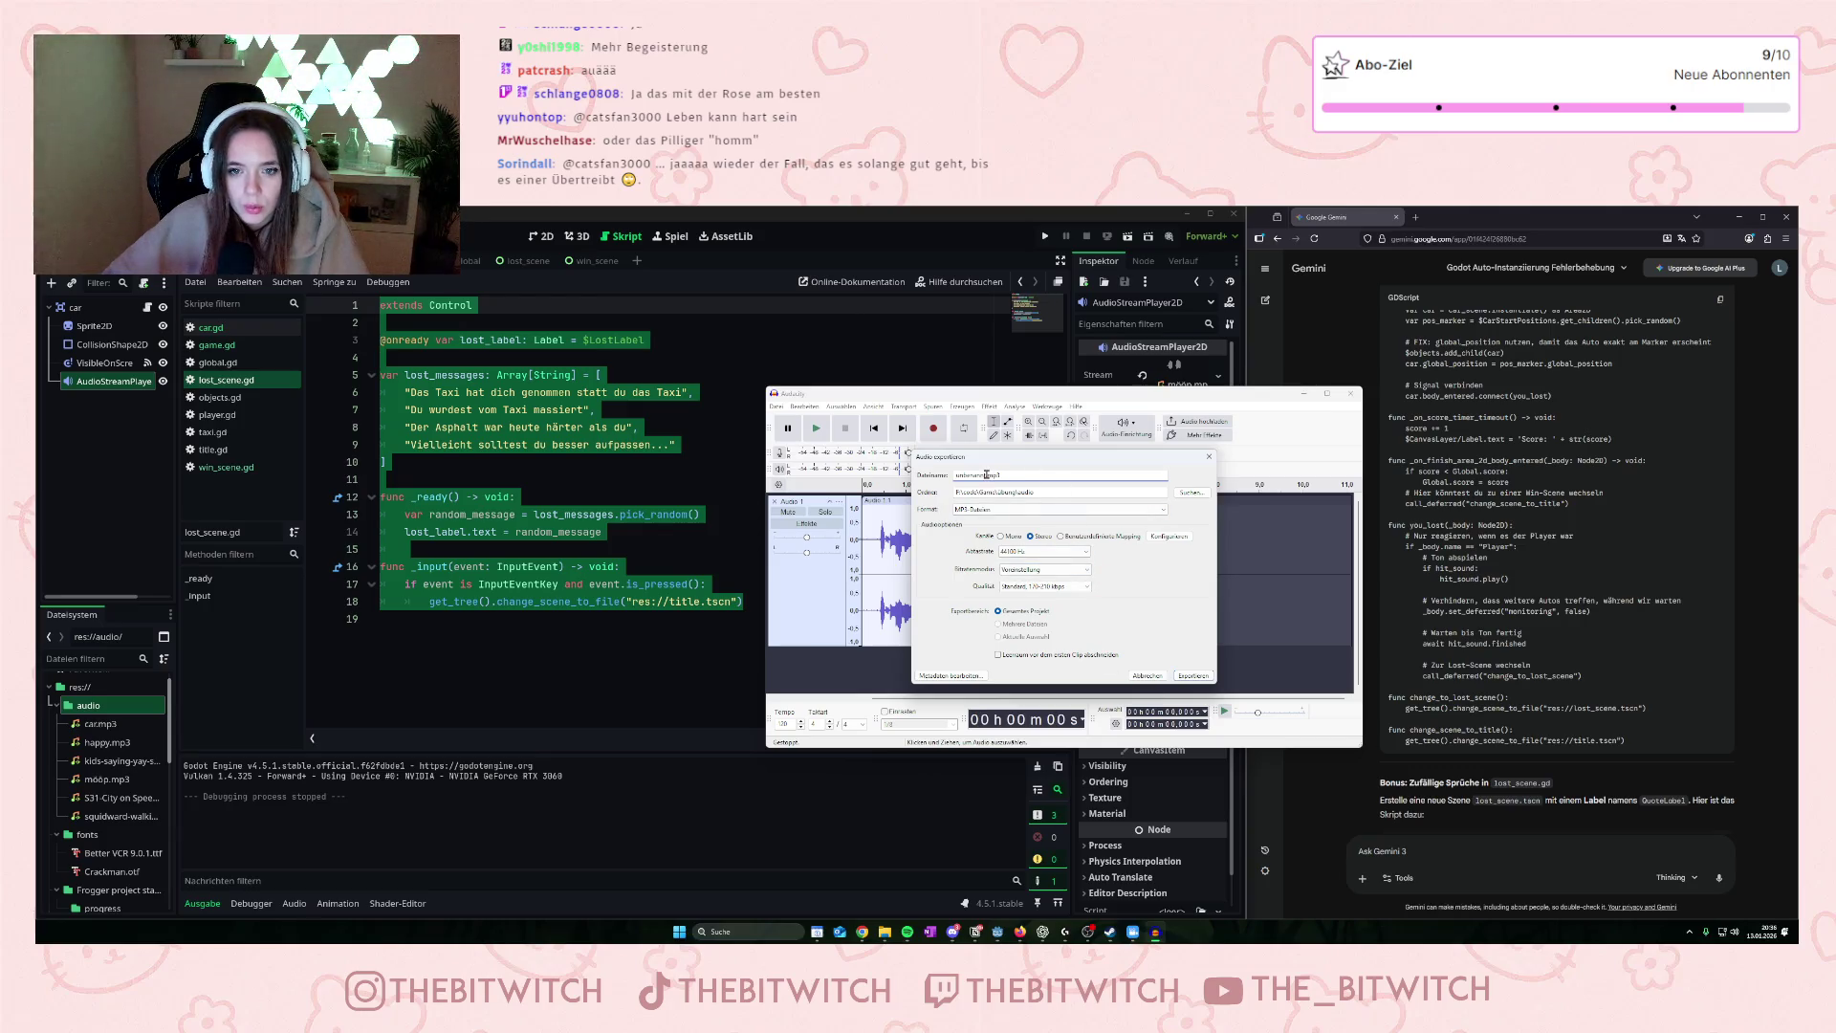
double_click(986, 475)
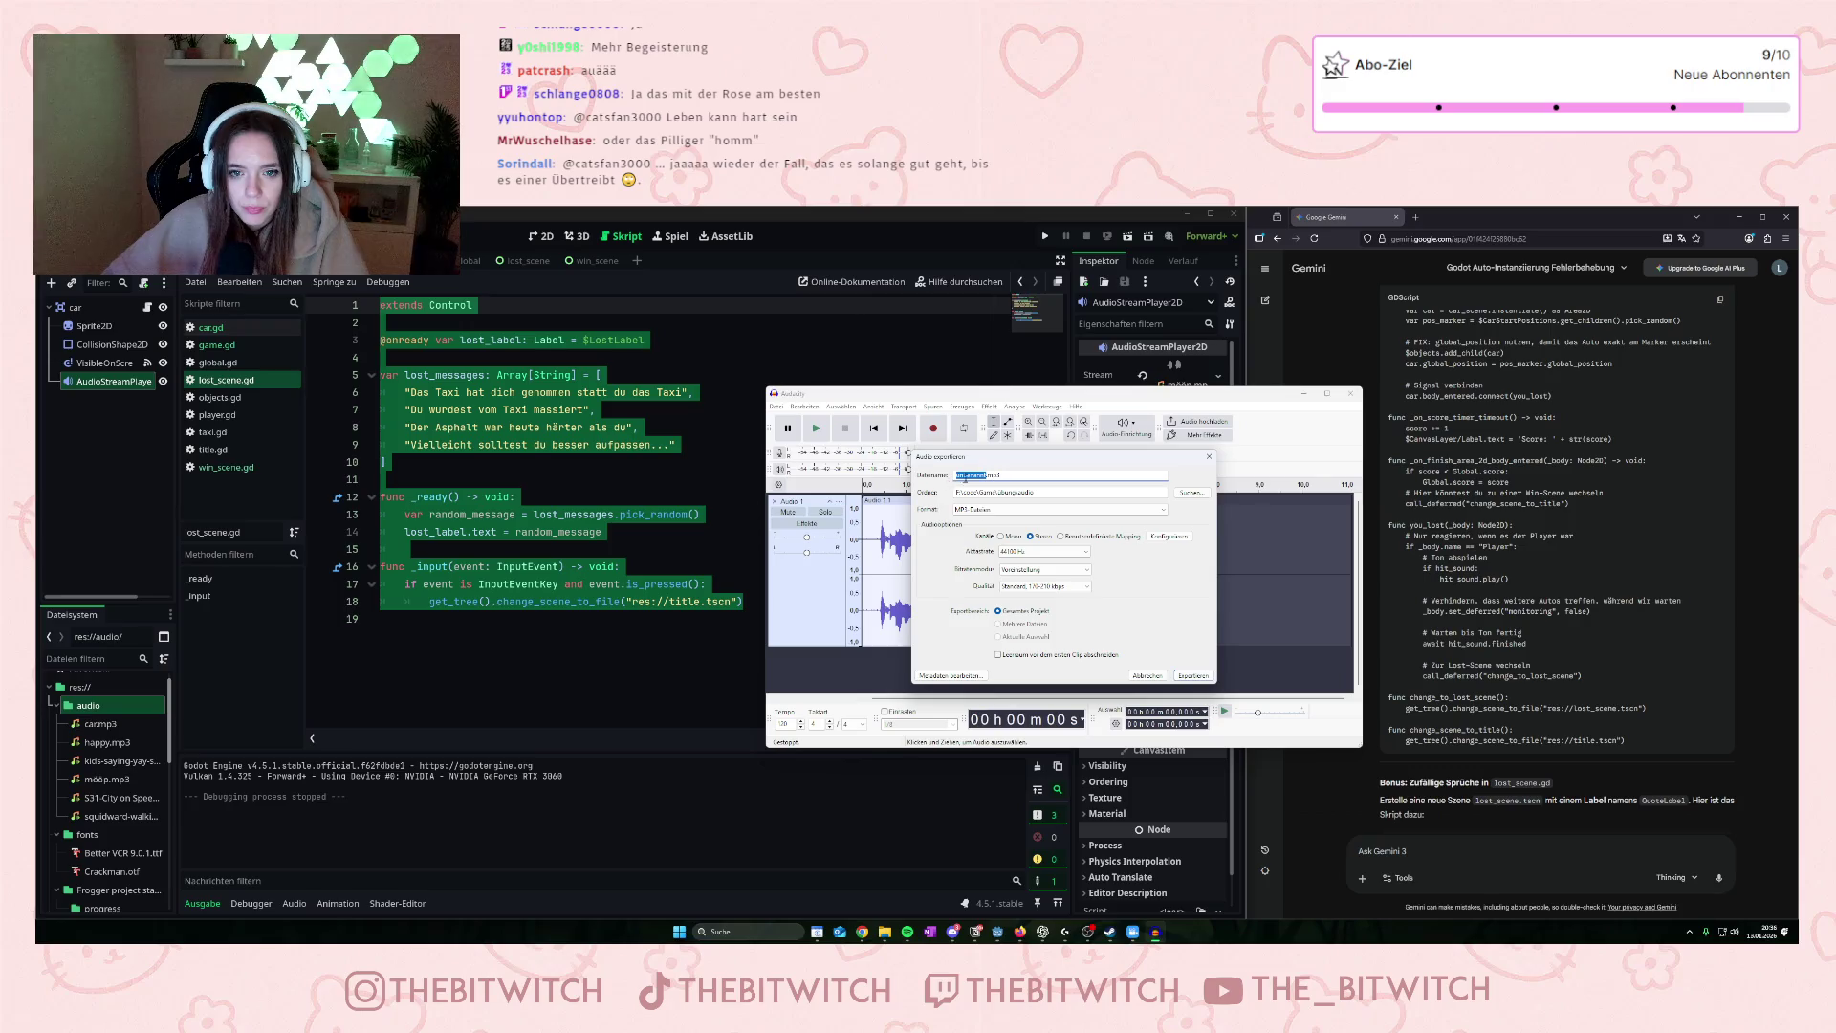
text(meyme)
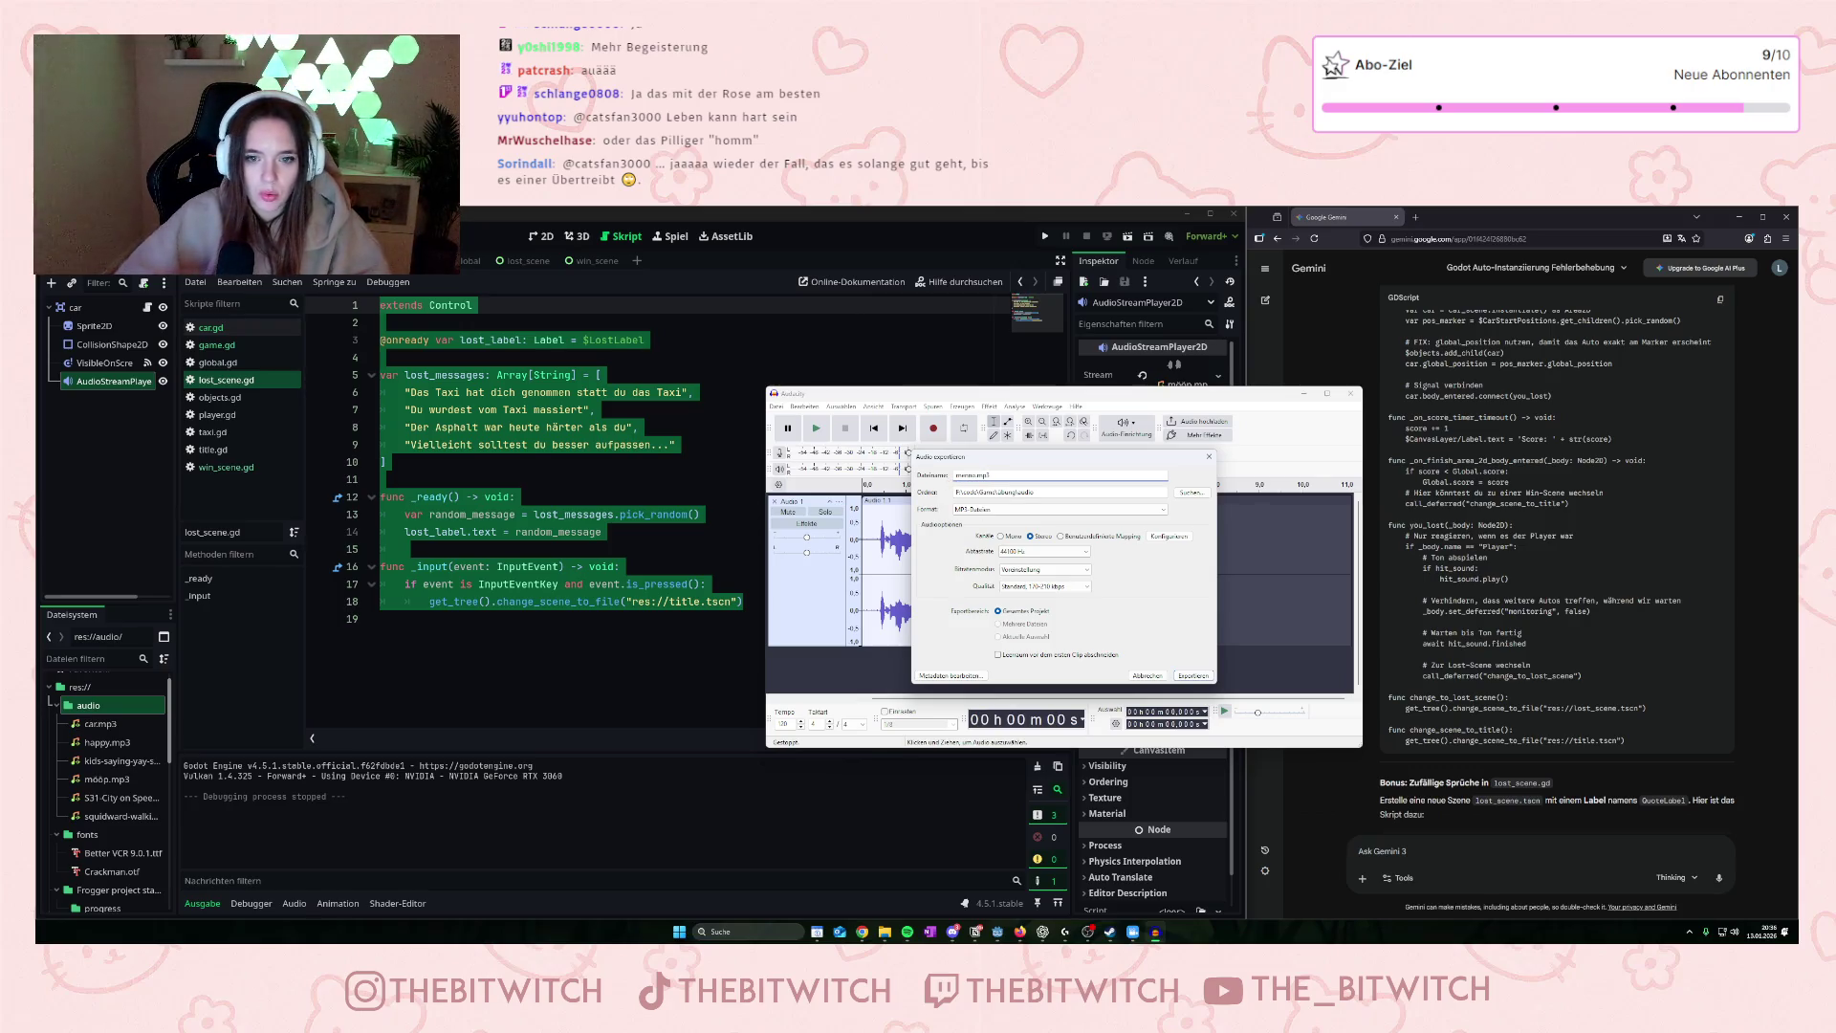
click(1194, 676)
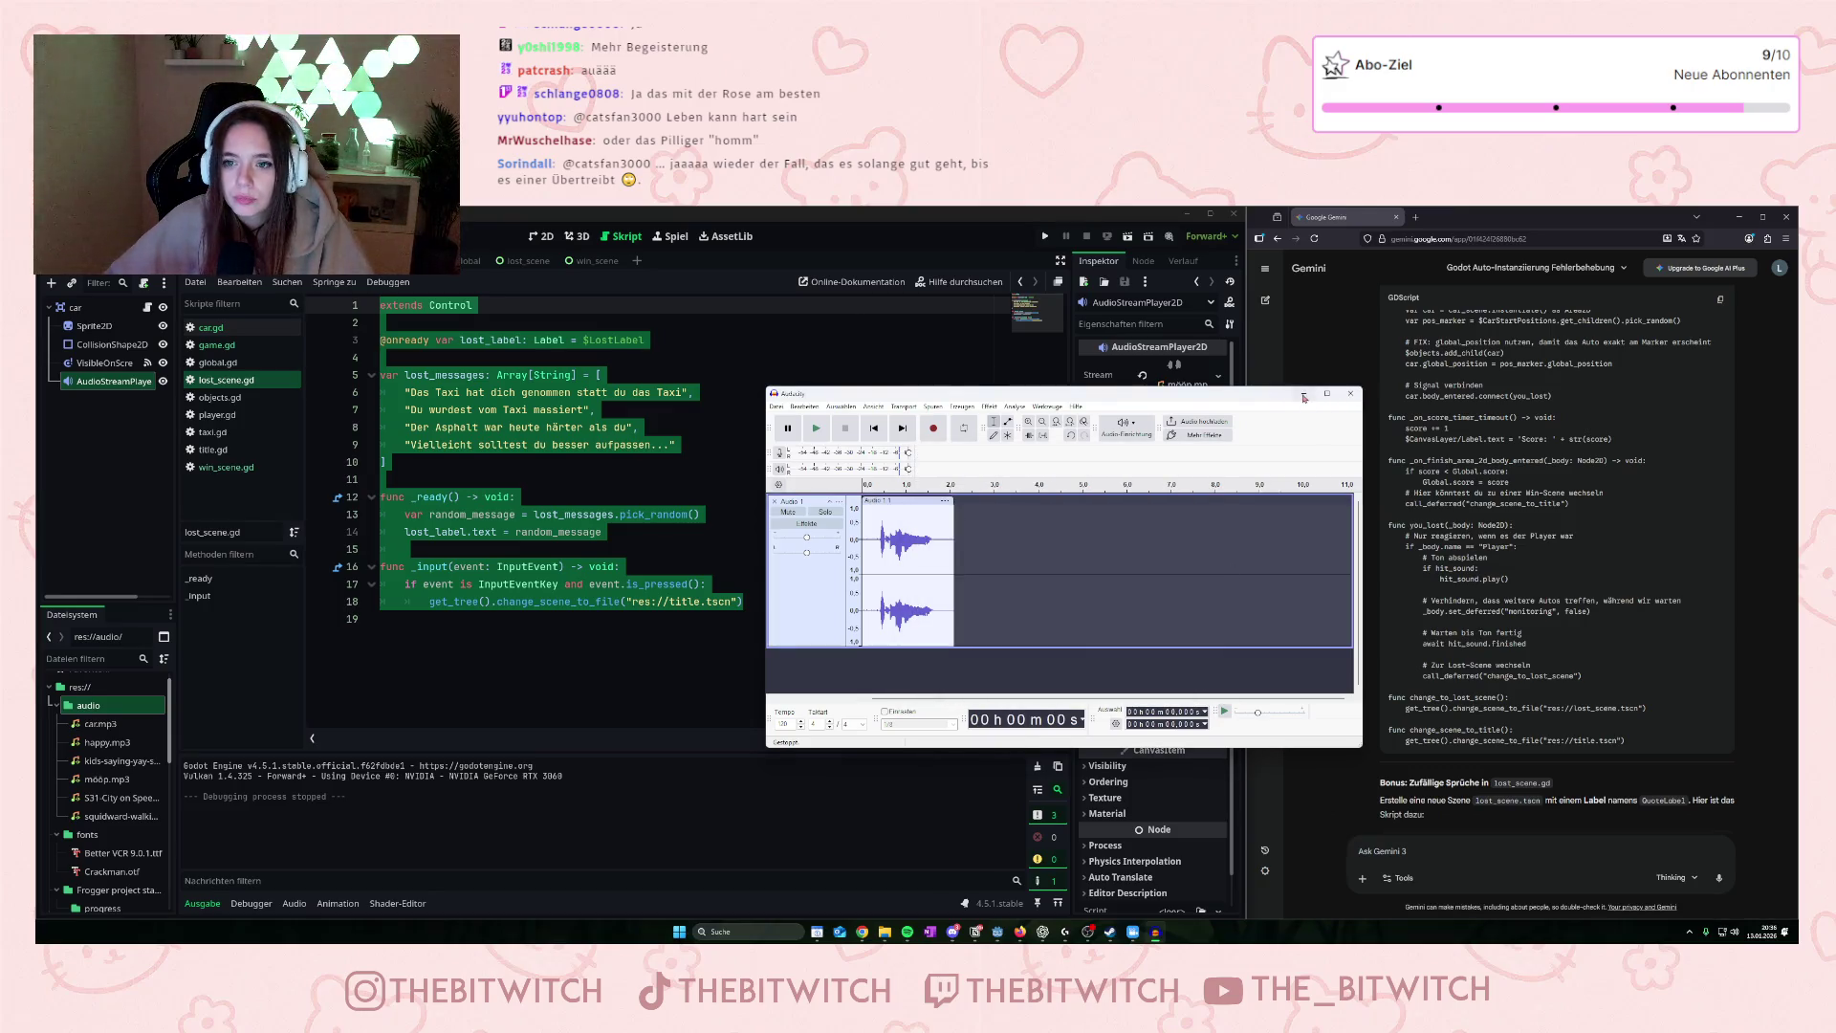
Close Audacity, drag menno.mp3 into the Game scene's HitSound Stream field, and open game.gd.
click(1351, 394)
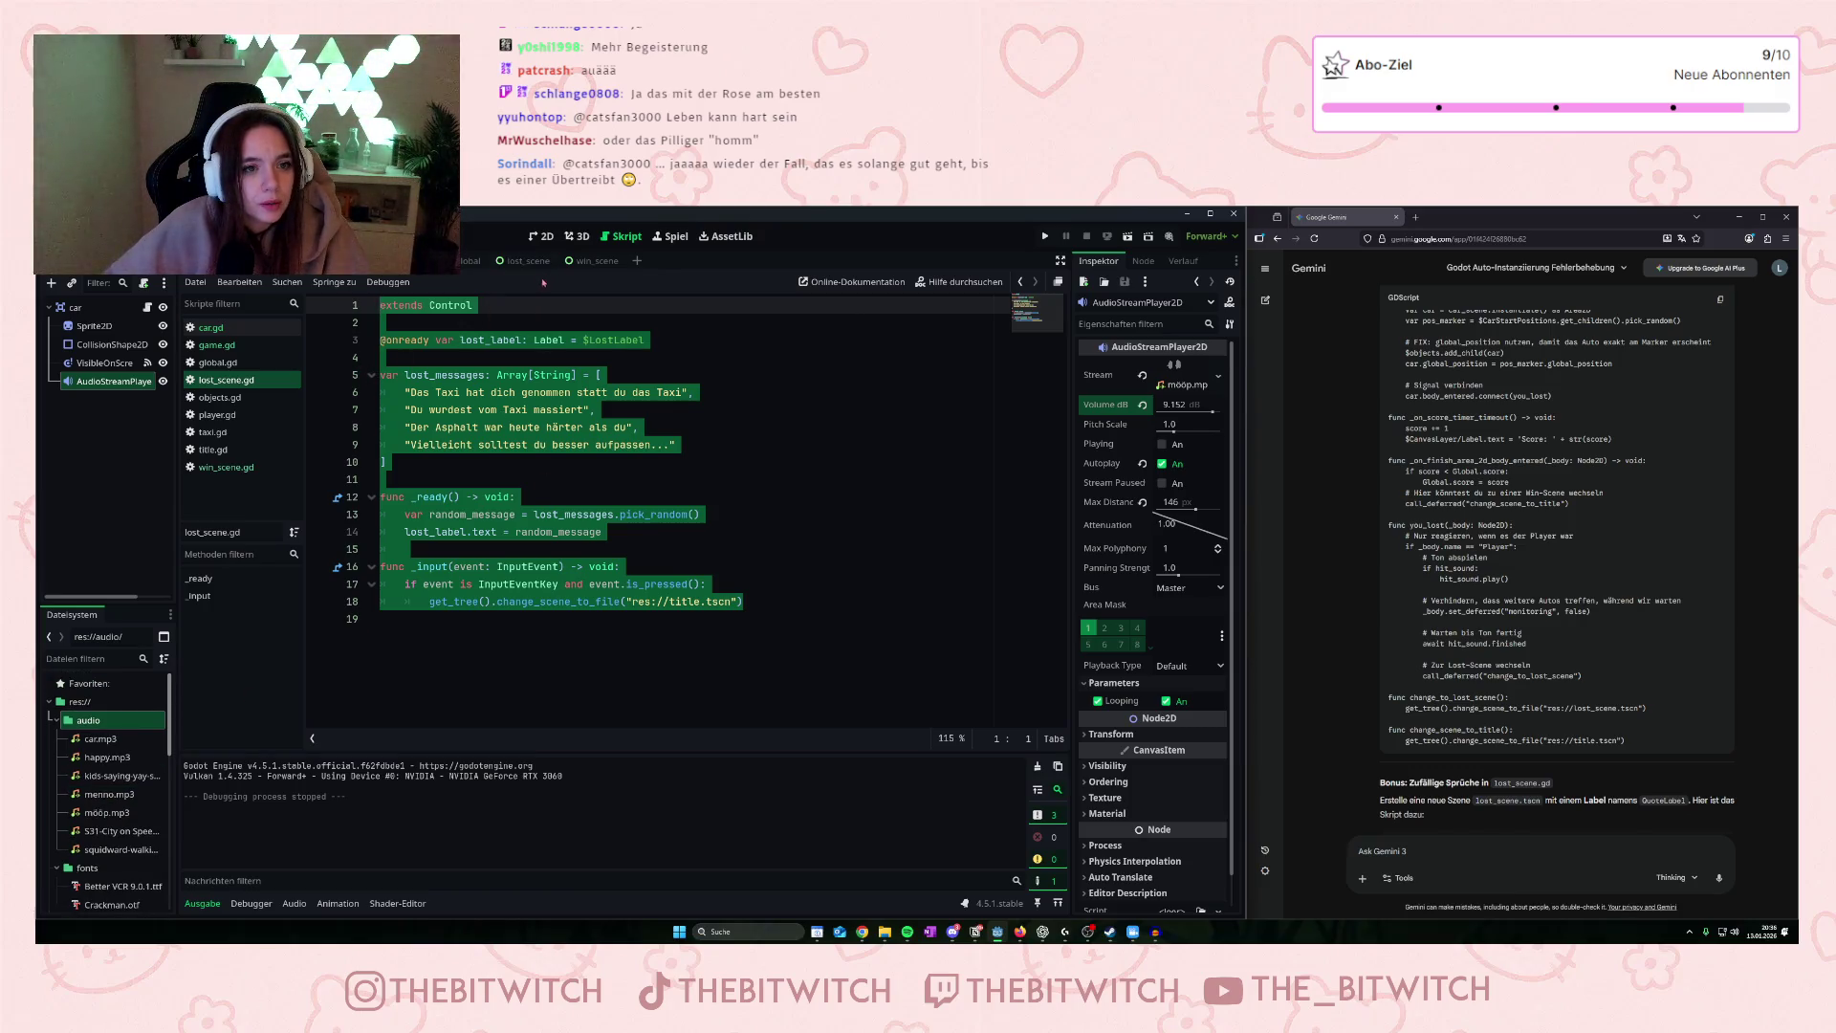
mouse_move(529, 532)
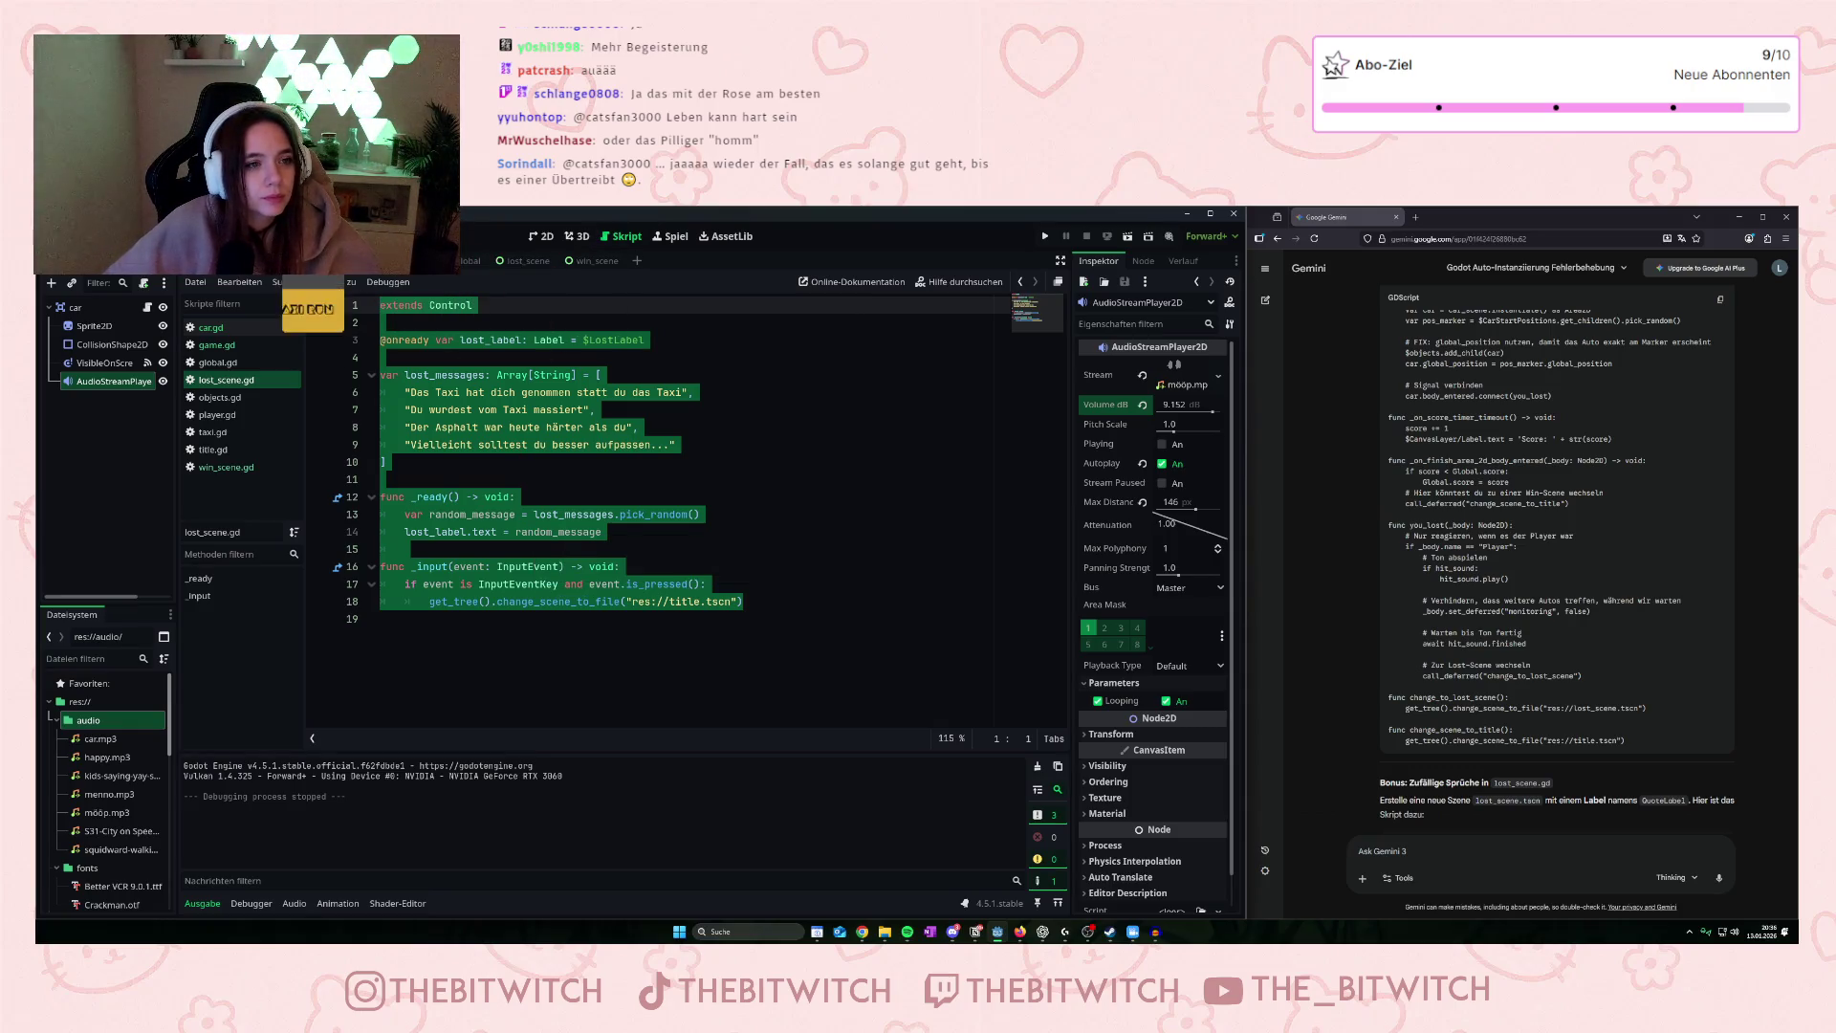
click(189, 262)
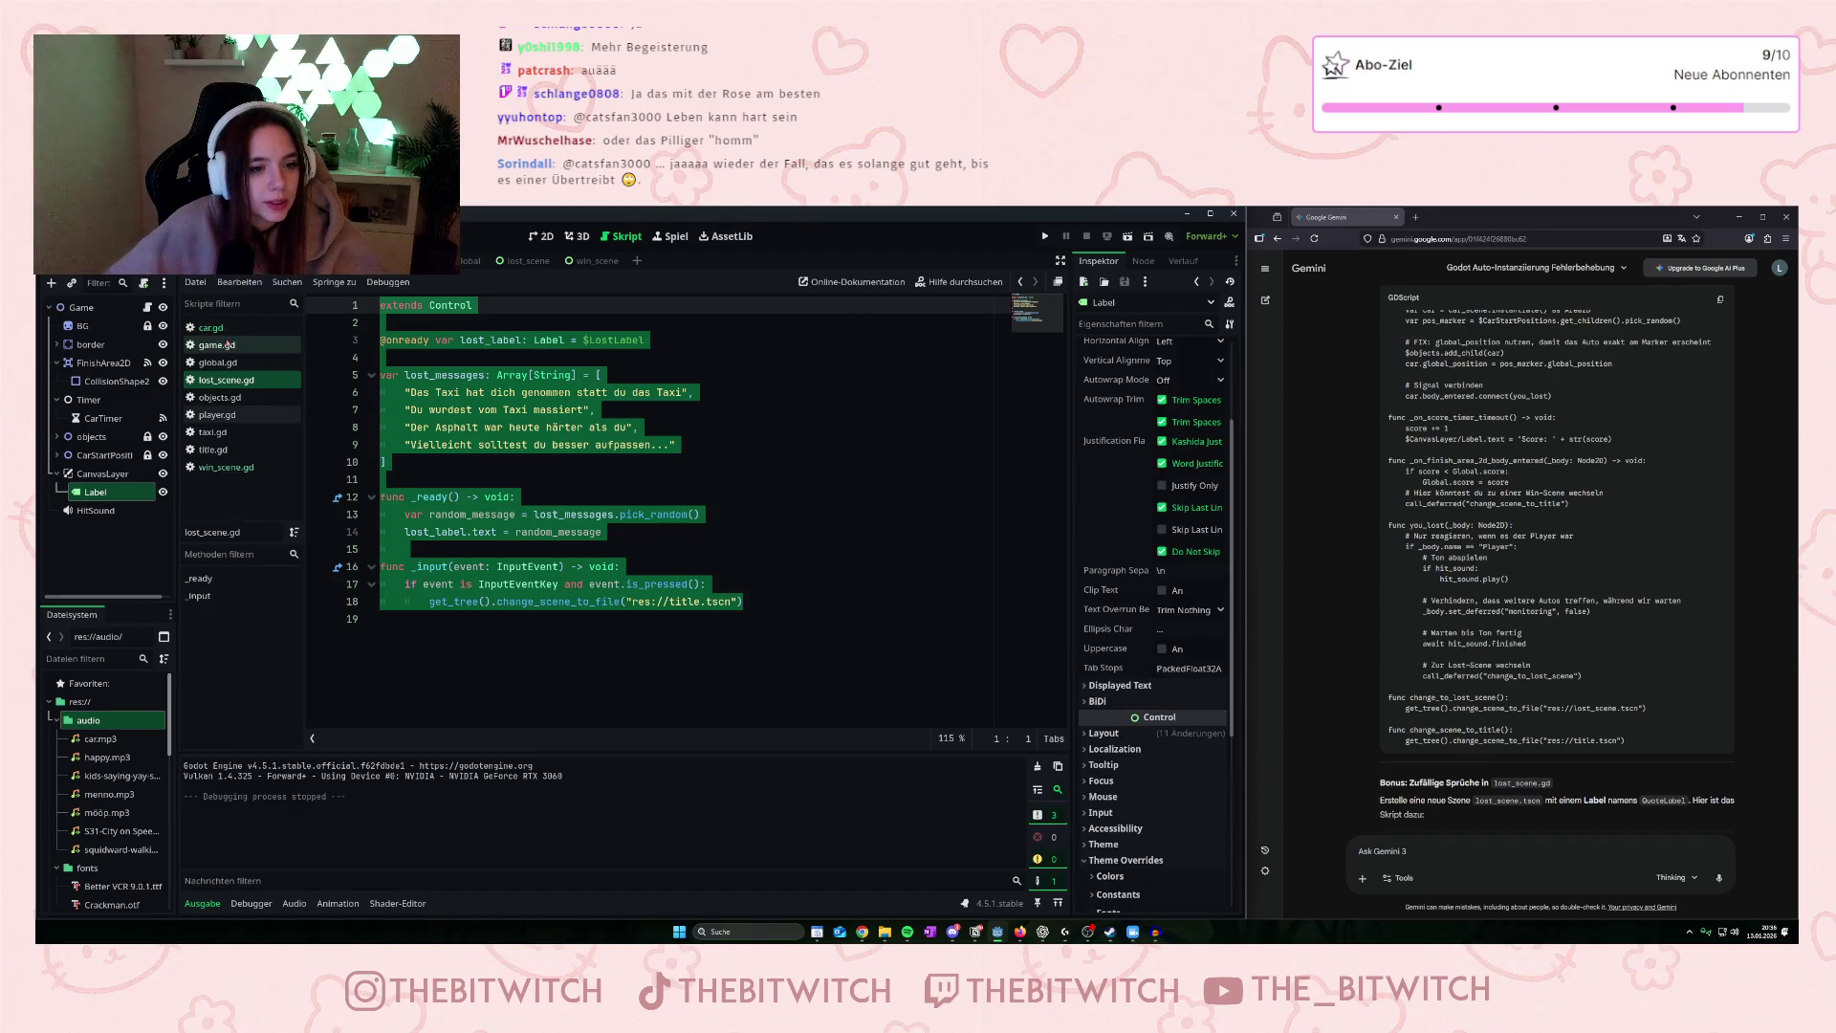
click(100, 515)
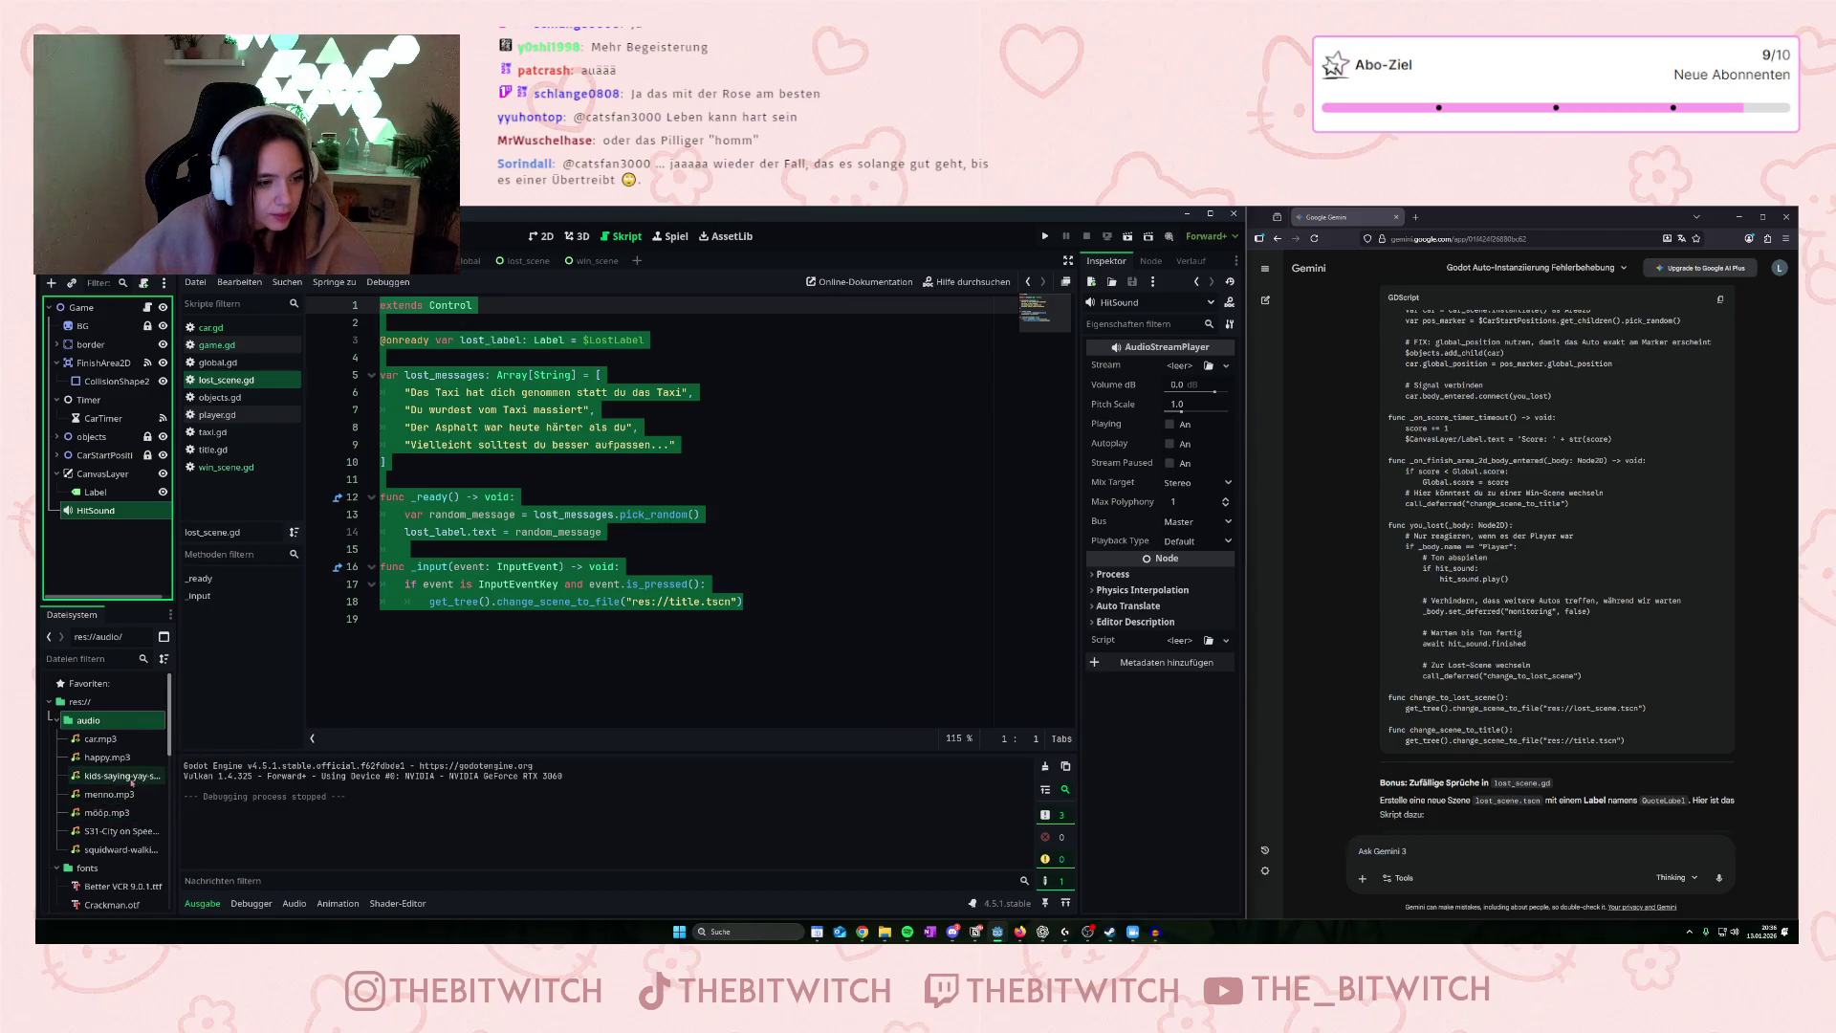
mouse_move(107, 793)
mouse_down()
mouse_move(144, 727)
mouse_move(1160, 362)
mouse_move(1196, 372)
mouse_up()
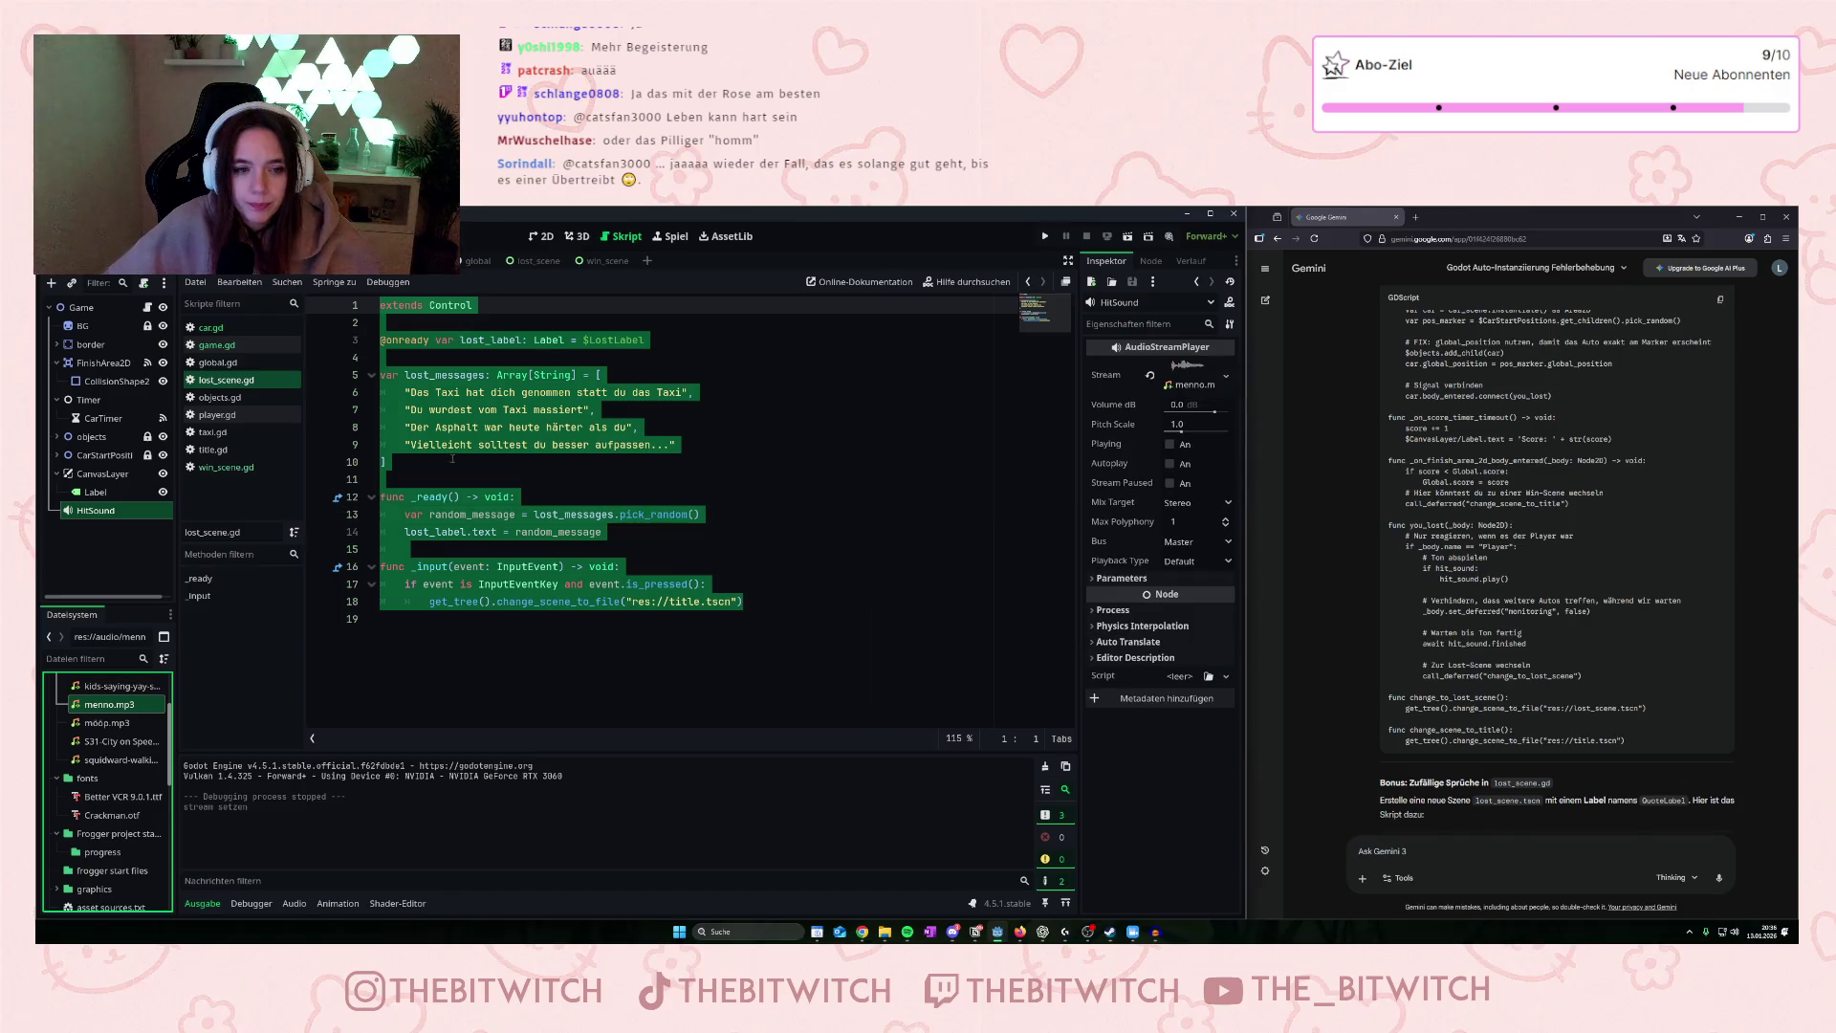
click(231, 344)
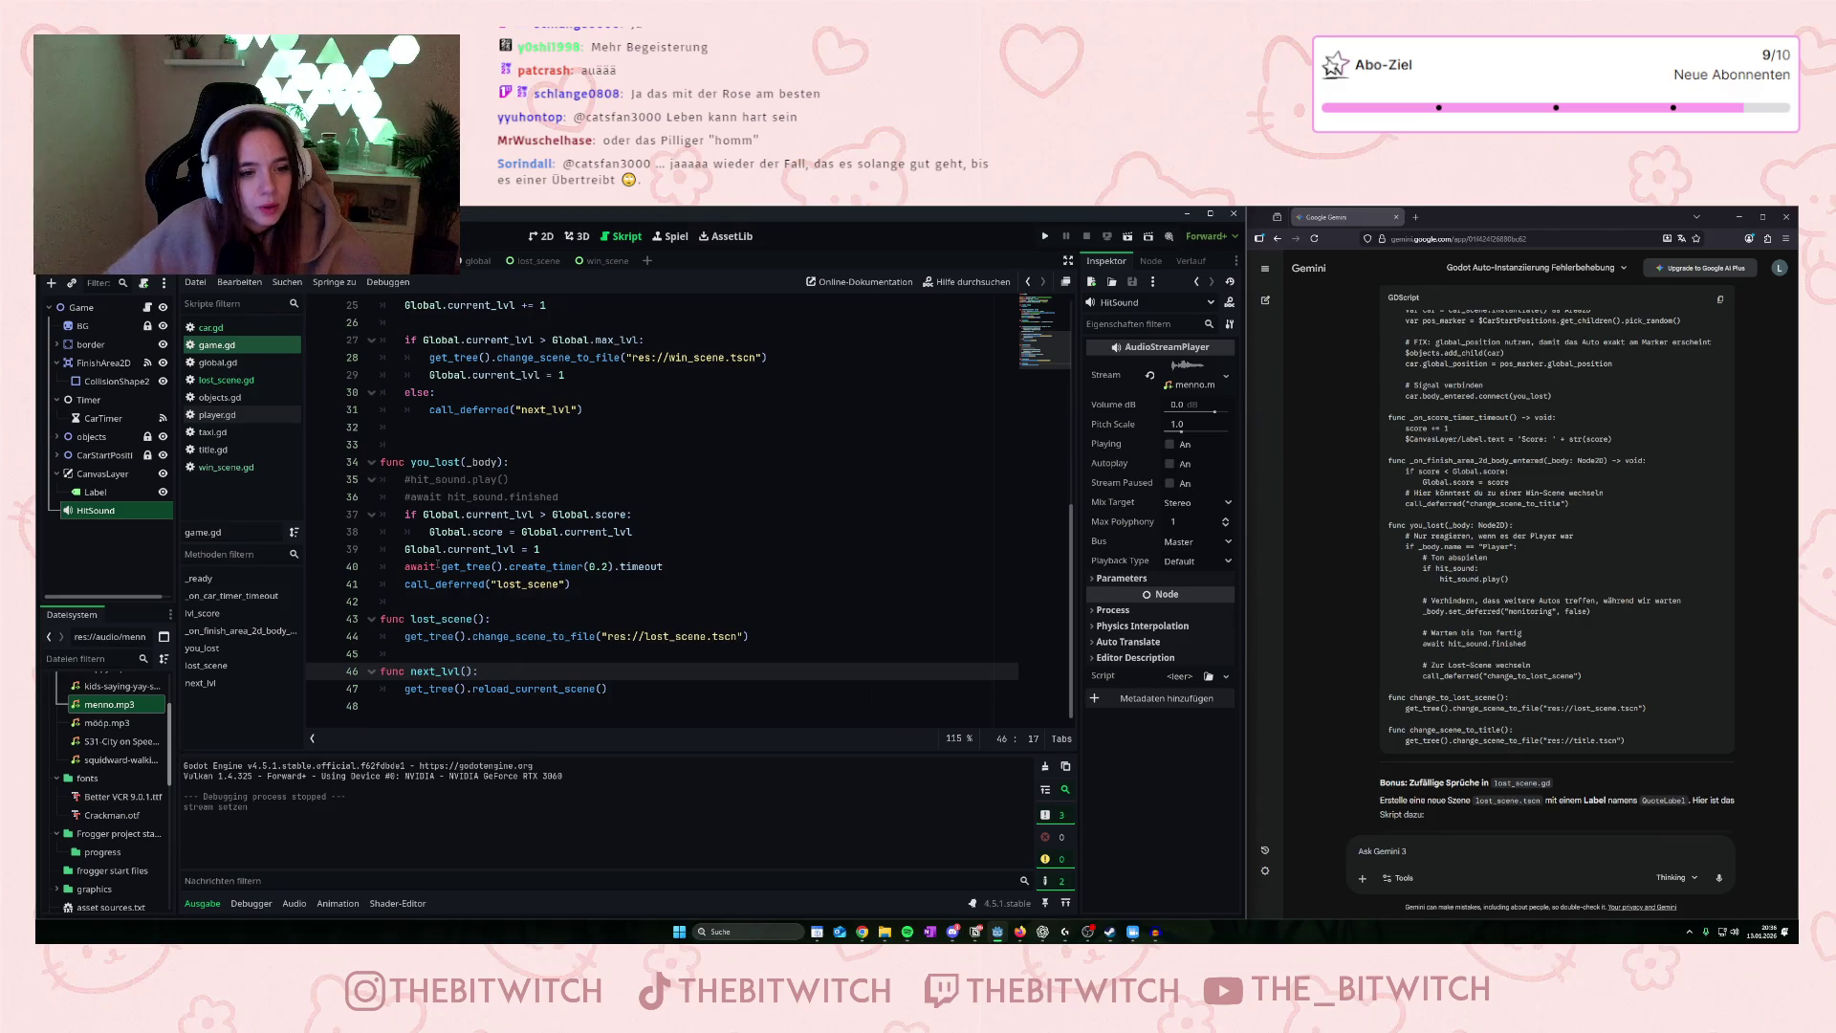
Uncomment the hit_sound.play() and await hit_sound.finished lines in you_lost with Ctrl+K.
scroll(476, 500, up, 5)
scroll(469, 548, down, 2)
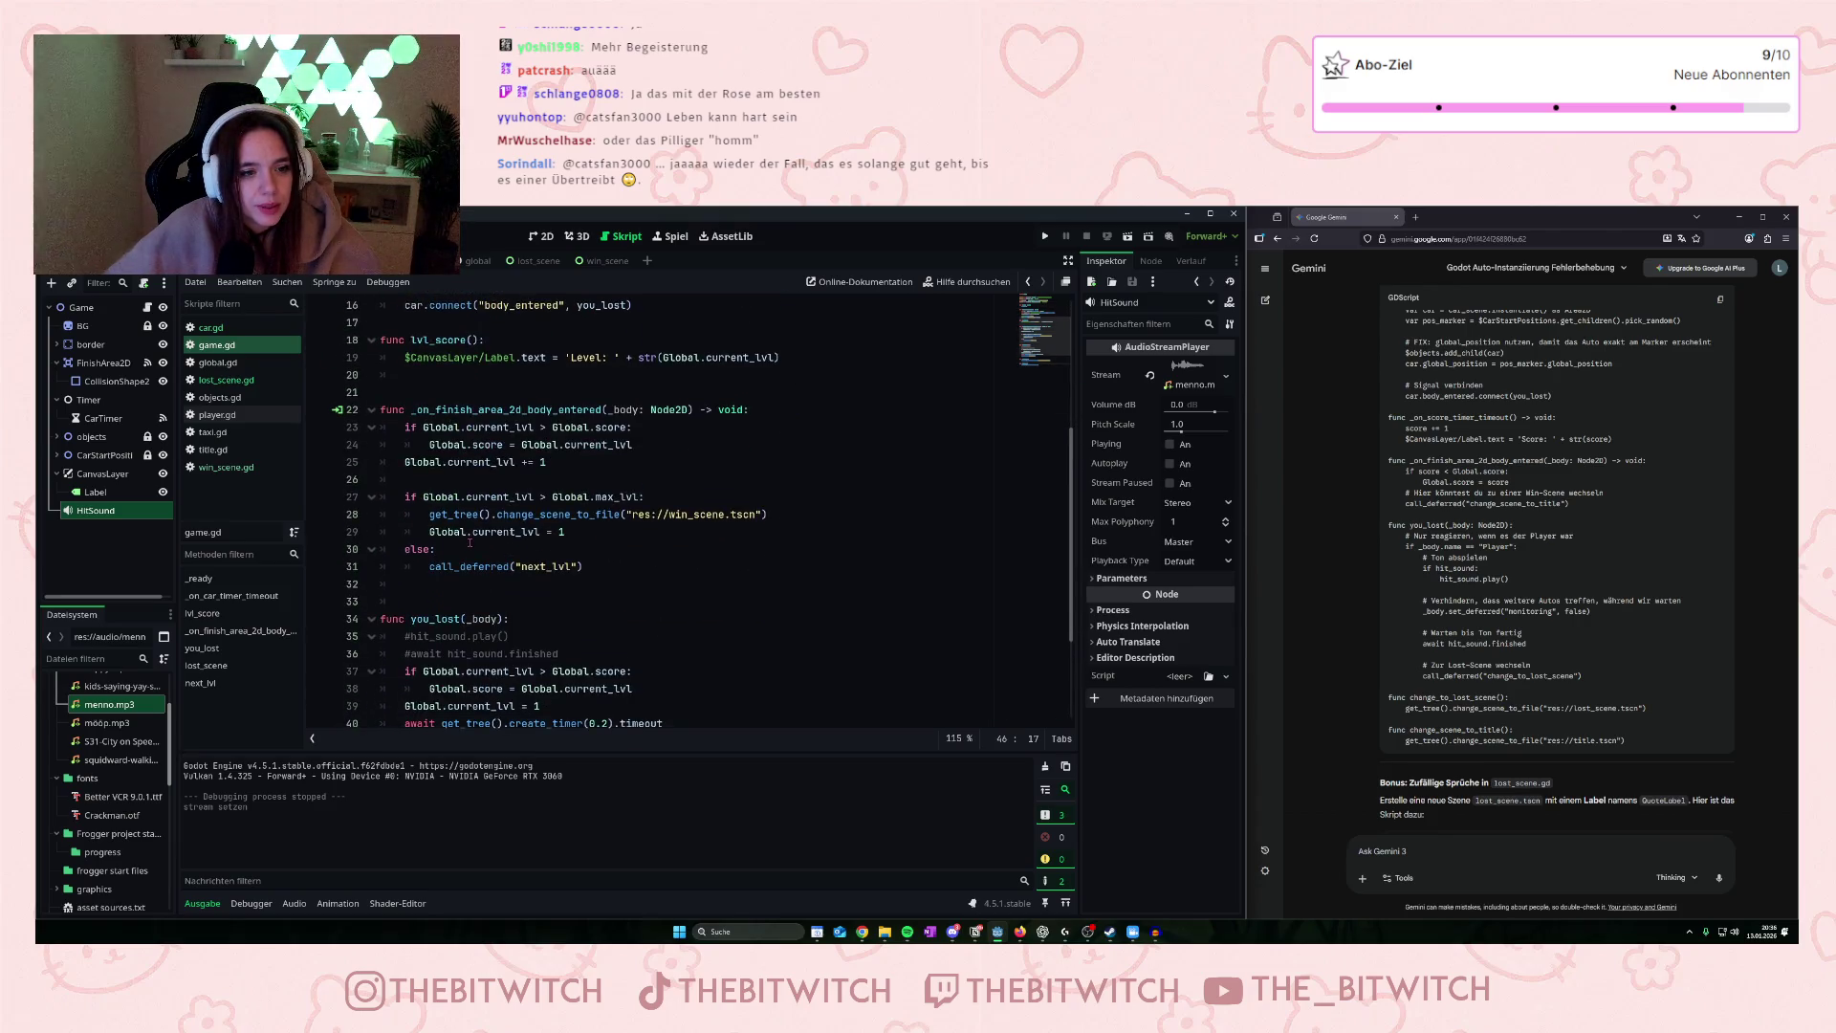
scroll(468, 548, down, 1)
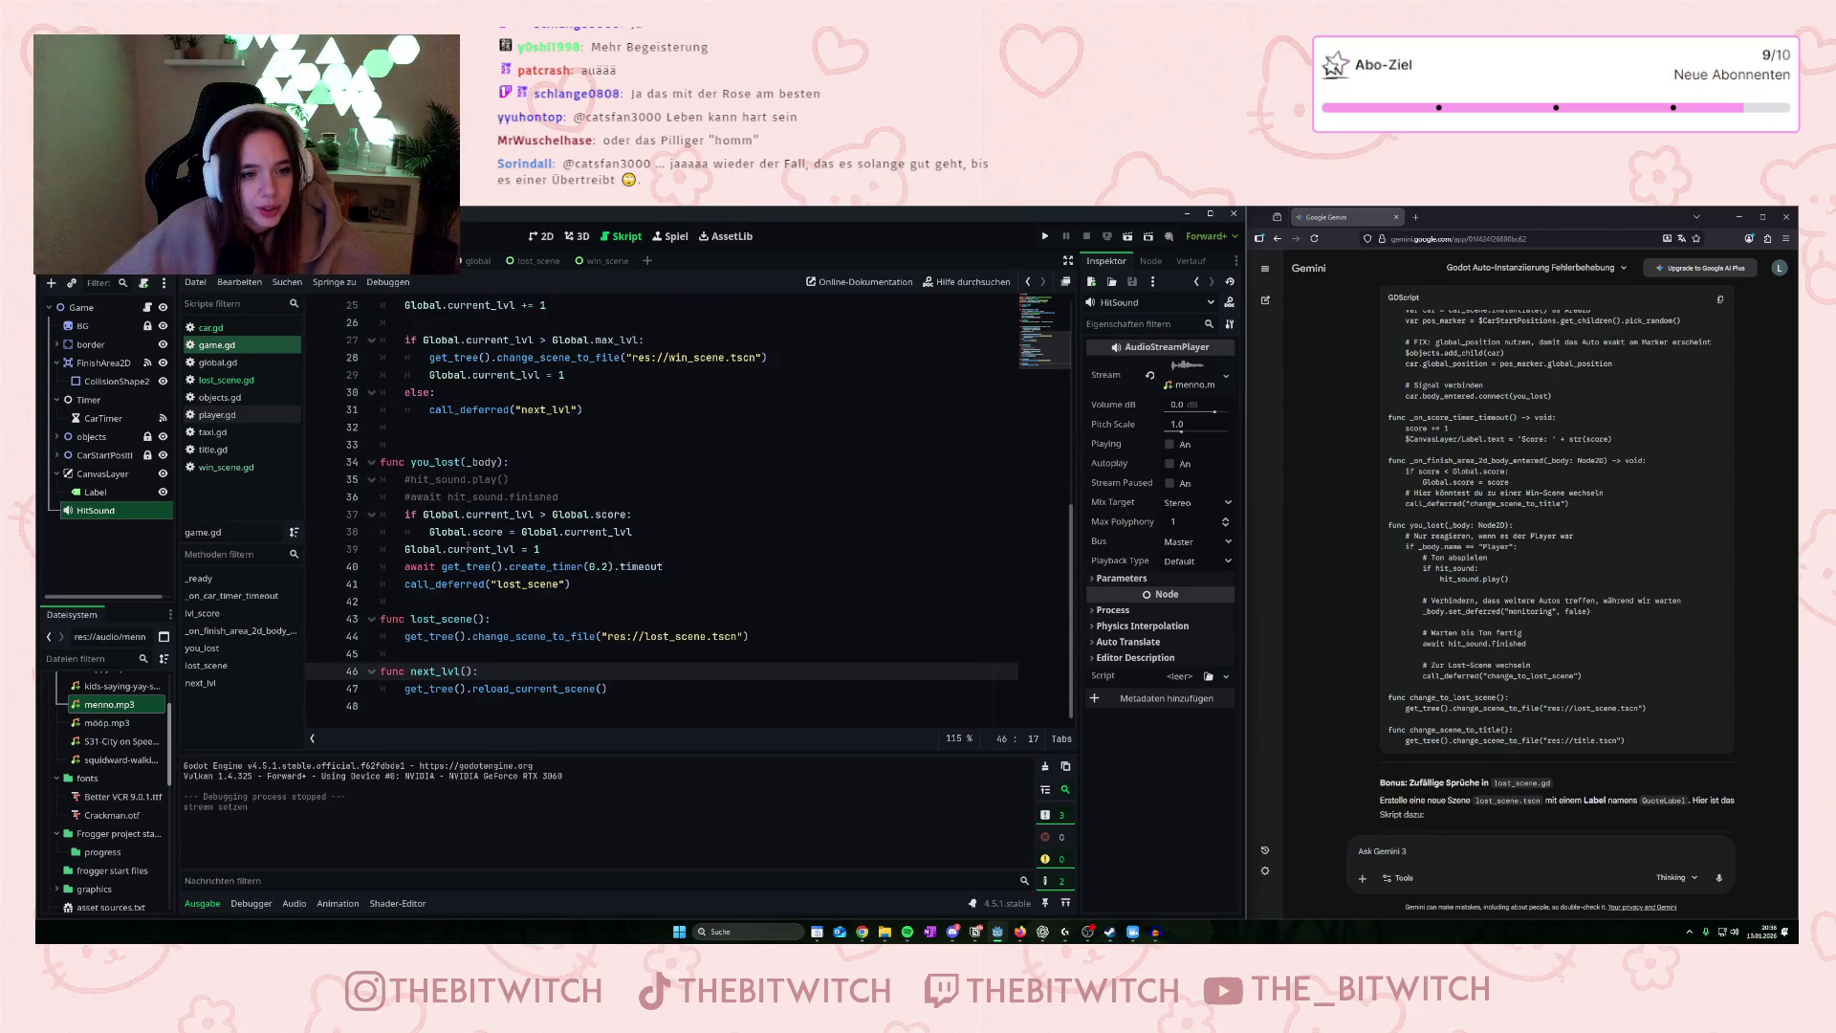
click(408, 498)
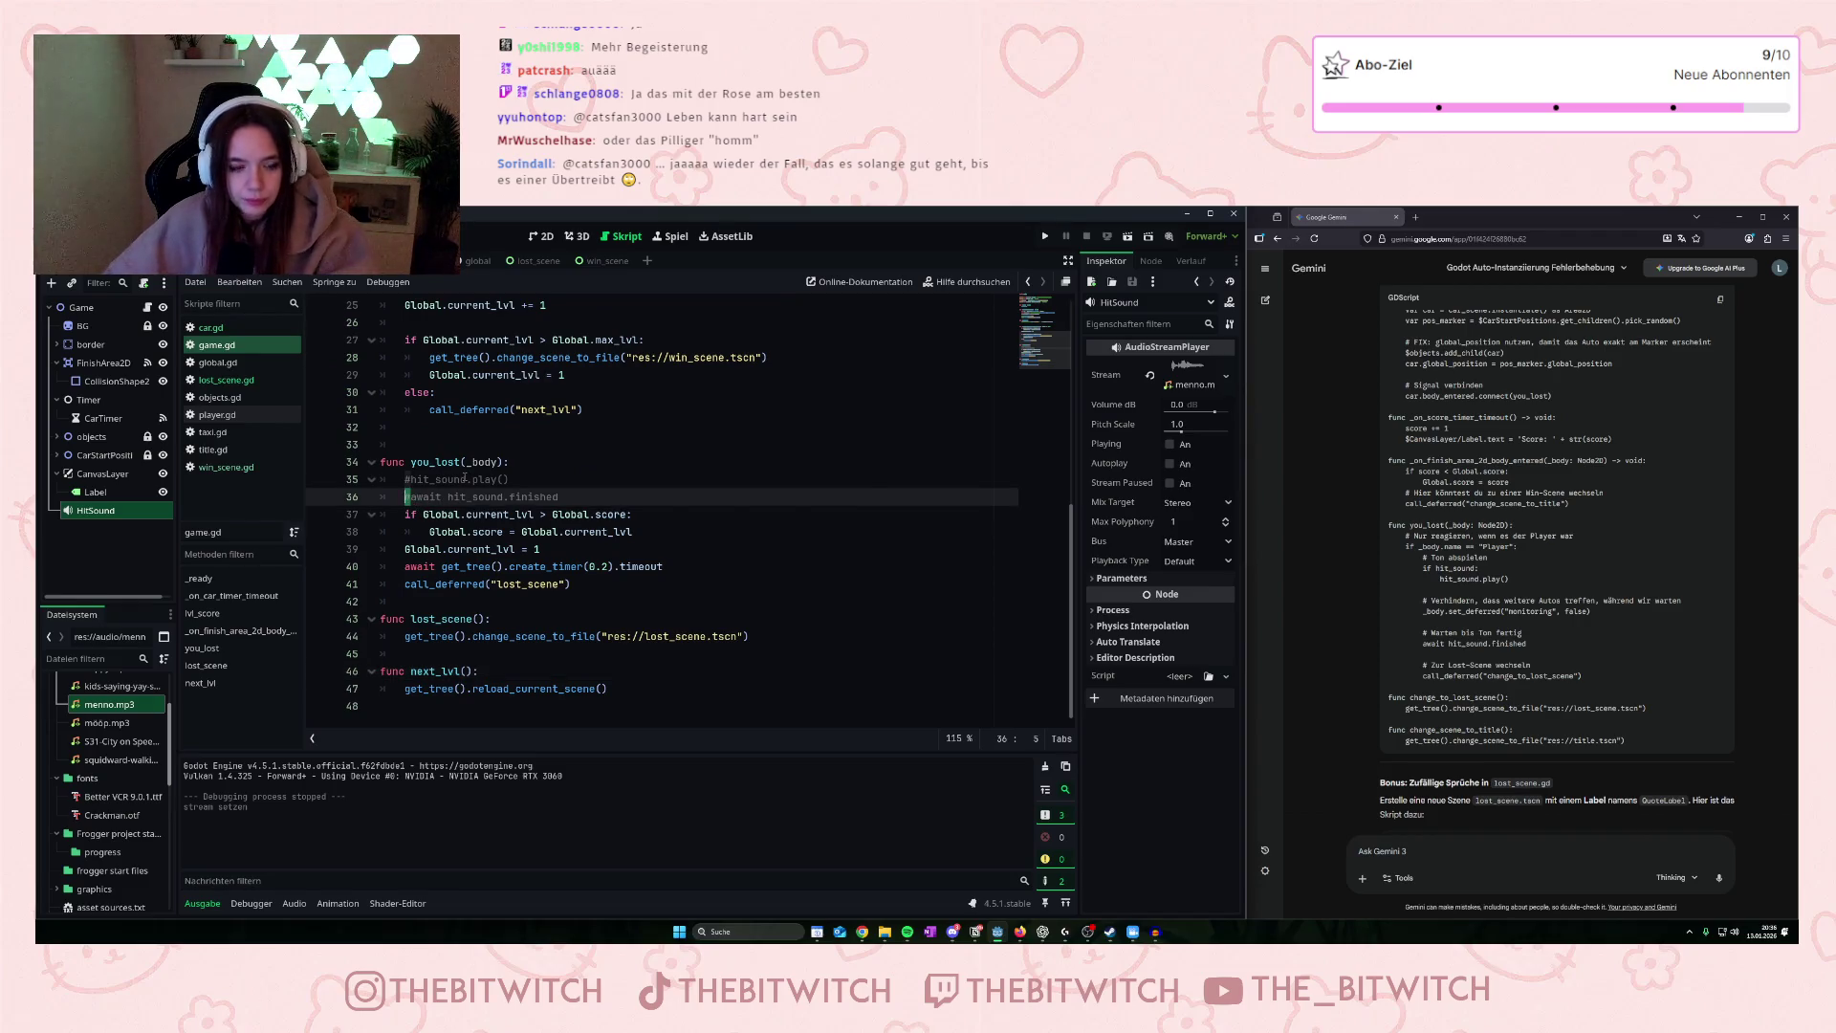
key(ctrl+k)
click(495, 479)
key(ctrl+k)
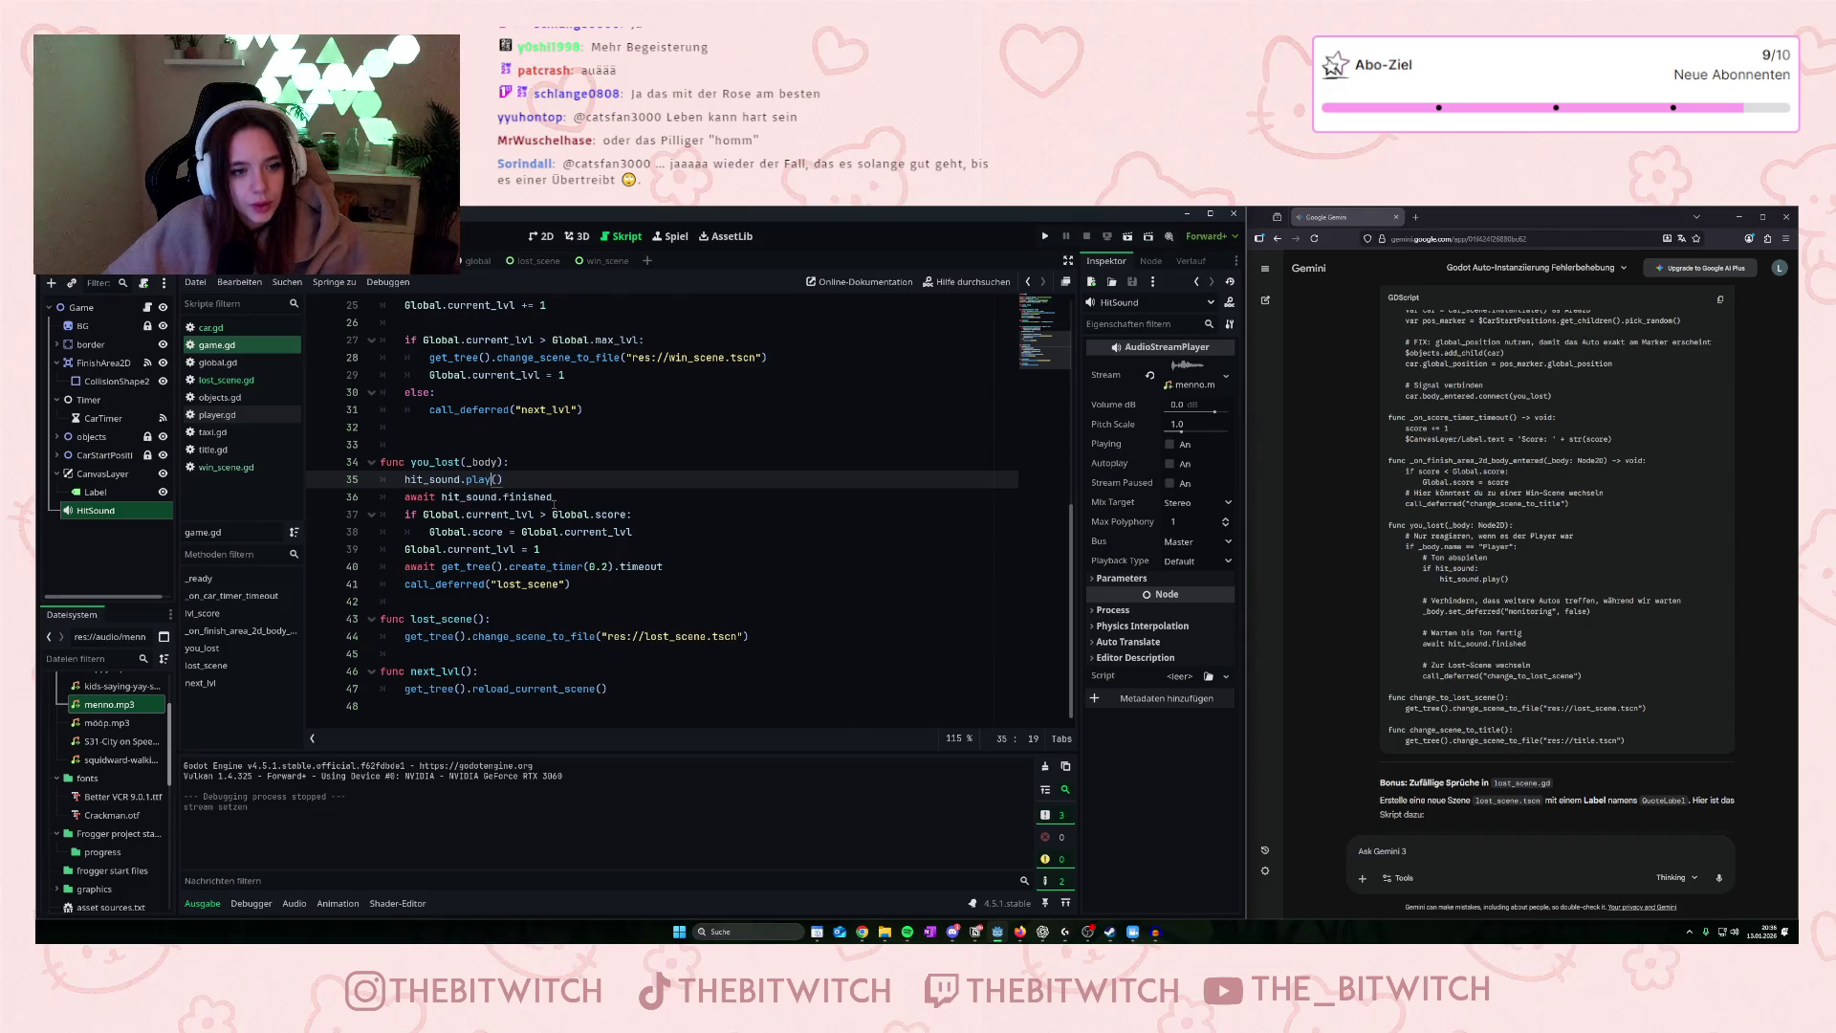
Paste the 0.2-second create_timer wait line onto a new line above hit_sound.play().
scroll(529, 492, up, 1)
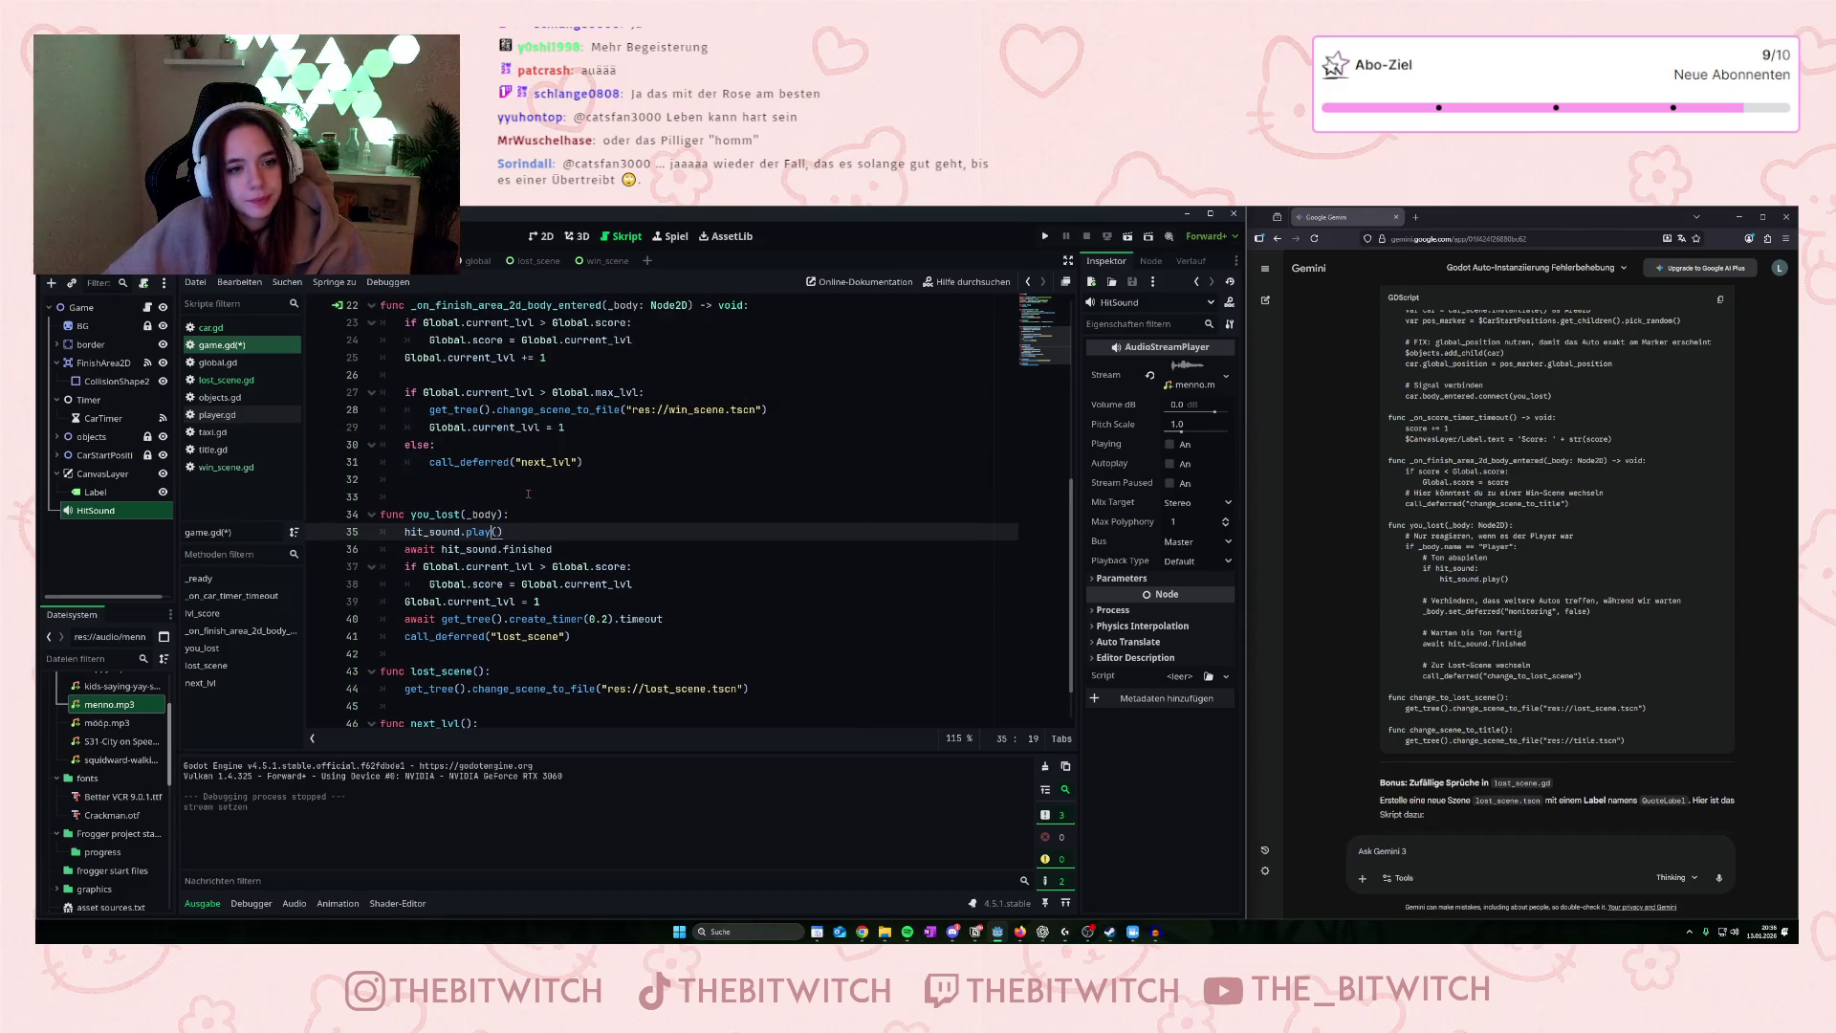
scroll(528, 493, up, 2)
scroll(528, 494, up, 2)
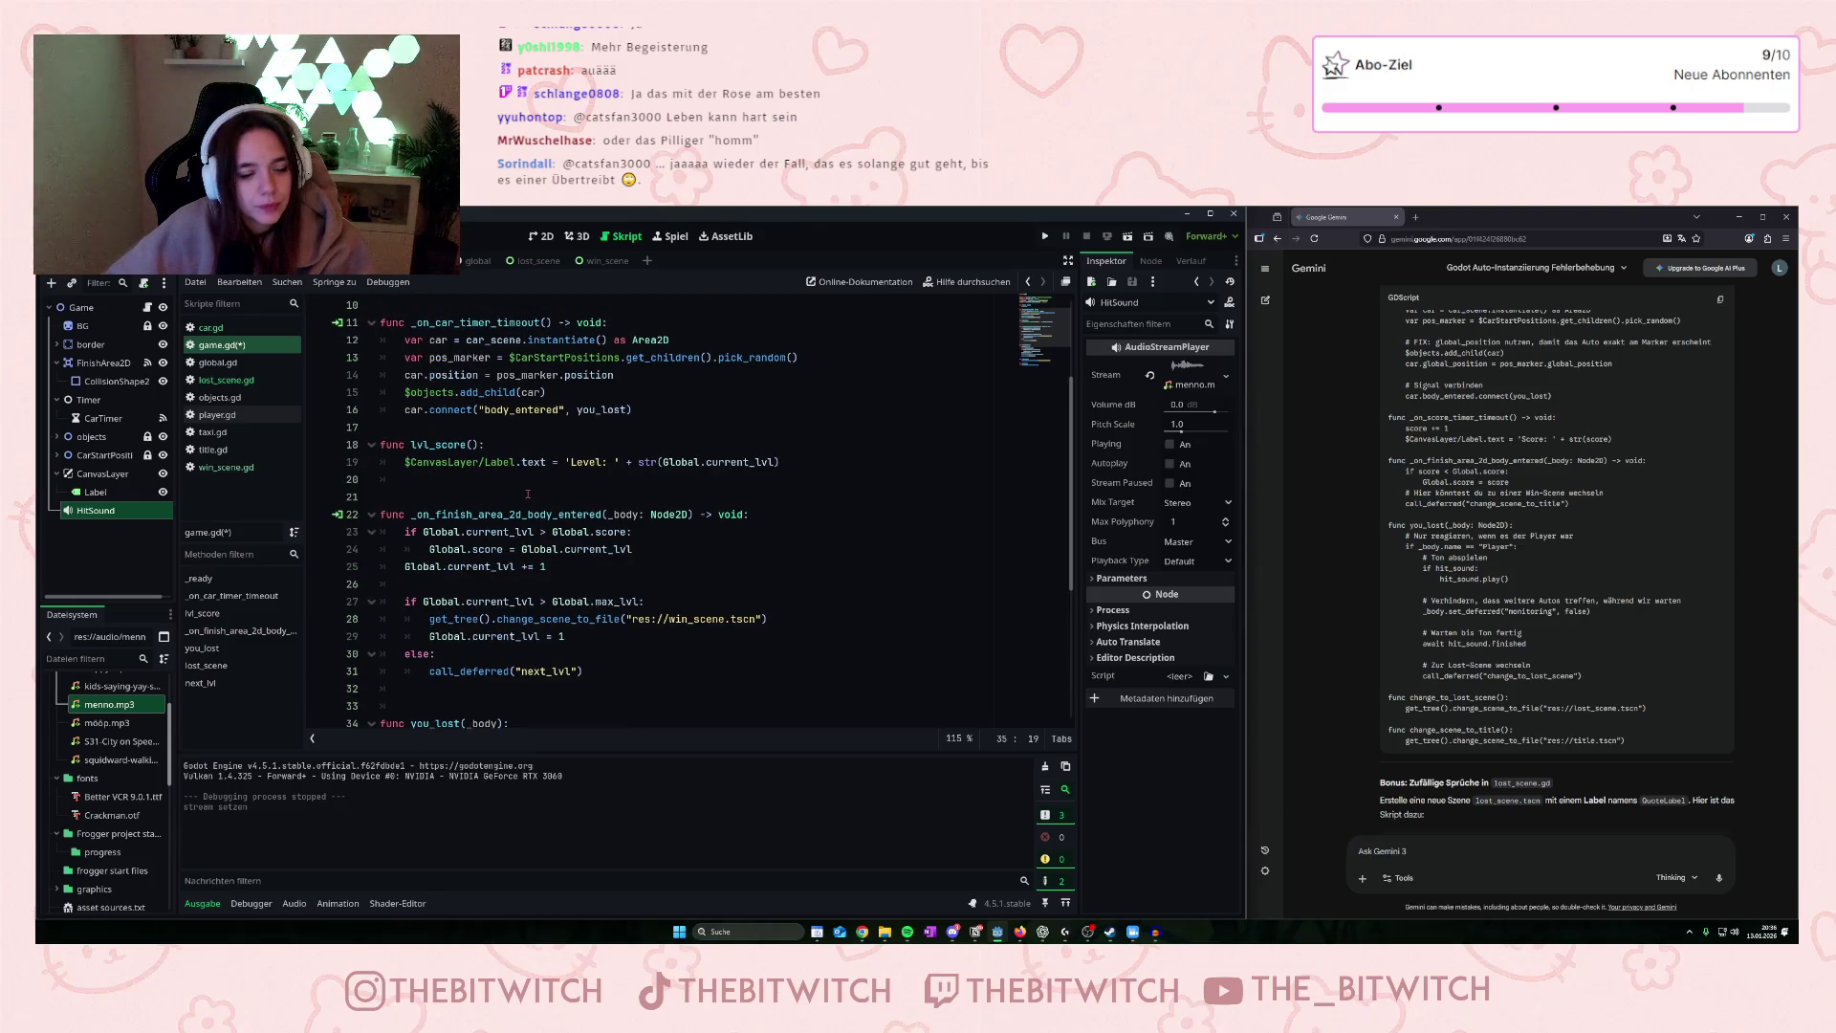
scroll(528, 495, down, 5)
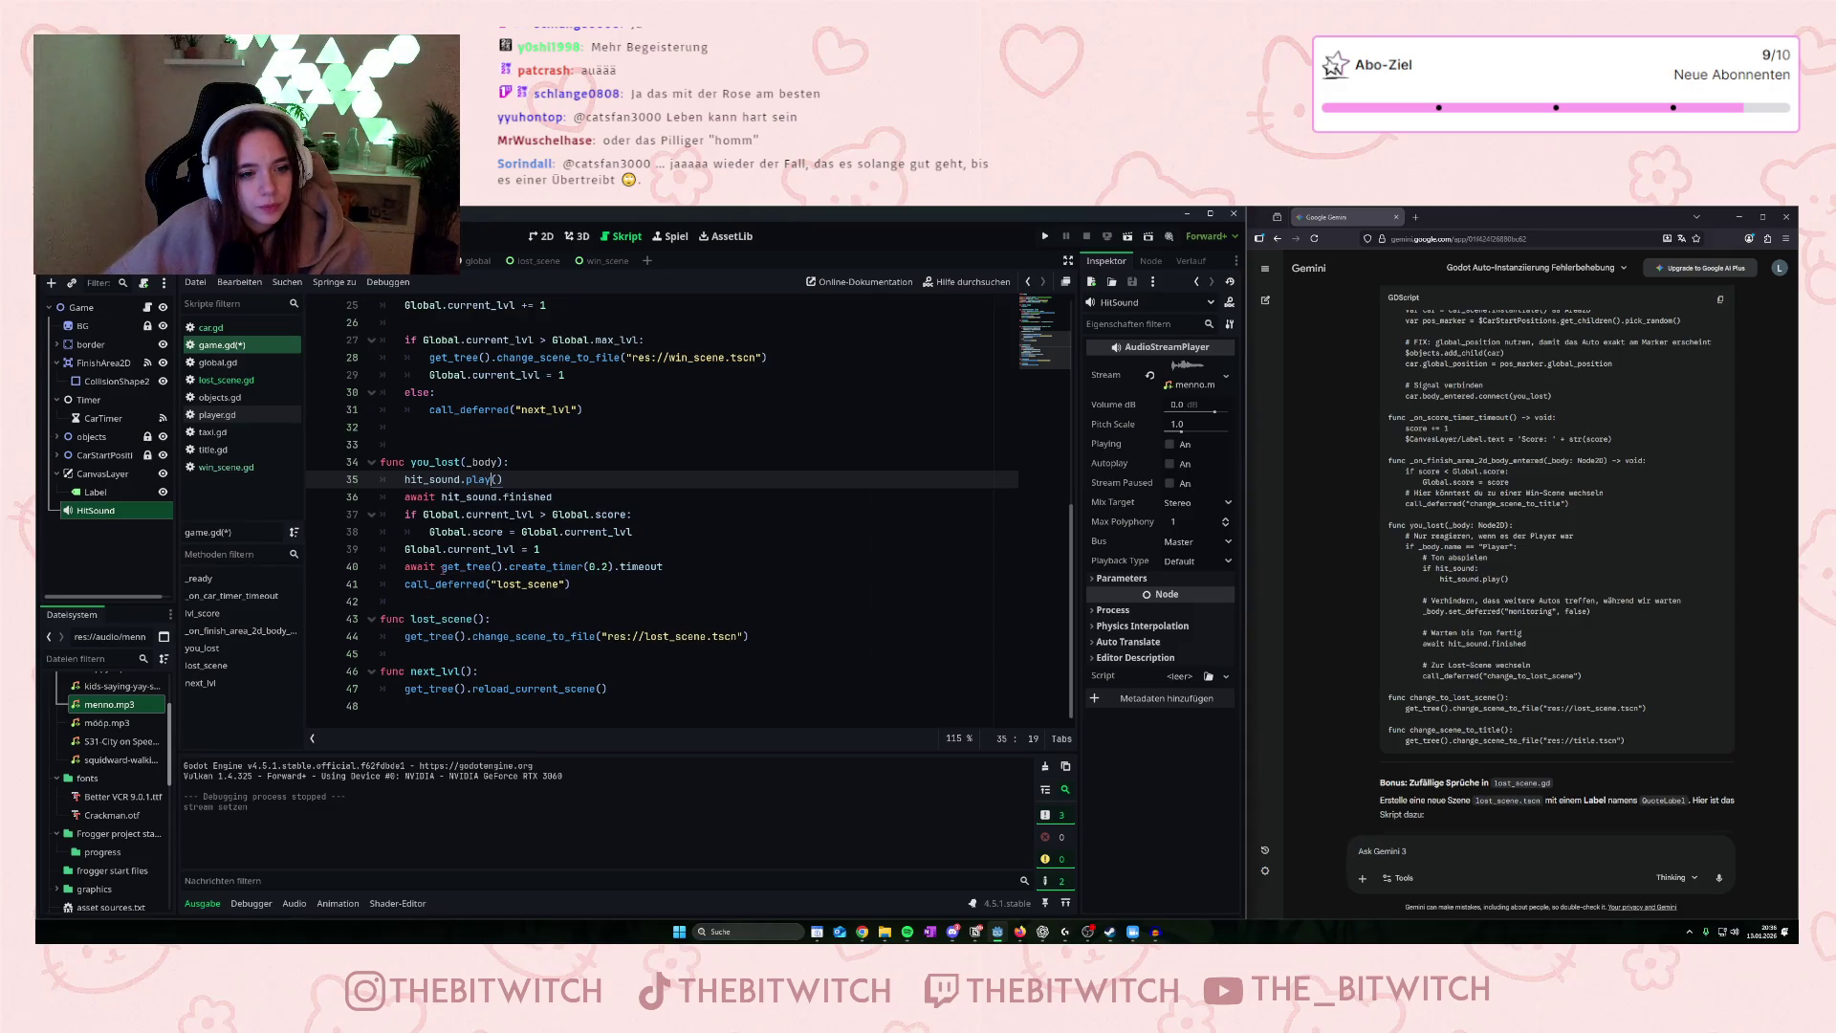
click(441, 566)
drag(671, 567, 402, 568)
key(ctrl+c)
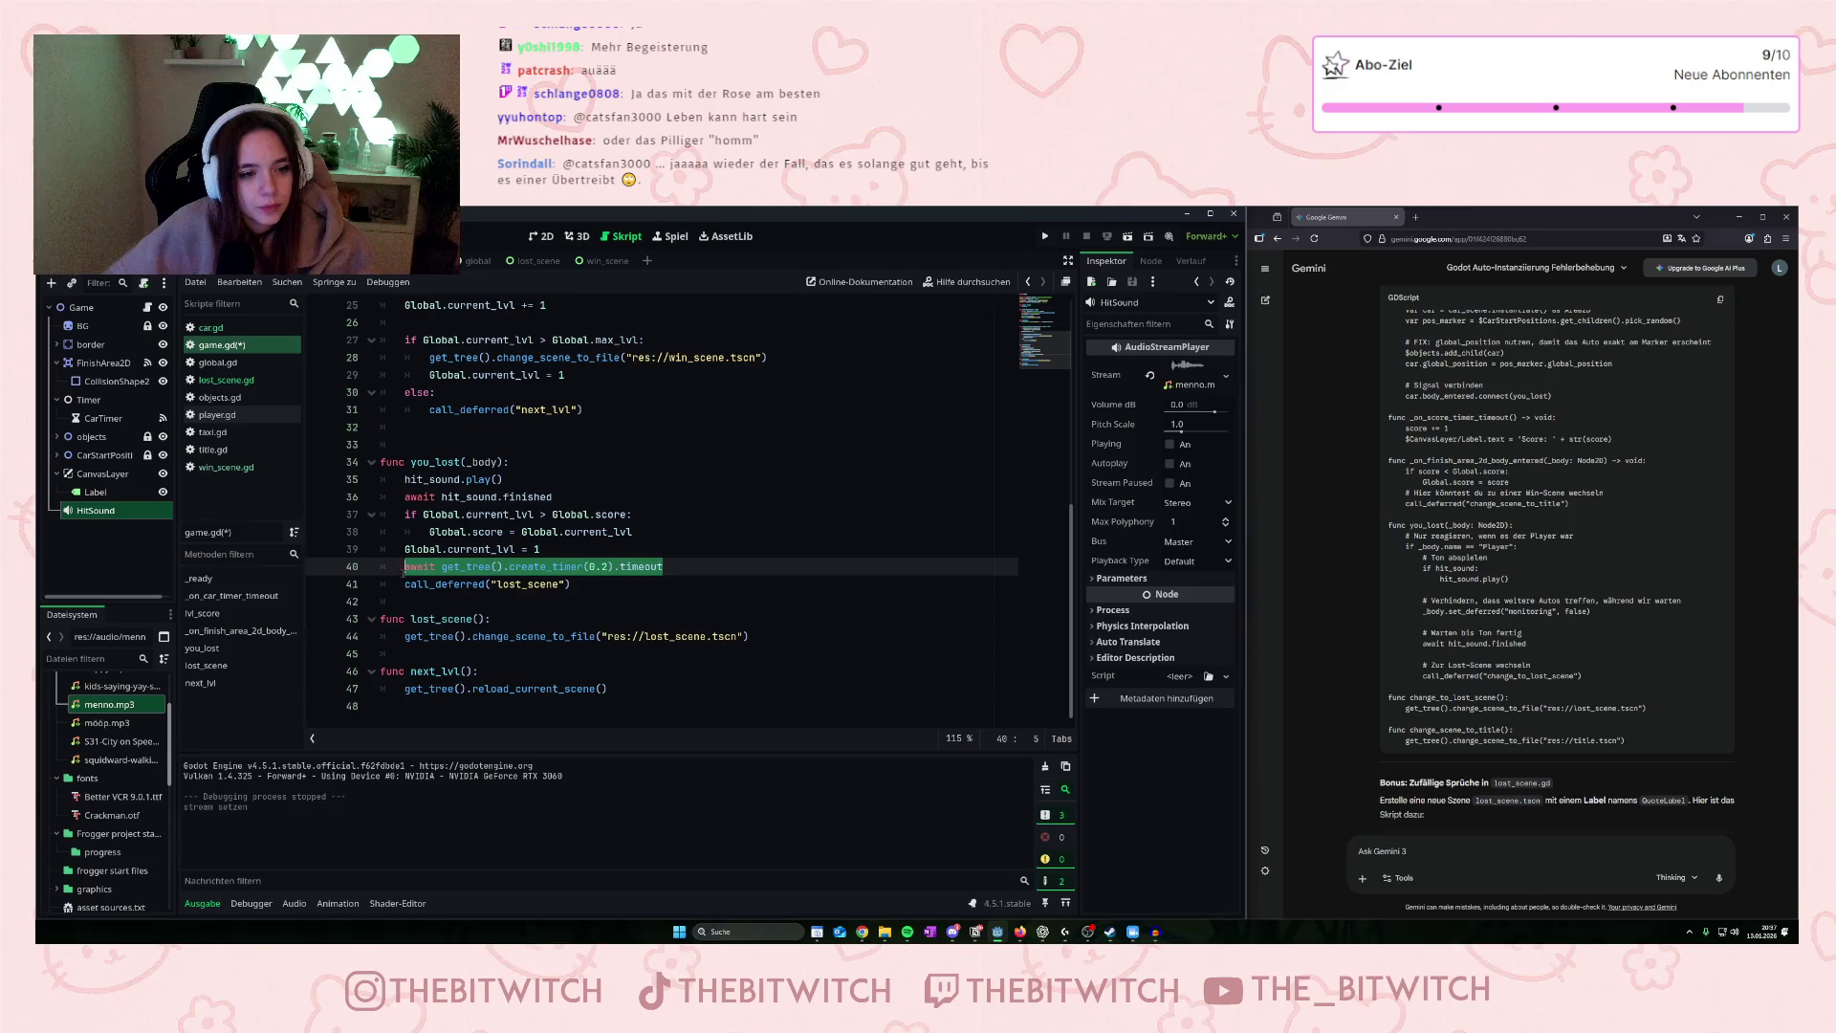
click(402, 479)
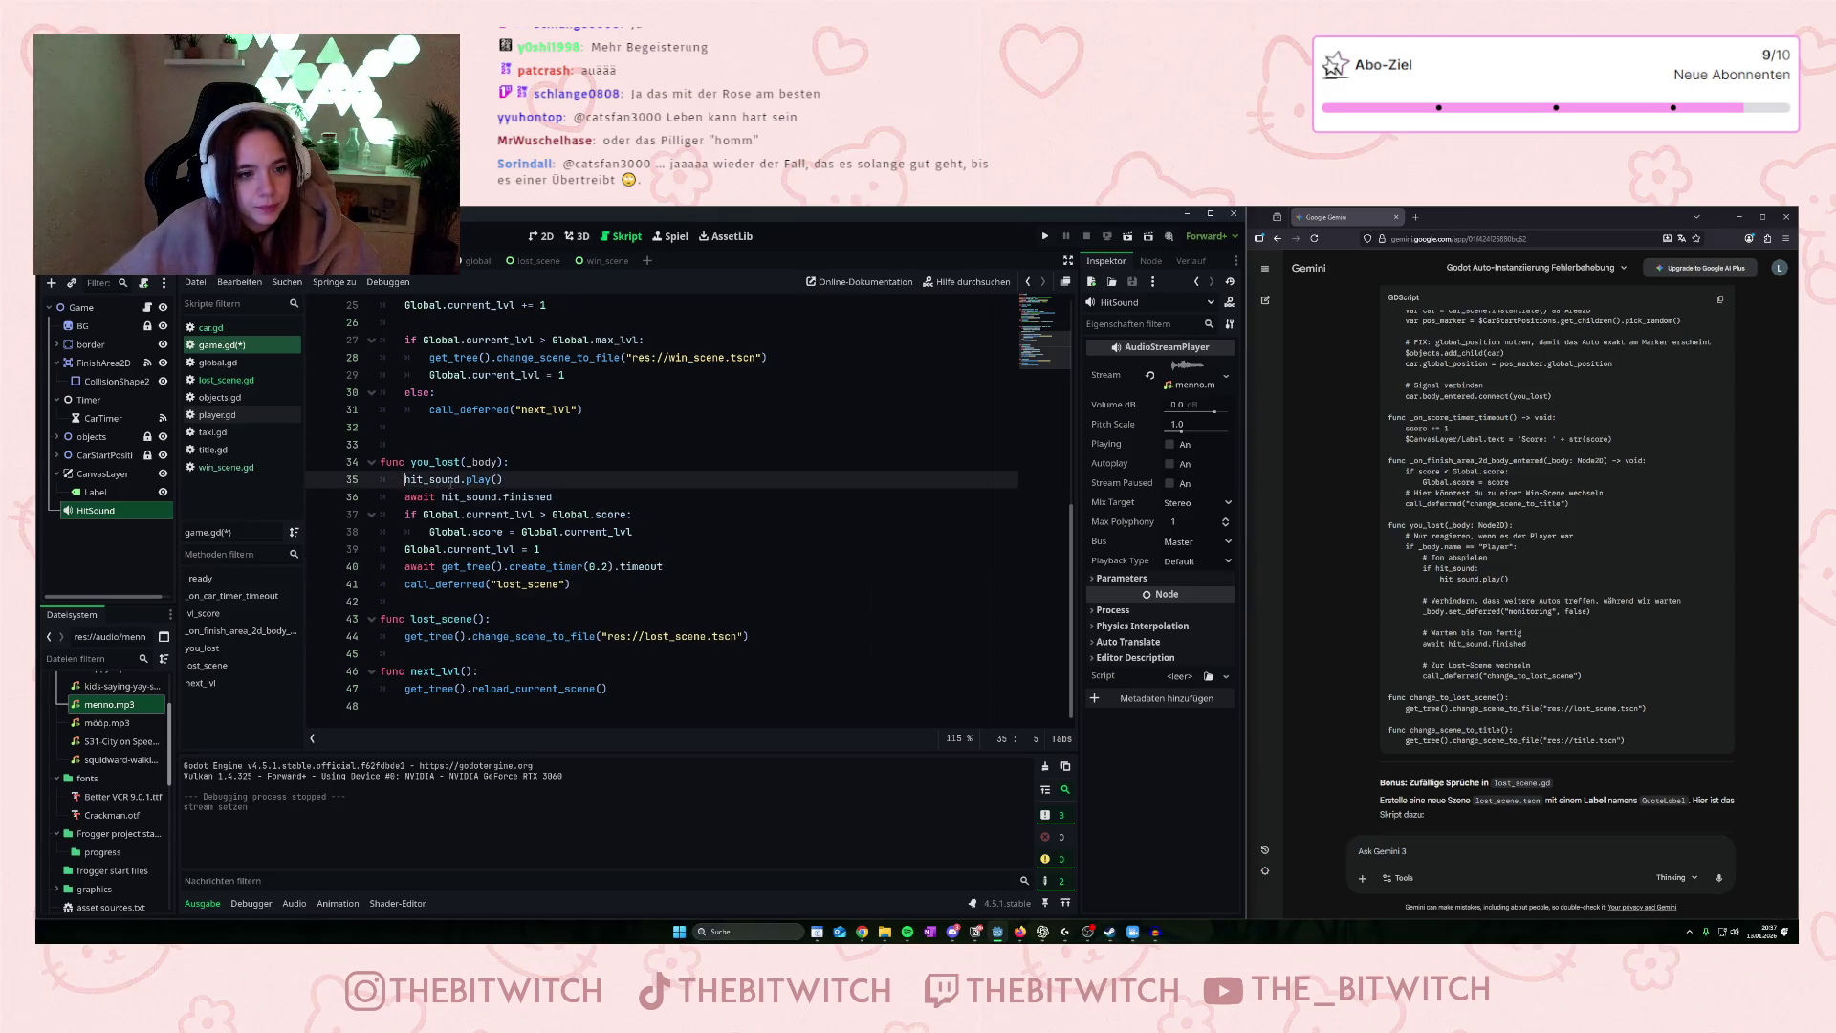
key(Return)
key(Up)
key(ctrl+v)
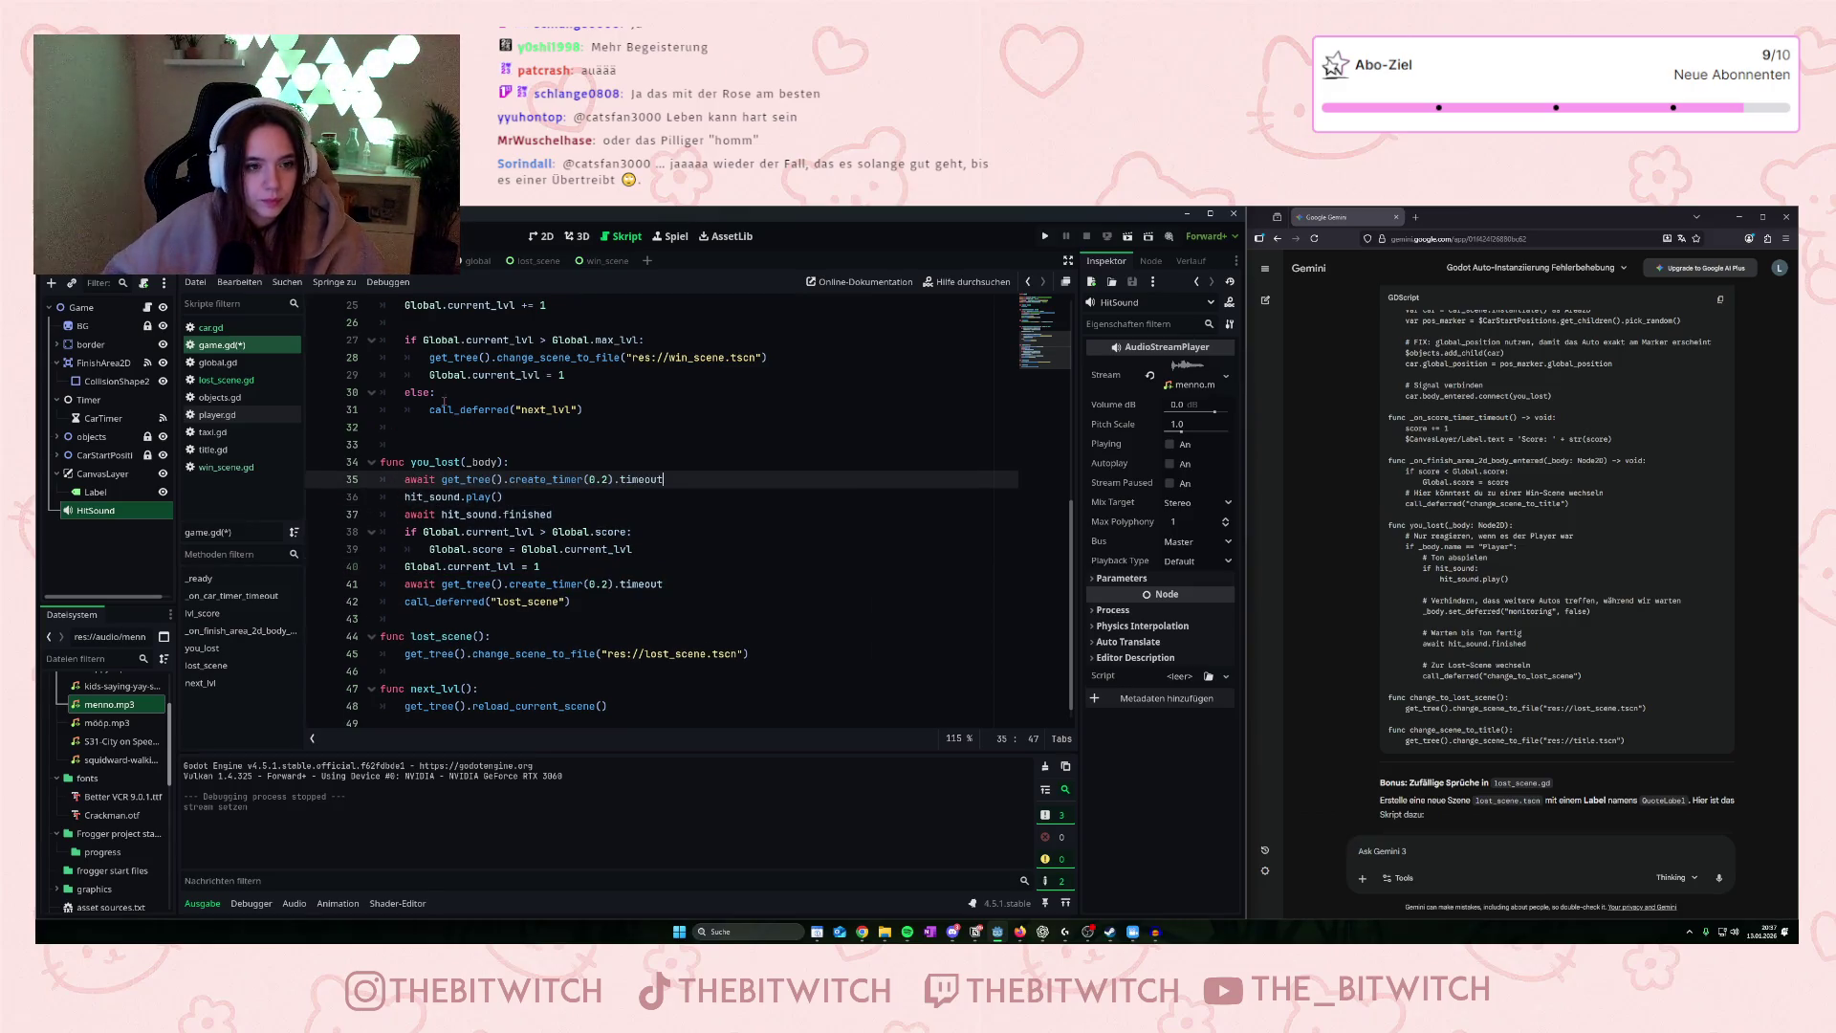
Change the new timer's delay from 0.2 to 0.05, save game.gd, and run the game.
click(607, 479)
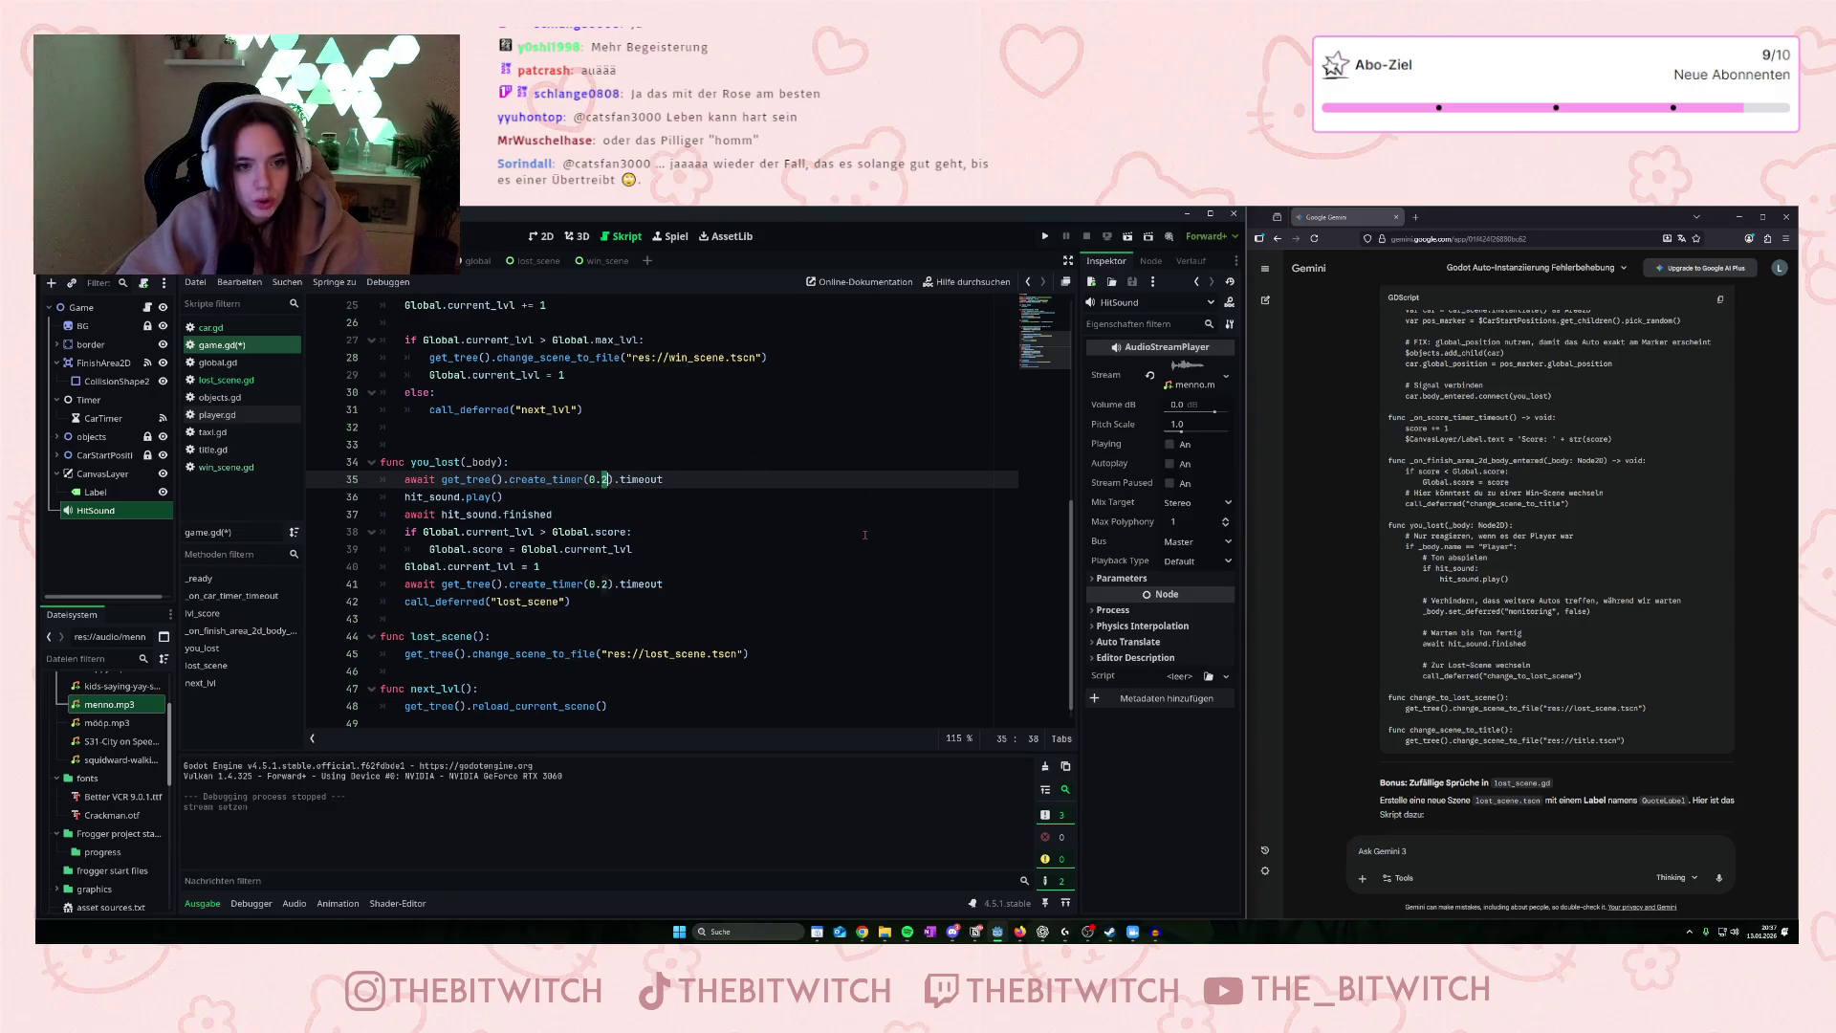
key(BackSpace)
text(05)
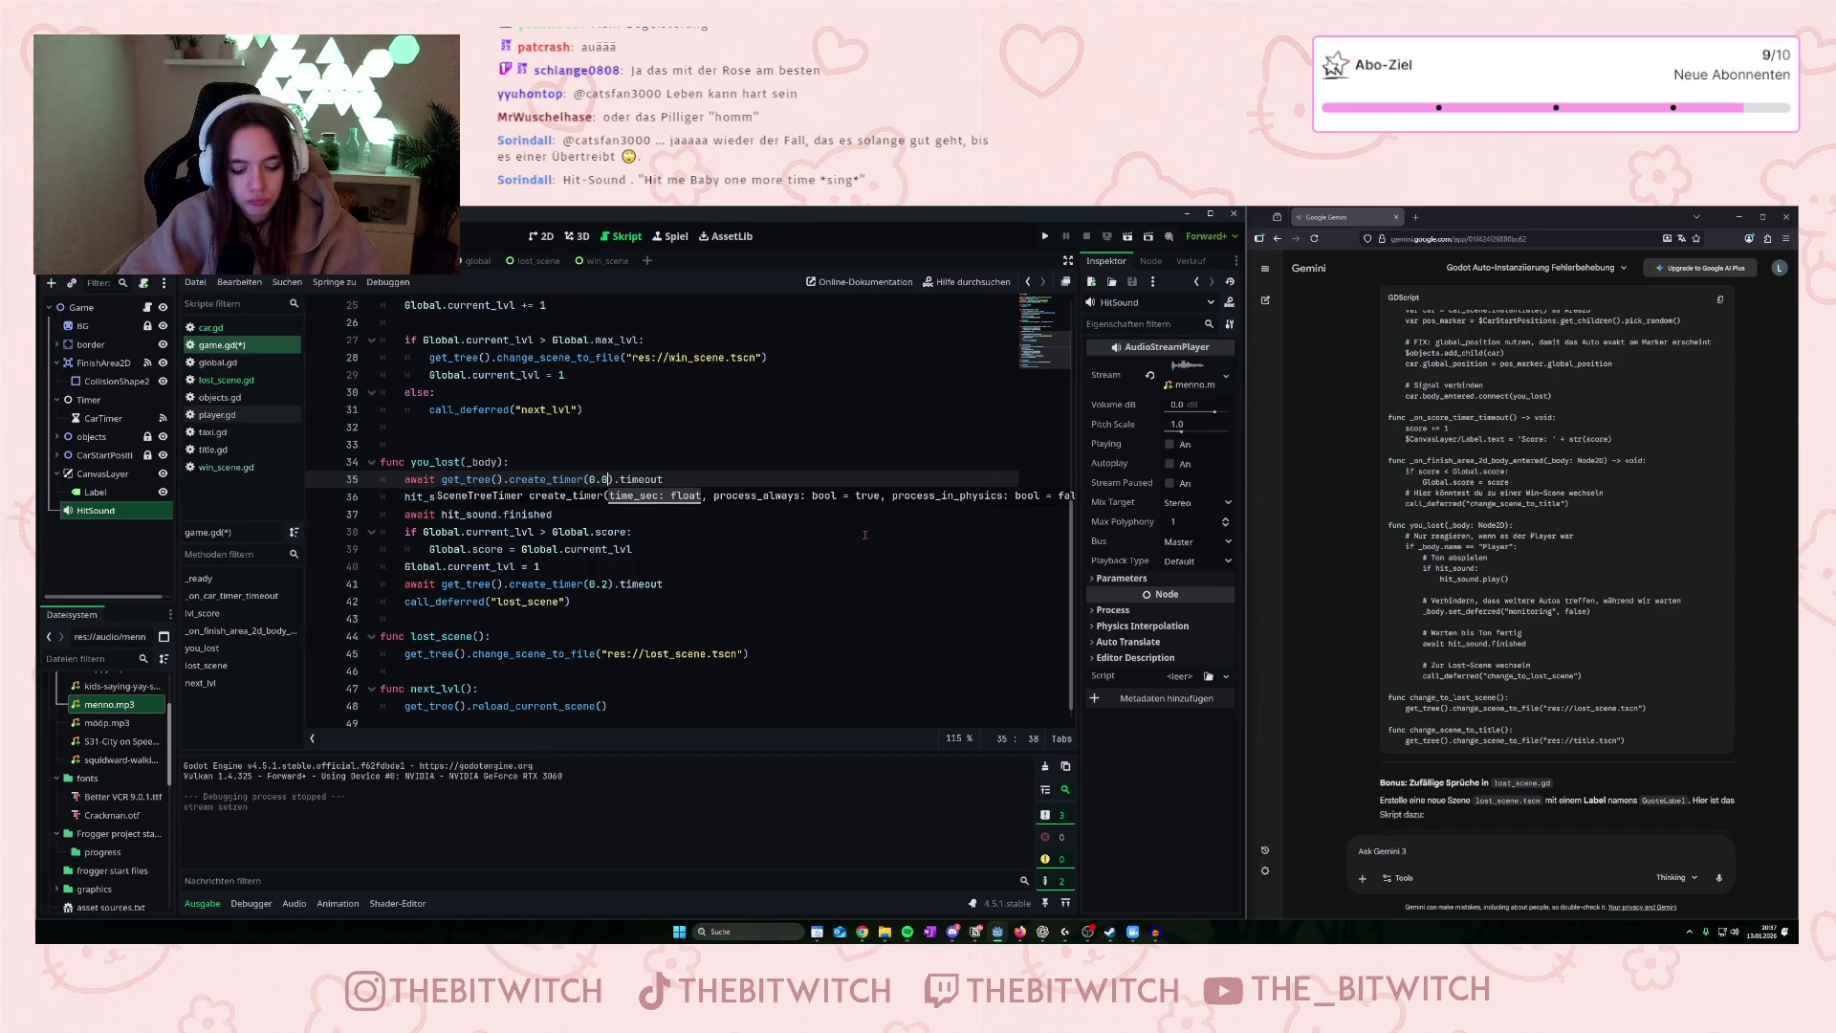
click(744, 560)
key(ctrl+s)
click(1045, 238)
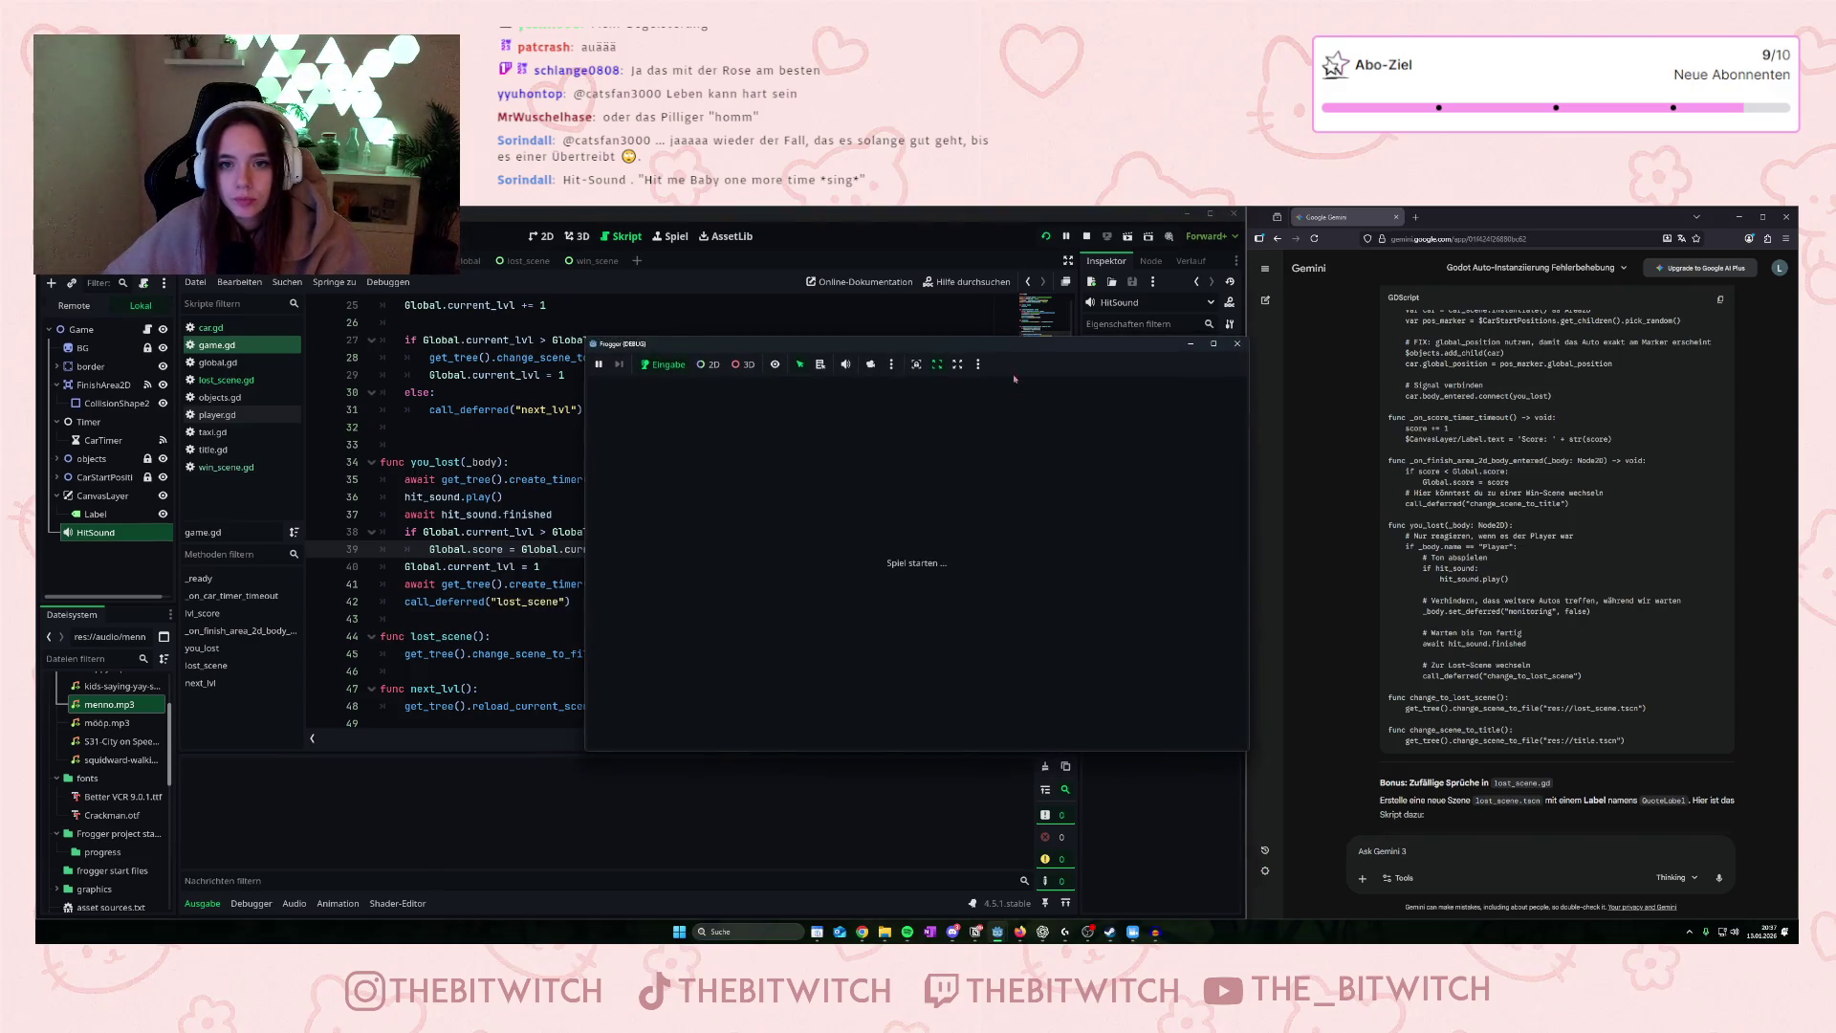
Move the player up and sideways onto the road in the running game.
key(Up)
key(Up)
key(Up)
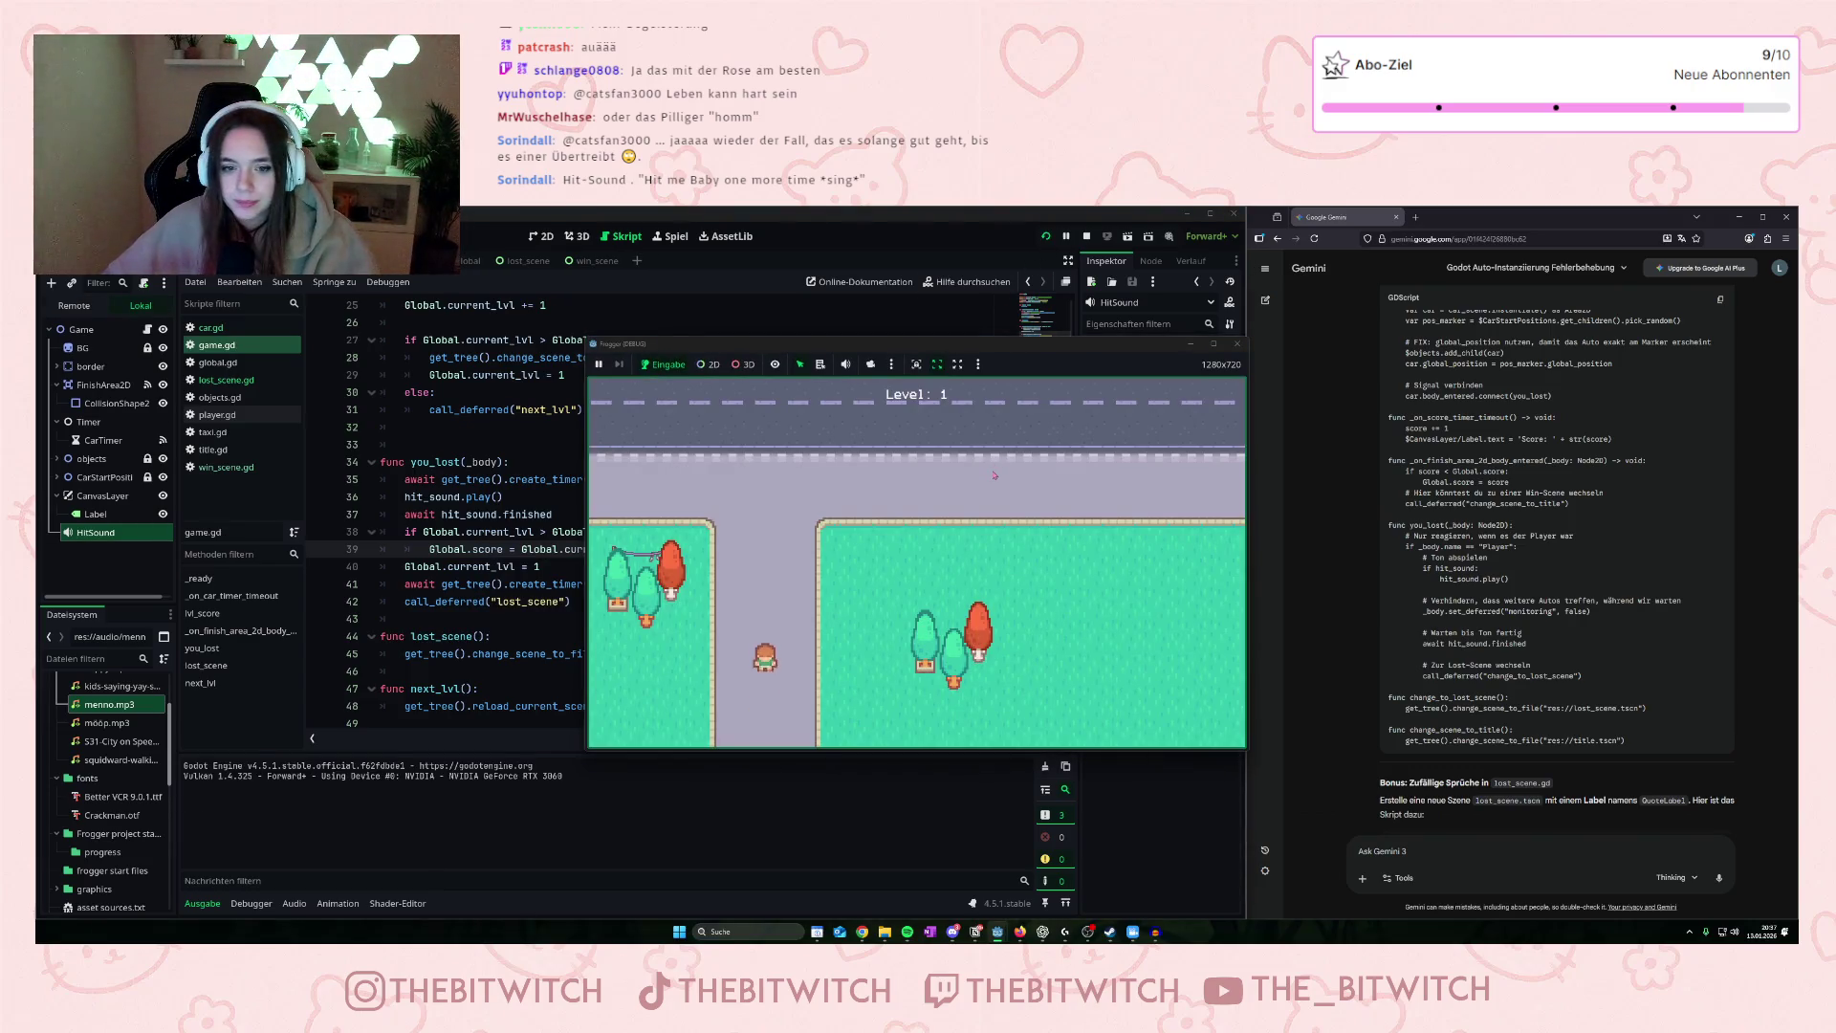
key(Right)
key(Up)
key(Left)
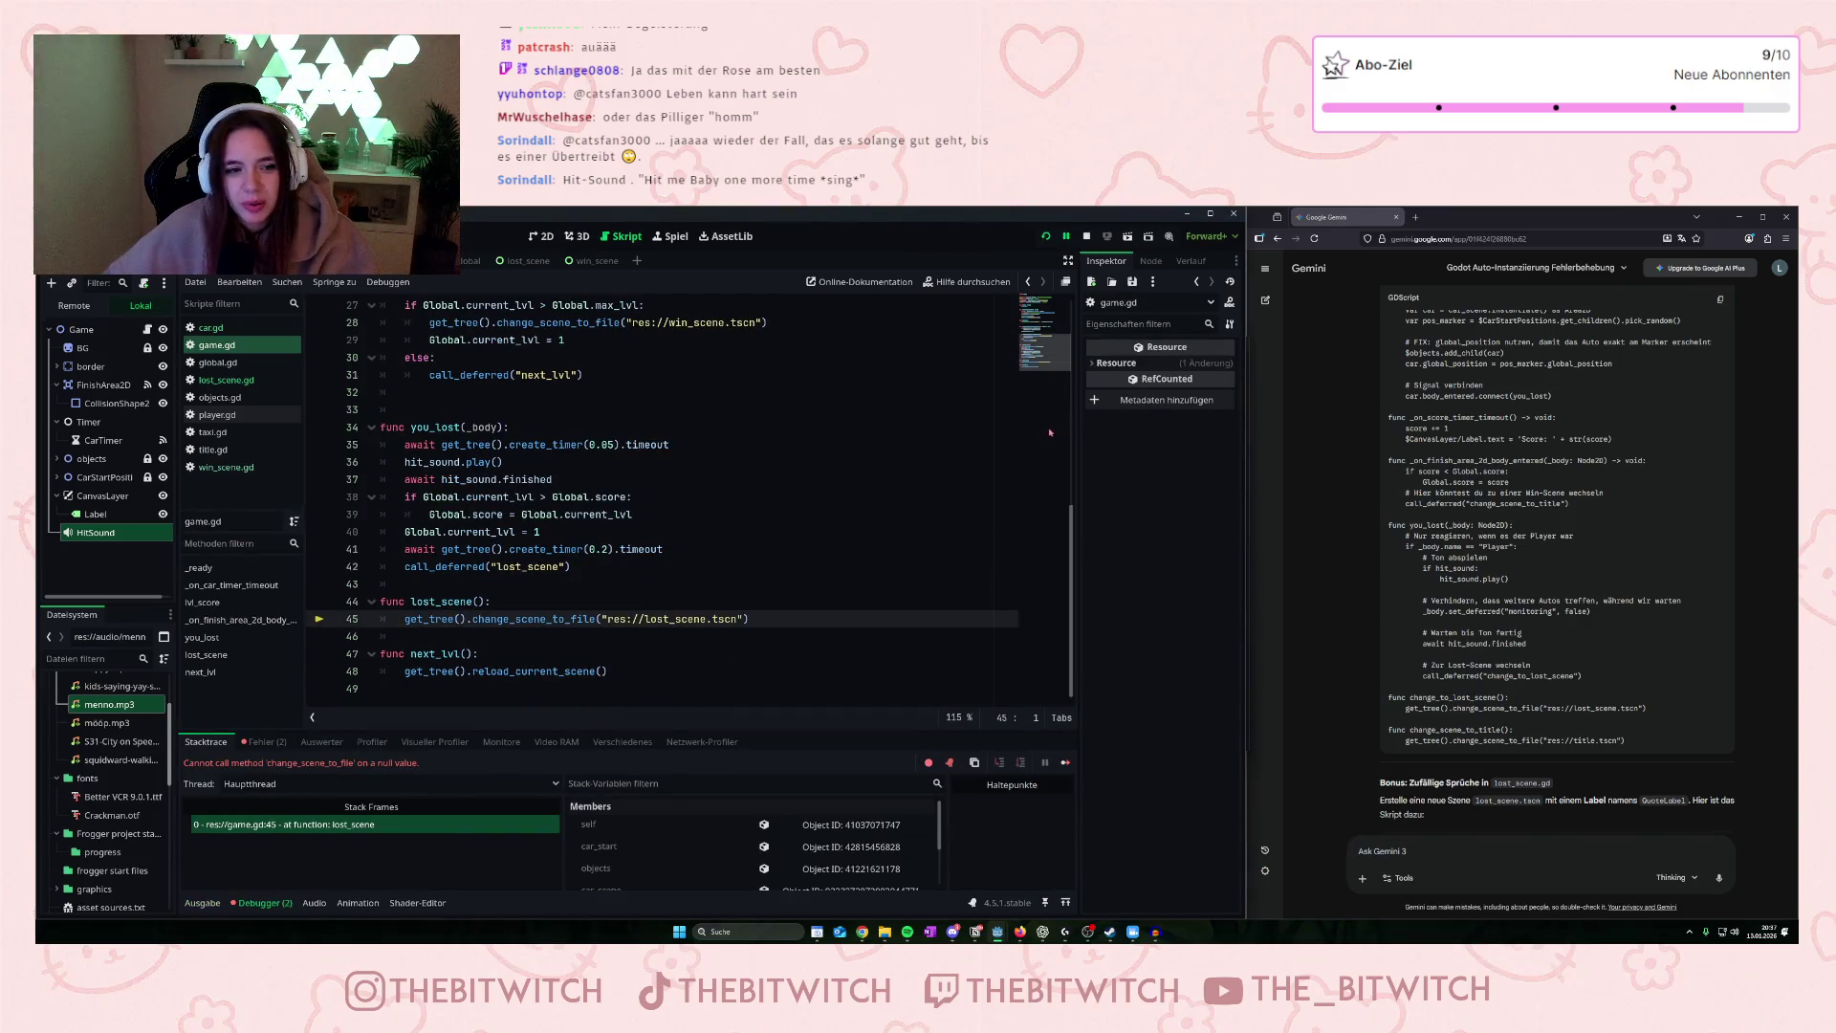
Delete the 'await hit_sound.finished' line from you_lost and stop the game with F8.
drag(552, 479, 402, 480)
key(BackSpace)
key(BackSpace)
key(BackSpace)
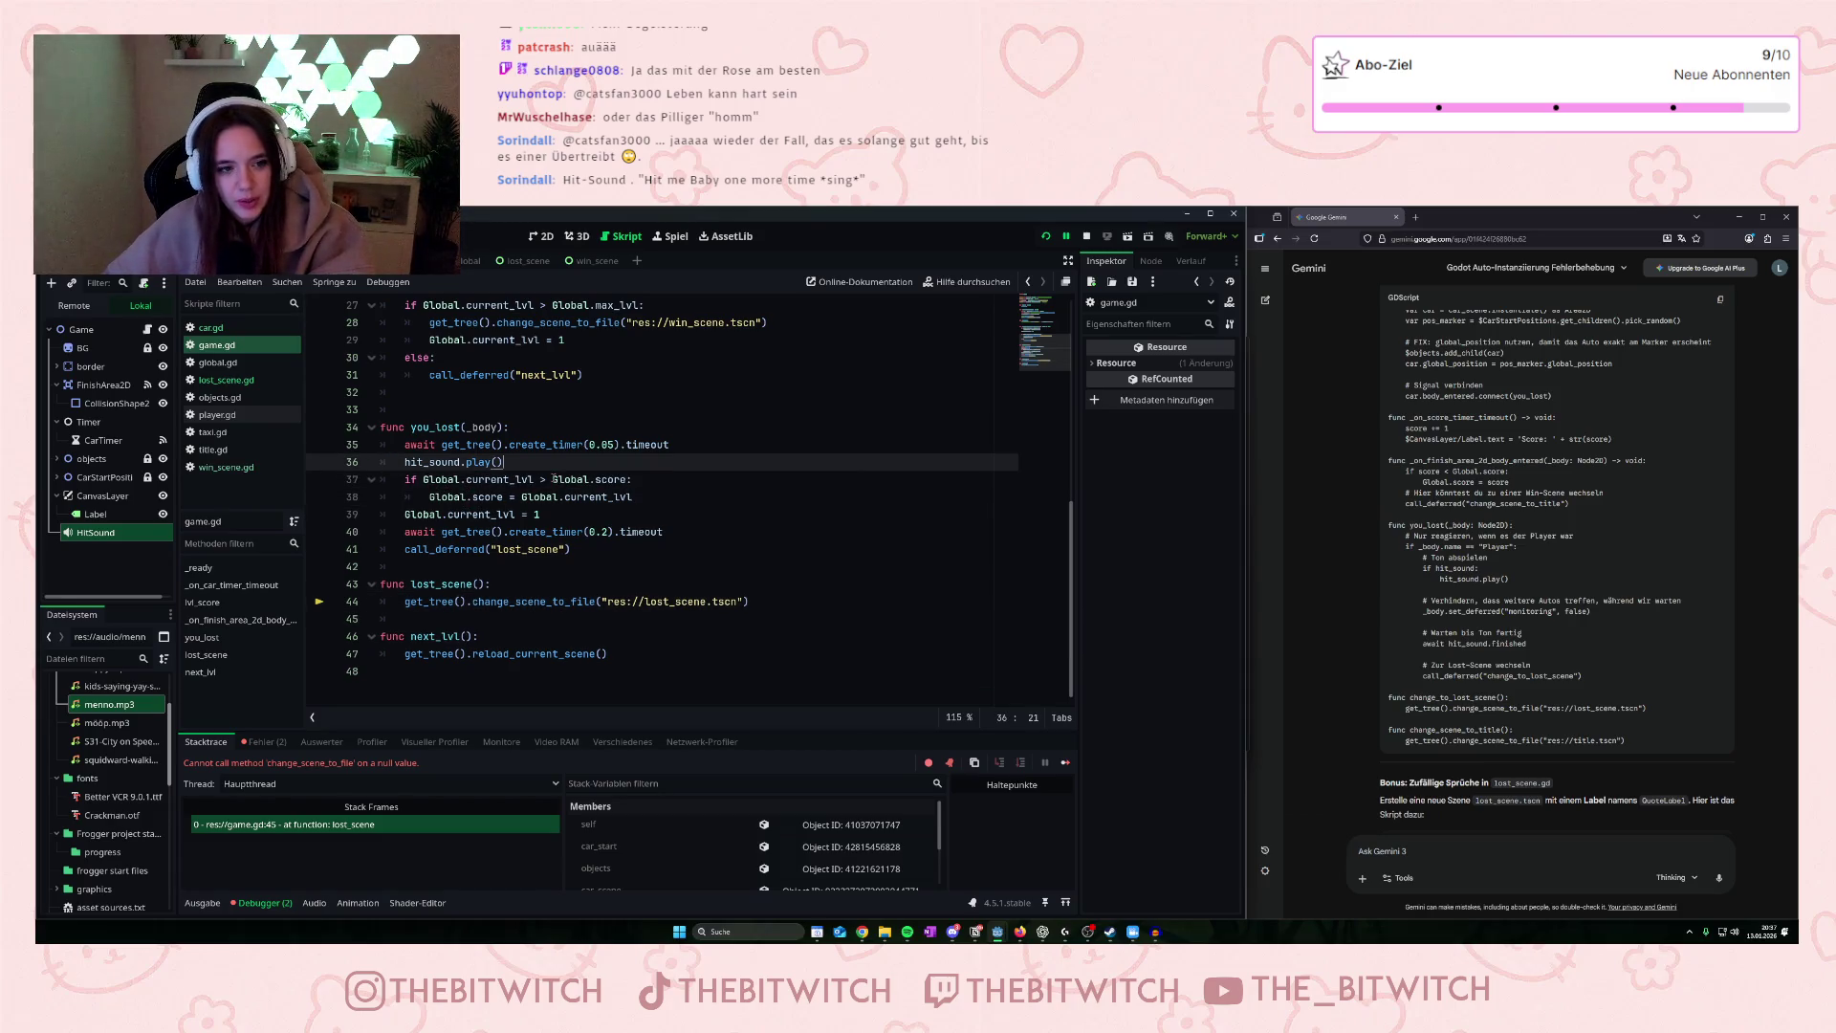
click(552, 479)
key(F8)
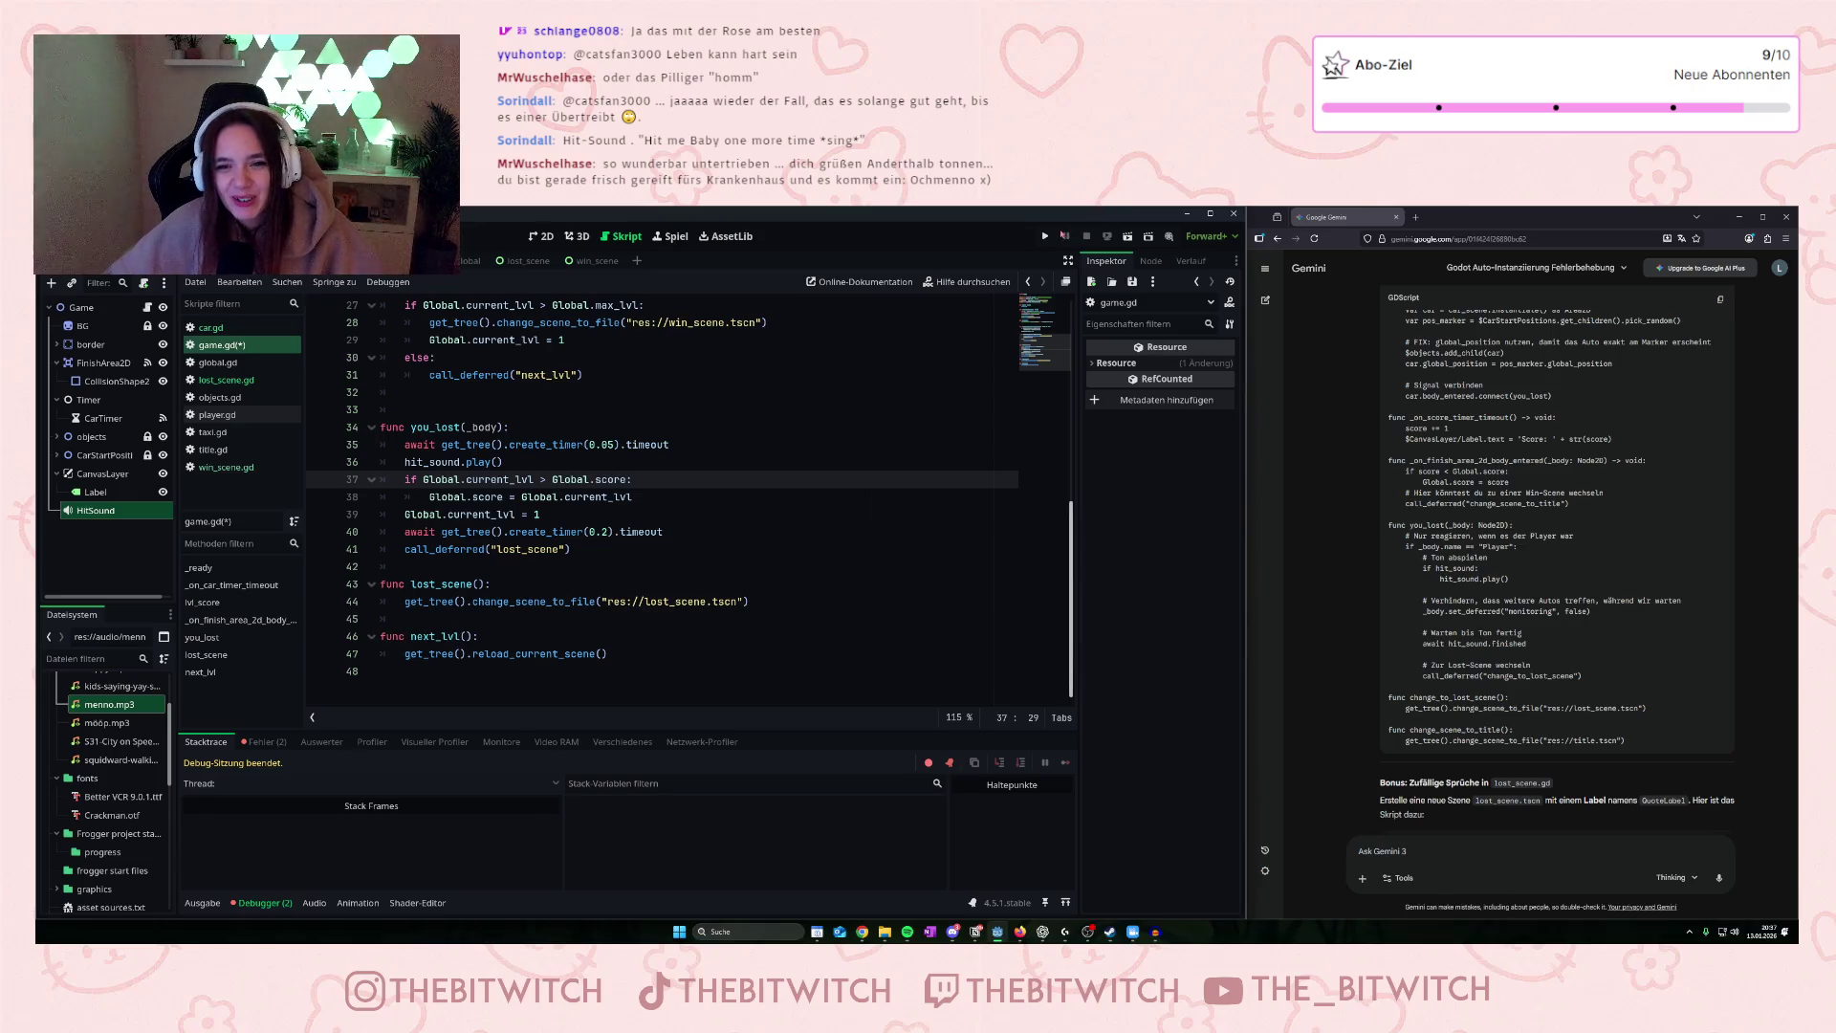
Rerun the game, walk into the taxis' path to reach the lost screen, then close it.
click(1052, 239)
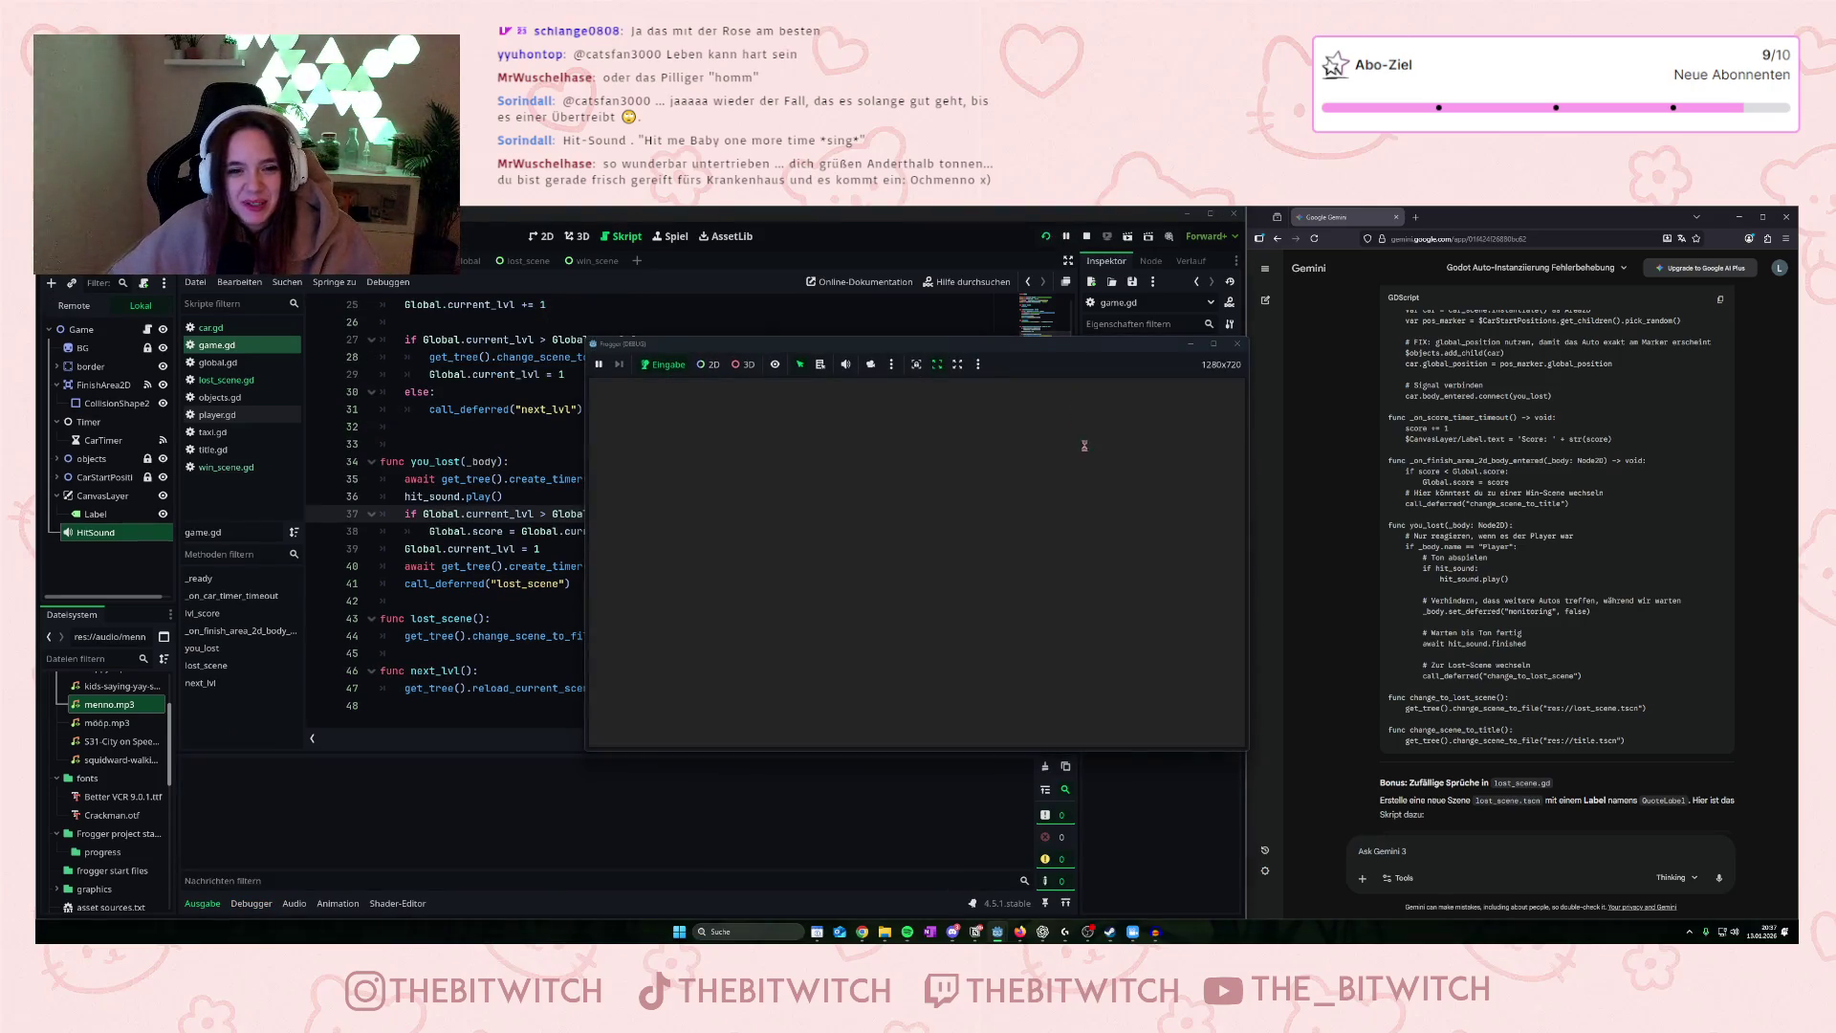
key(Up)
key(Right)
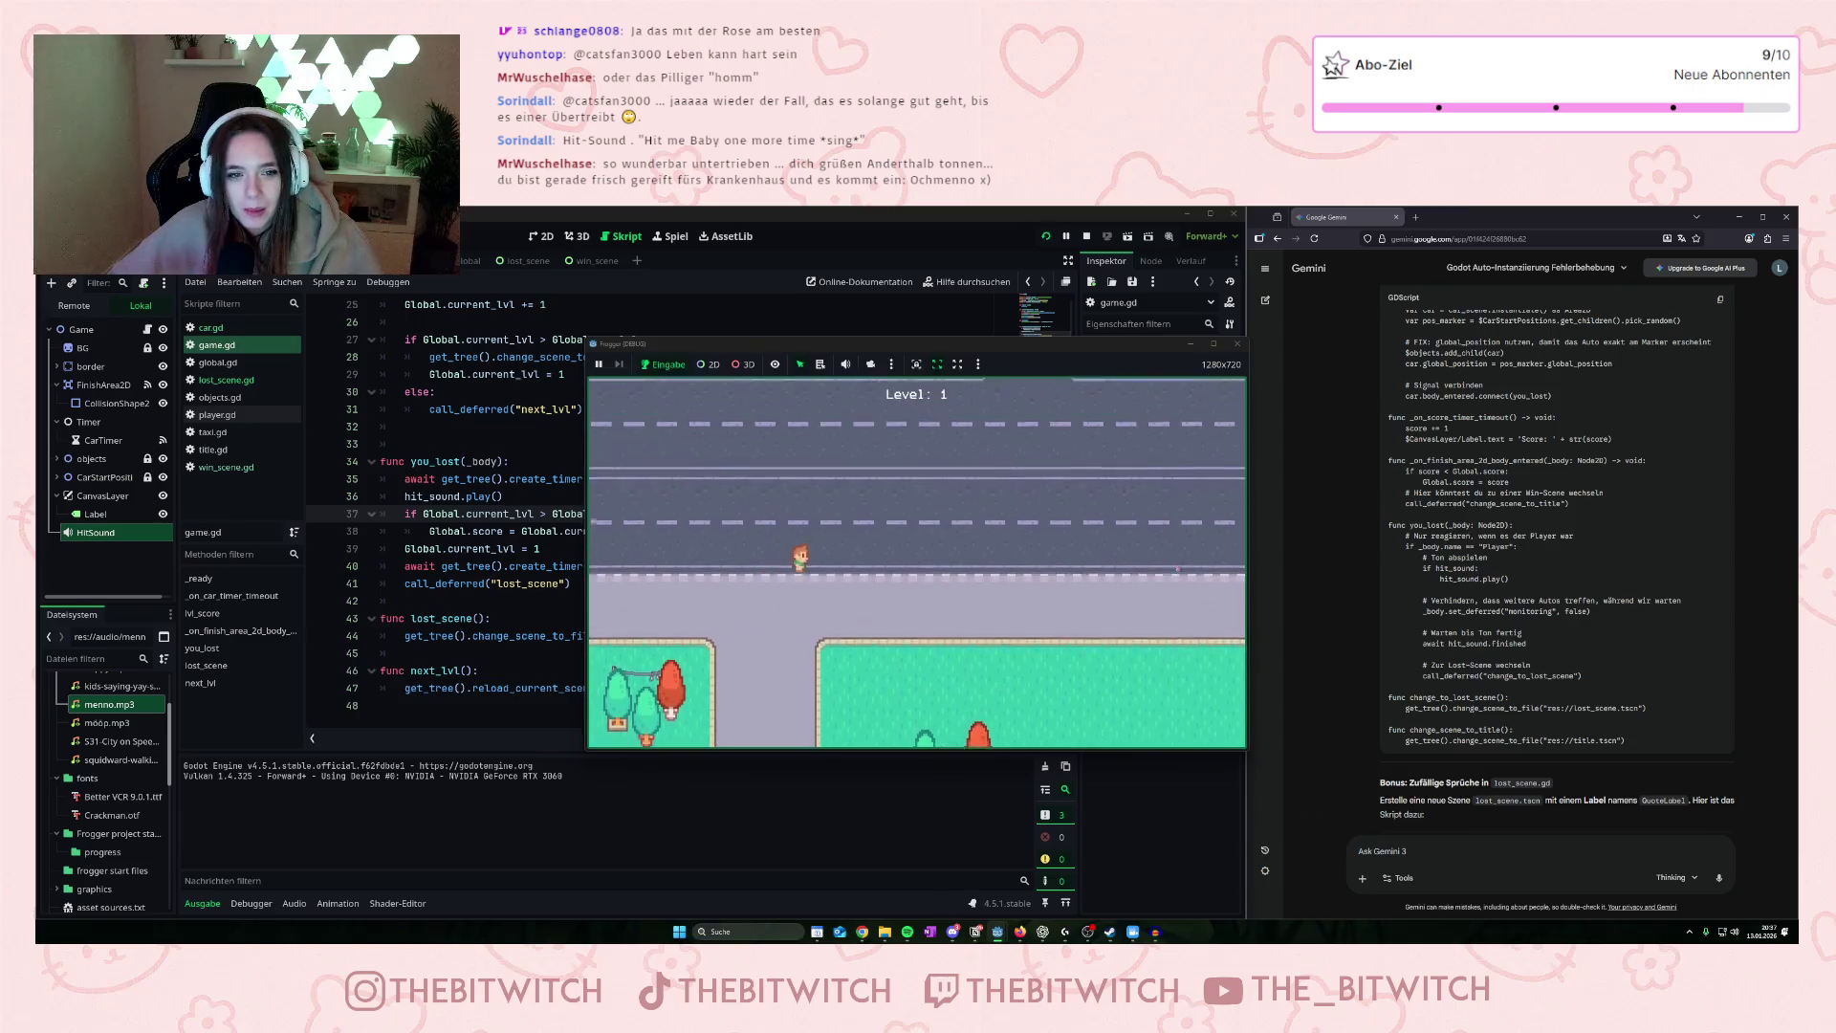
key(Left)
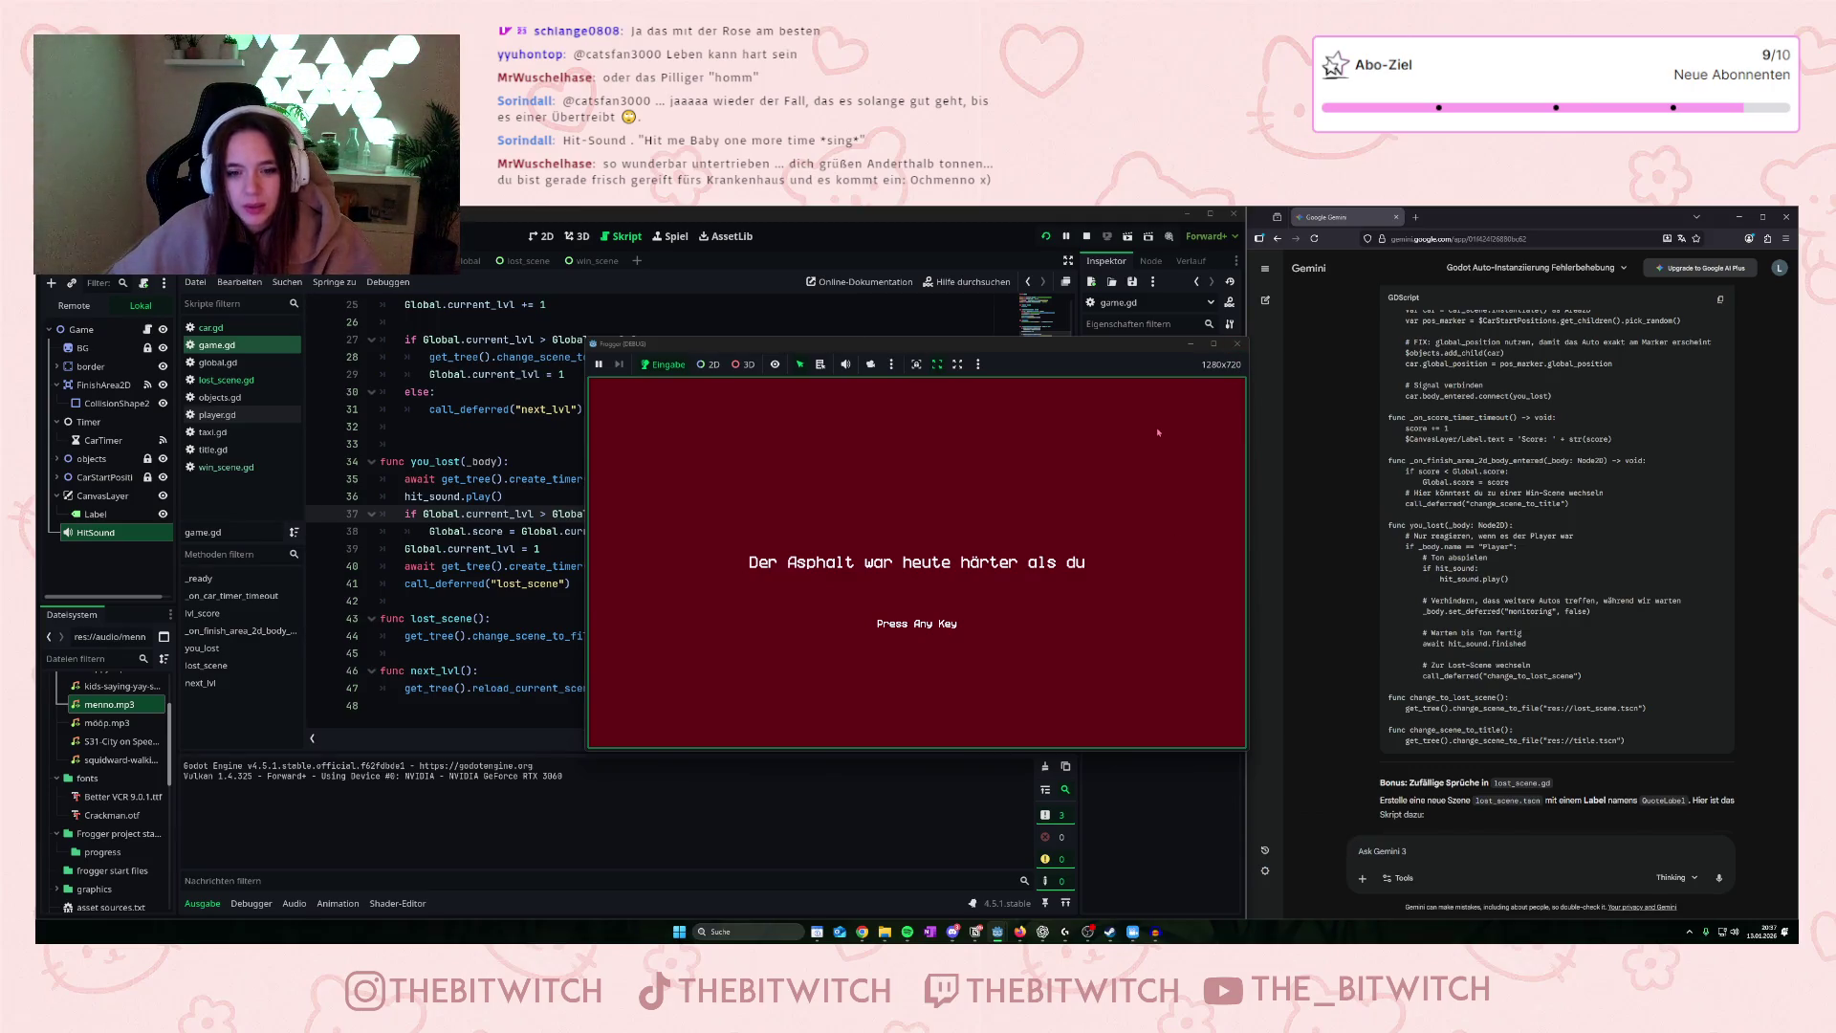
key(F8)
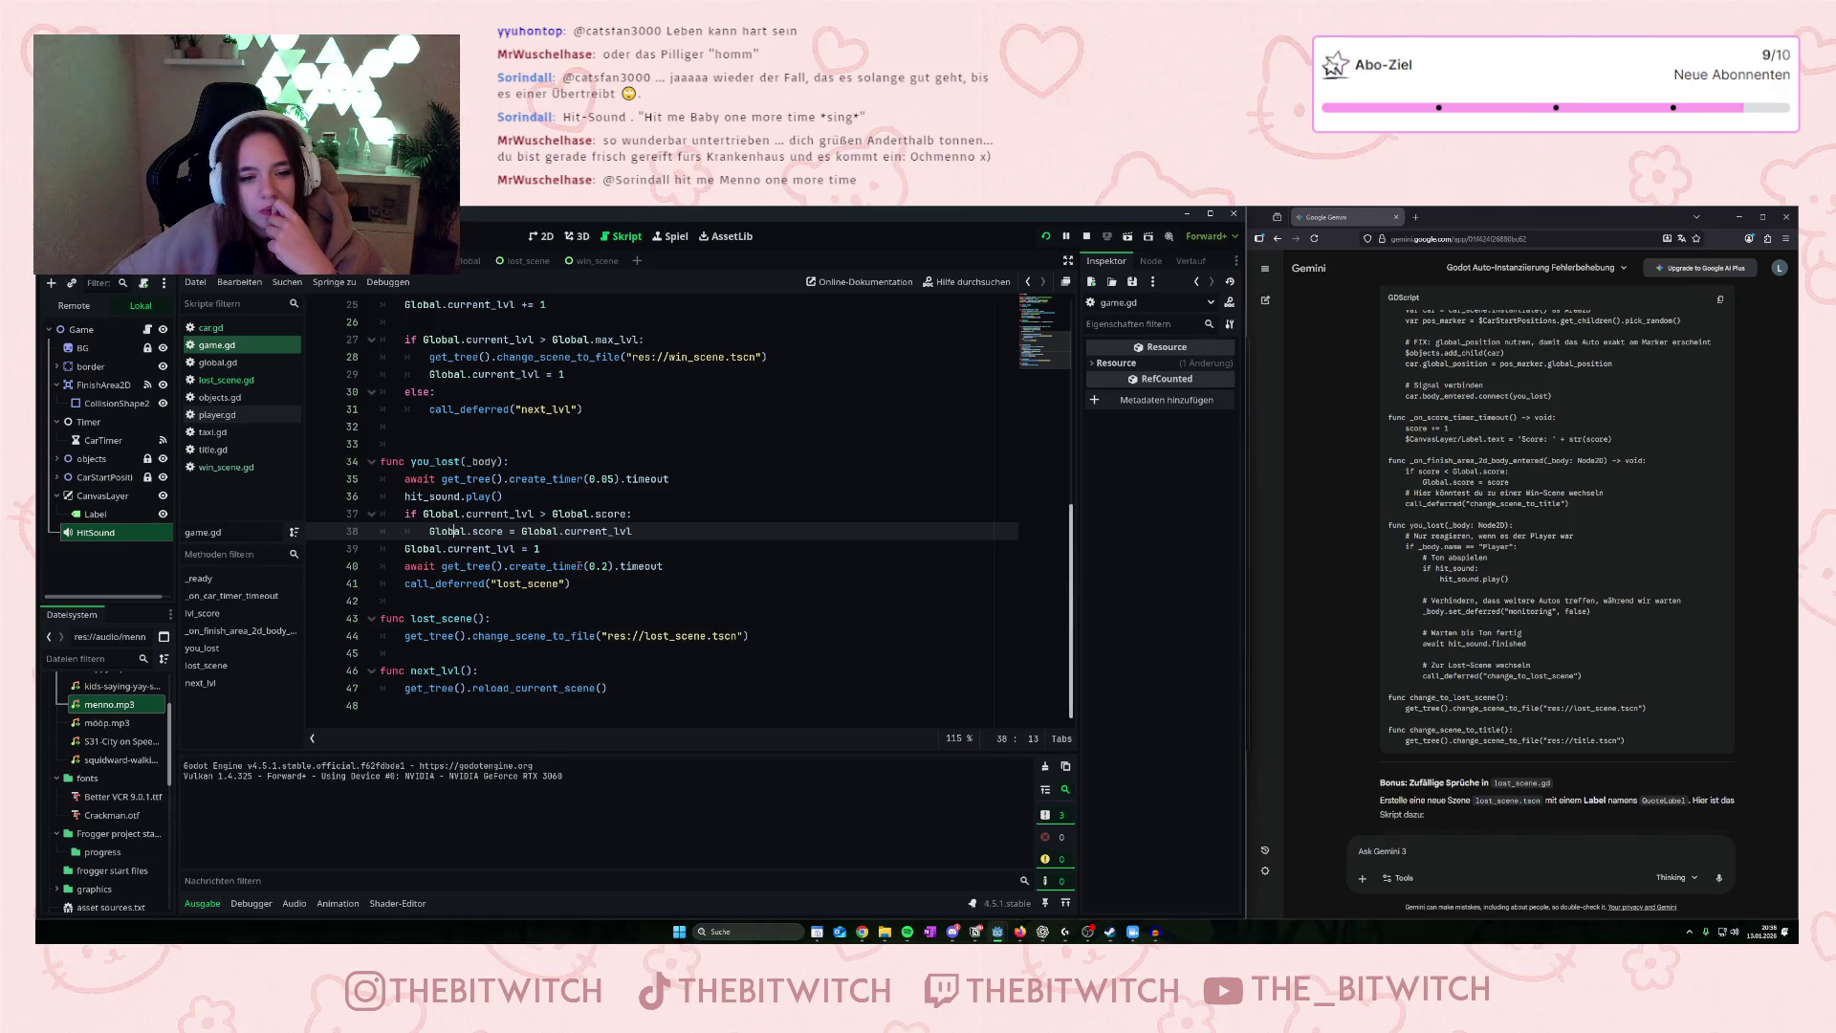
mouse_move(572, 583)
mouse_down()
mouse_move(445, 478)
mouse_move(380, 461)
mouse_up()
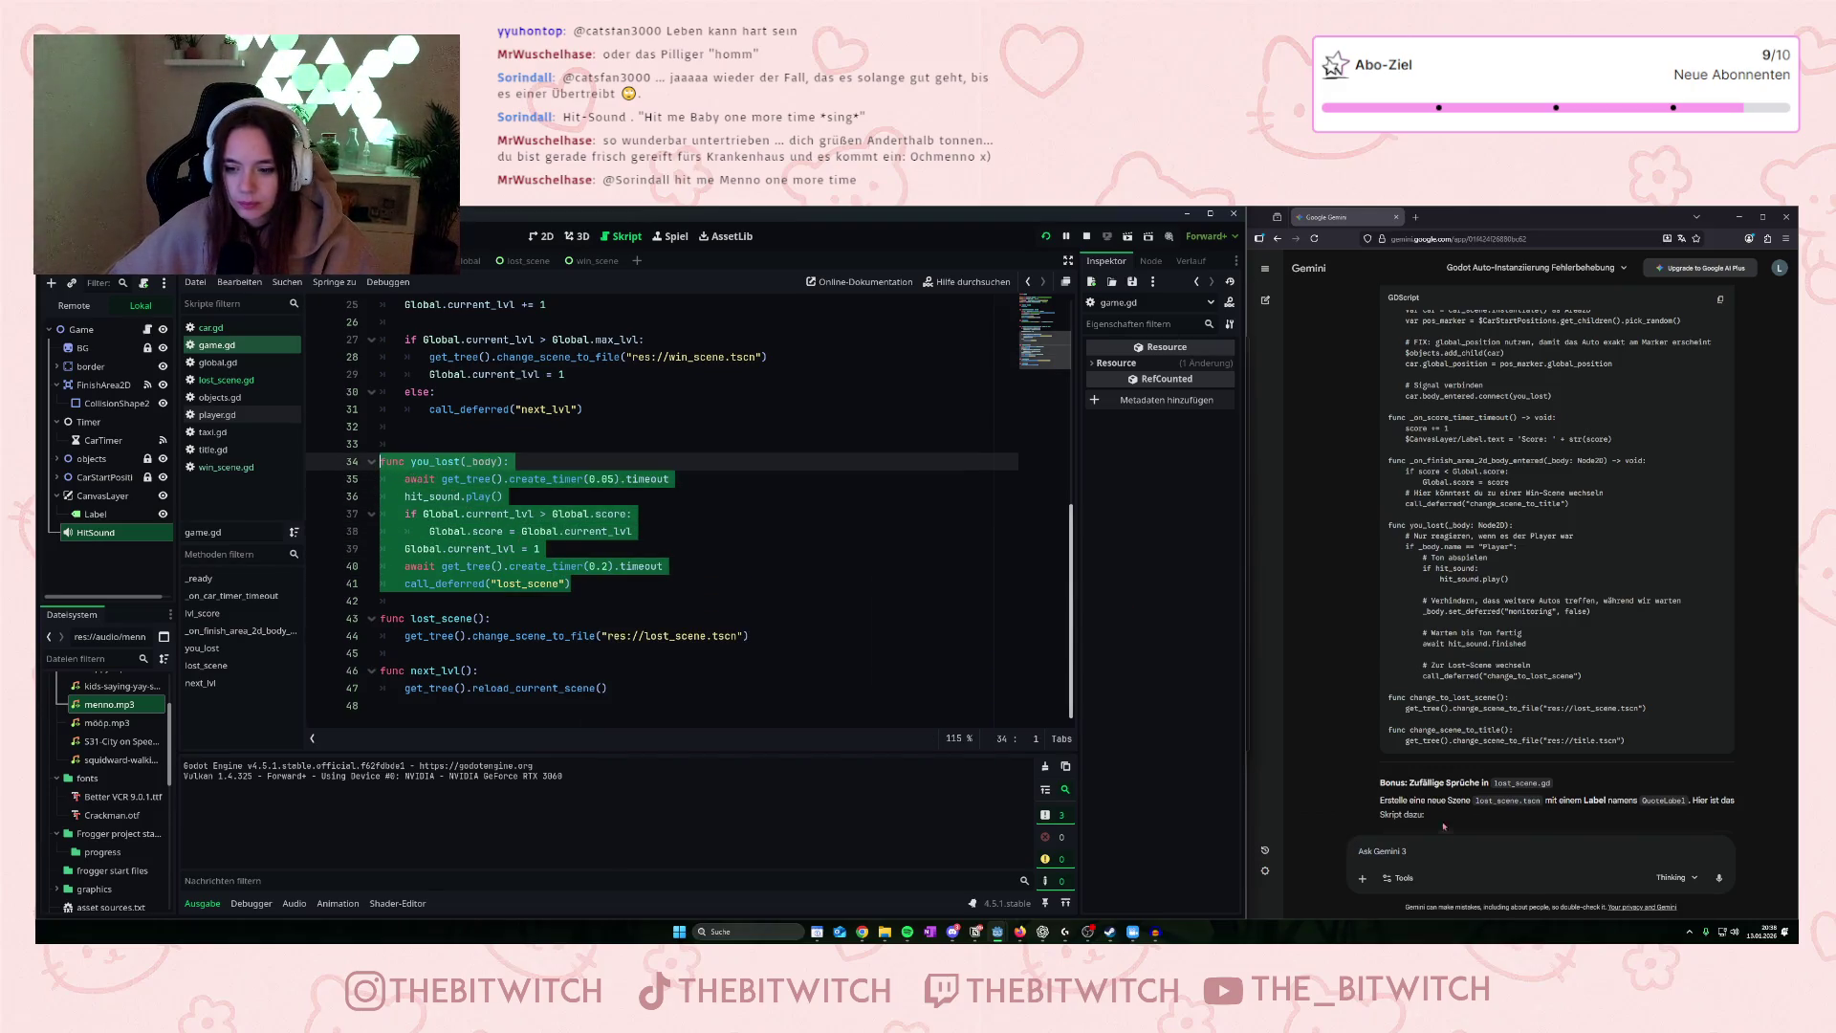
Send Gemini a German prompt: HitSound should play on a hit, but multiple hits delay everything—how to fix?
click(1404, 851)
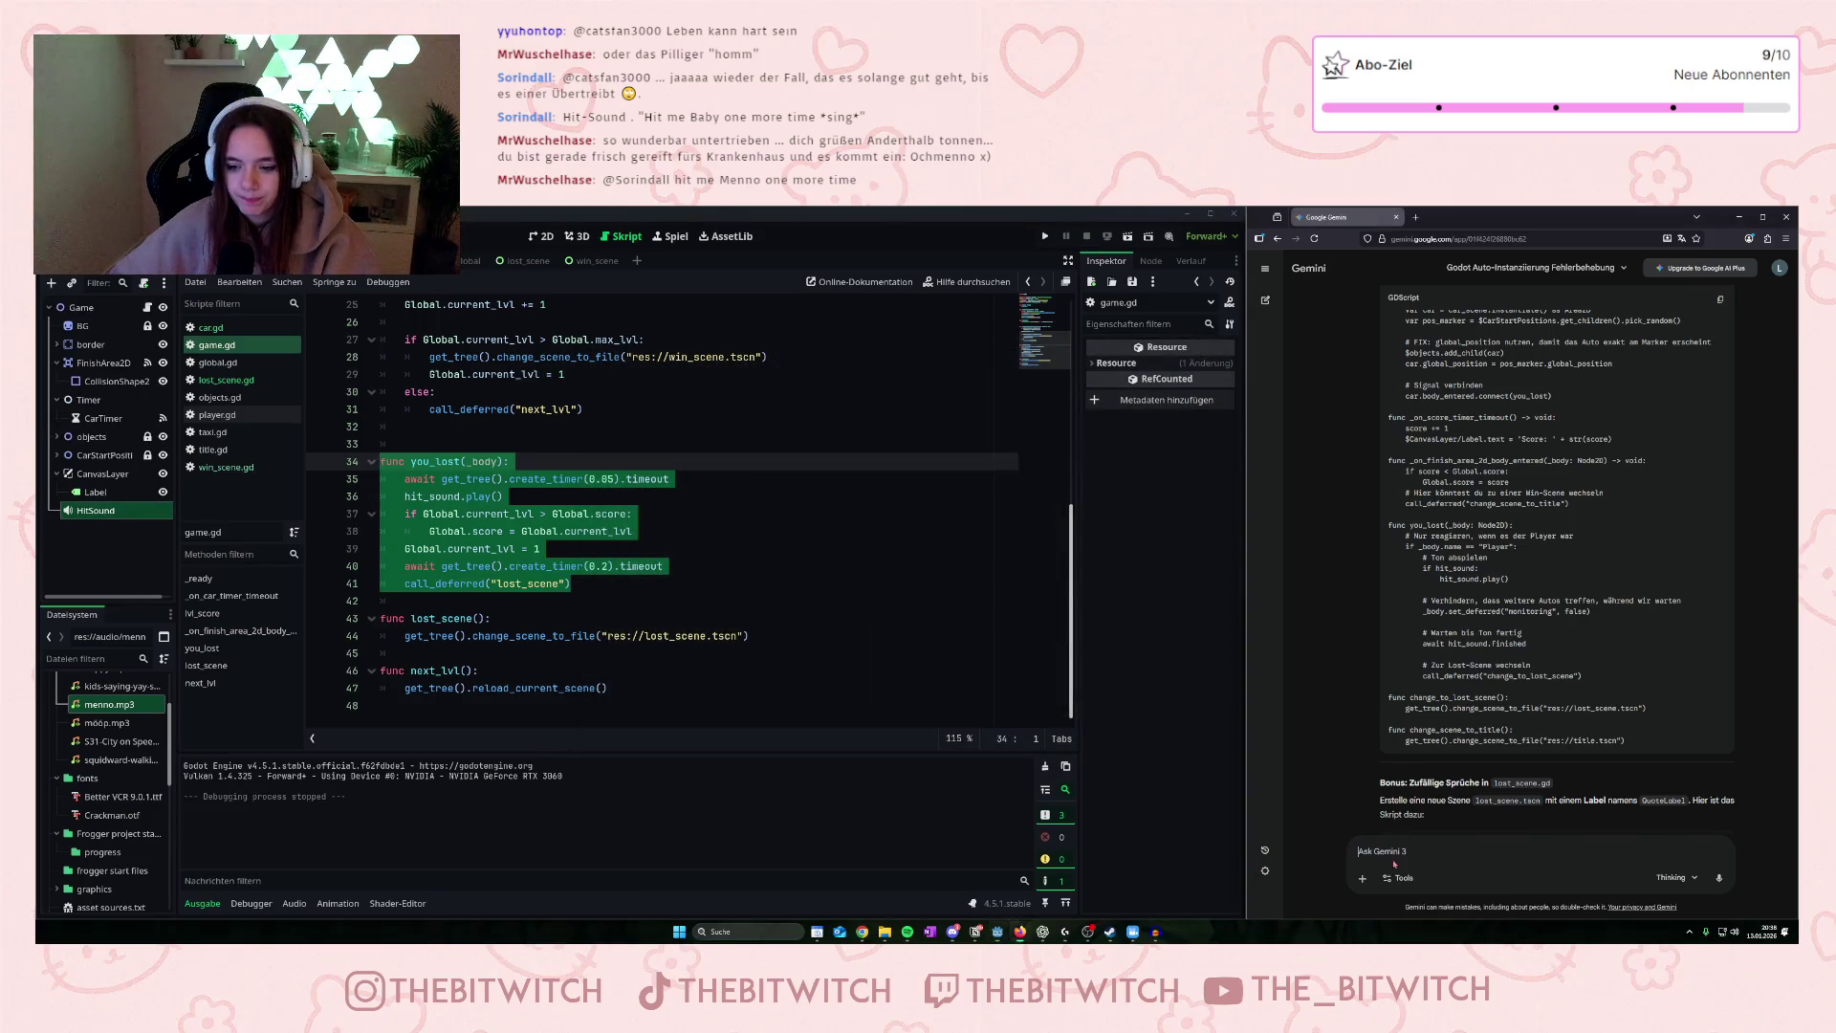
text(Ich wil, dass bei einem Hit der HitSound ab)
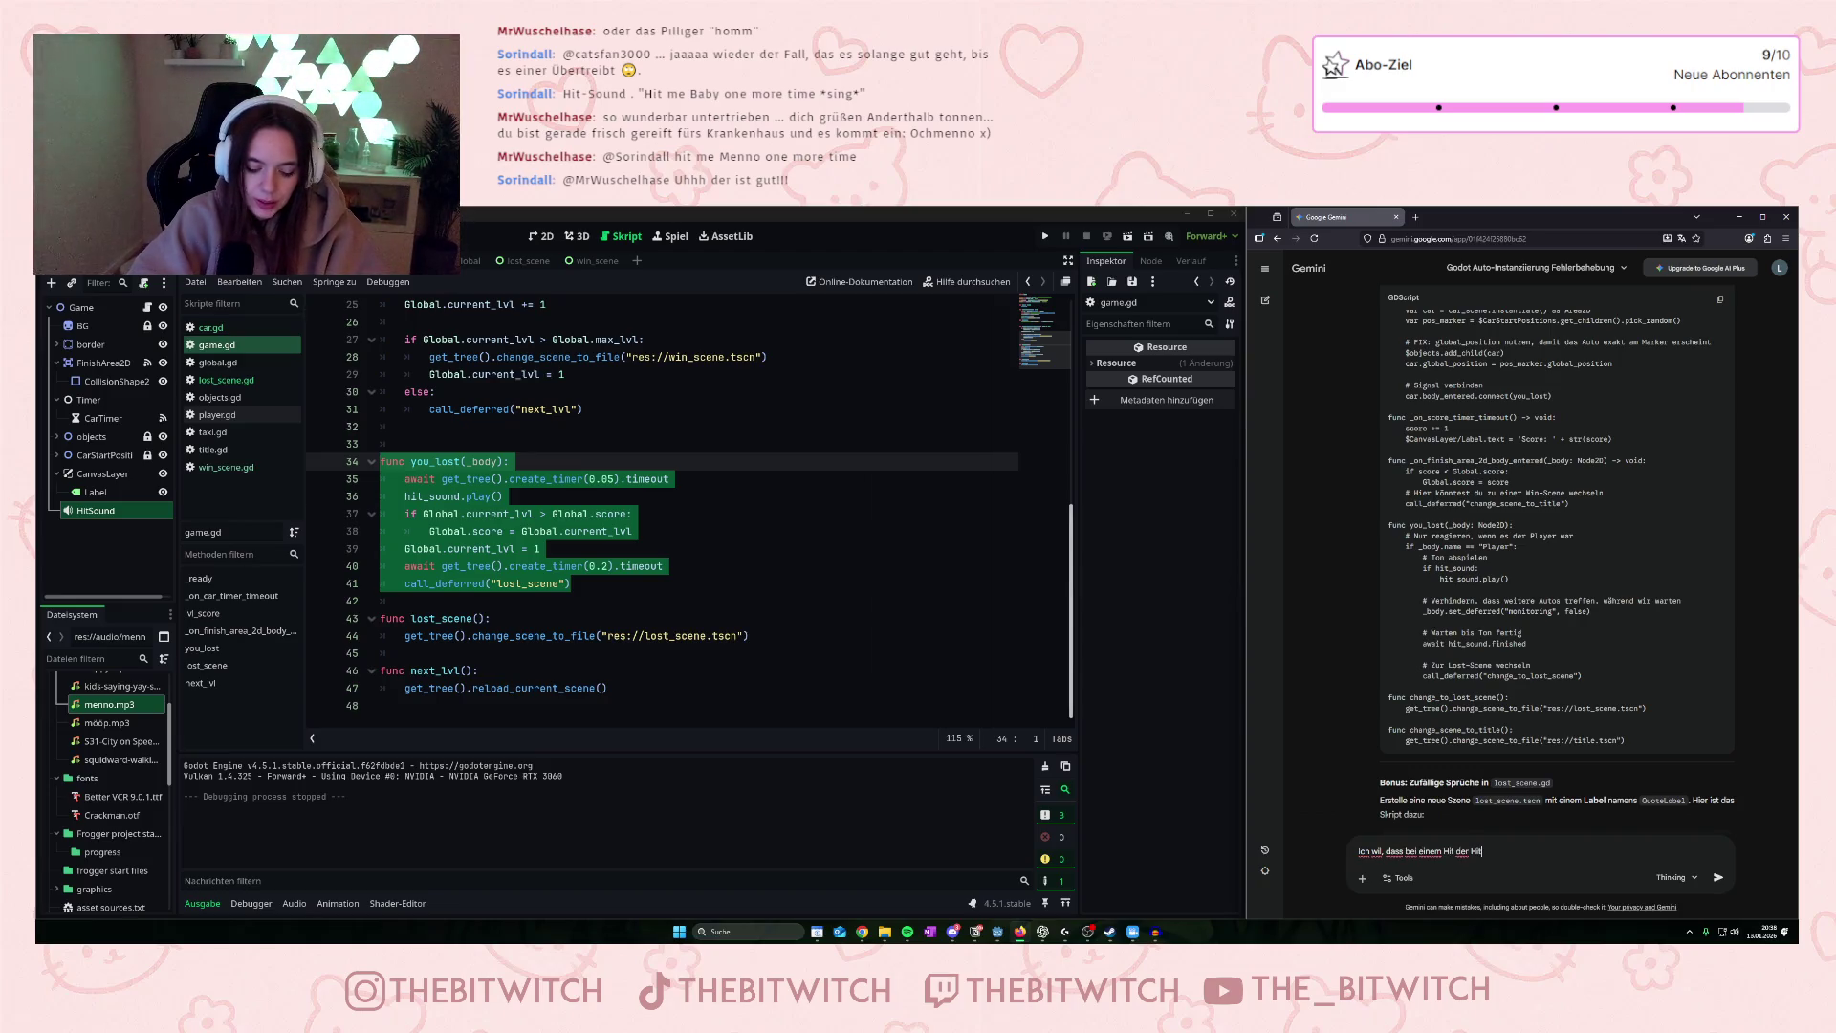
text(gespie)
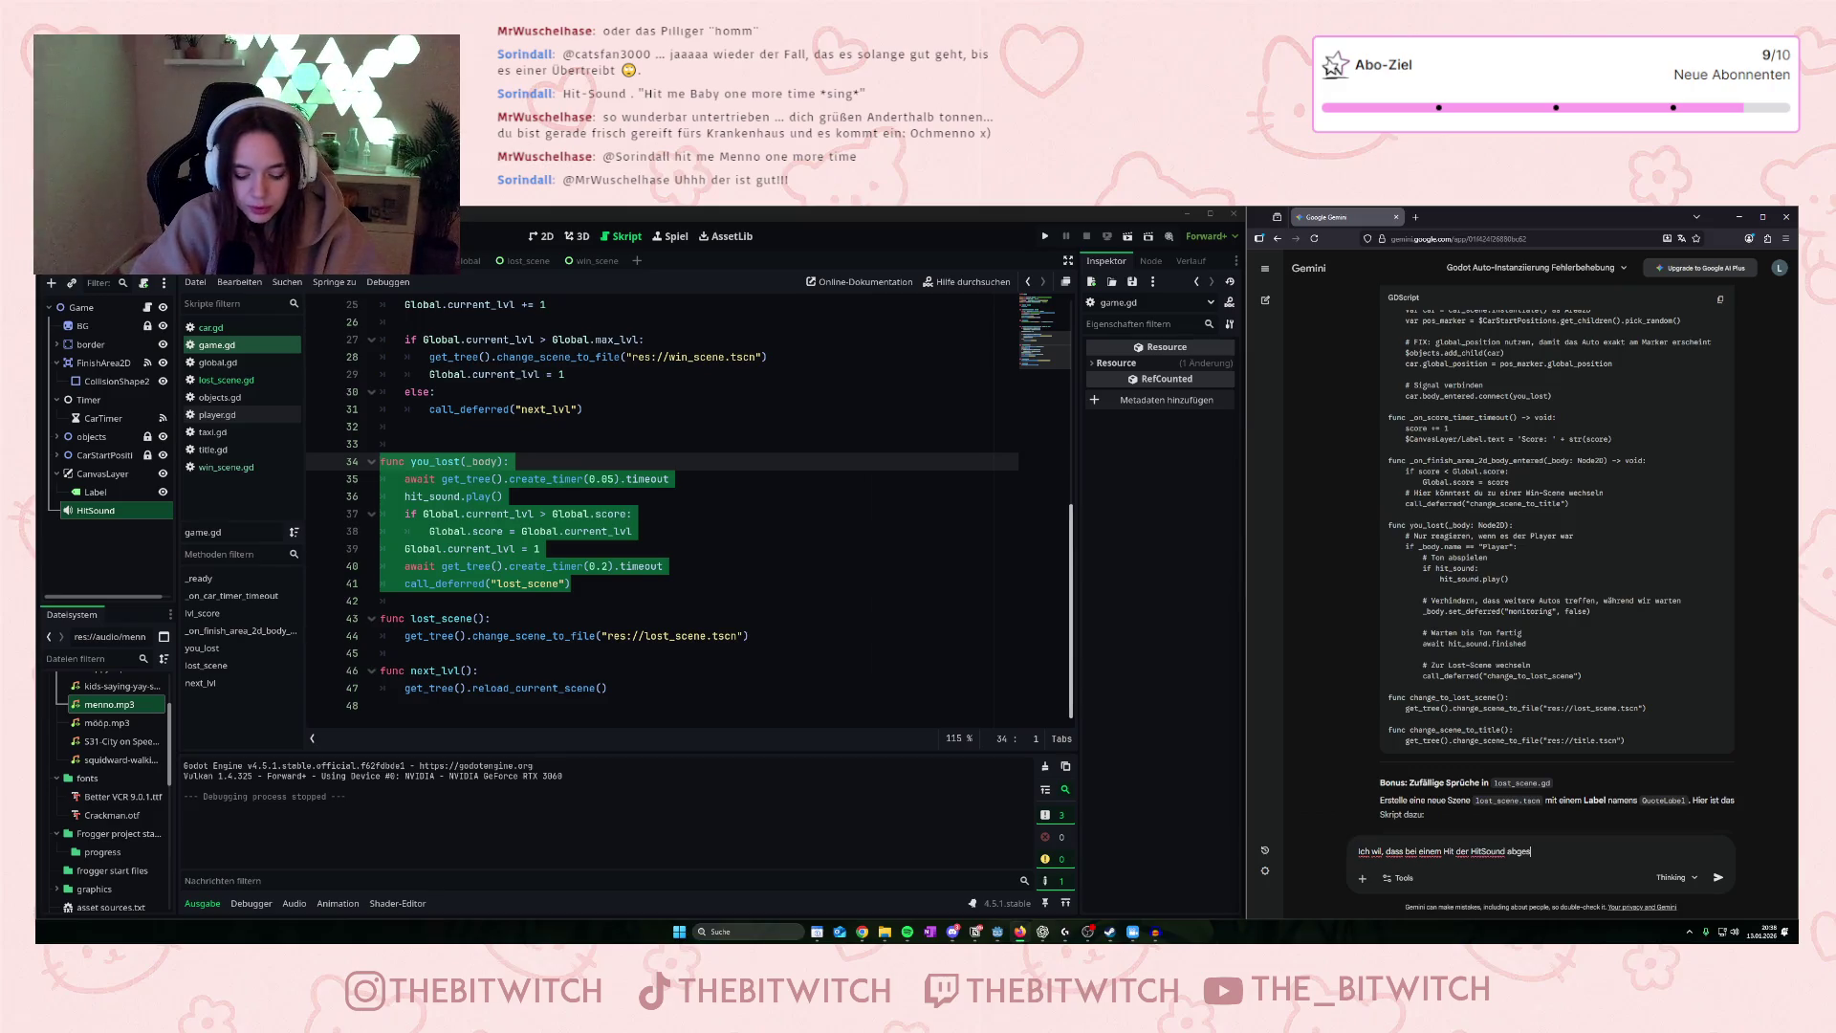
text(lt wird,)
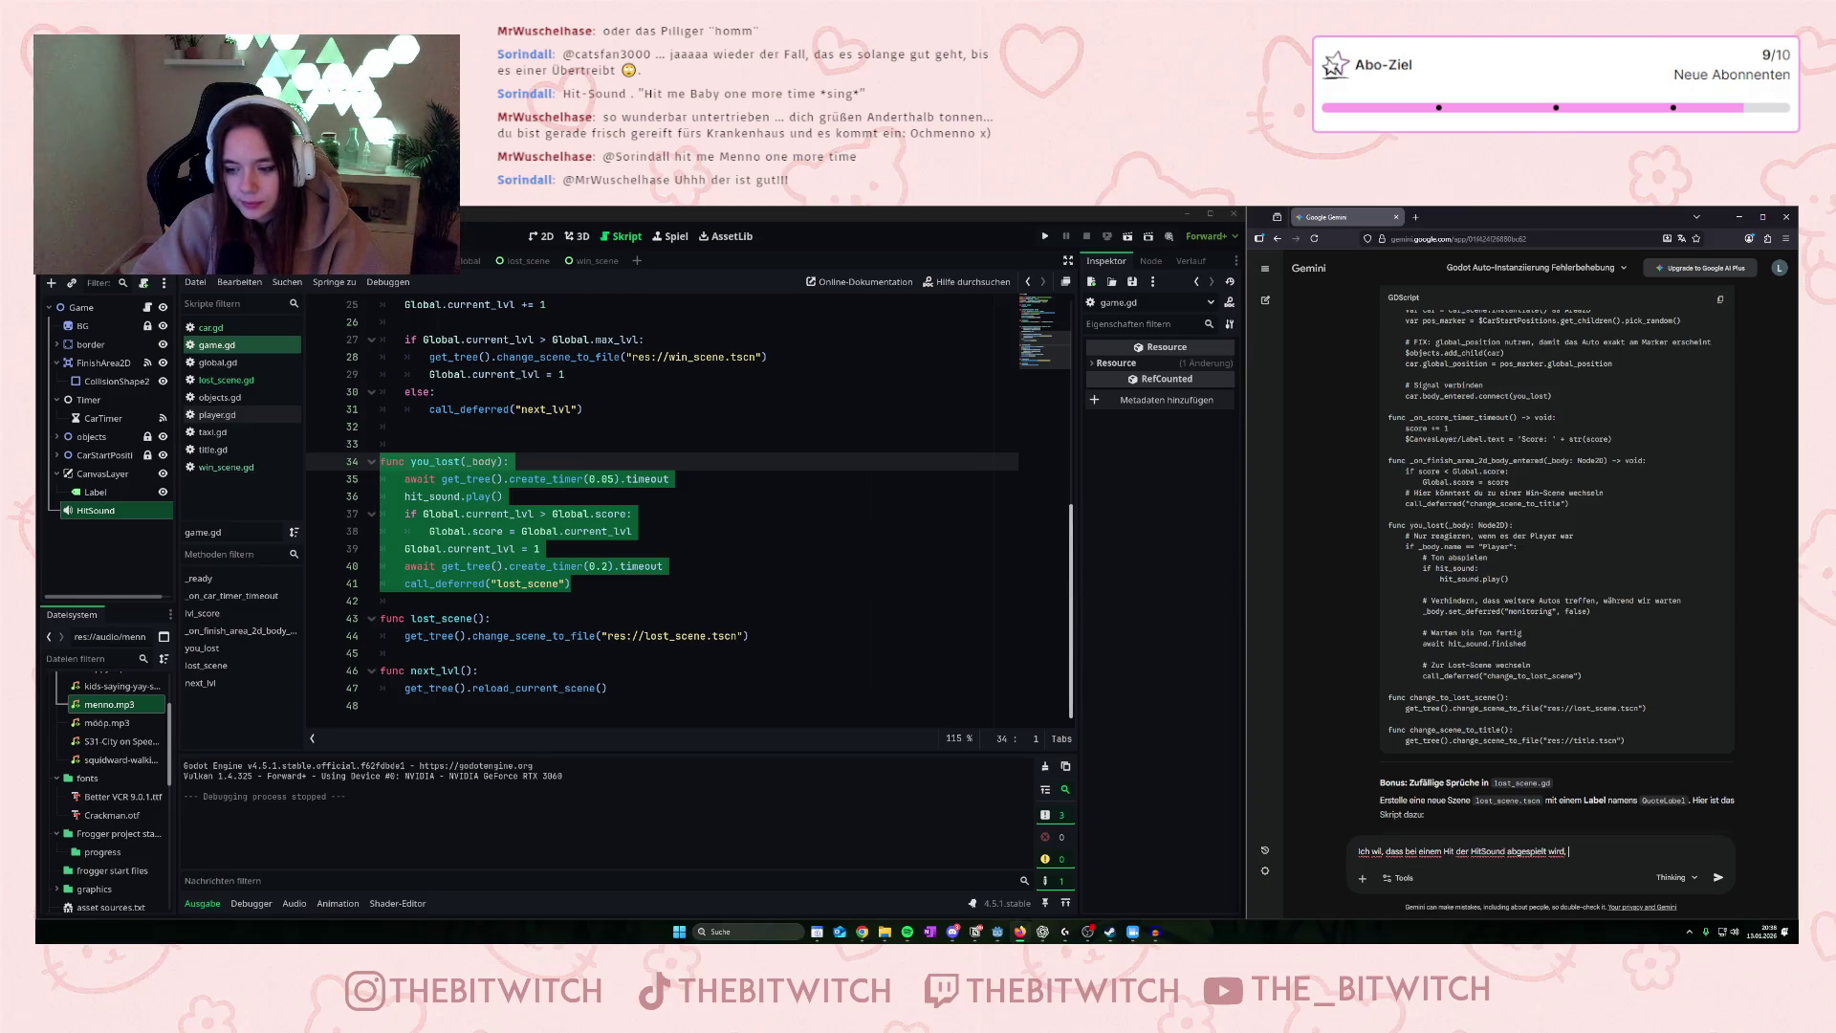
text(lerdings wenn ich)
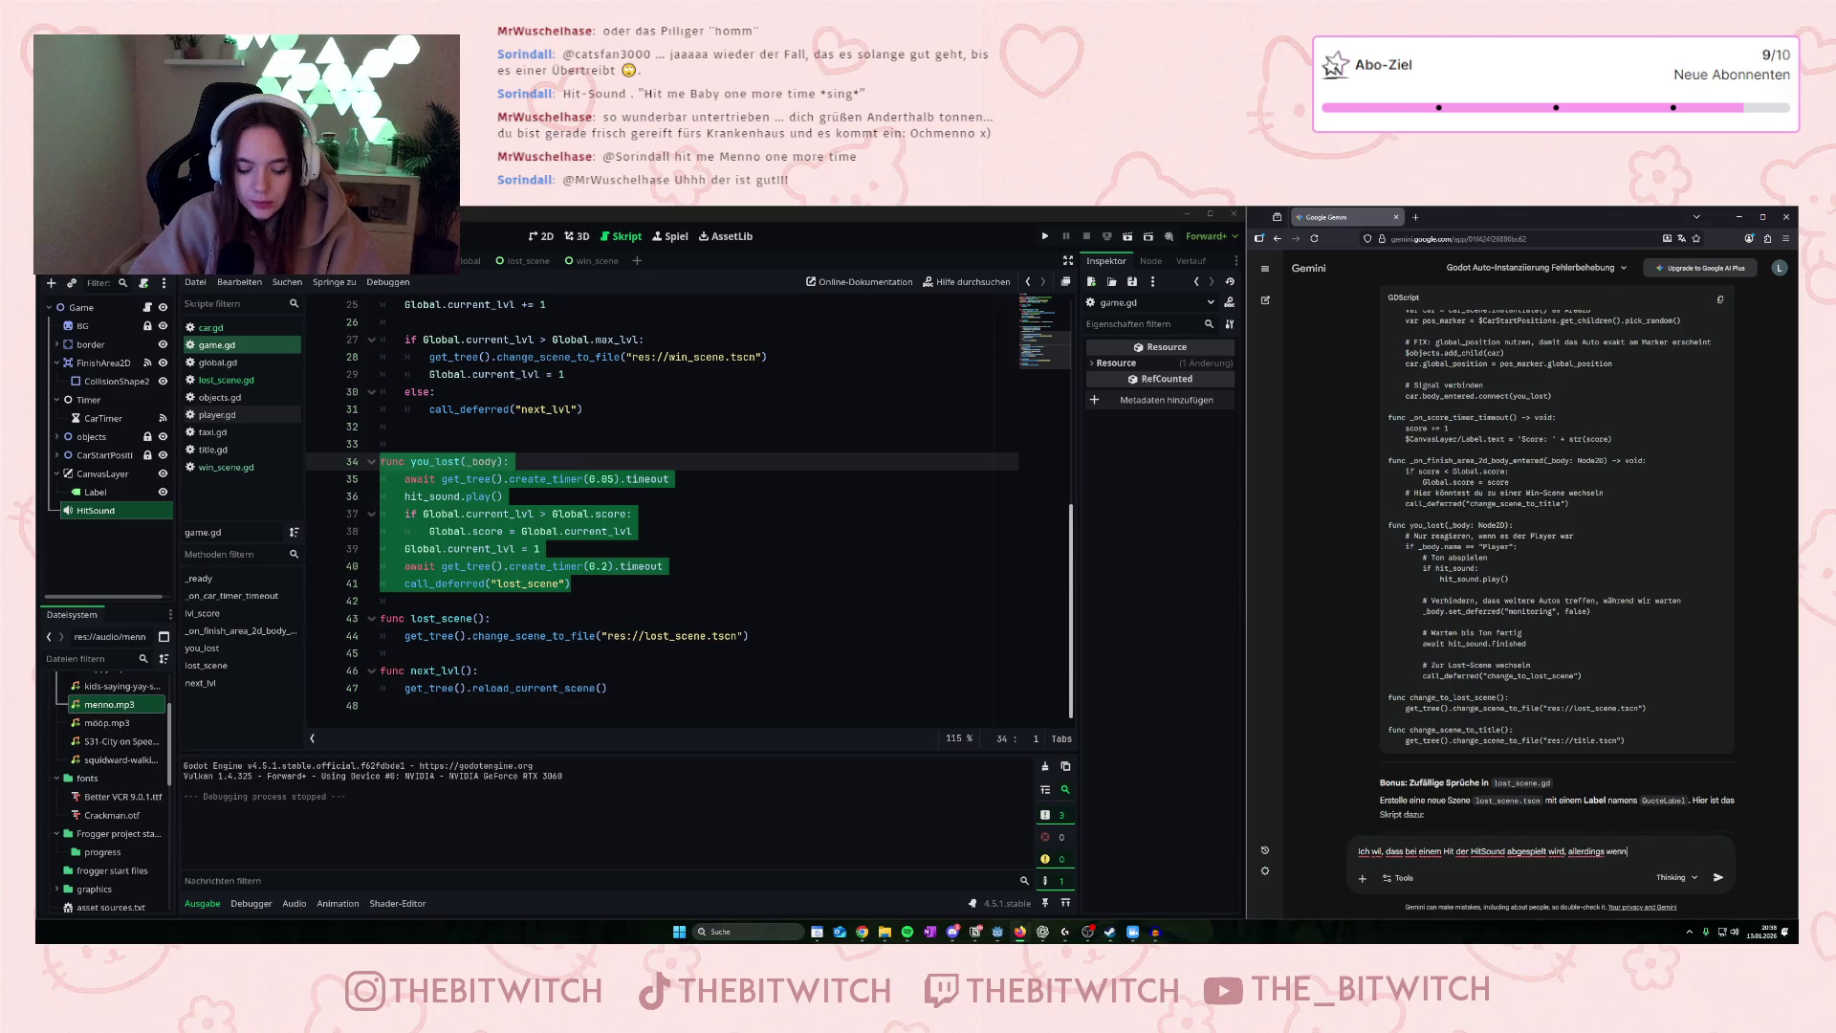
text( ein await einbaue)
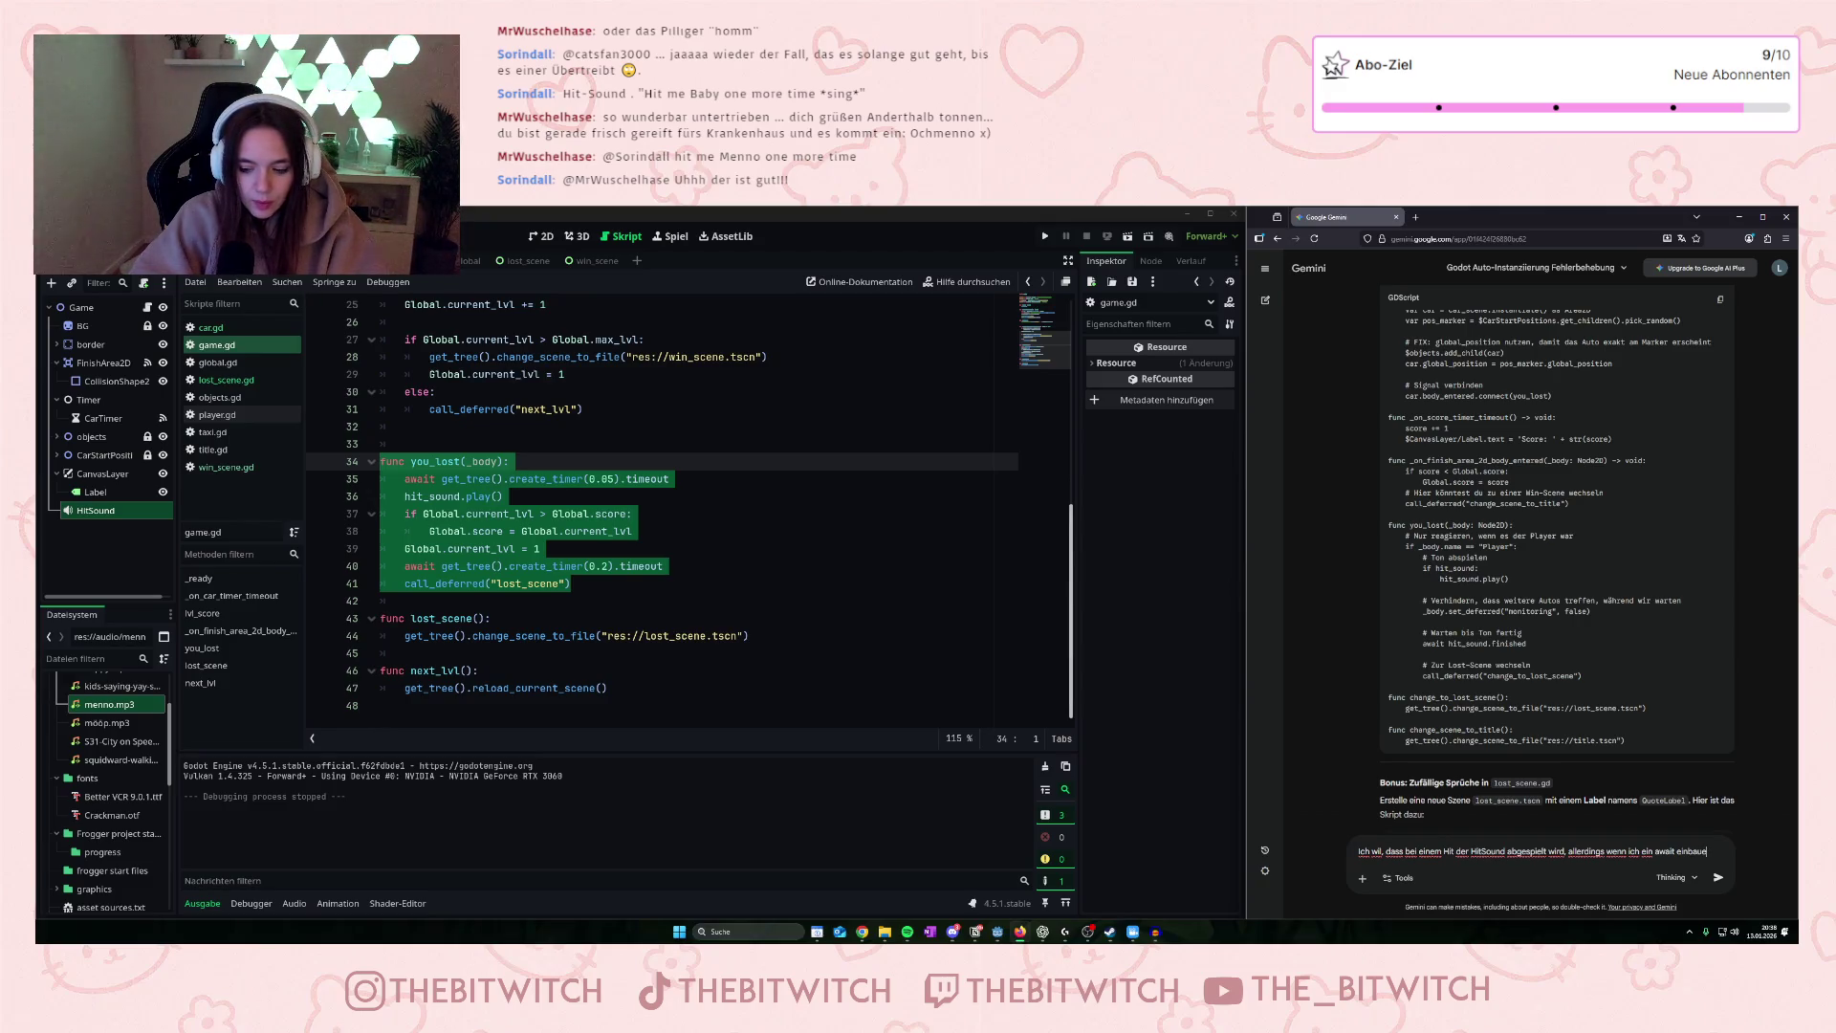
text(und meh)
text( autos hinter)
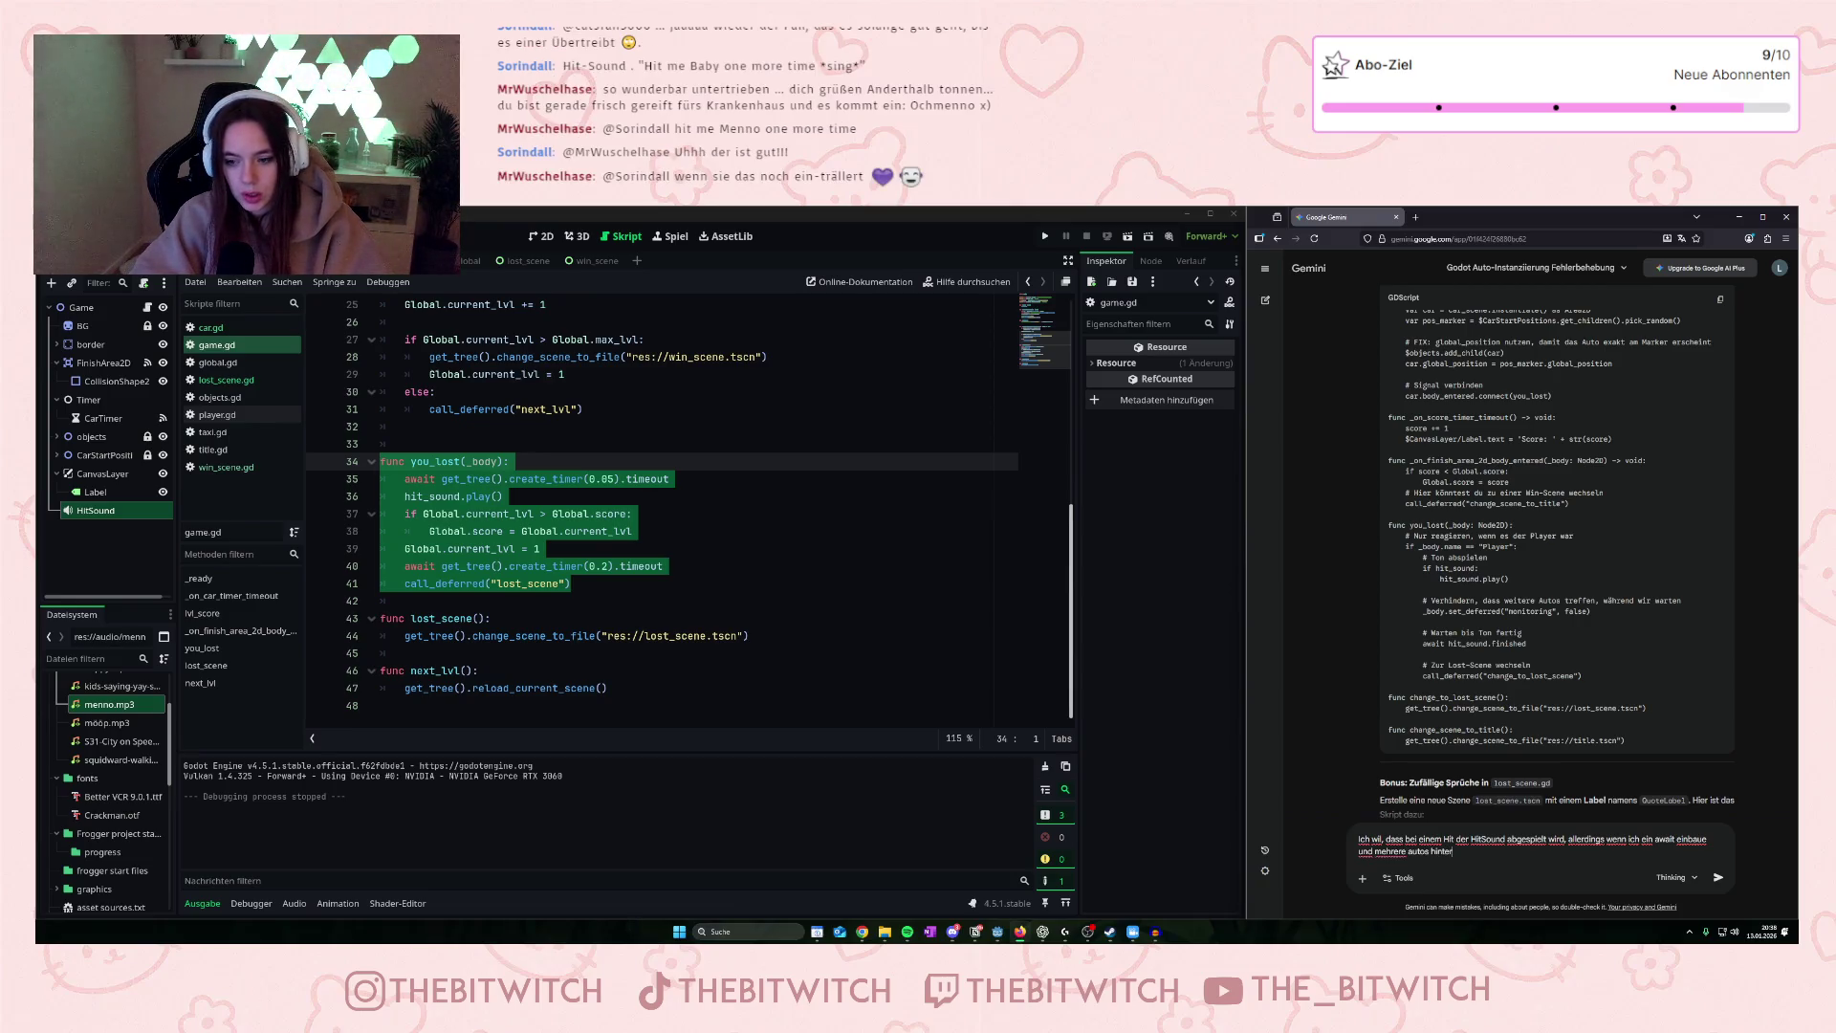
text(einander einen h)
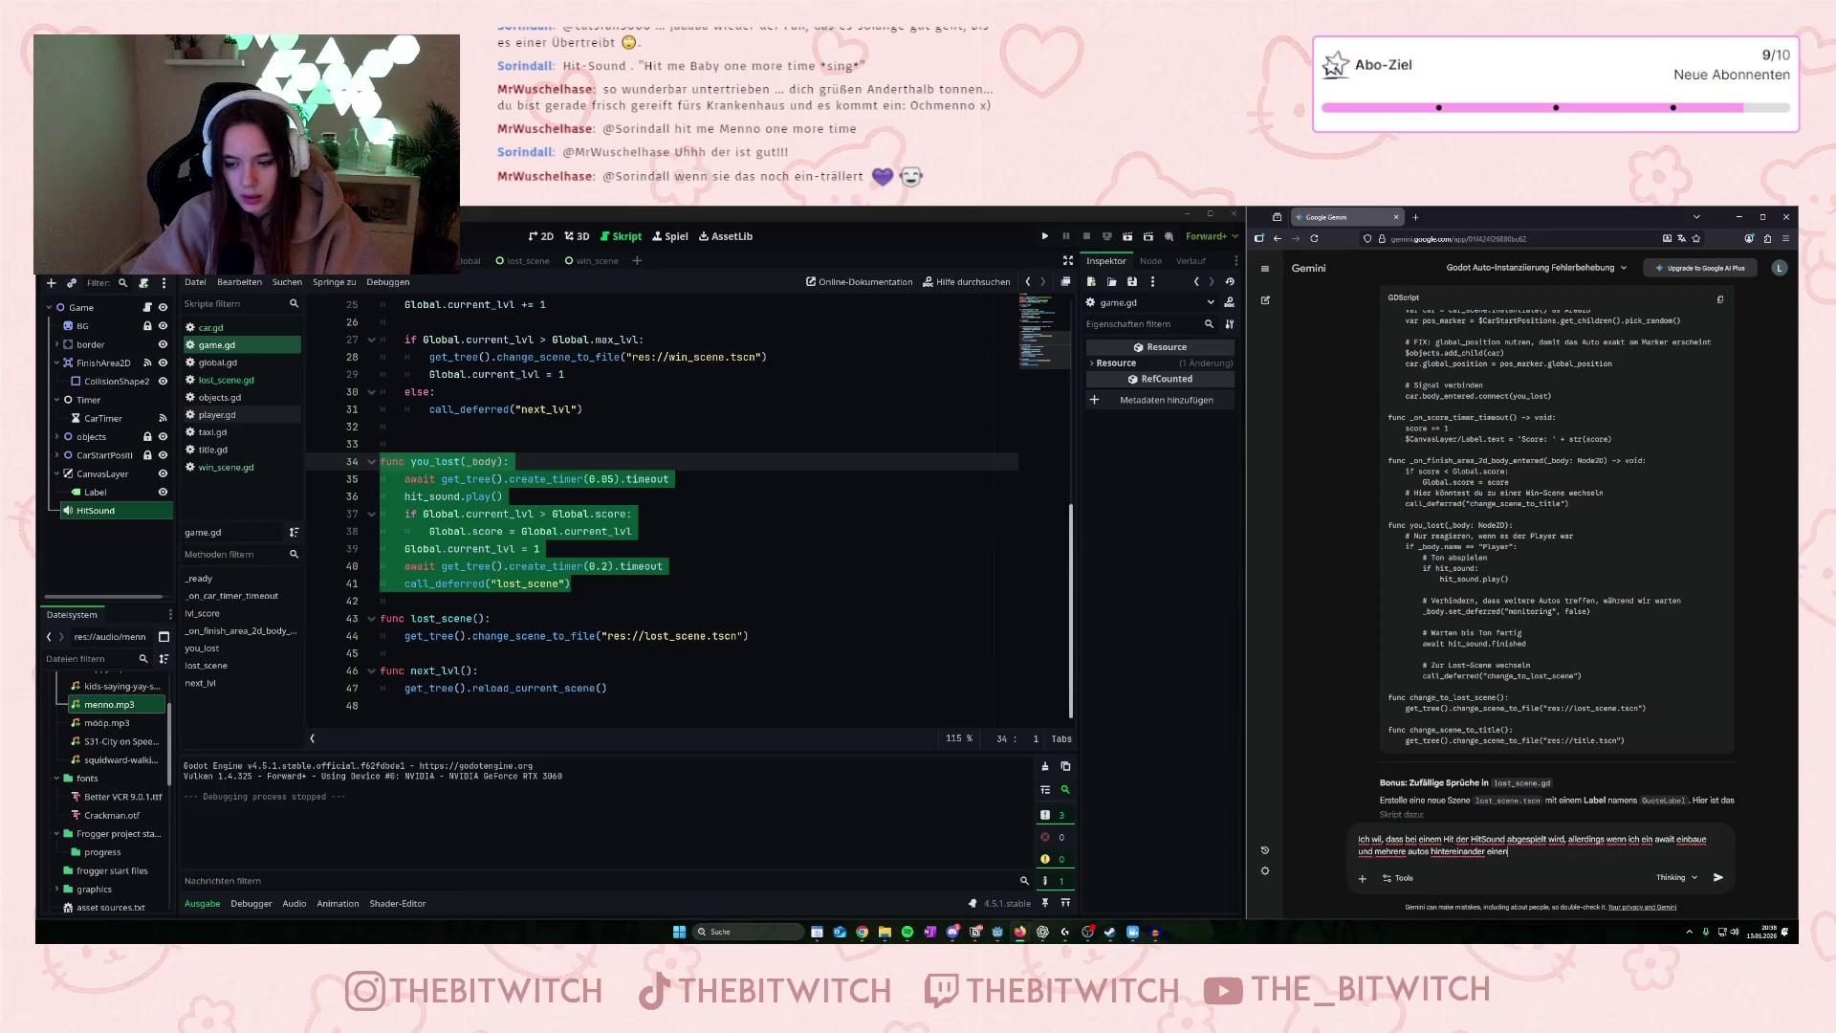
text(en. )
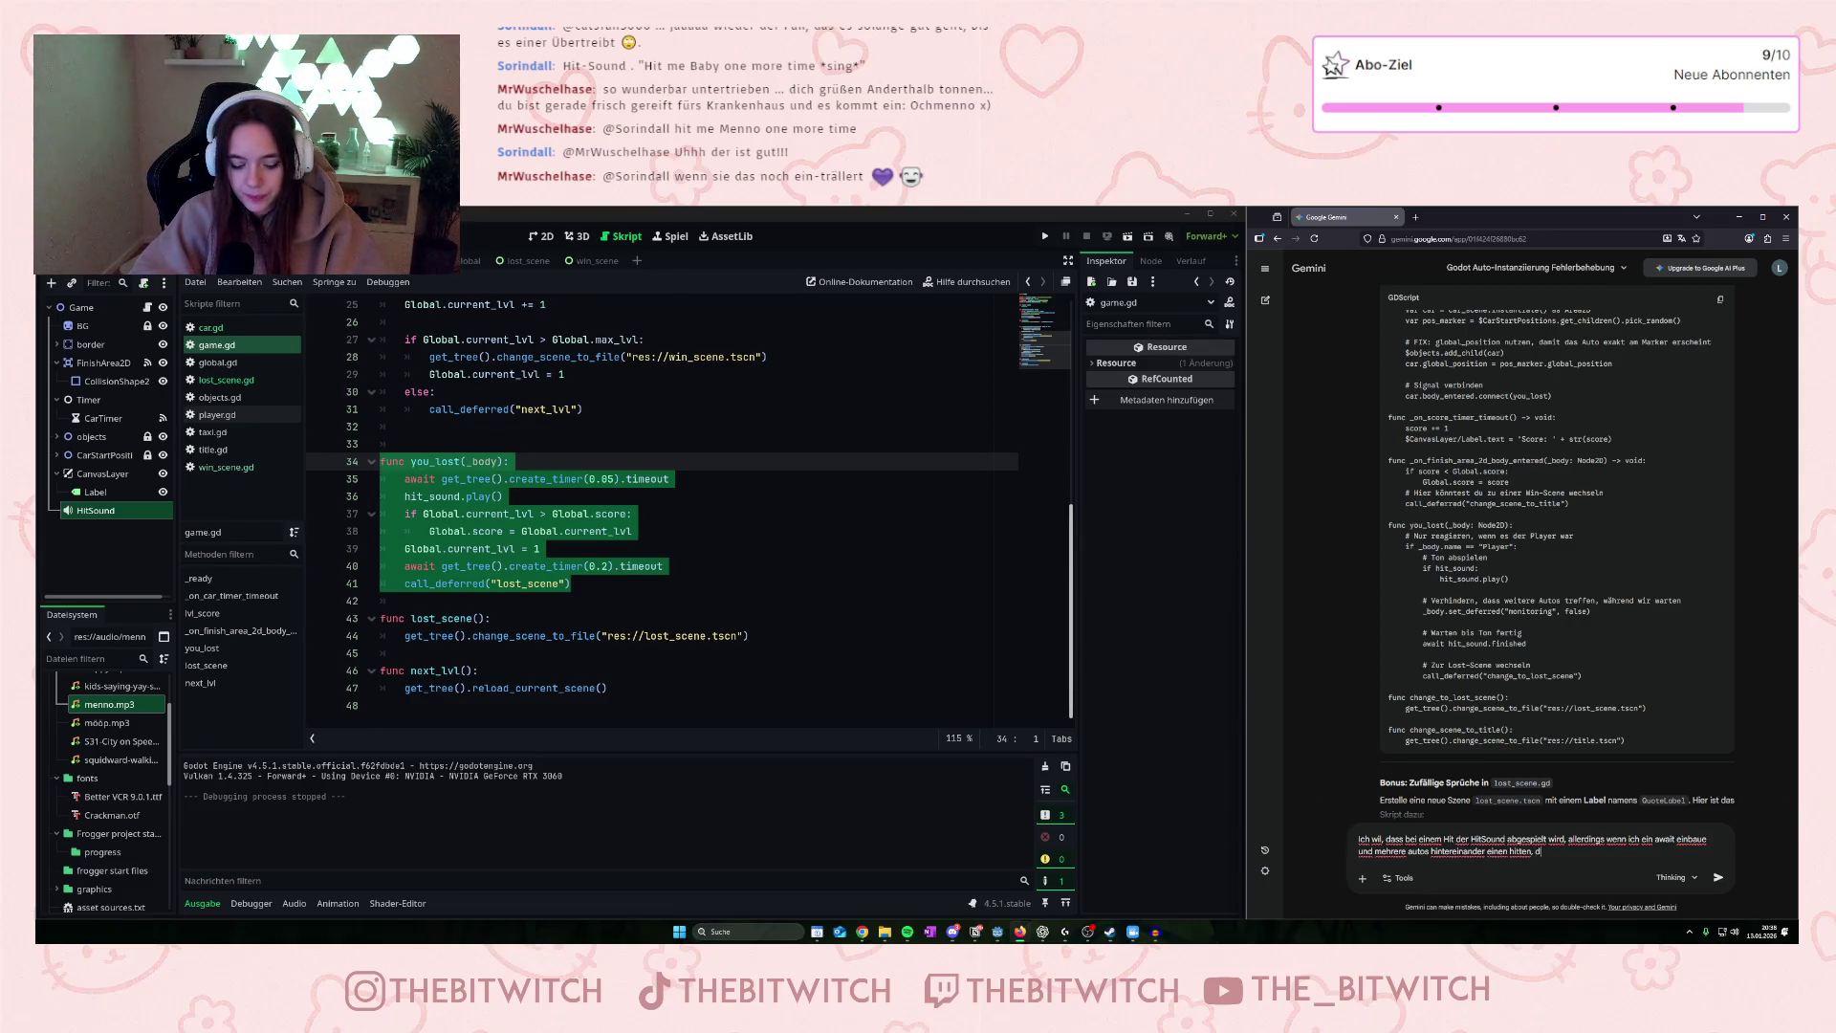
text(rt es ewig.)
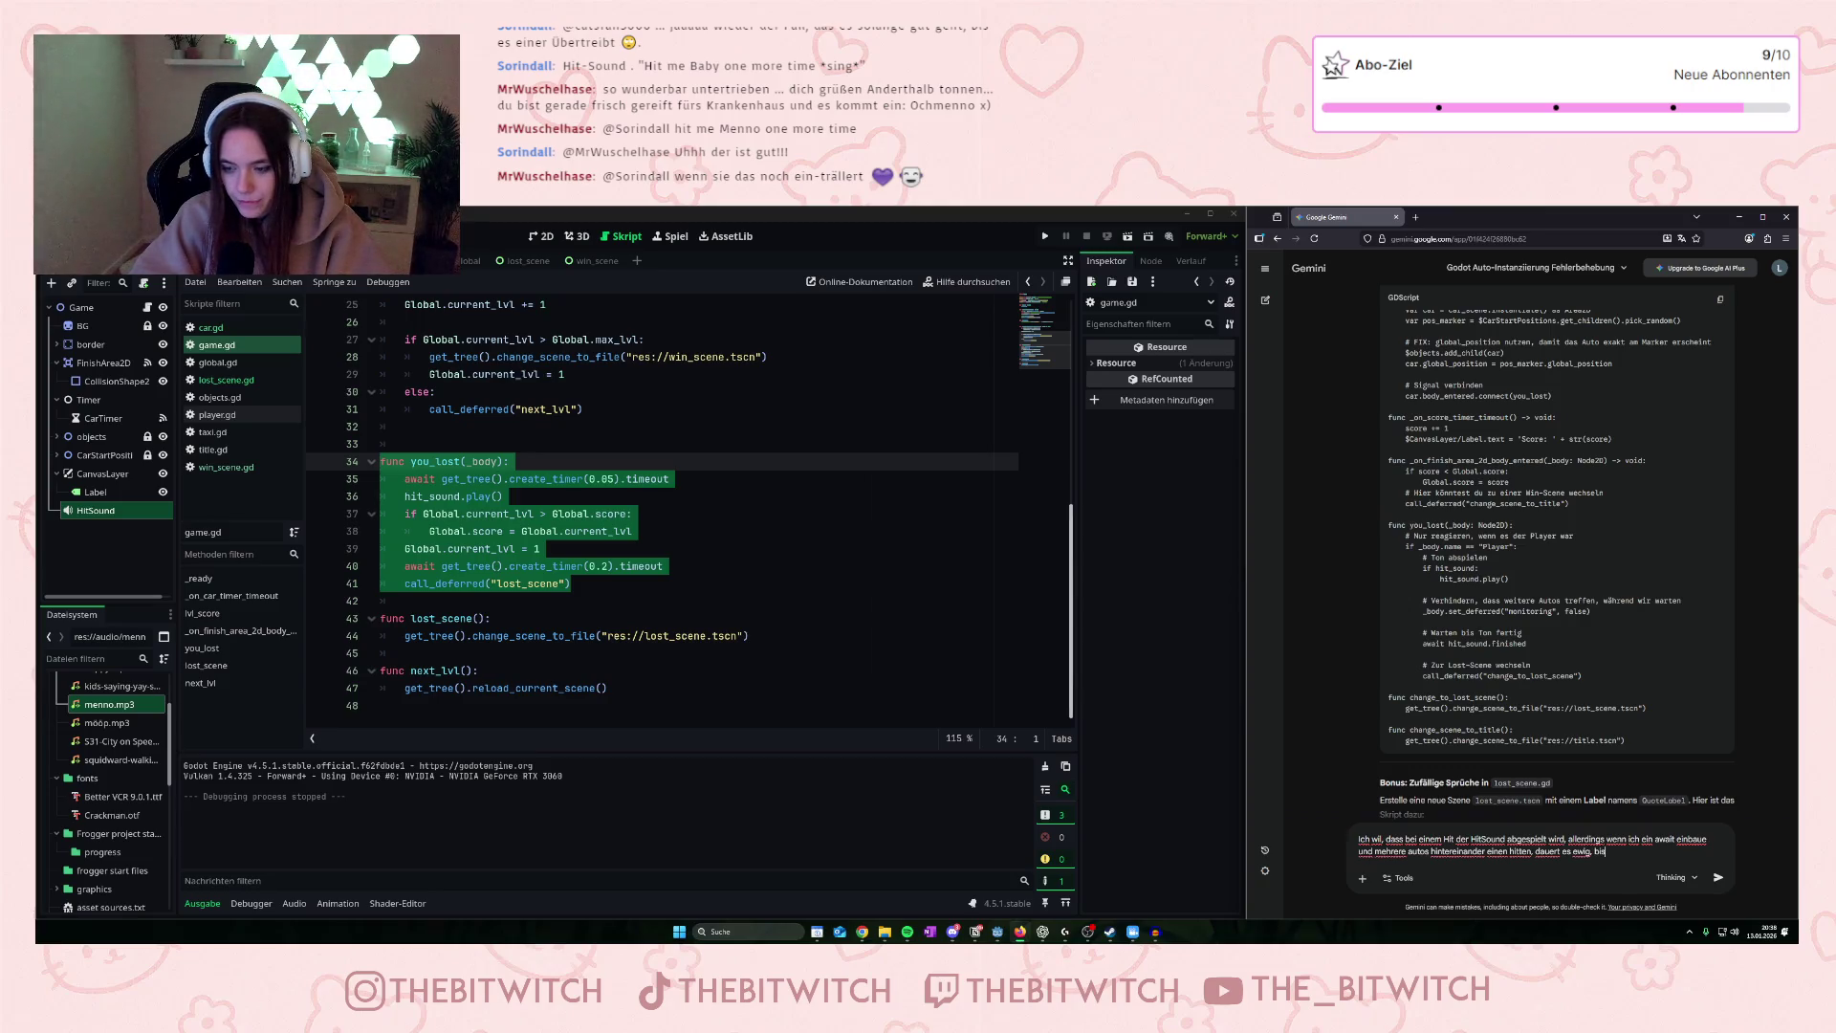
text( der )
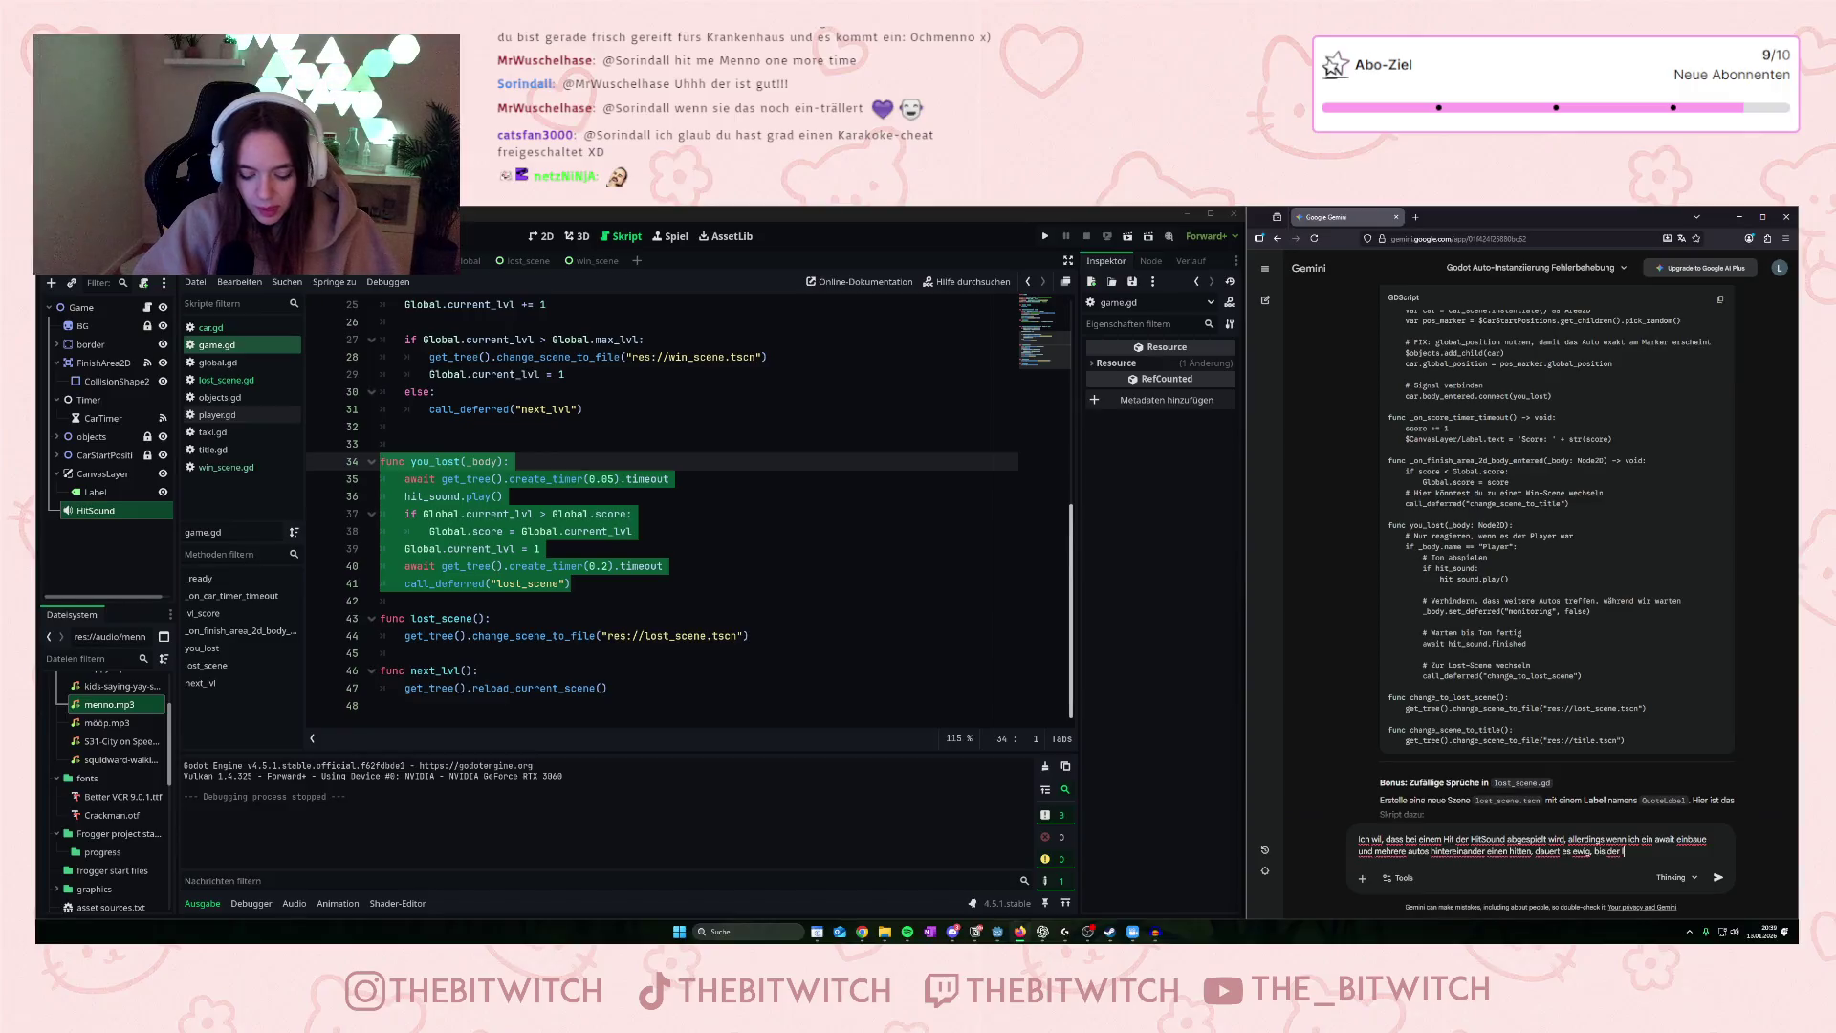
text(een )
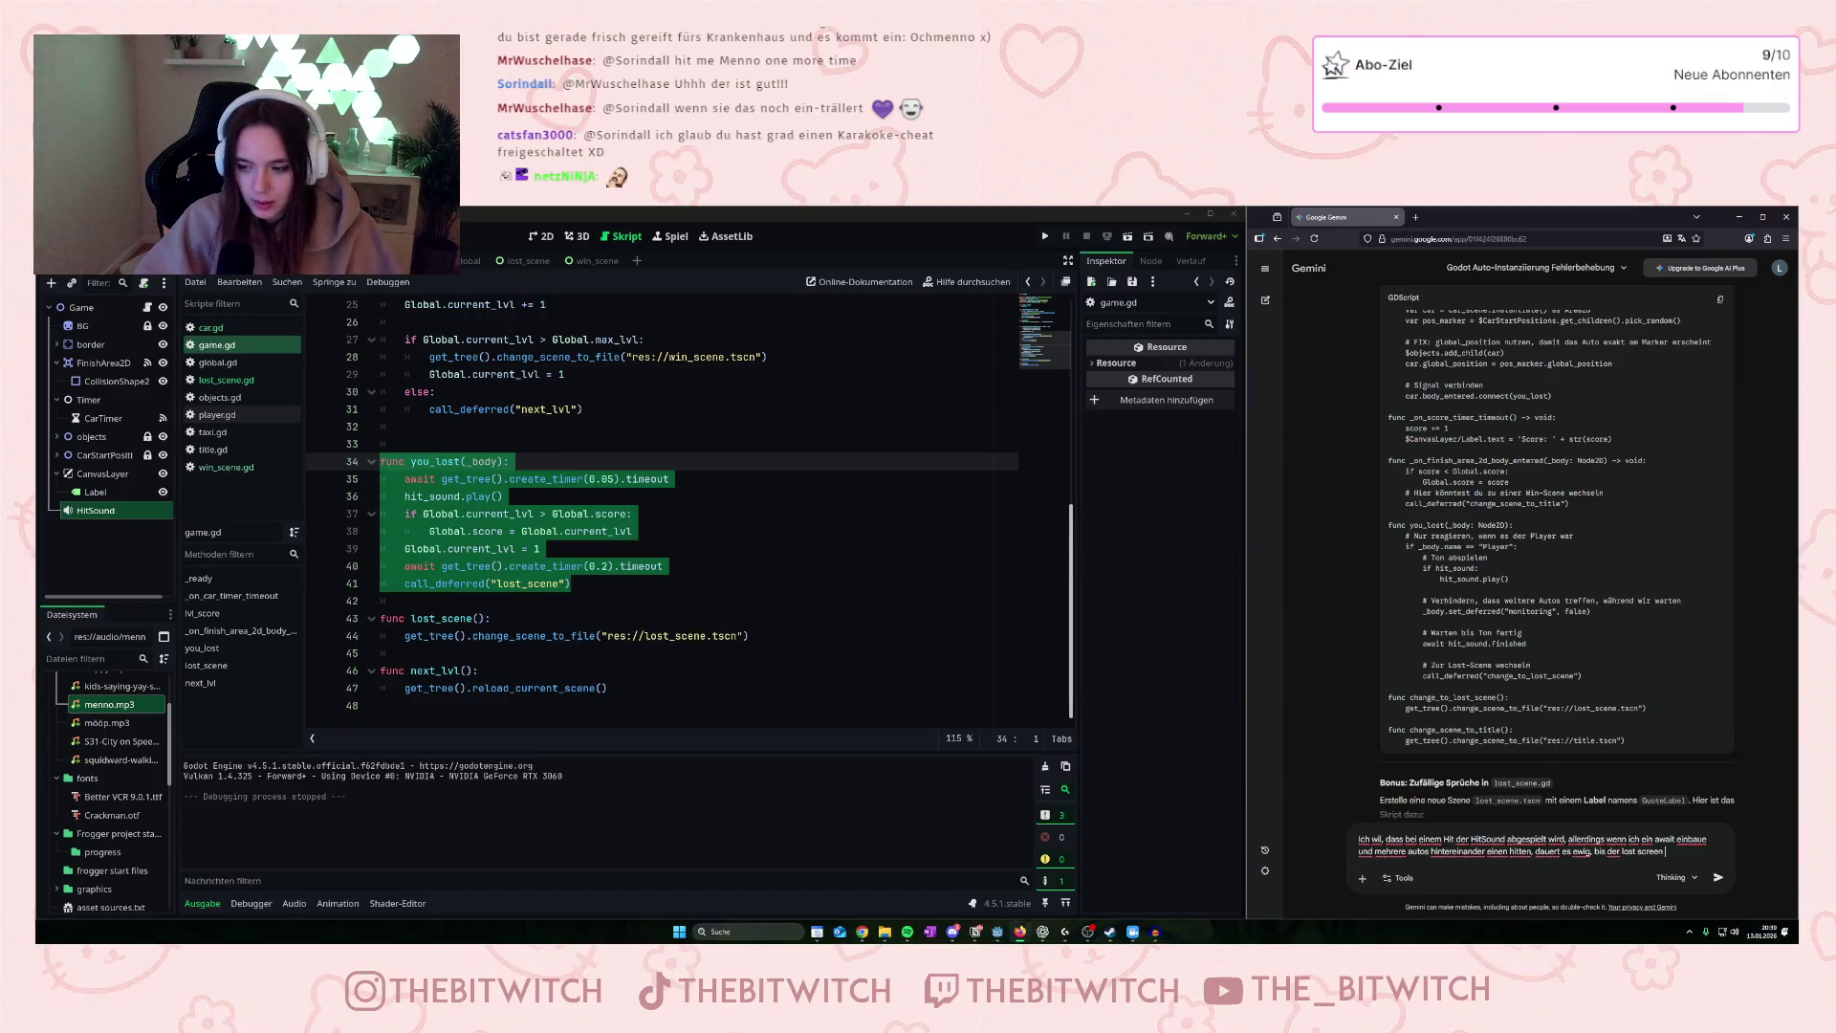
text(ommt. wie )
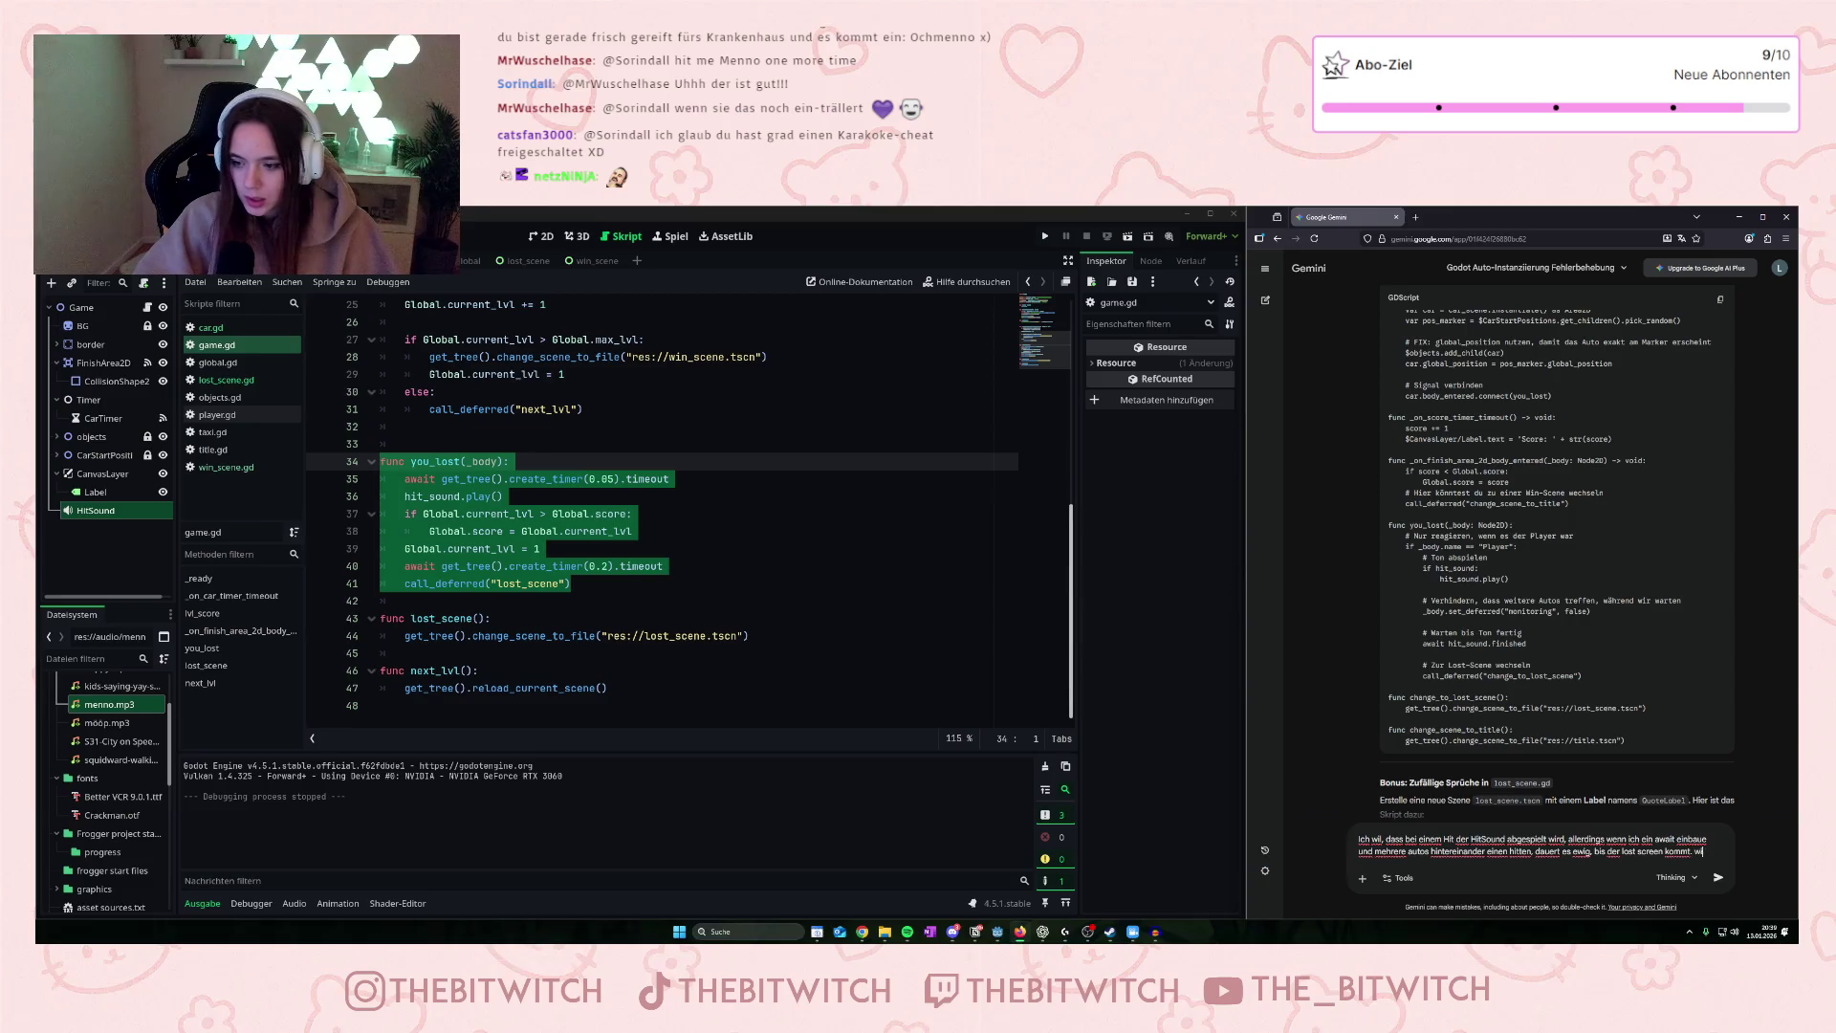
text(löse ich da)
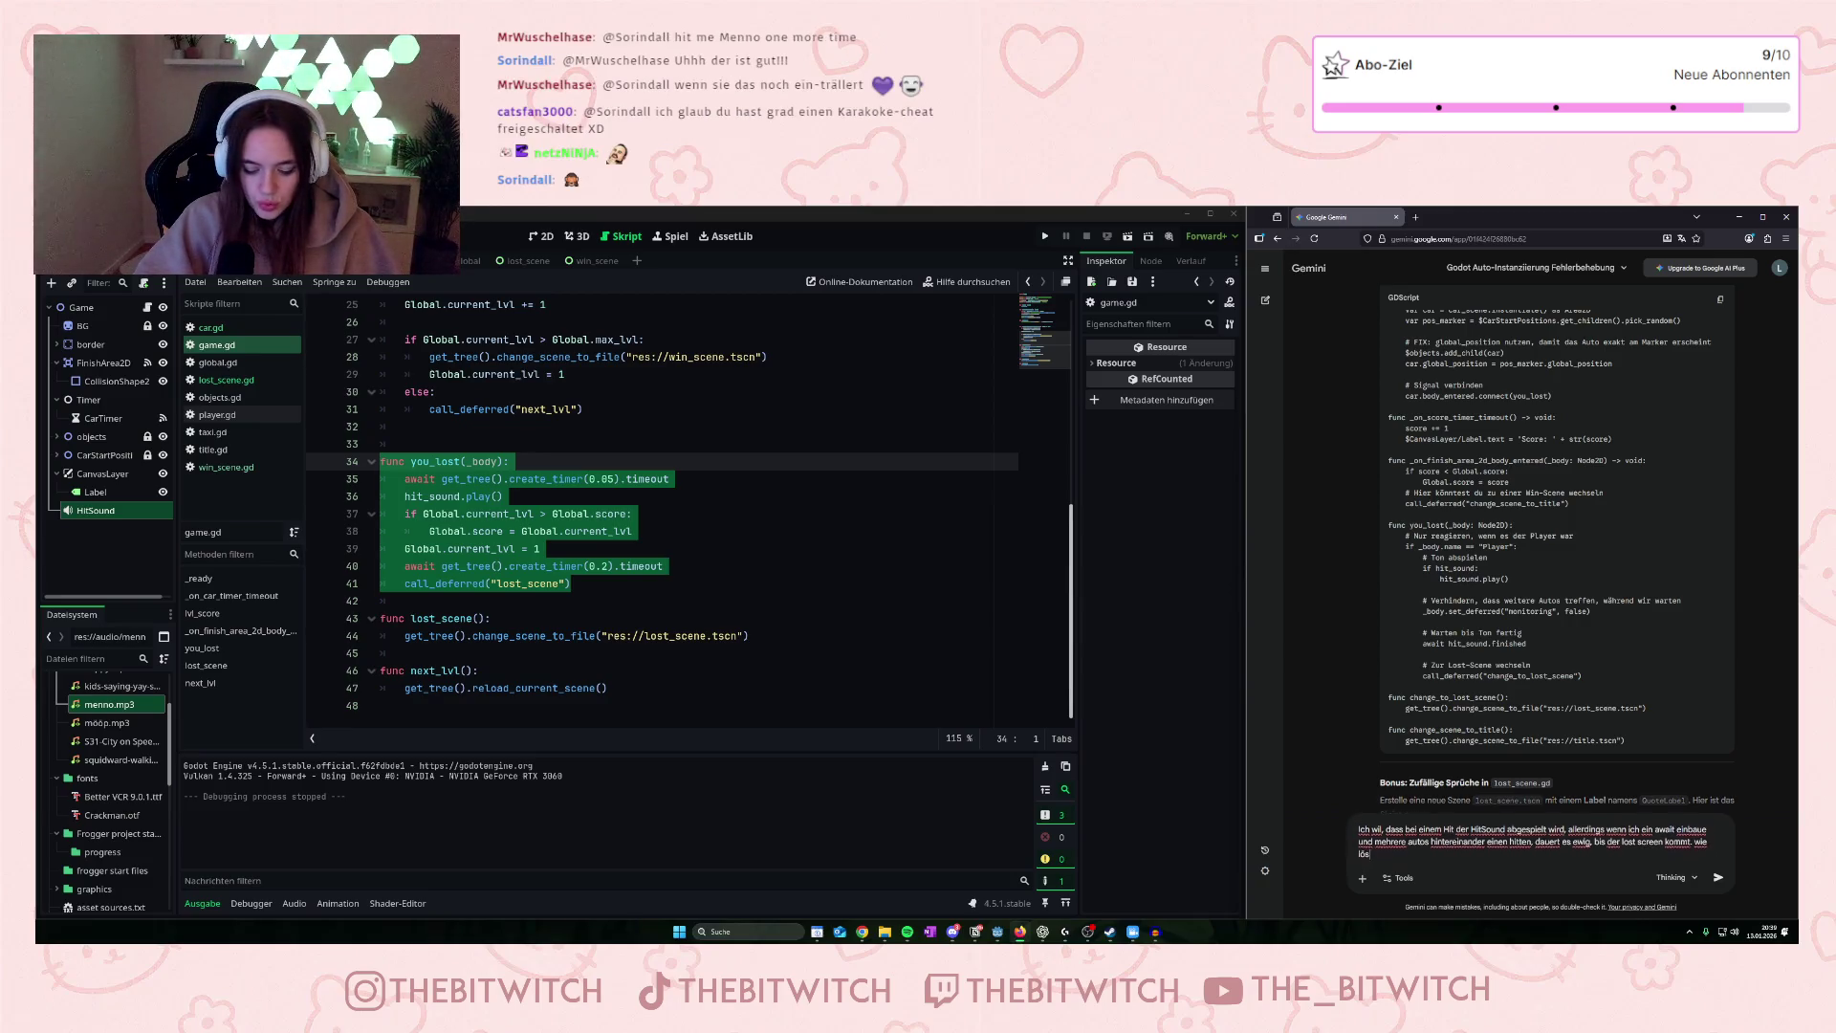
text(s)
key(Return)
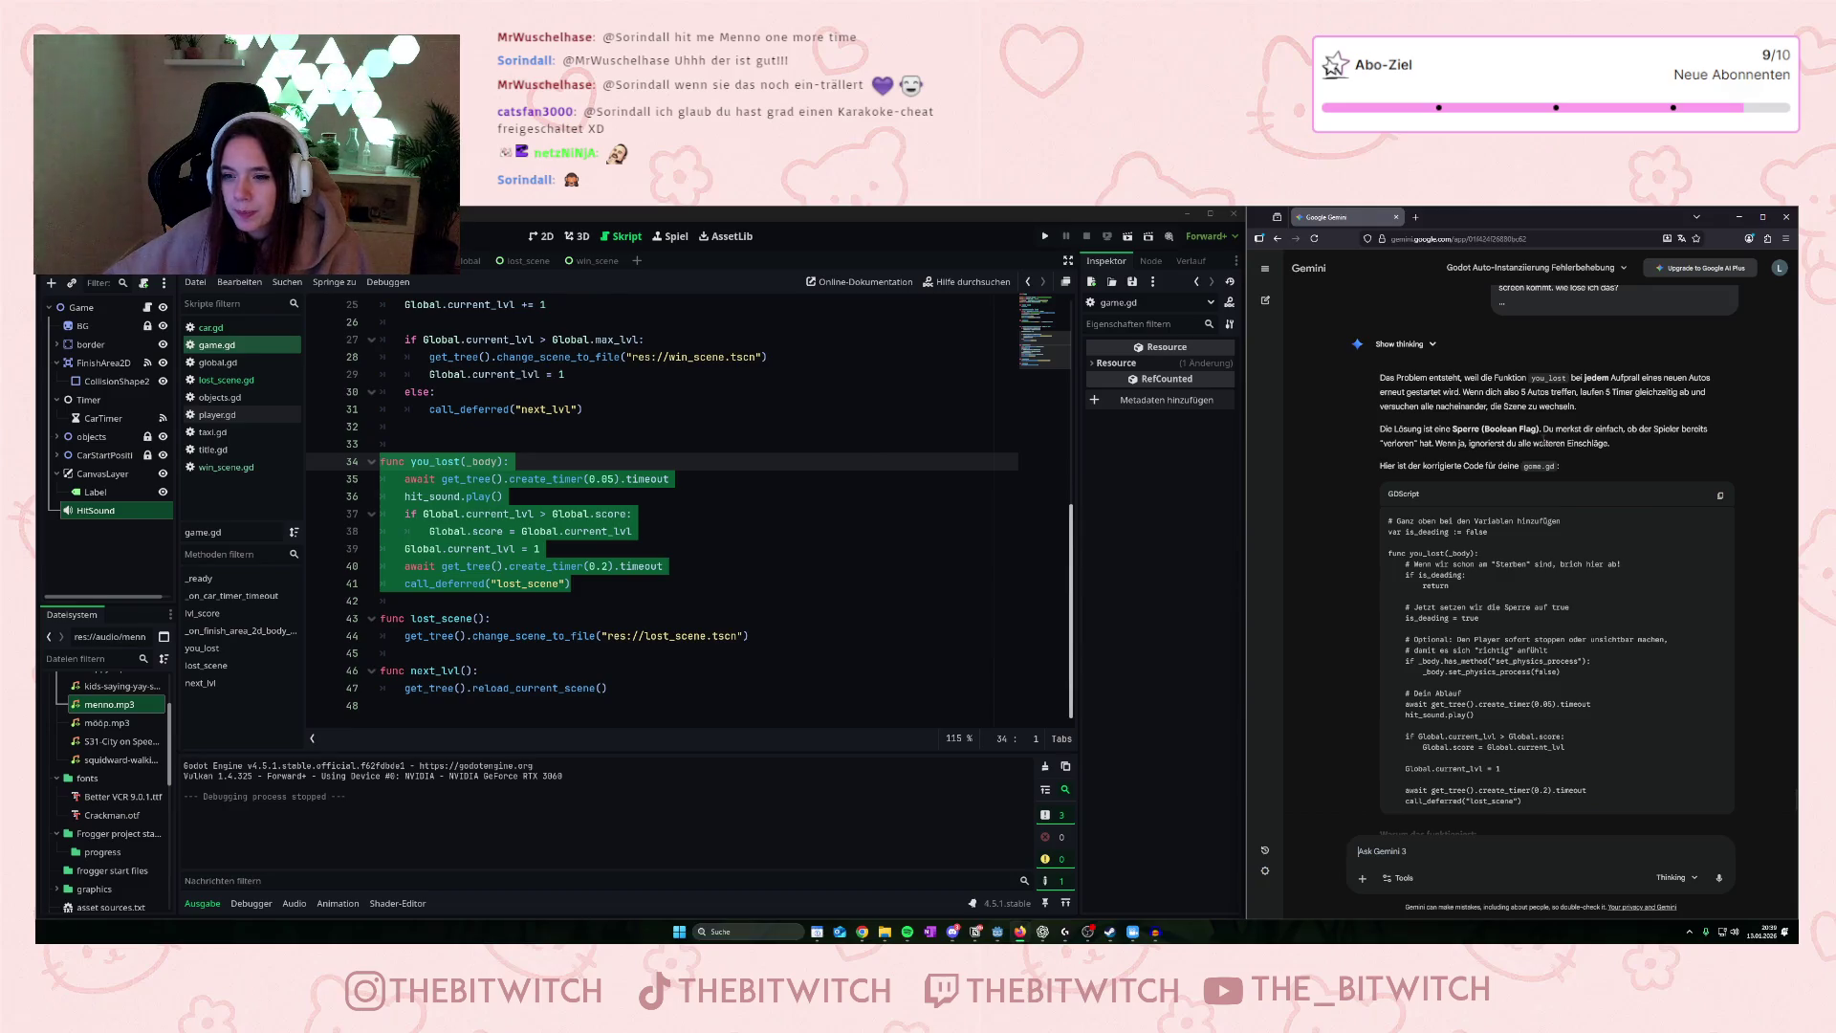
scroll(1554, 453, down, 2)
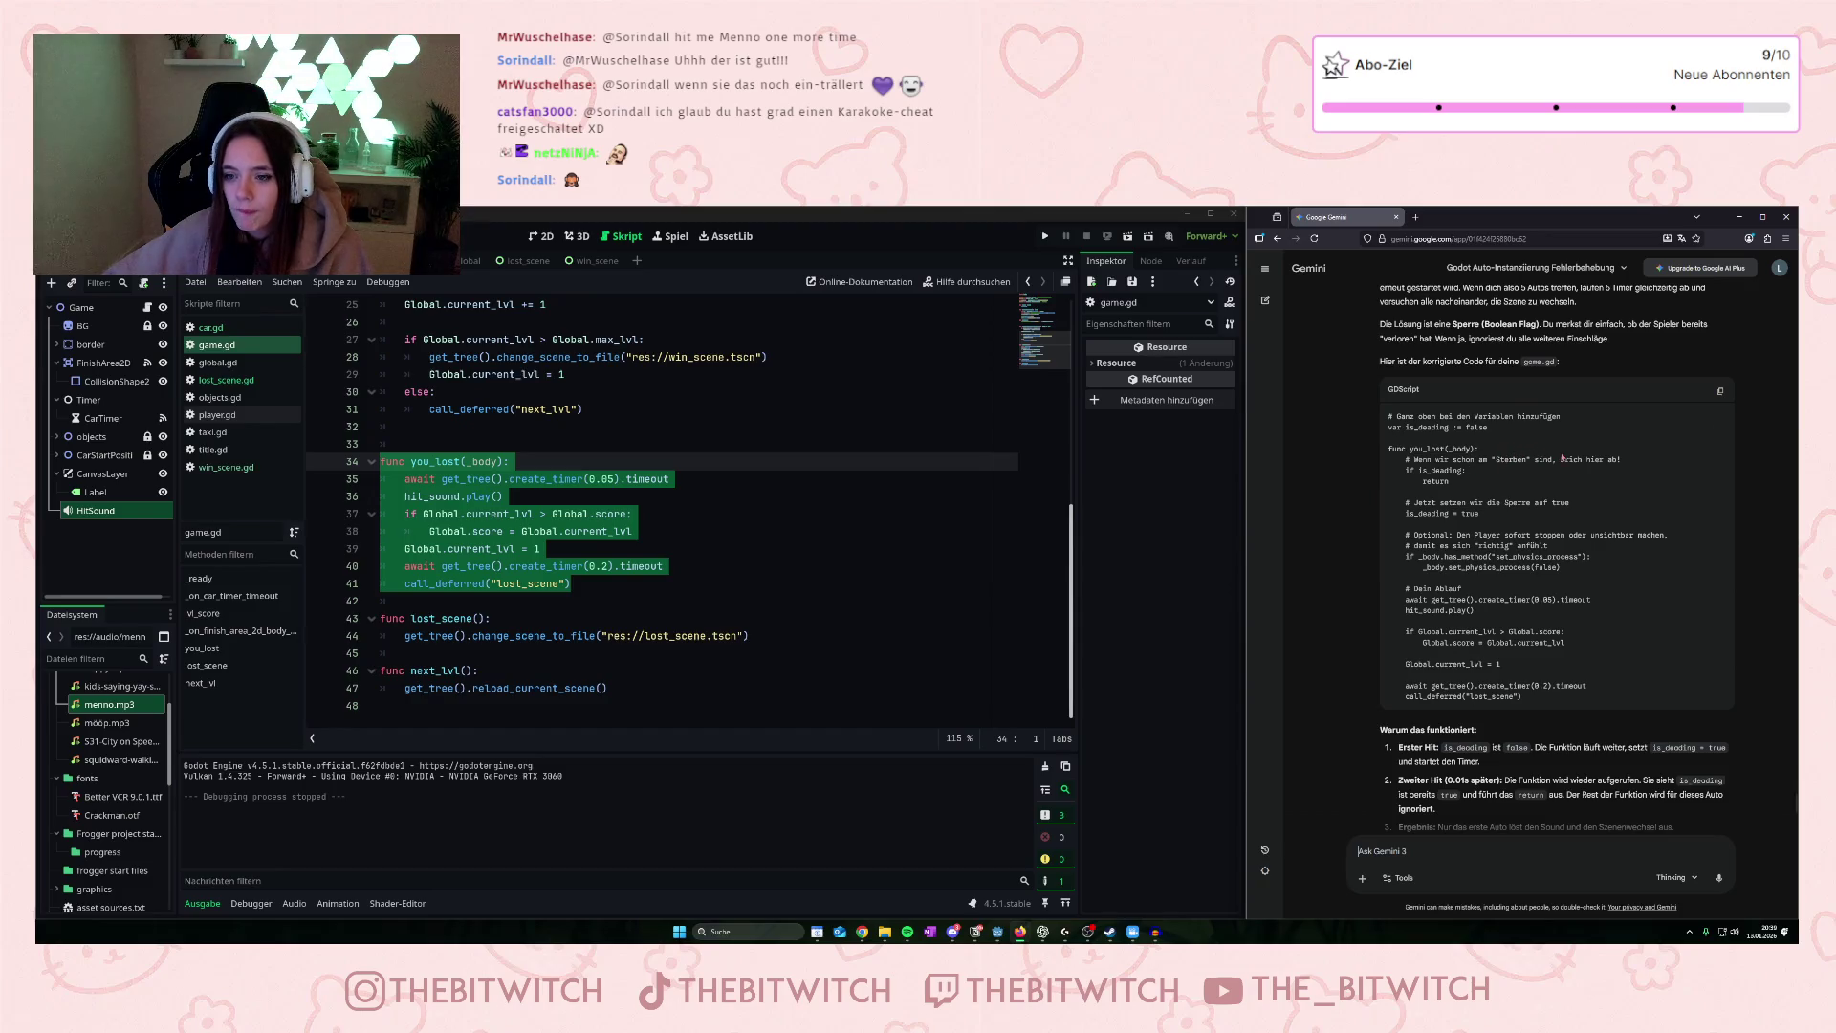
drag(1419, 471, 1464, 471)
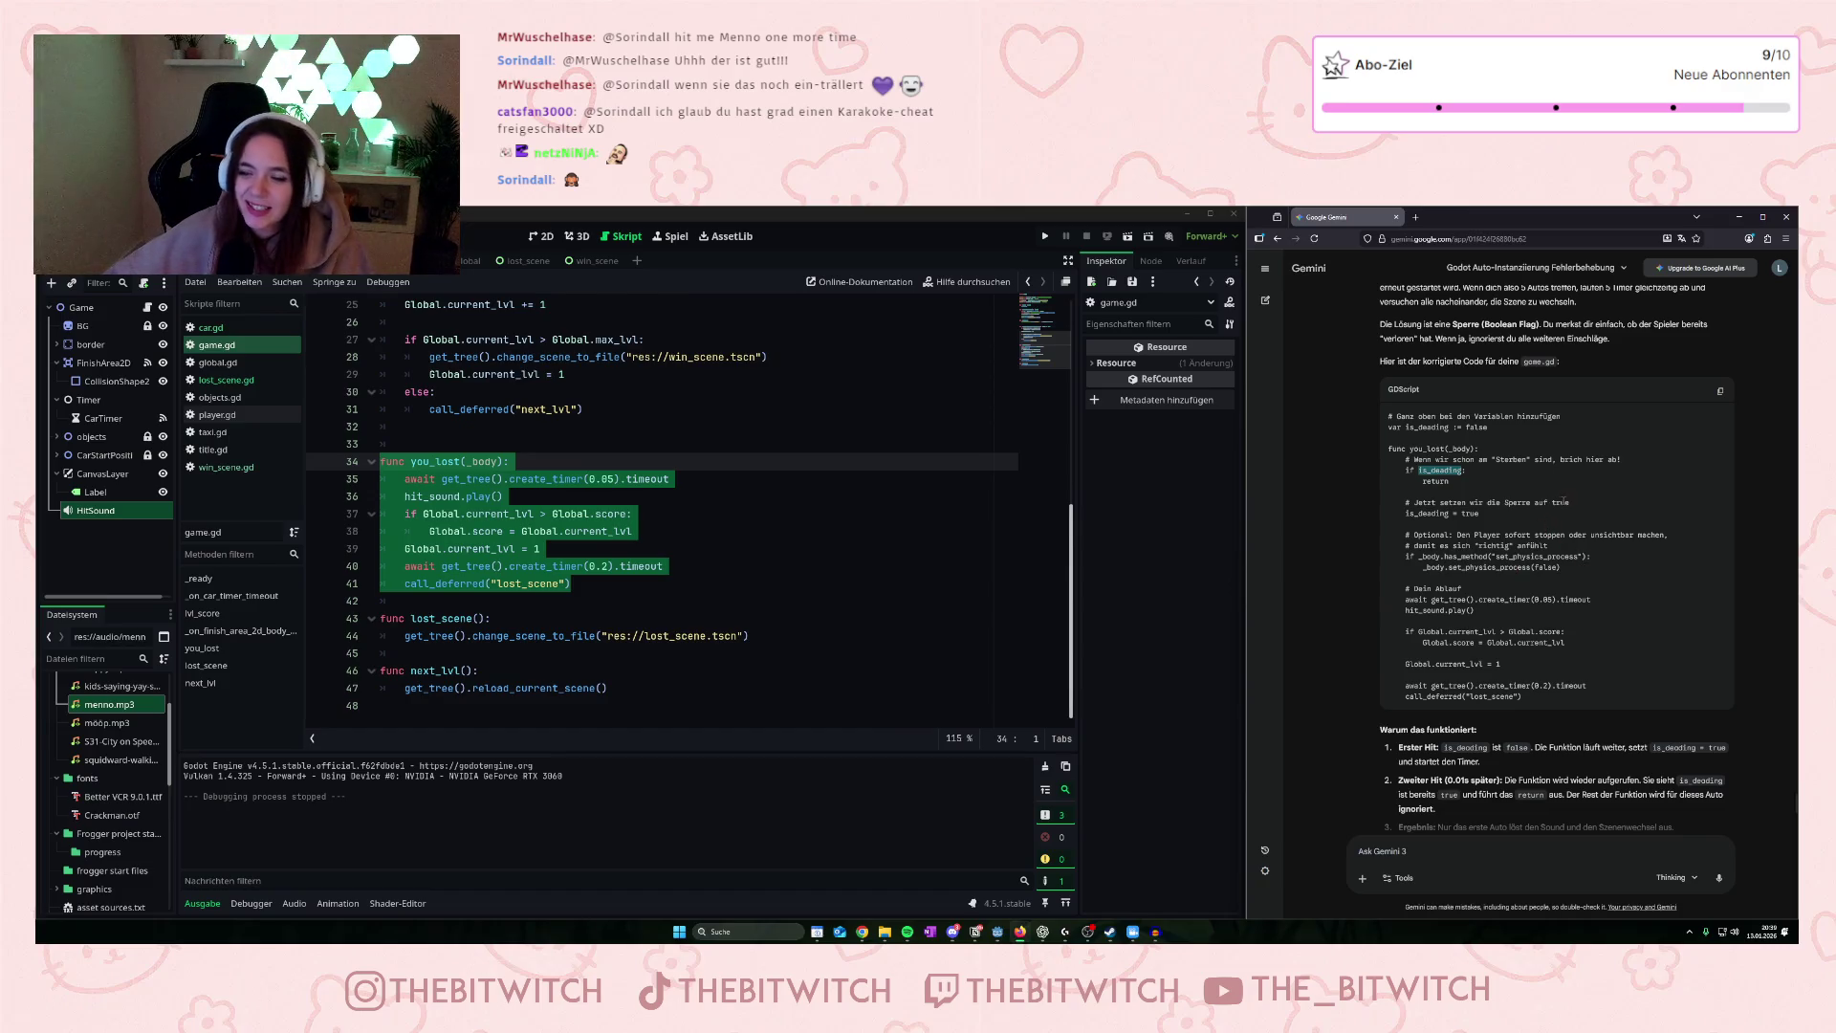
click(1544, 486)
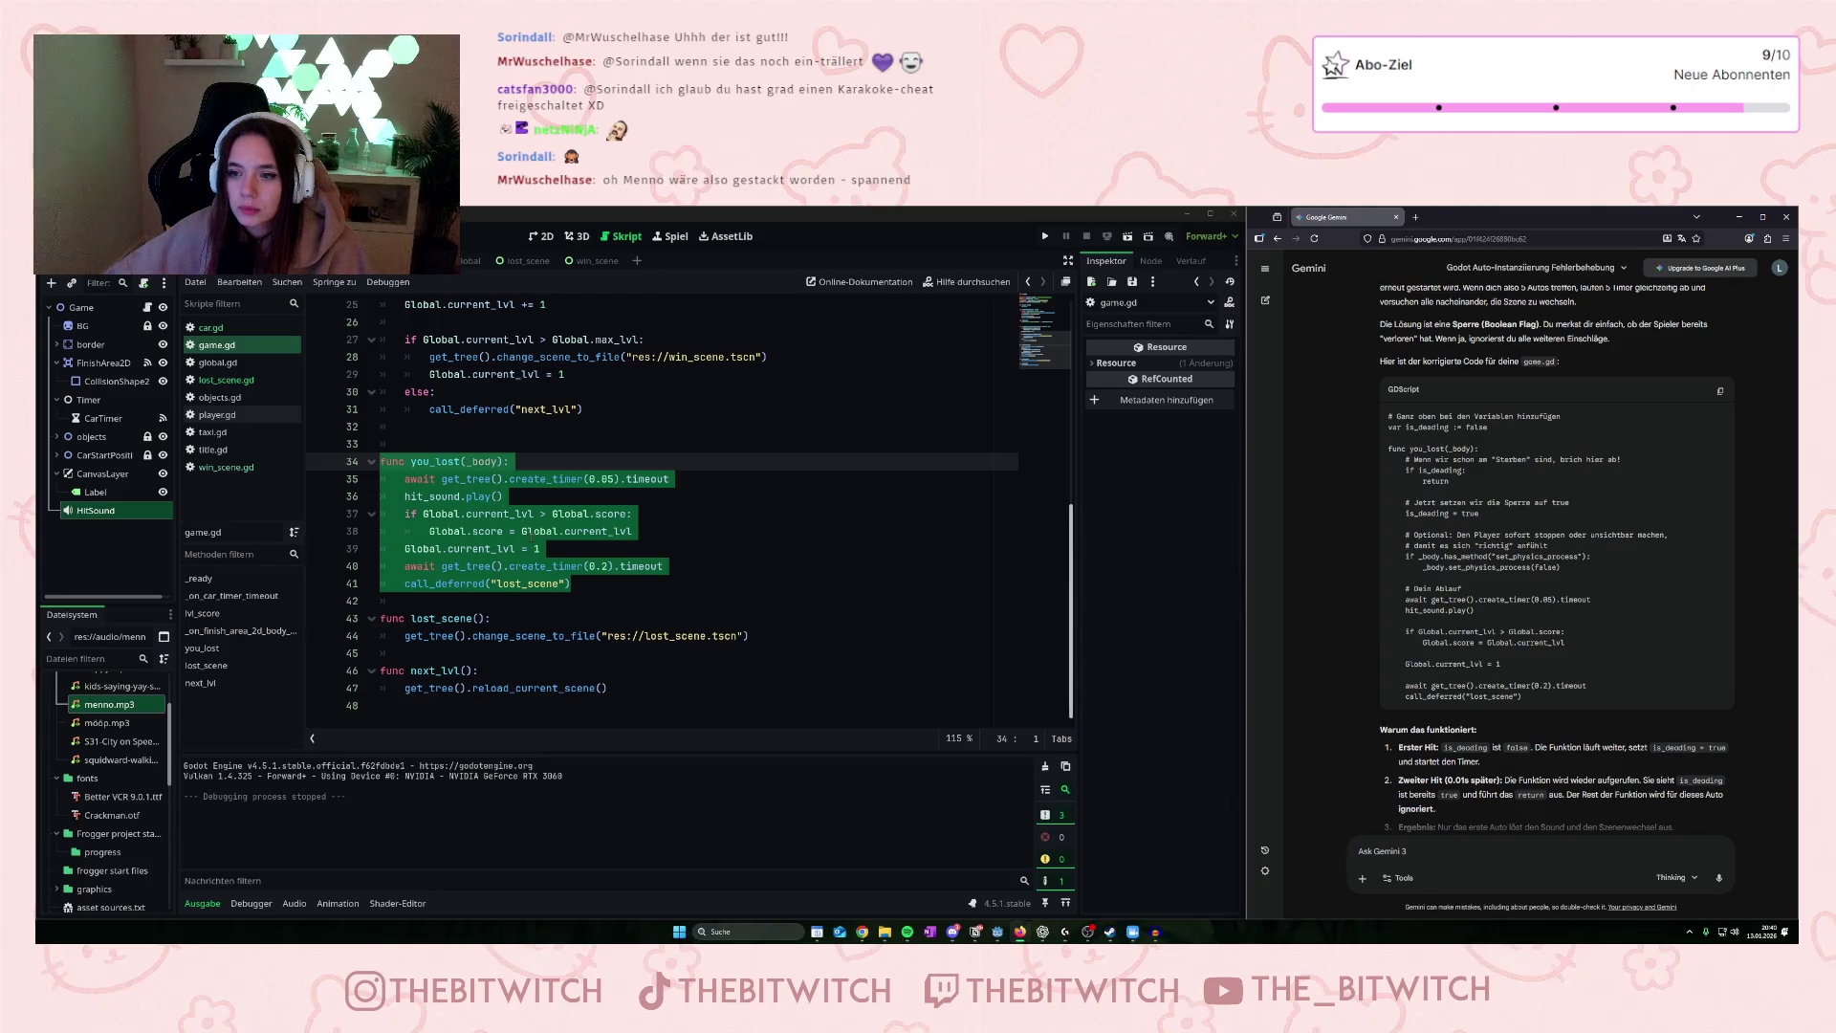
scroll(532, 538, up, 8)
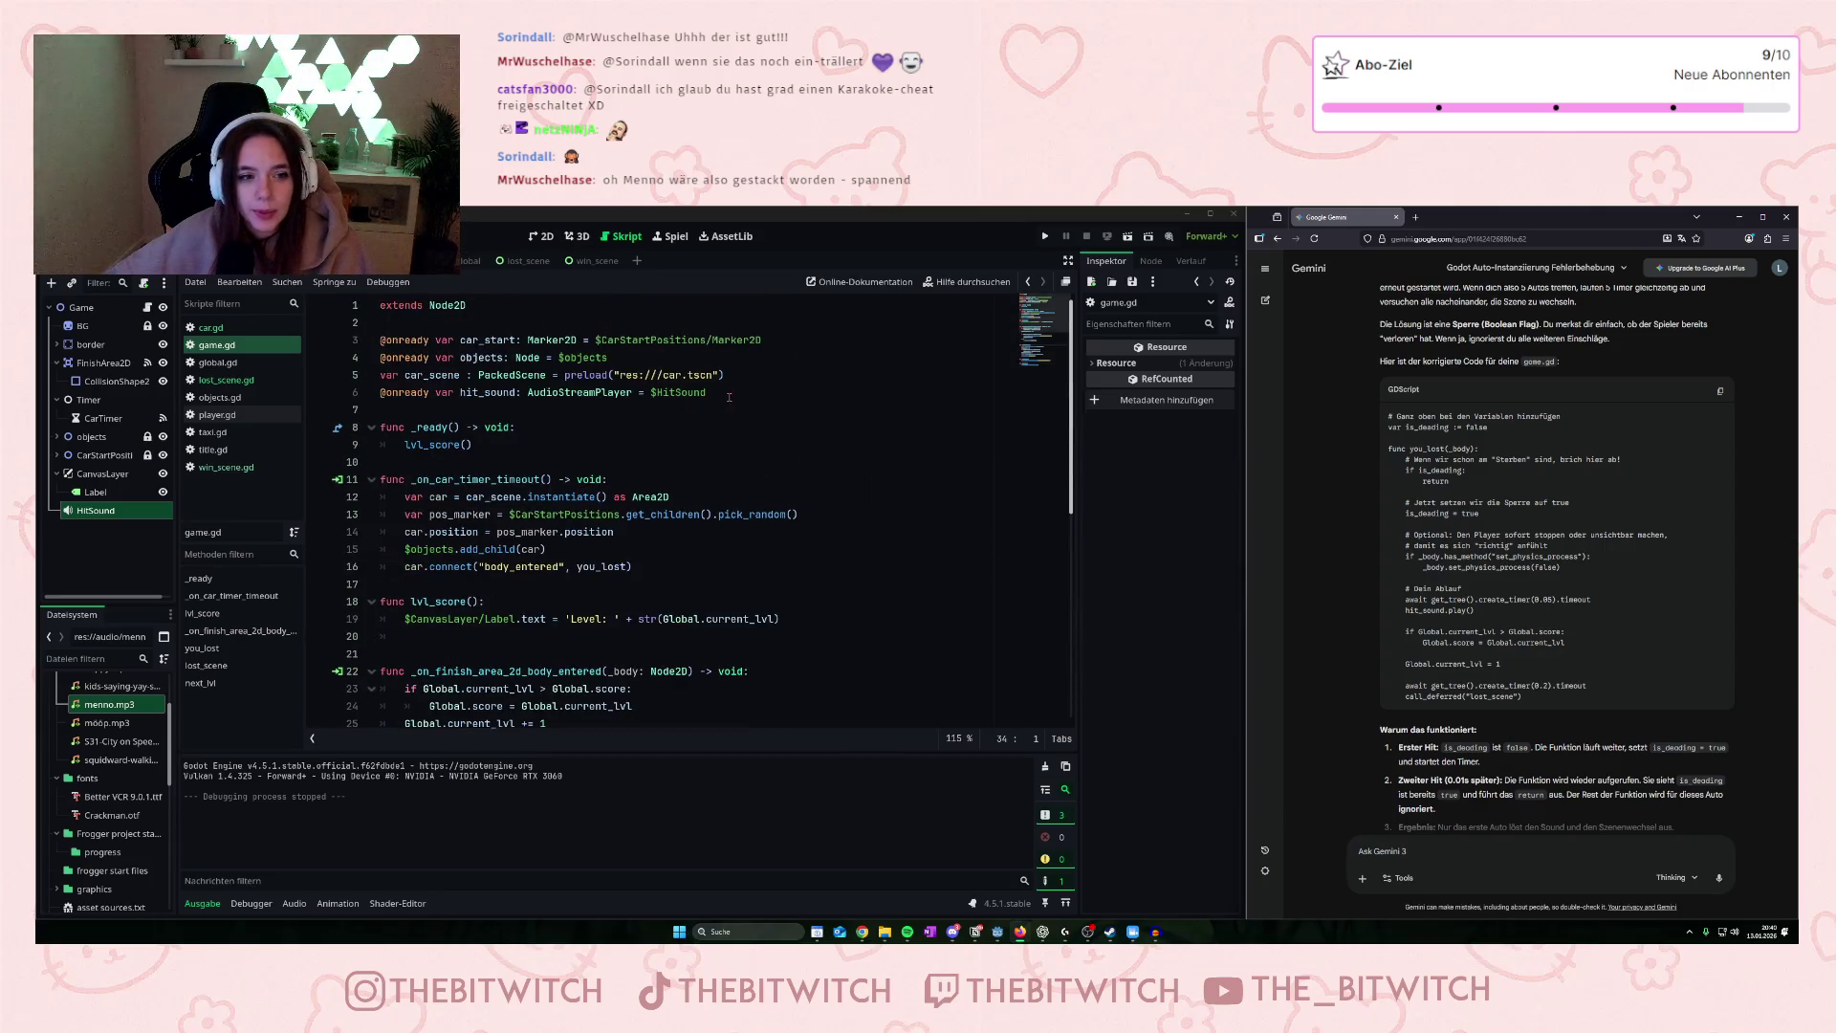
Declare 'var is_deading := false' below the hit_sound variable in game.gd.
click(729, 397)
key(Return)
text(var )
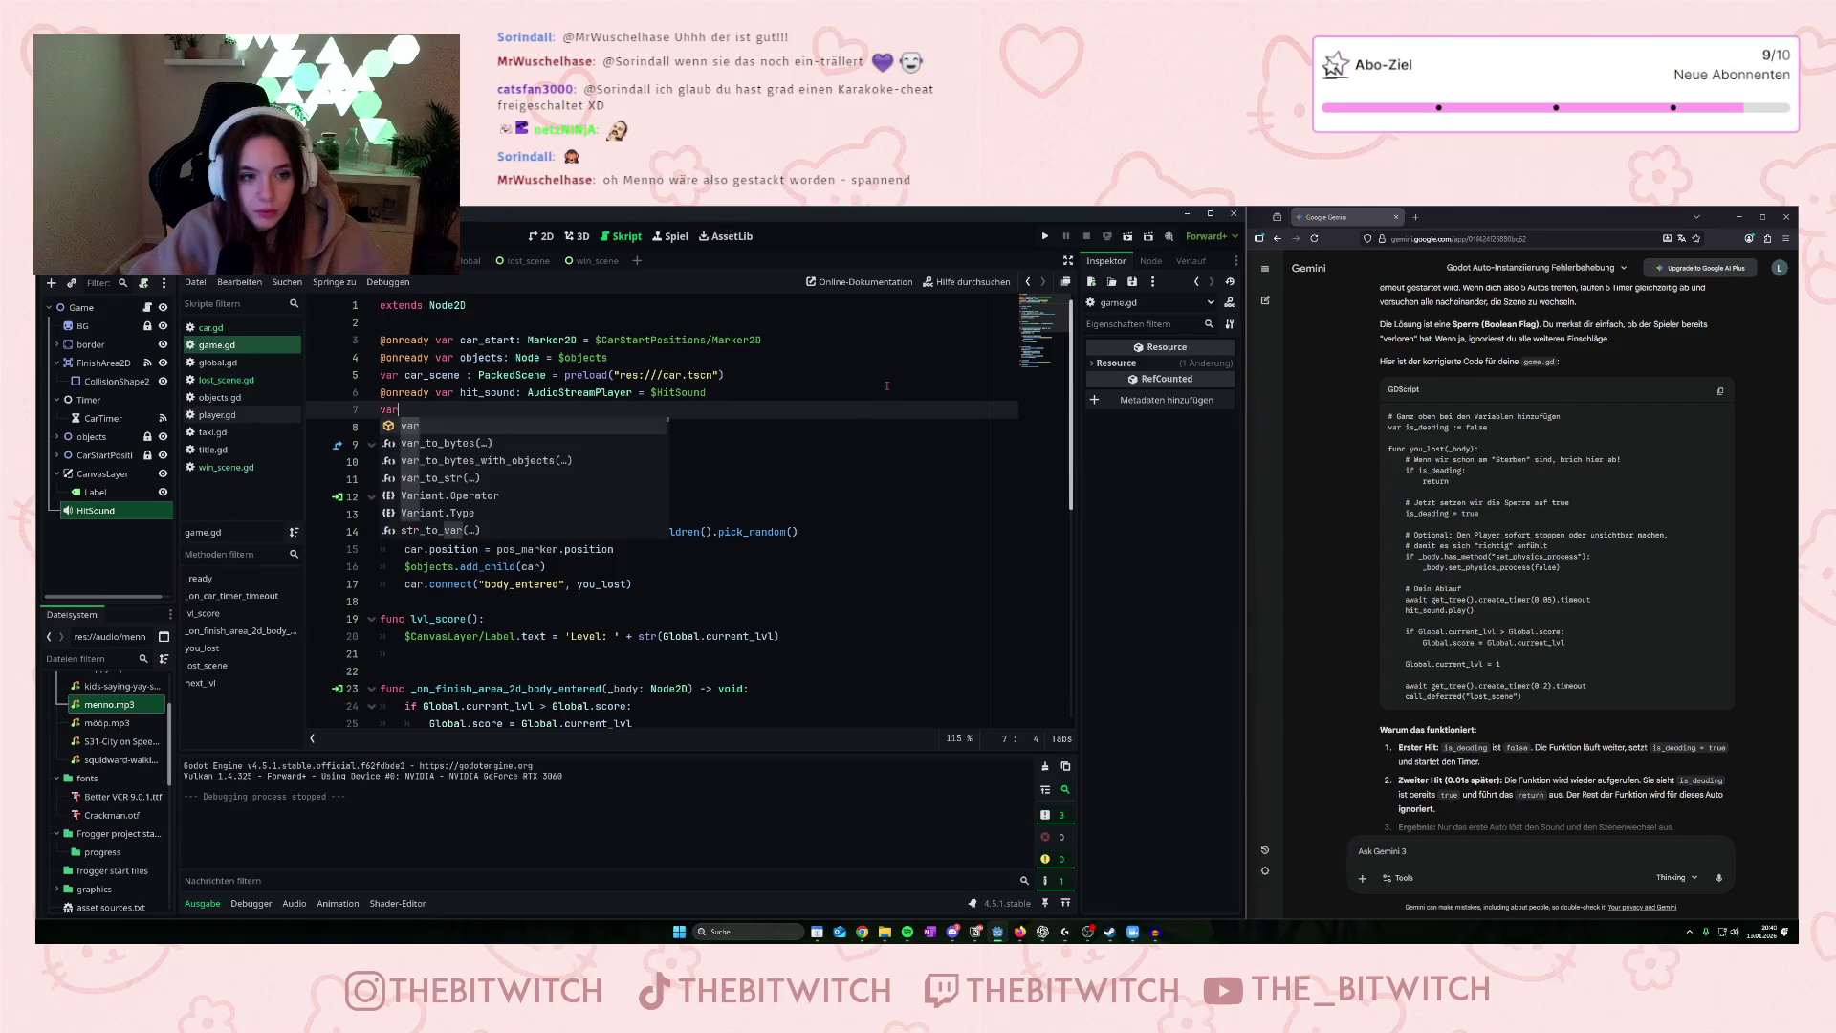
text(is_deadin)
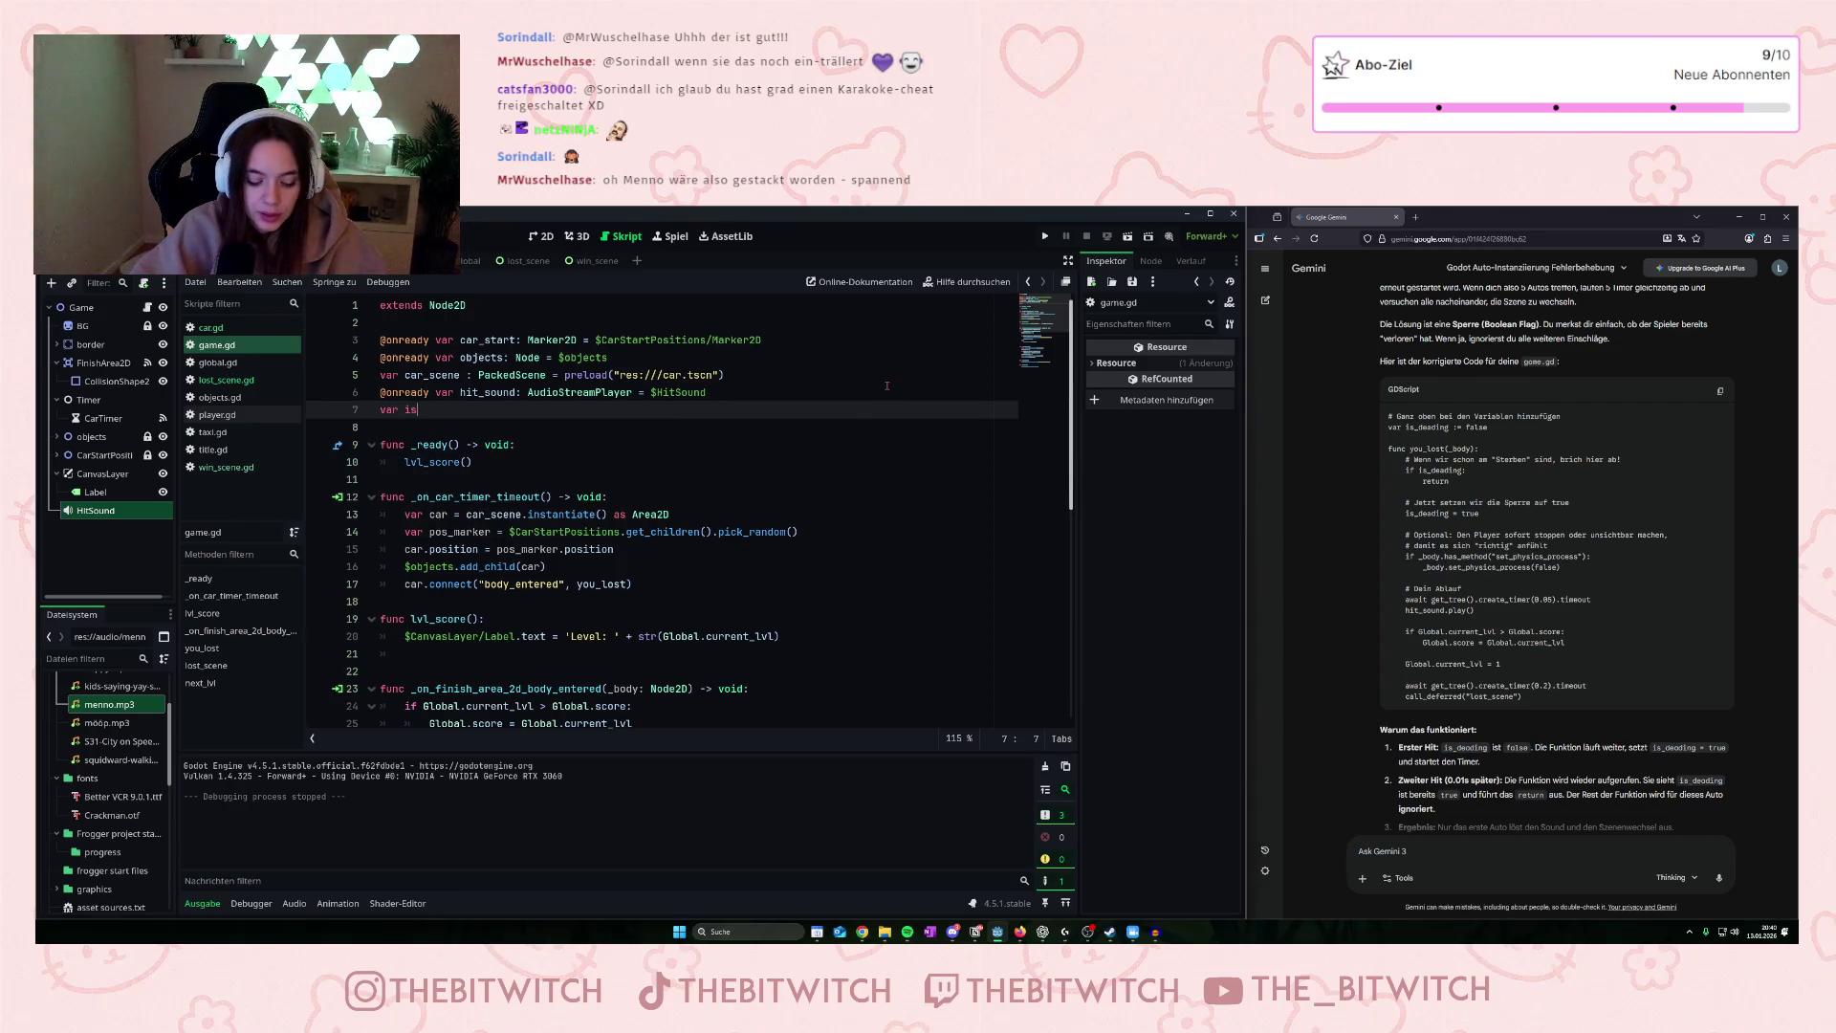
text(g)
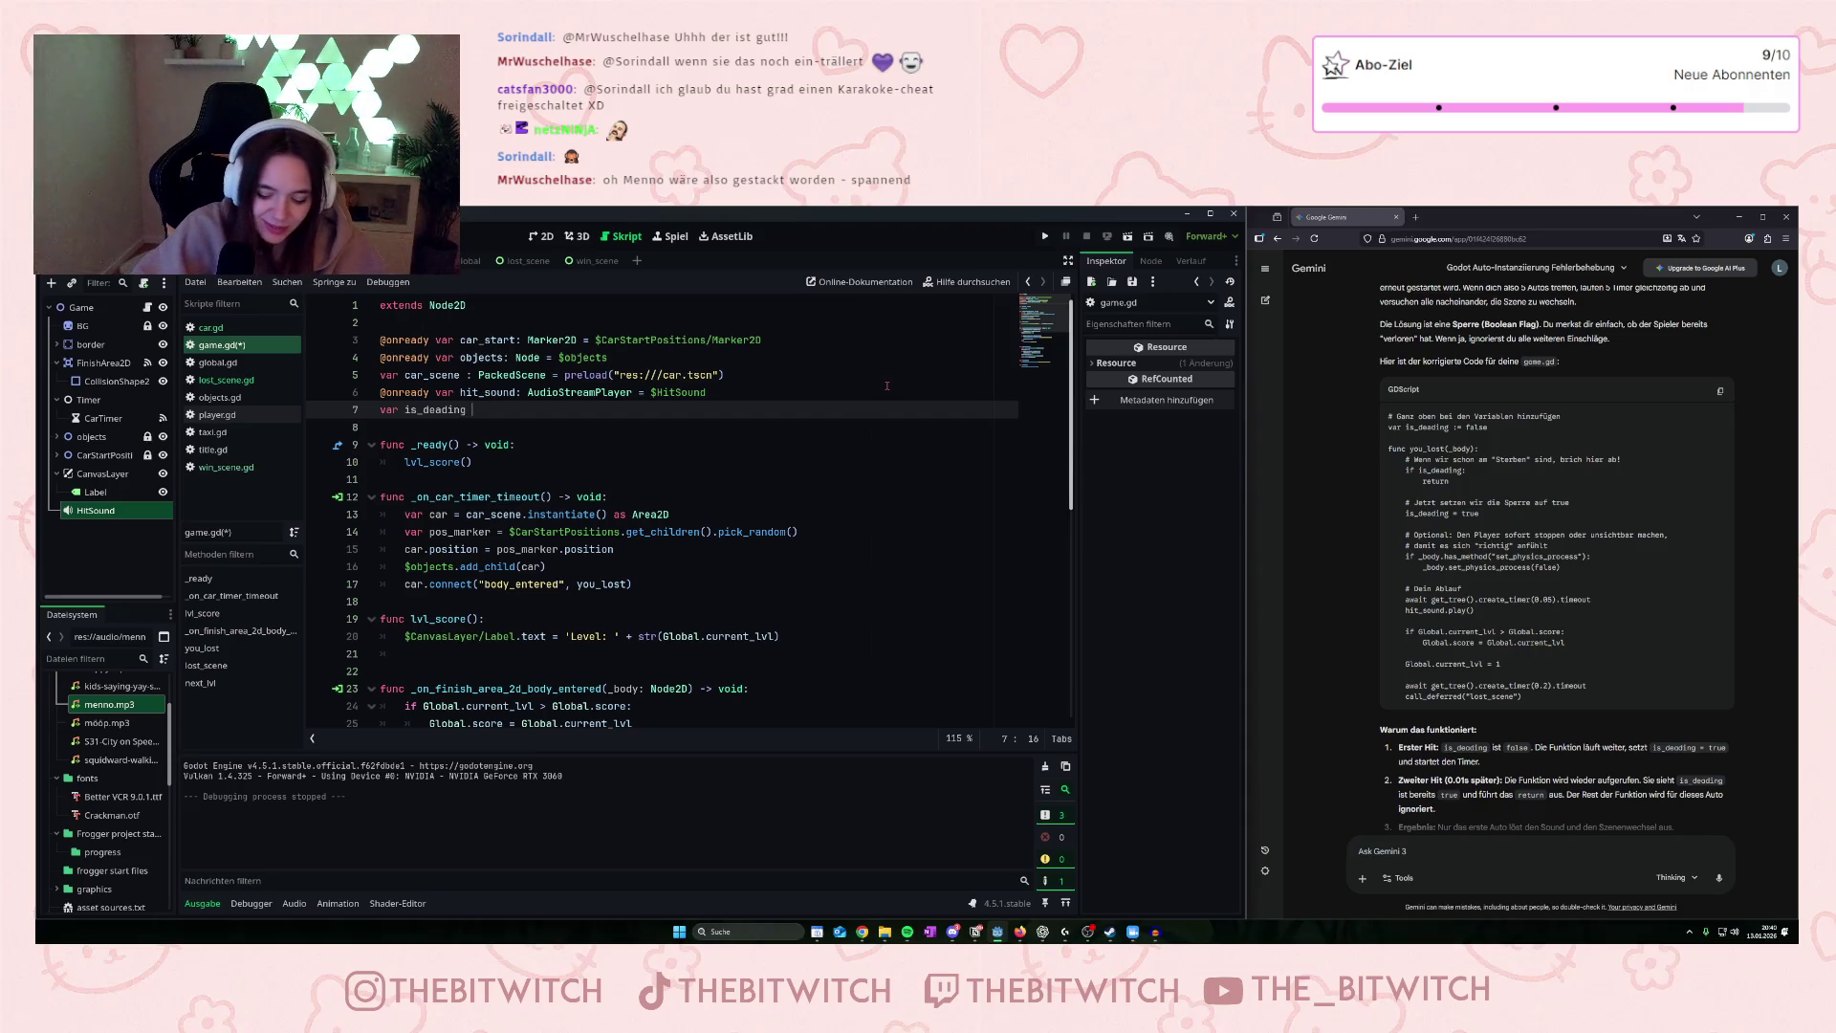
text( := )
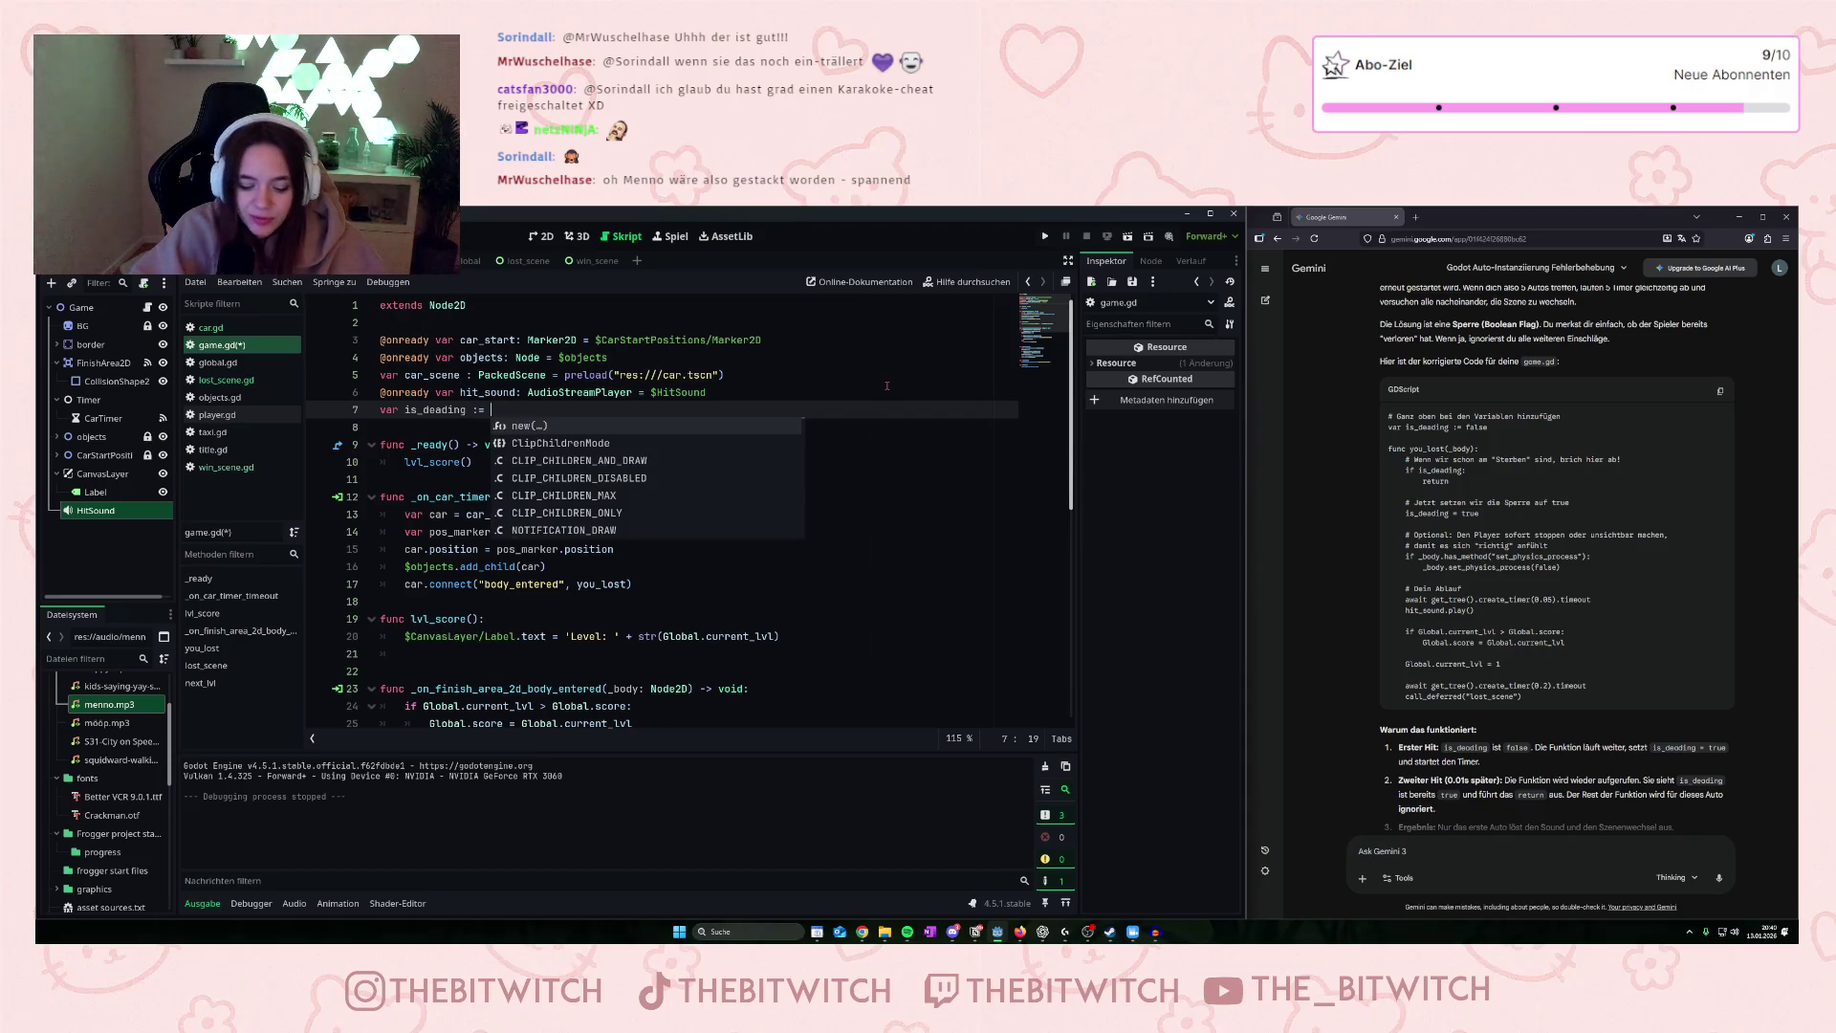
text(false)
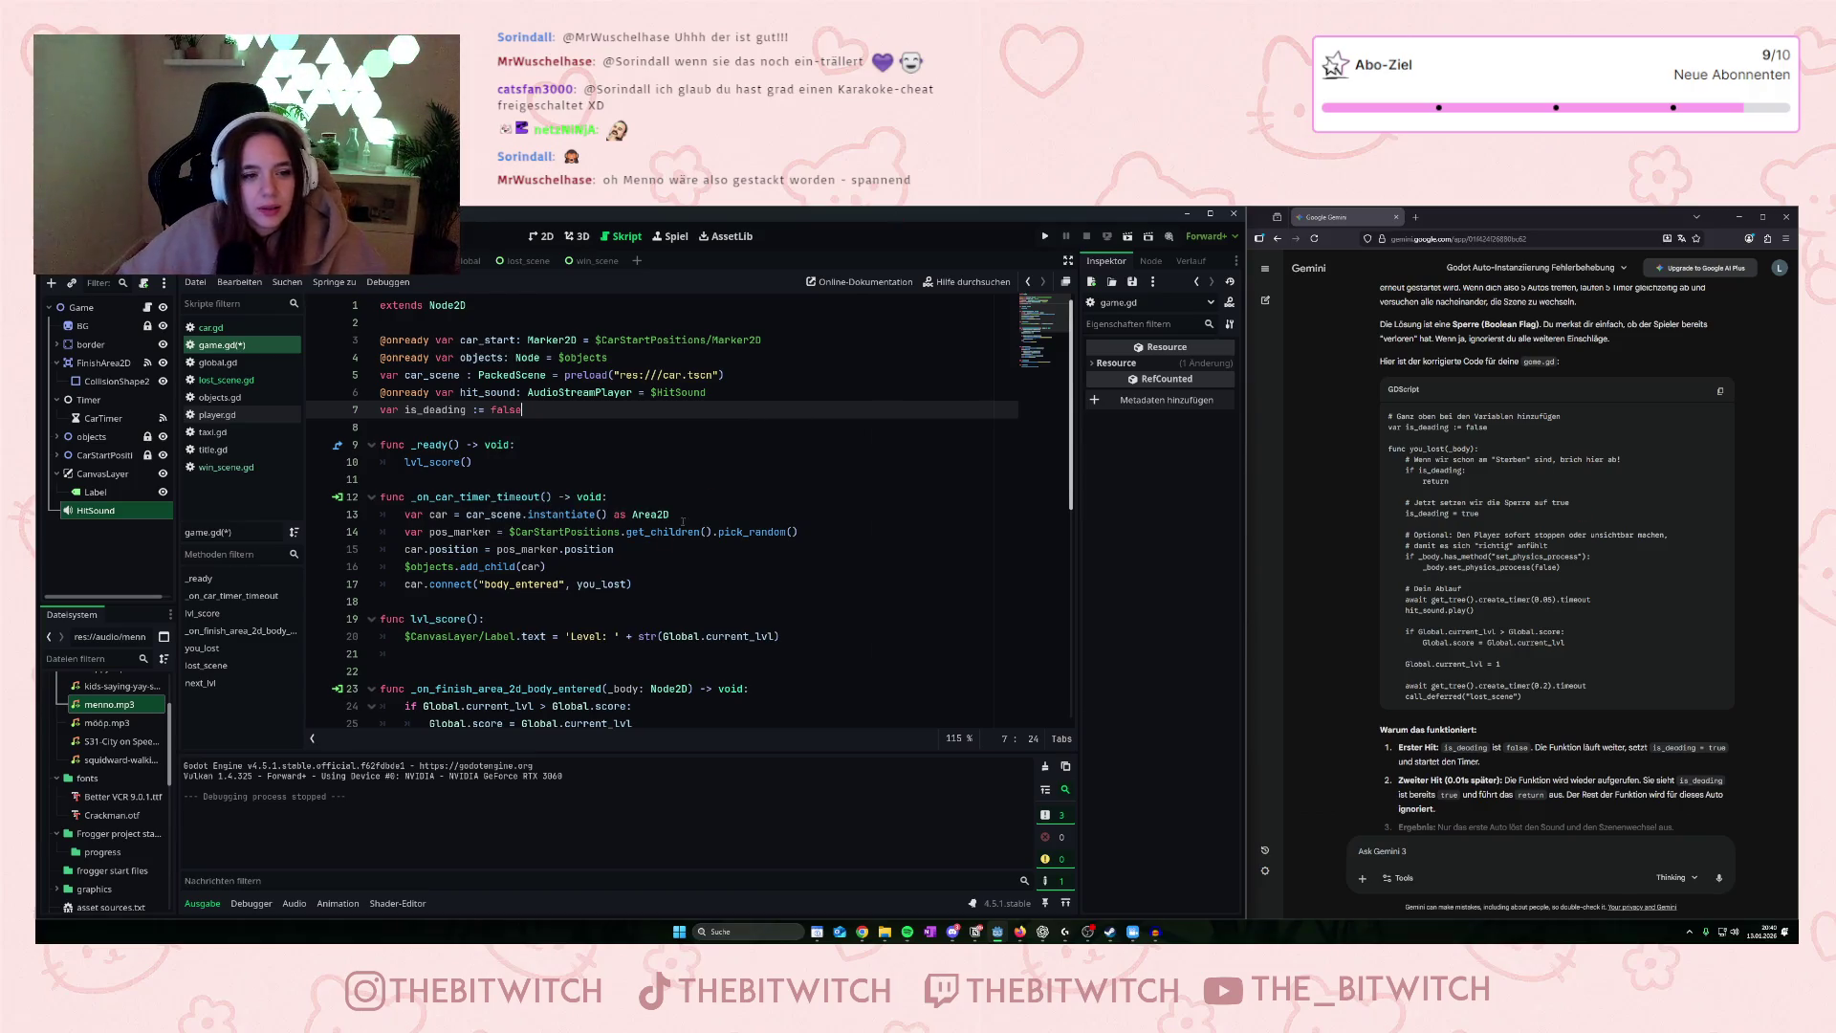
Insert 'if is_deading:' with an indented 'return' at the top of you_lost.
scroll(525, 464, down, 6)
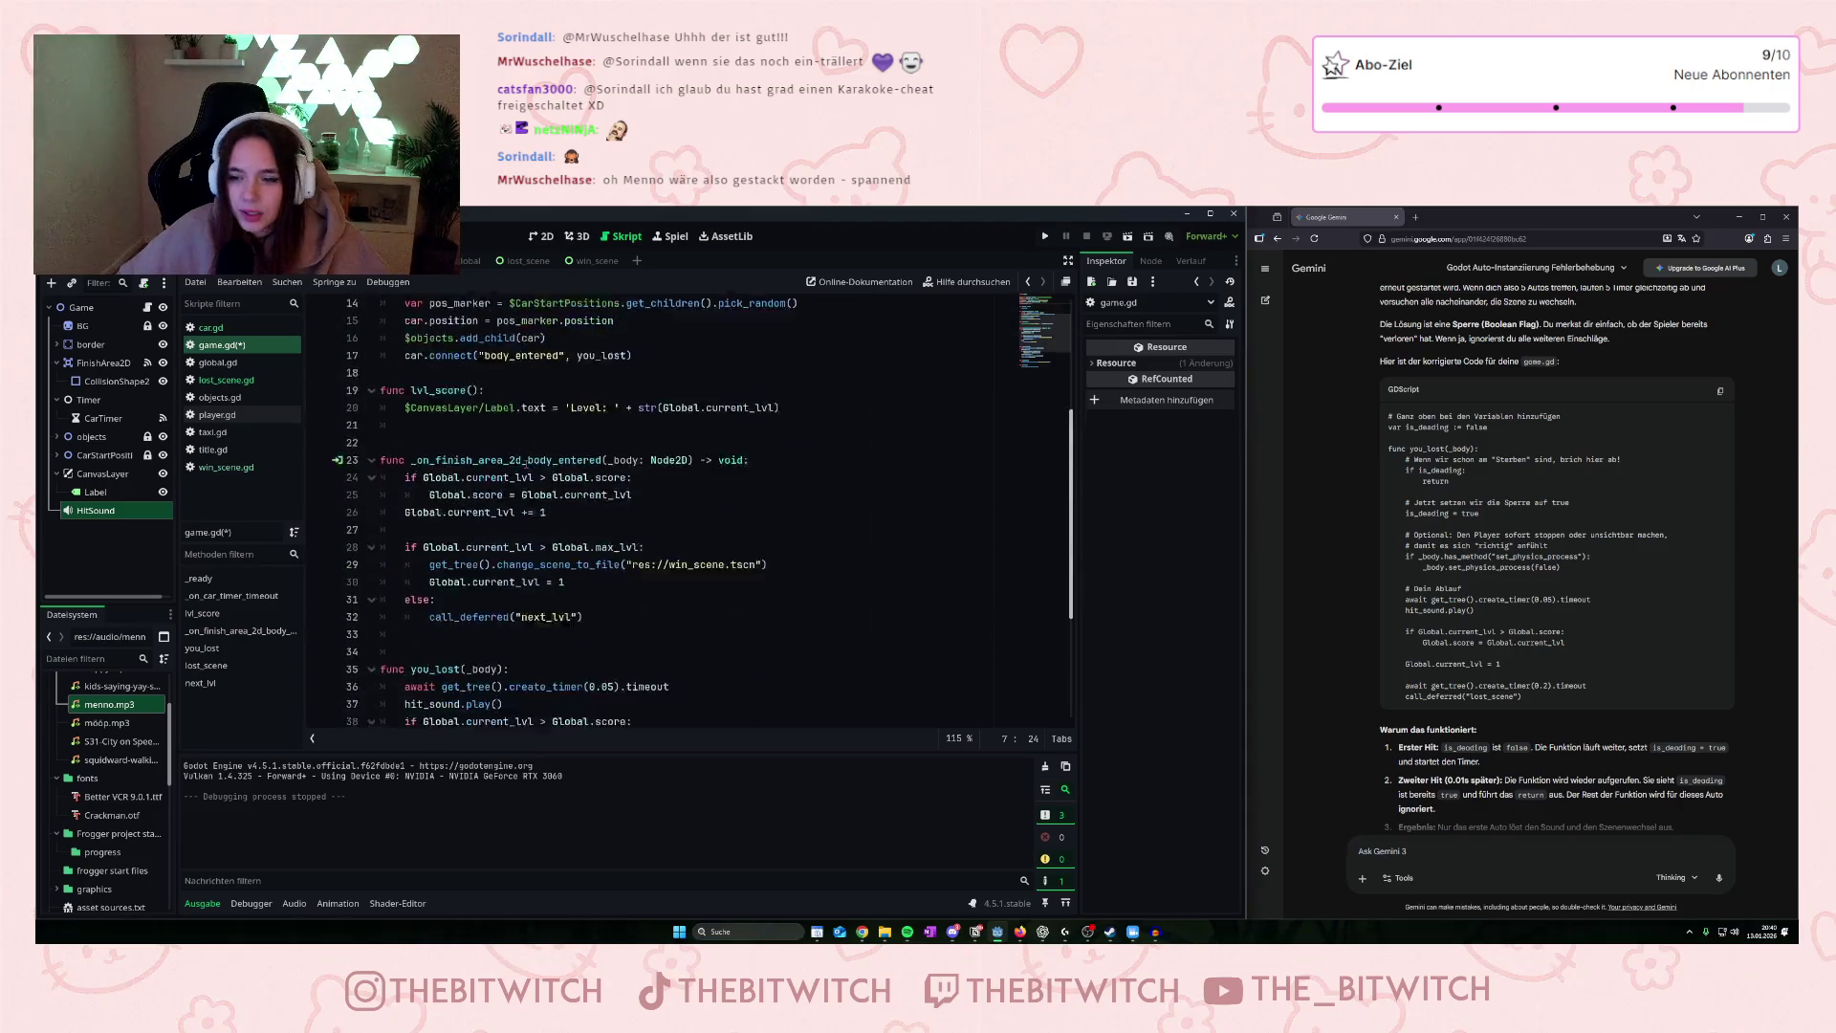
scroll(416, 547, down, 1)
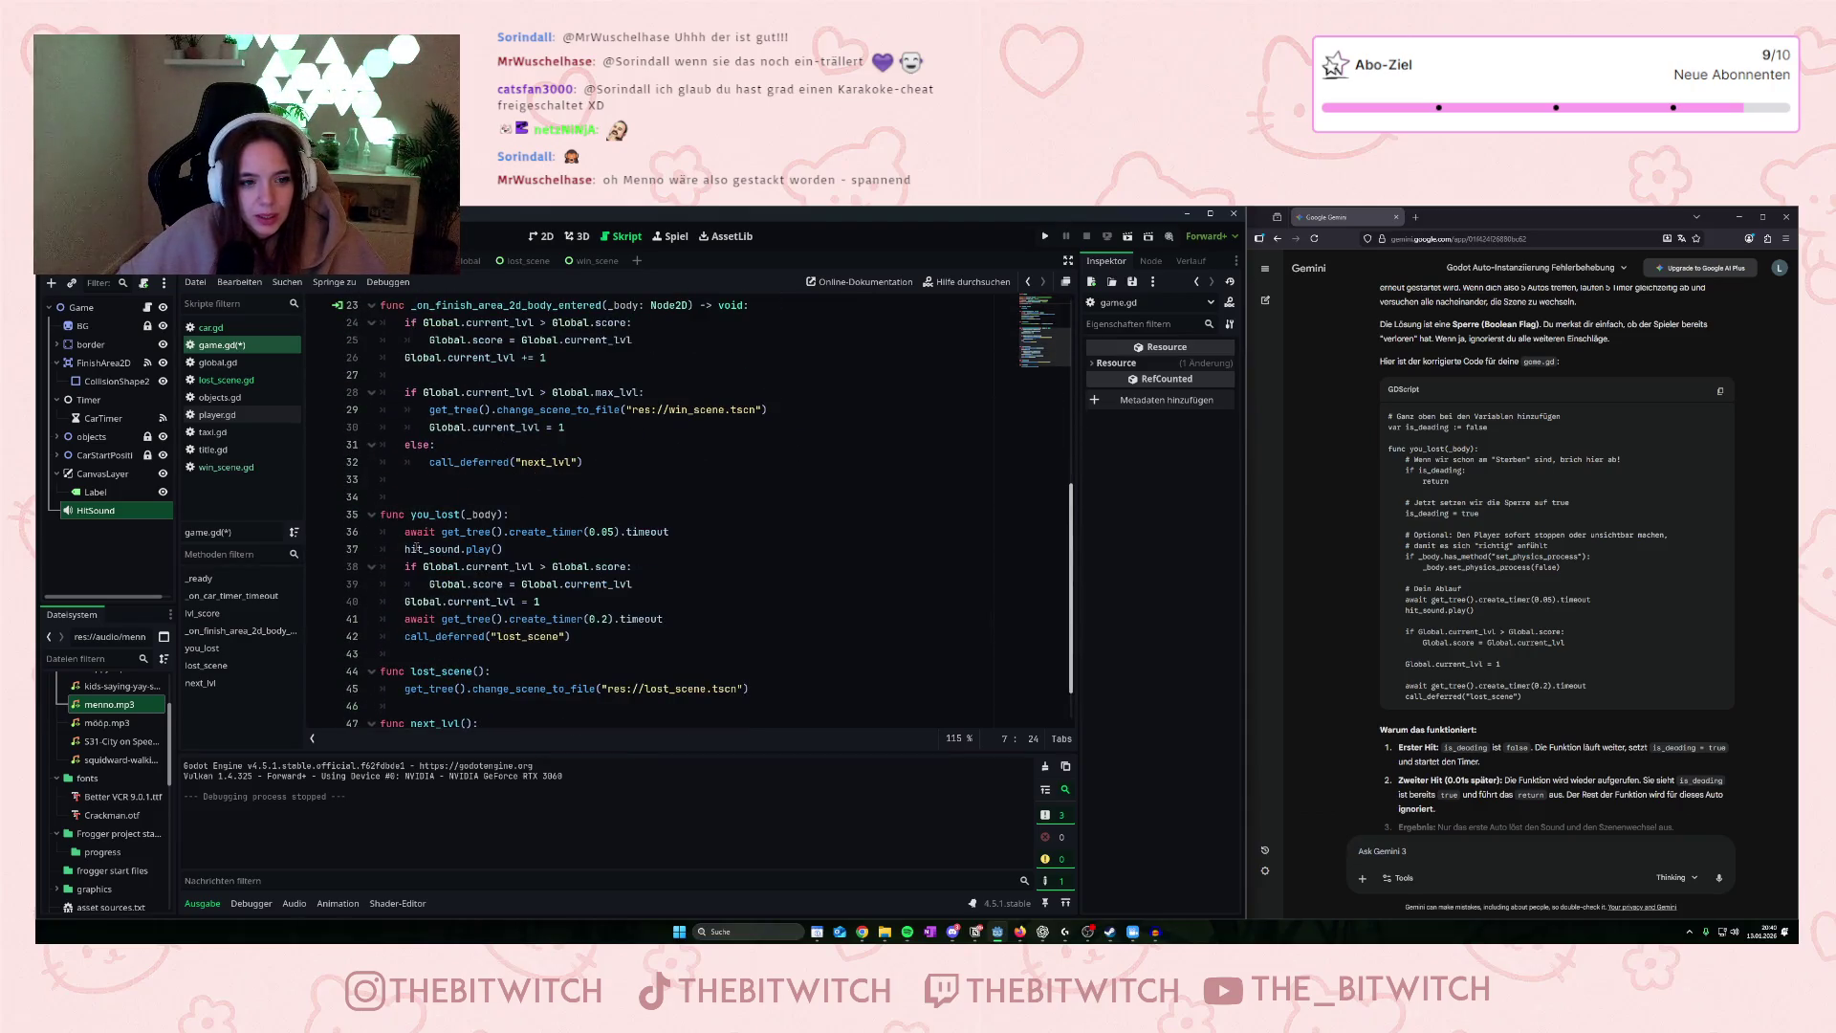
click(403, 533)
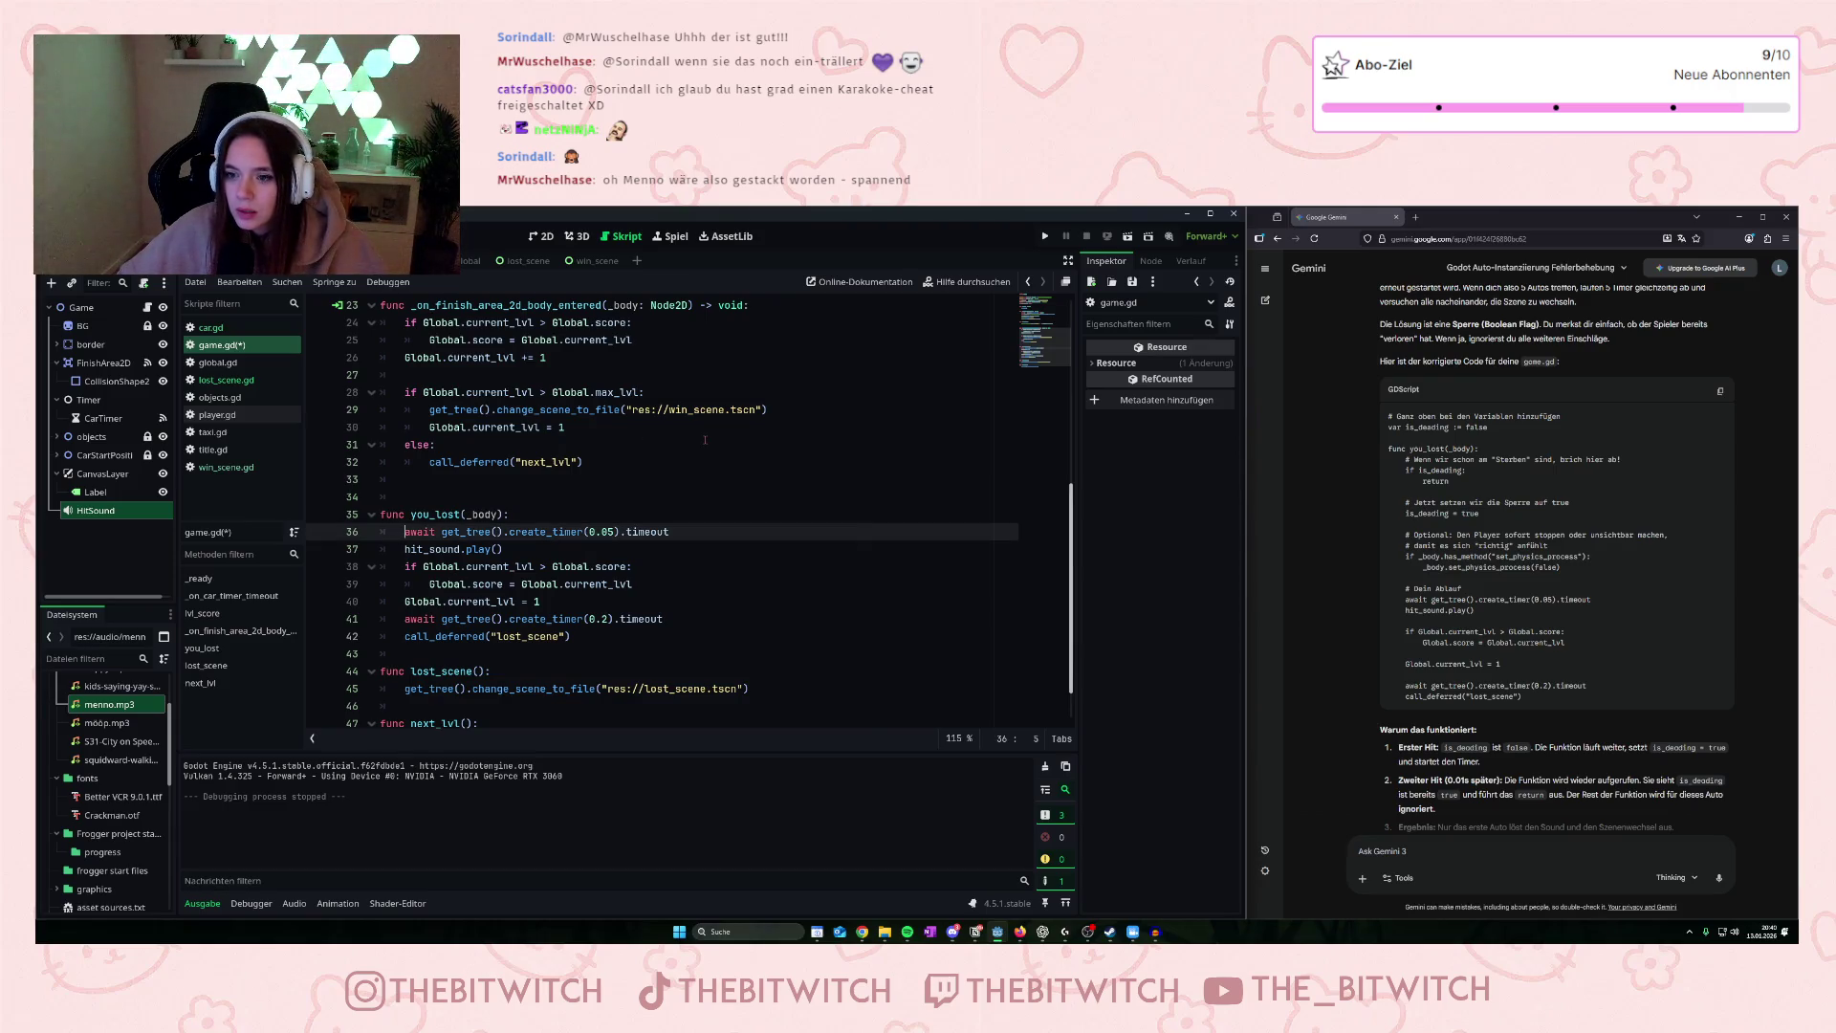
key(Return)
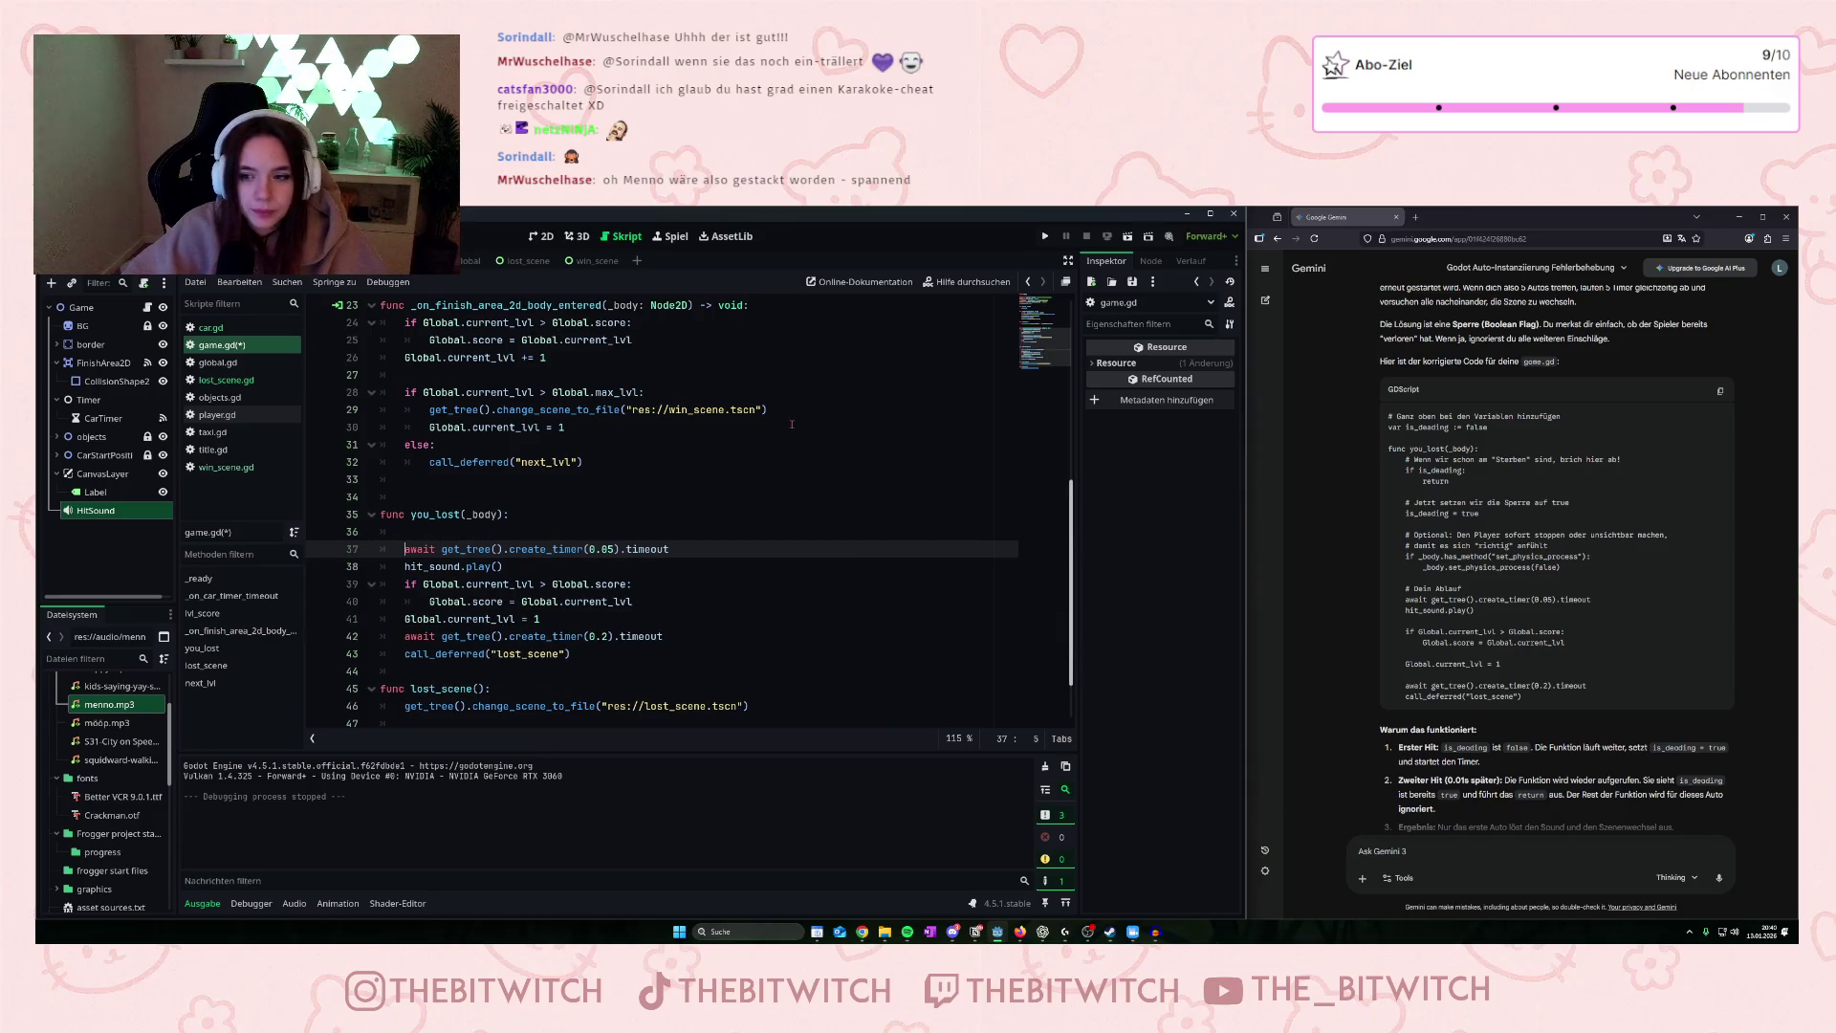
key(Up)
text(if is_)
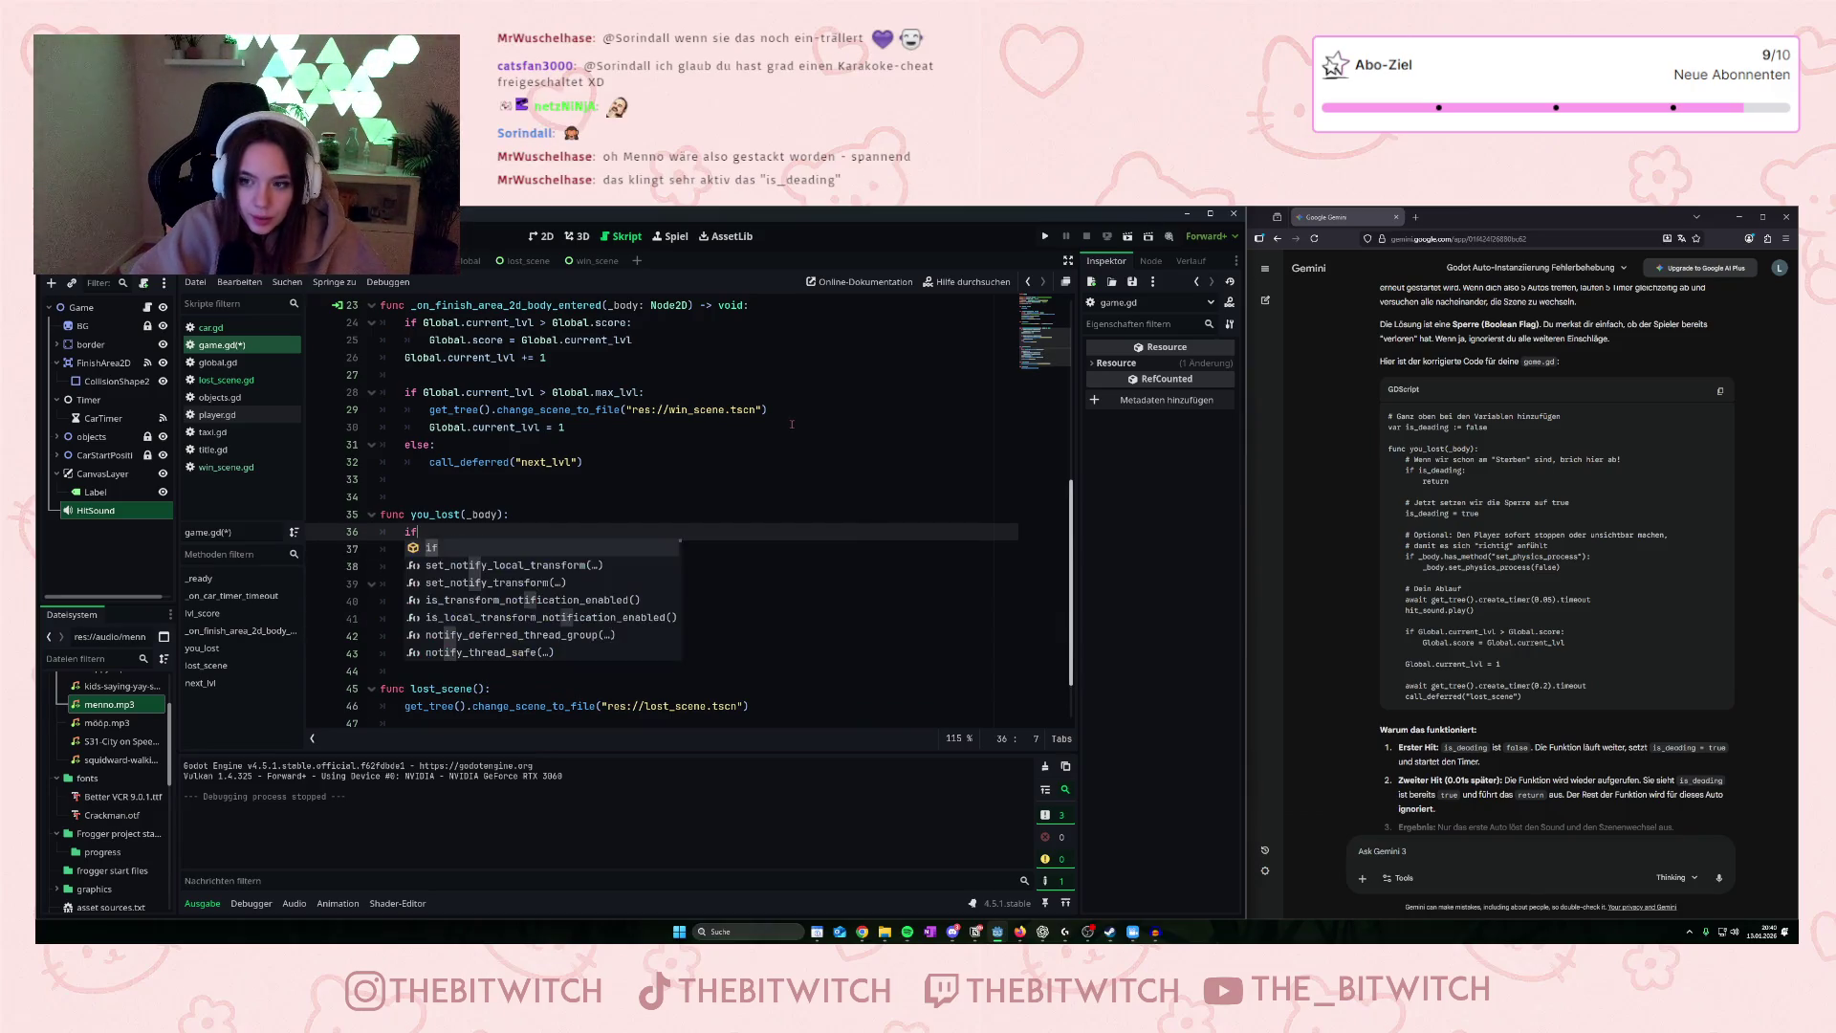
text(deading:)
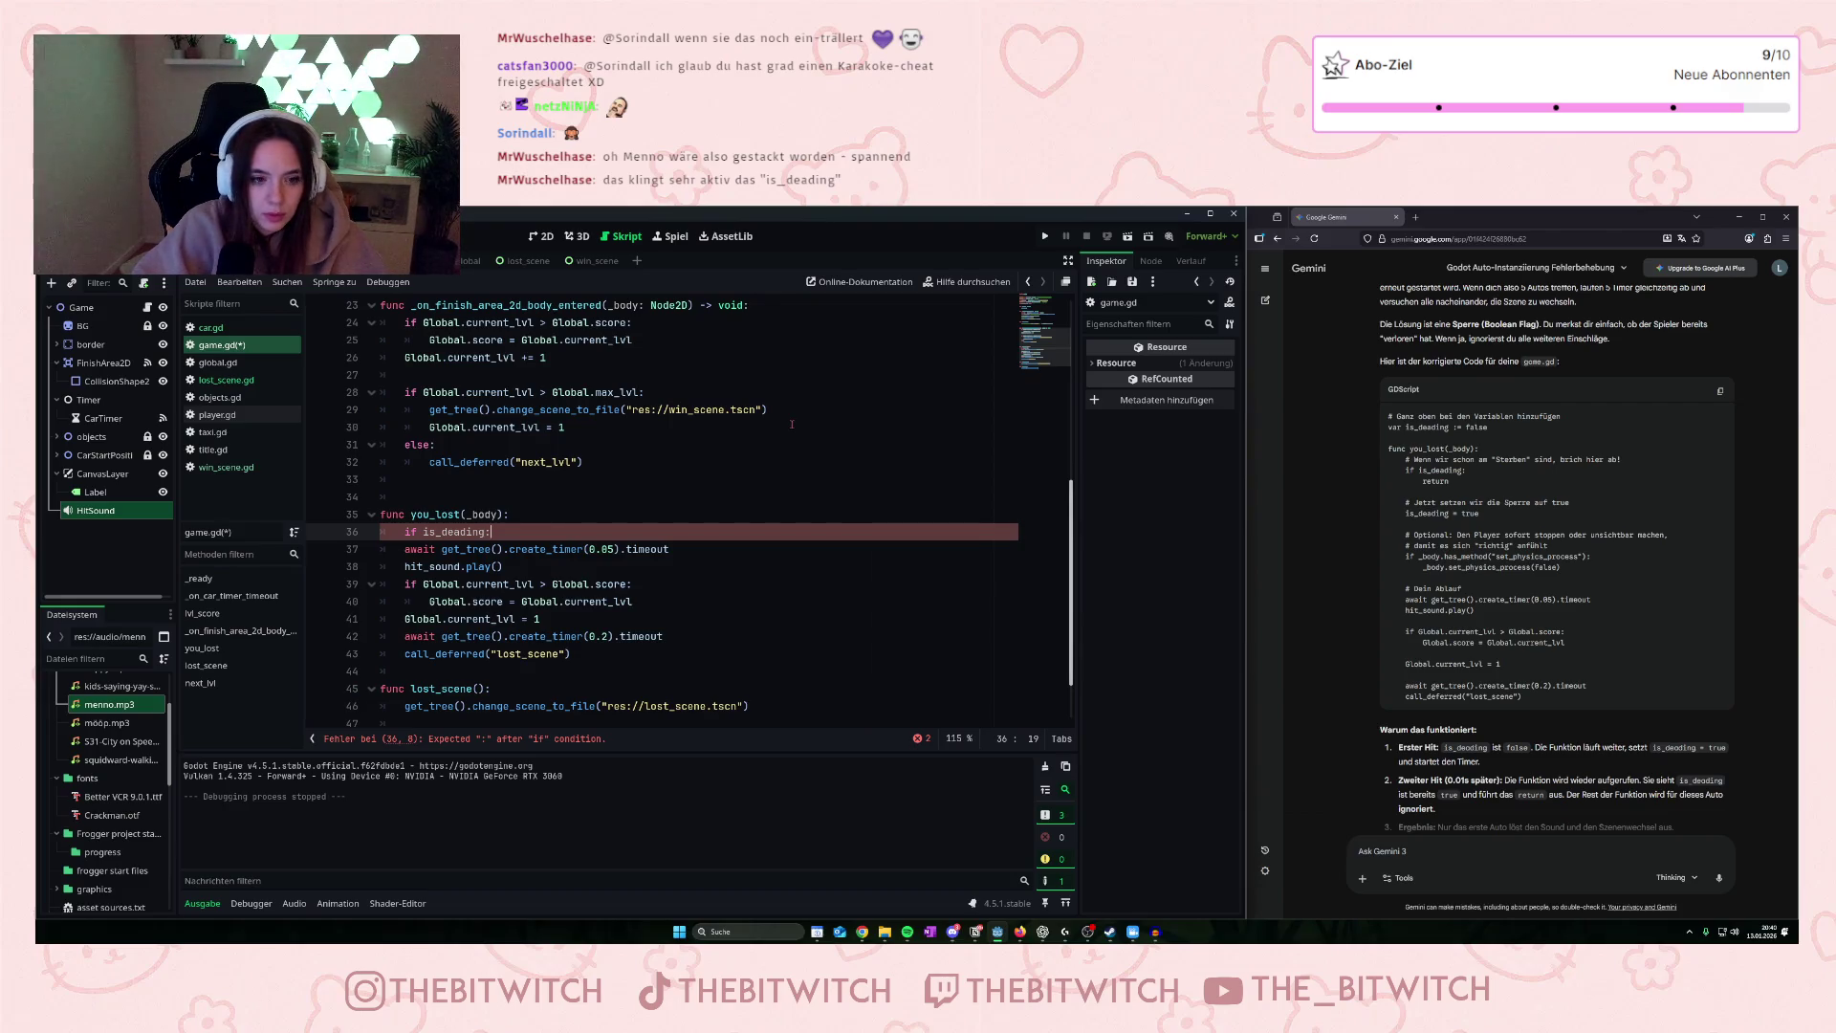
key(Return)
text(retu)
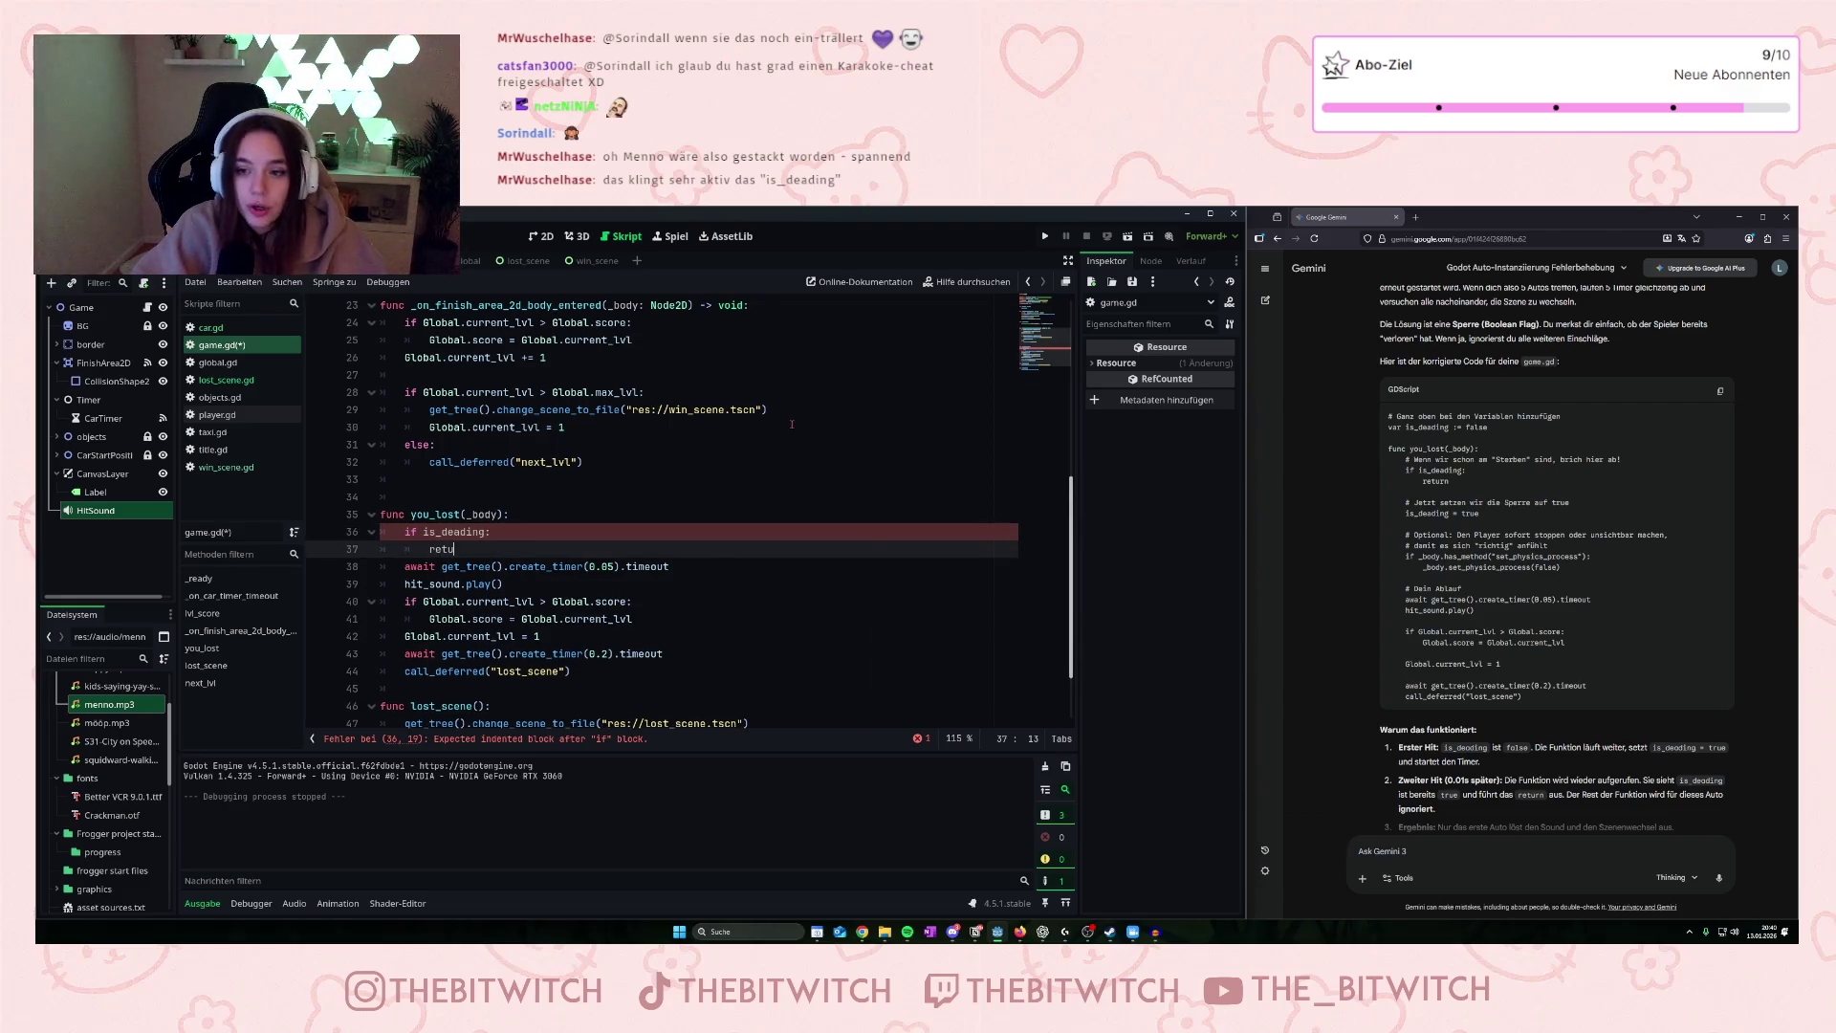
text(rn)
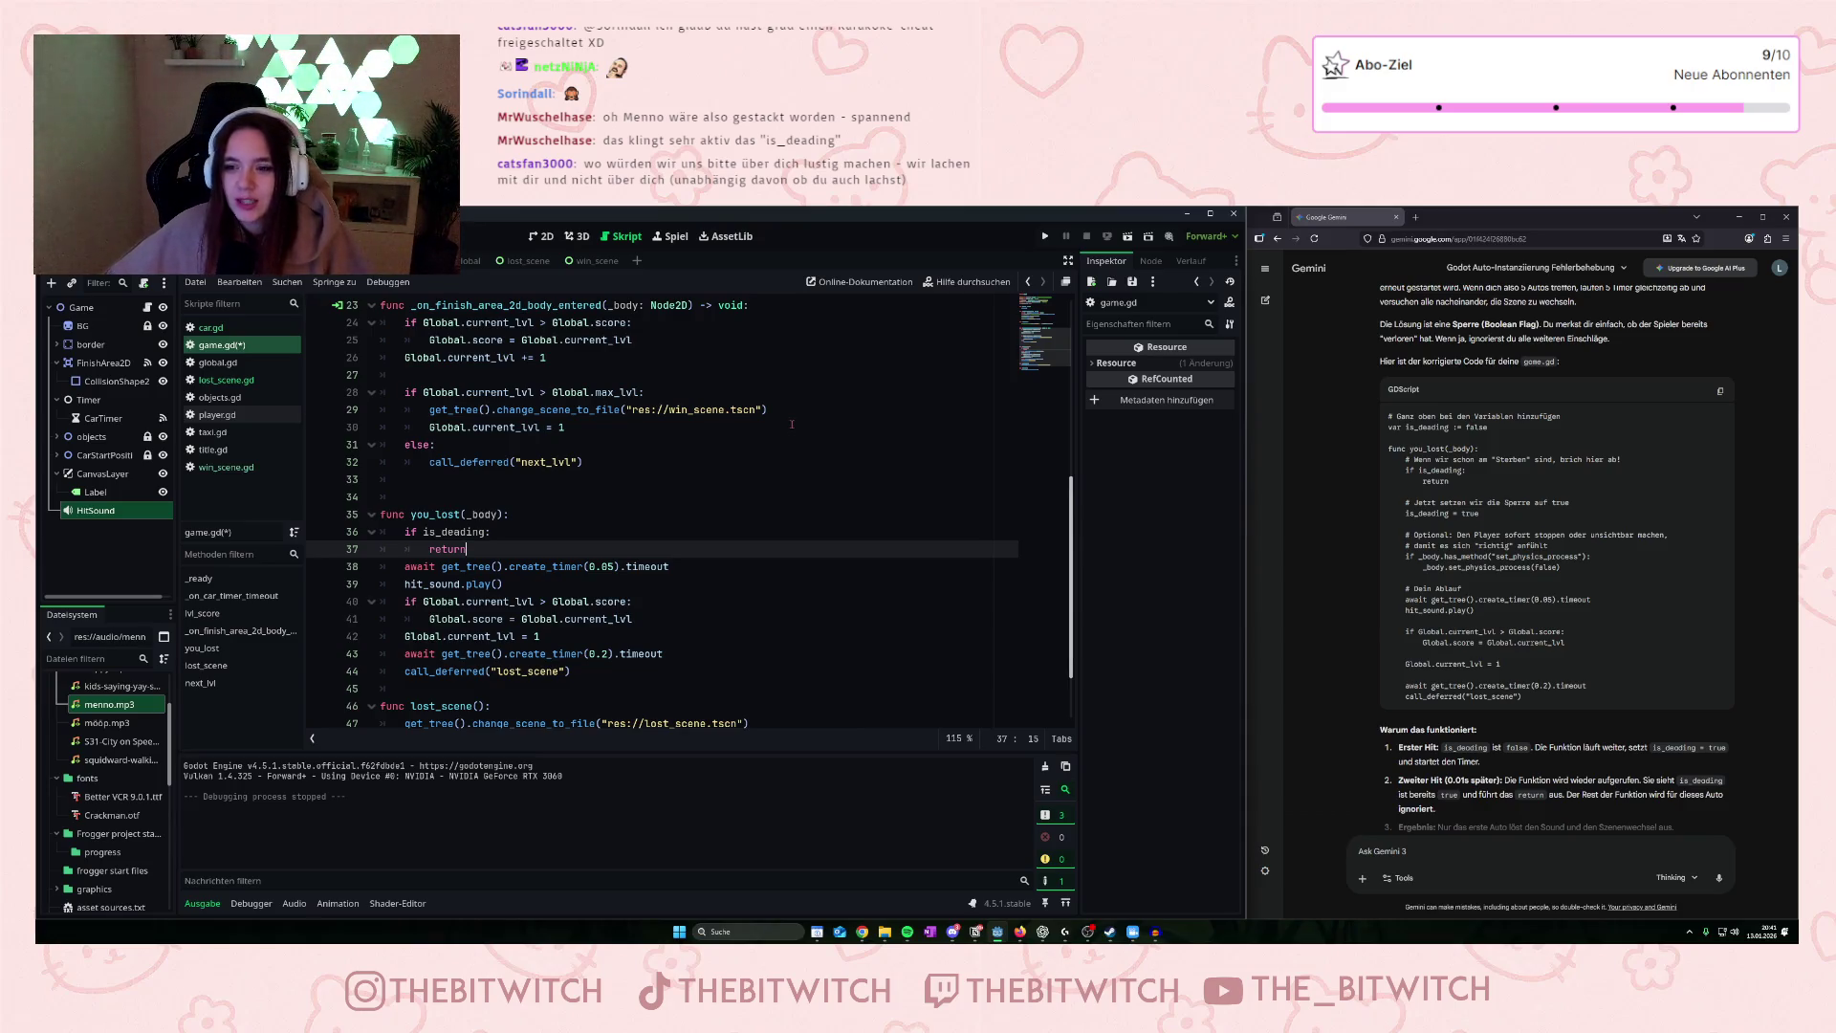
Add 'is_deading = true' below the early-return check, using autocomplete for the variable name.
key(Return)
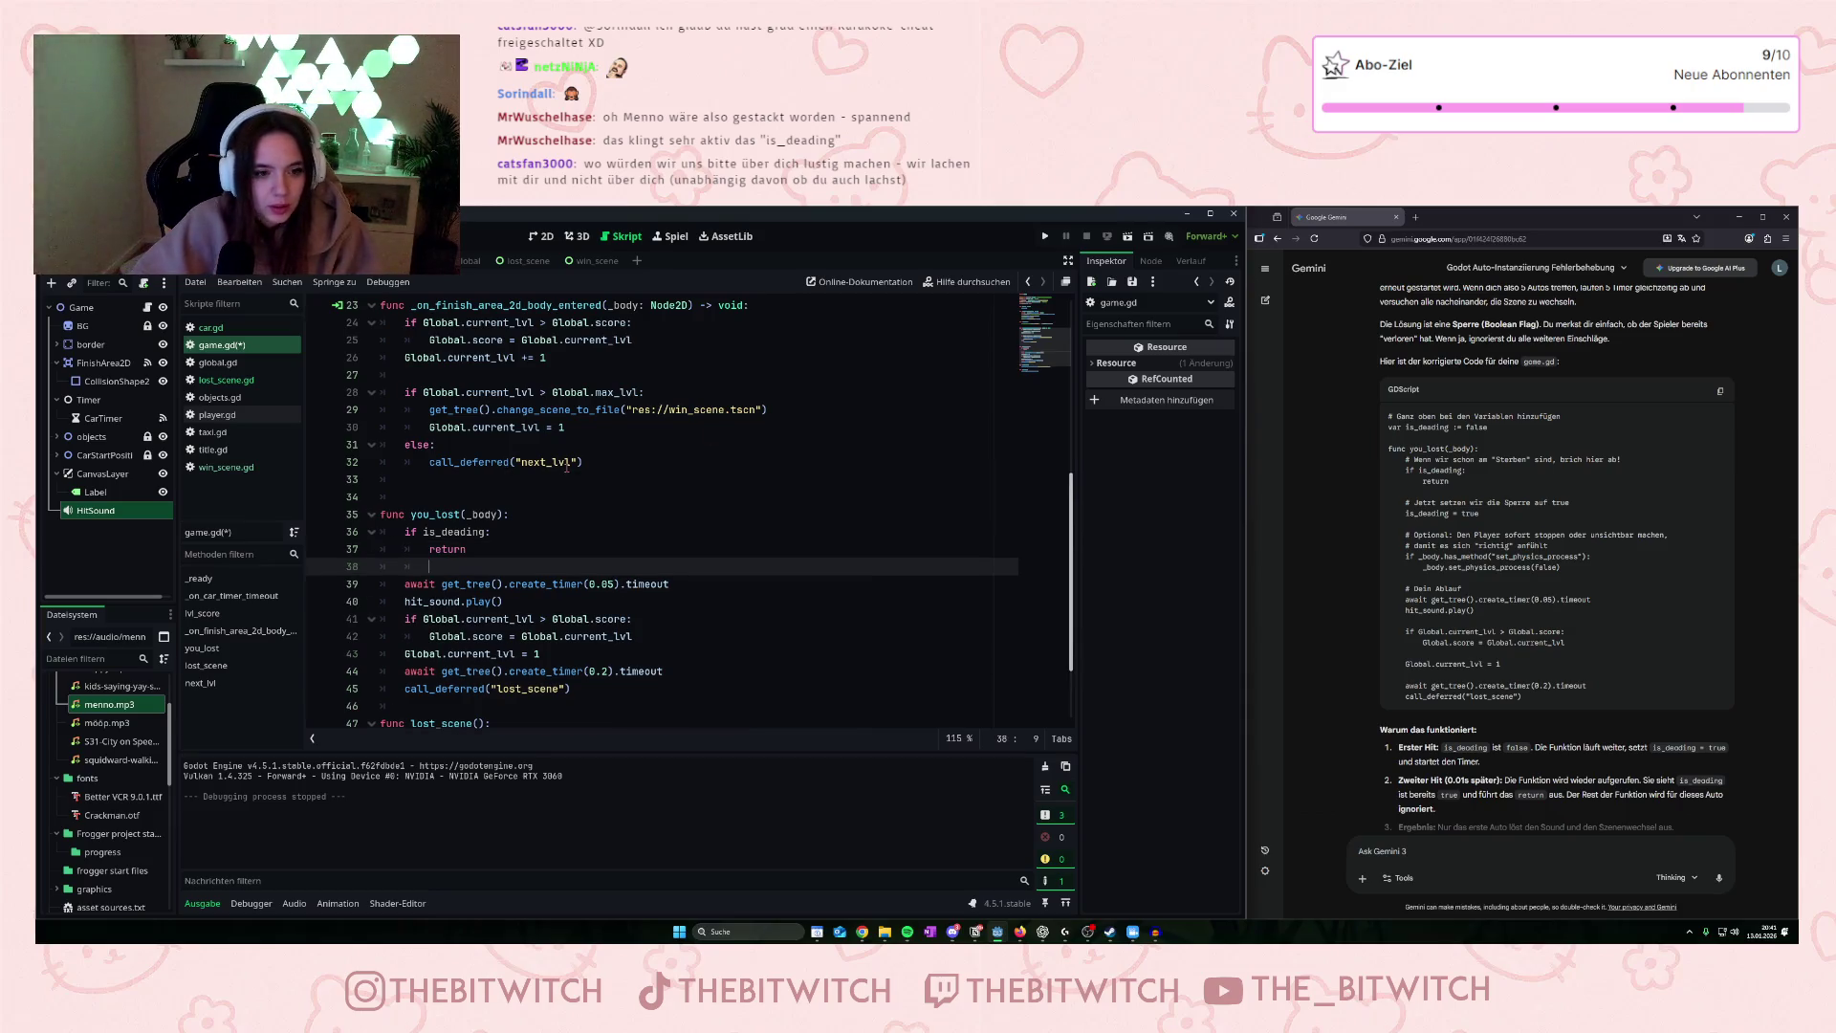
key(Return)
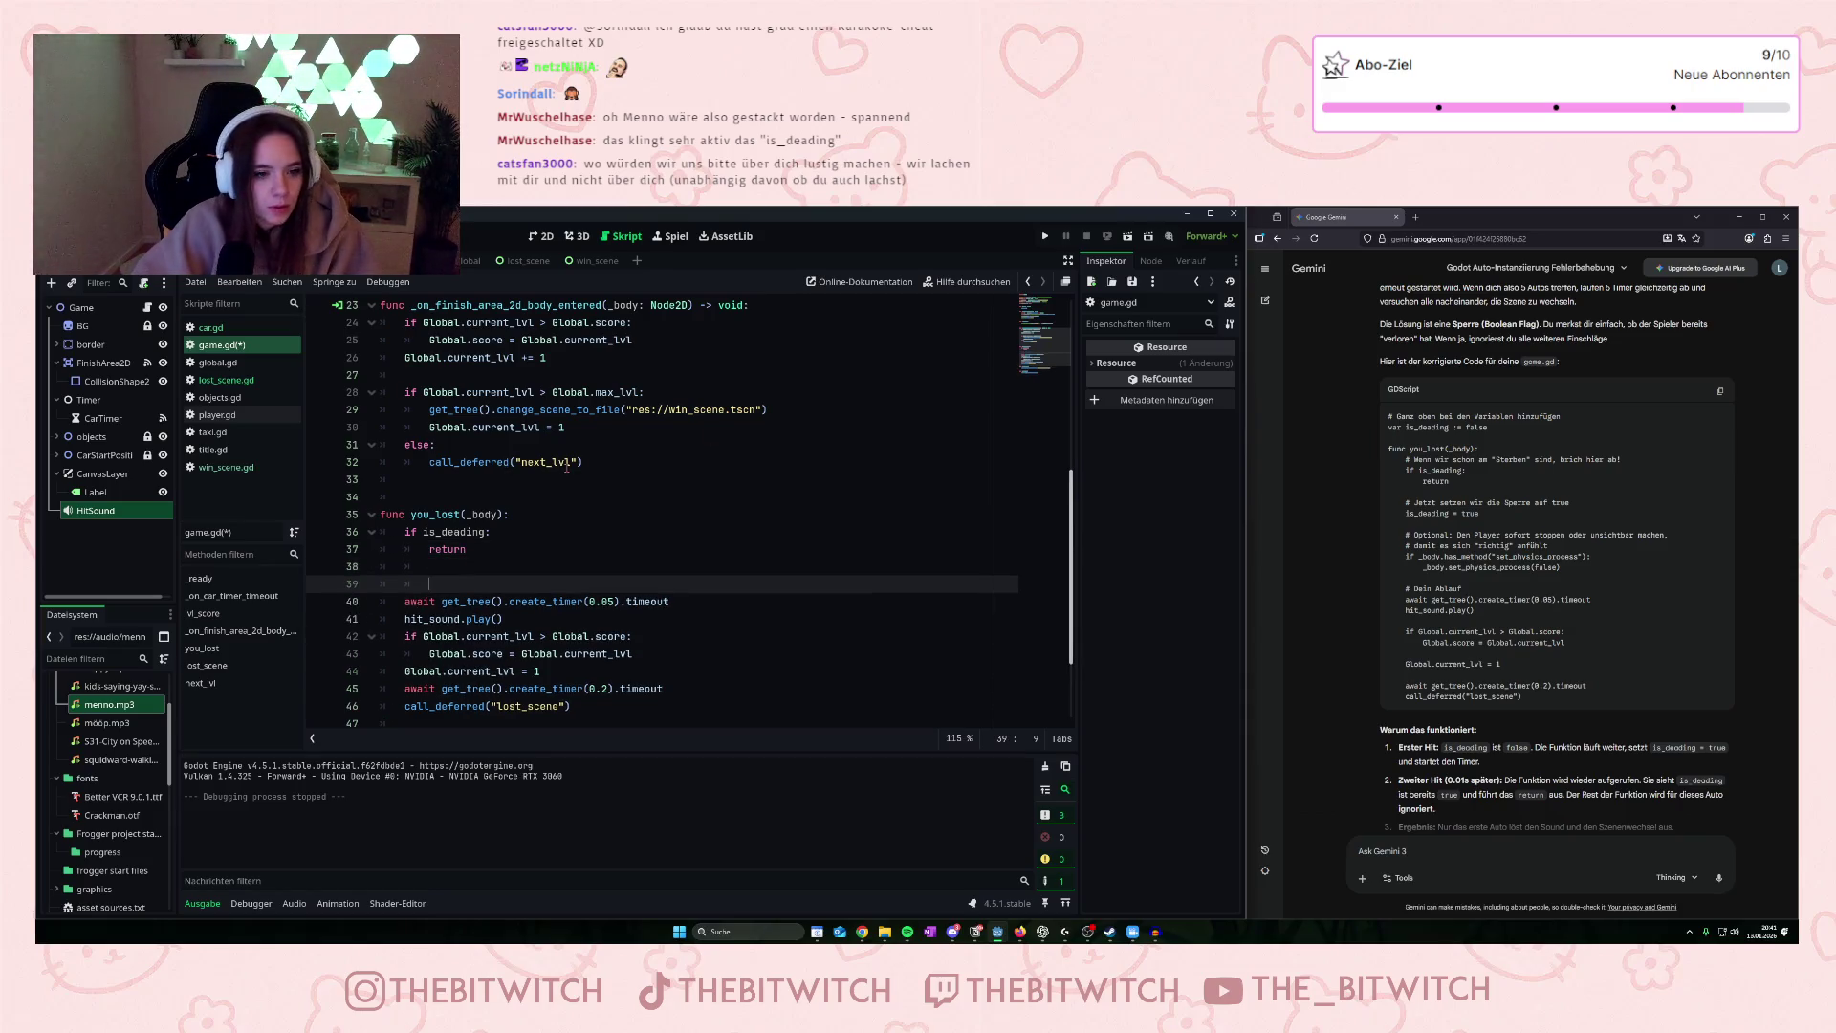
text(is)
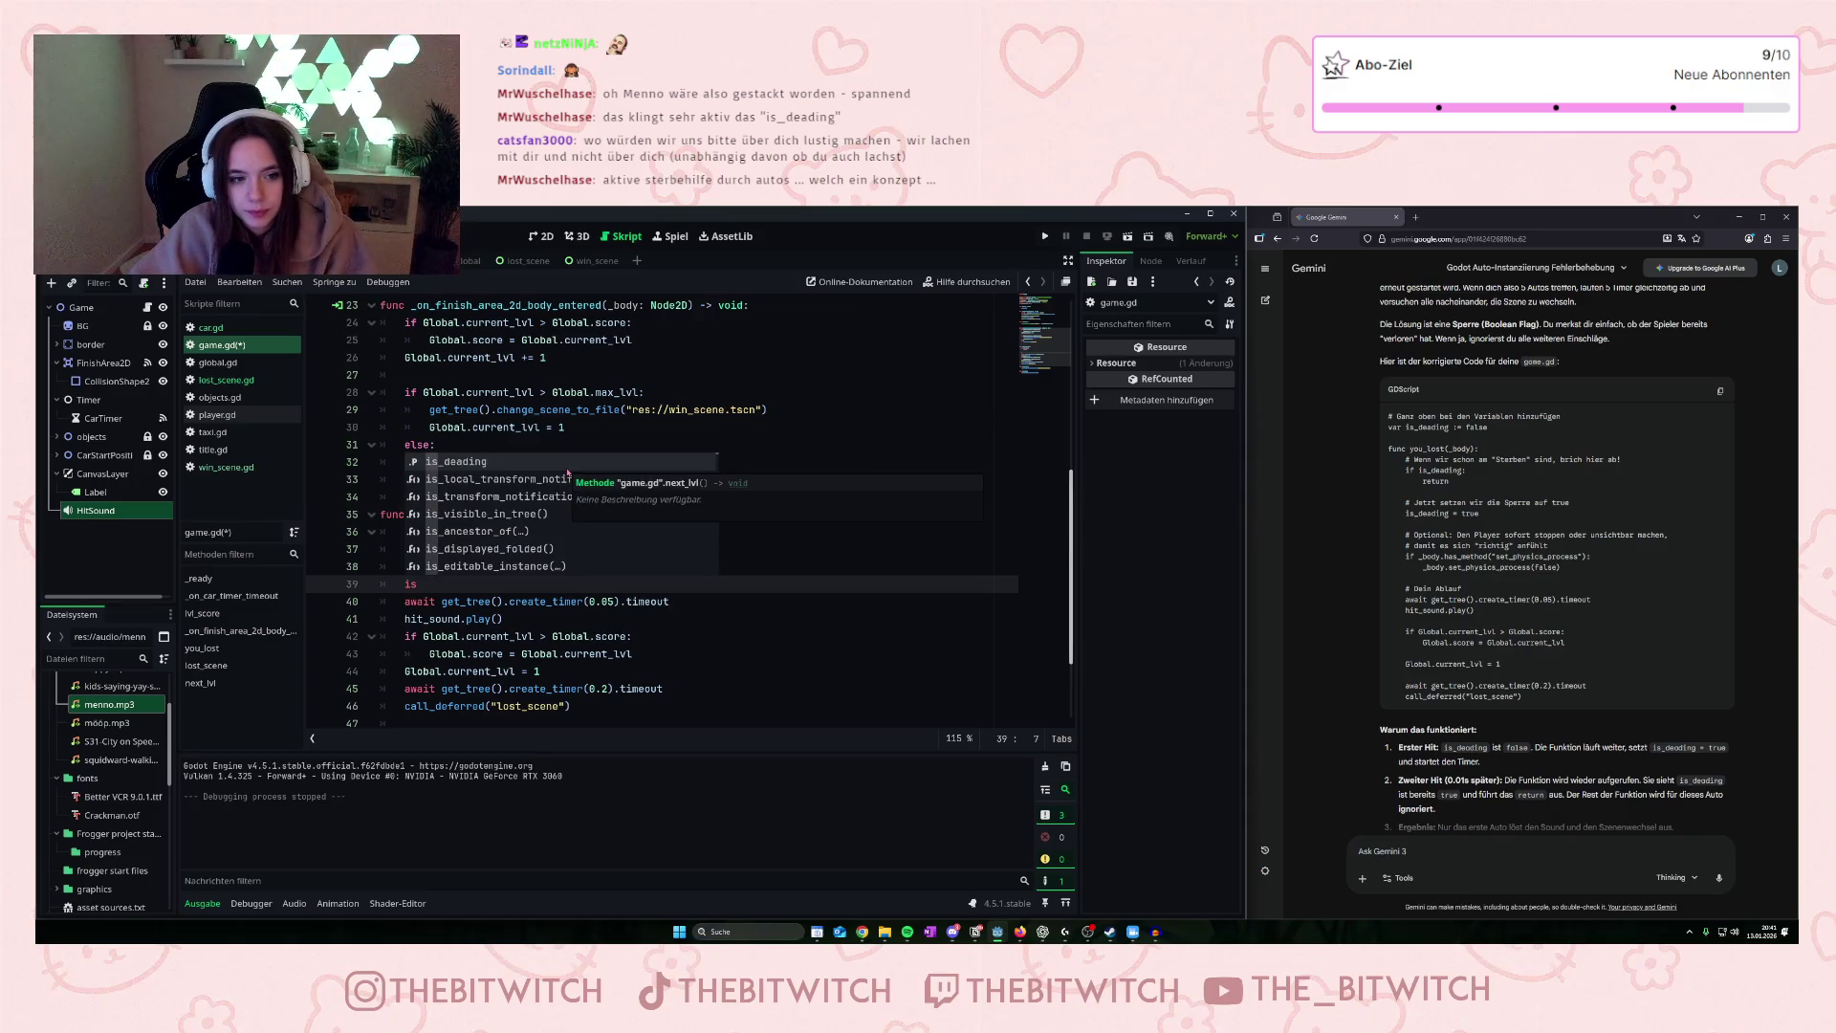
text(_de)
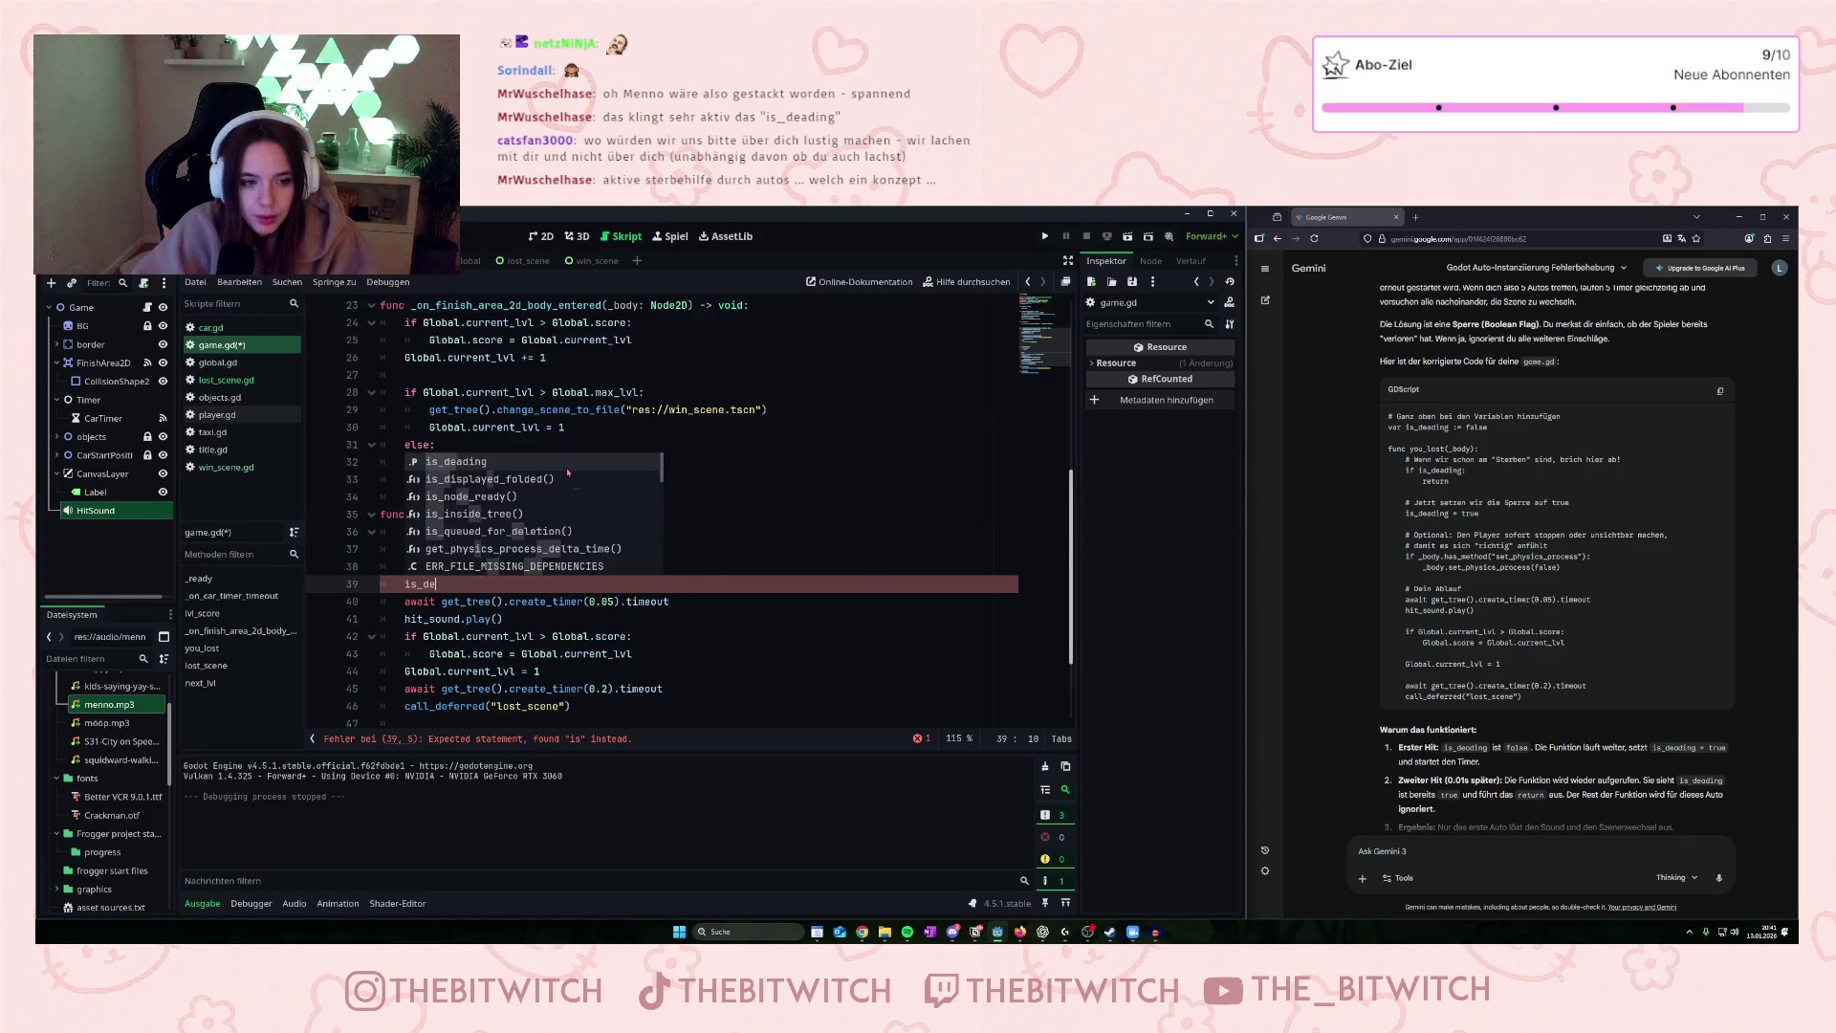
key(Return)
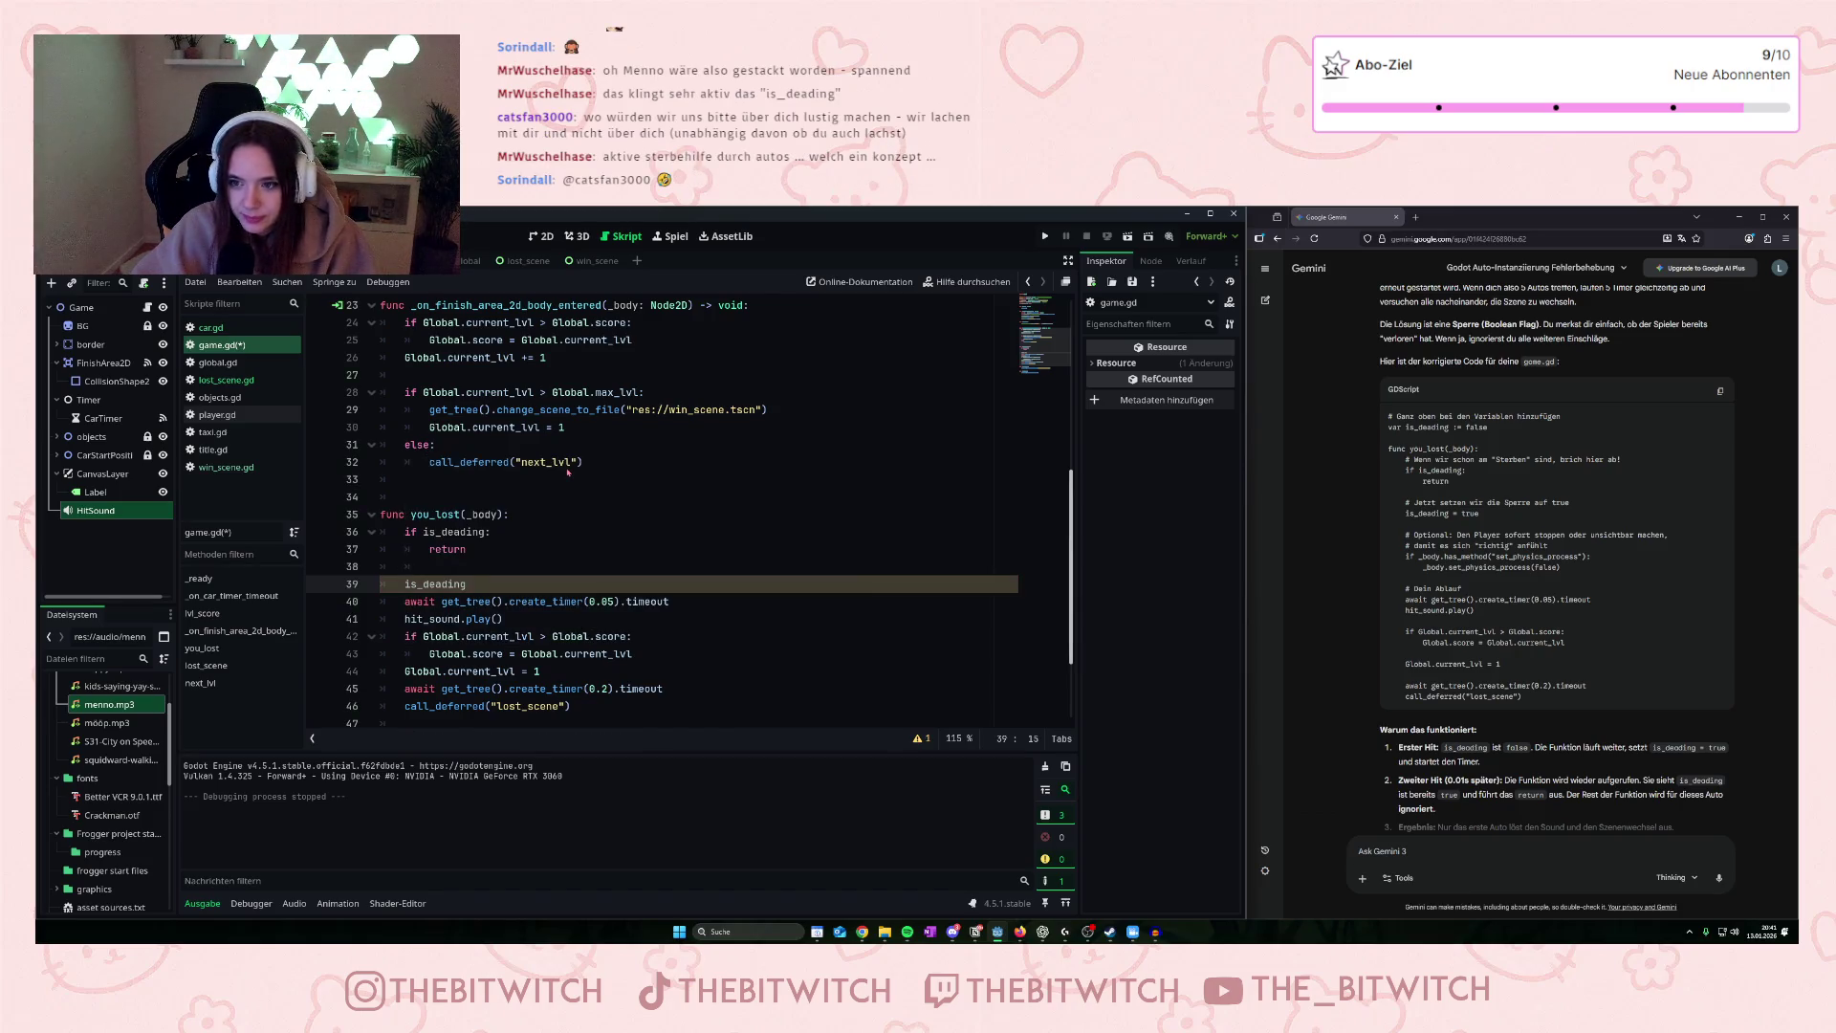
text(true)
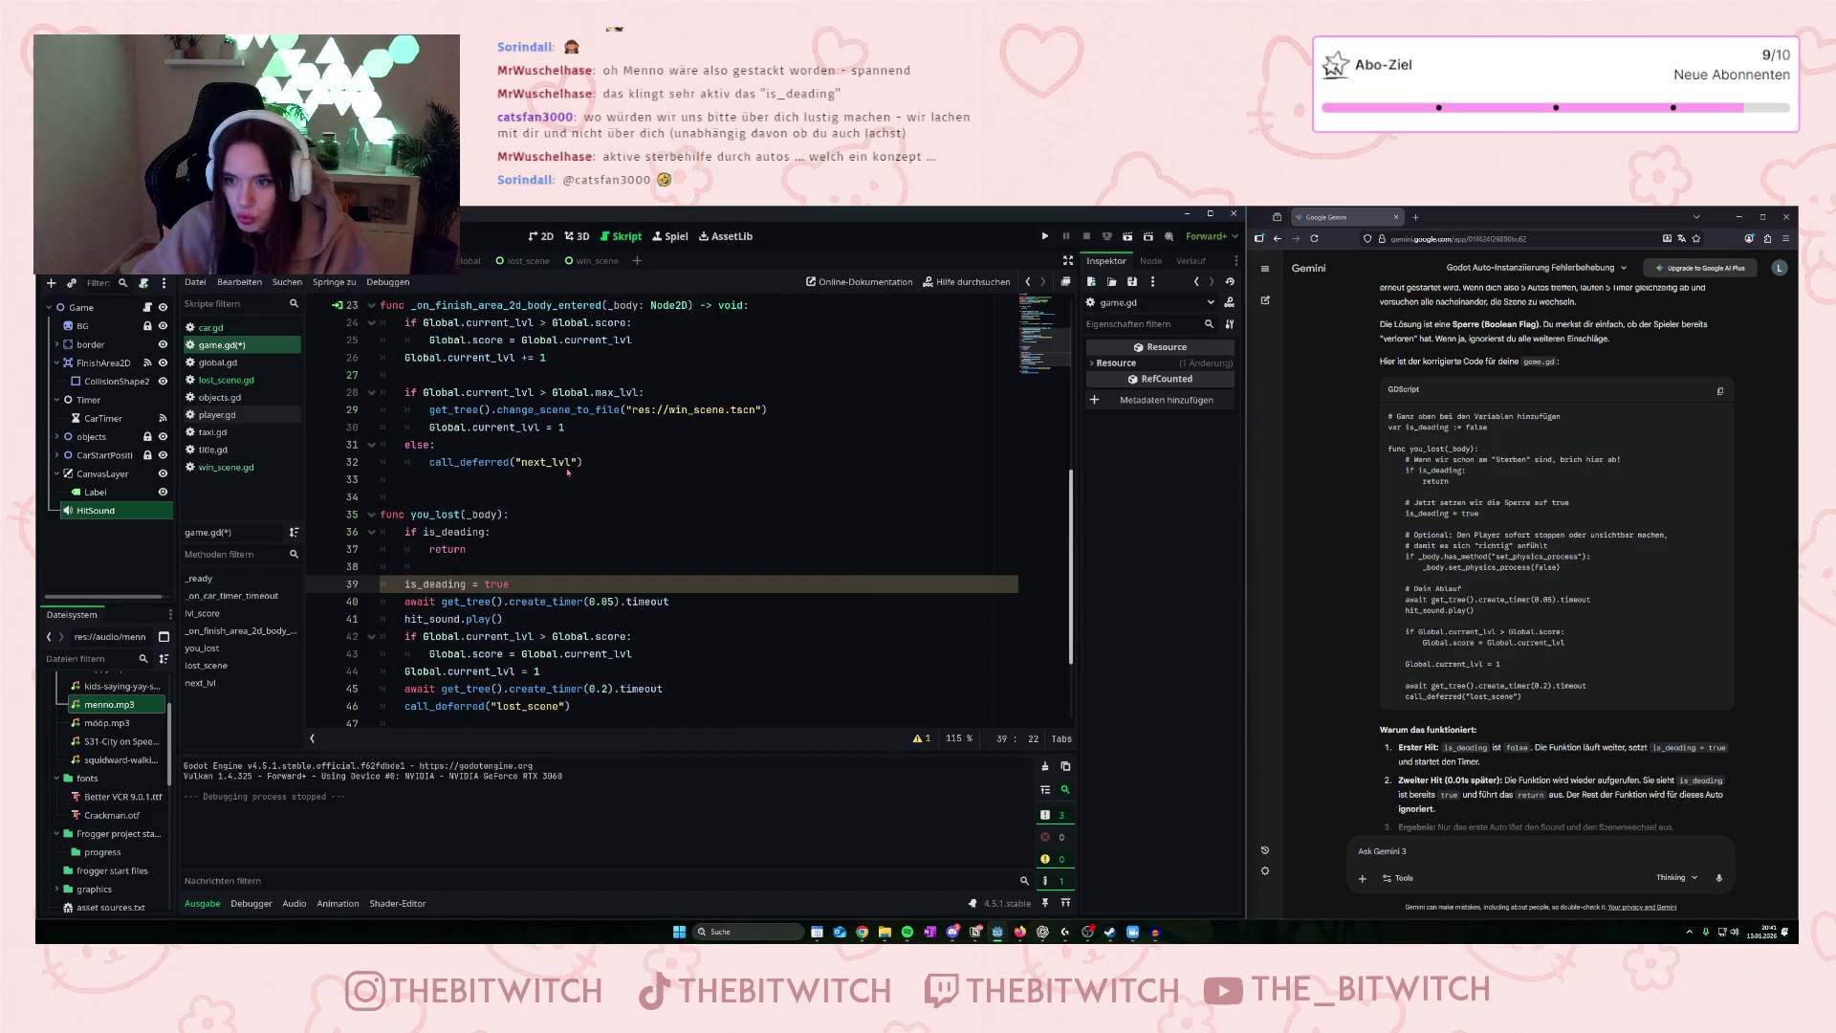
key(Return)
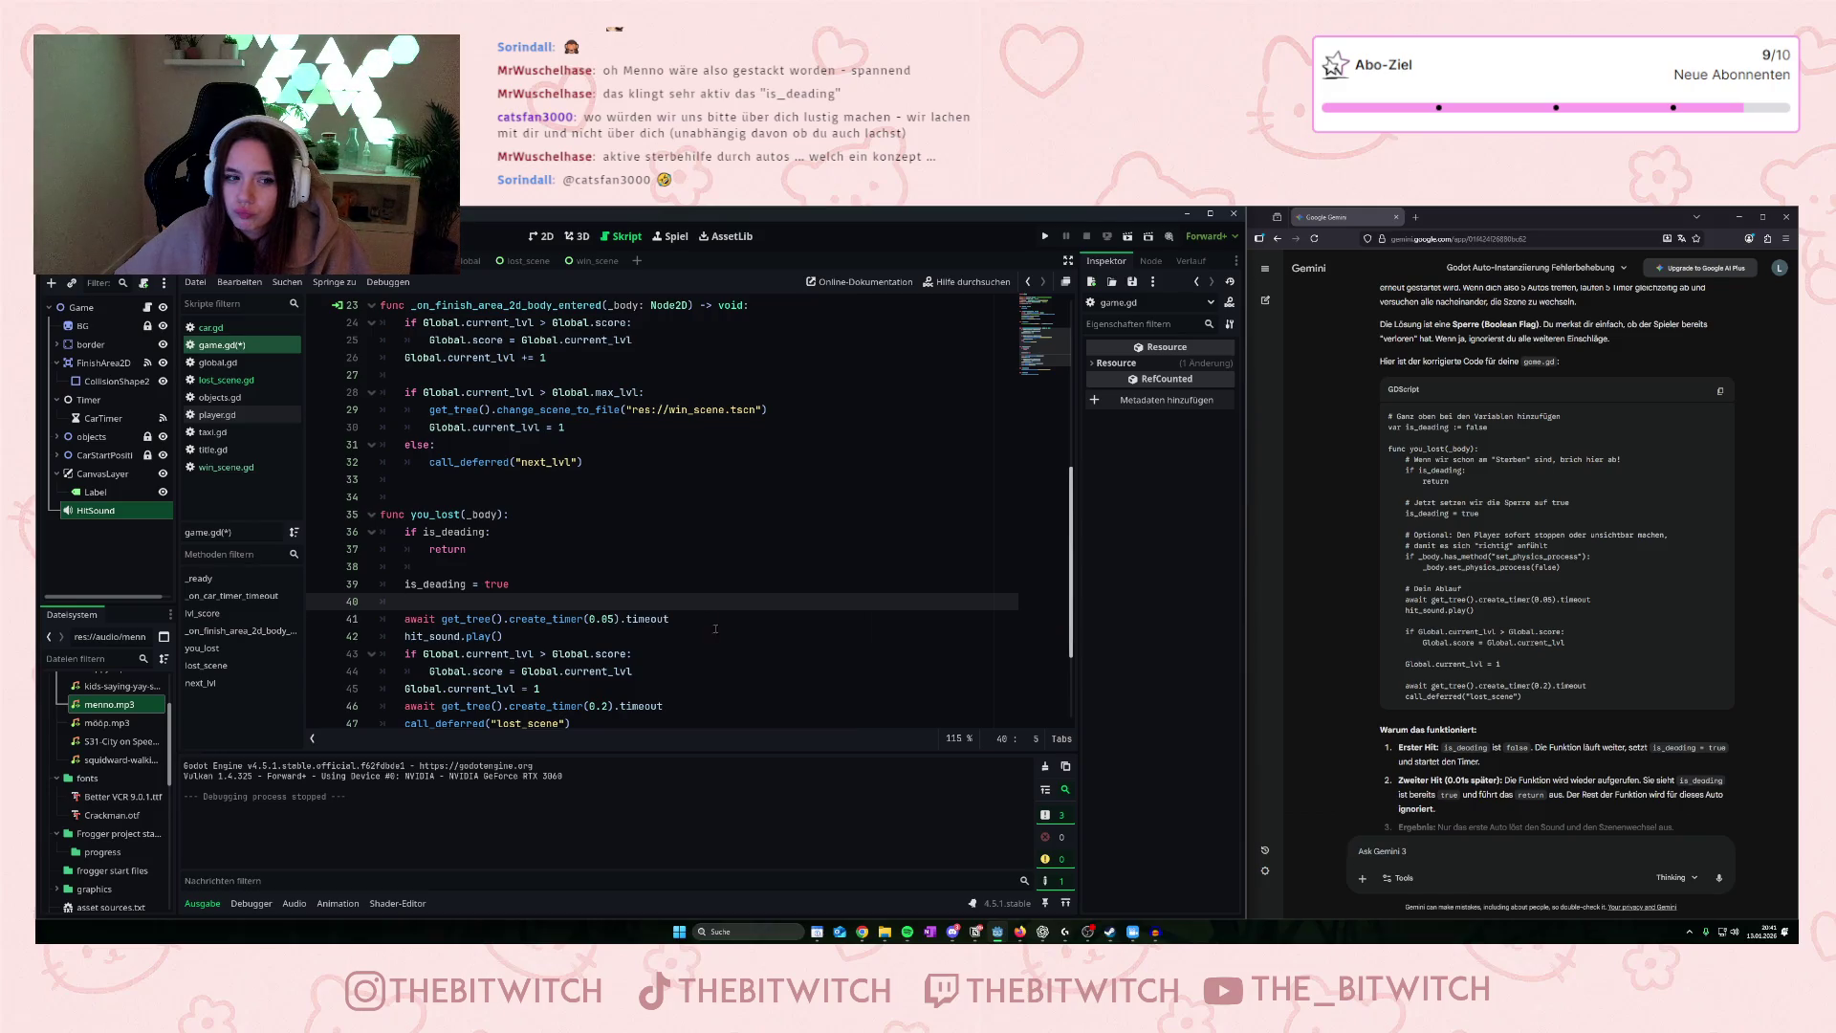
Select the two physics-stop lines in Gemini's answer, then click back into the script.
scroll(727, 630, down, 2)
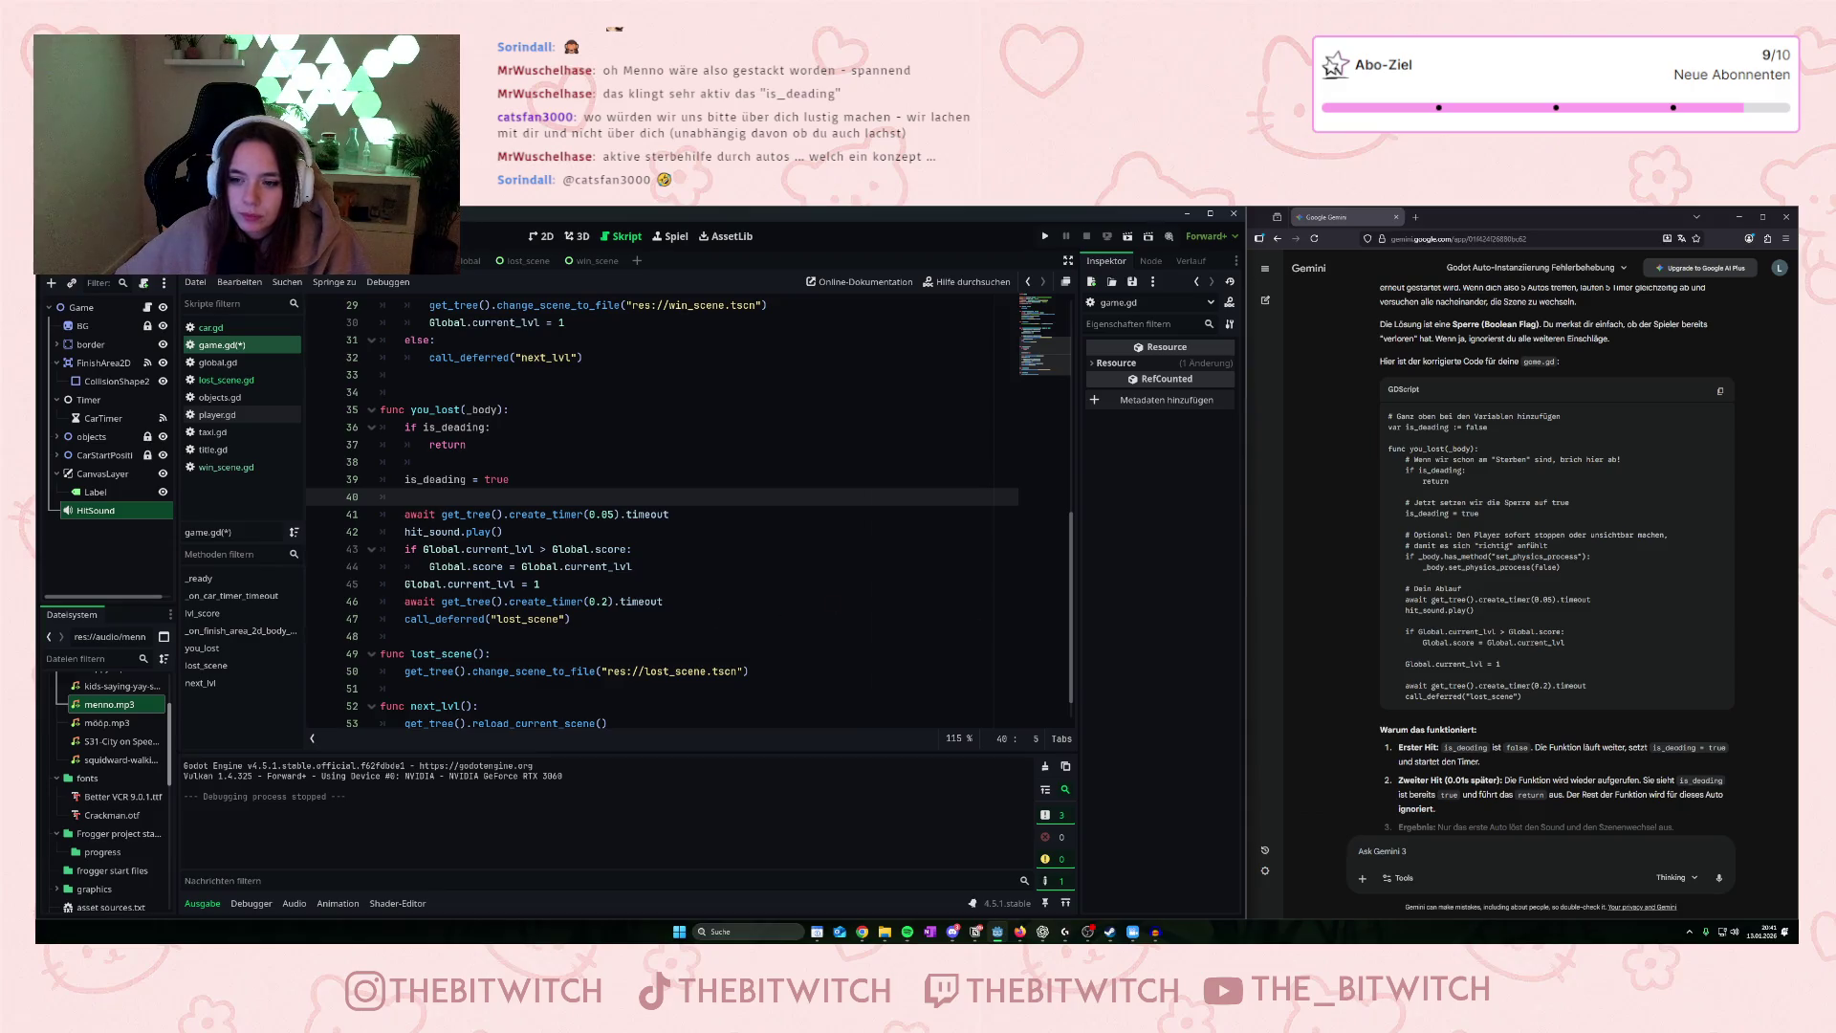
drag(1561, 567, 1398, 556)
key(ctrl+c)
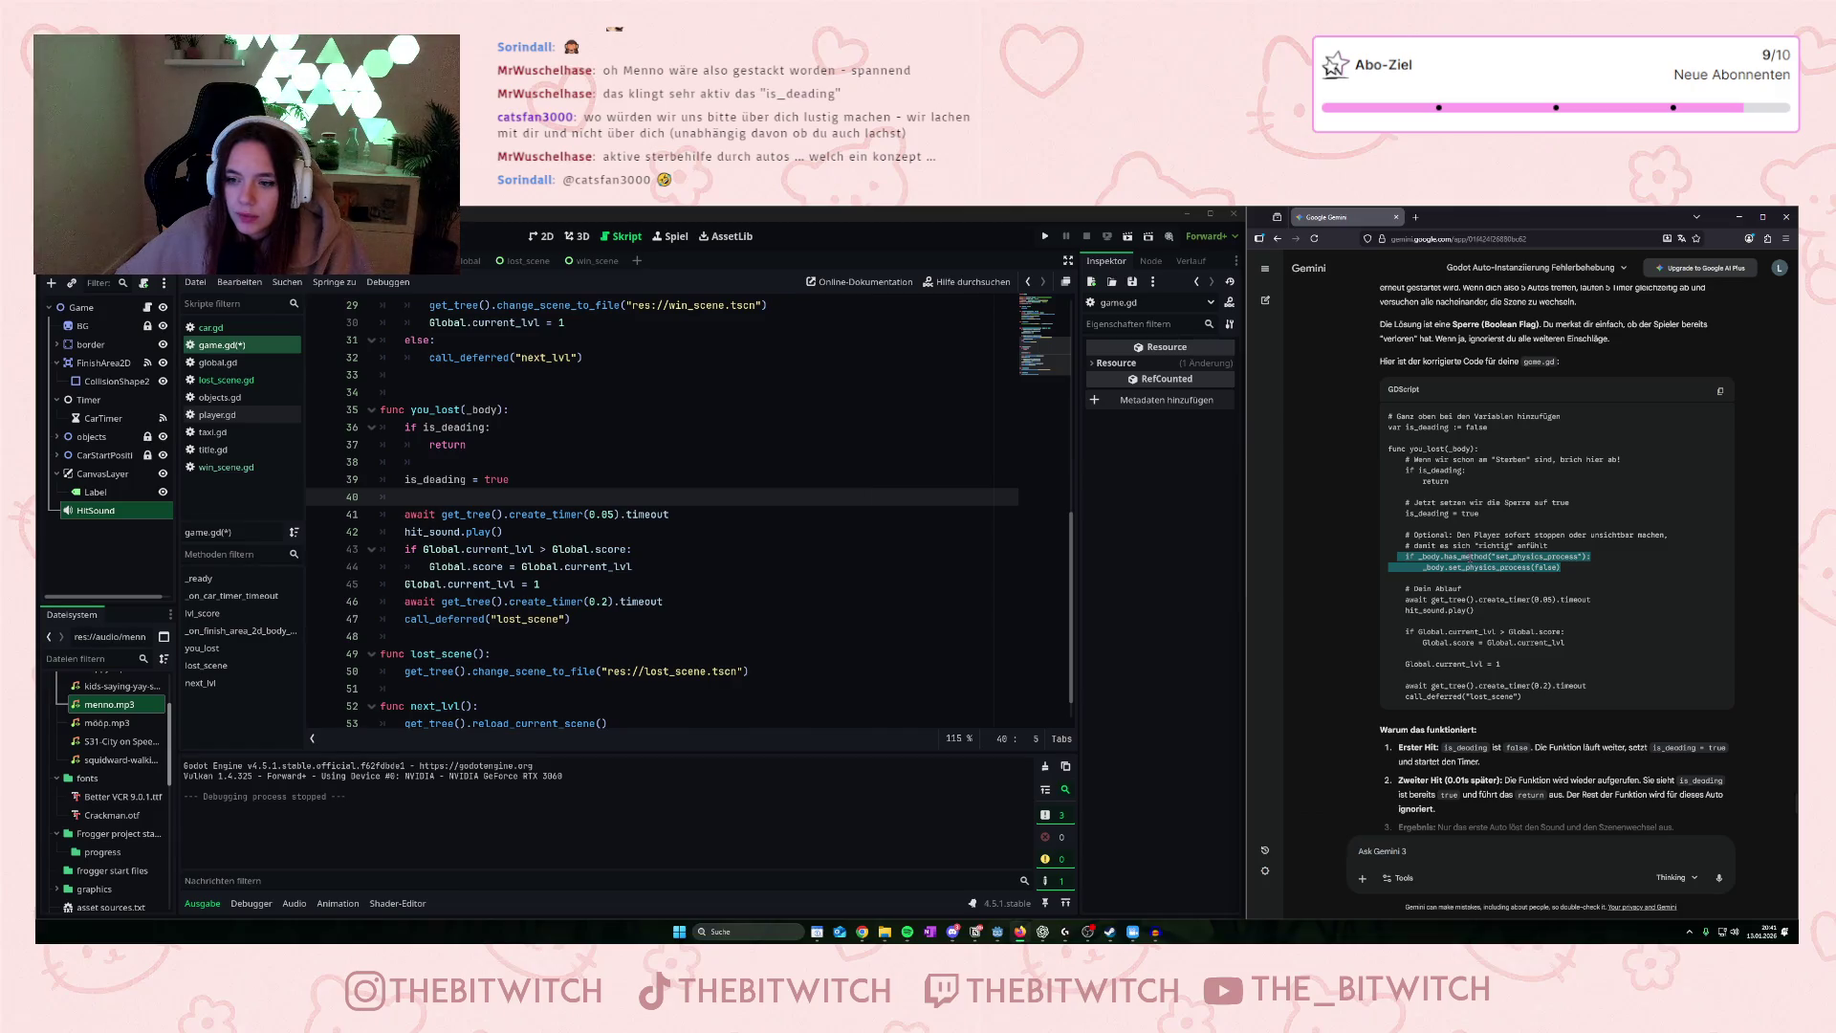
click(528, 499)
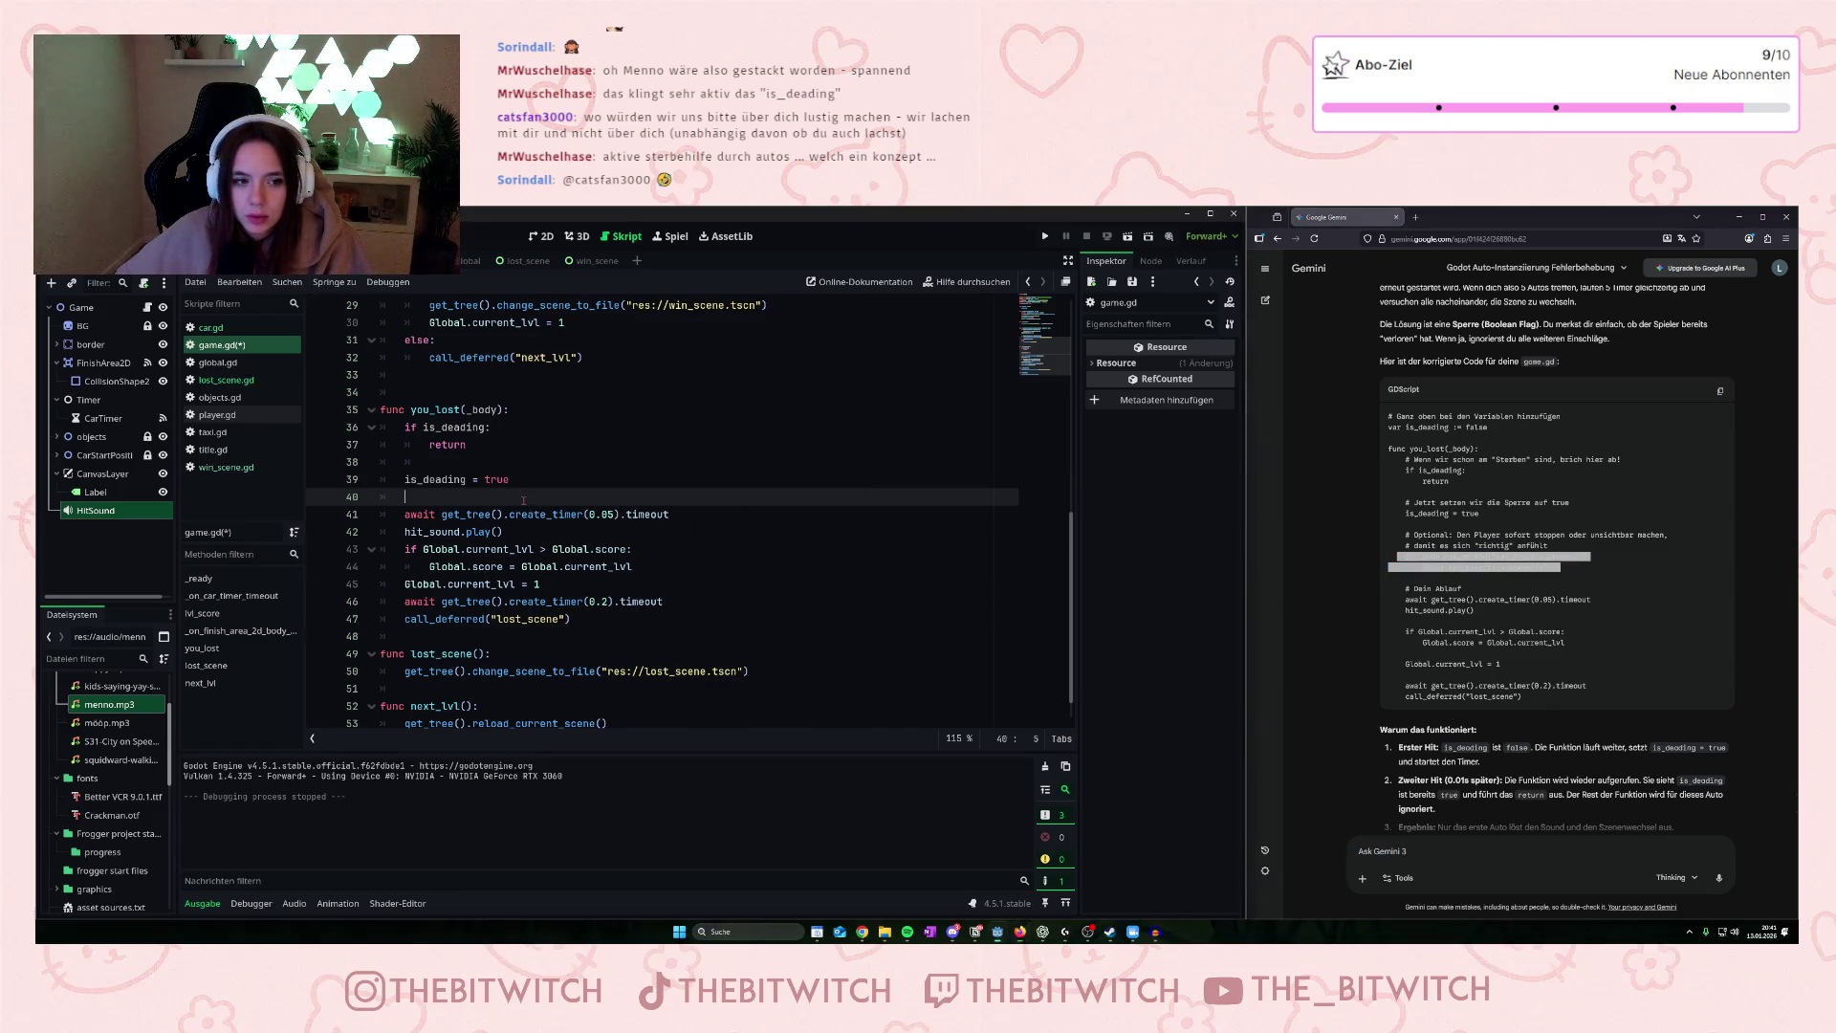
Paste the has_method/set_physics_process lines after the flag in you_lost and re-indent both with tabs.
key(Return)
key(Return)
key(Up)
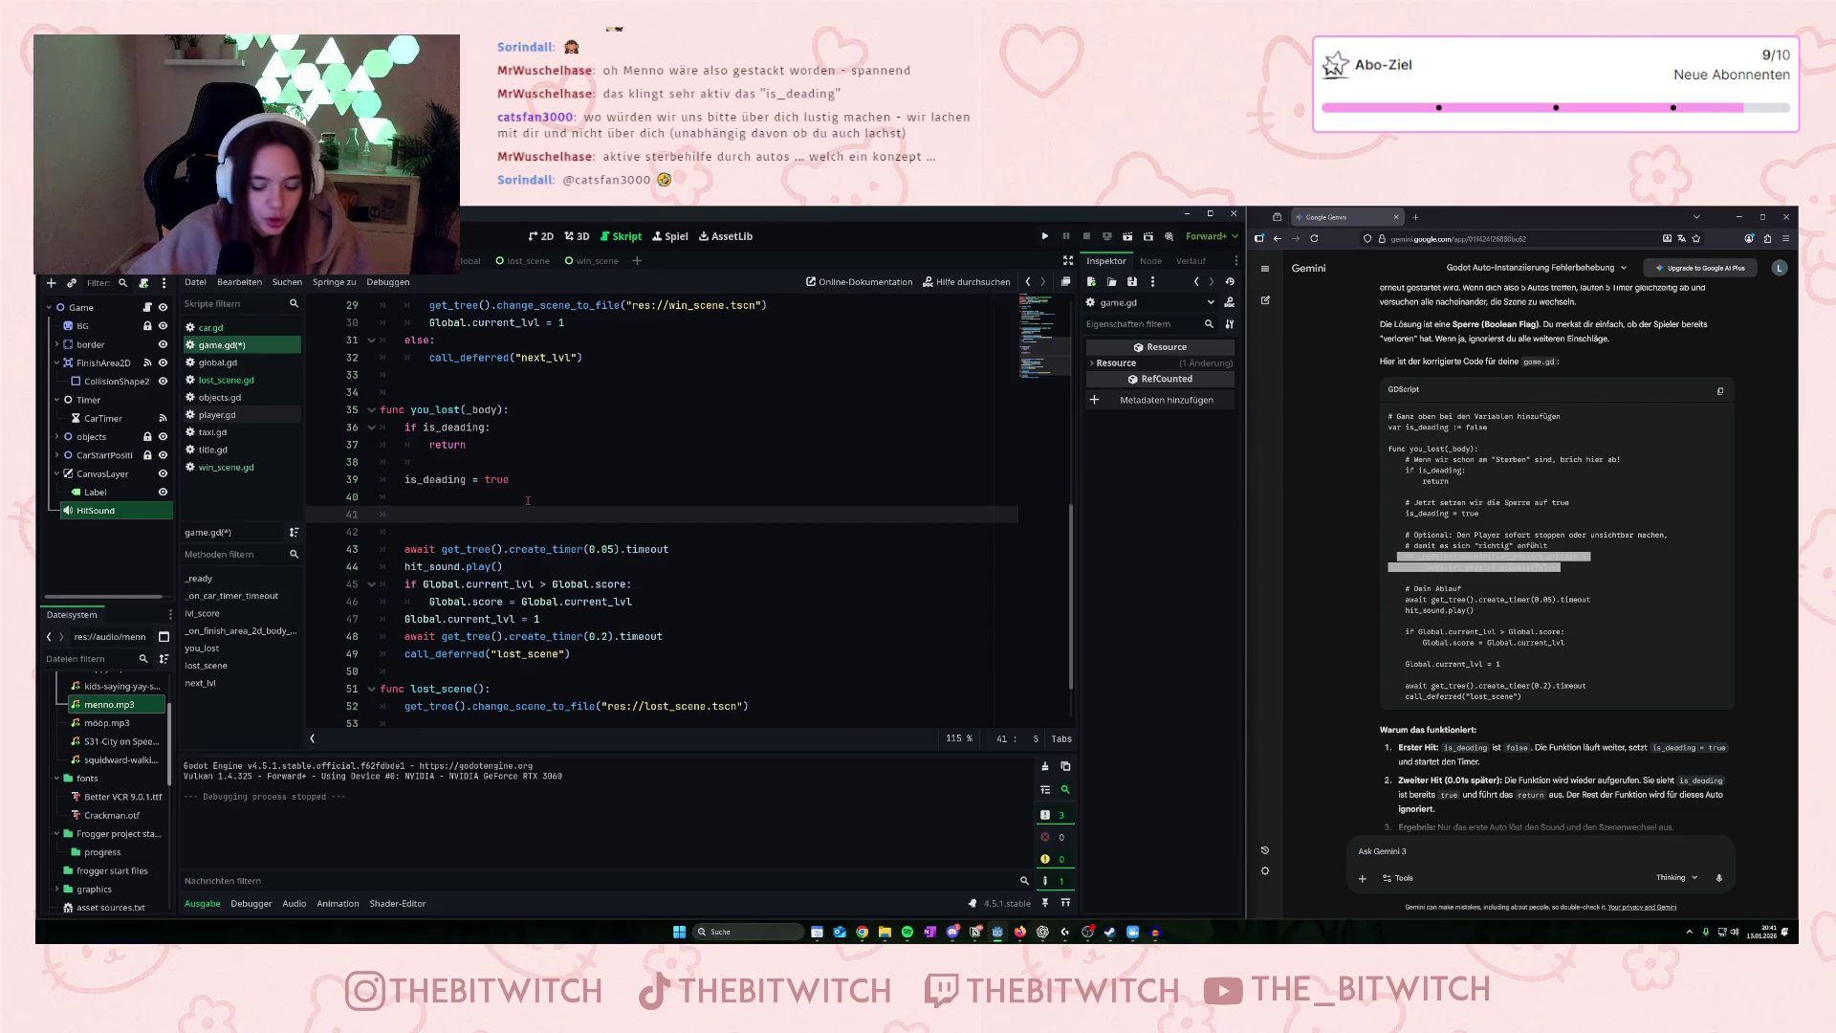
key(ctrl+v)
click(383, 515)
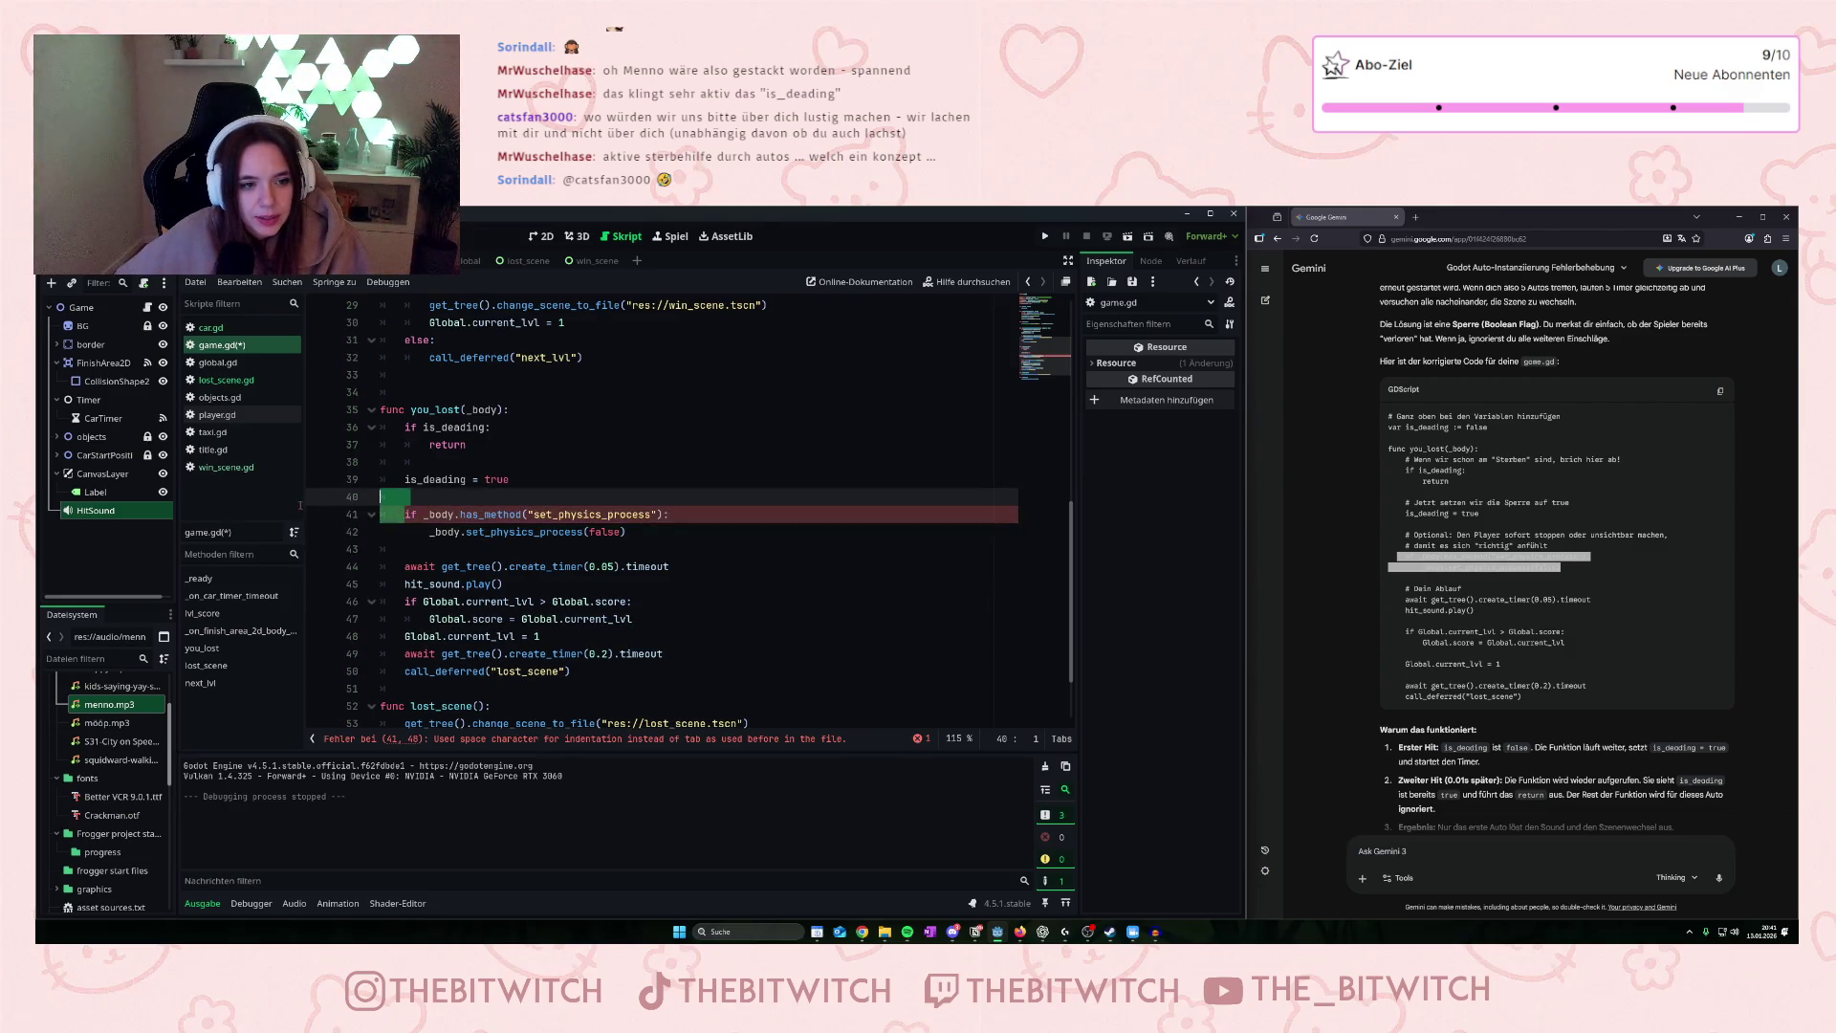
key(Tab)
drag(429, 531, 337, 525)
key(Tab)
key(Tab)
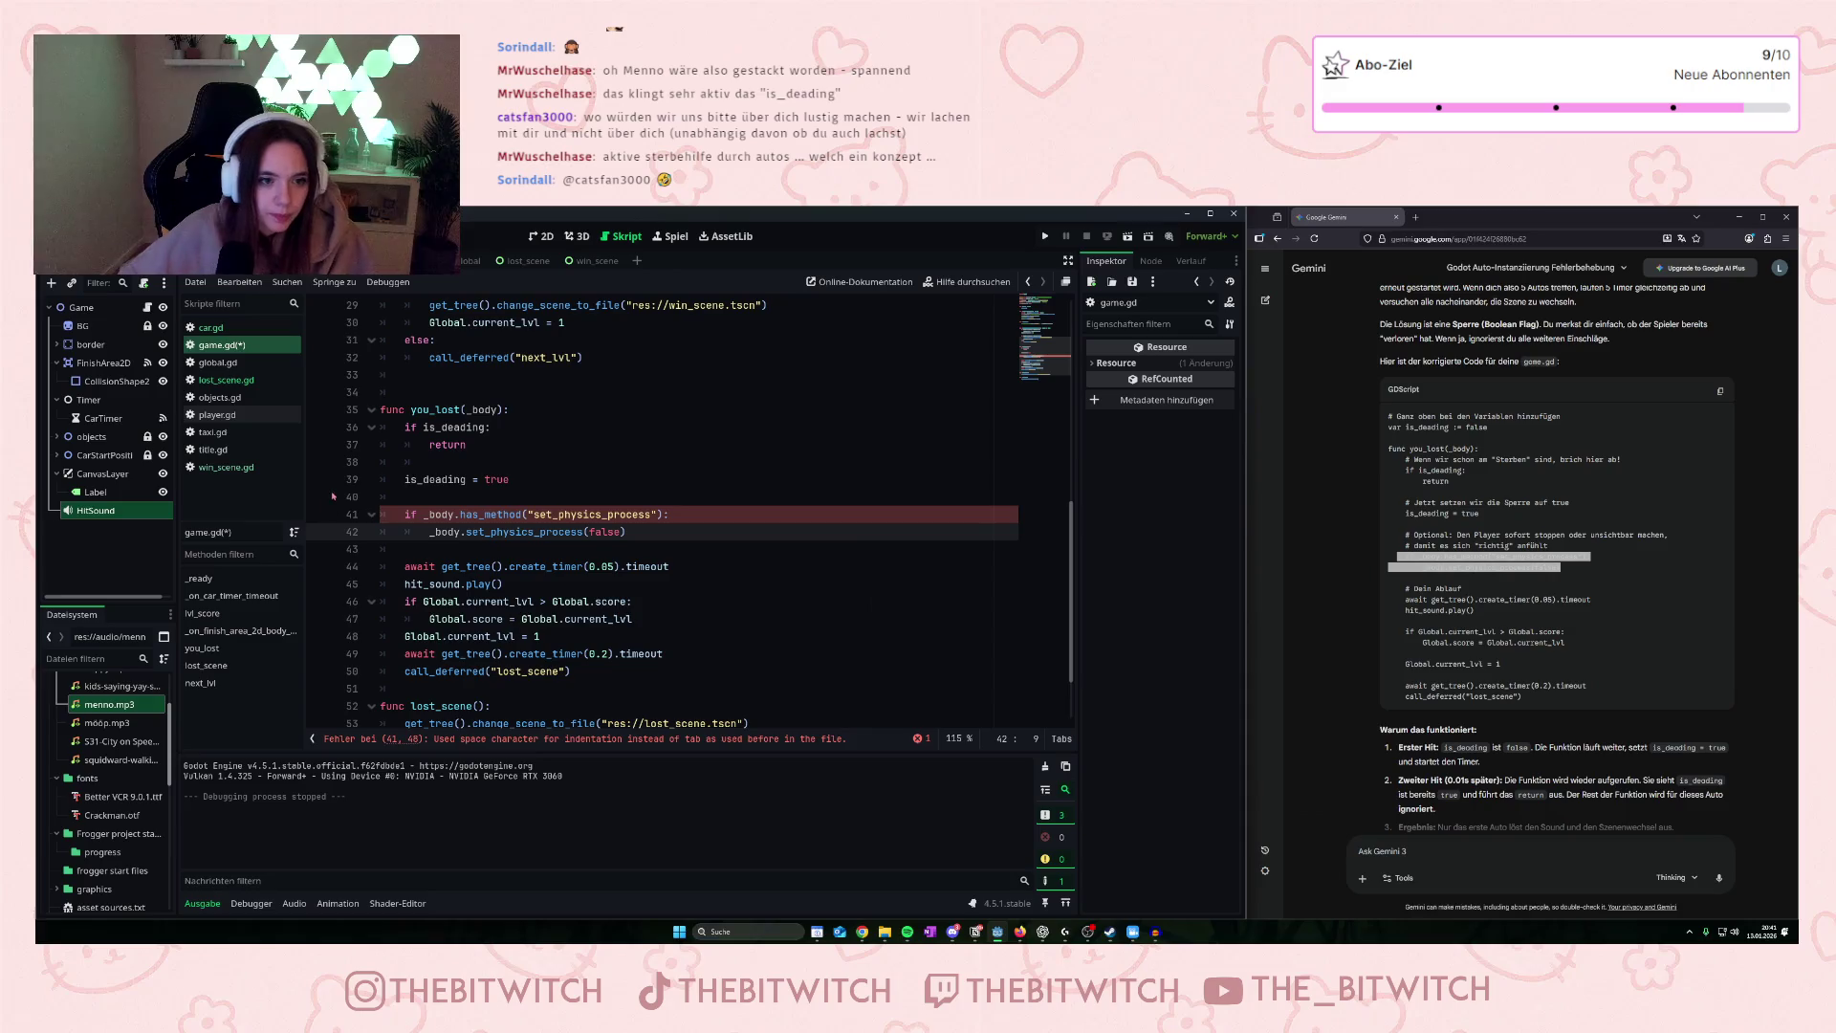
Save game.gd and launch a test run of the game.
scroll(1610, 660, down, 2)
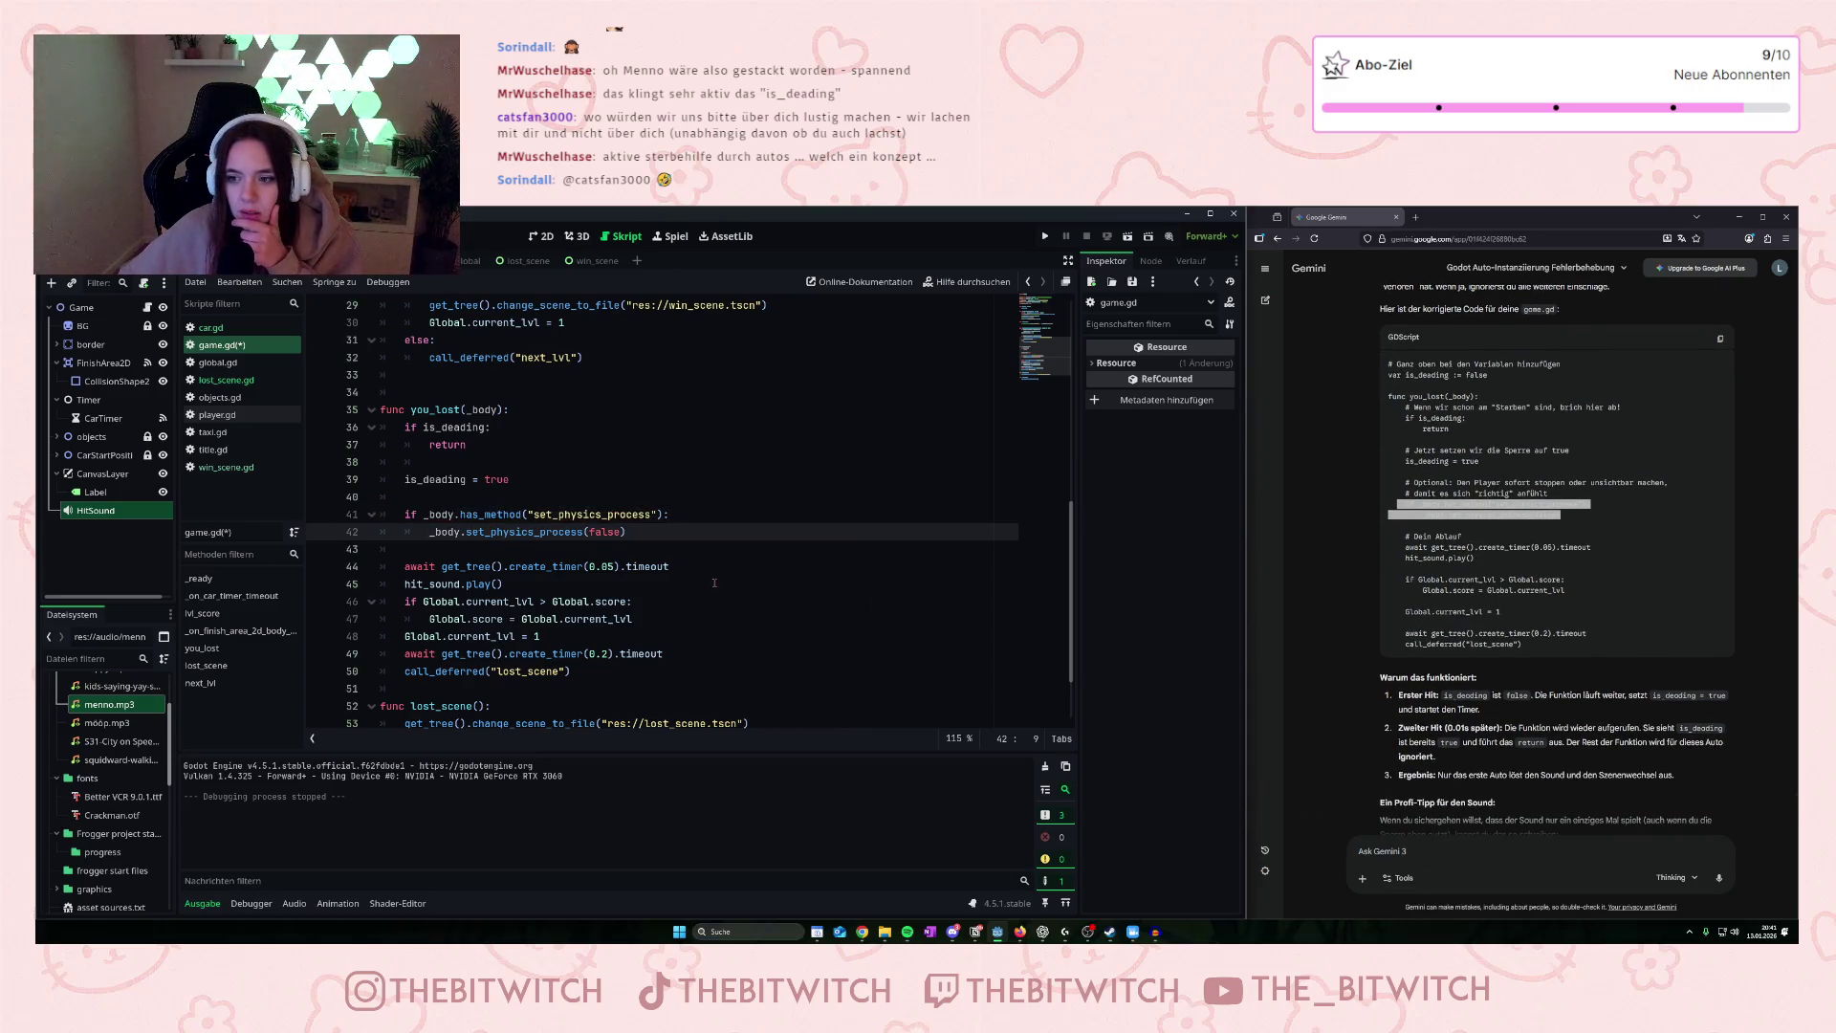
mouse_move(445, 577)
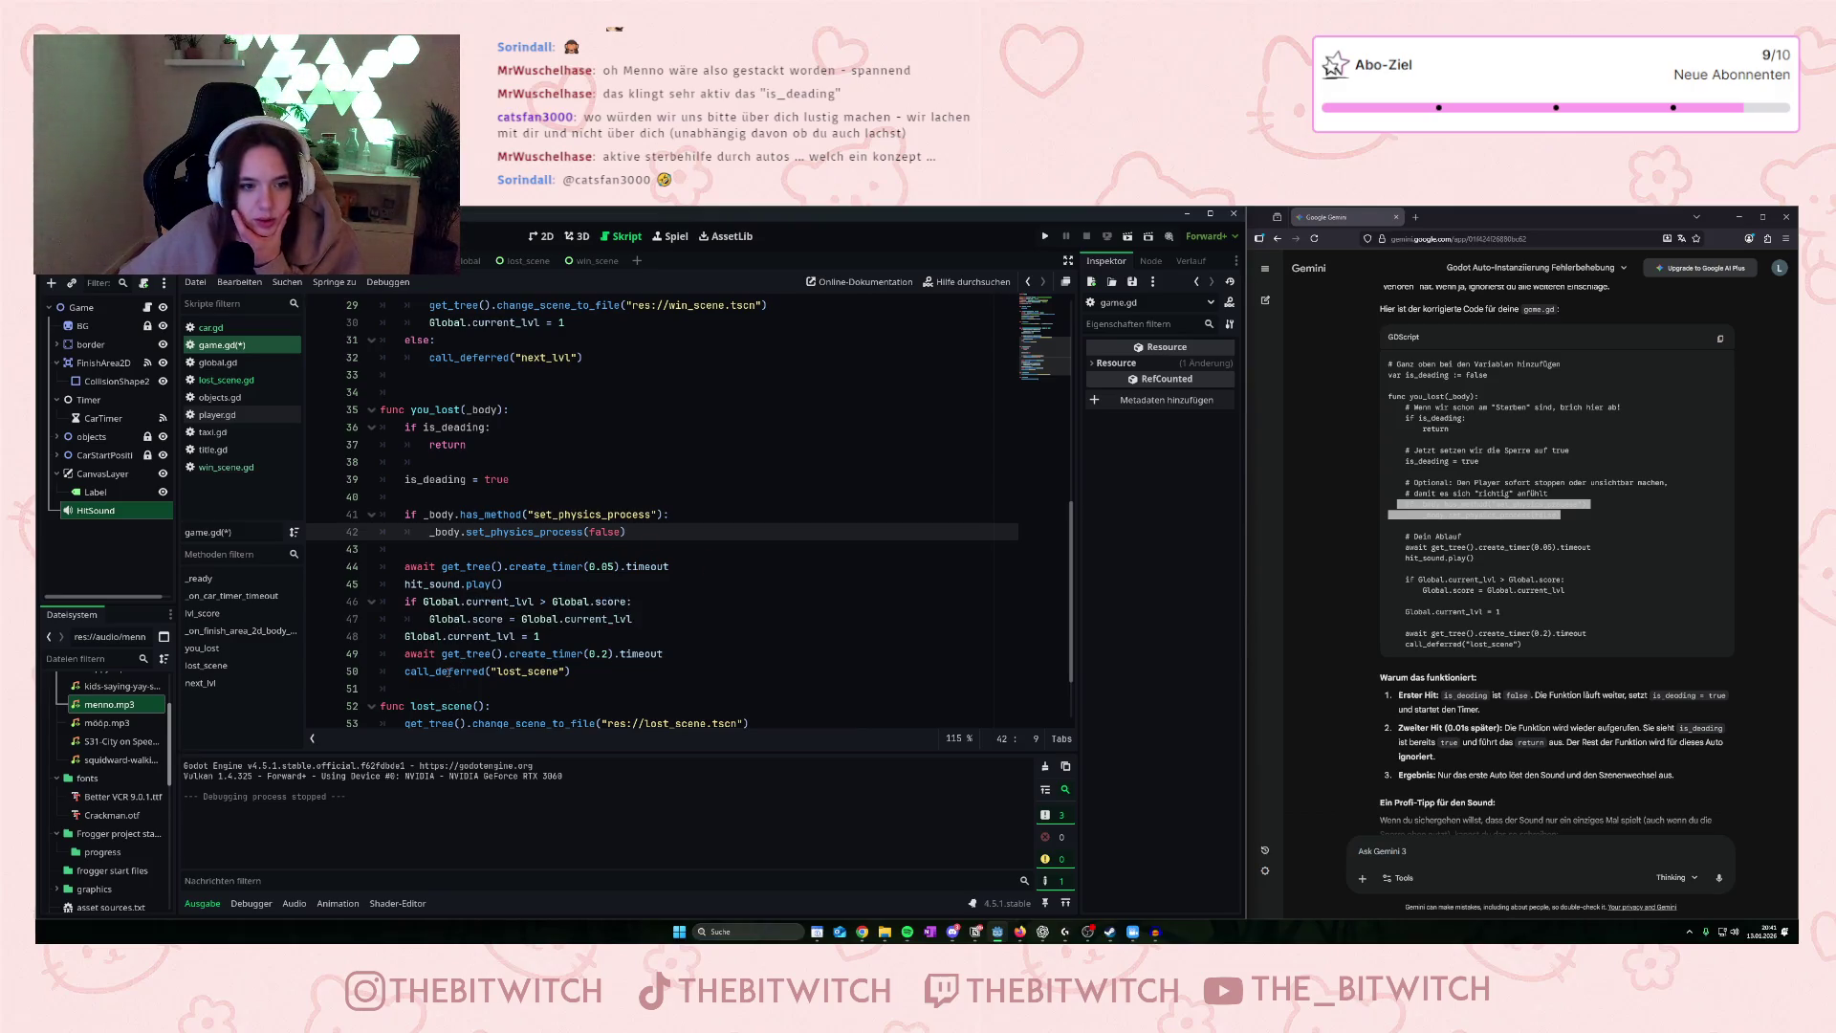
click(689, 691)
key(ctrl+s)
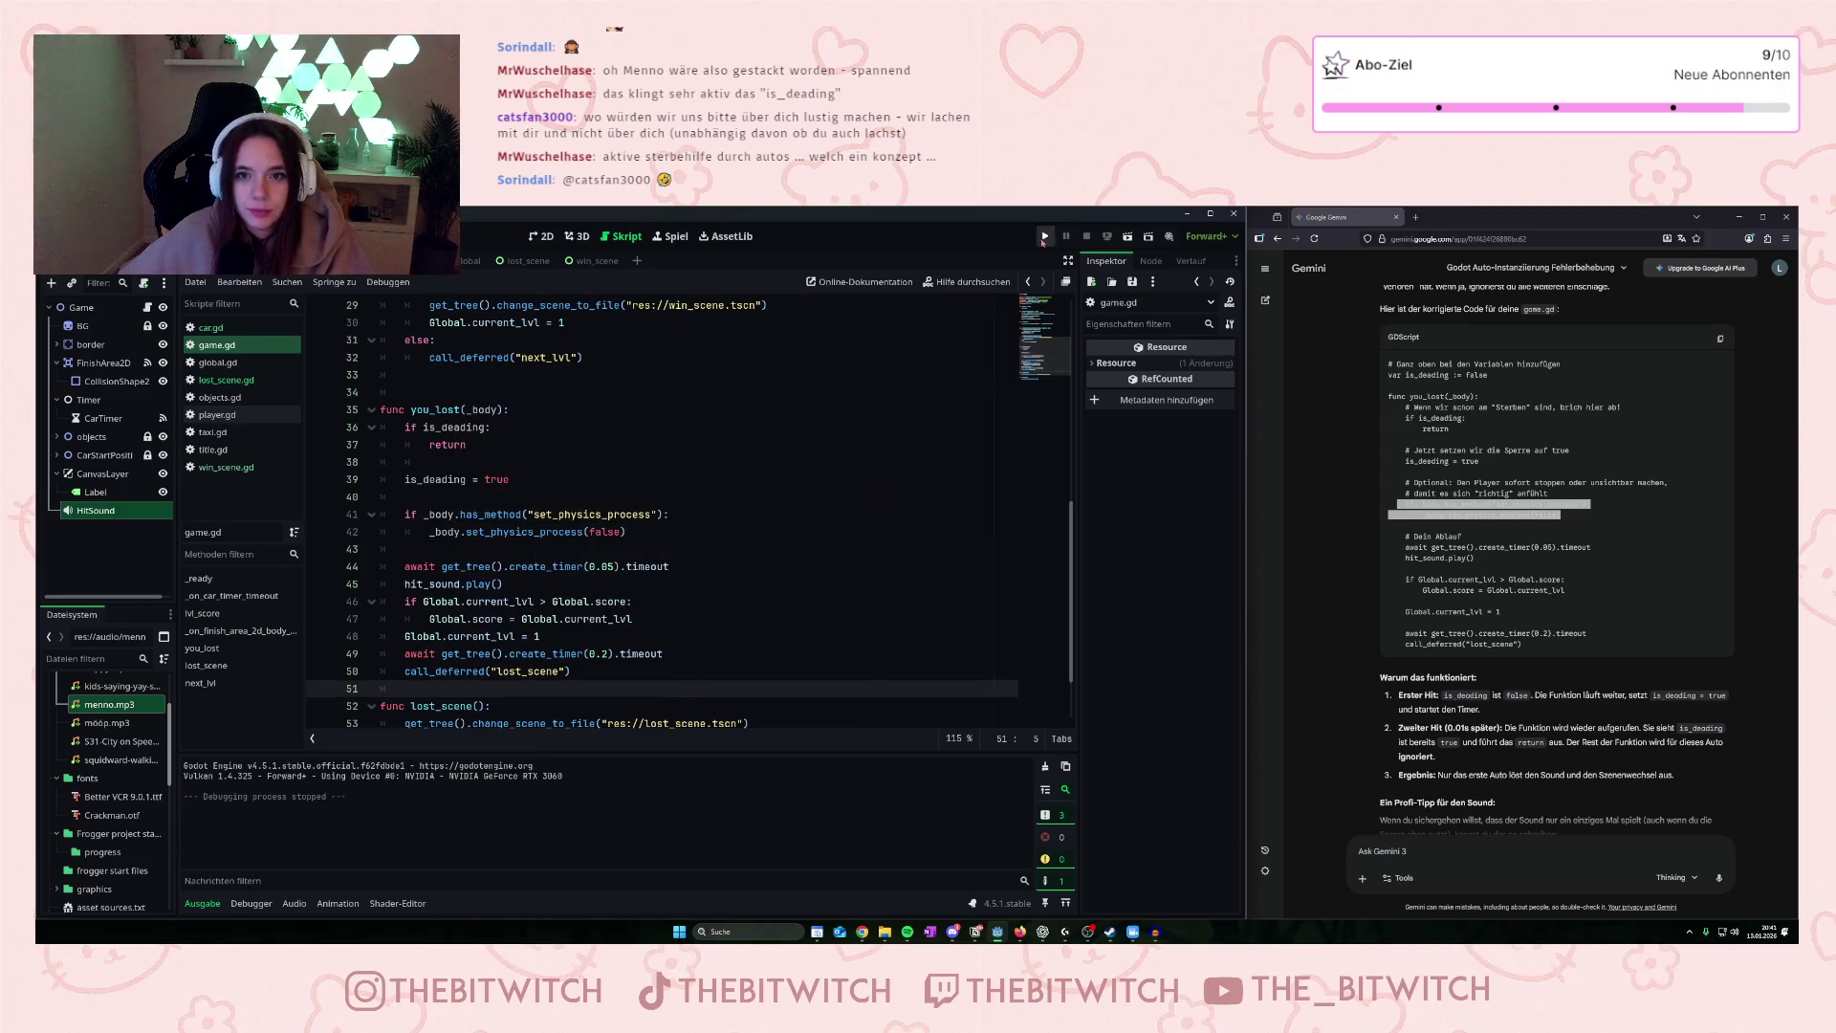
click(1044, 237)
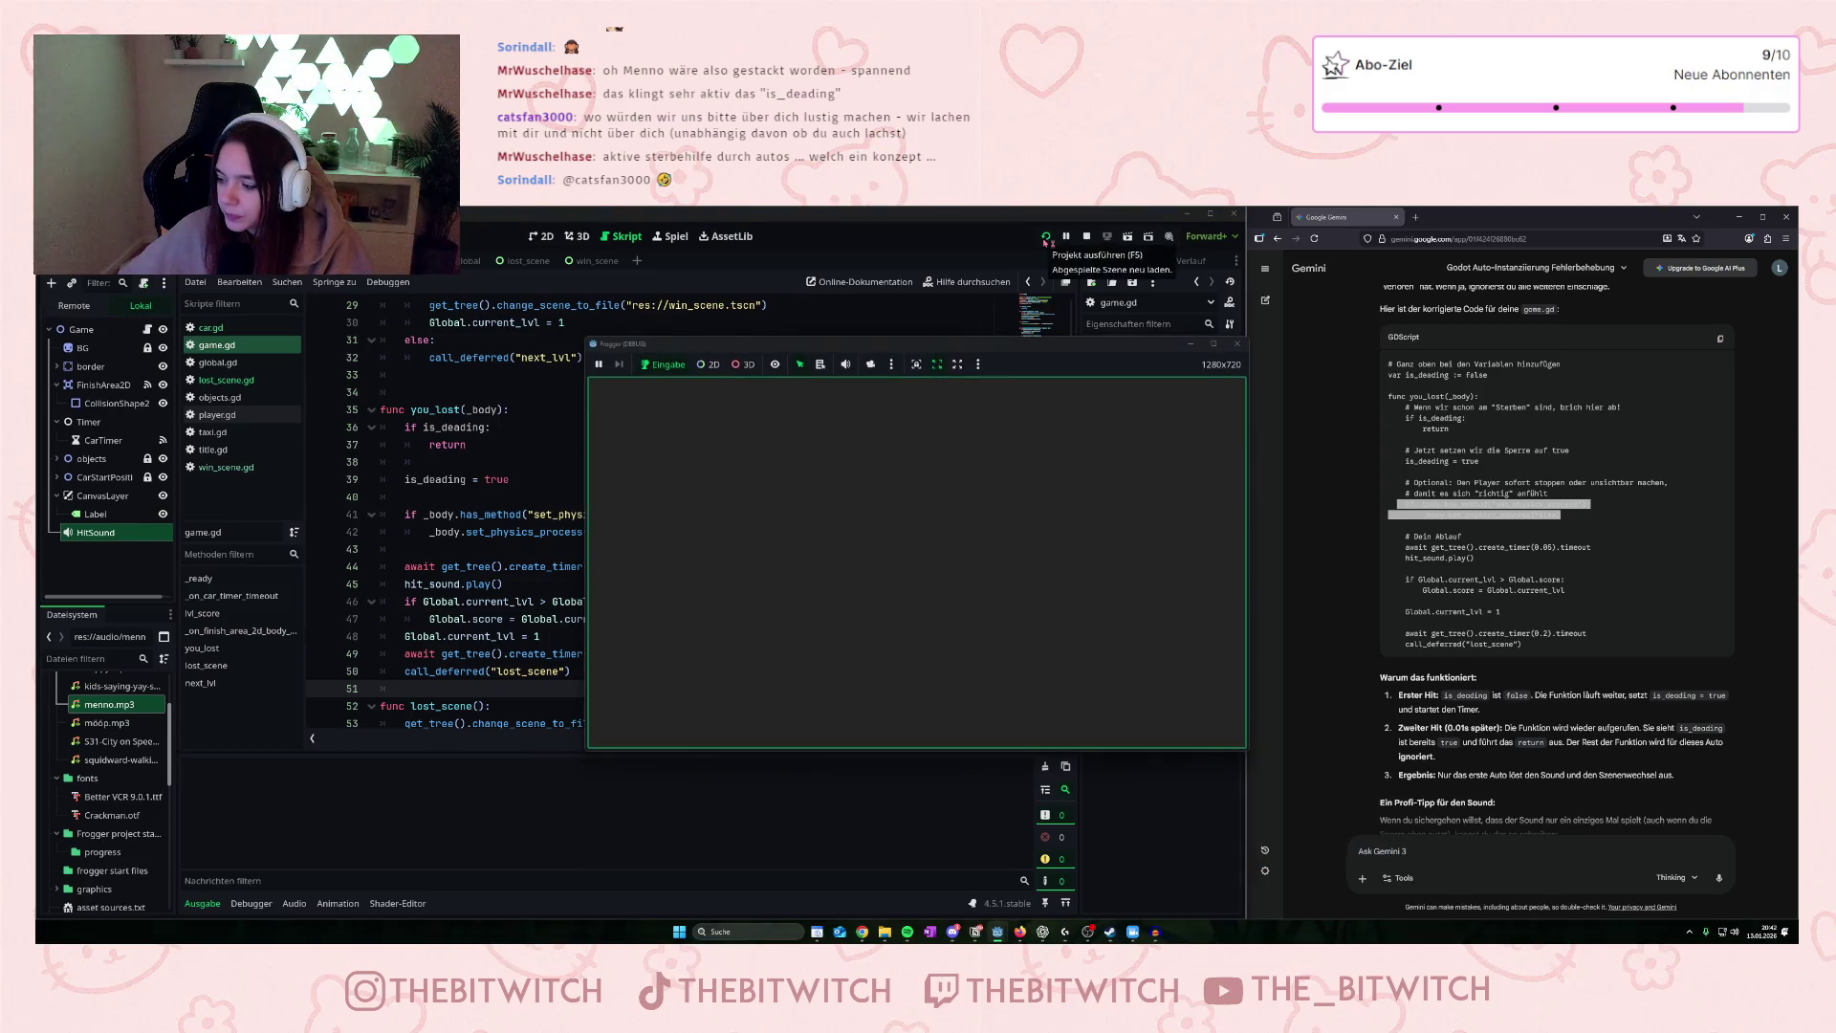
Move the player up twice into traffic, then close the game window.
key(Up)
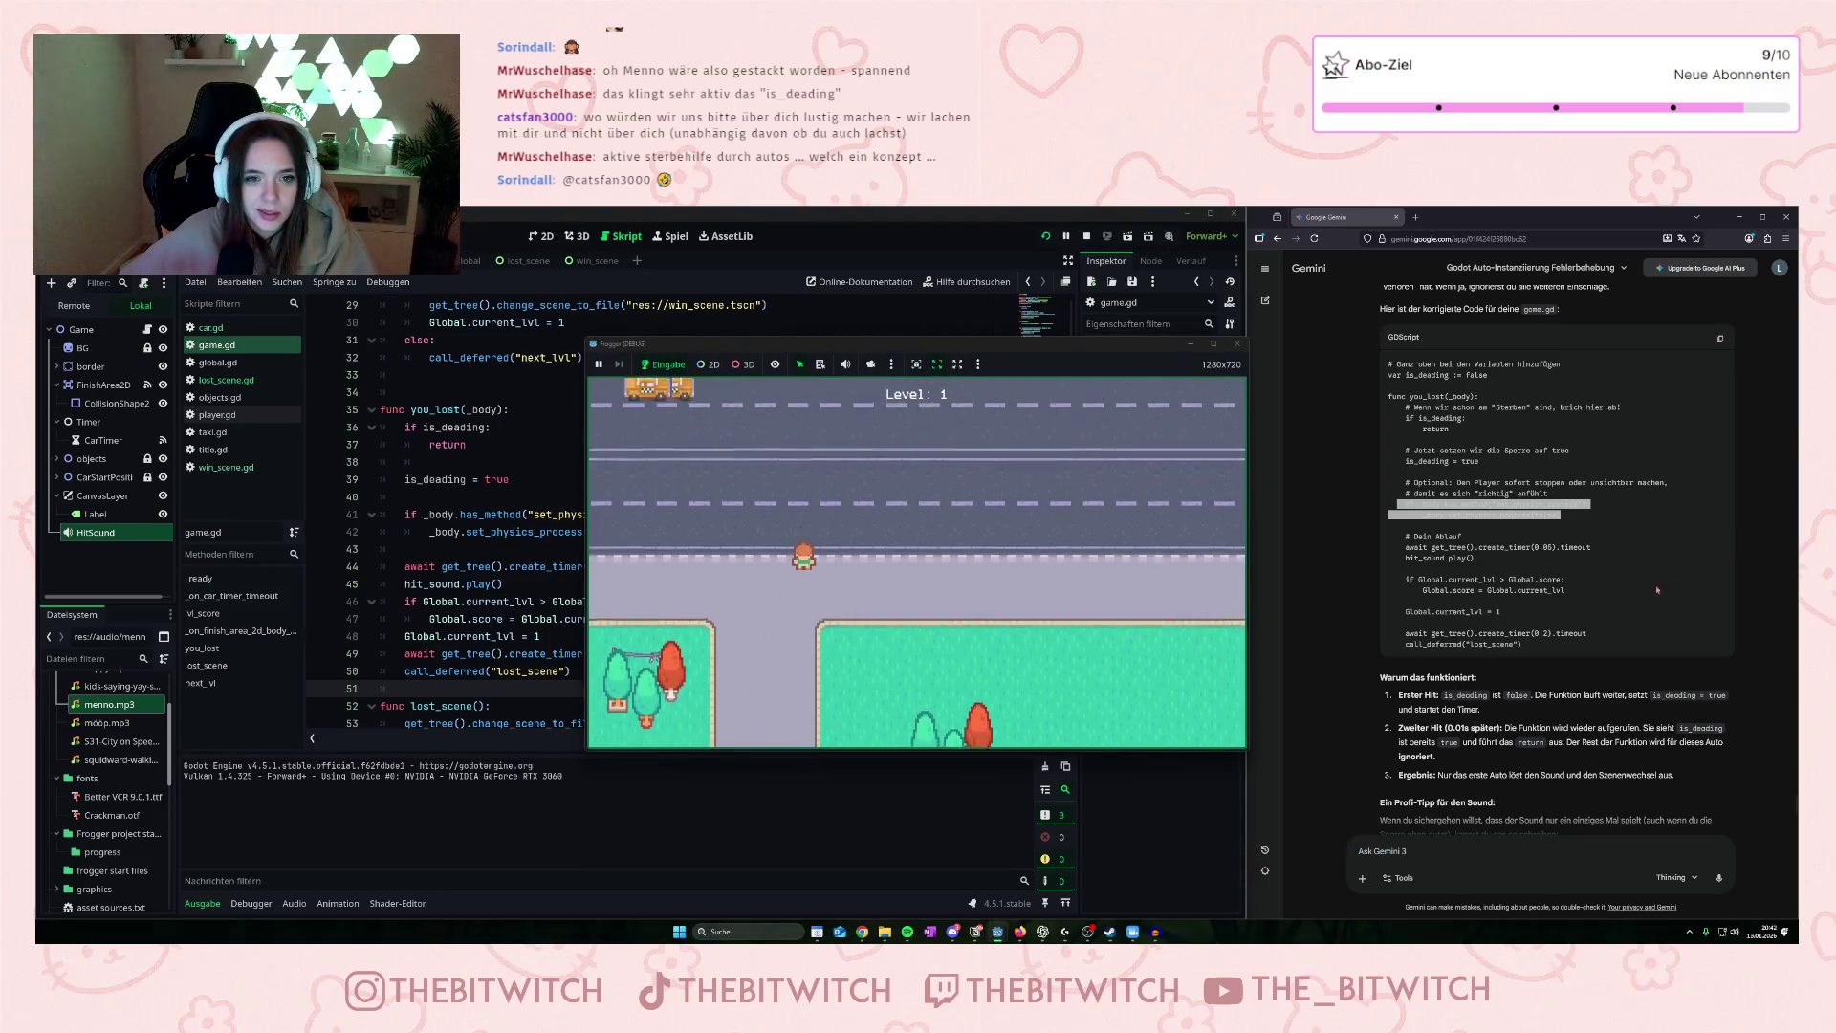
key(Up)
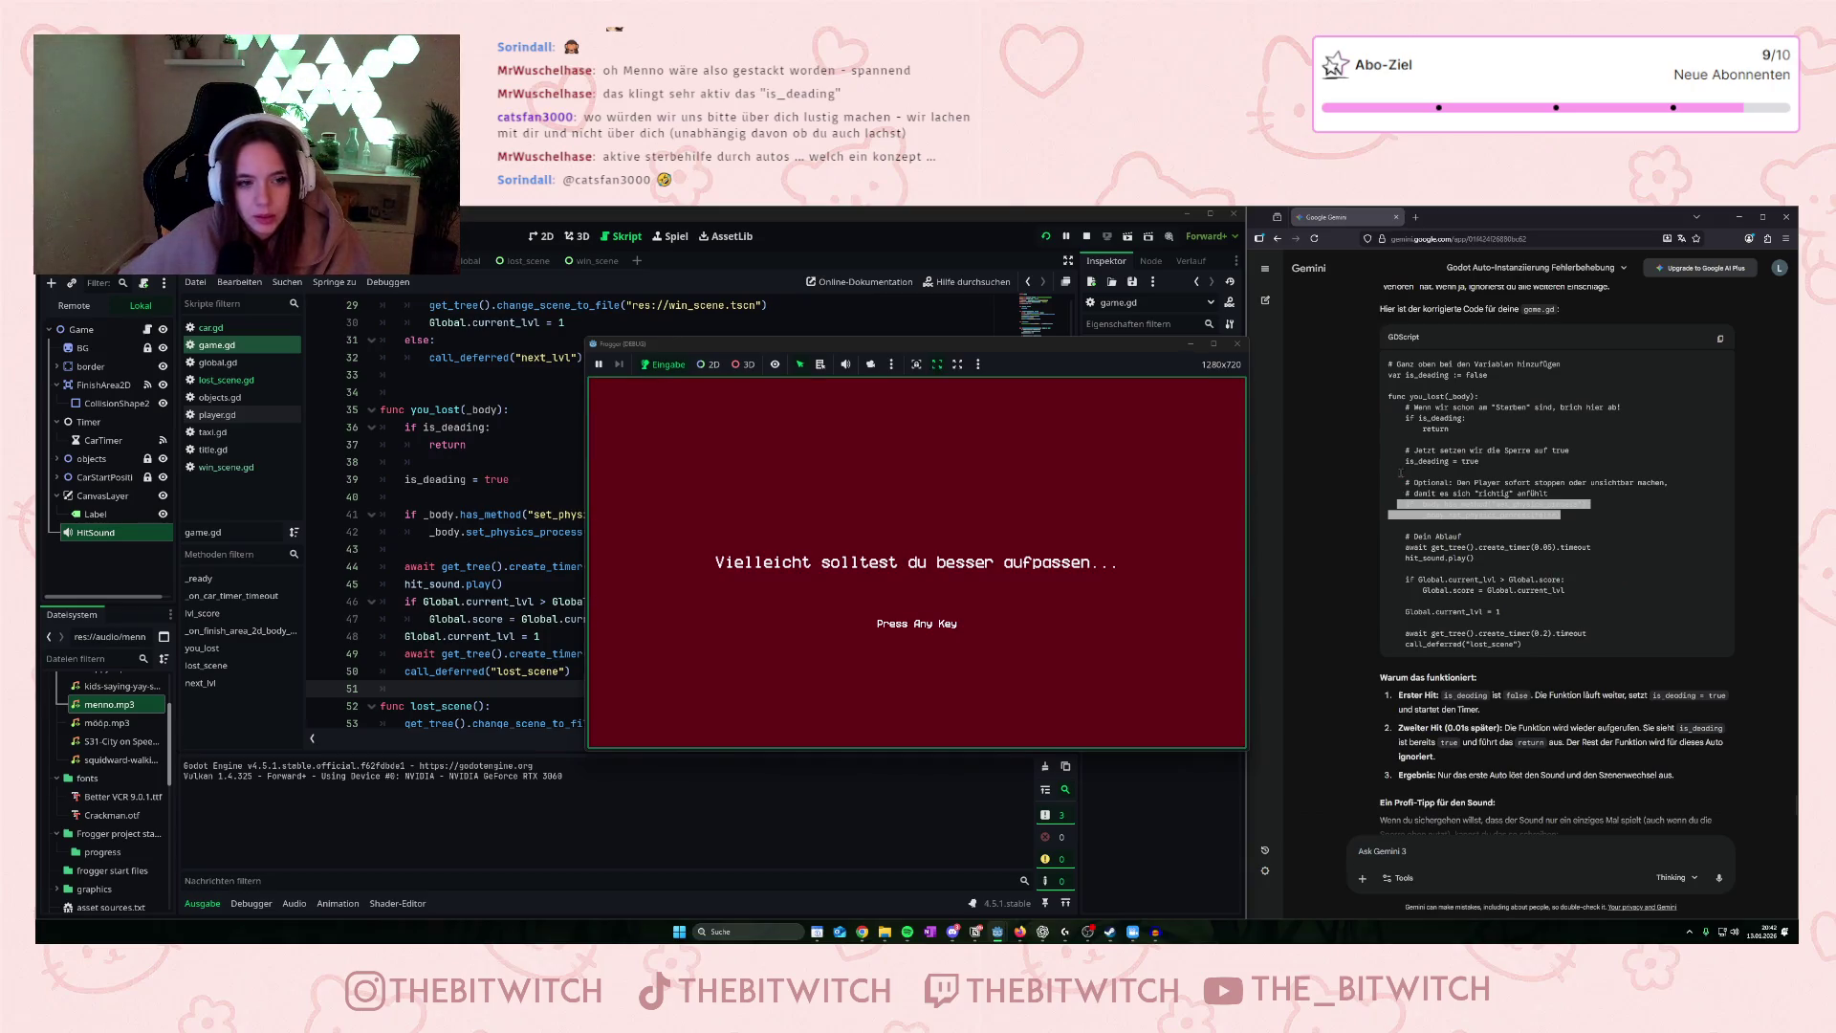
click(1237, 344)
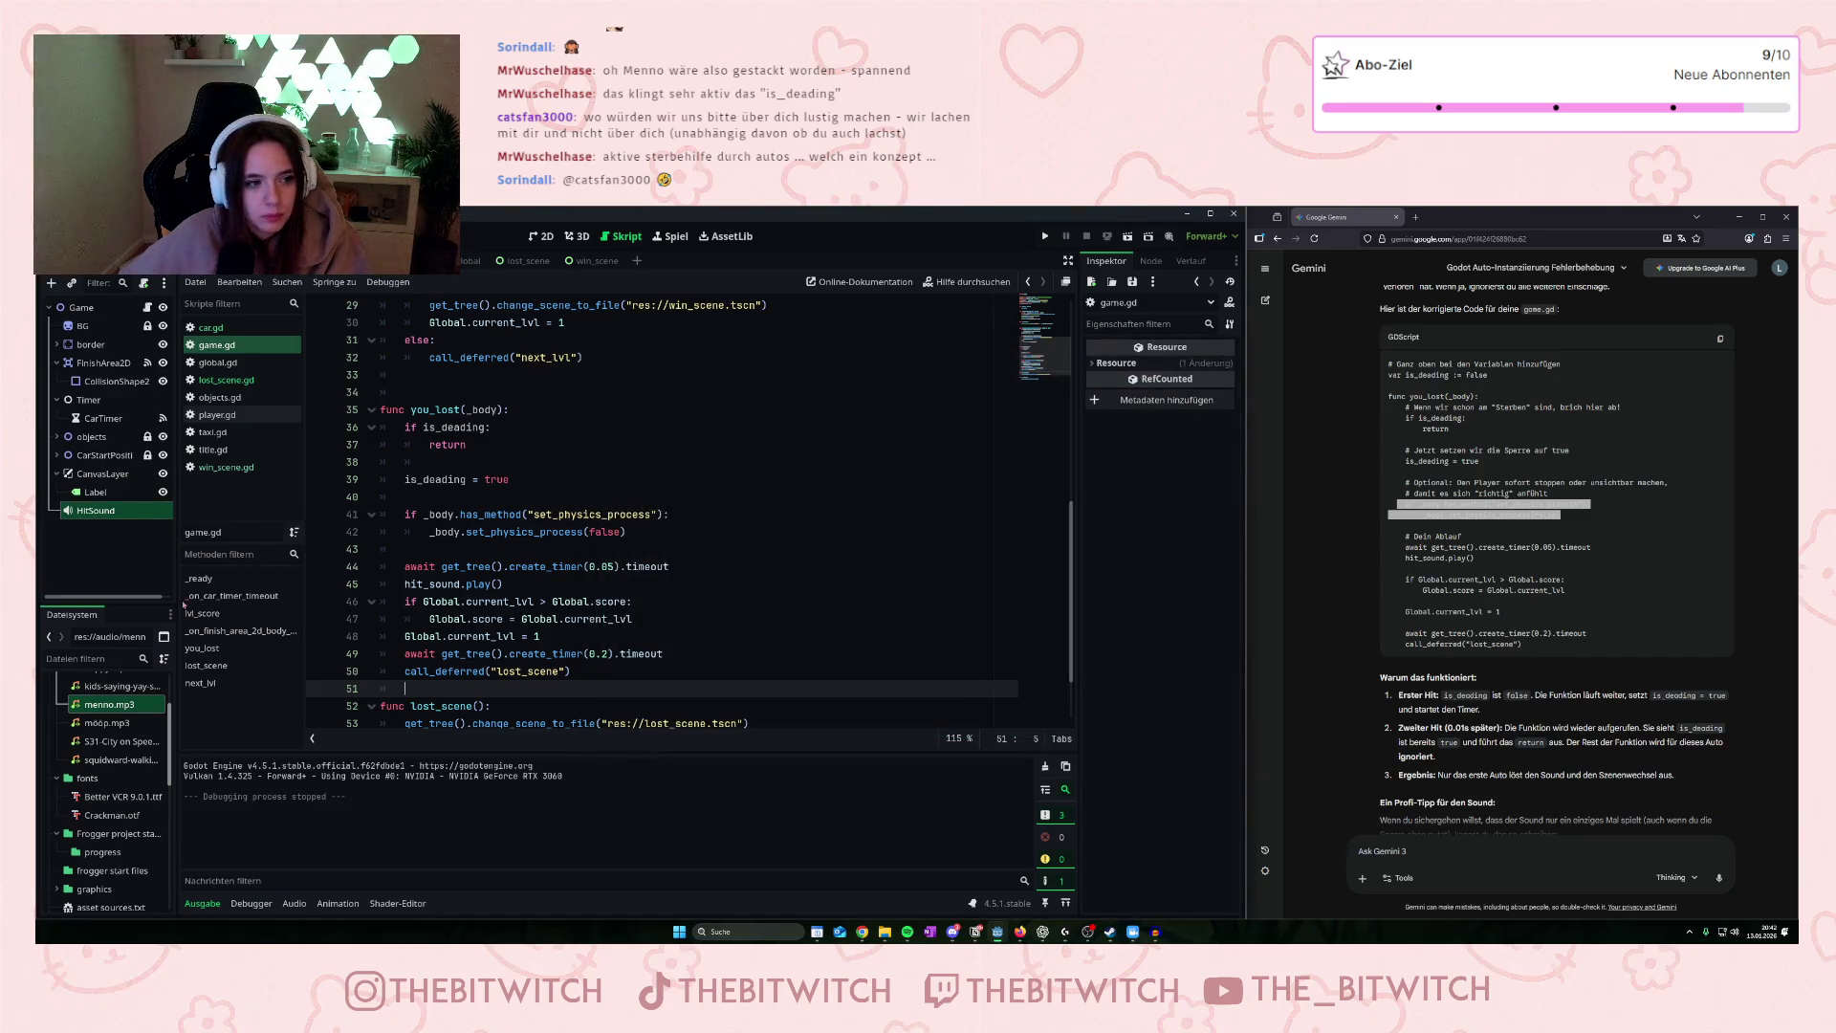
Rerun the game with F5, step into a passing taxi to reach the lost screen, then stop it.
click(467, 583)
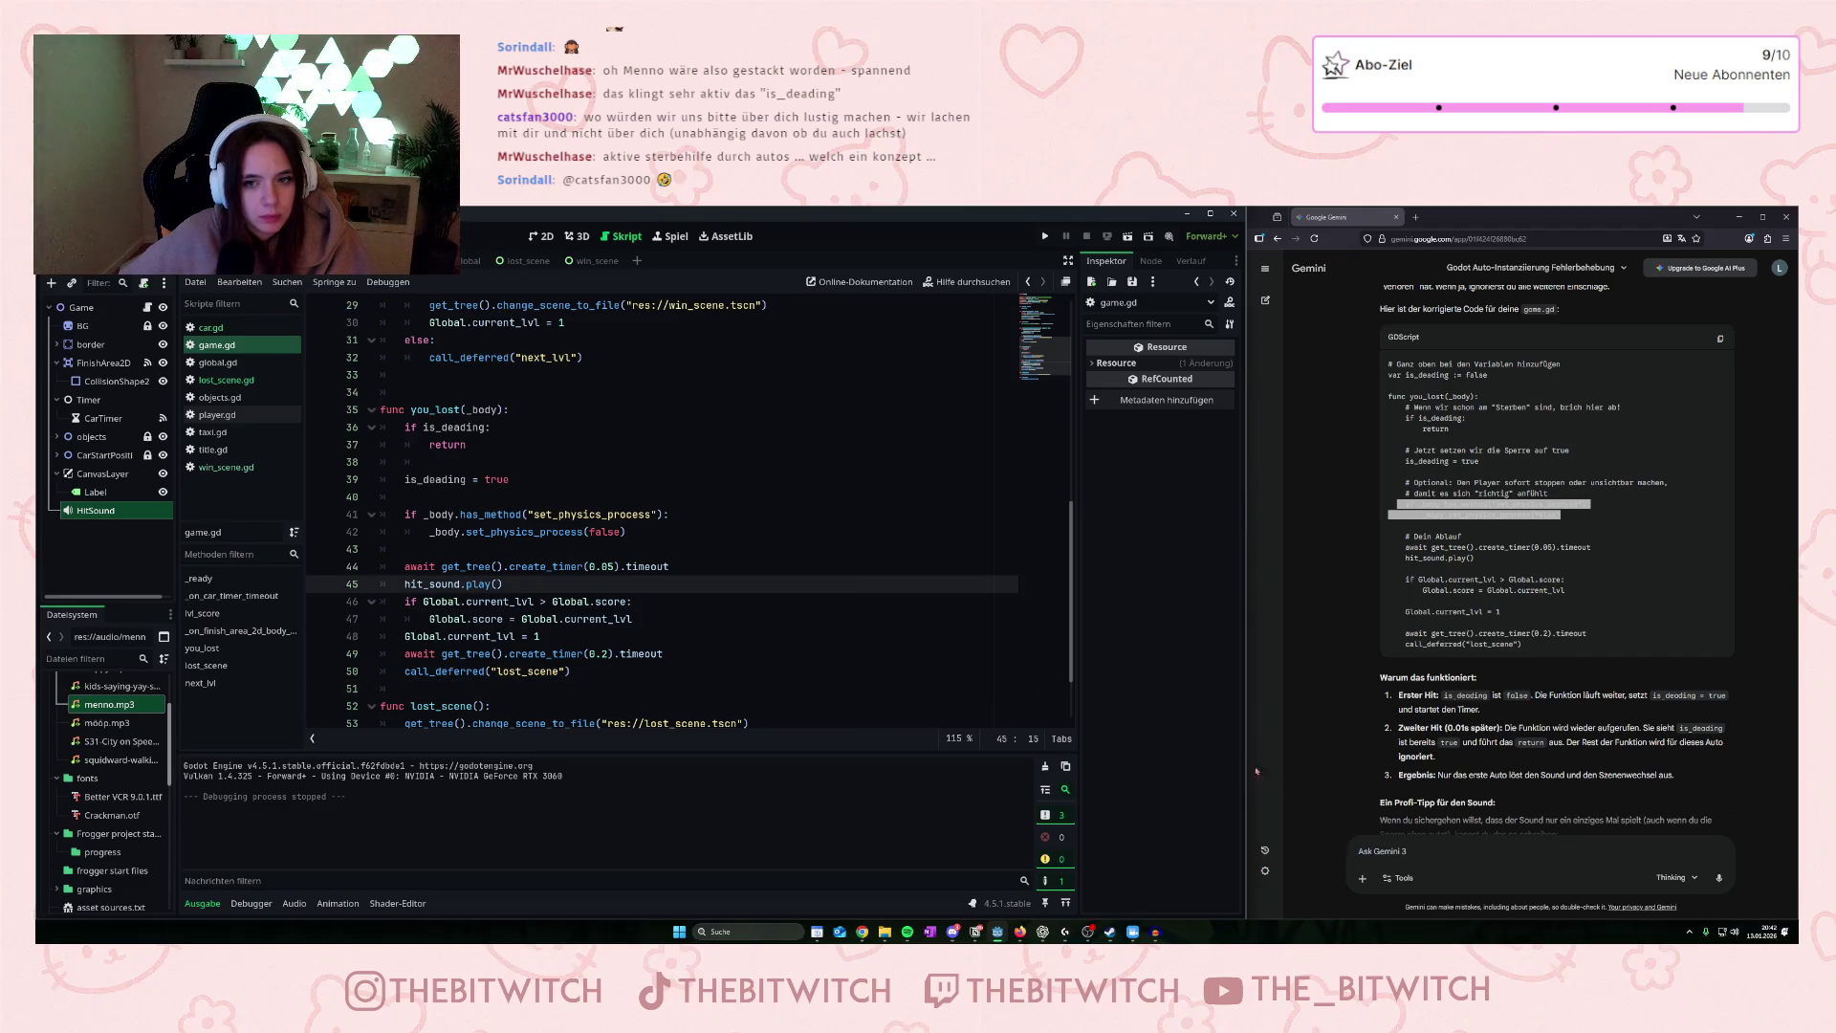
scroll(1510, 727, down, 2)
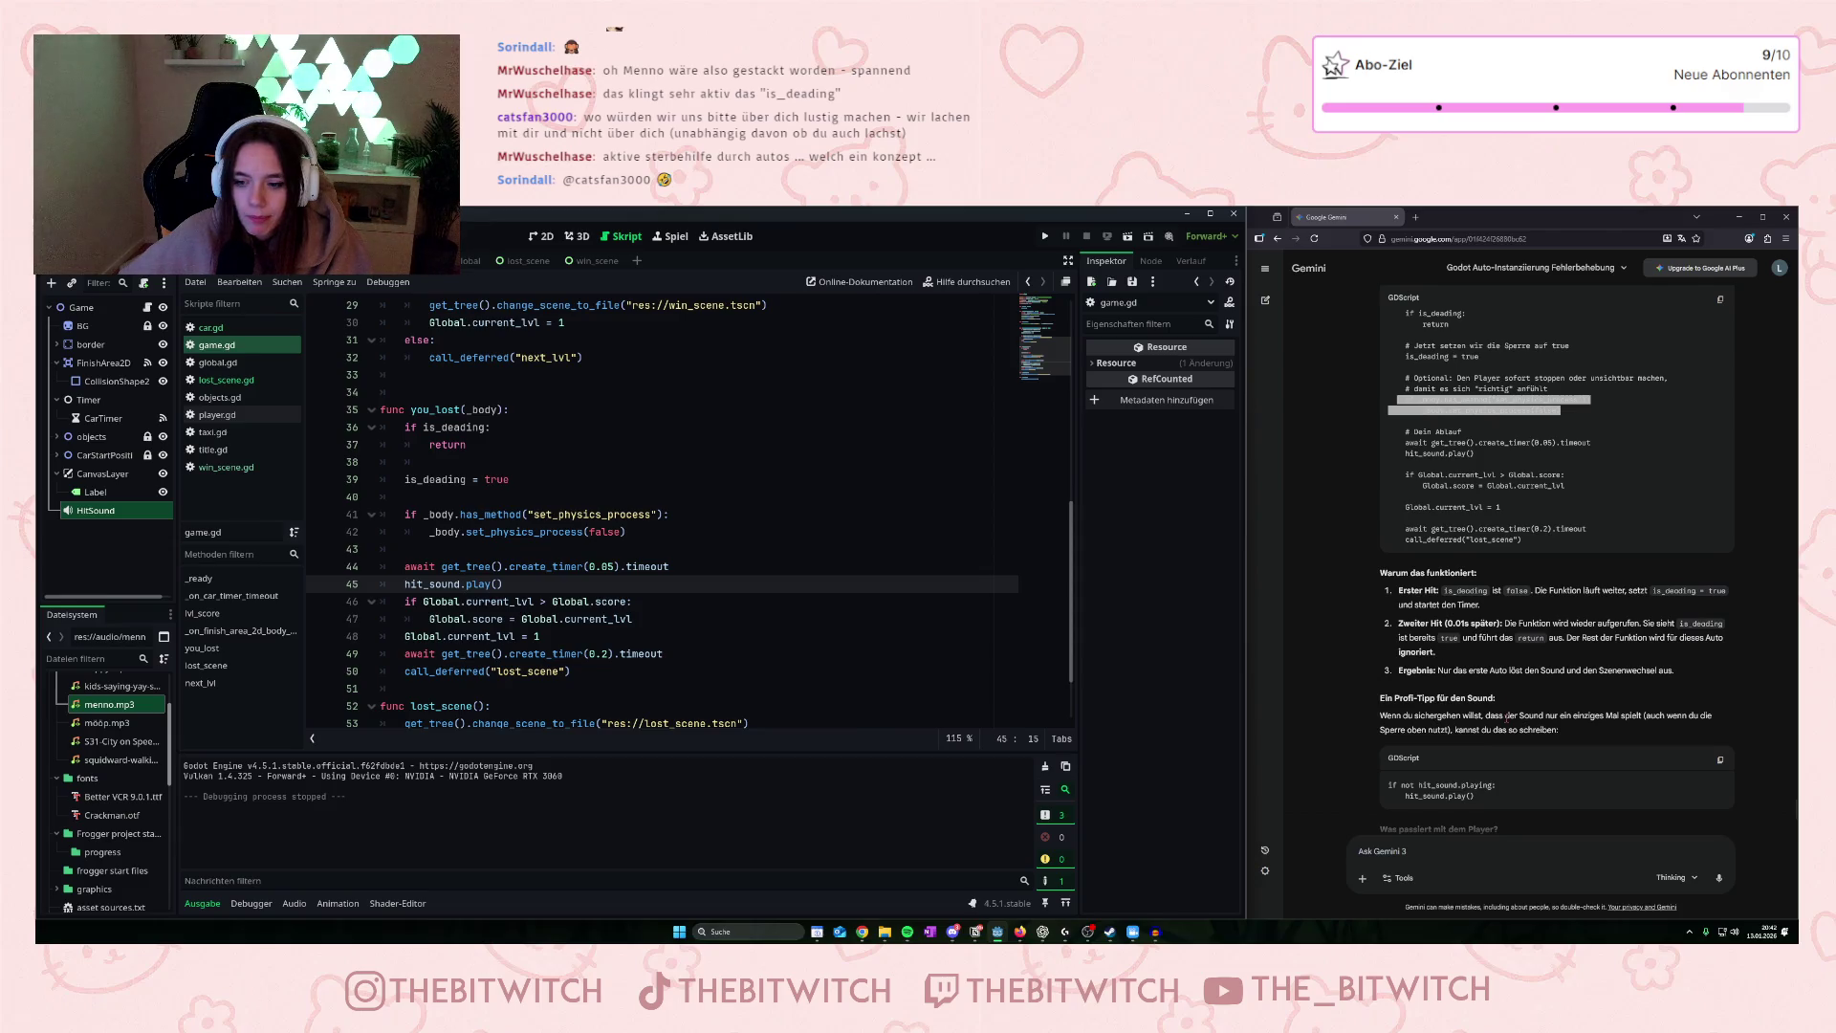
scroll(1497, 742, down, 1)
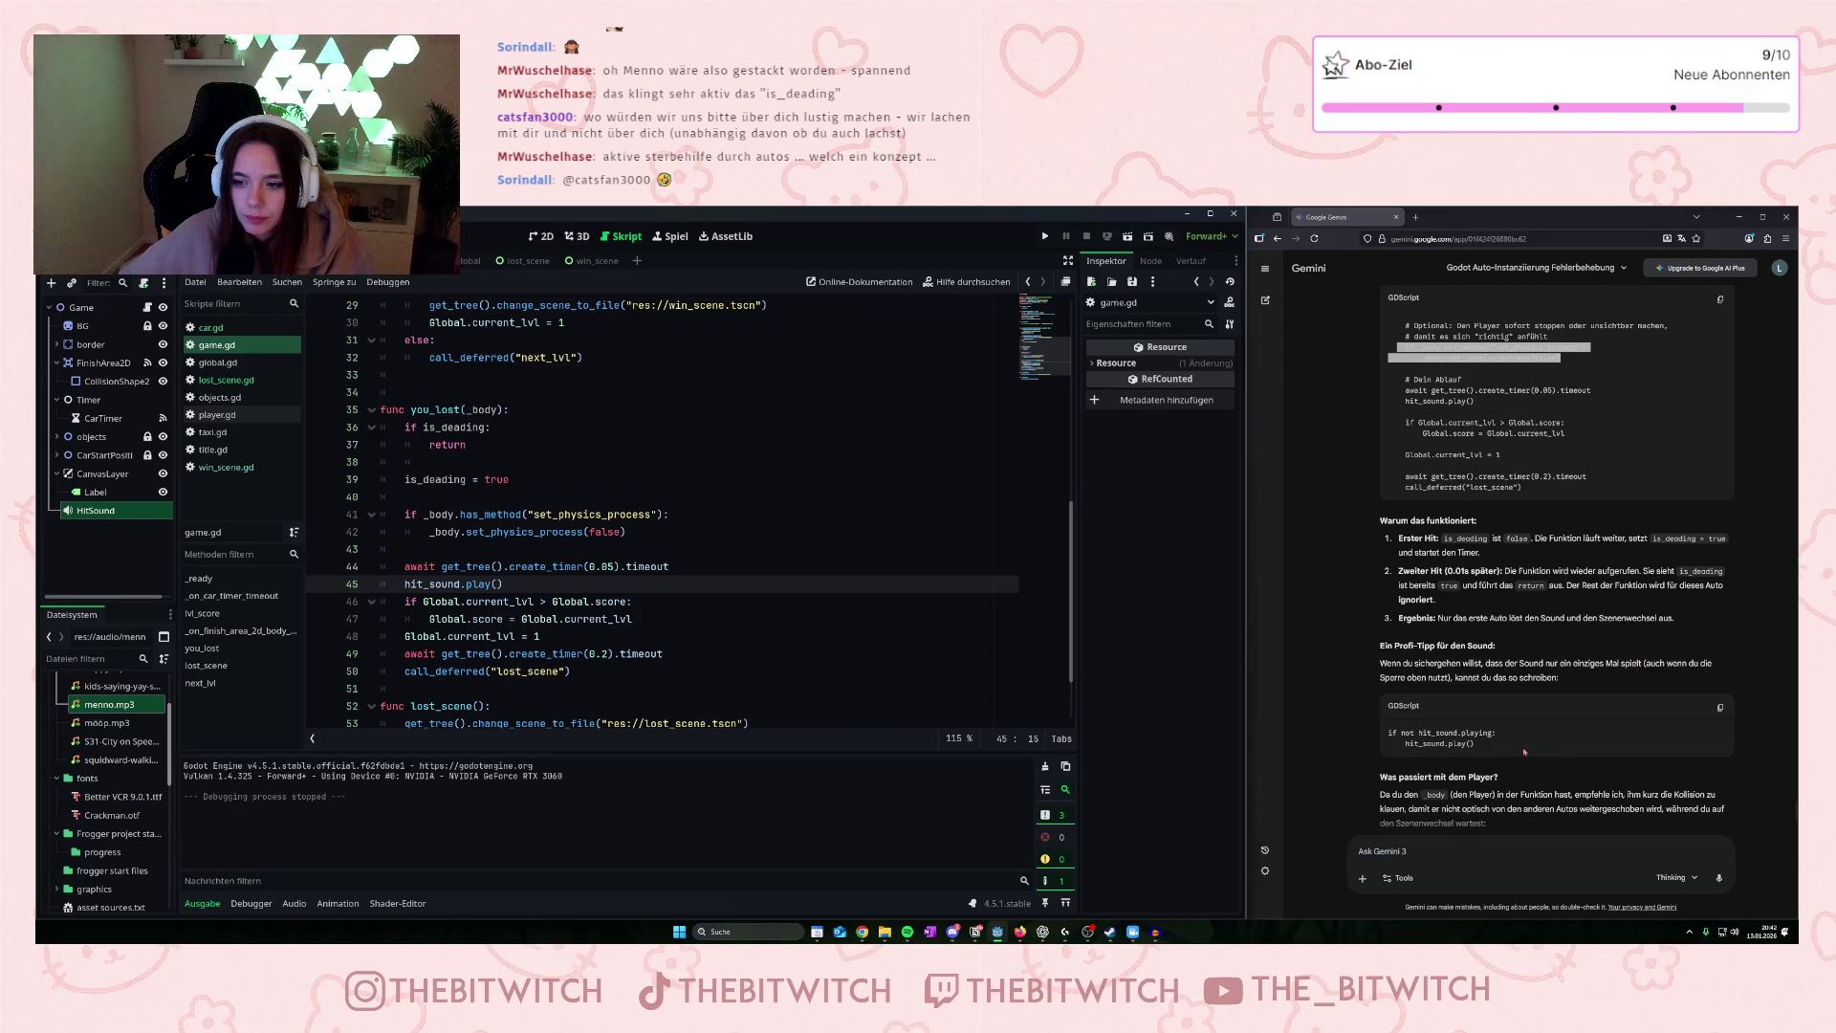
click(648, 631)
key(F5)
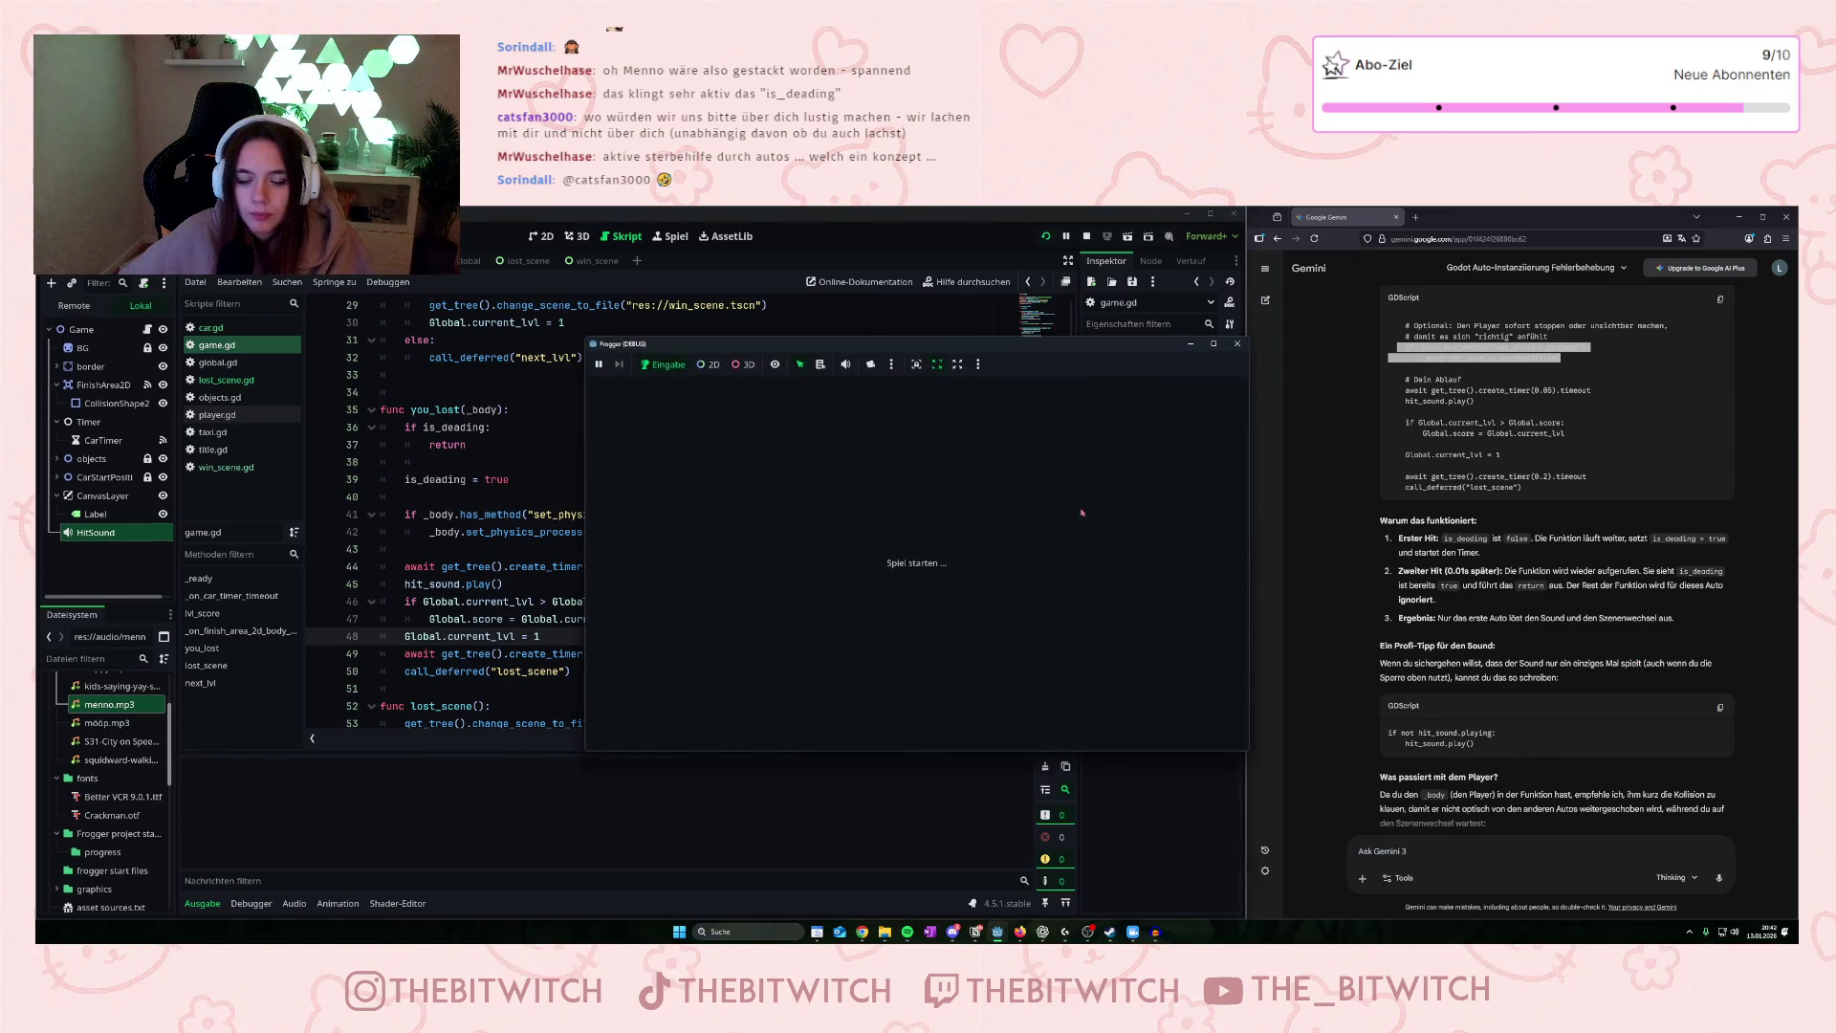
key(Up)
key(Up)
key(Up)
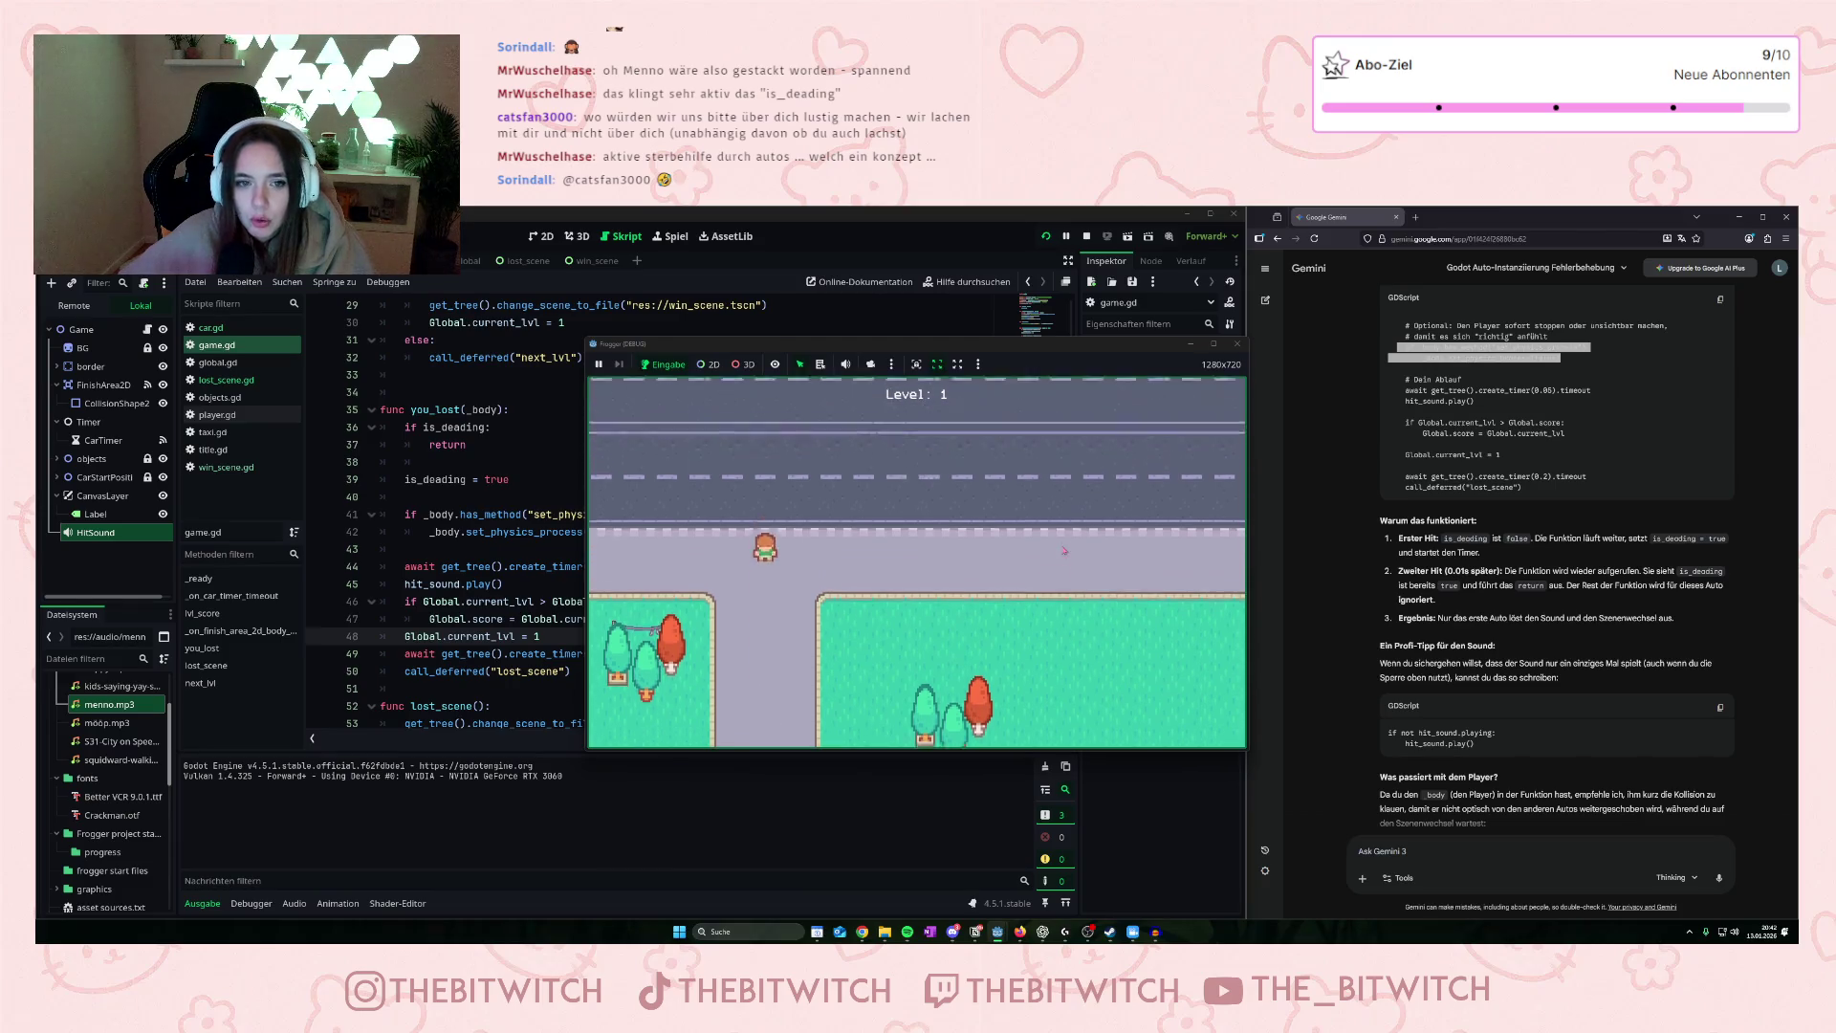
key(Up)
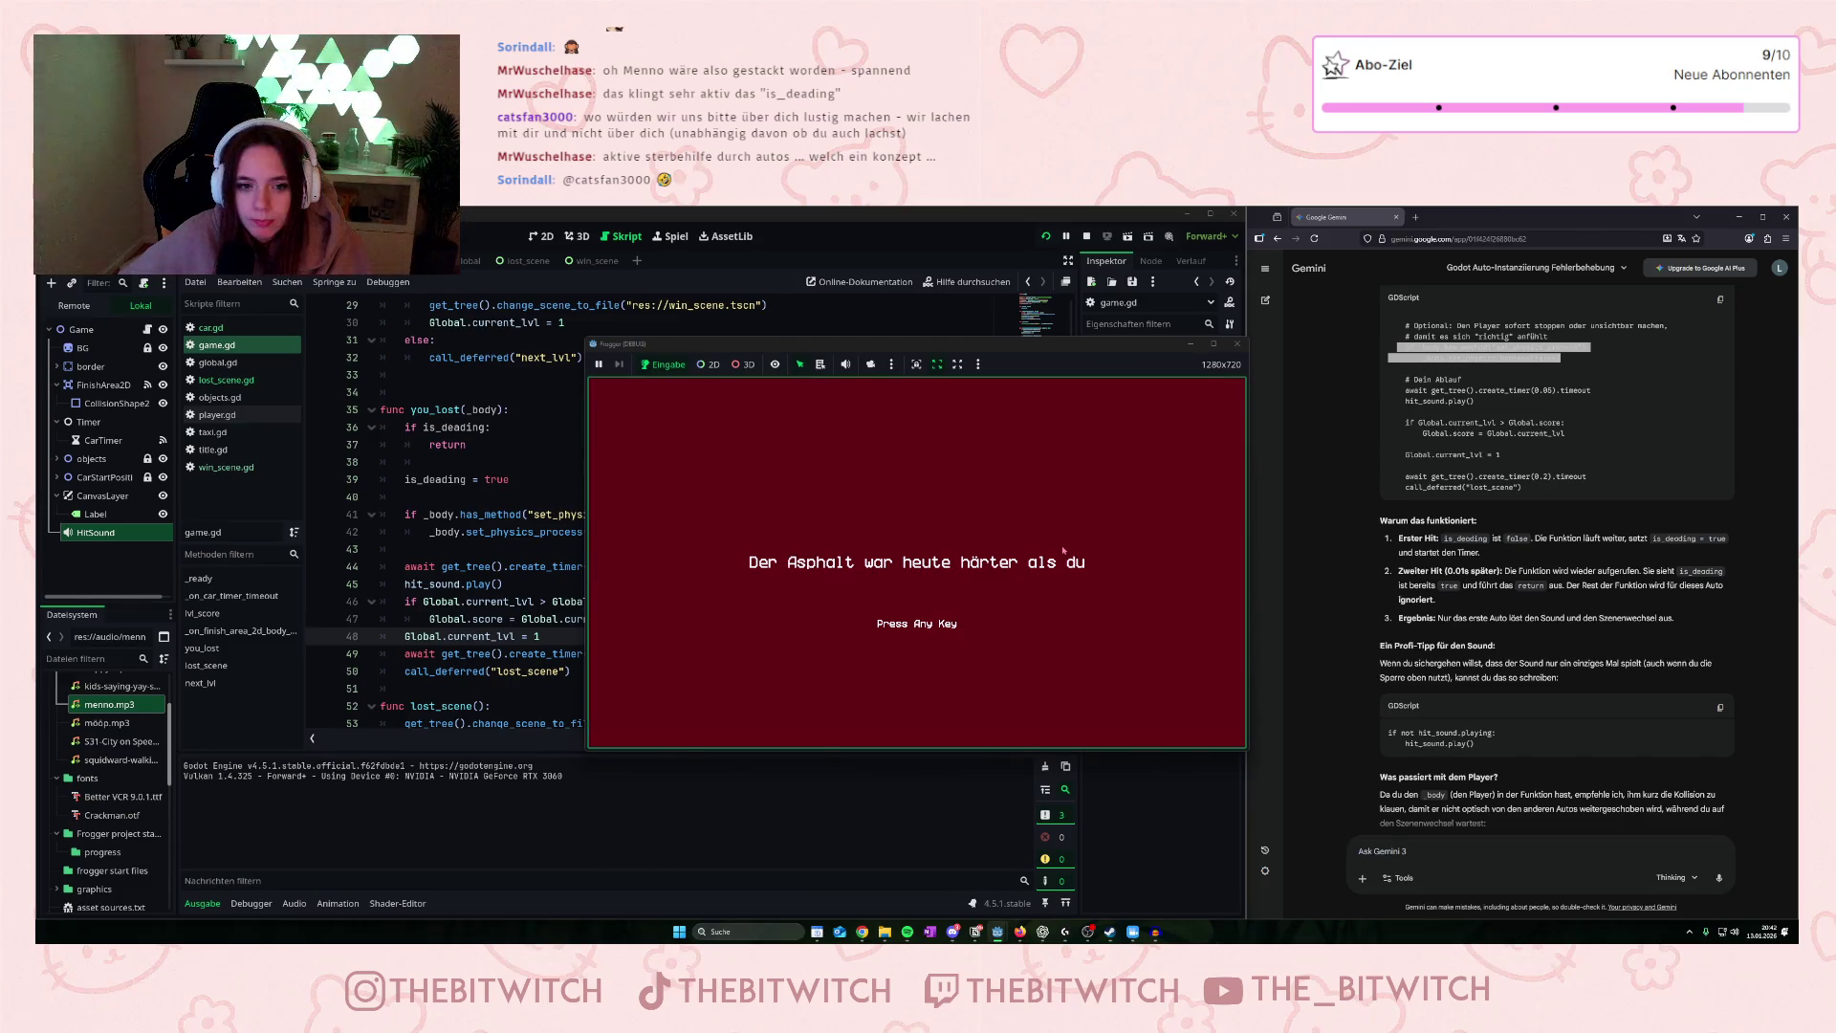
click(1236, 347)
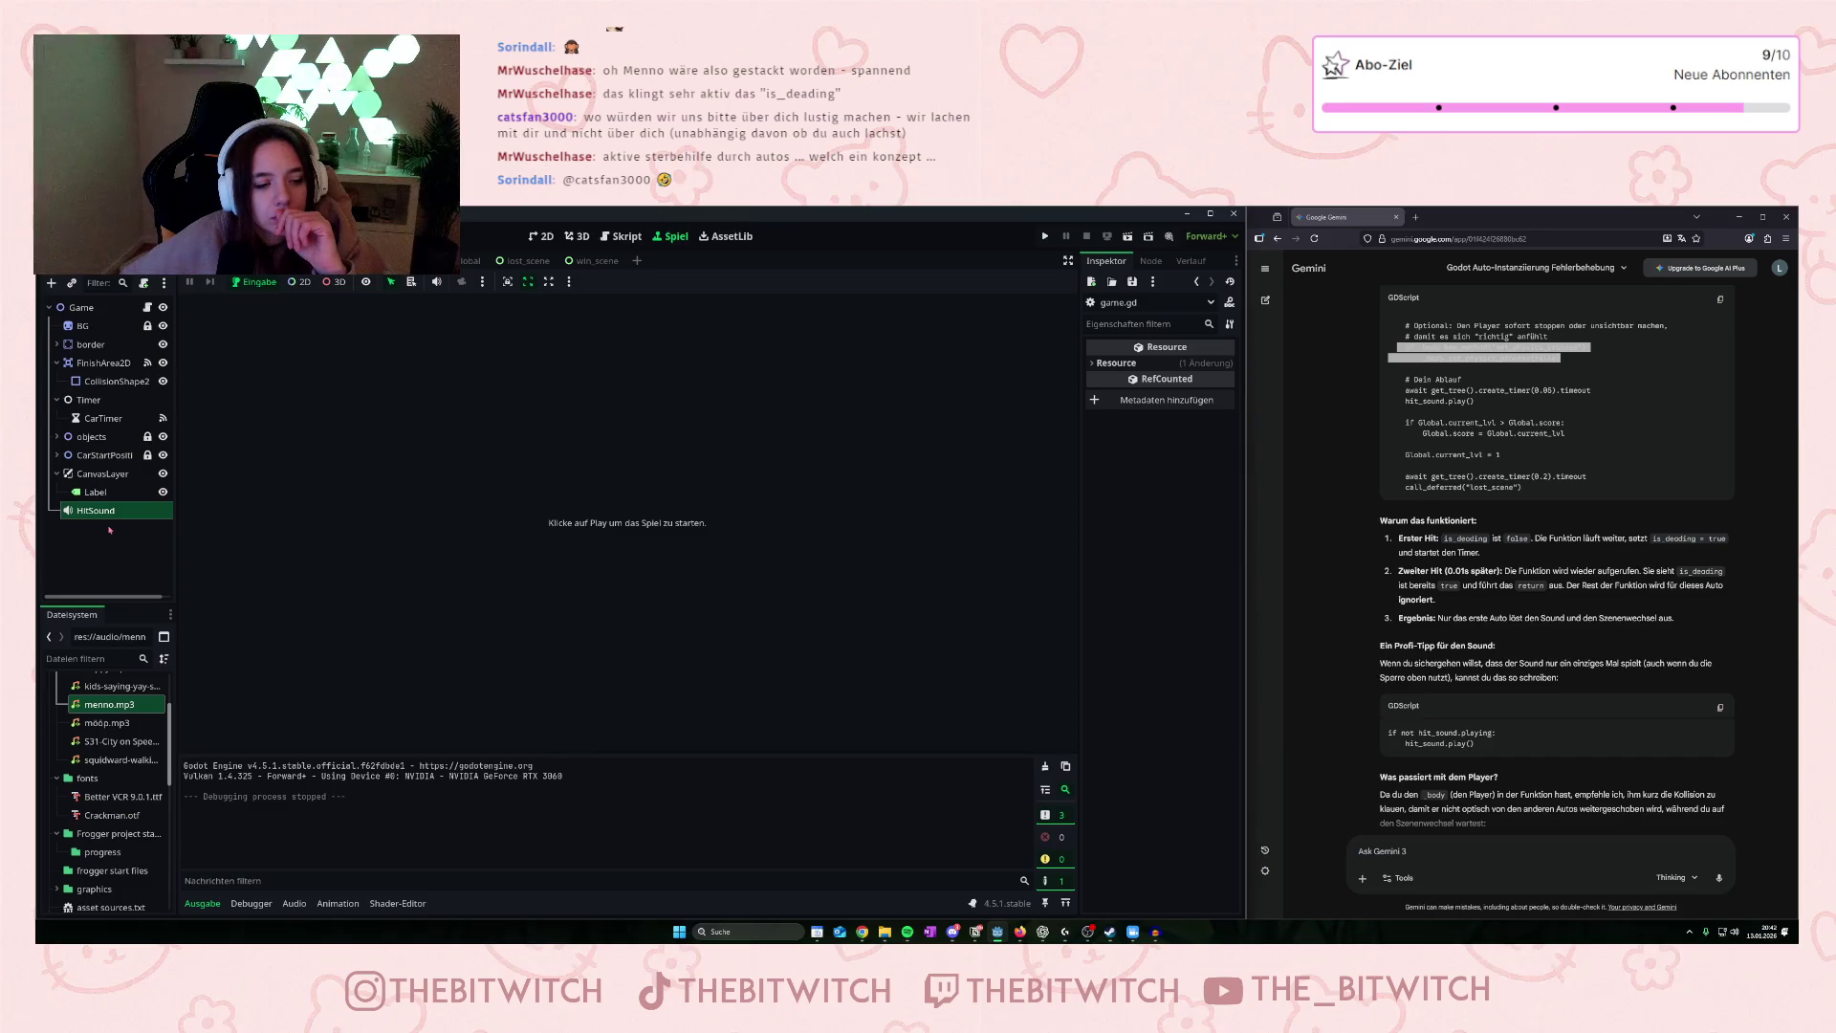
click(147, 306)
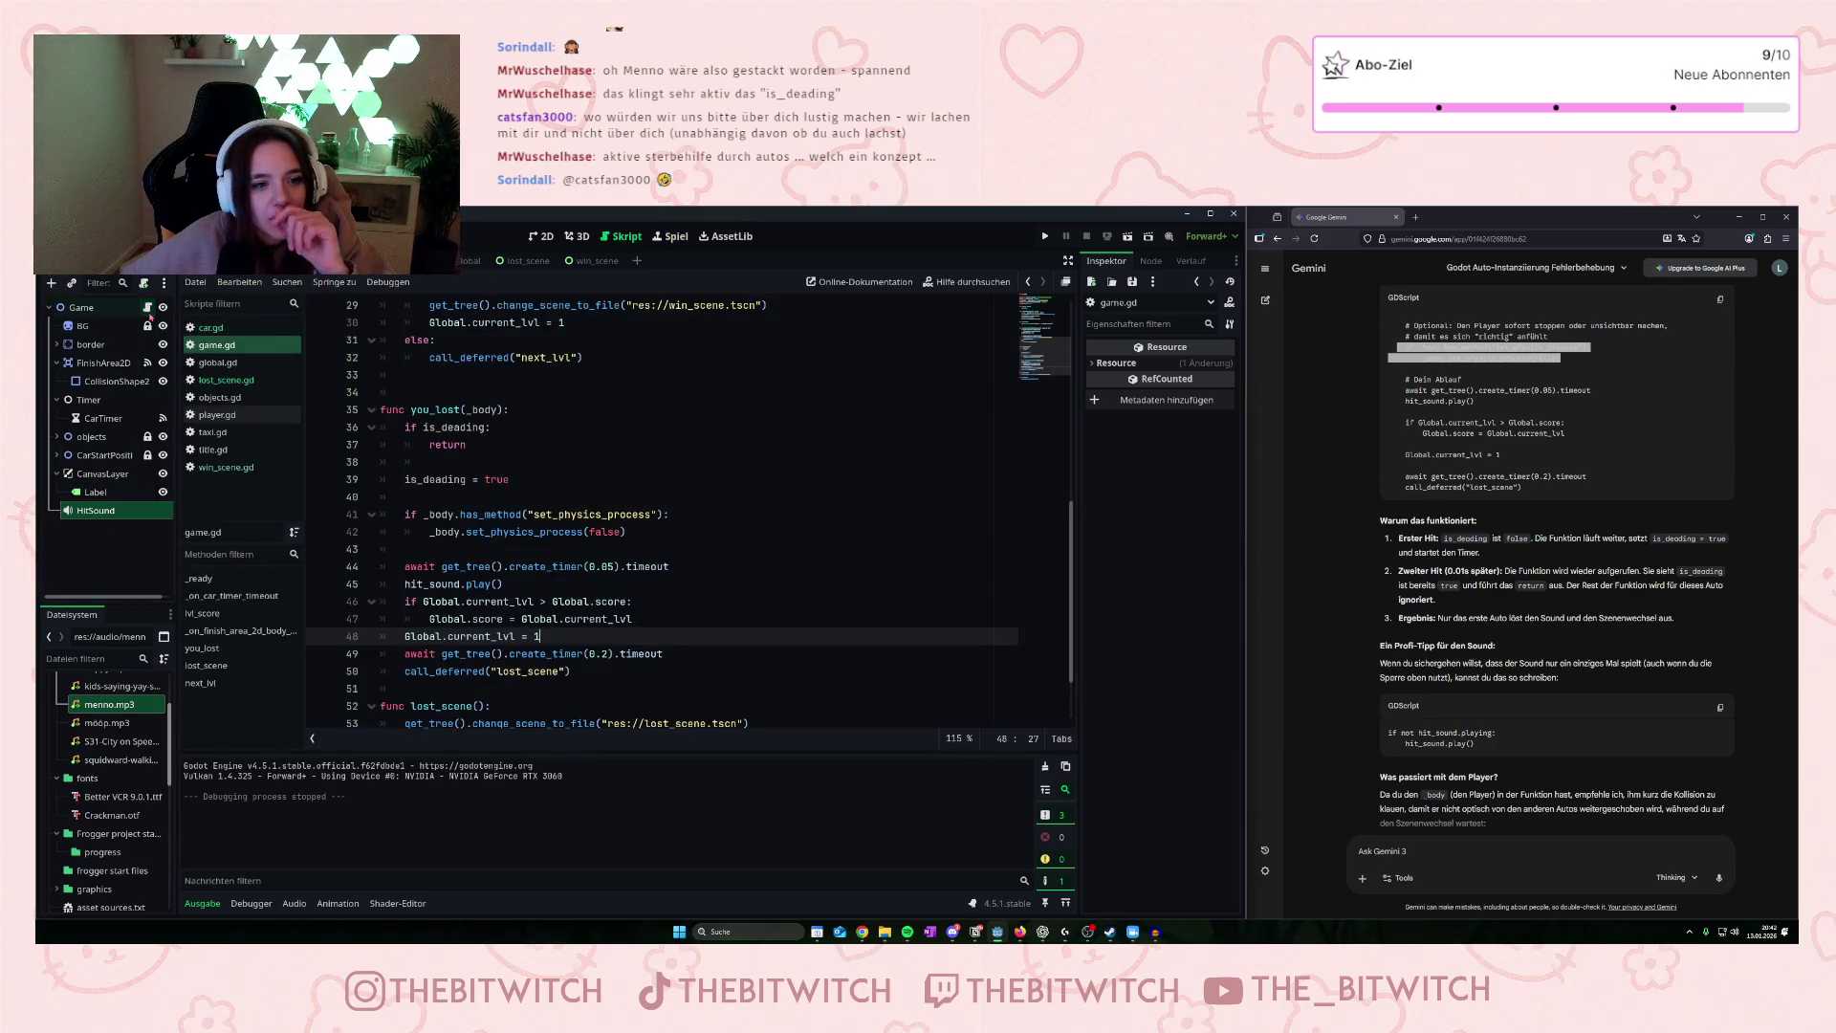
Review you_lost in game.gd: is_deading check, physics stop, hit sound, deferred lost_scene change.
scroll(580, 636, down, 2)
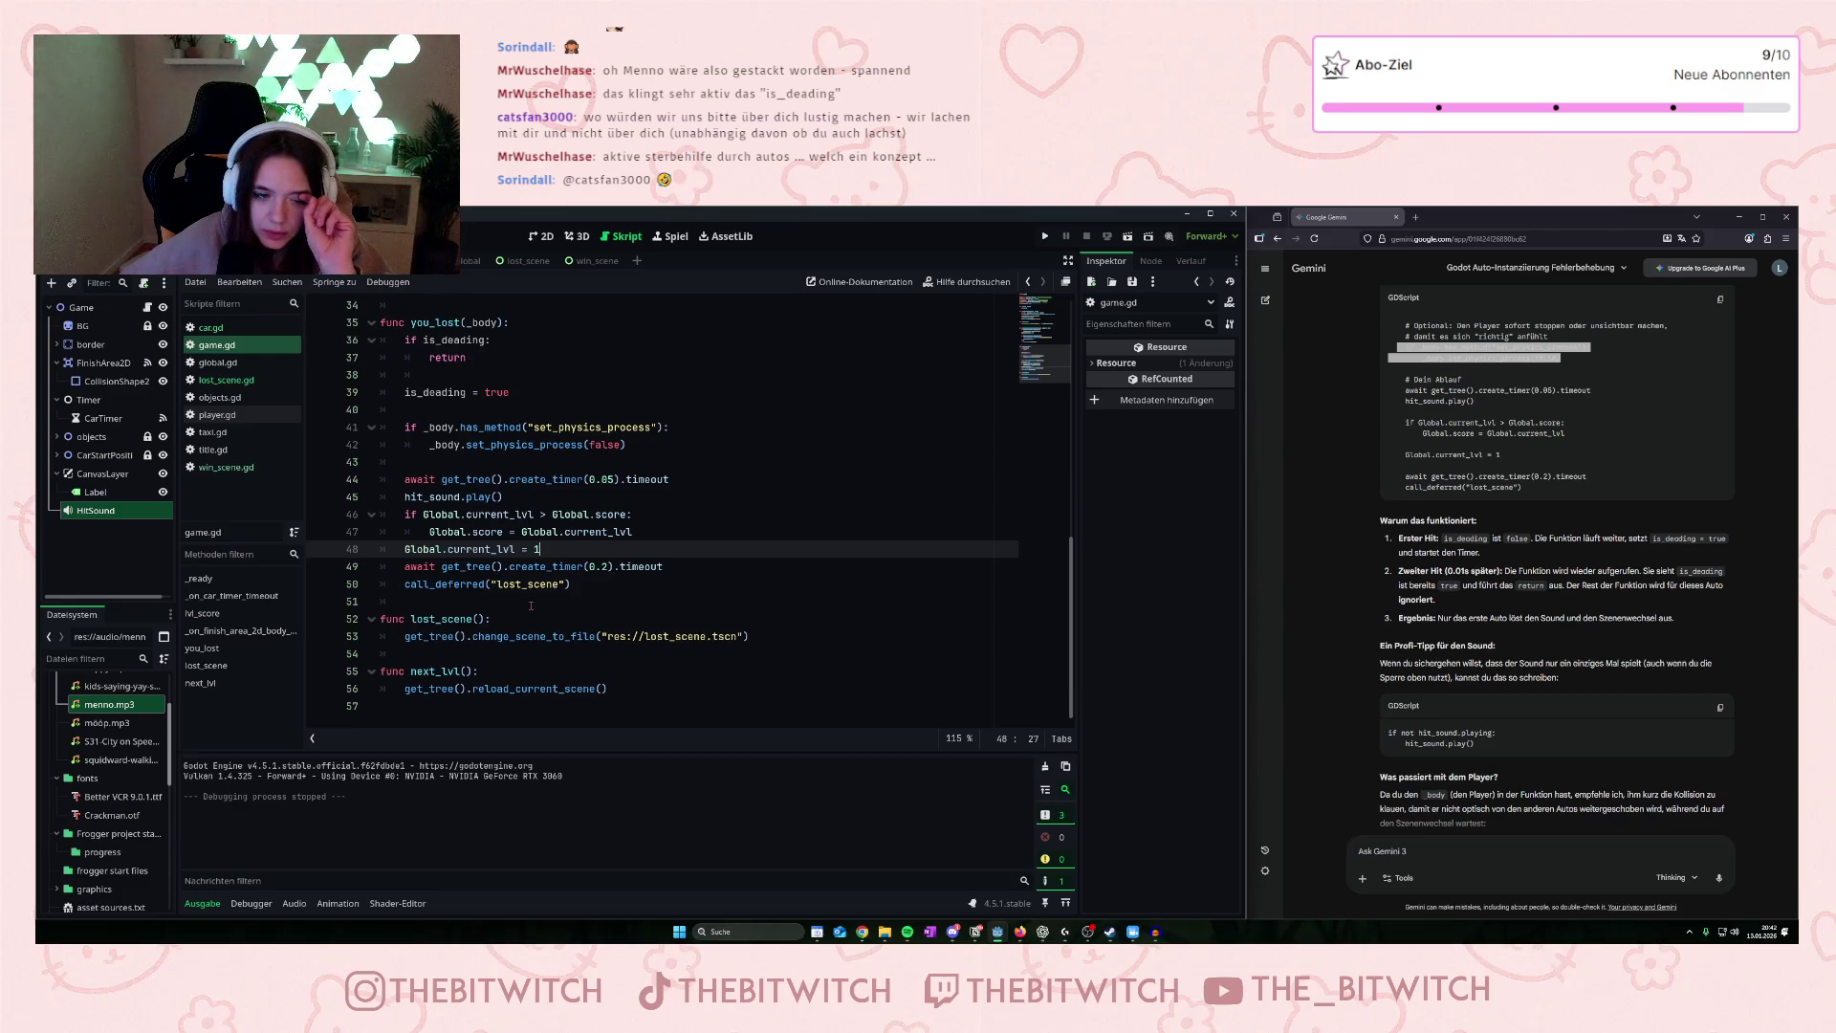
scroll(531, 606, up, 3)
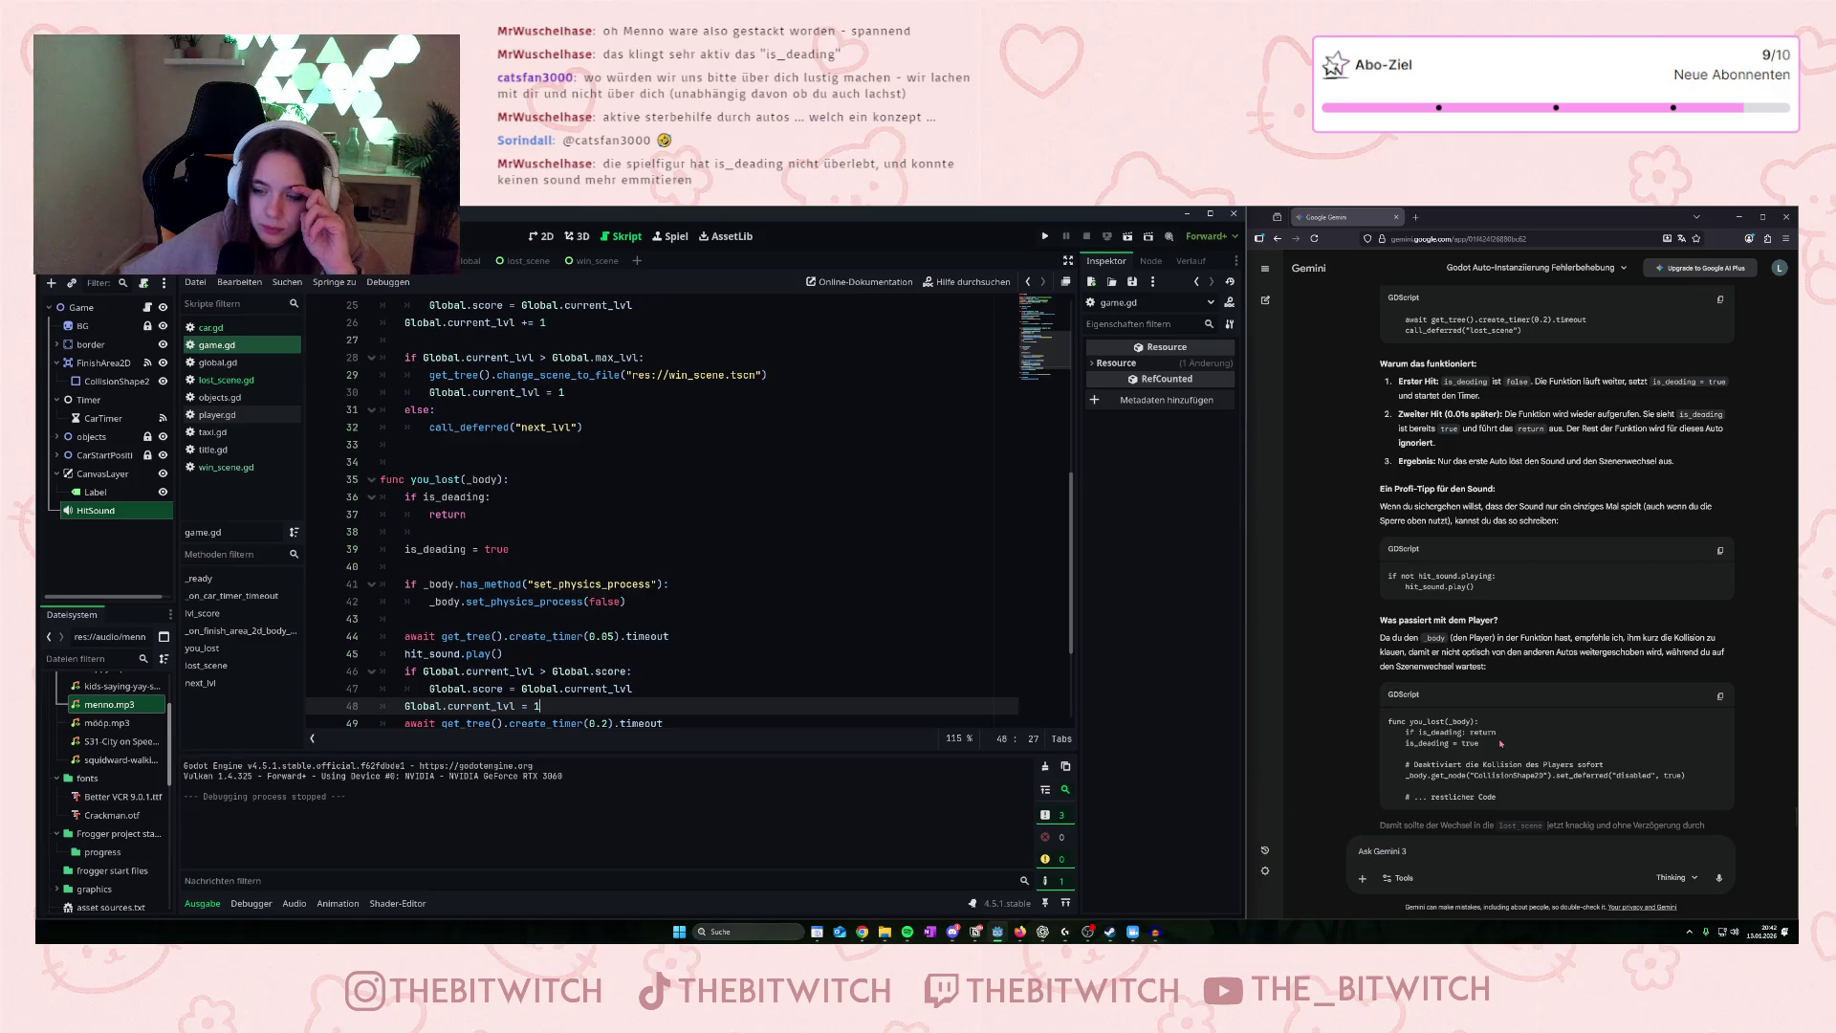
Tell Gemini 'Das funktioniert nicht. Der hitsound wird nicht abgespielt' and send it.
click(1428, 854)
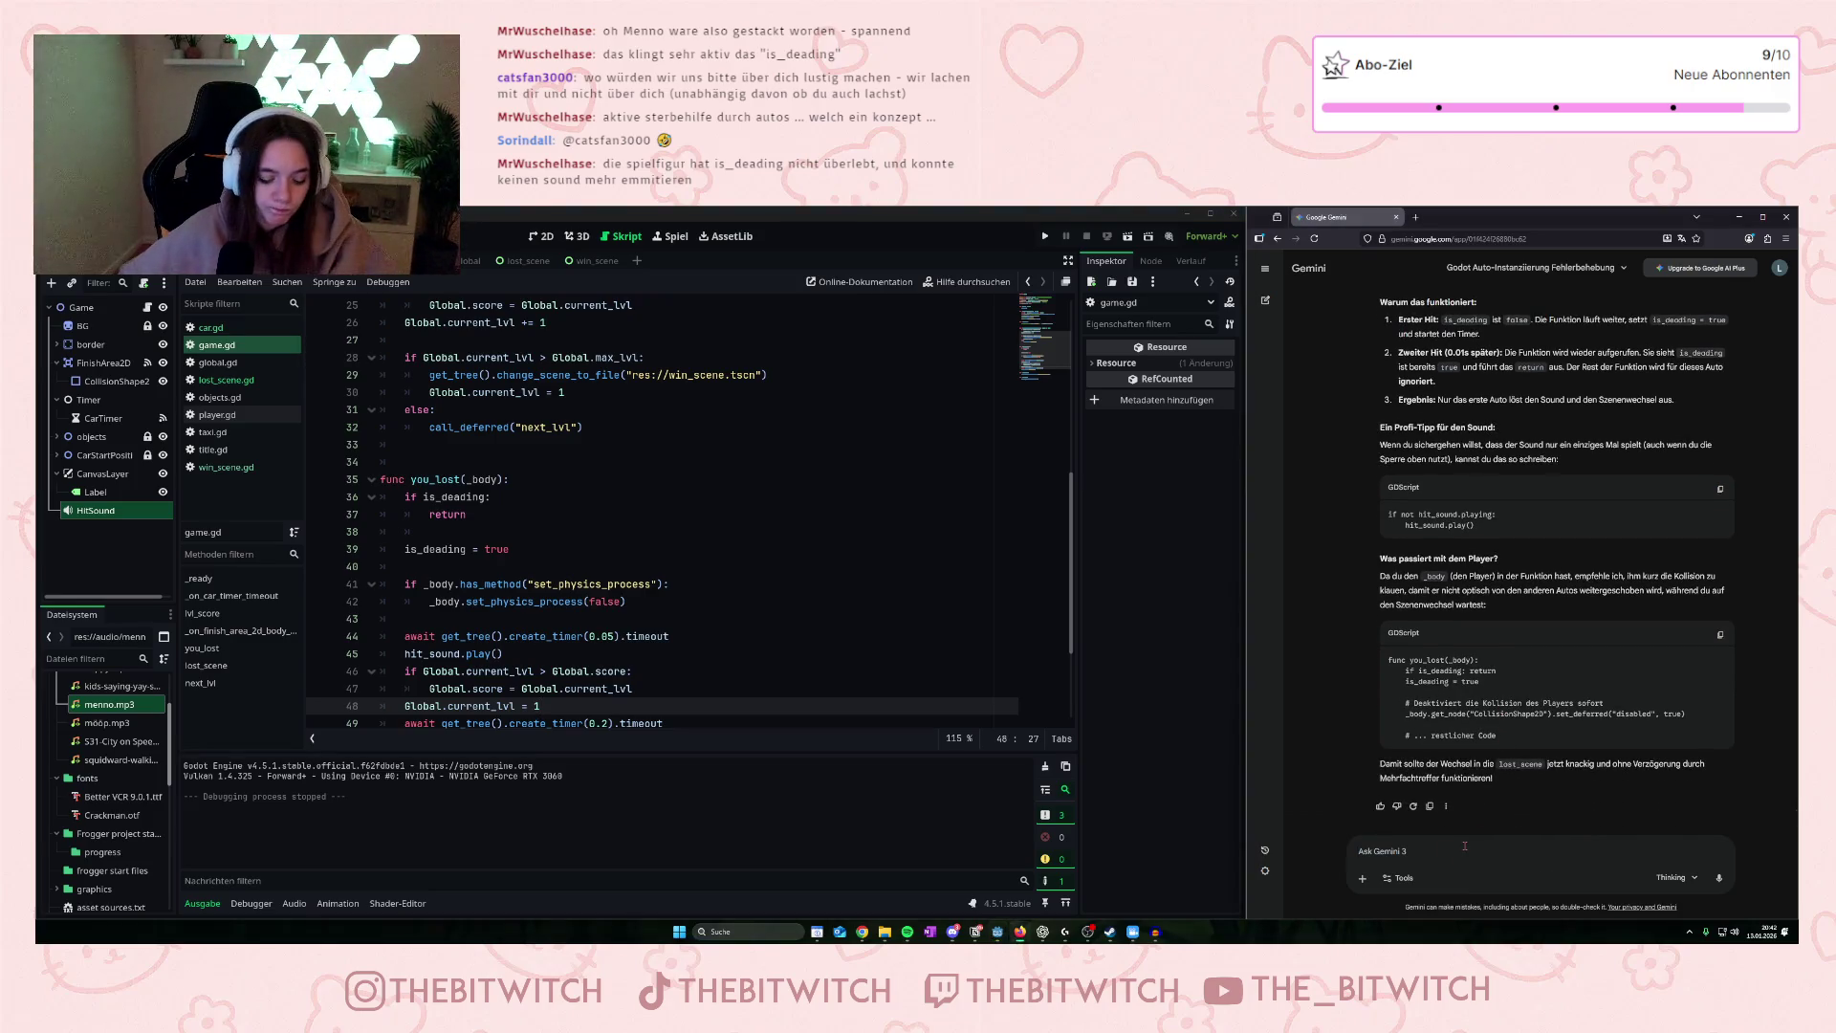
text(Das funktio)
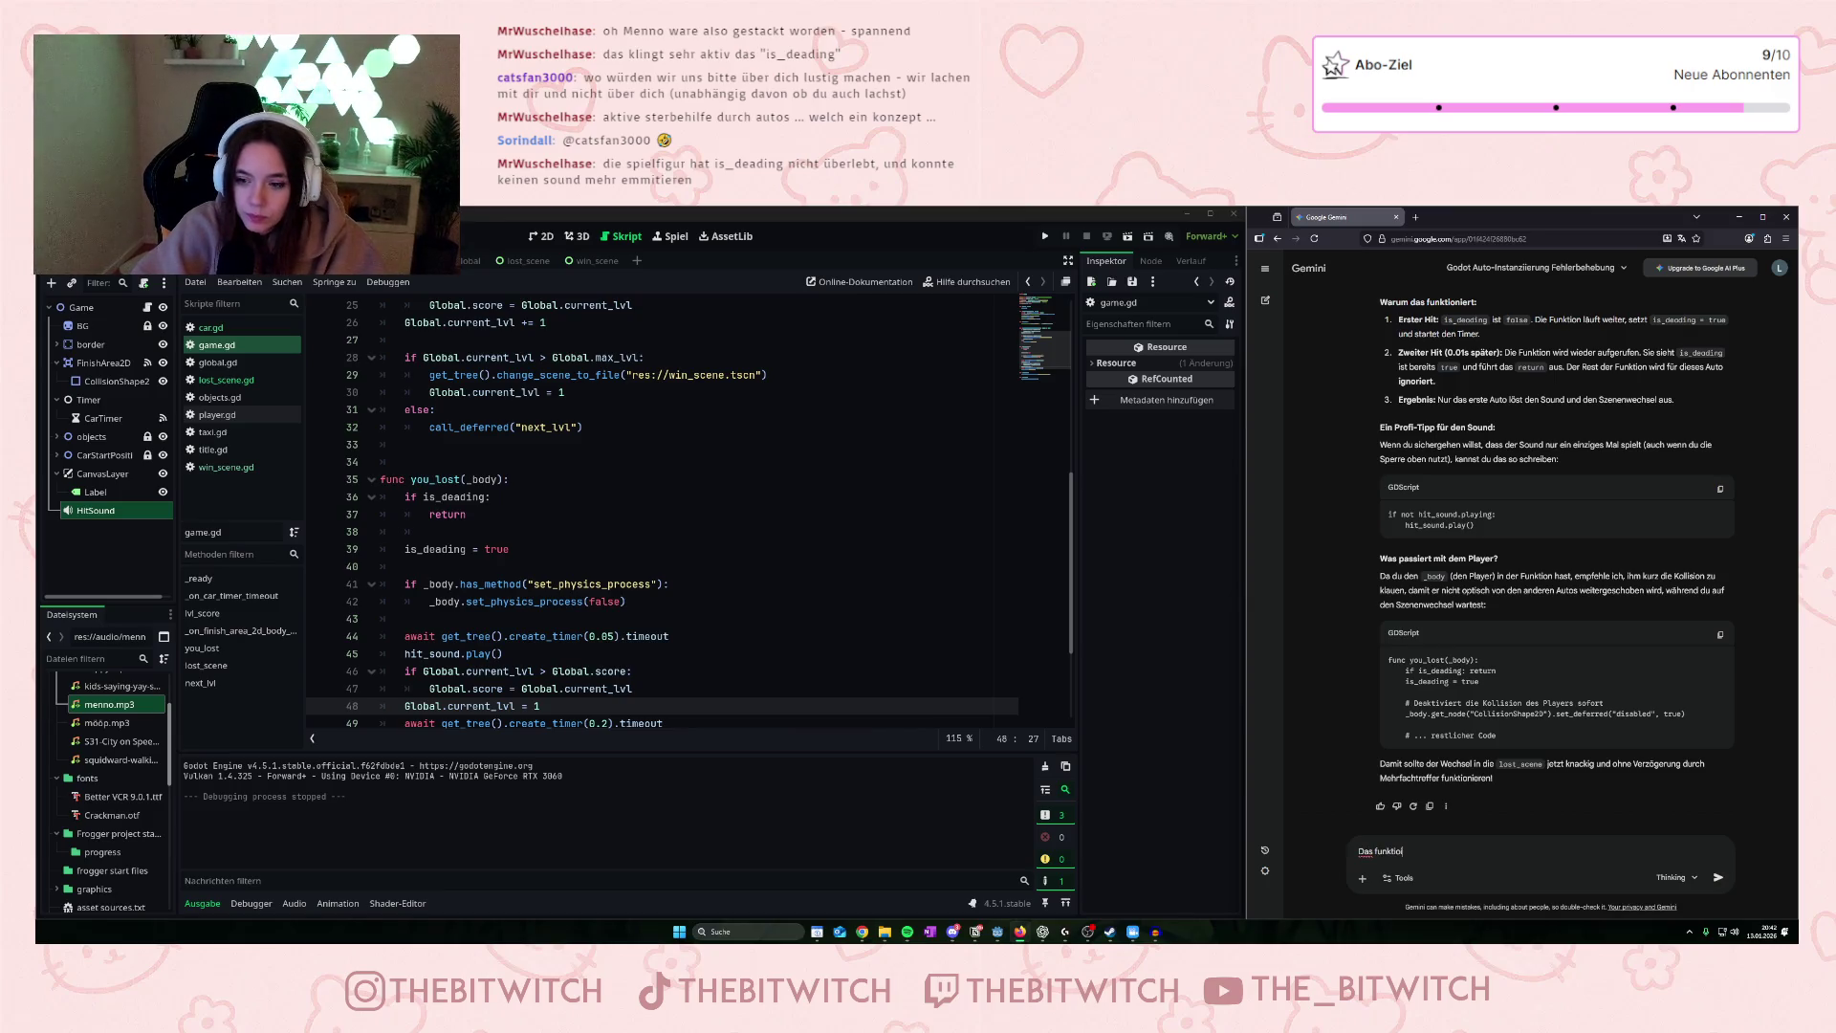
text(niert nicht. d)
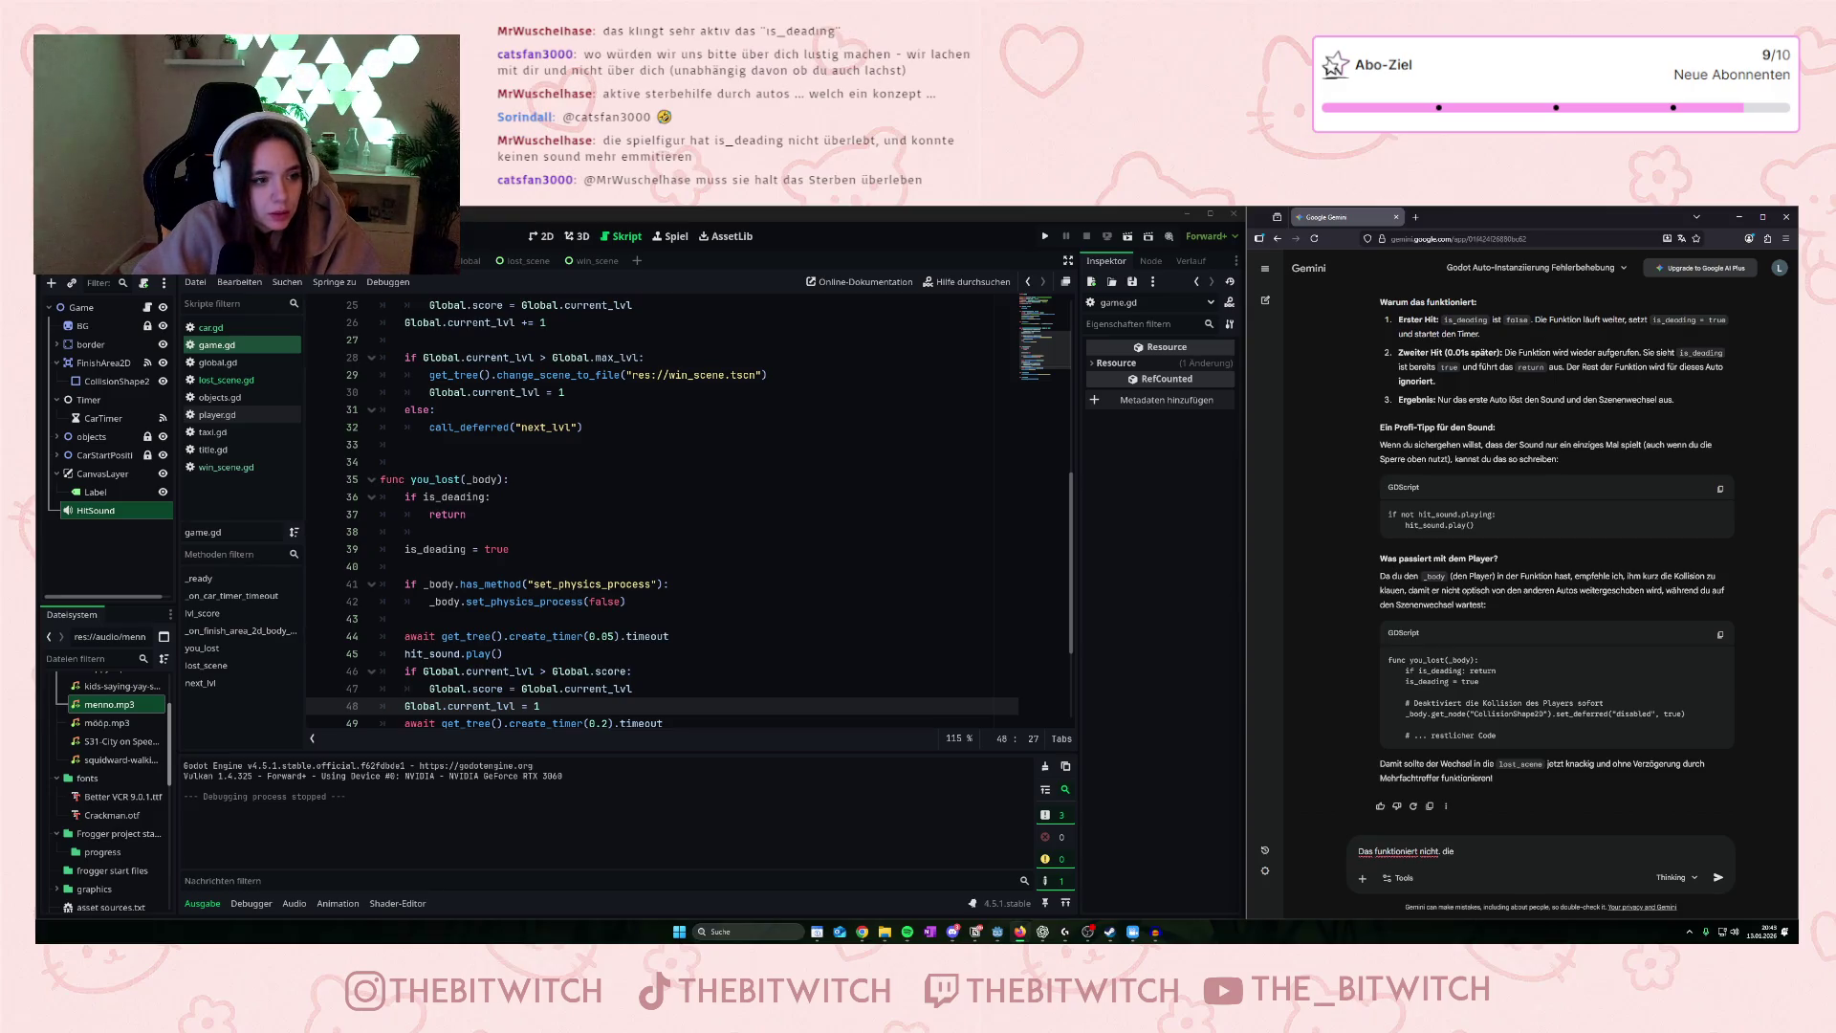
key(BackSpace)
text(Der hitso)
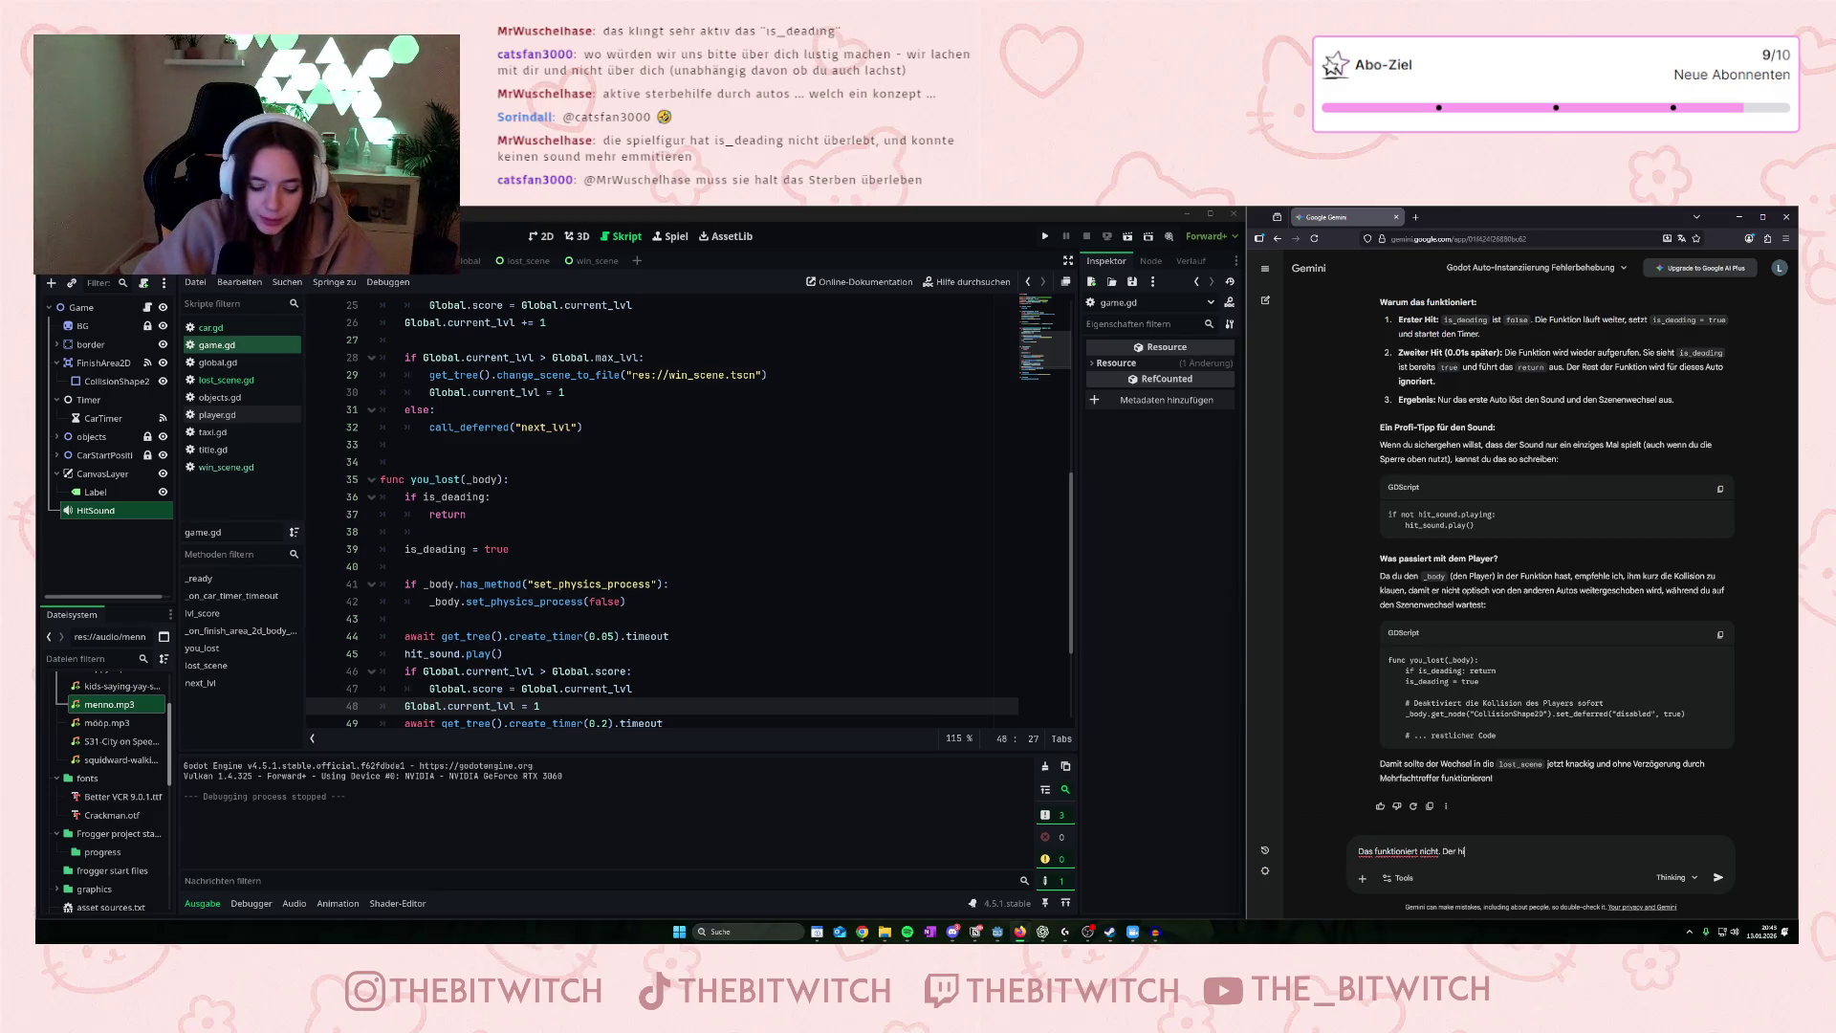
text(und wird nicht abge)
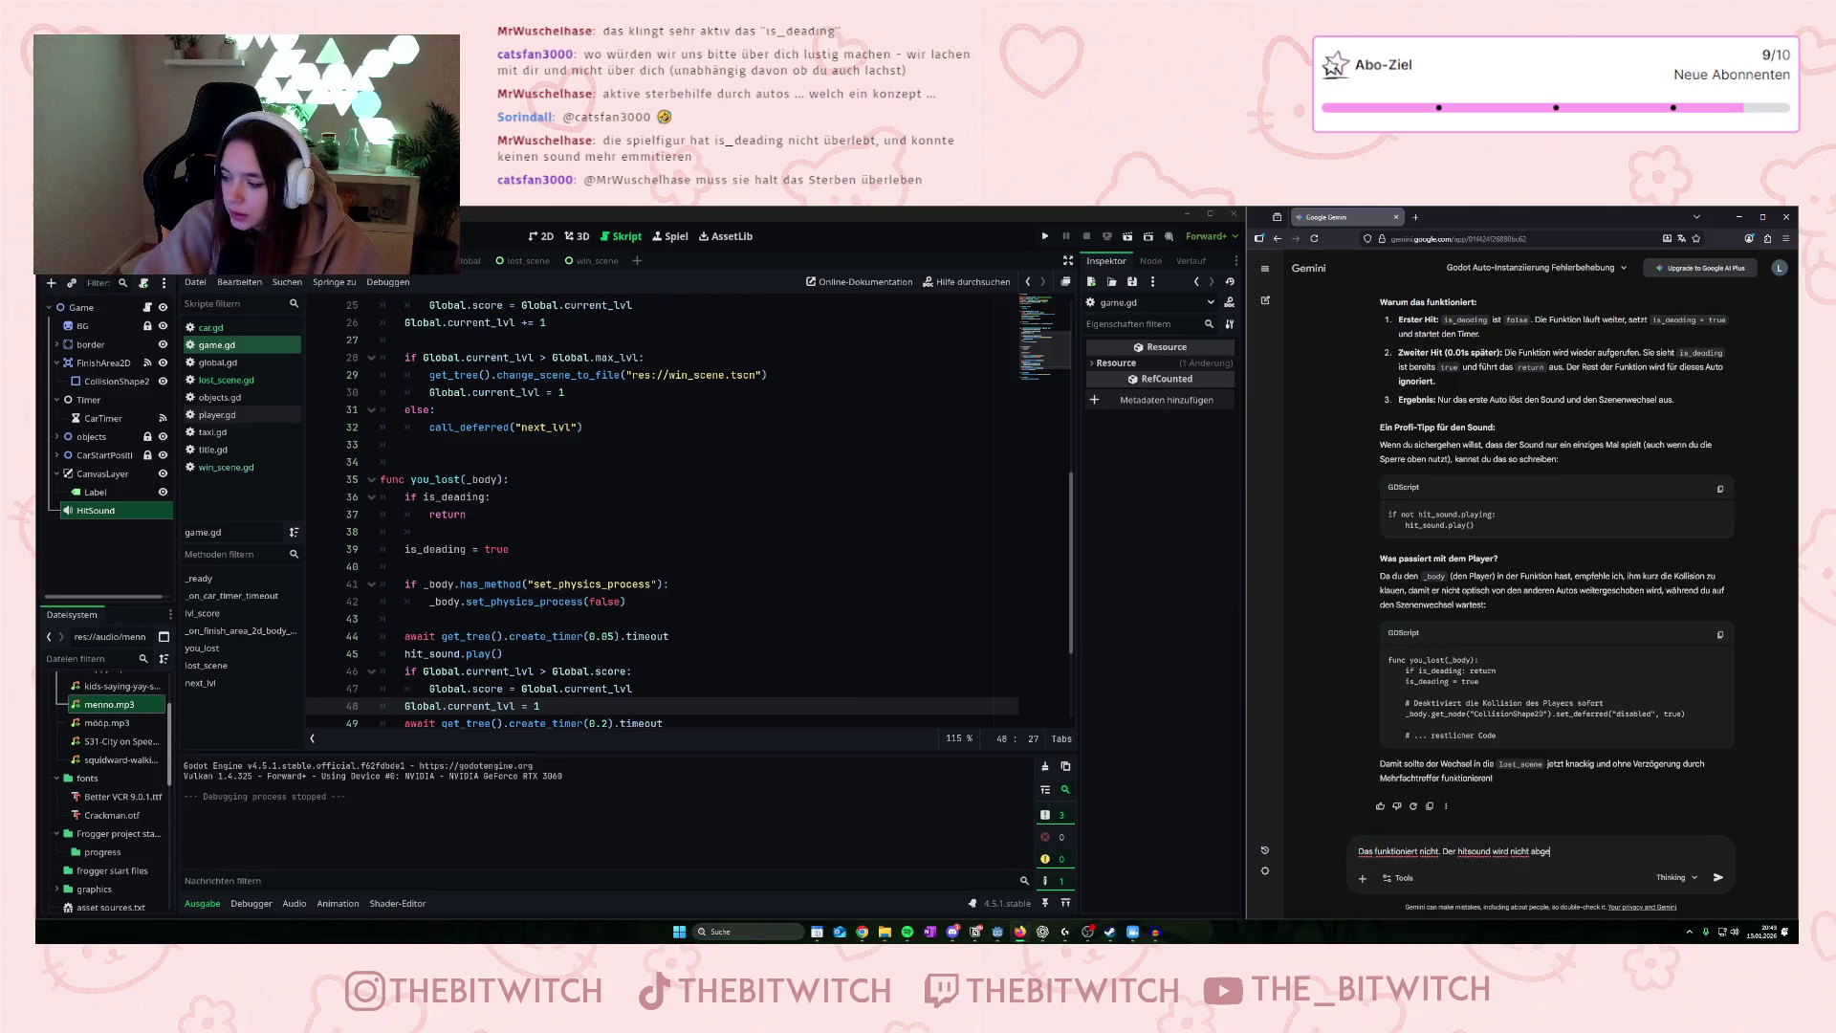
text(spielt)
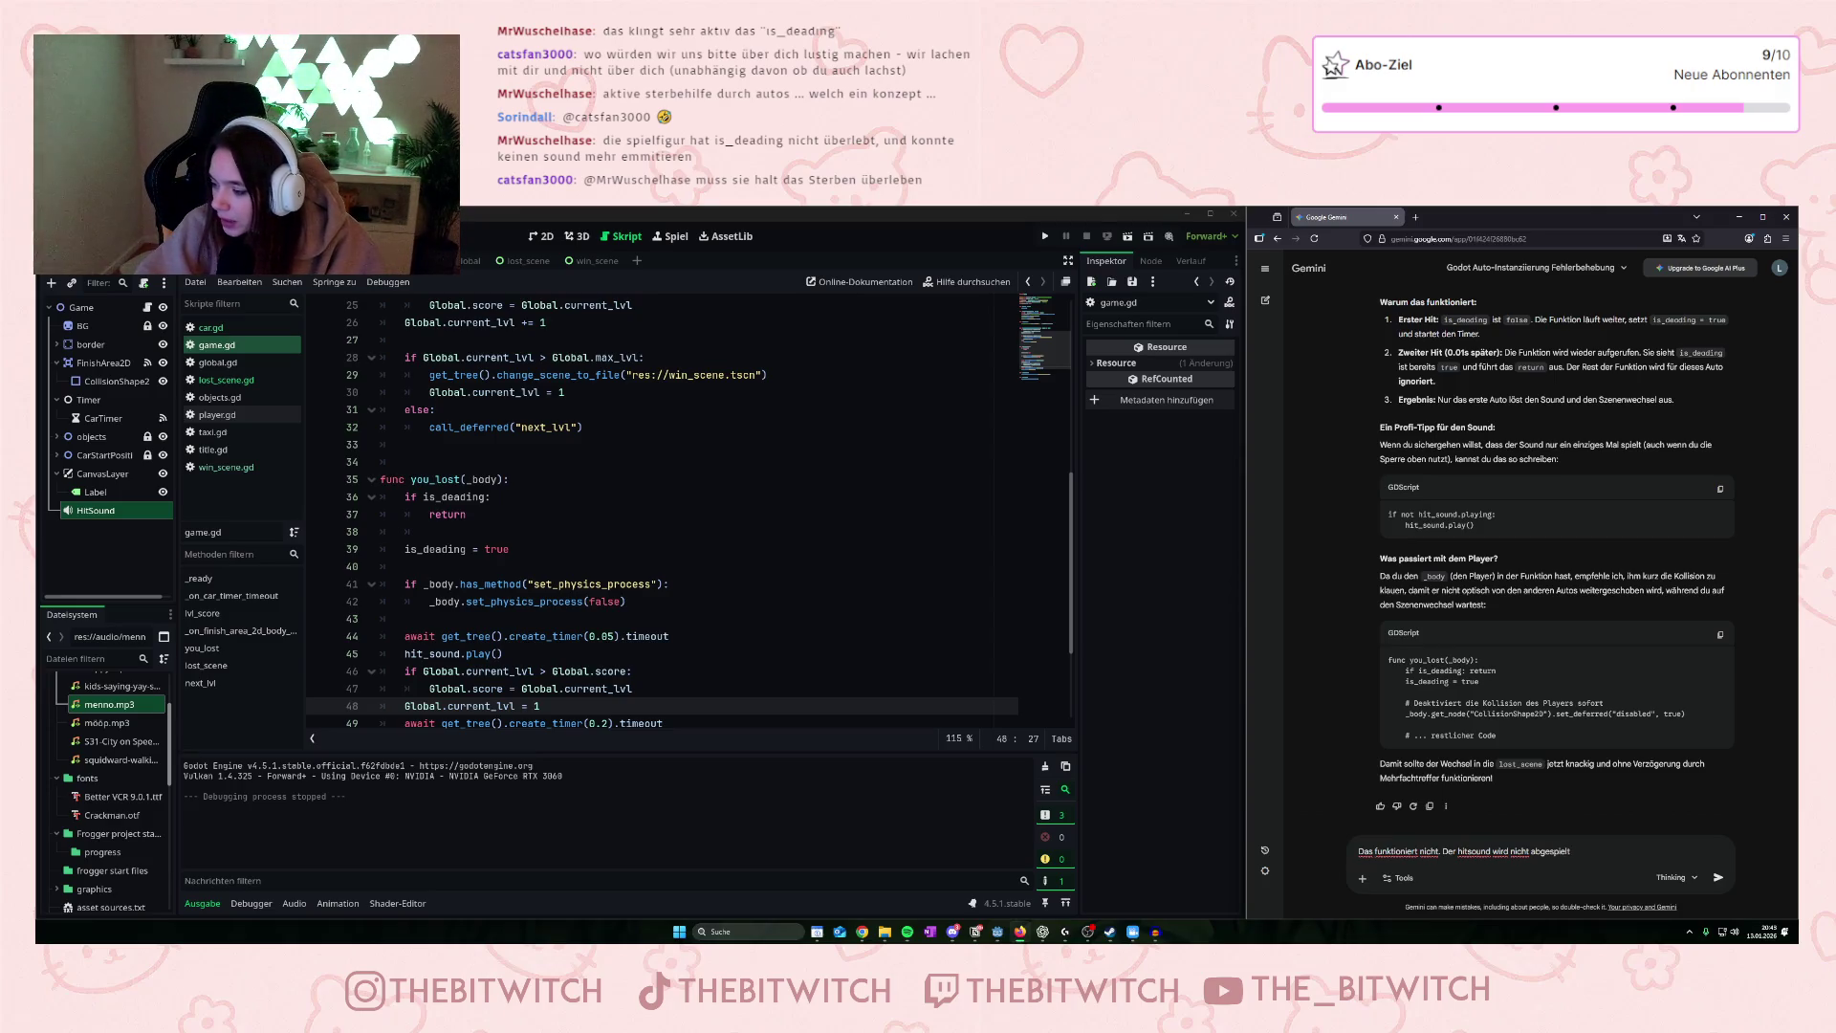
key(Return)
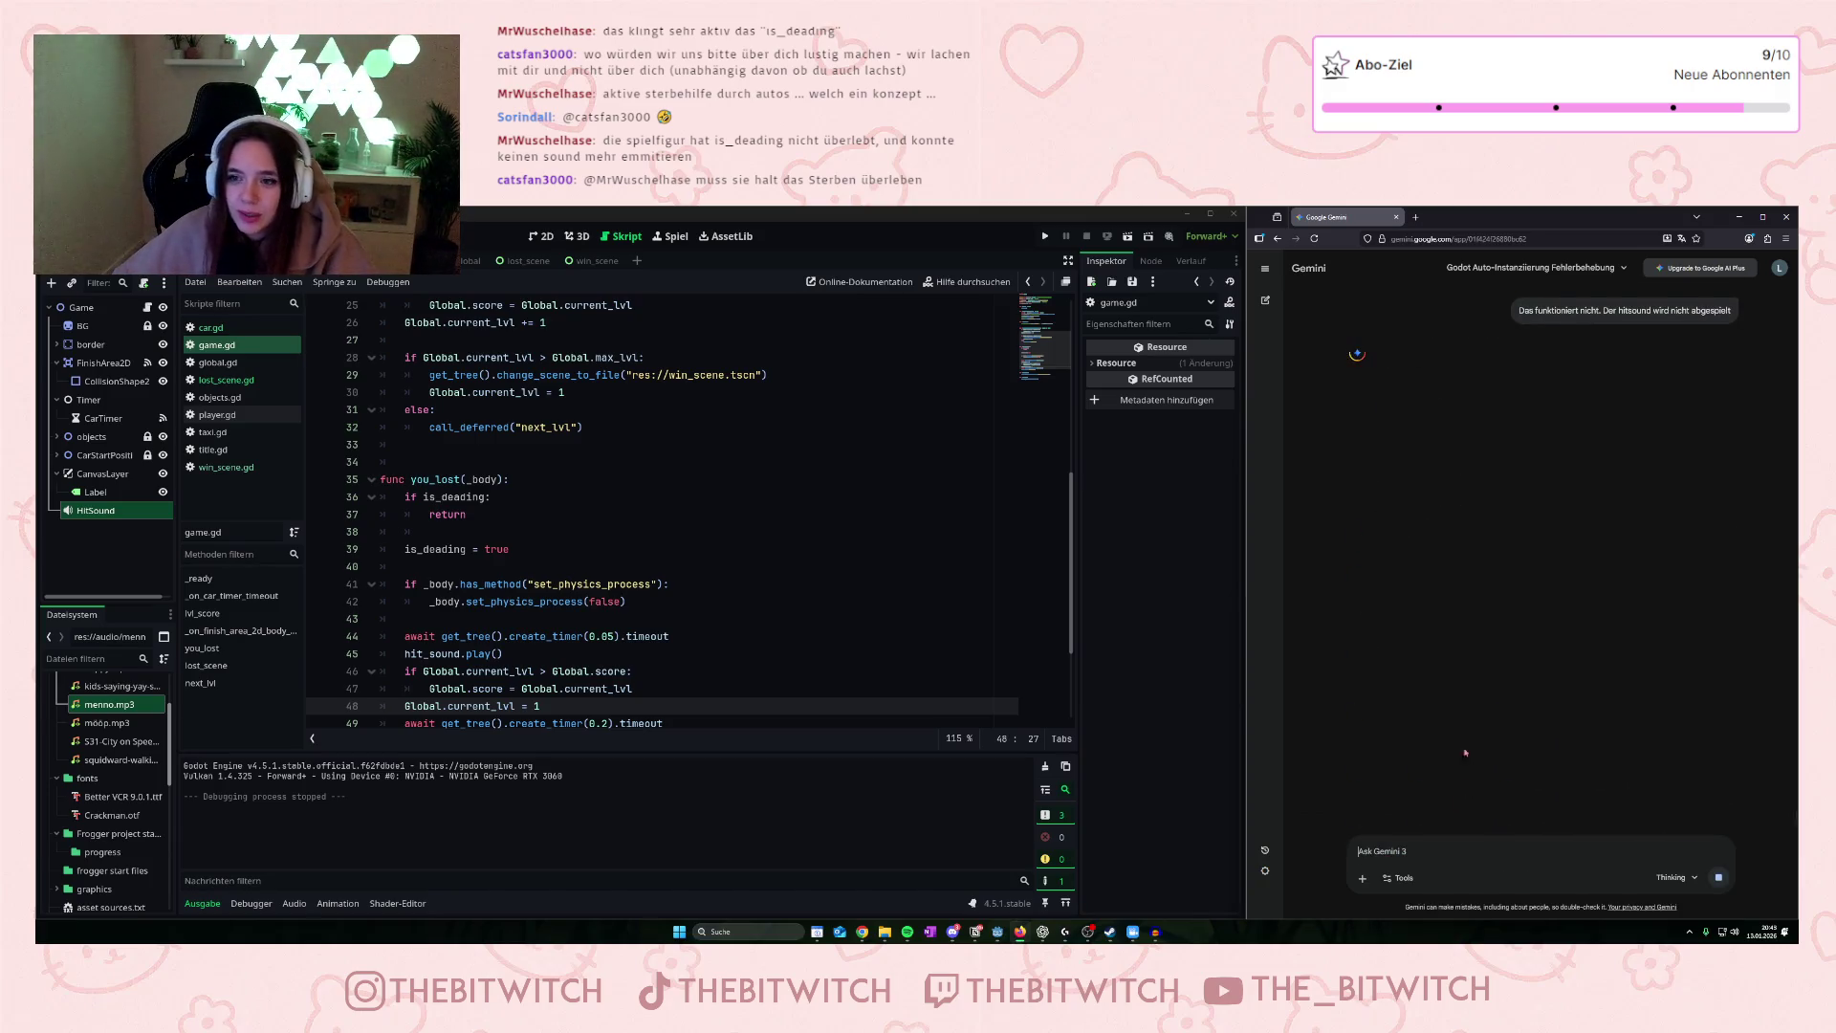
scroll(802, 529, up, 2)
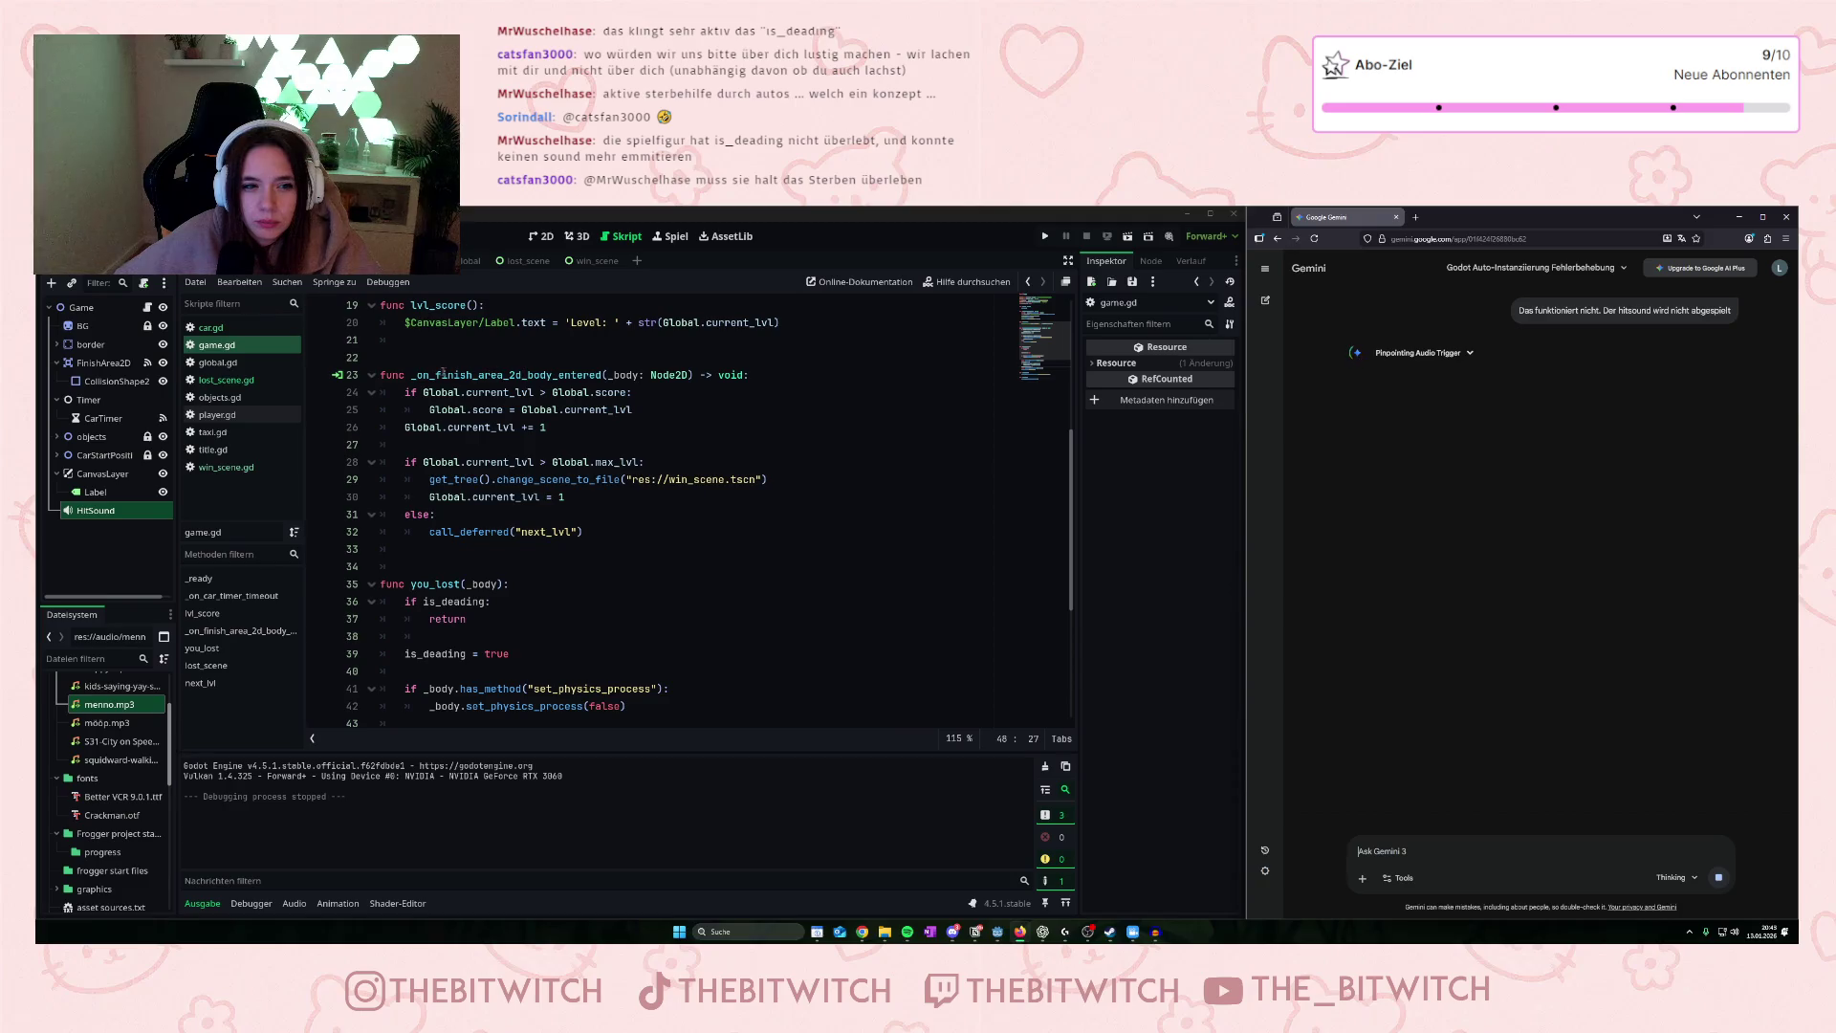
Read Gemini's answer blaming the scene change and highlight the tip about waiting for the sound.
scroll(561, 586, down, 2)
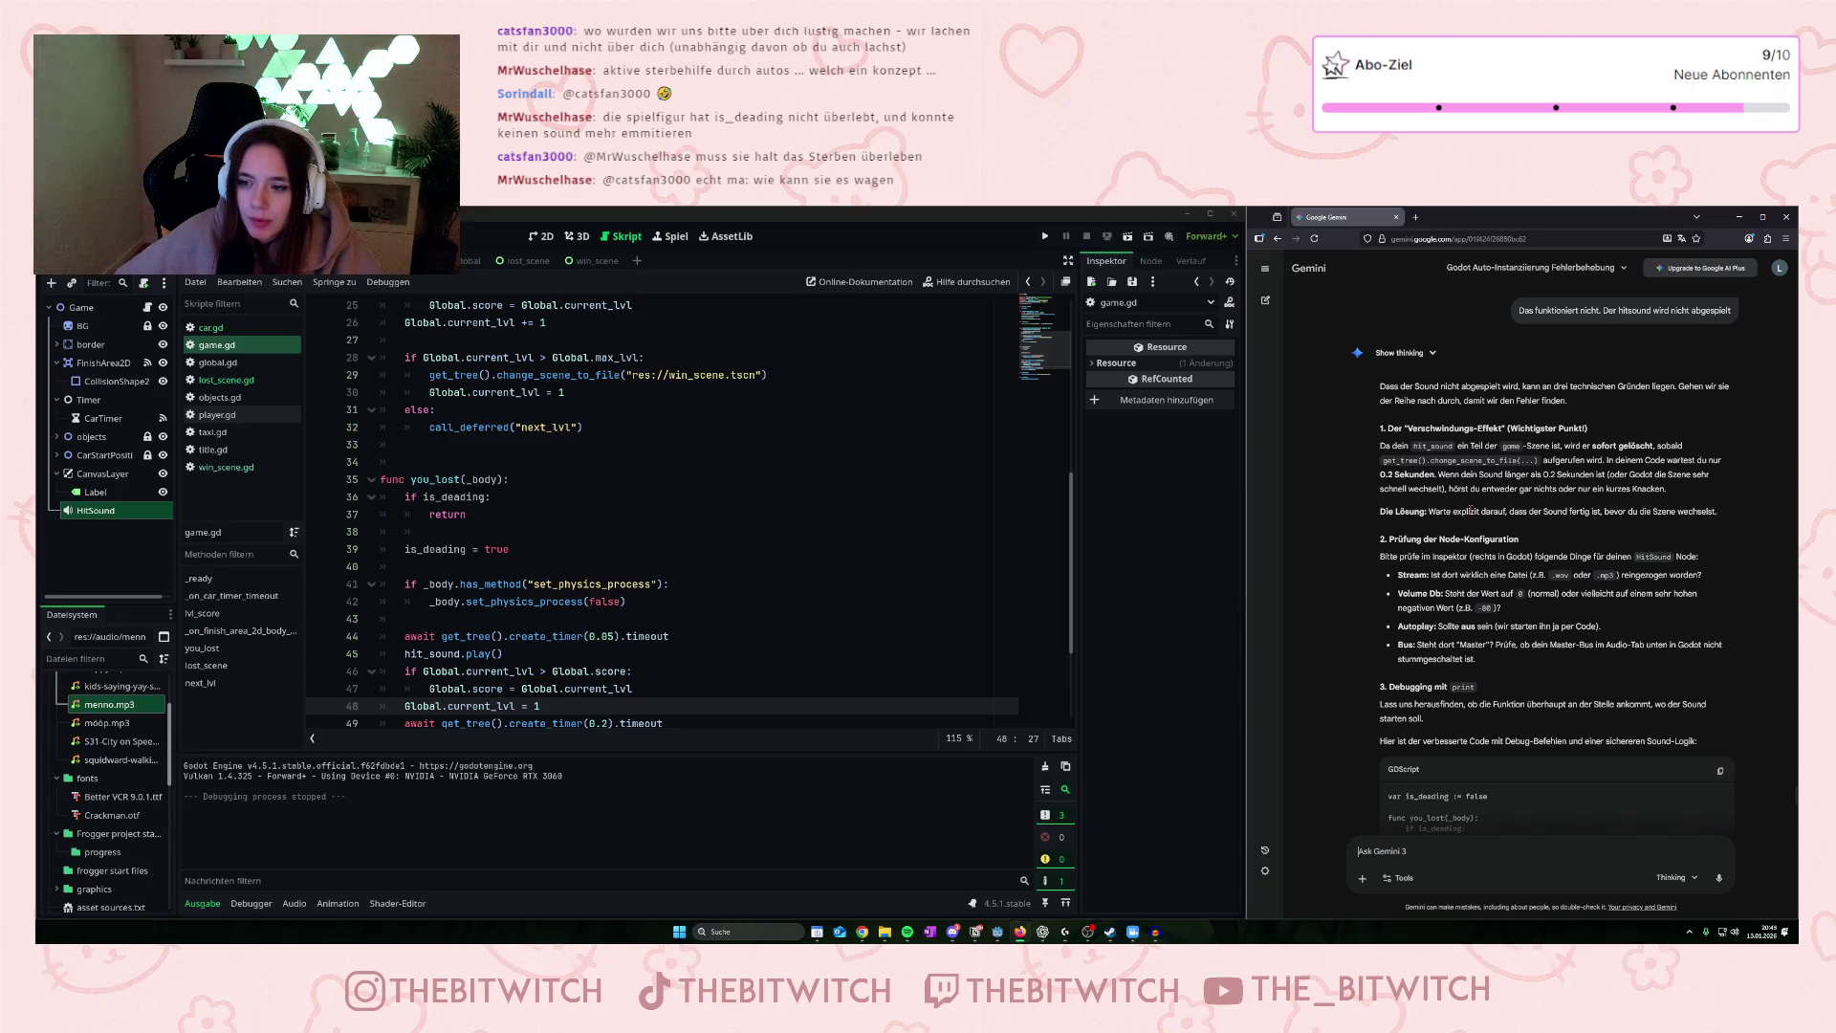
scroll(1471, 510, down, 2)
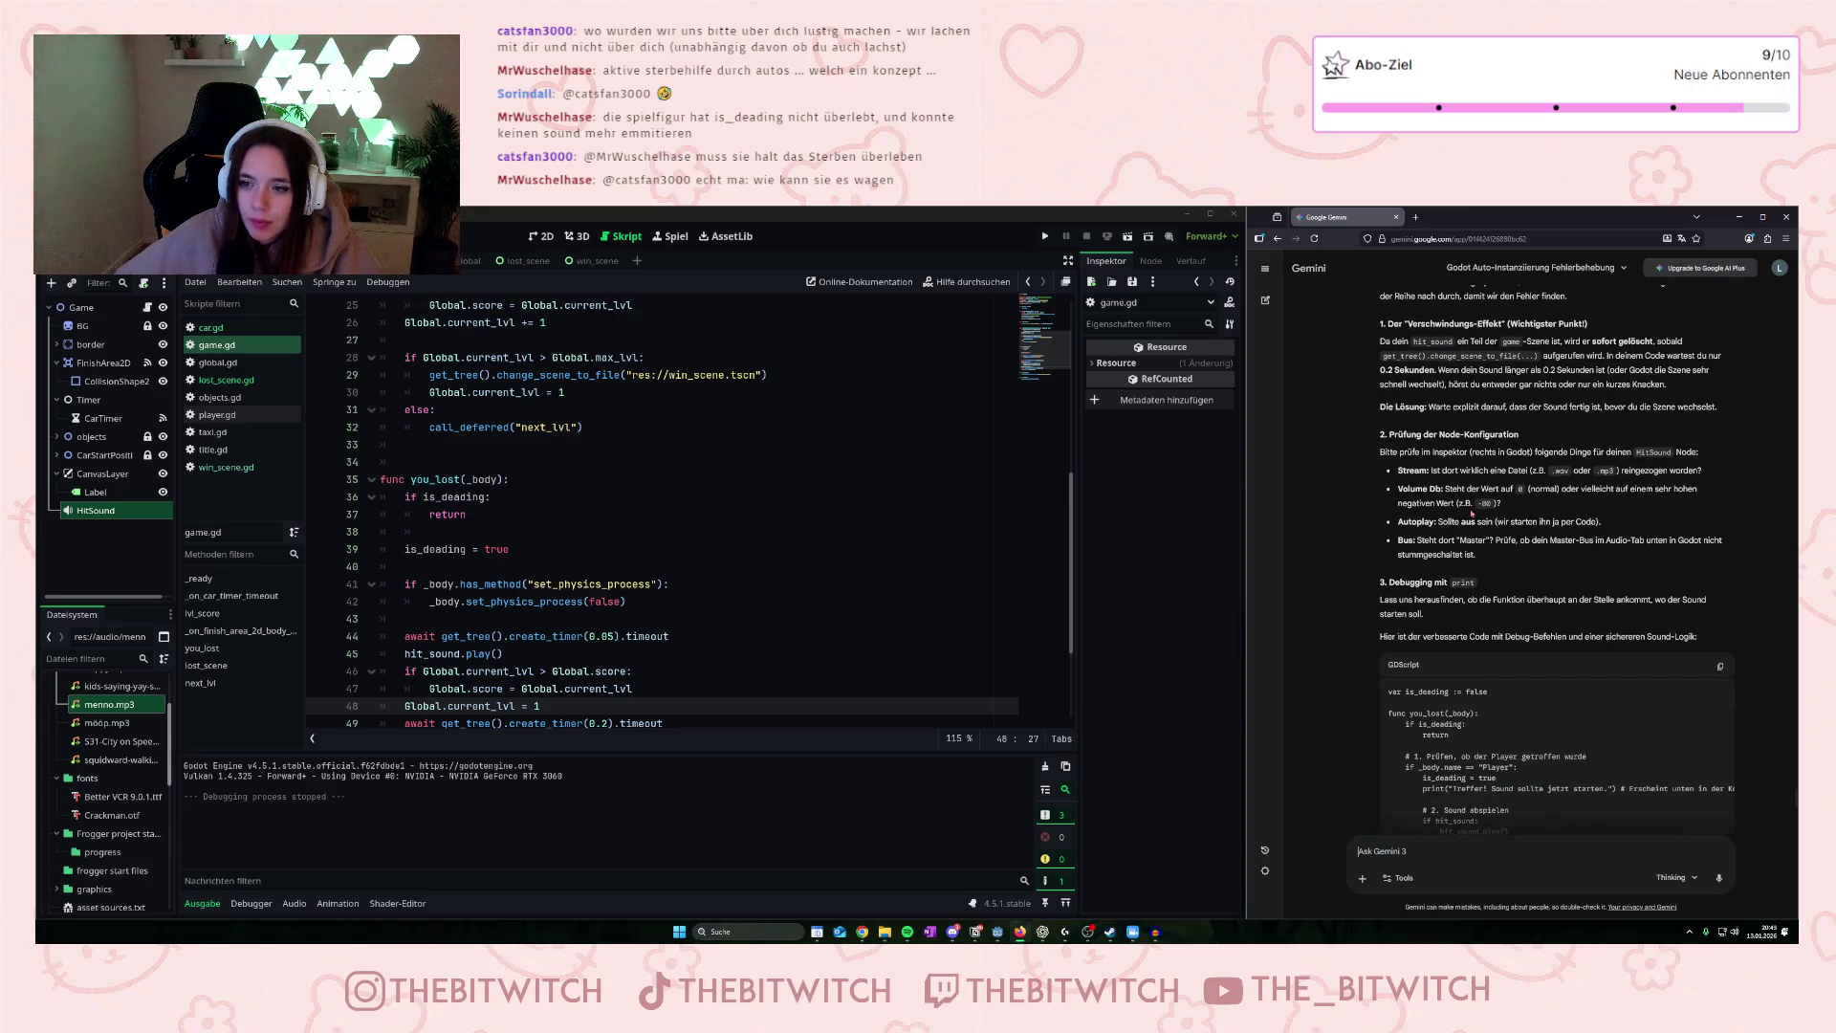
scroll(1471, 513, down, 2)
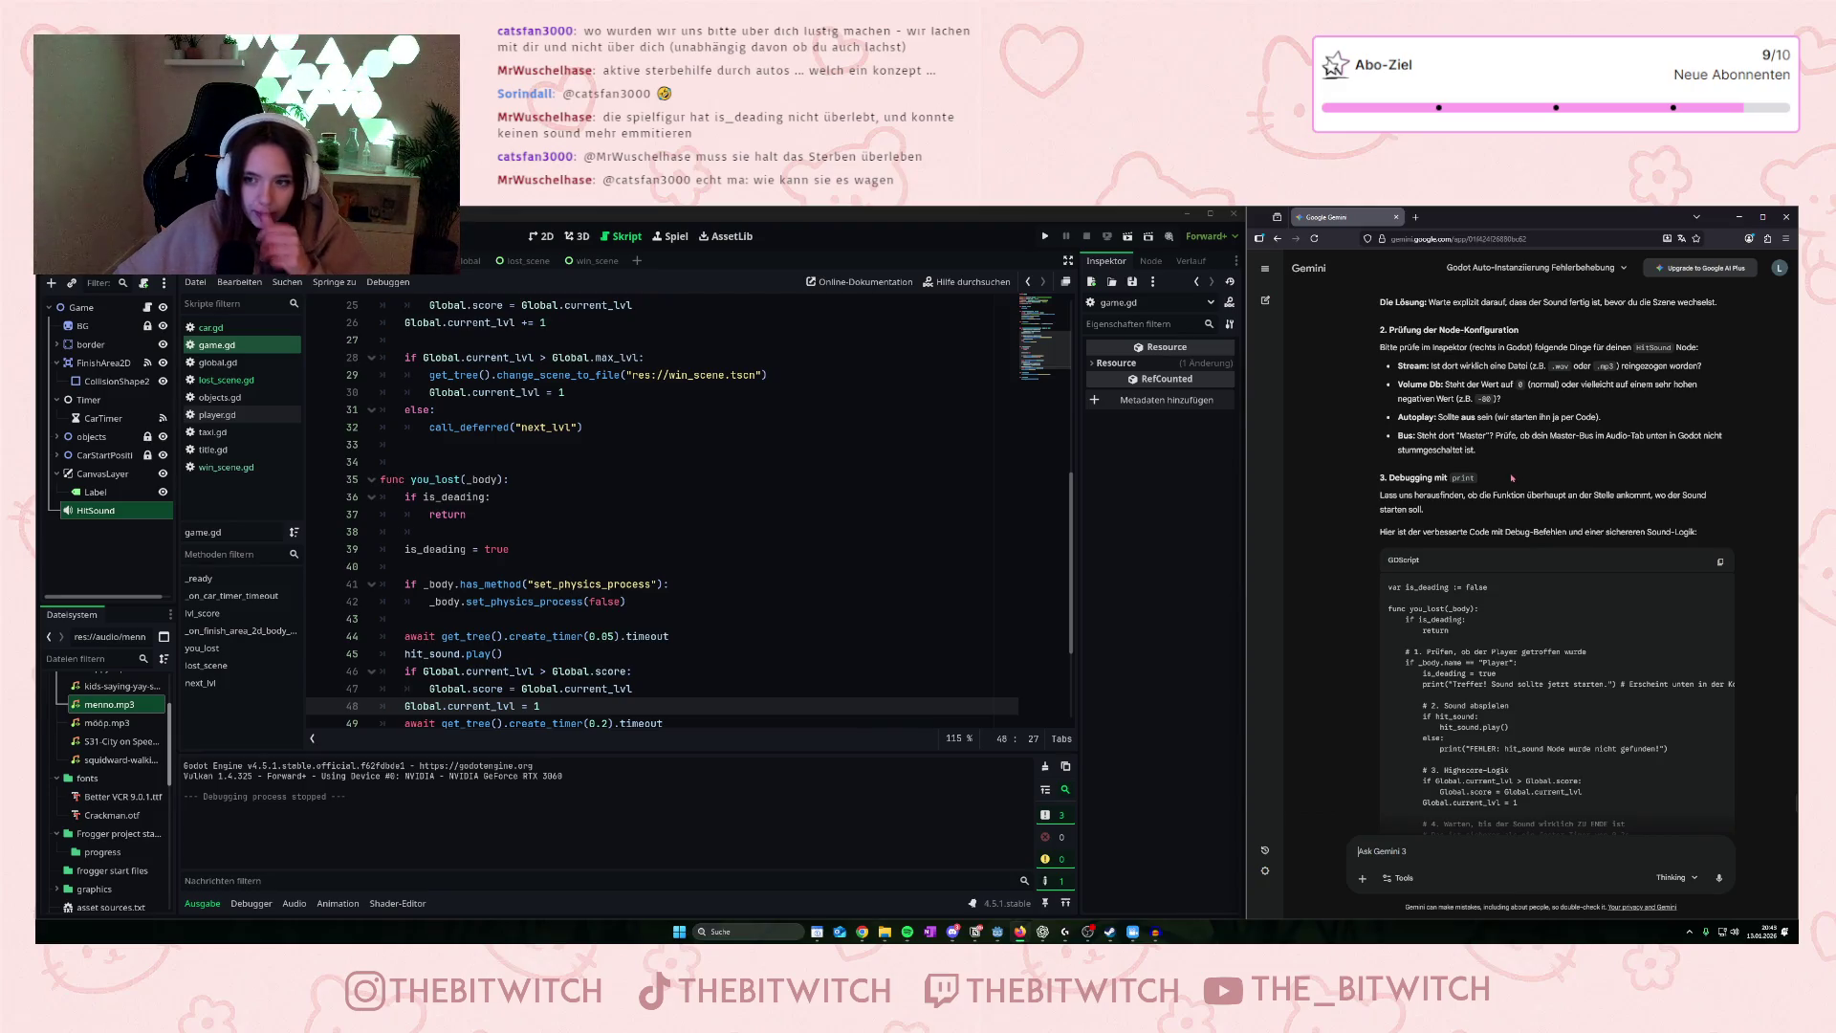
scroll(1514, 485, down, 5)
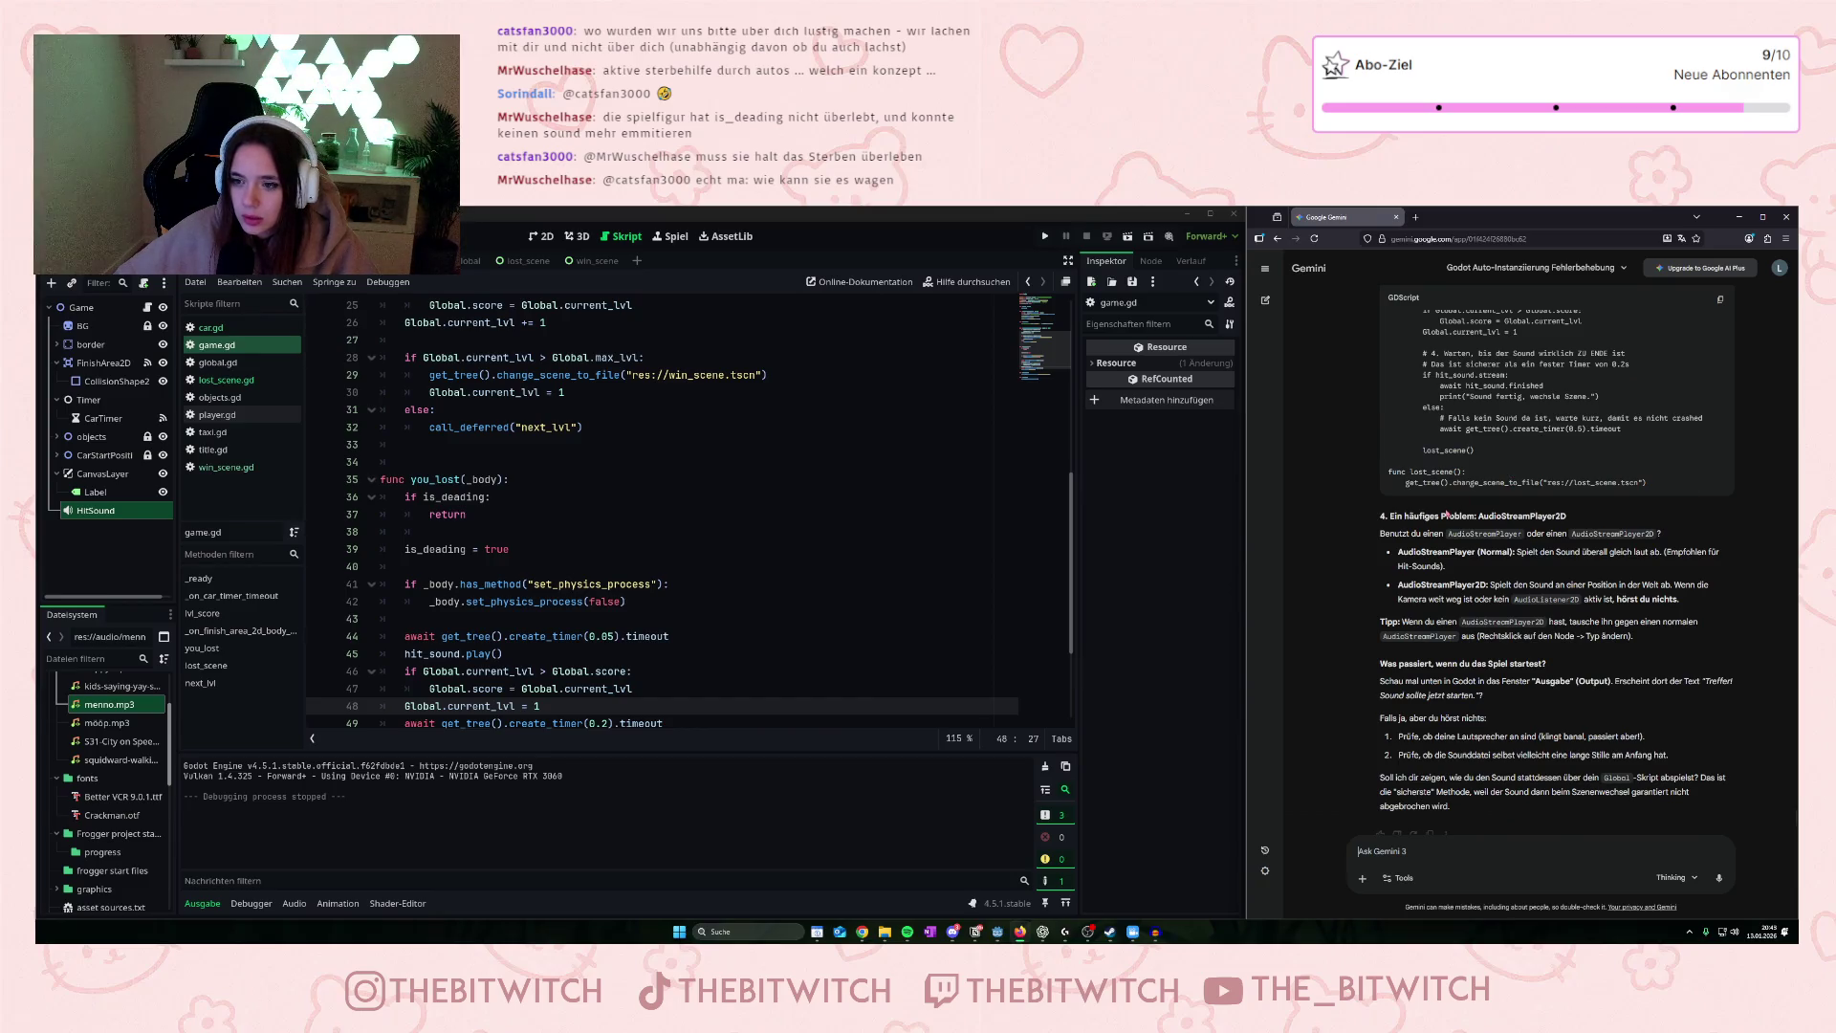
scroll(1446, 516, down, 1)
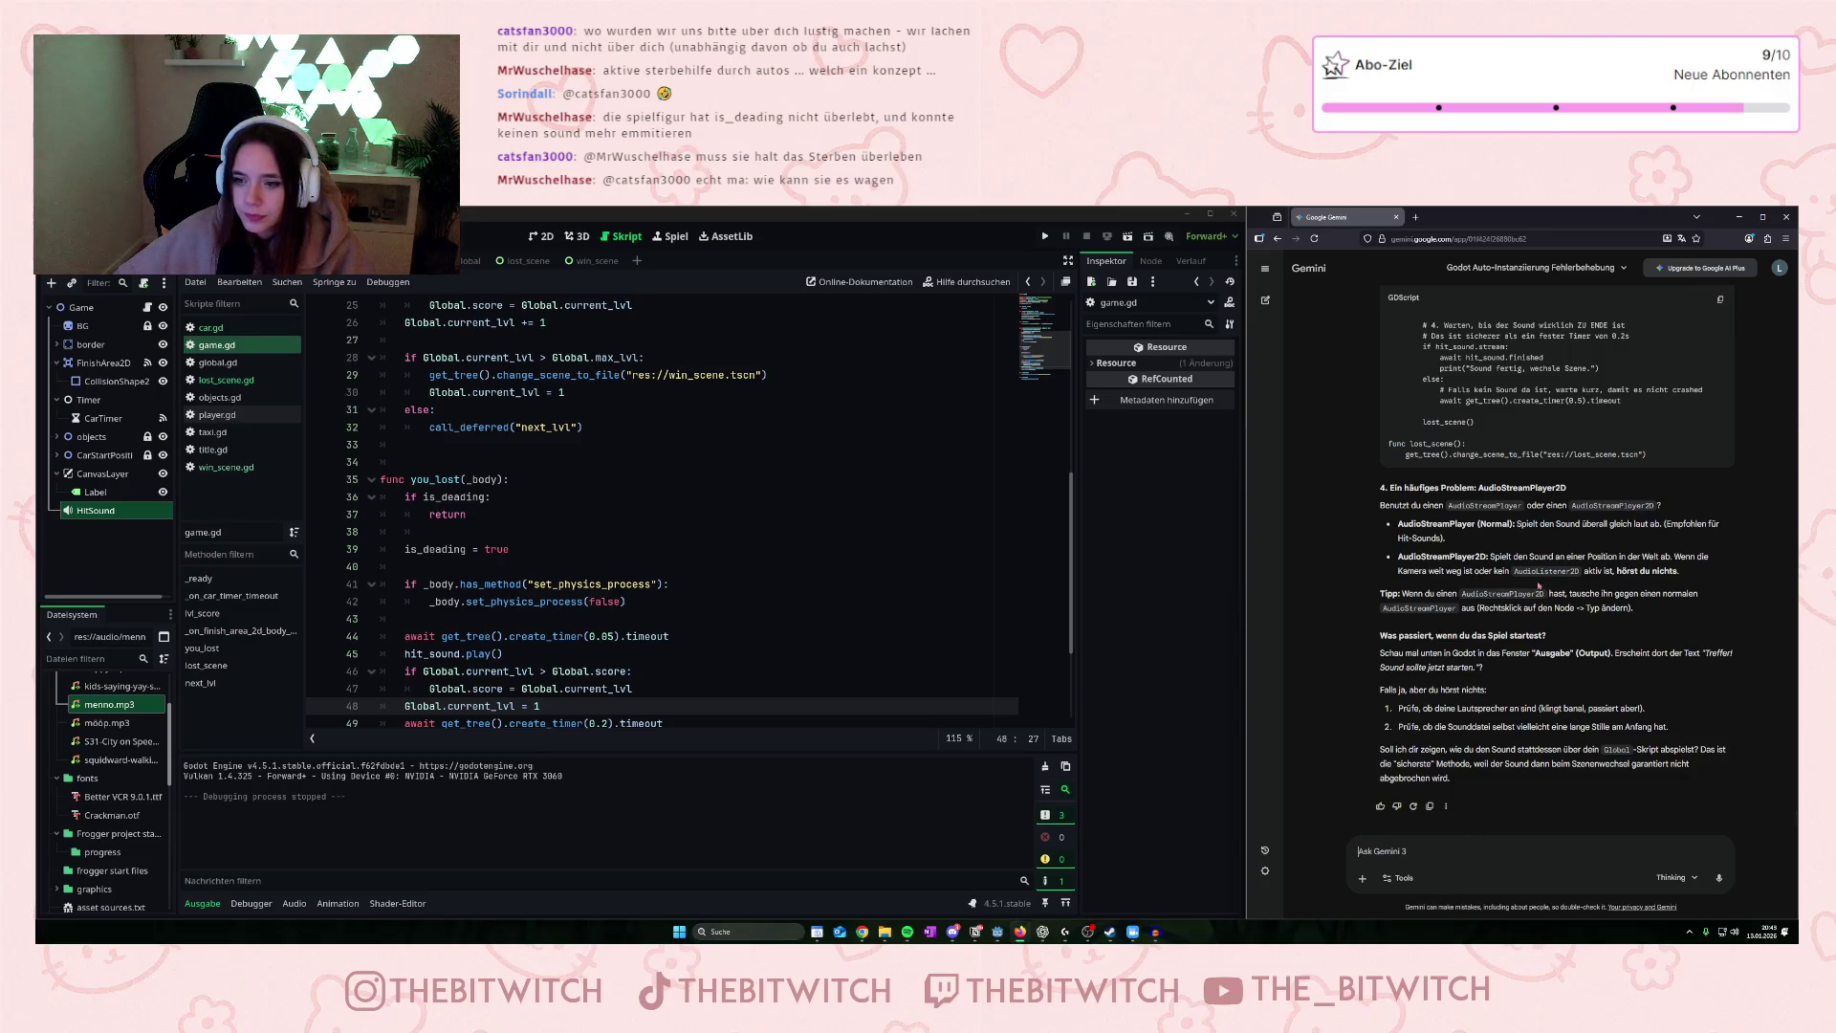
scroll(1495, 705, up, 10)
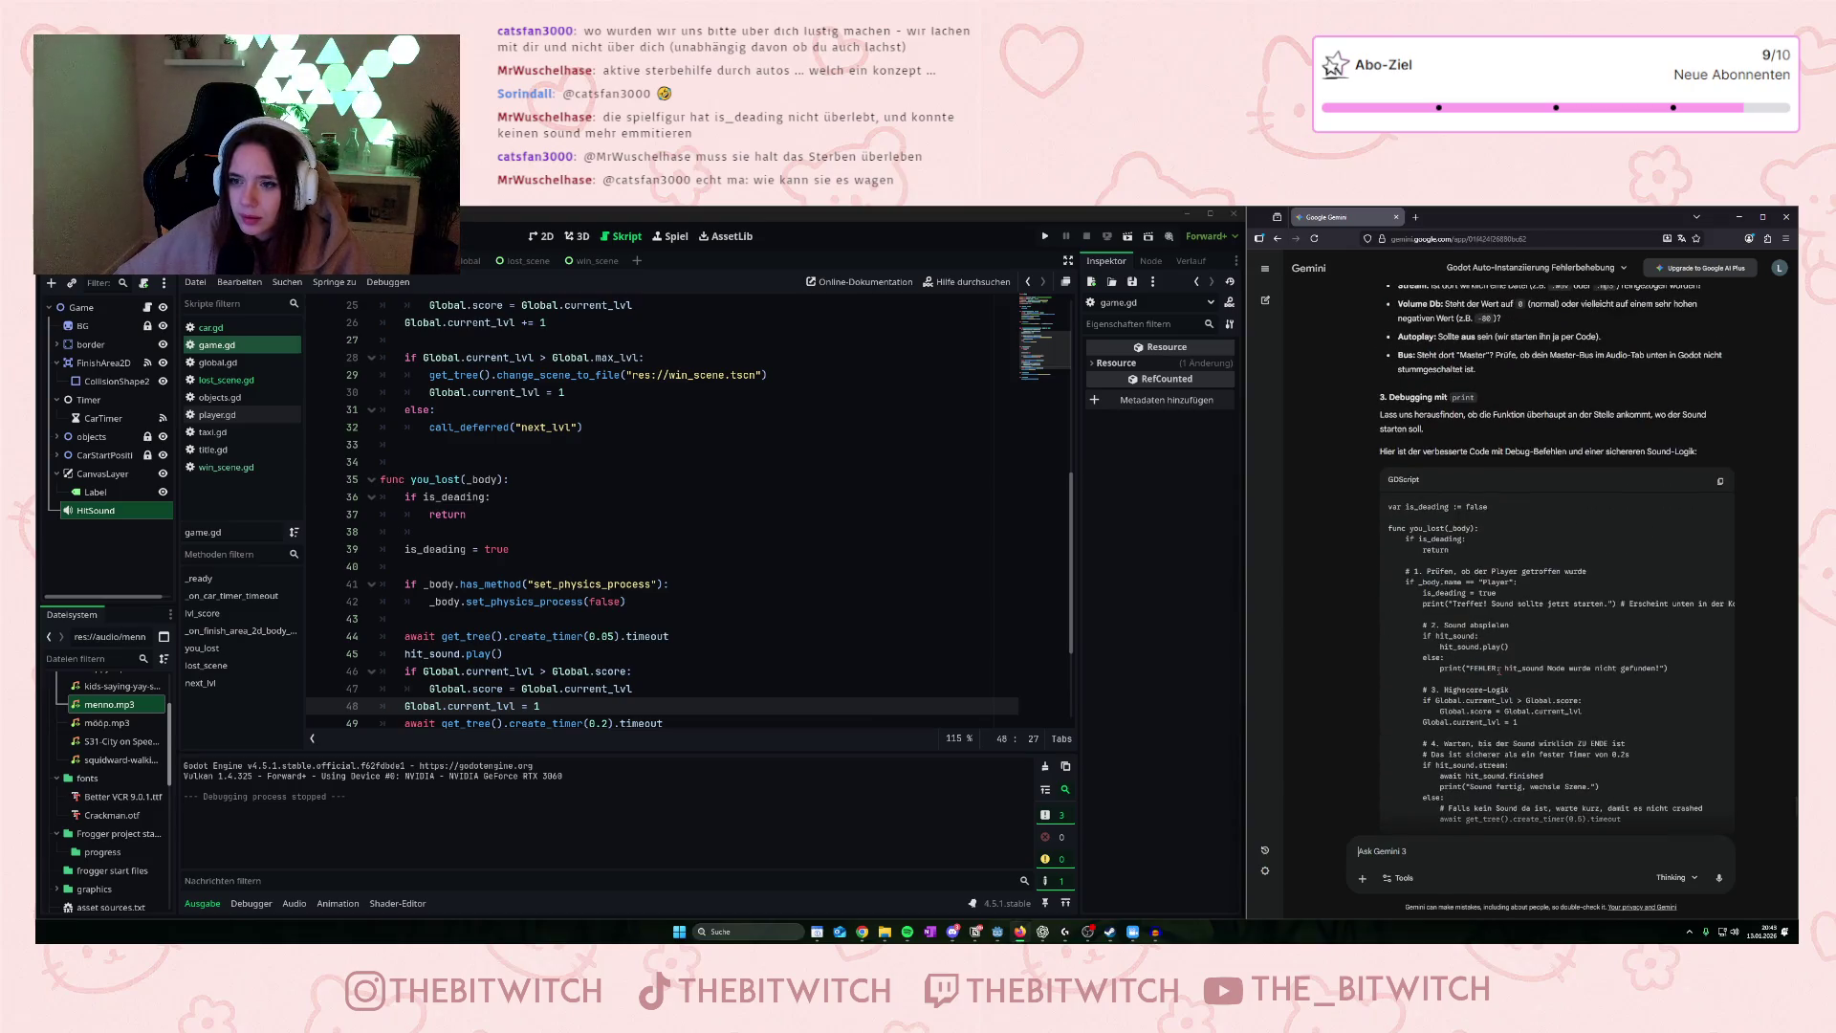
scroll(1495, 676, up, 2)
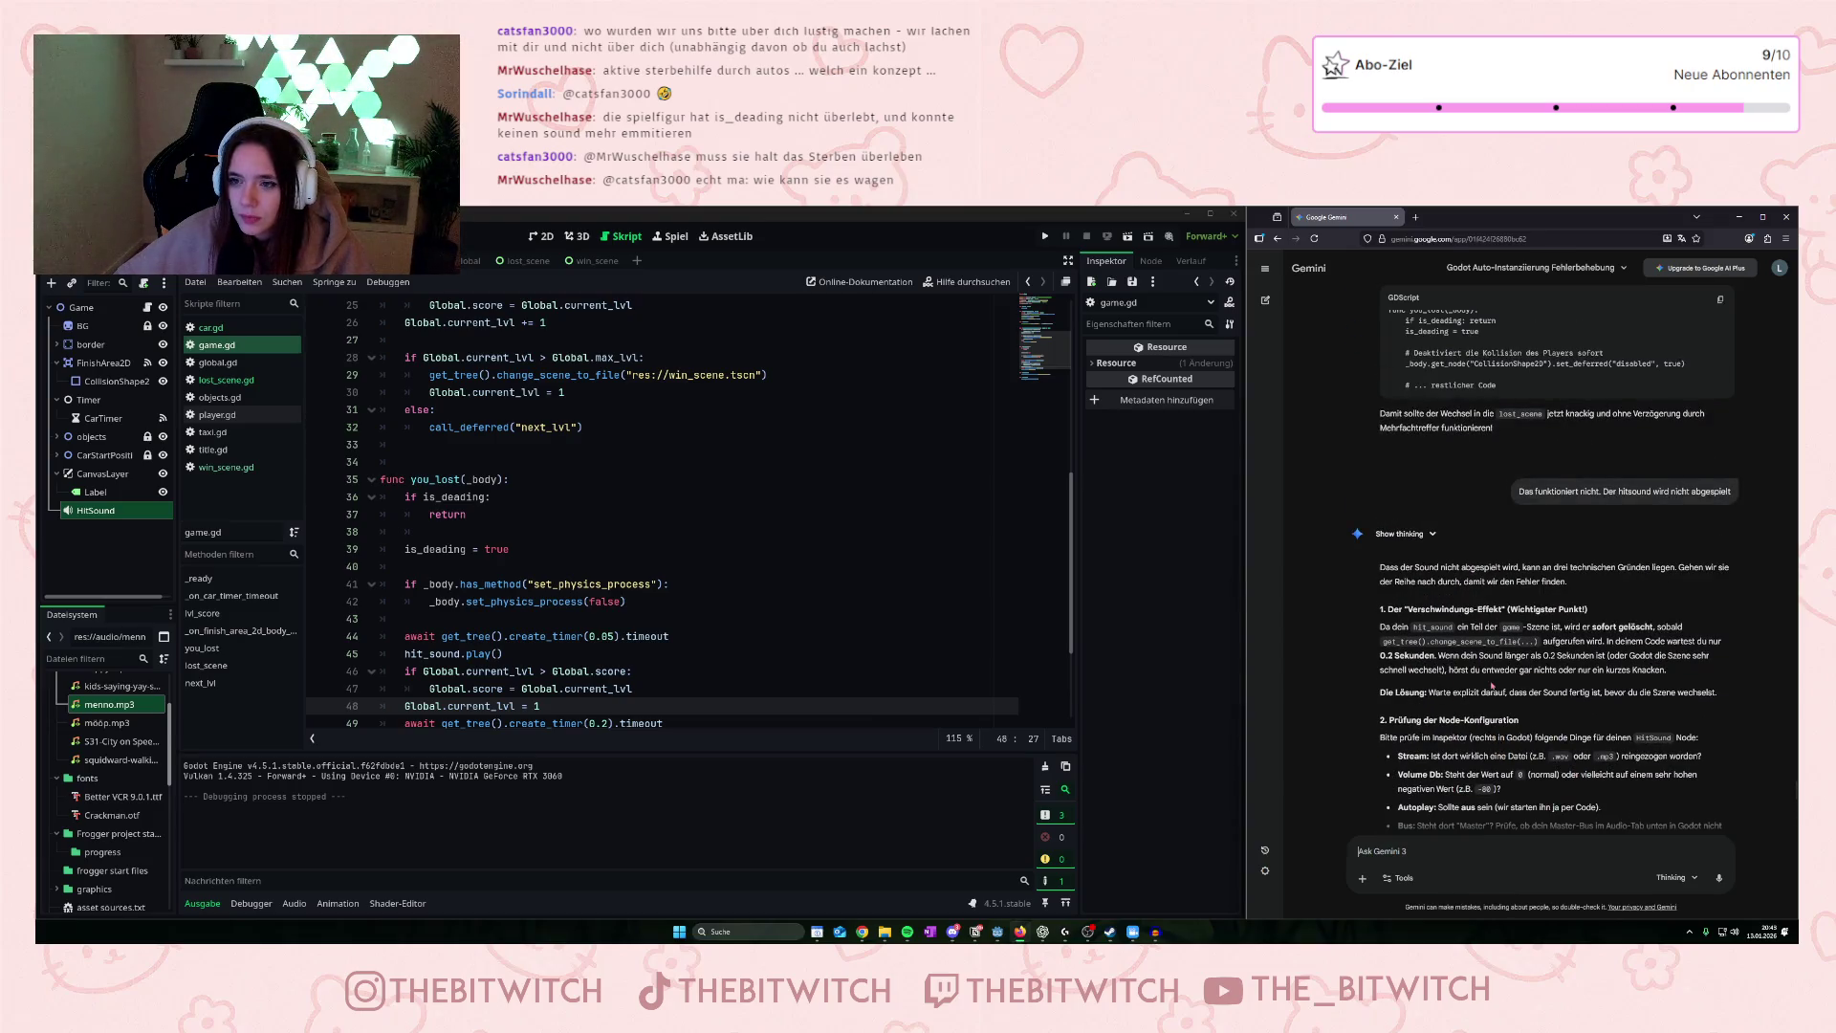
scroll(1454, 634, down, 1)
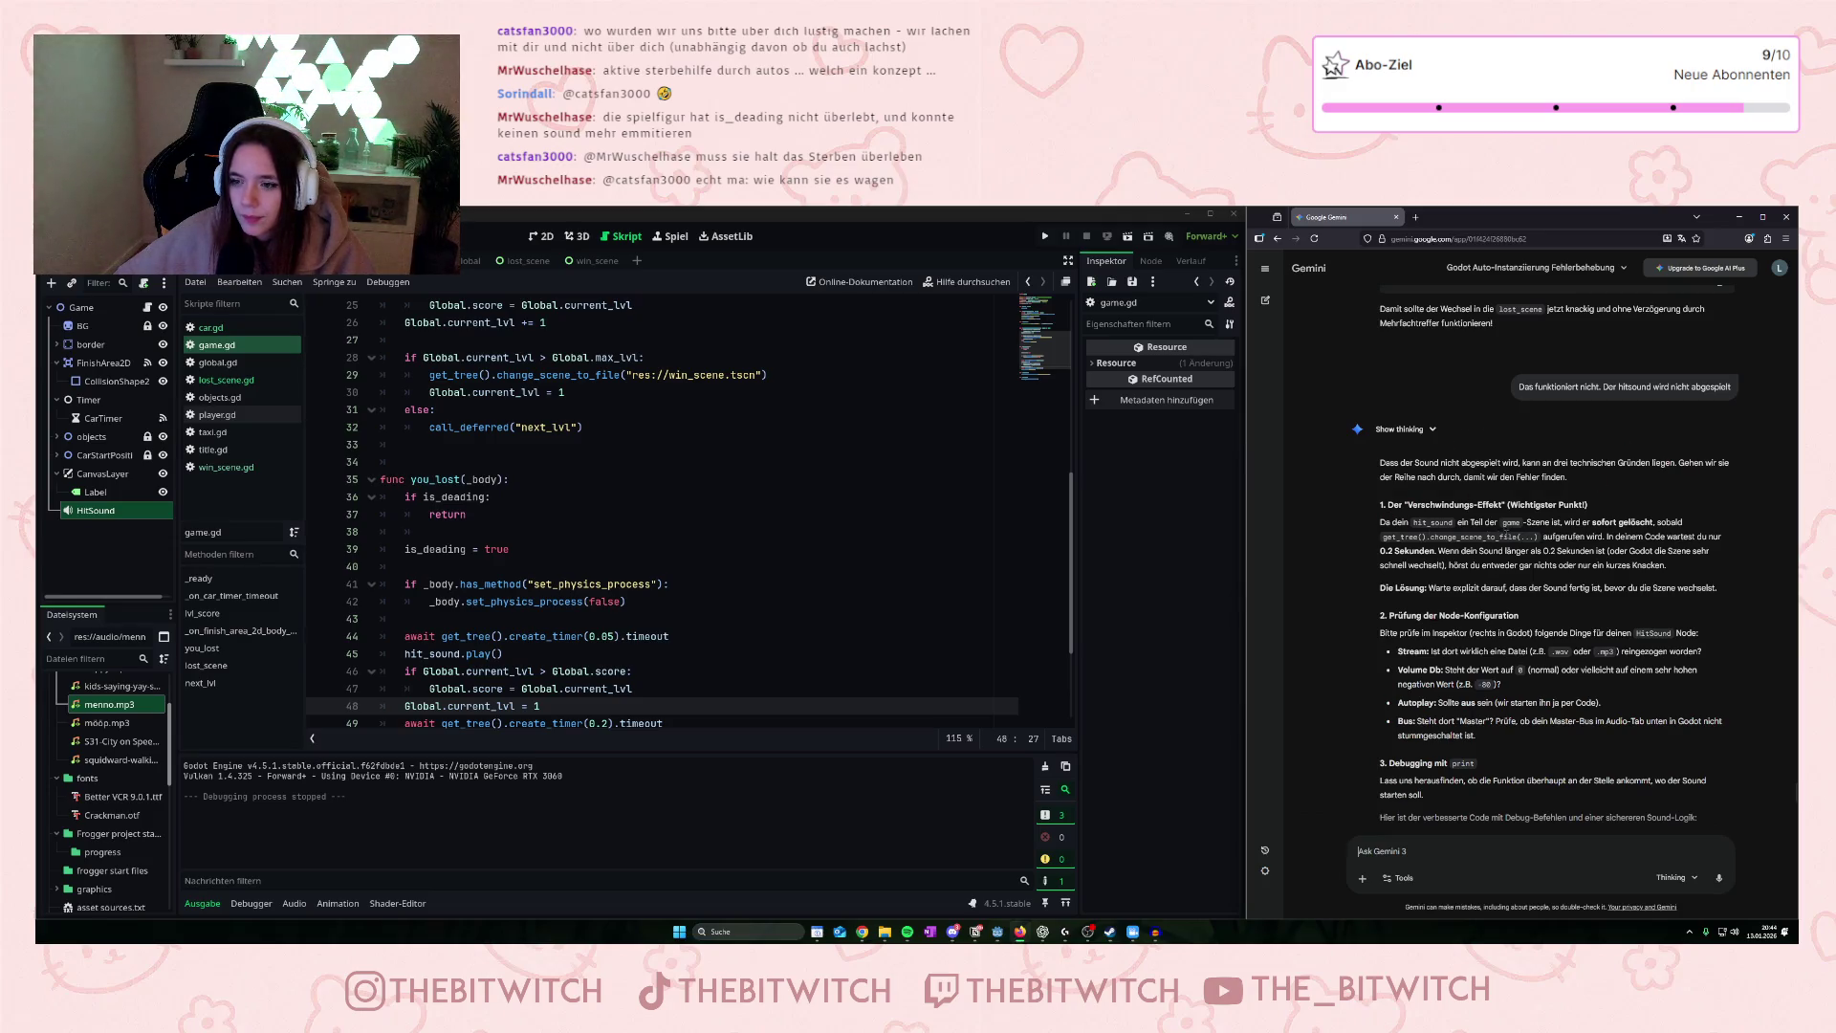
drag(1475, 553, 1617, 587)
drag(1443, 588, 1663, 587)
click(1611, 592)
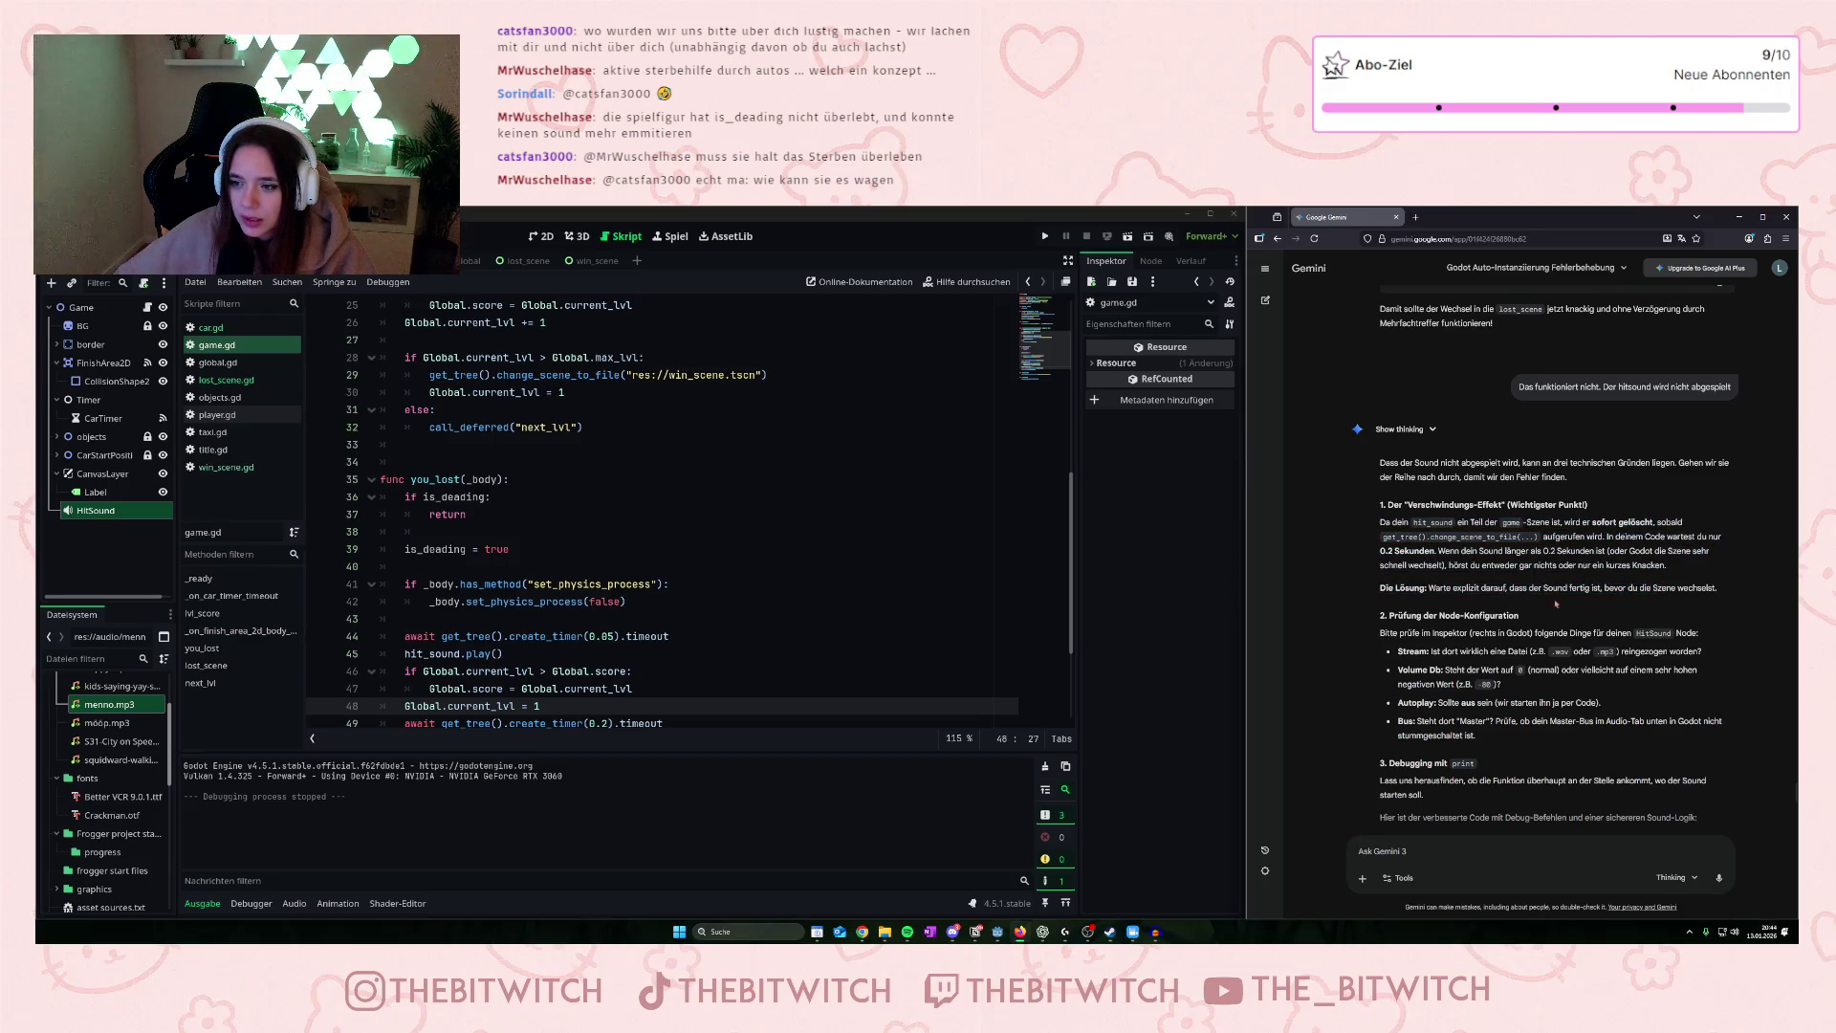
scroll(537, 643, down, 1)
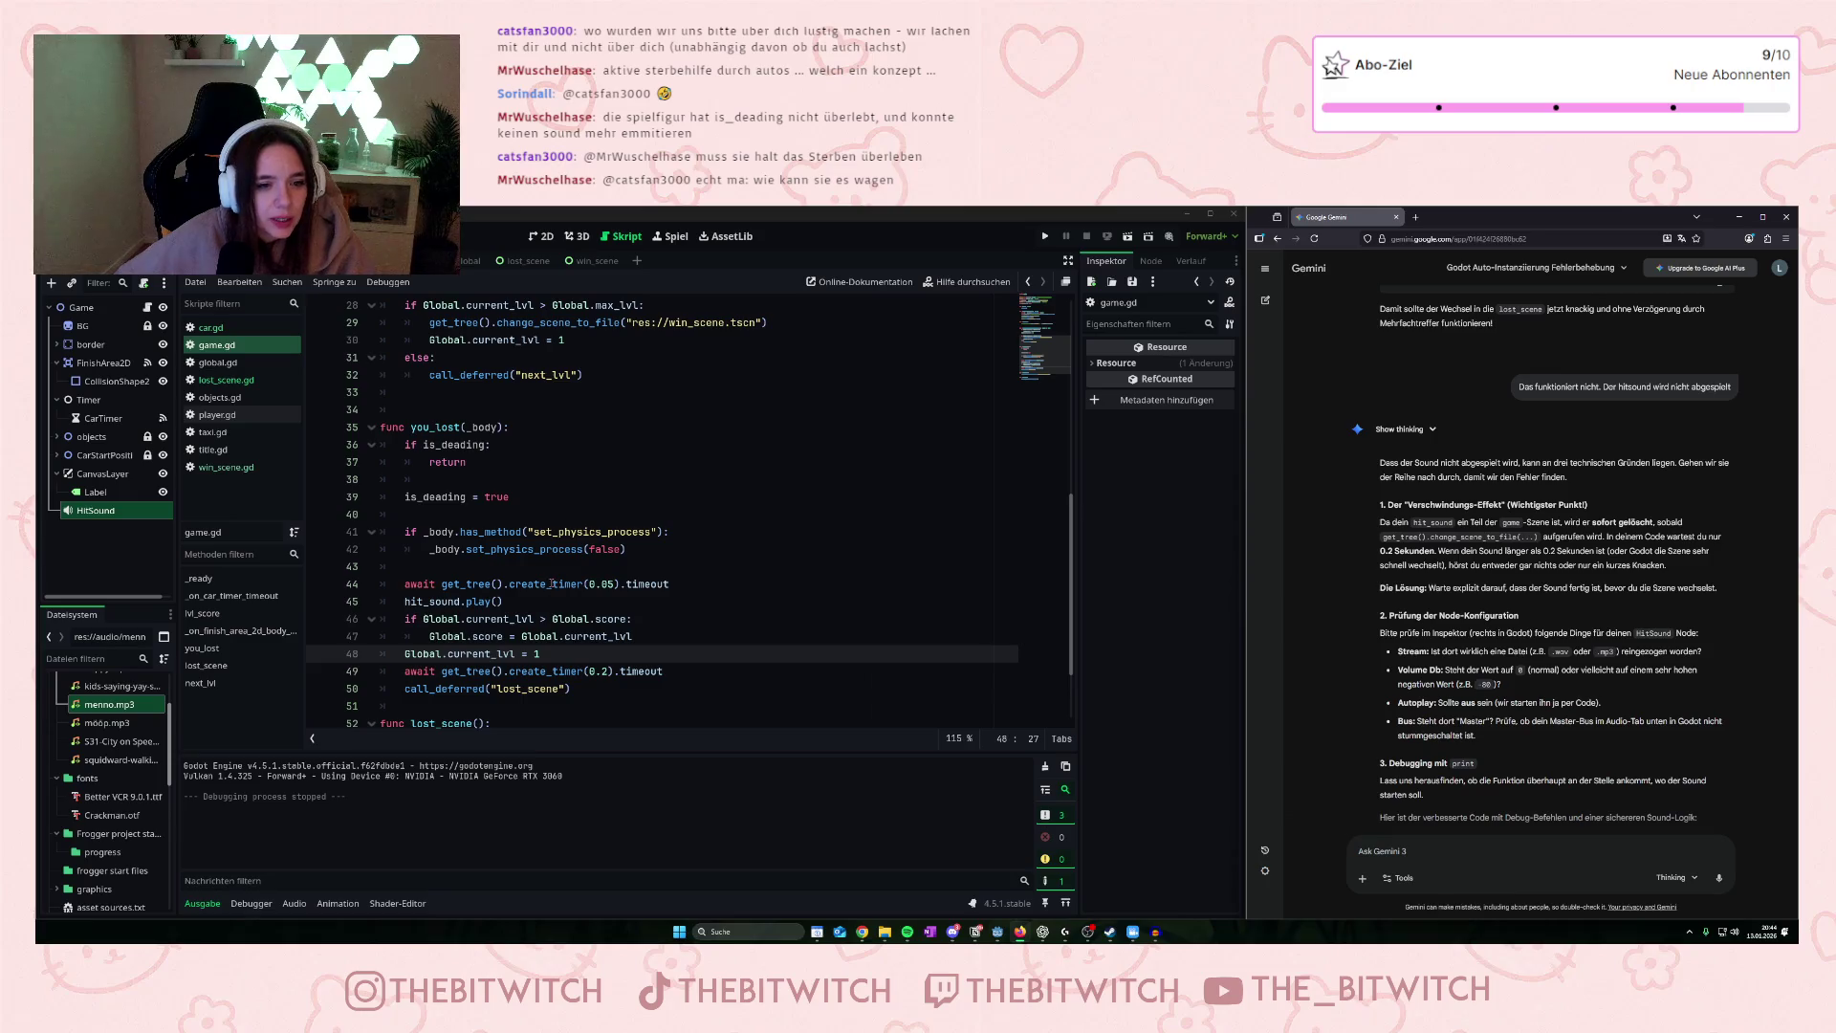
Locate the timer delays in you_lost: 0.05 on line 44 and 0.2 on line 49.
scroll(497, 472, up, 2)
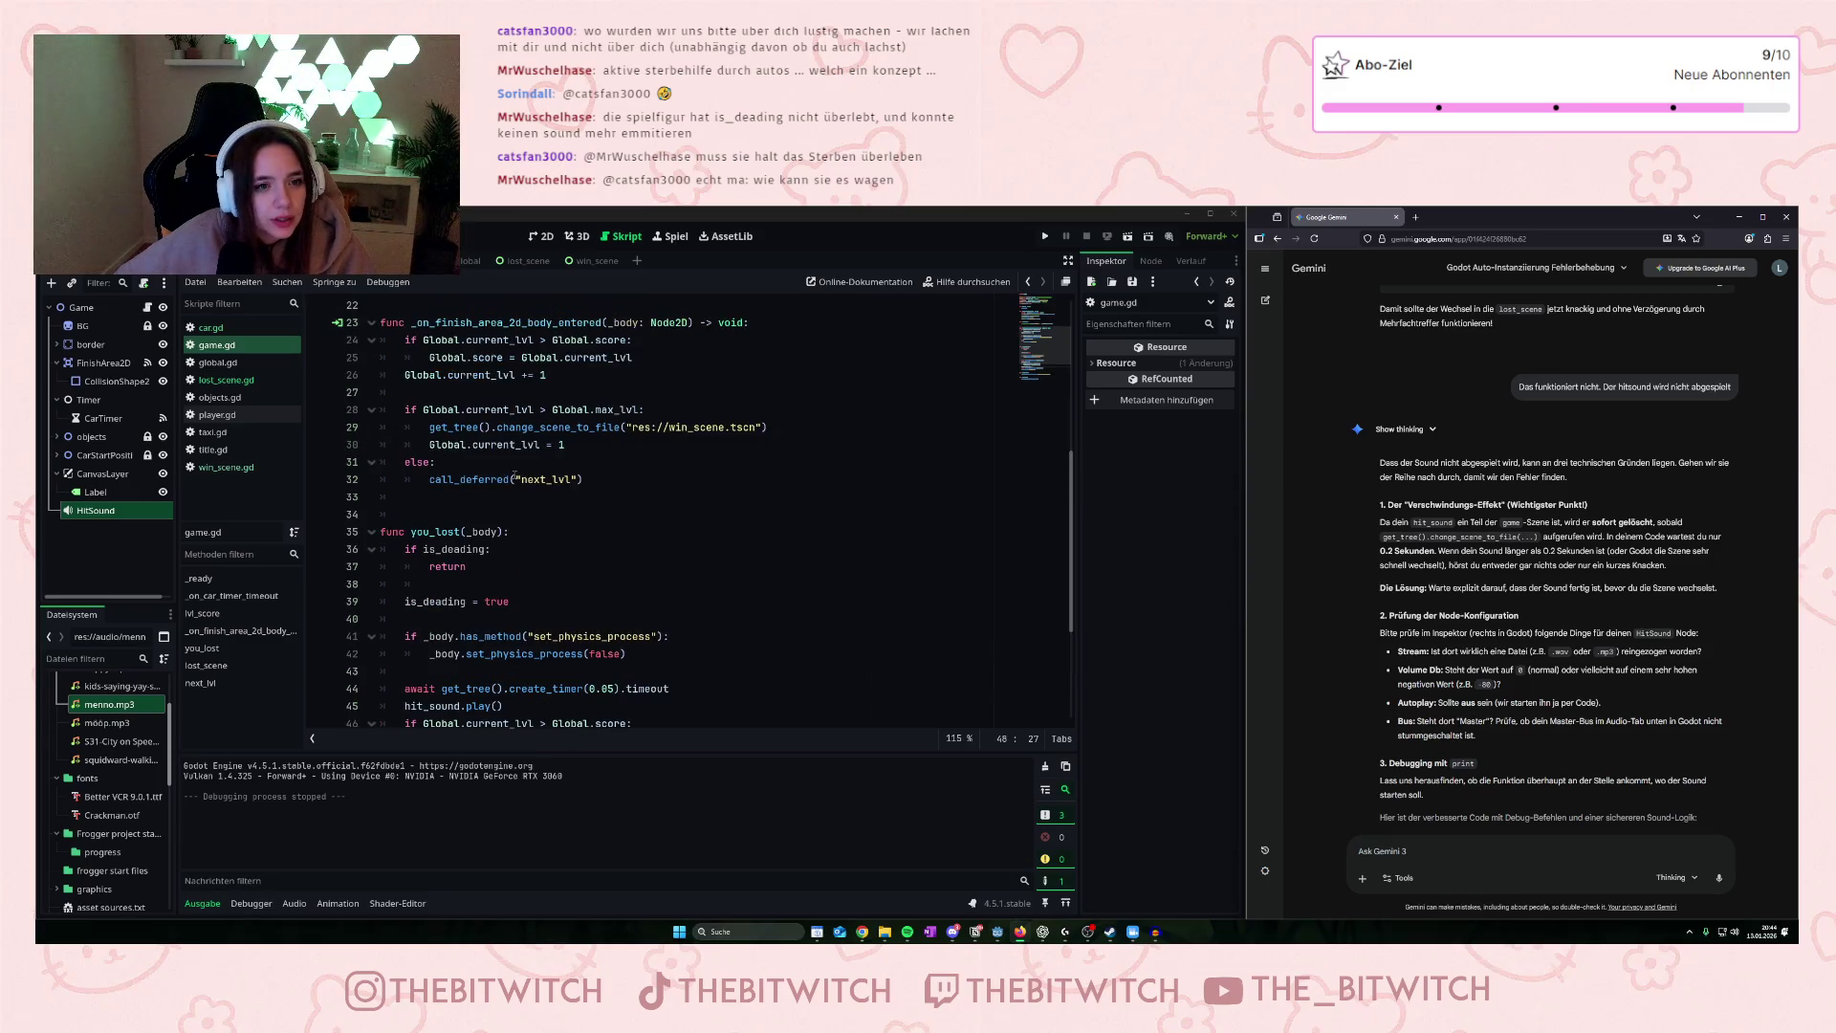
scroll(583, 493, down, 4)
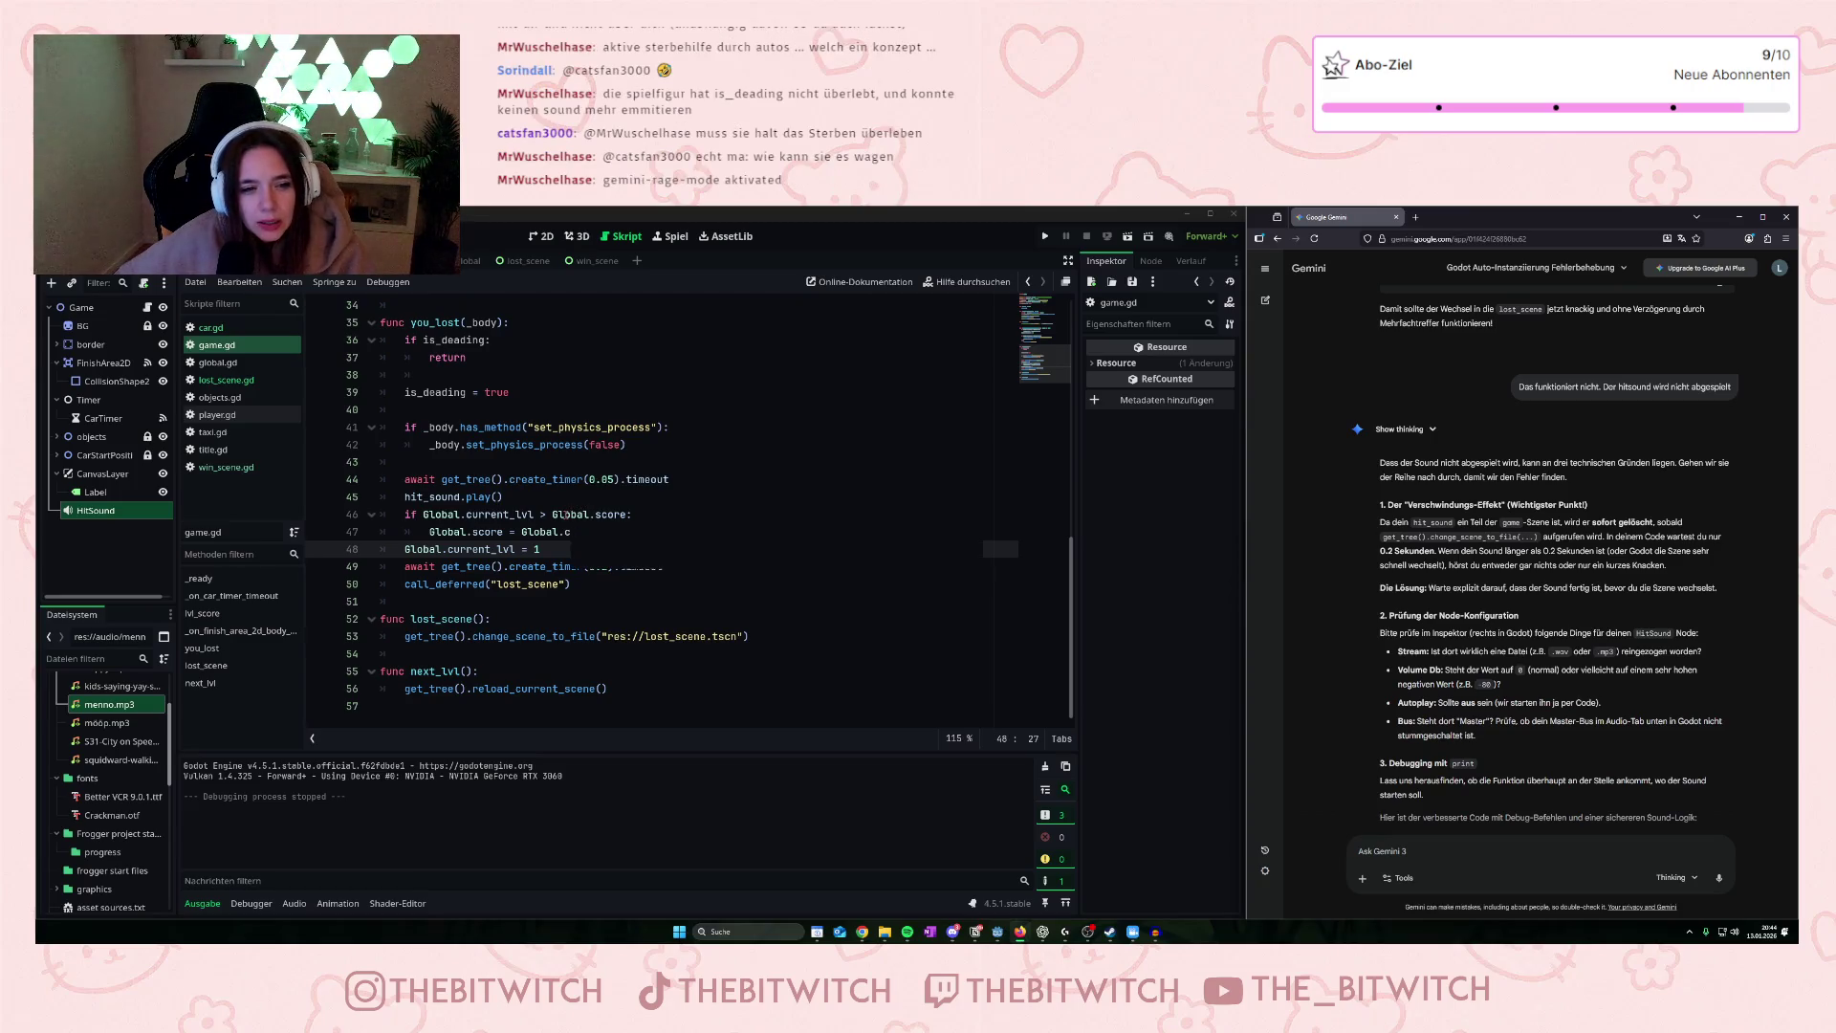
double_click(608, 479)
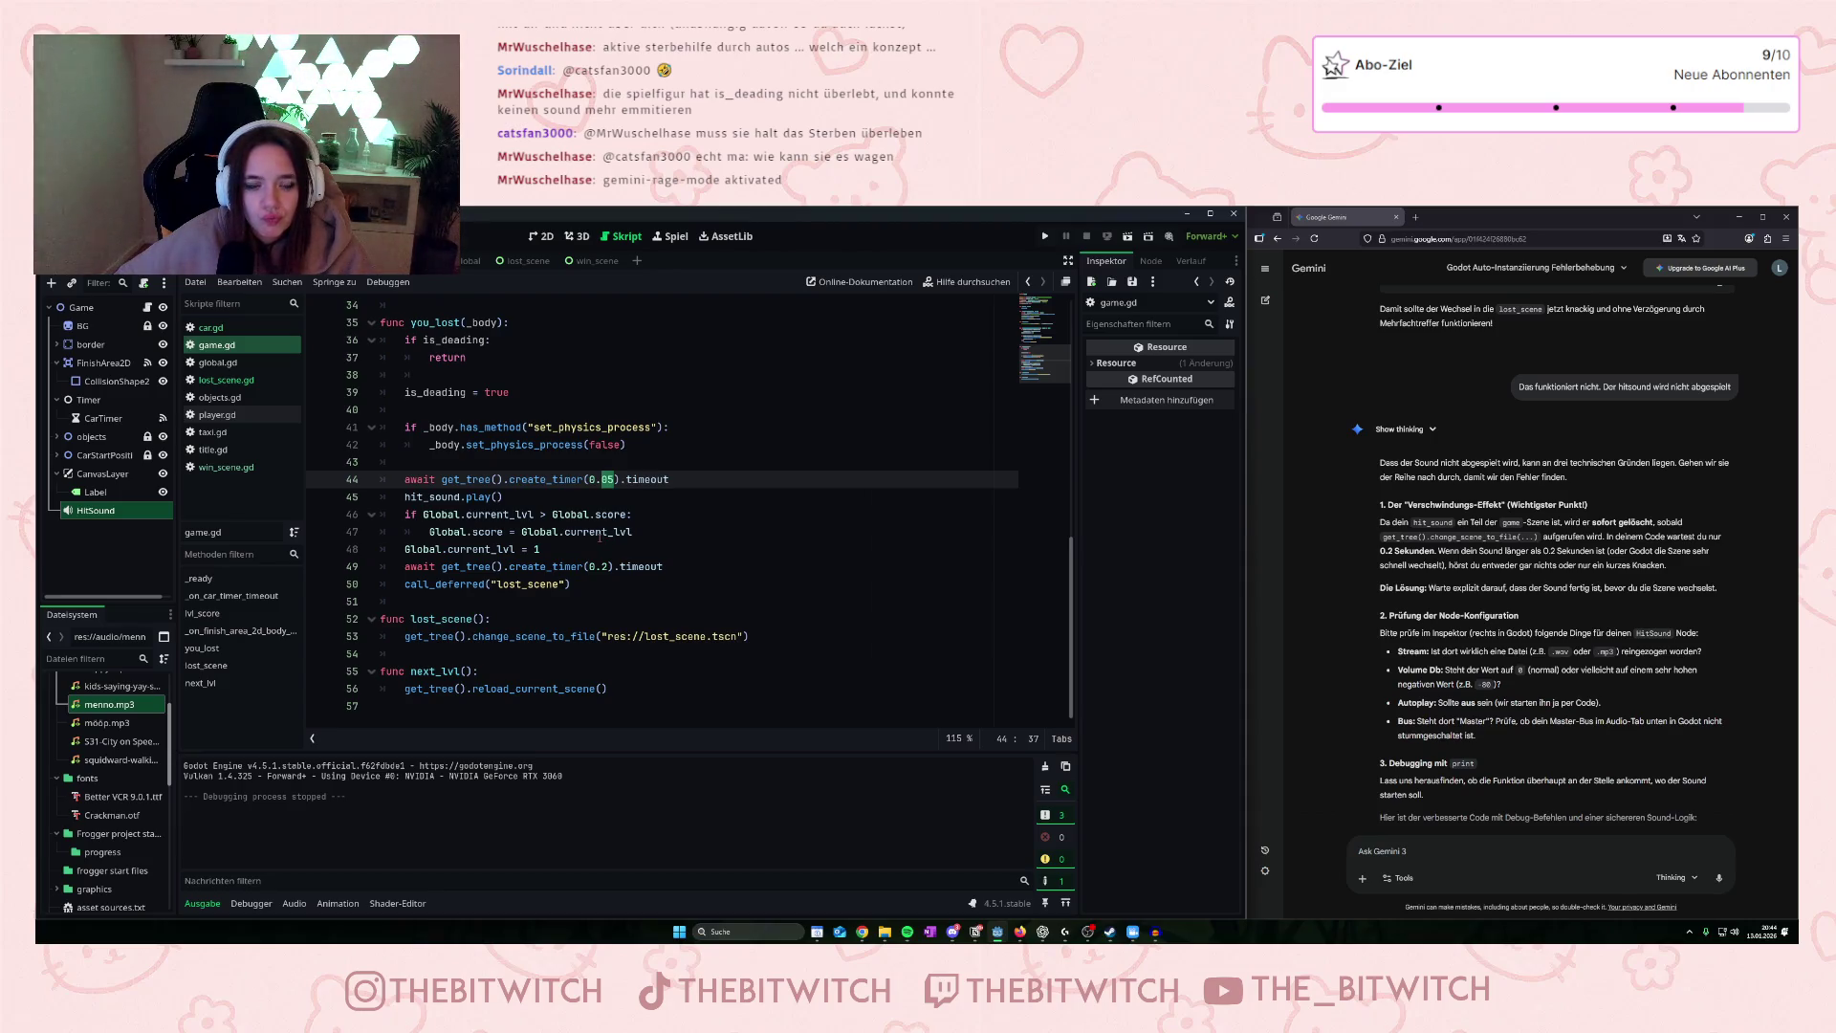
scroll(598, 537, up, 4)
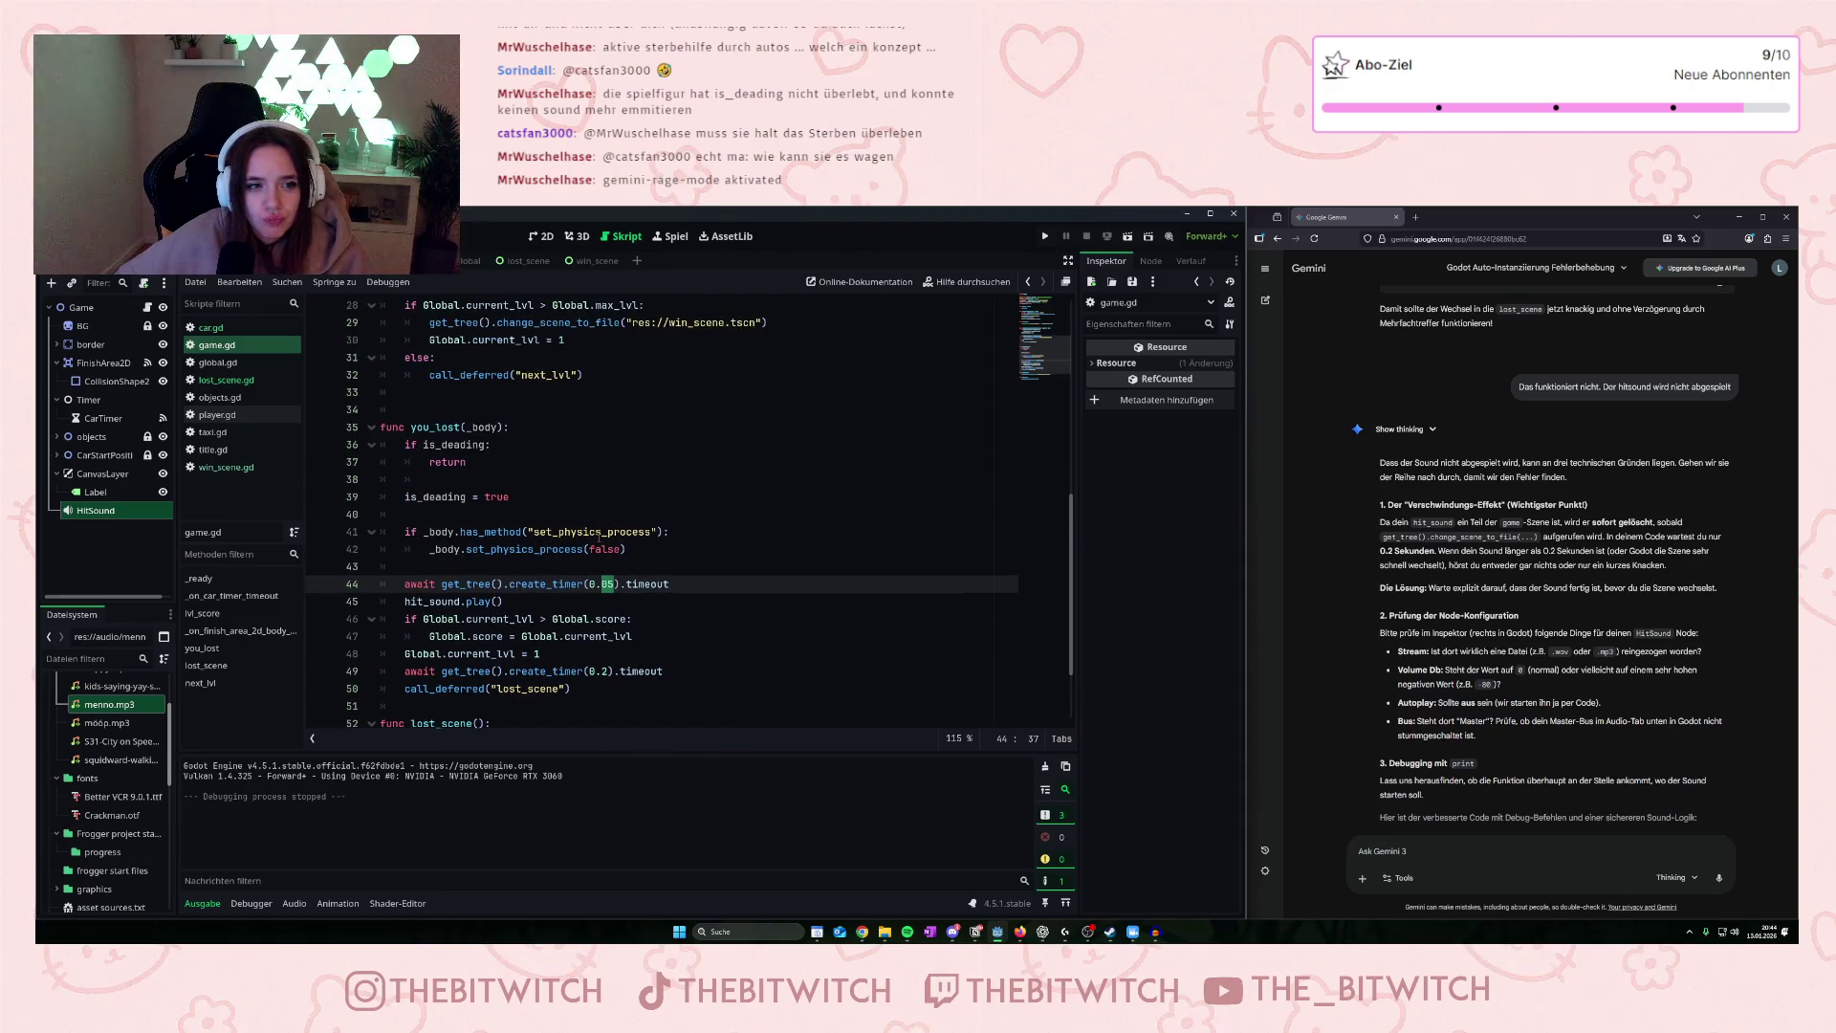
scroll(598, 537, down, 3)
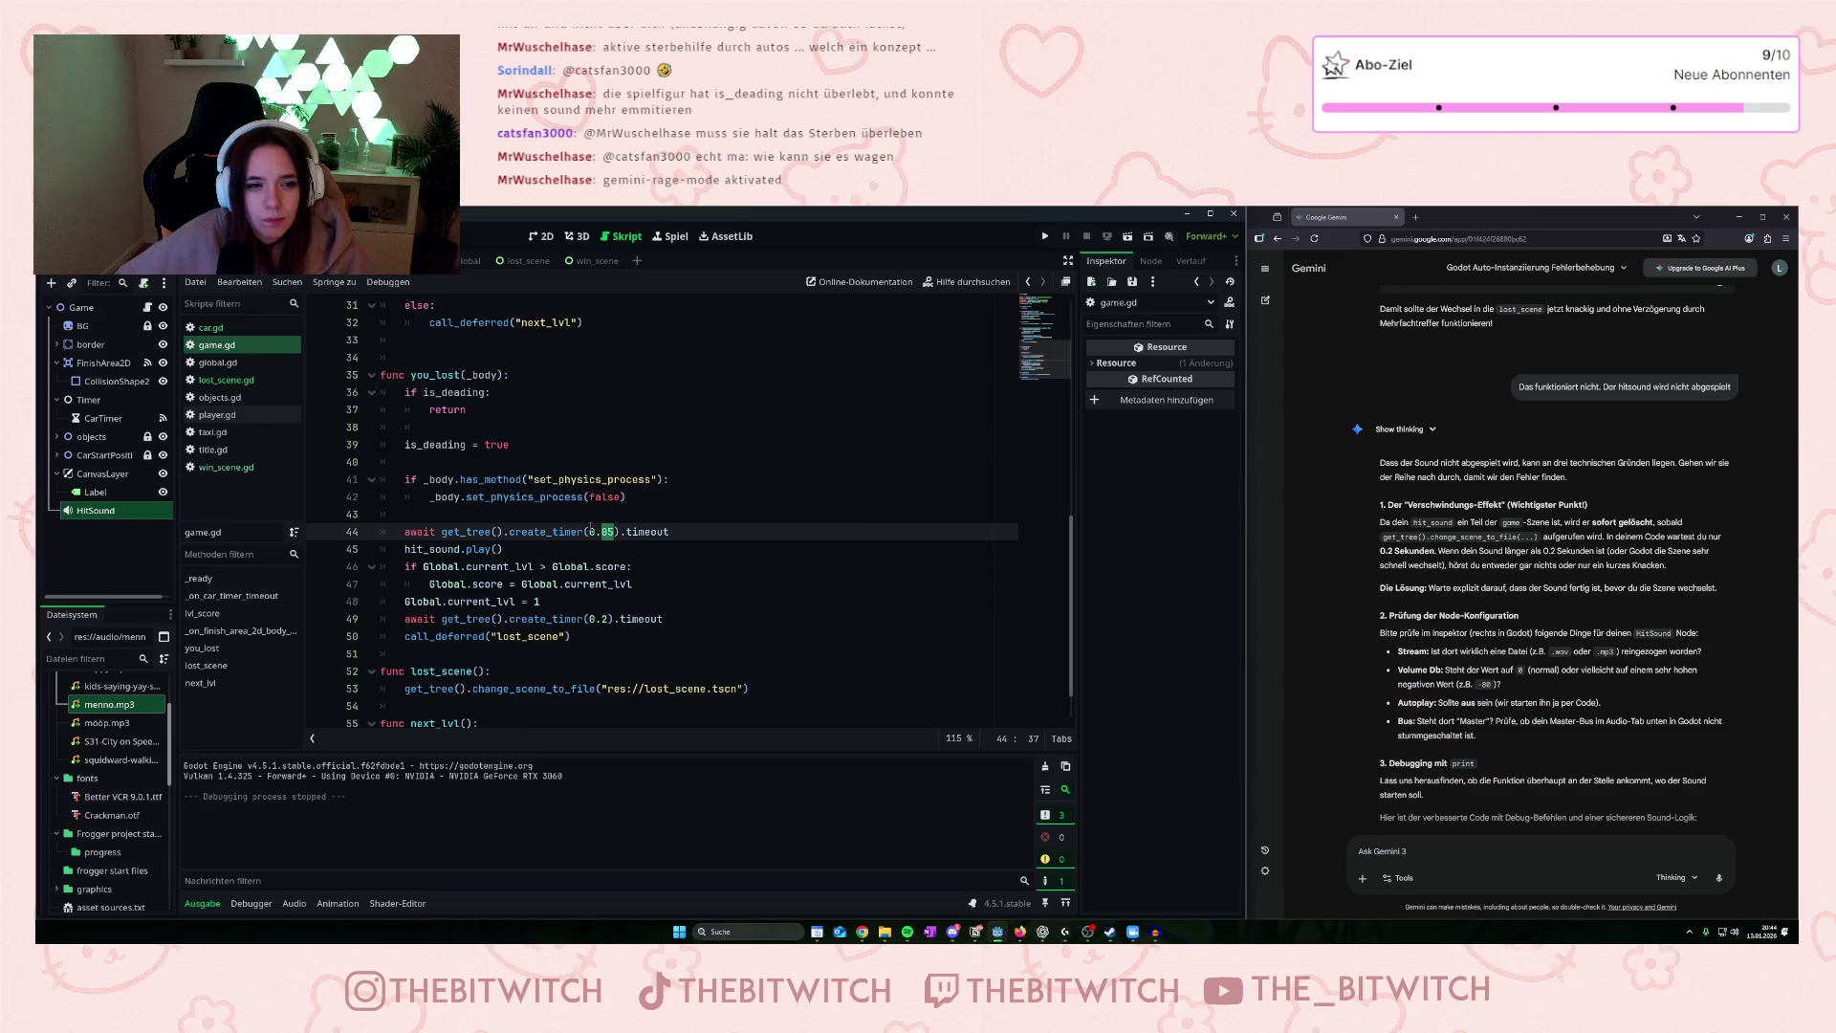
click(593, 638)
click(605, 619)
Change line 49's create_timer delay from 0.2 to 1 second, save, and start a test run.
text(5)
click(634, 641)
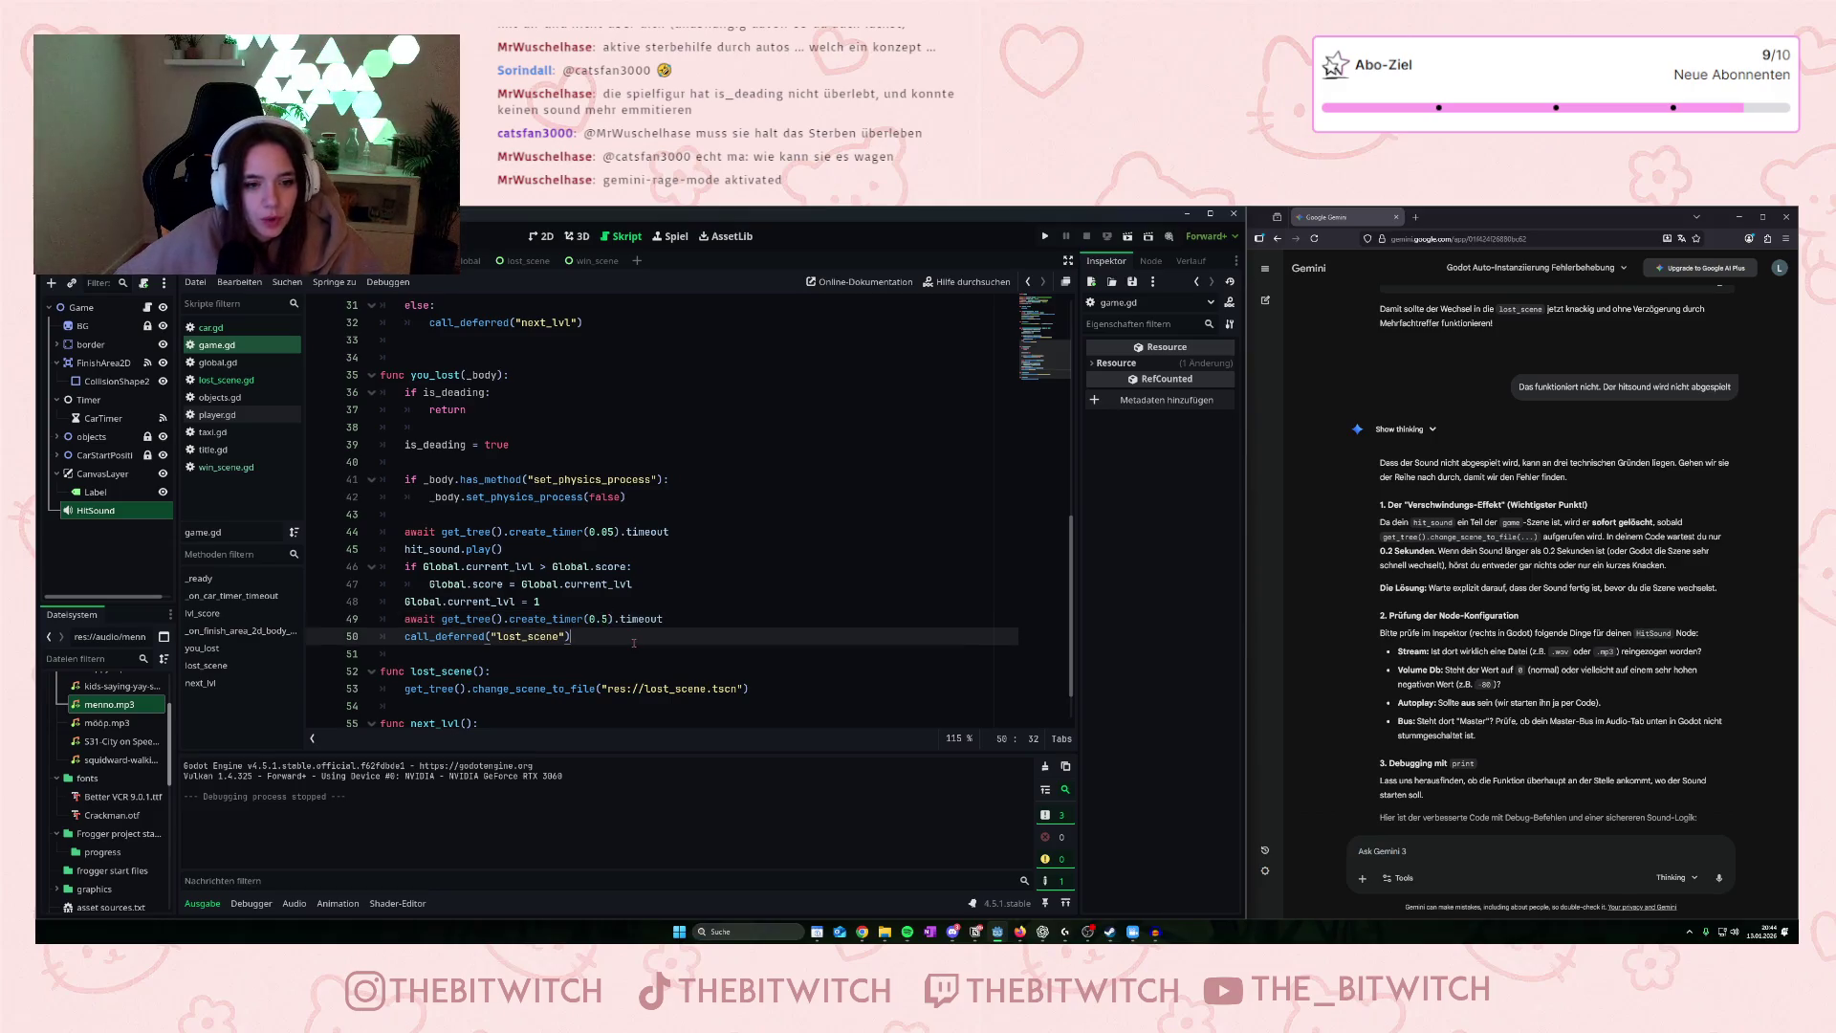
double_click(595, 619)
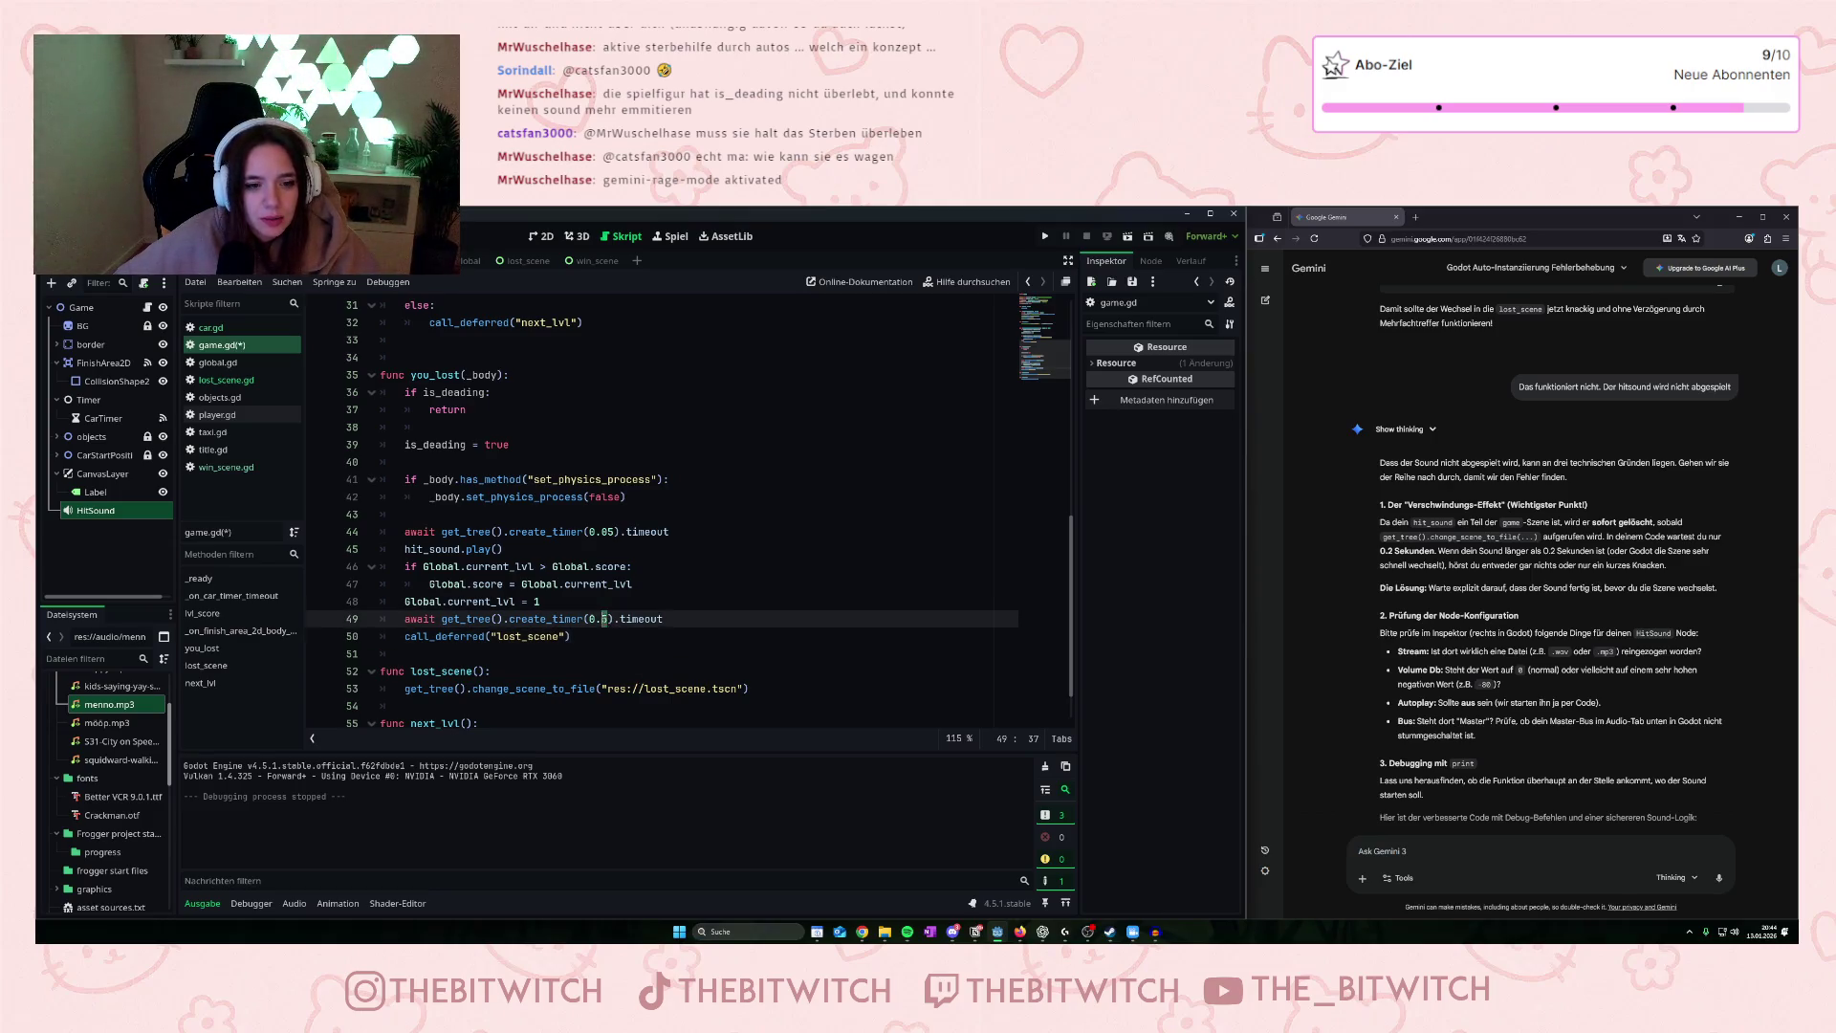
text(1)
click(621, 654)
key(ctrl+s)
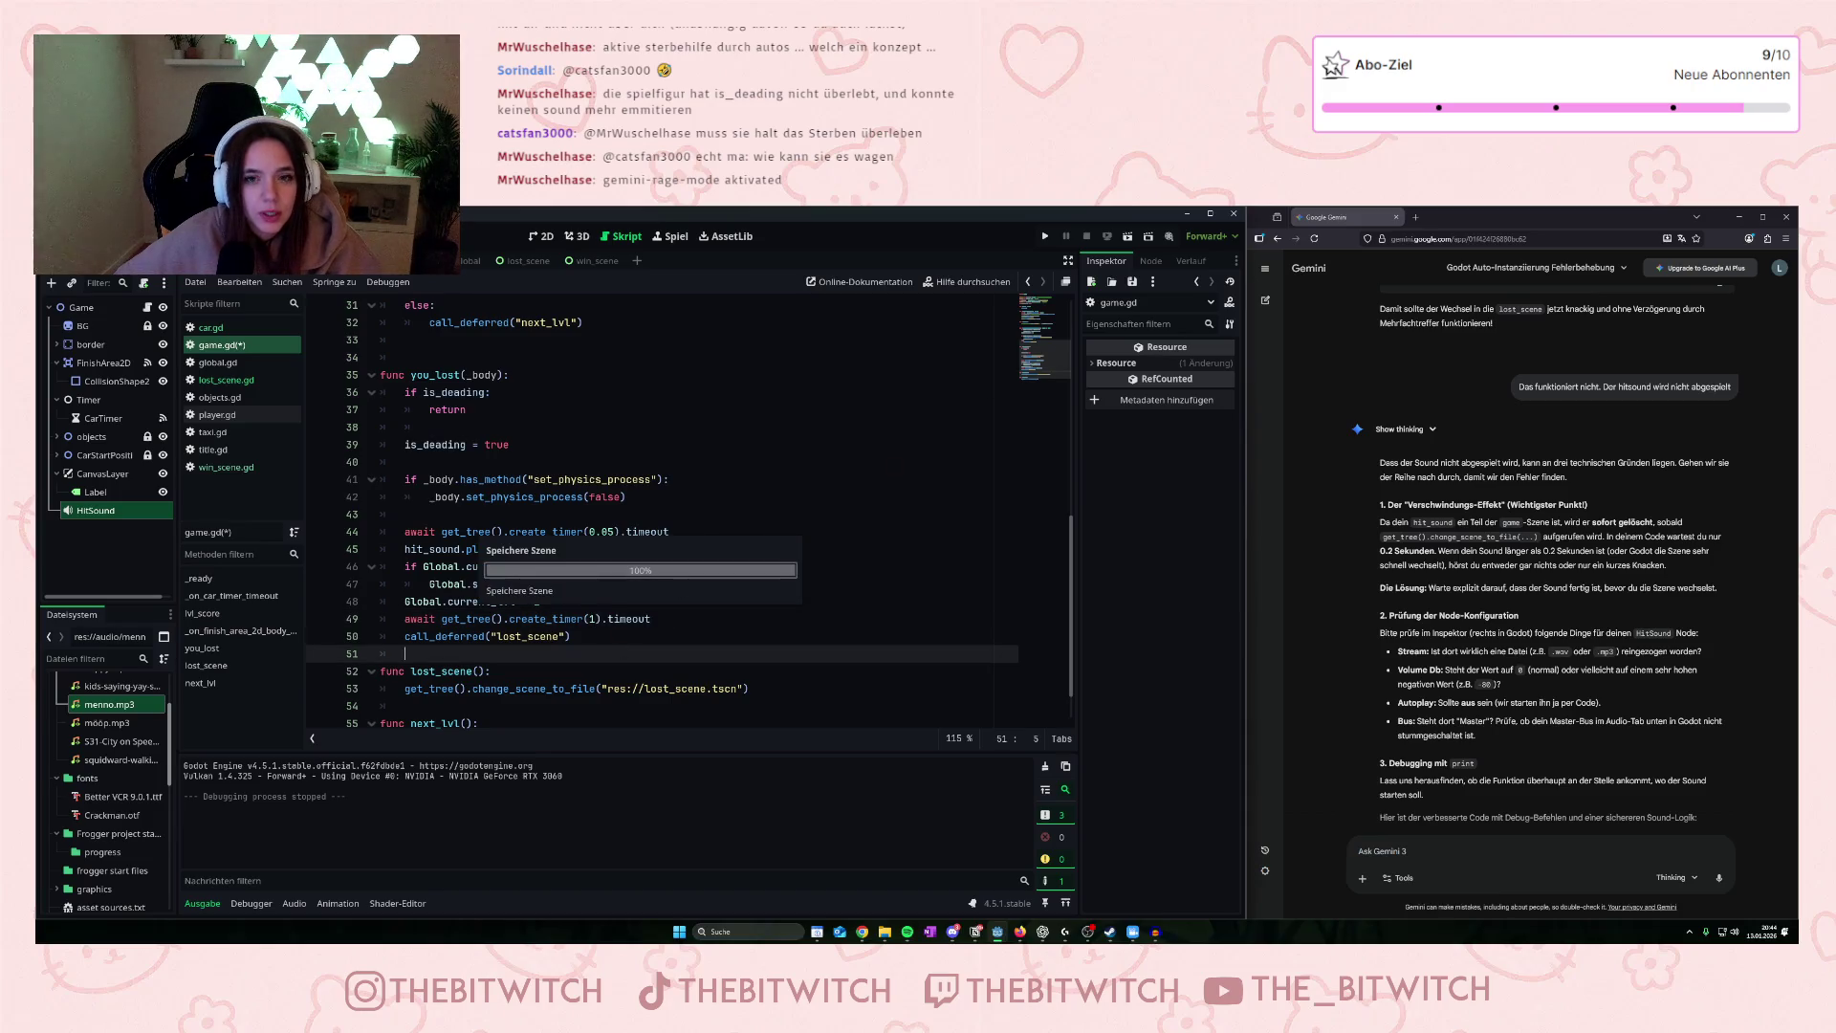
click(1043, 239)
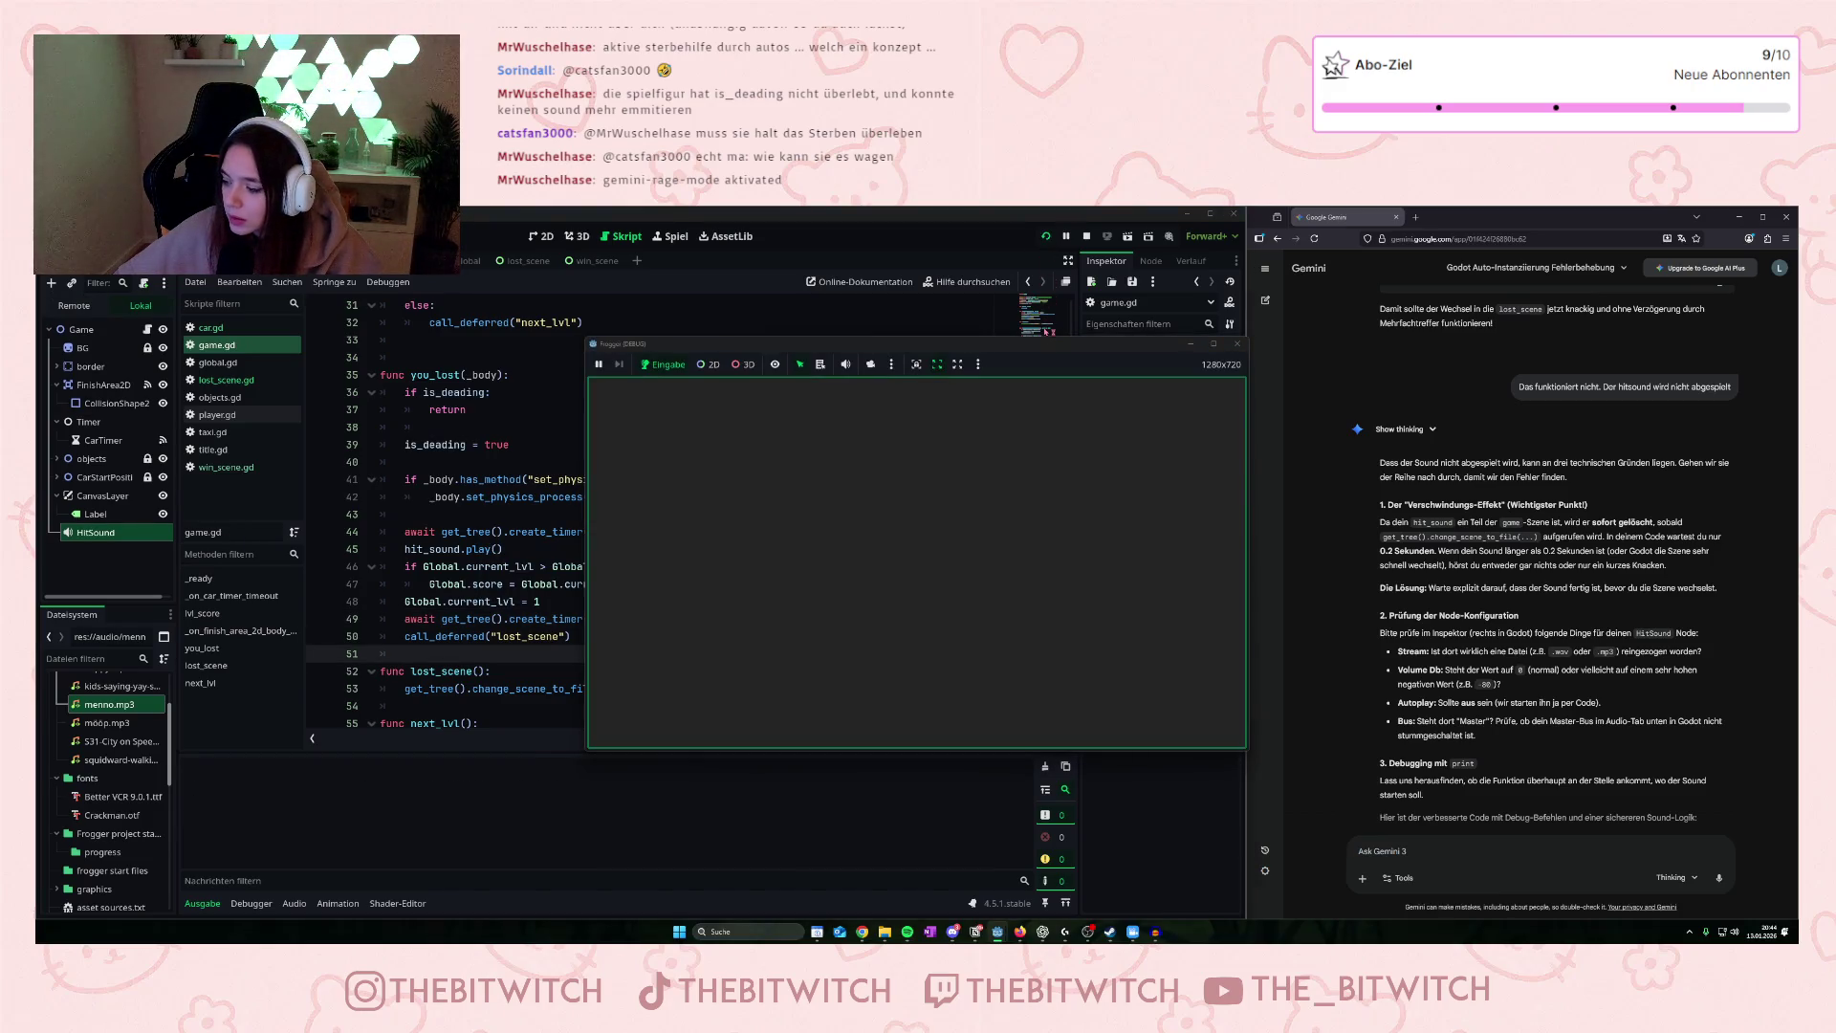
Hop the player into traffic until 'Vielleicht solltest du besser aufpassen...' appears, then stop the game.
key(Up)
key(Up)
key(Up)
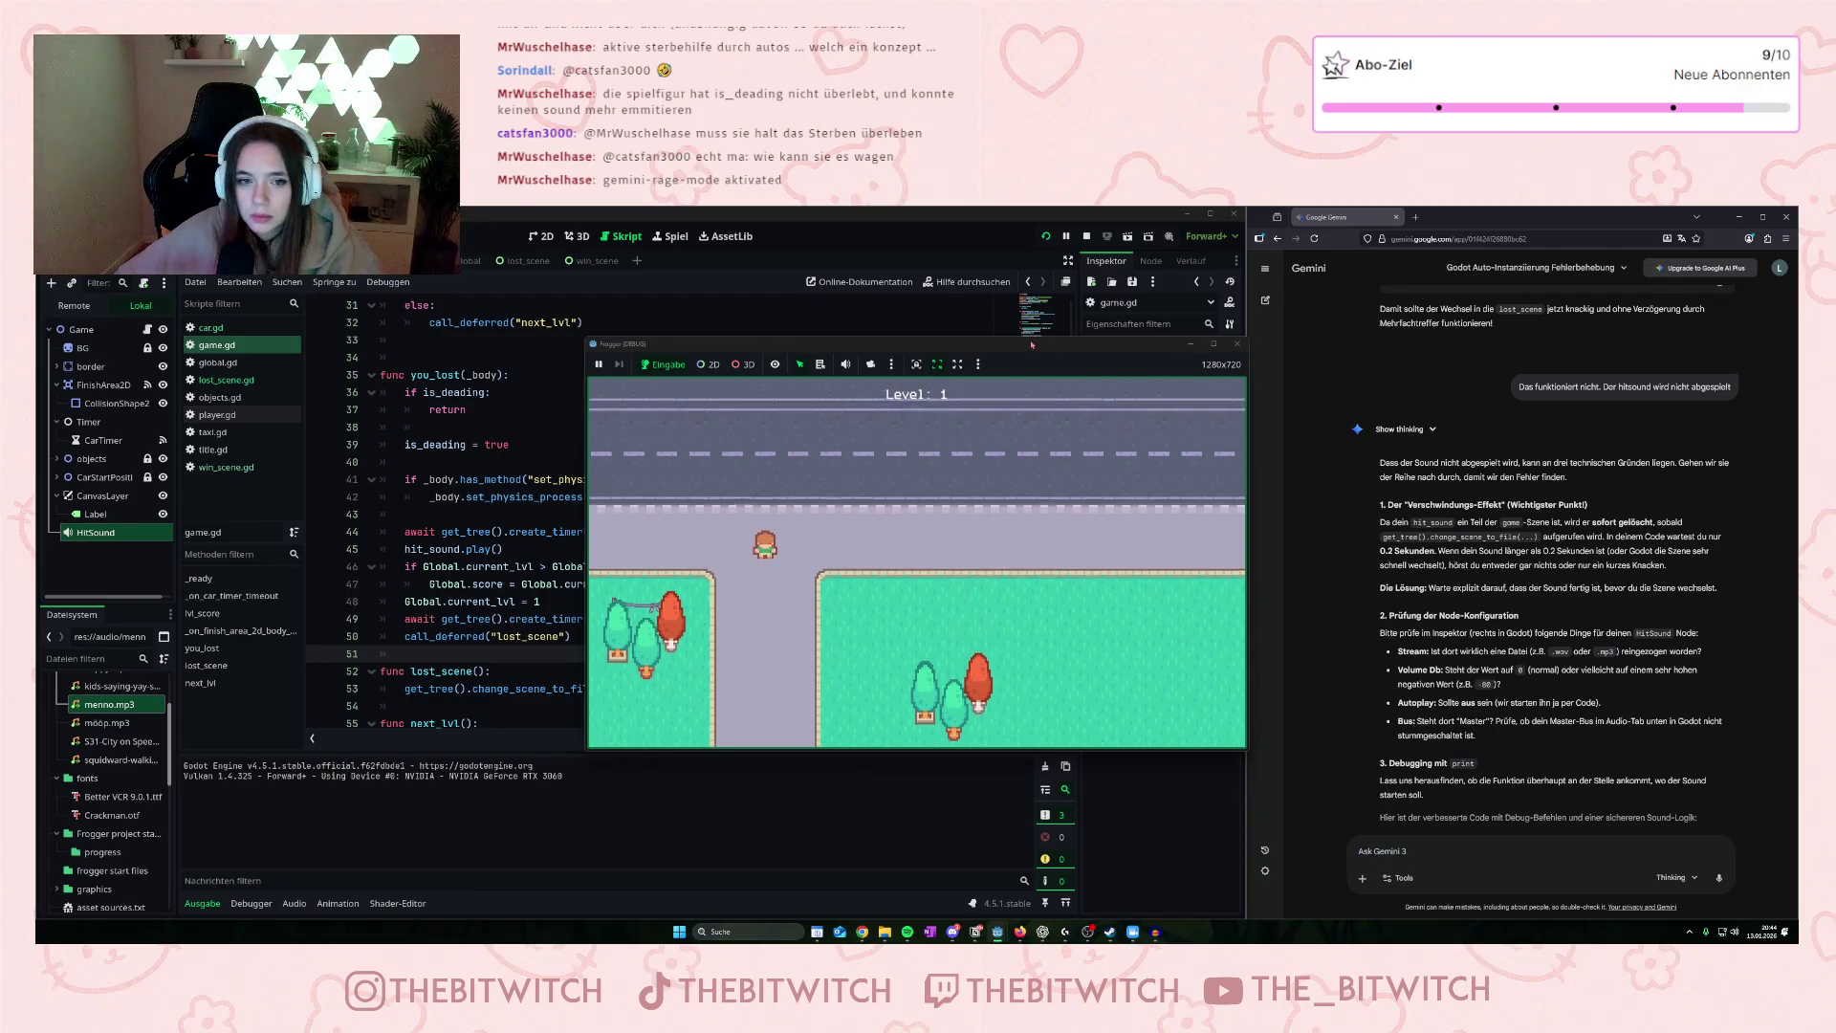
key(Up)
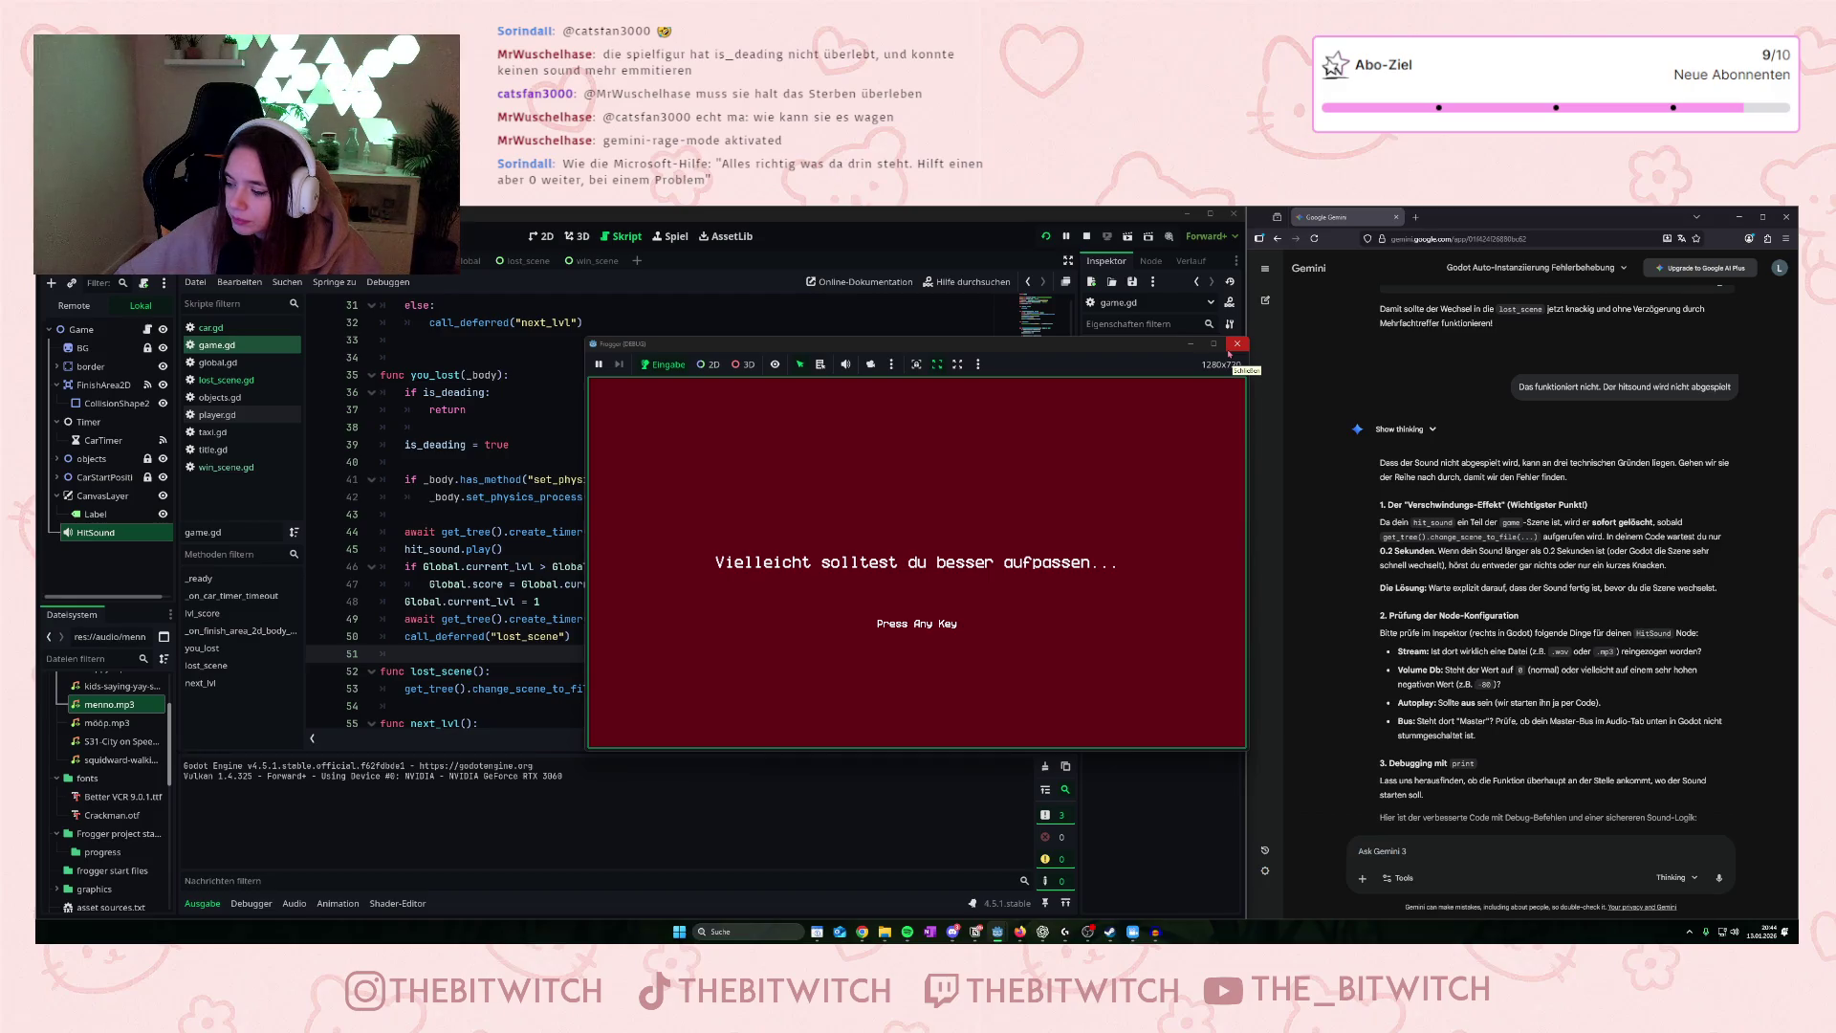
click(1233, 349)
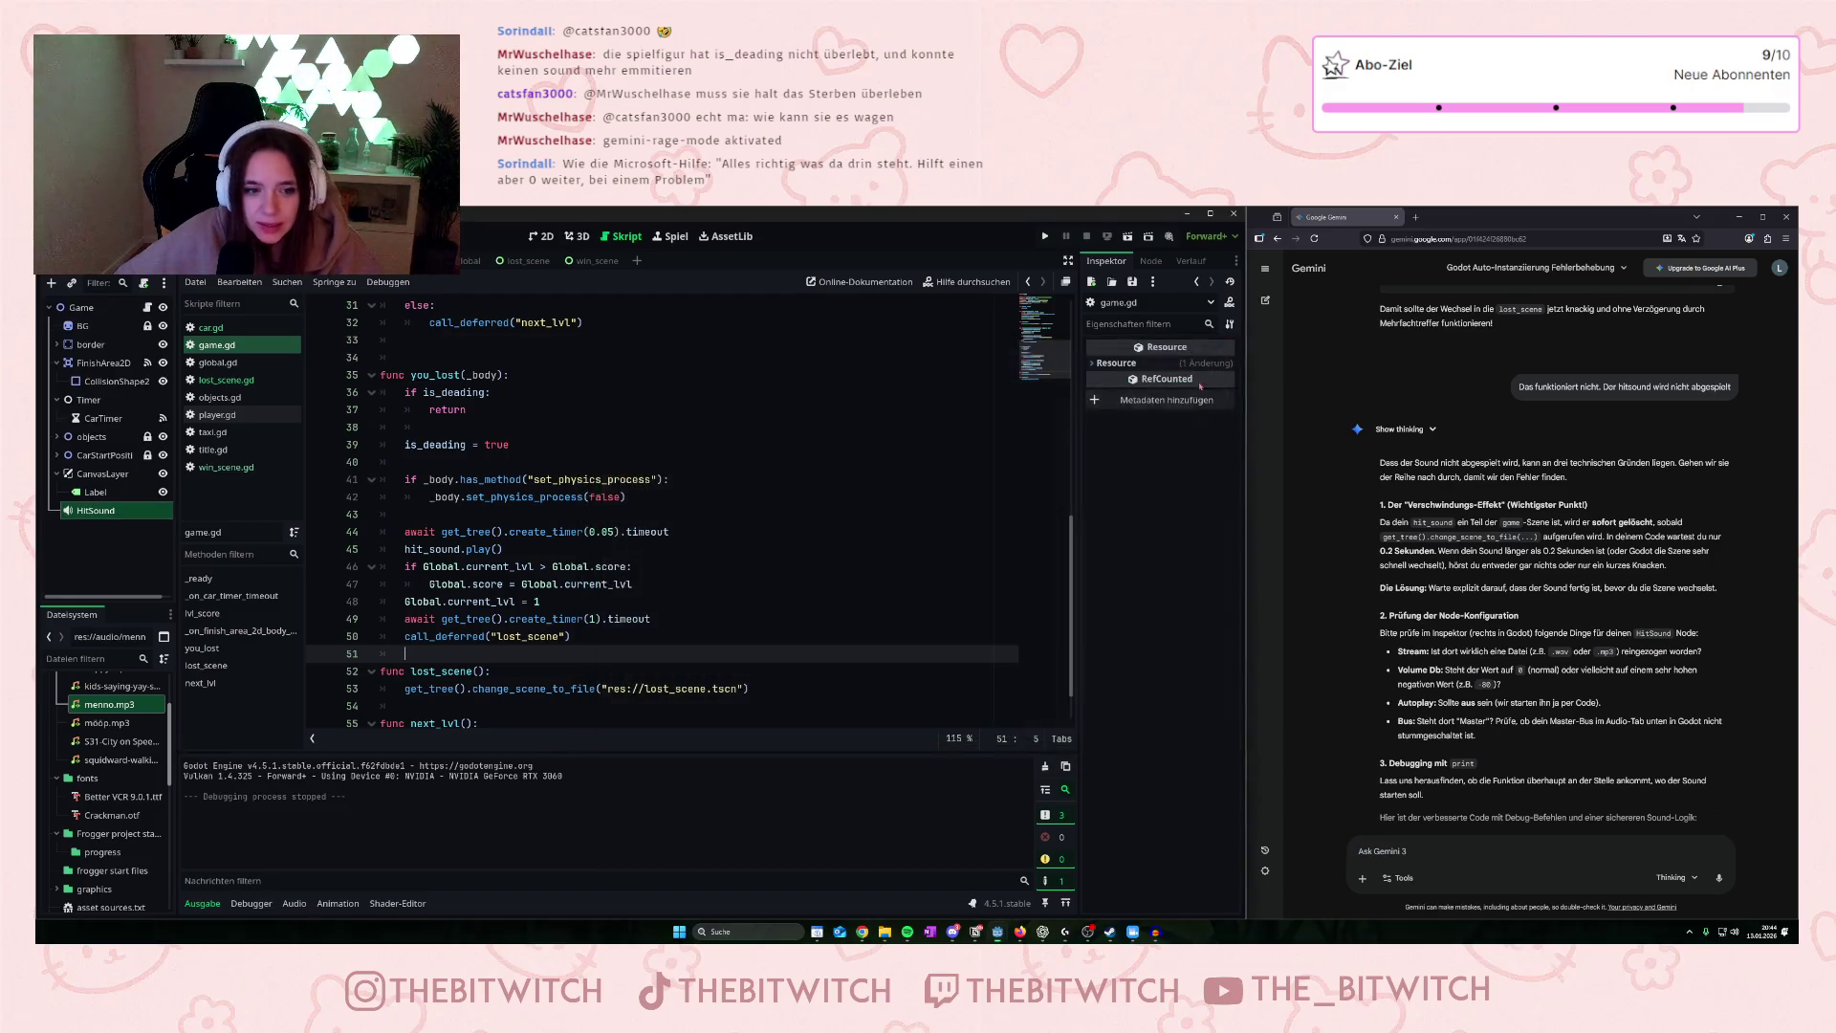
Preview the menno.mp3 hit sound in its import dialog, then close it.
click(590, 619)
scroll(109, 718, up, 2)
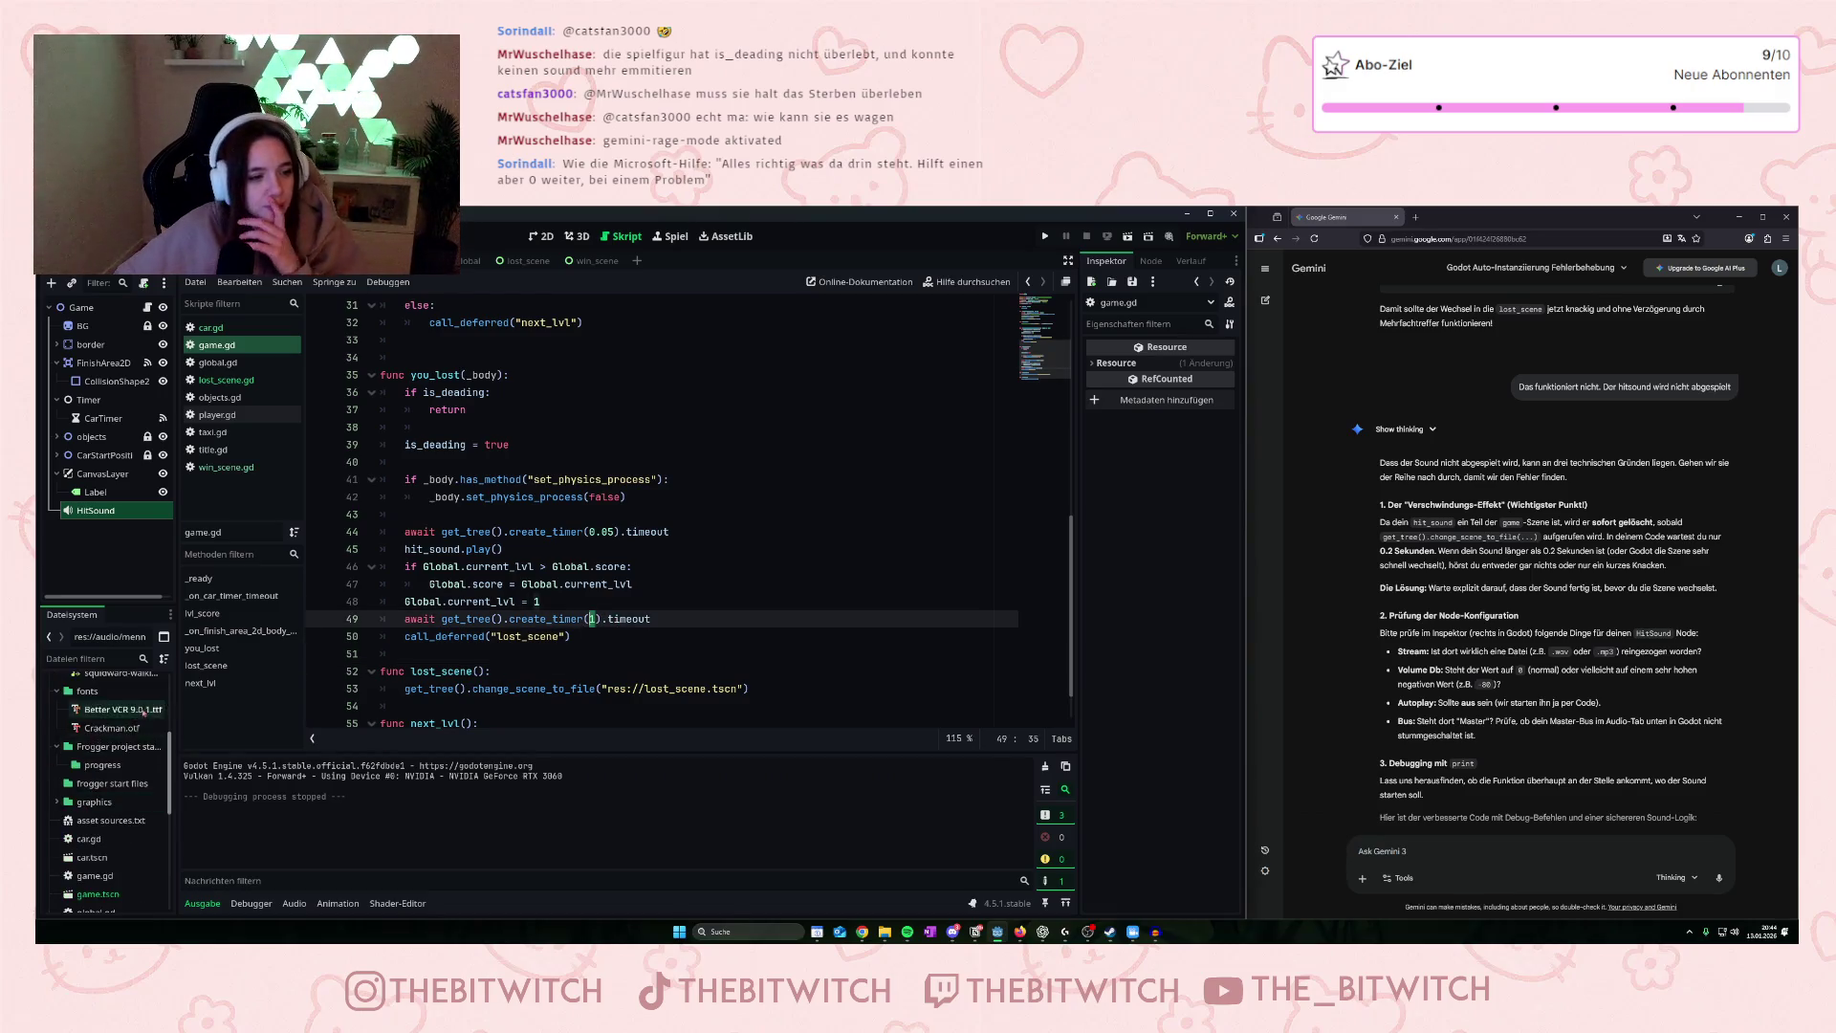
double_click(114, 737)
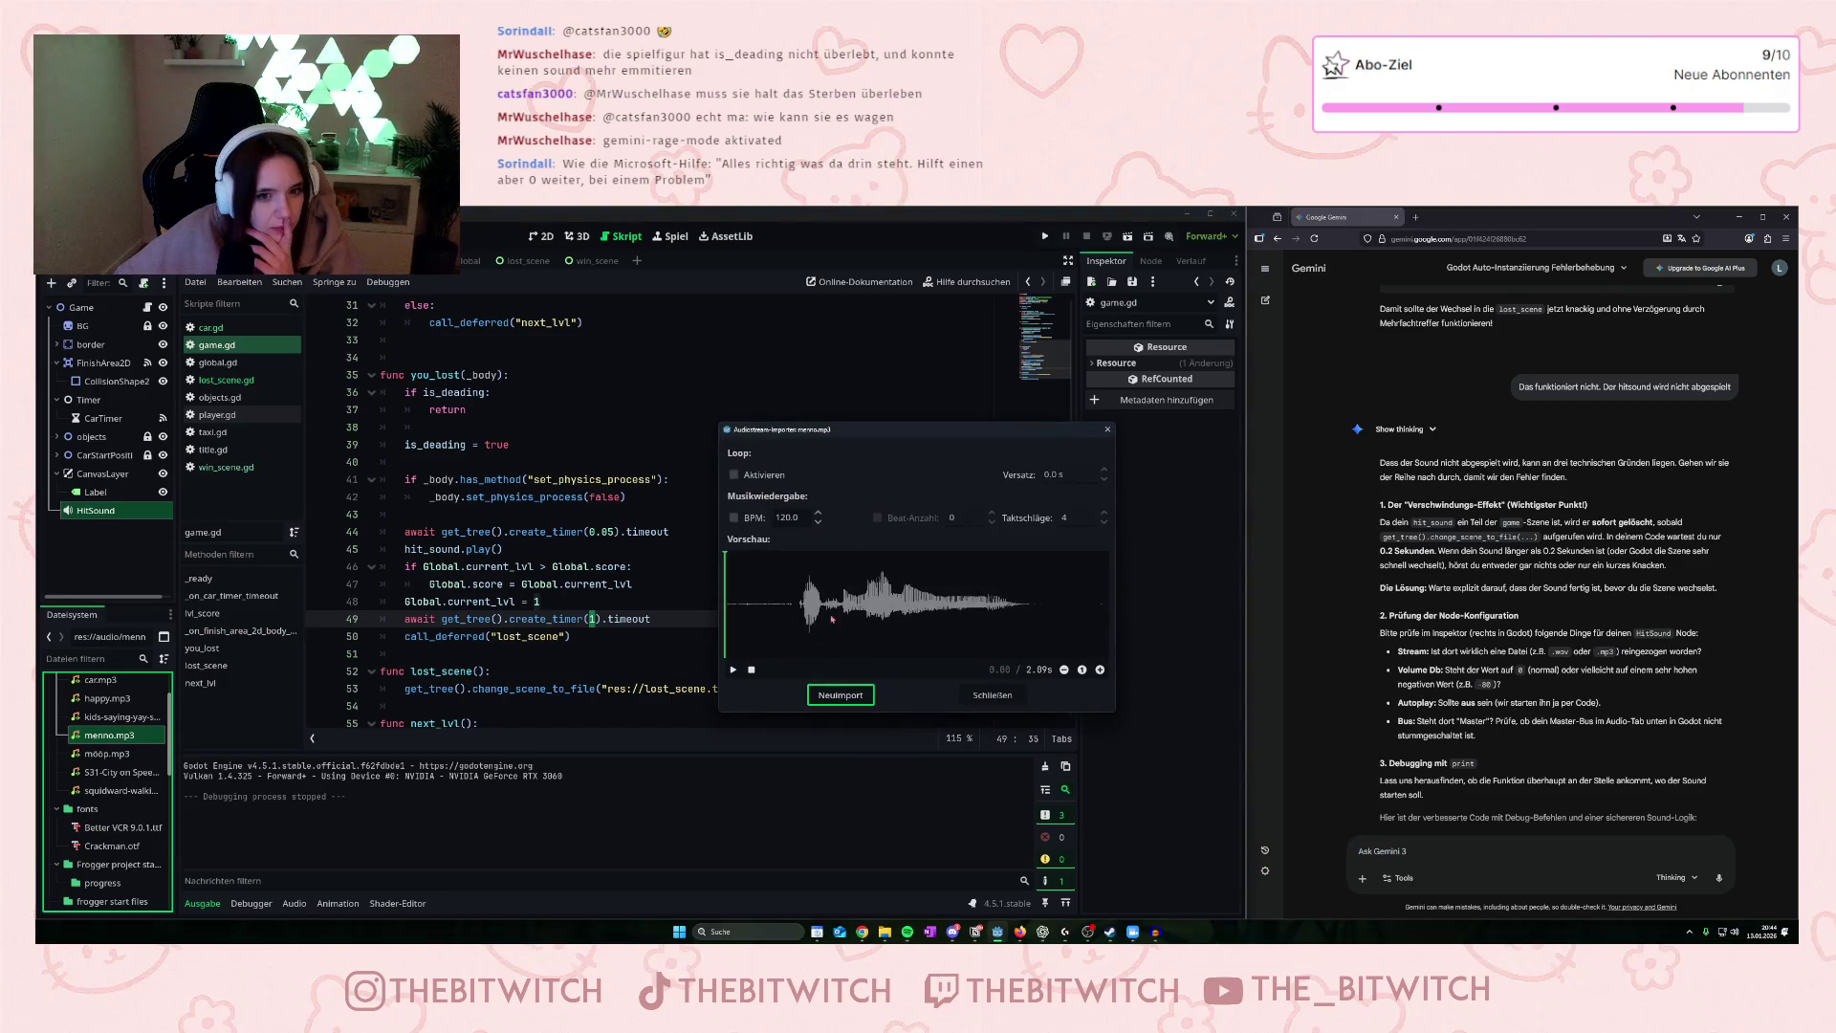
mouse_move(728, 552)
mouse_down()
mouse_move(795, 556)
mouse_move(800, 612)
mouse_up()
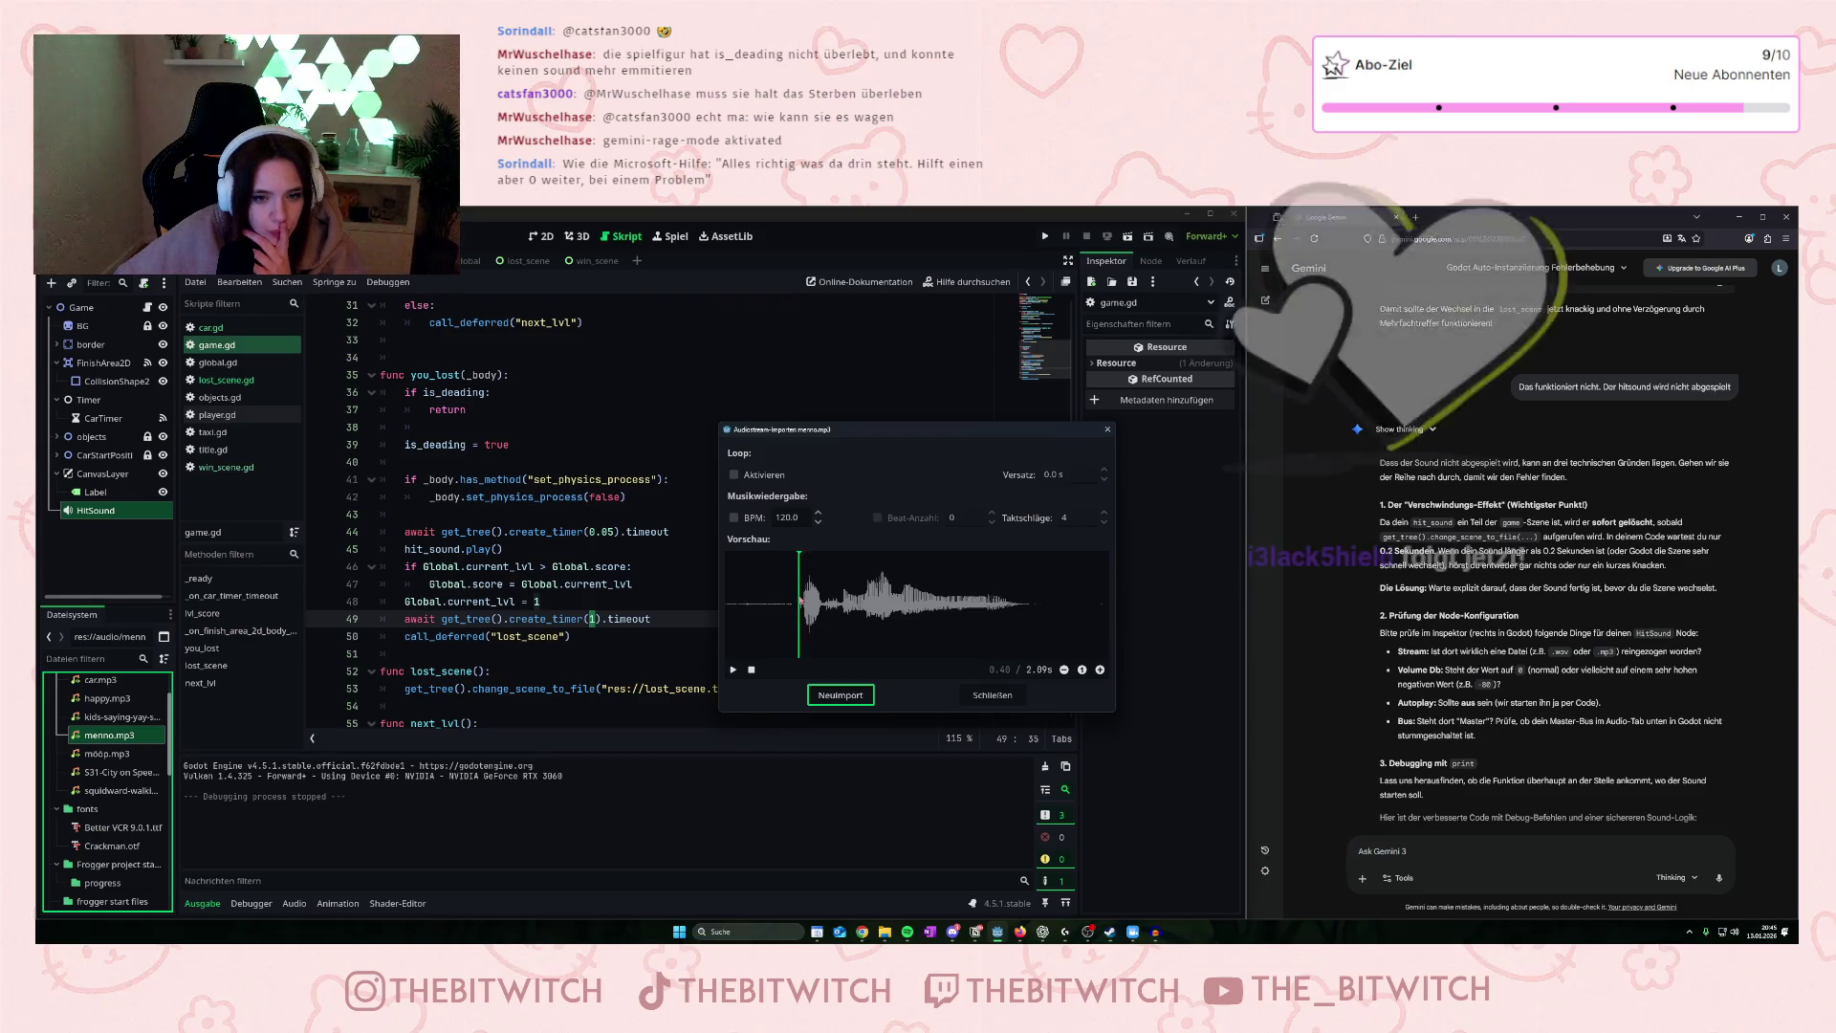
click(1107, 429)
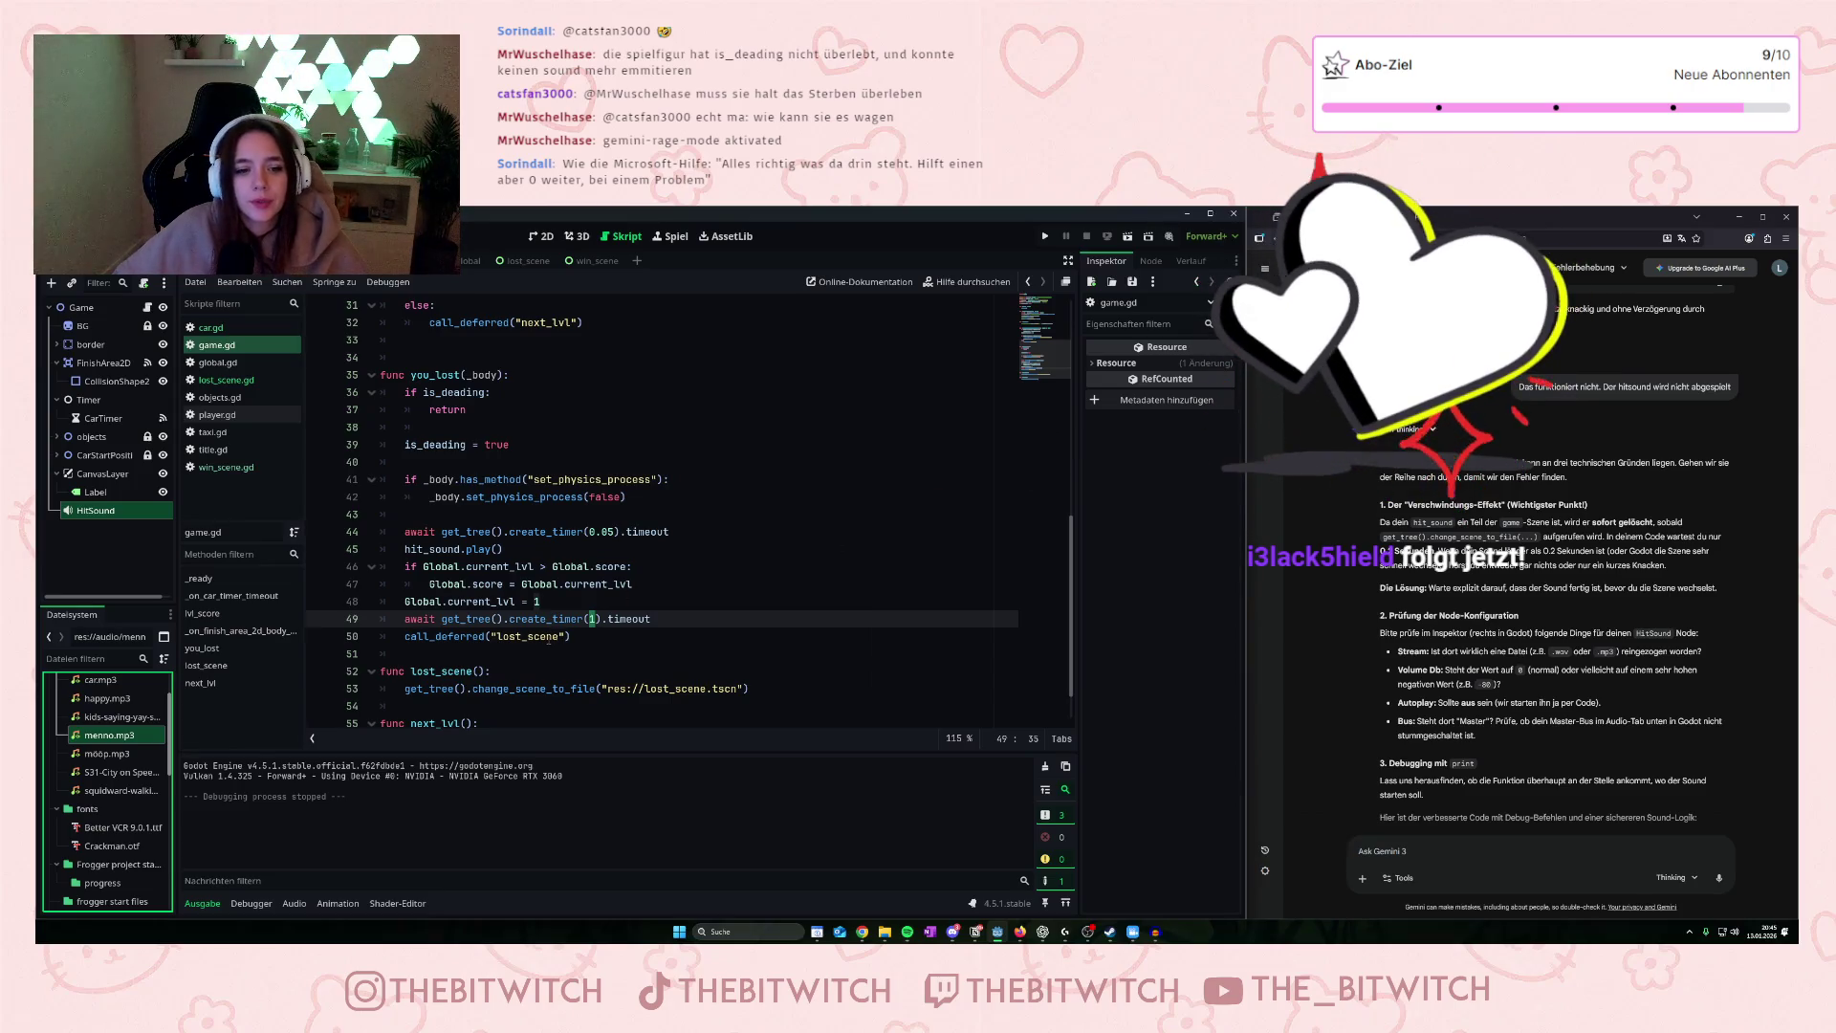
Set create_timer on line 49 back to 0.2 and begin asking Gemini about the sound.
click(592, 619)
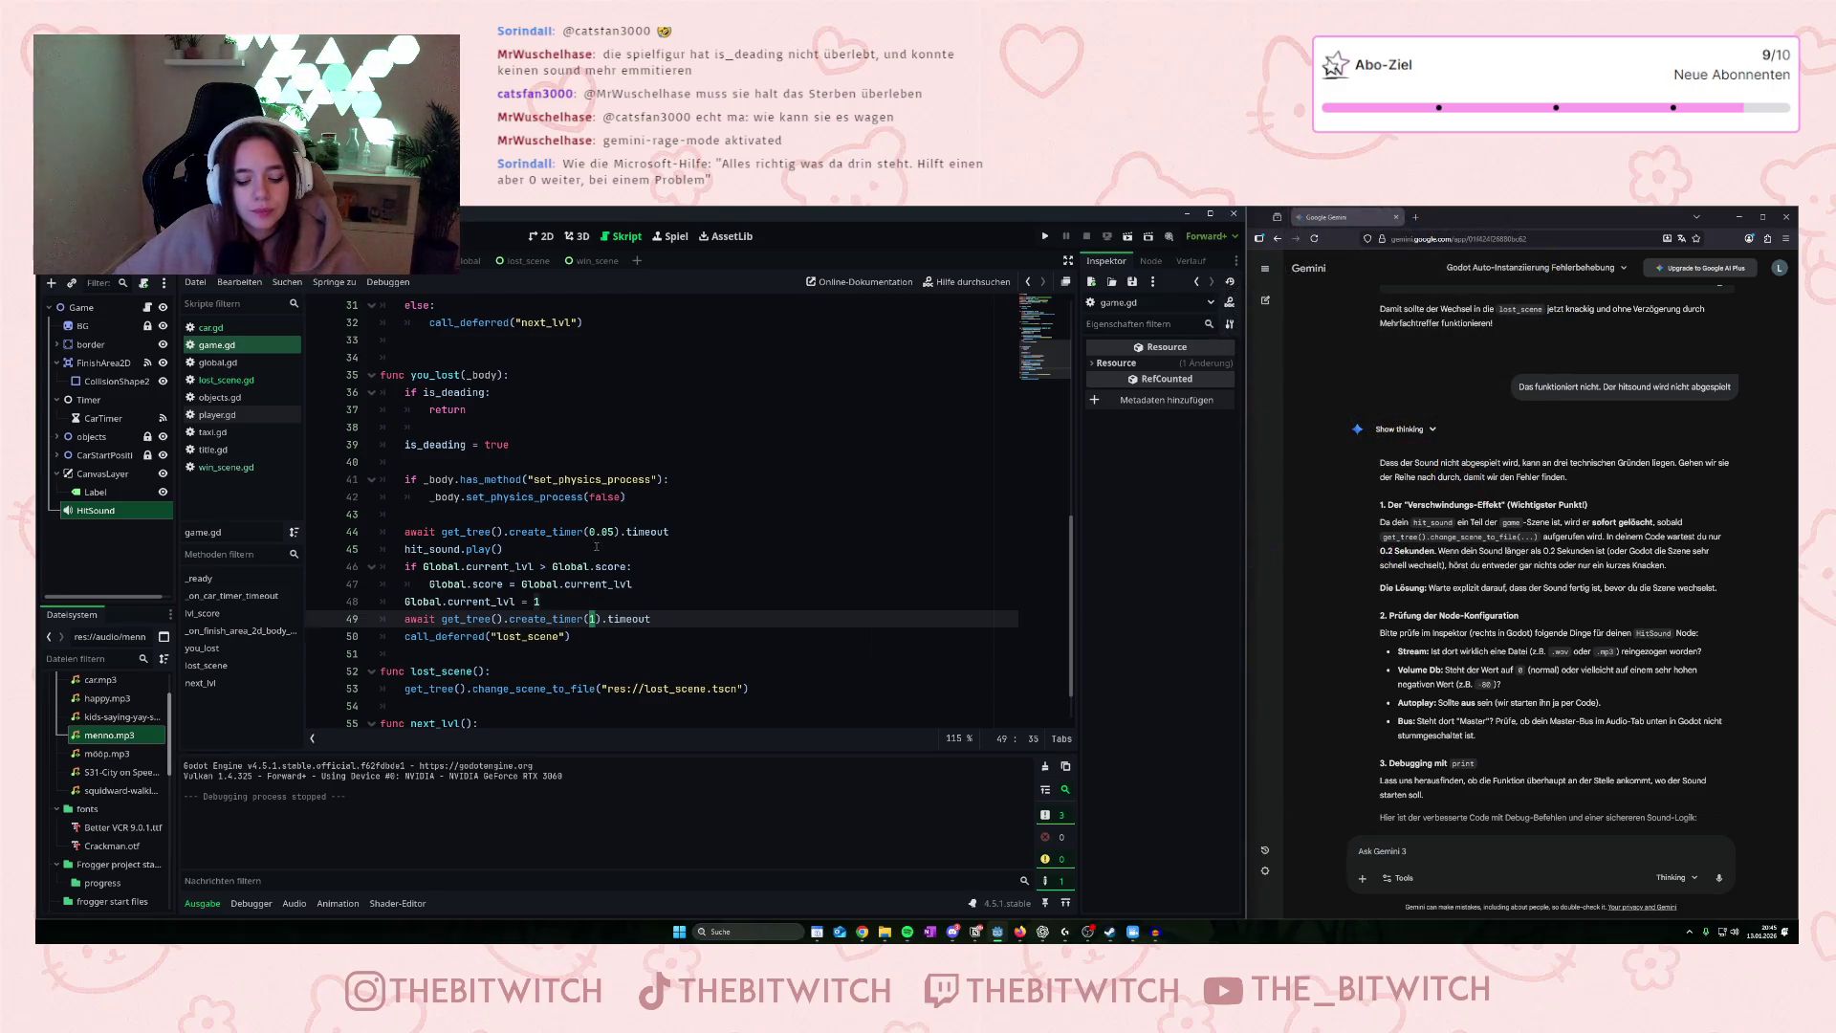
text(0.)
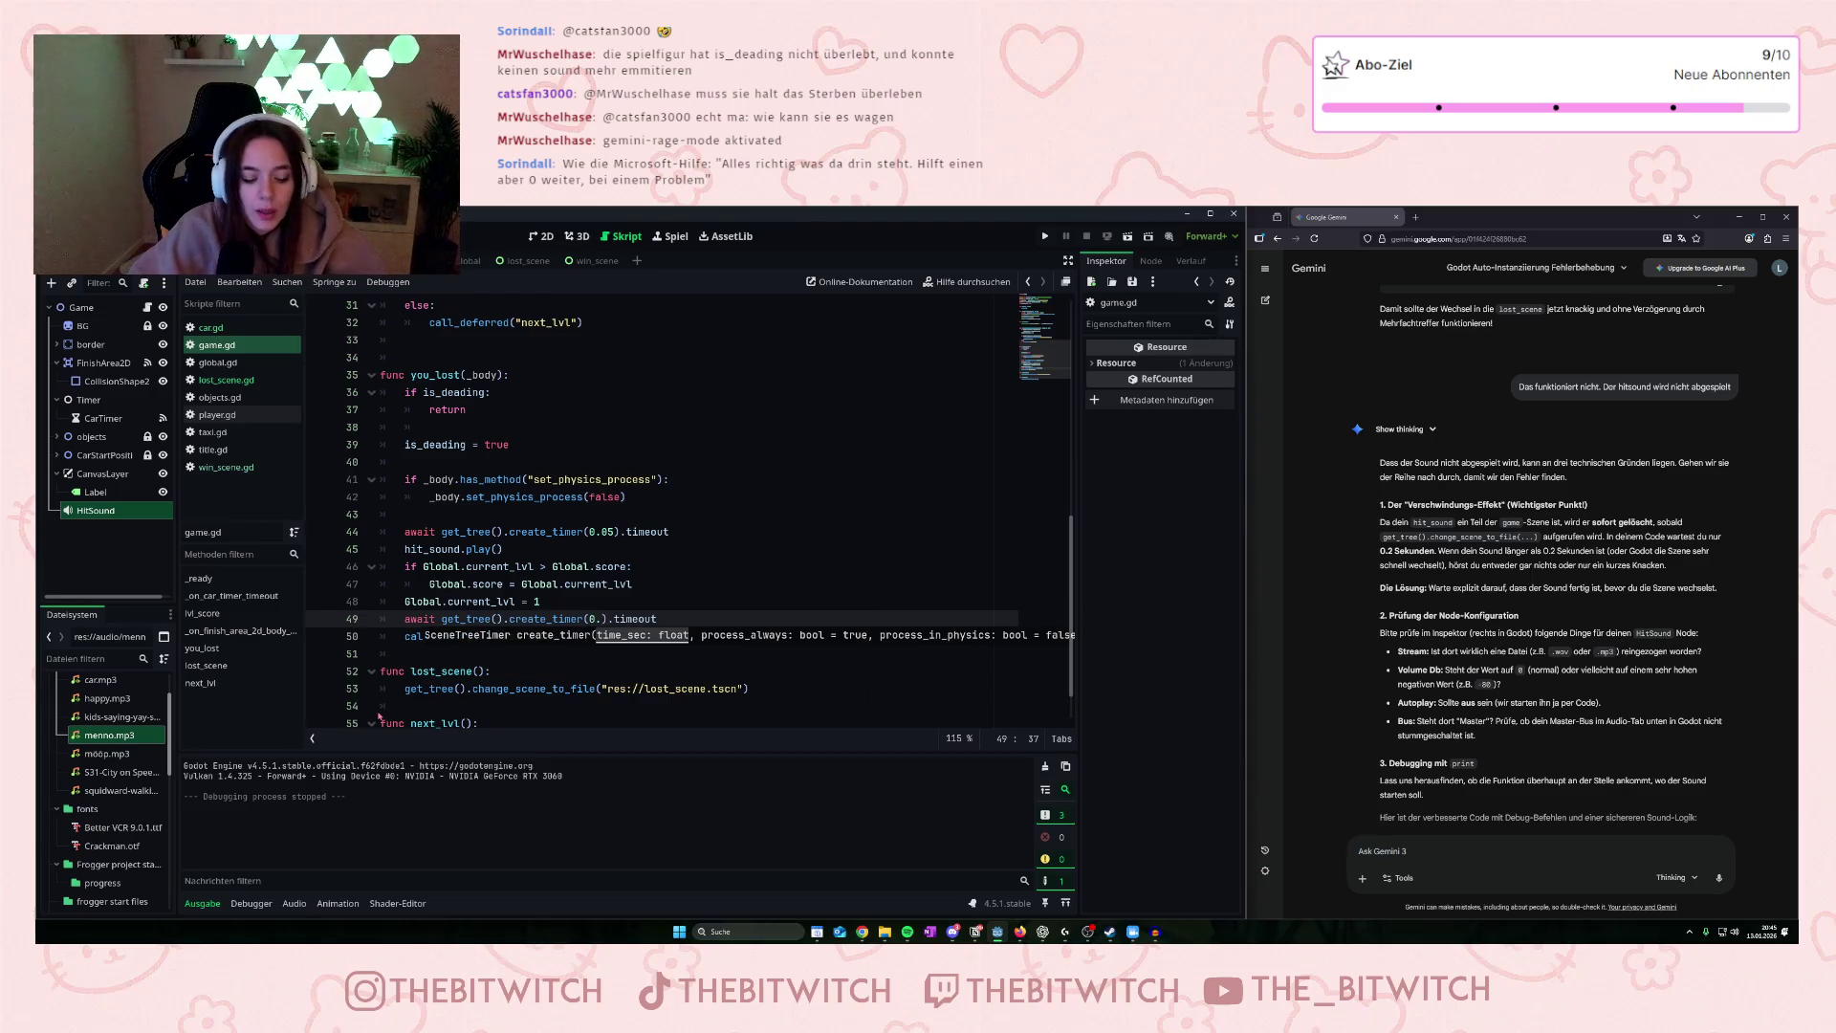
text(2)
click(1389, 864)
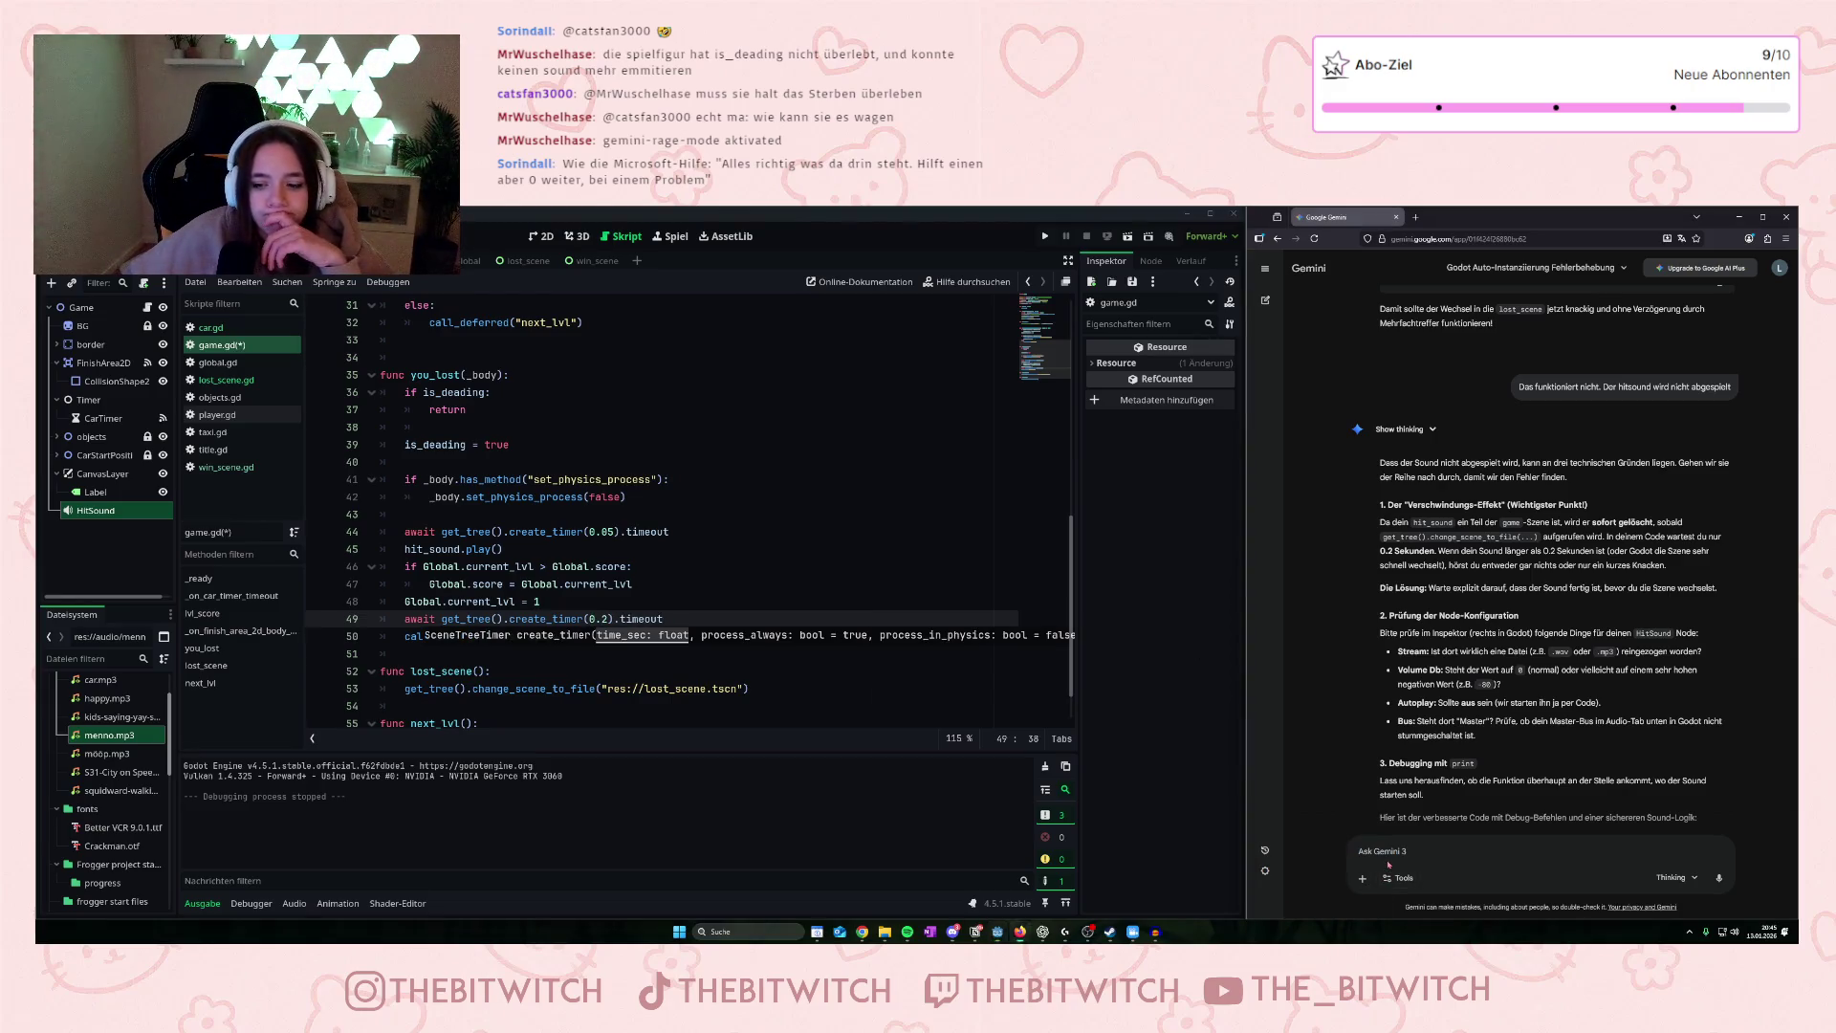
text(Gibt es eine m)
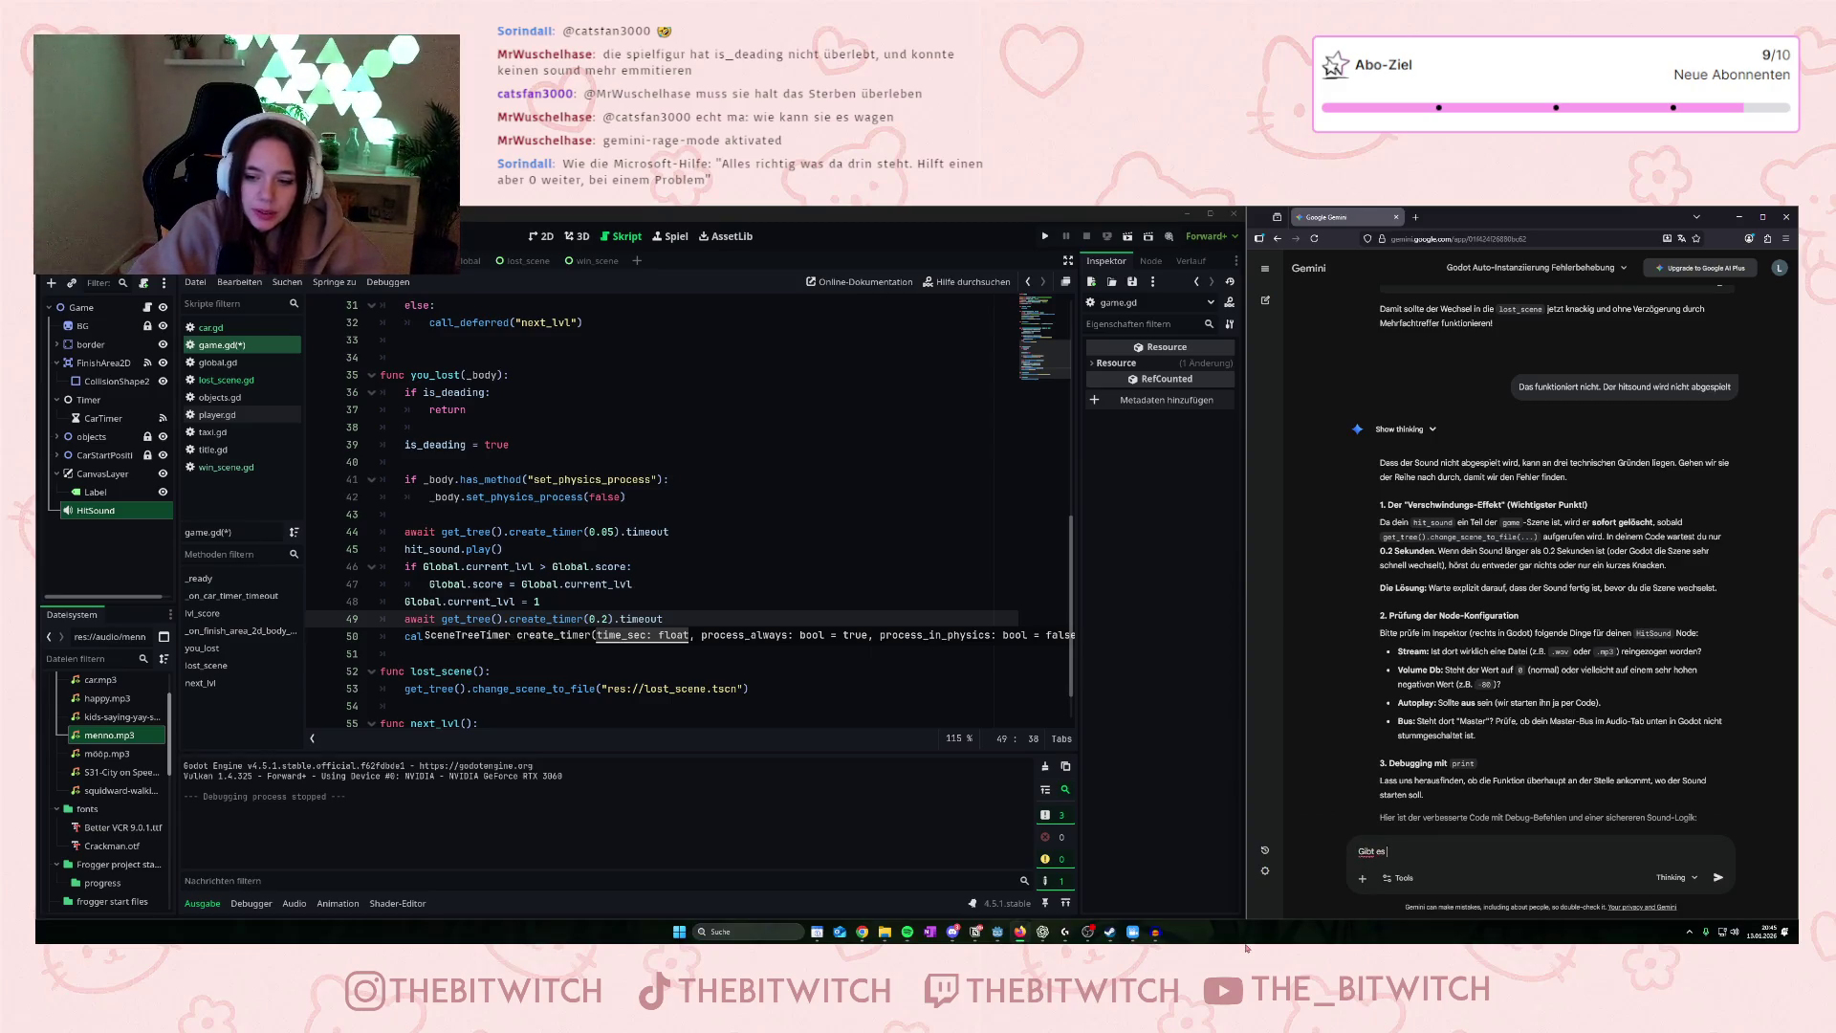
text(öglichkeit)
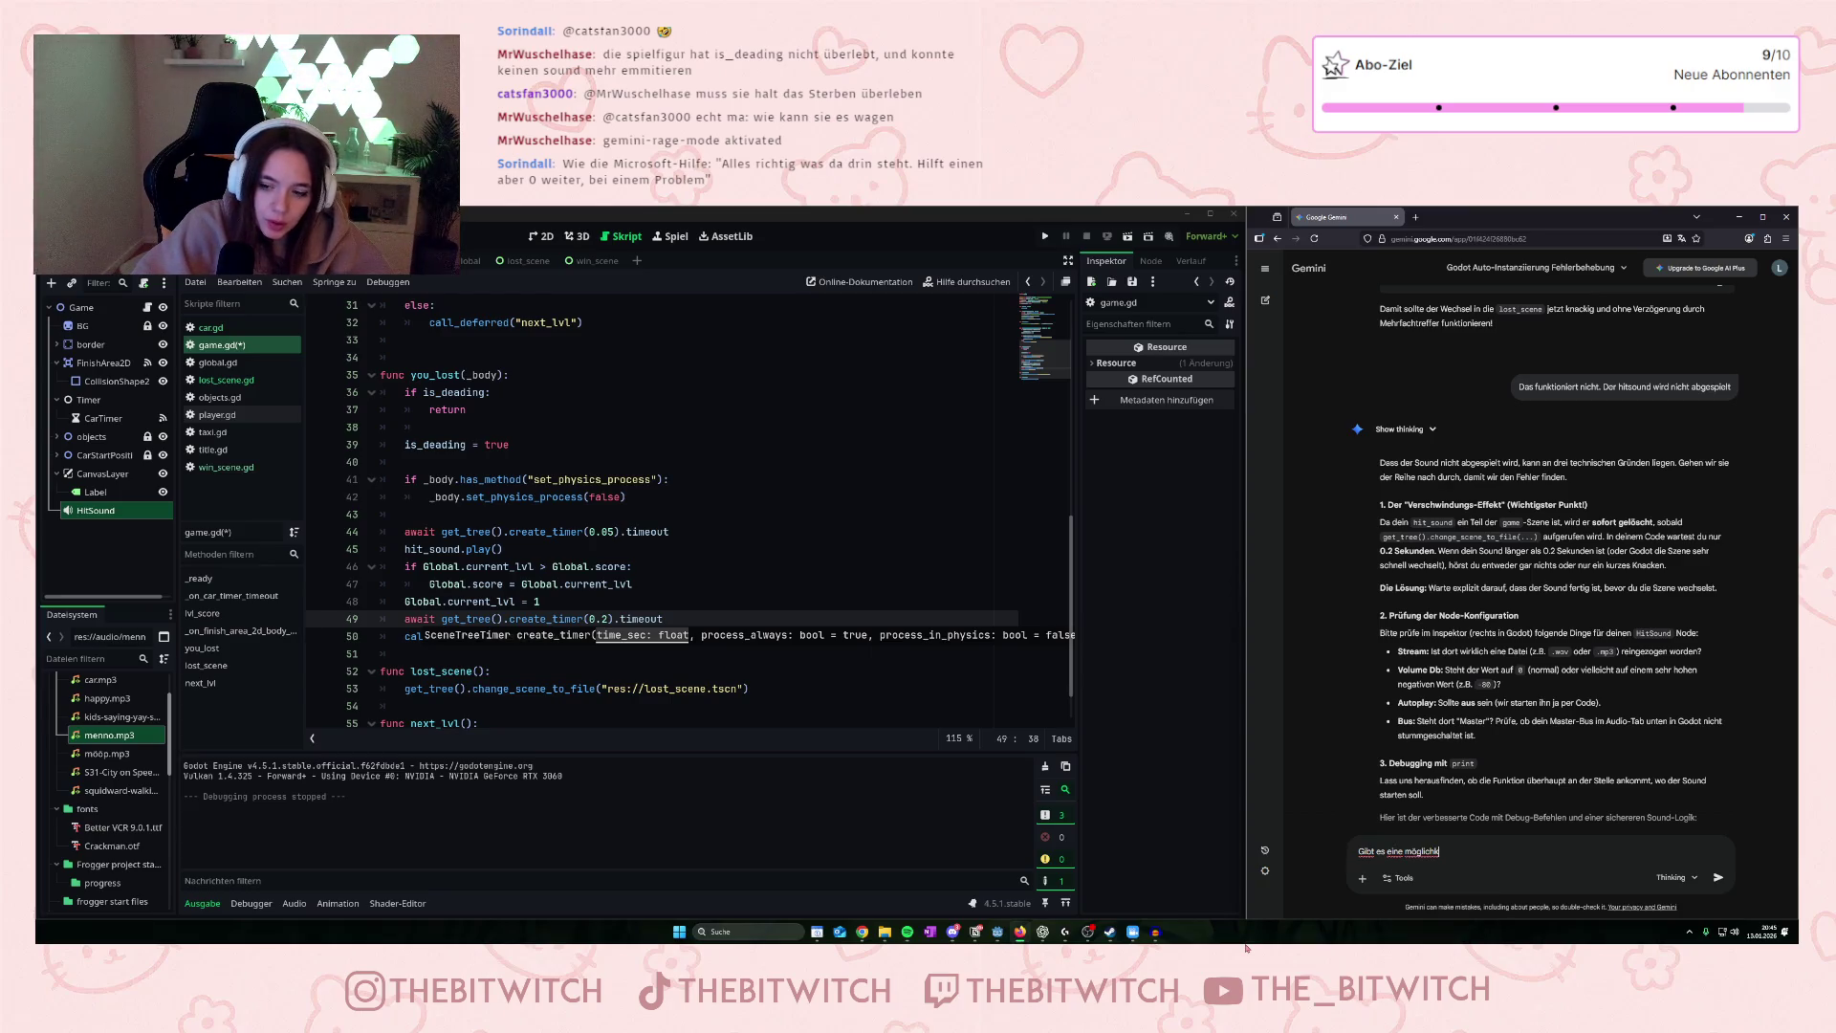
text(, den sound)
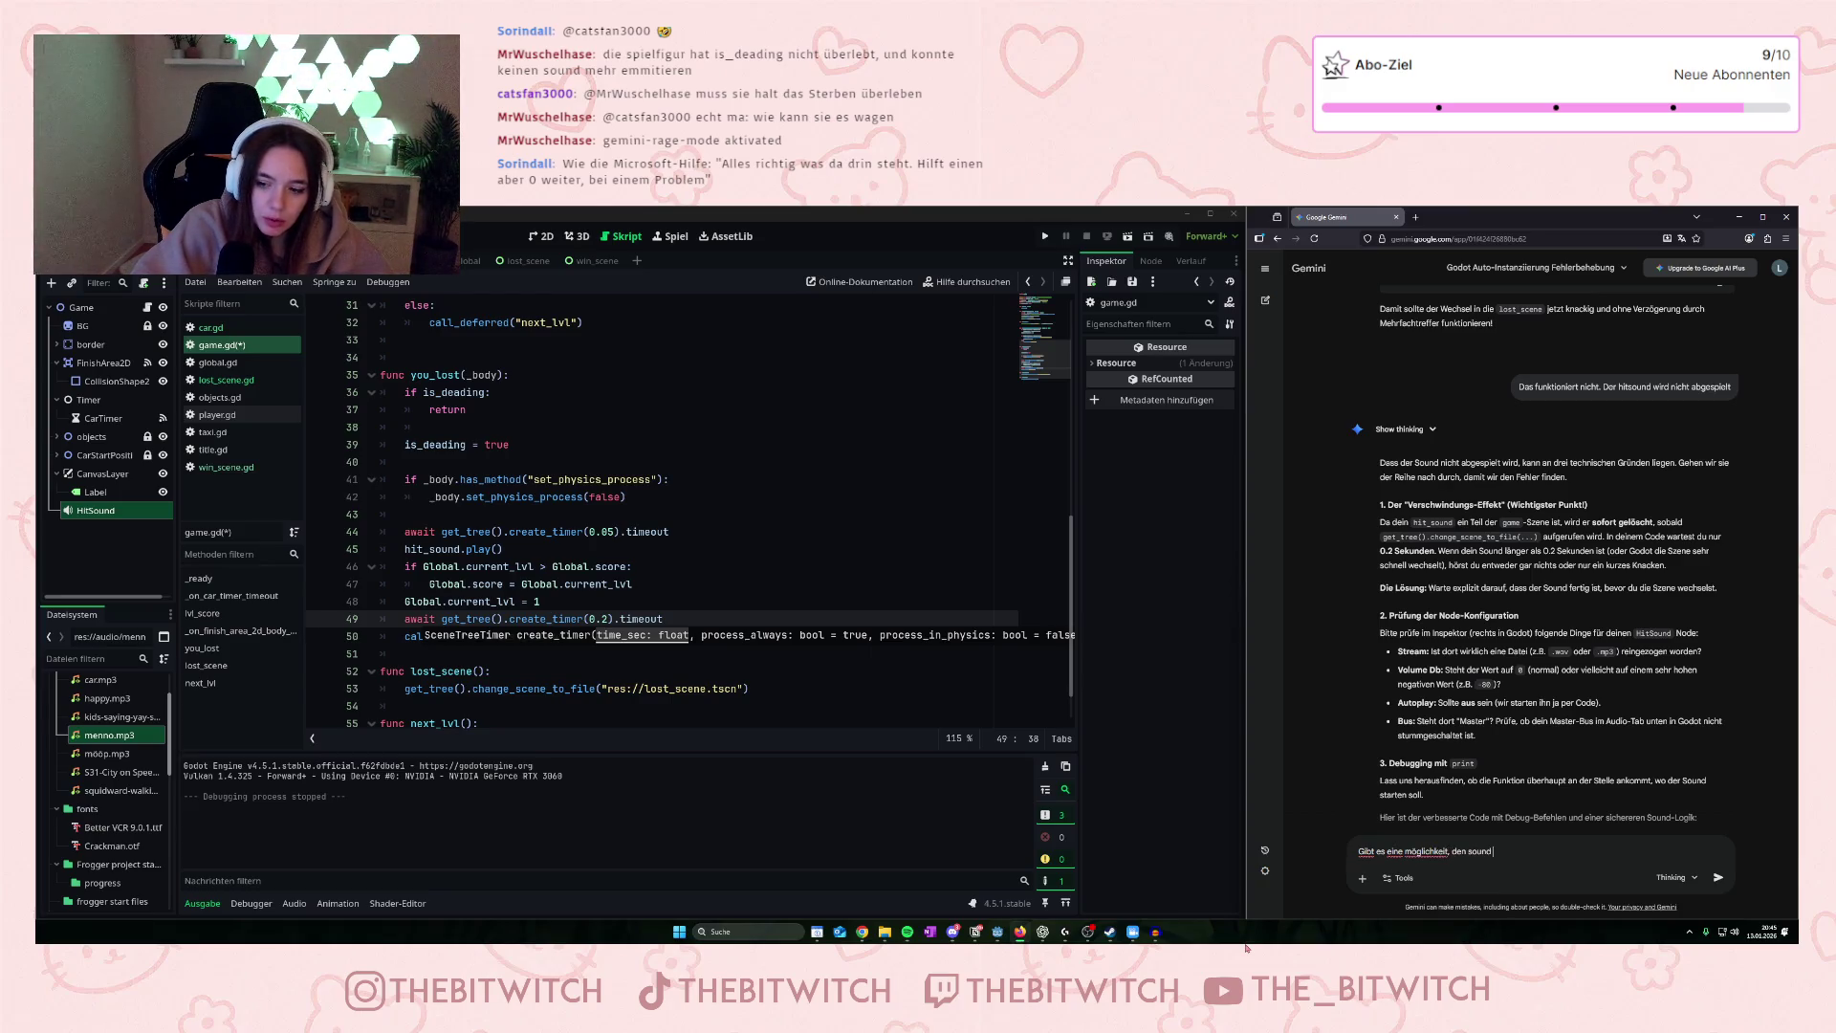
text( in dem scenen)
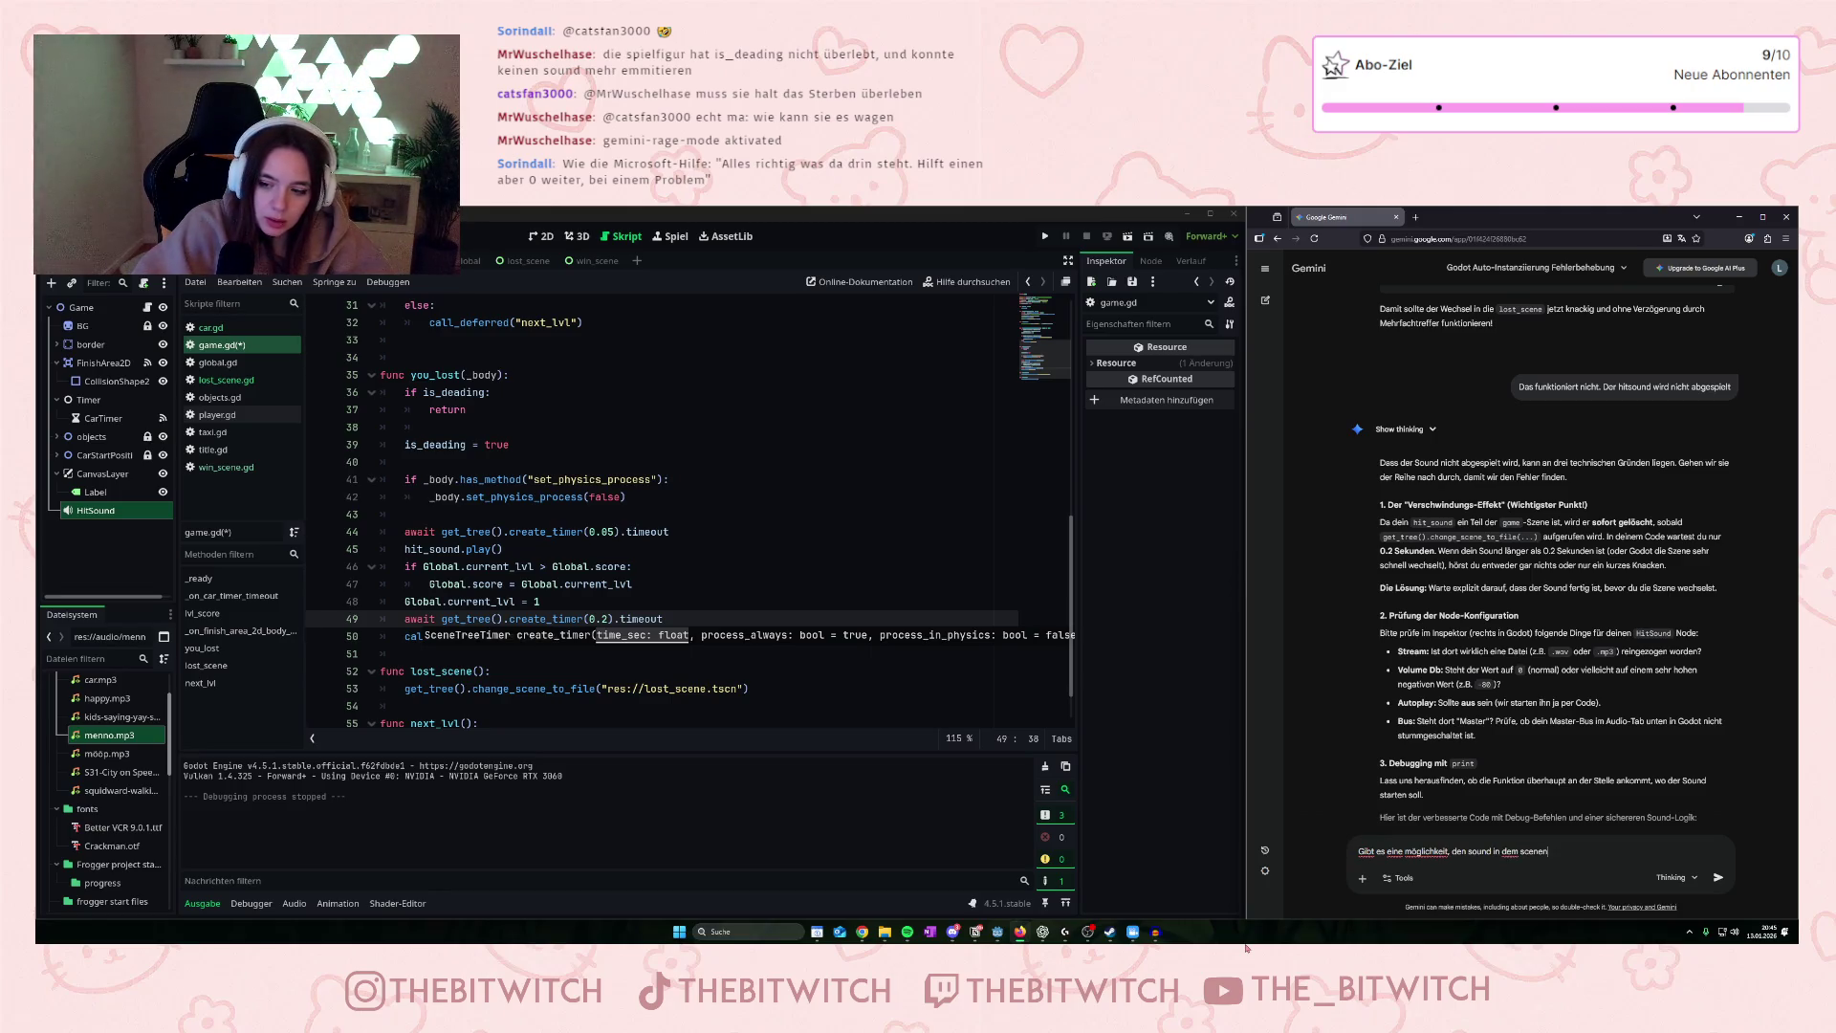
Finish and send the question about keeping the sound playing through the scene change.
key(BackSpace)
key(BackSpace)
key(BackSpace)
text(zene)
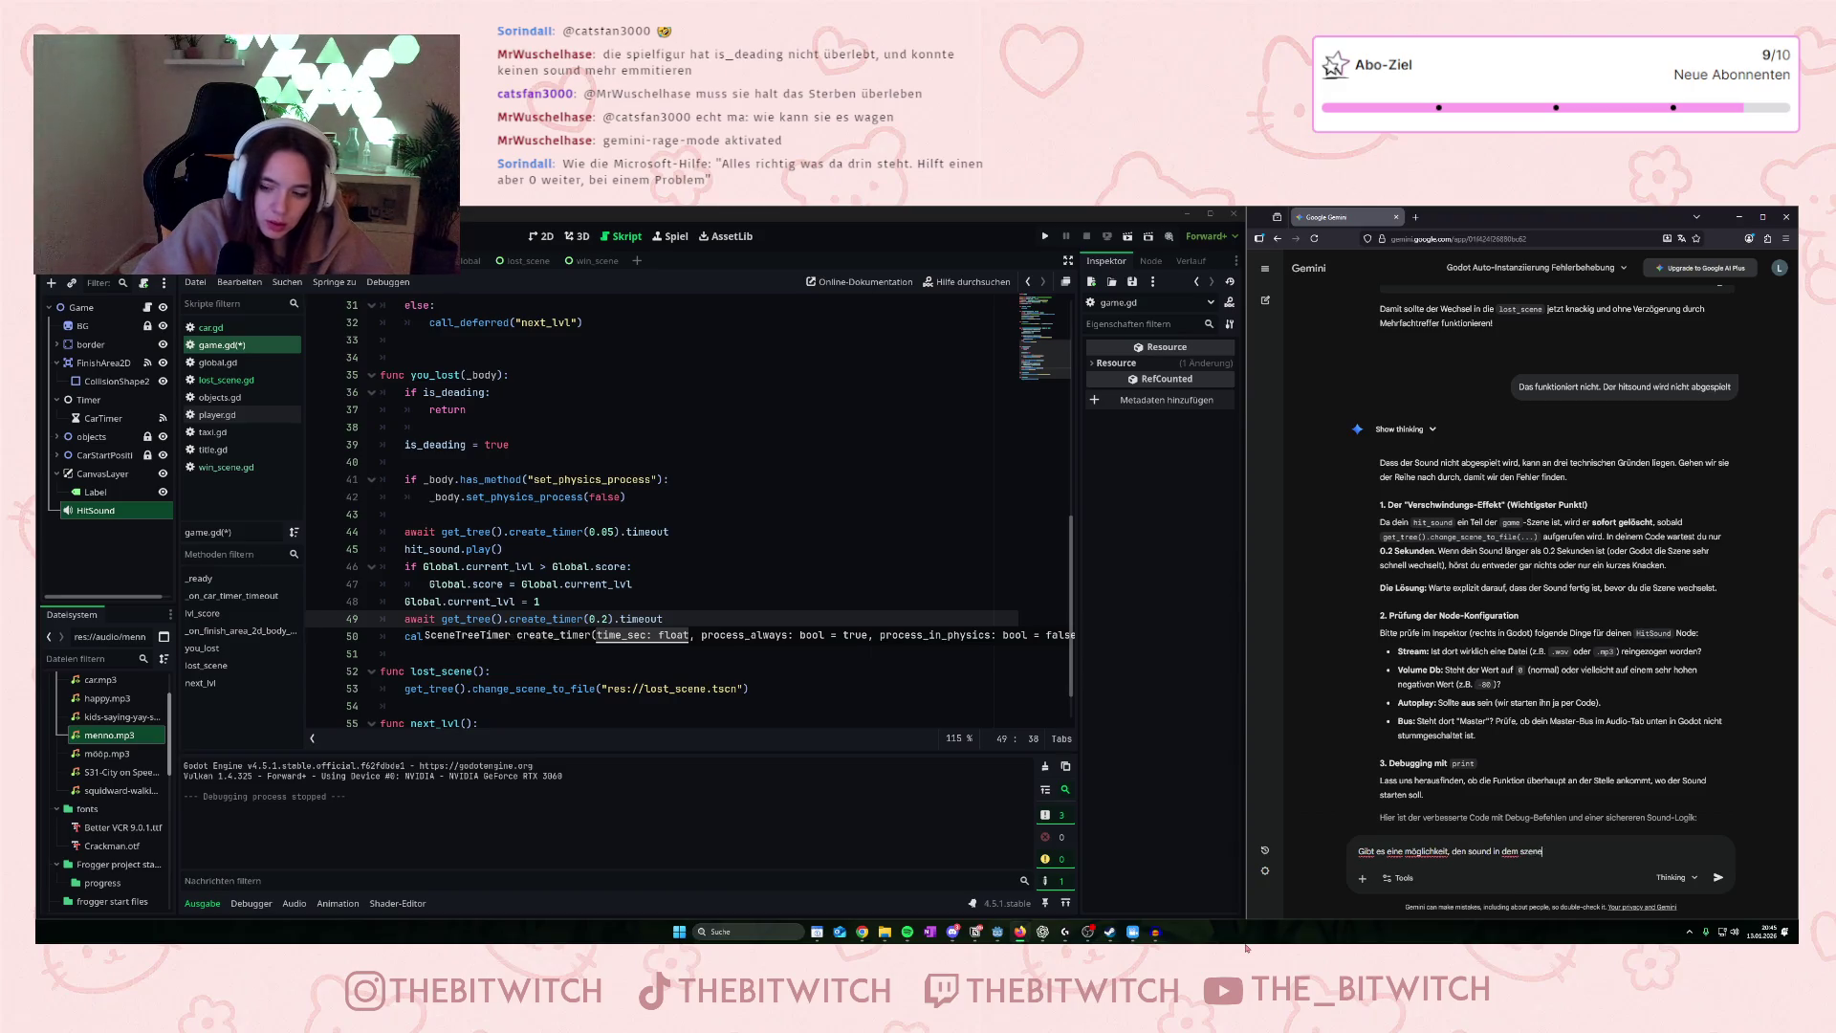
text(el anzu)
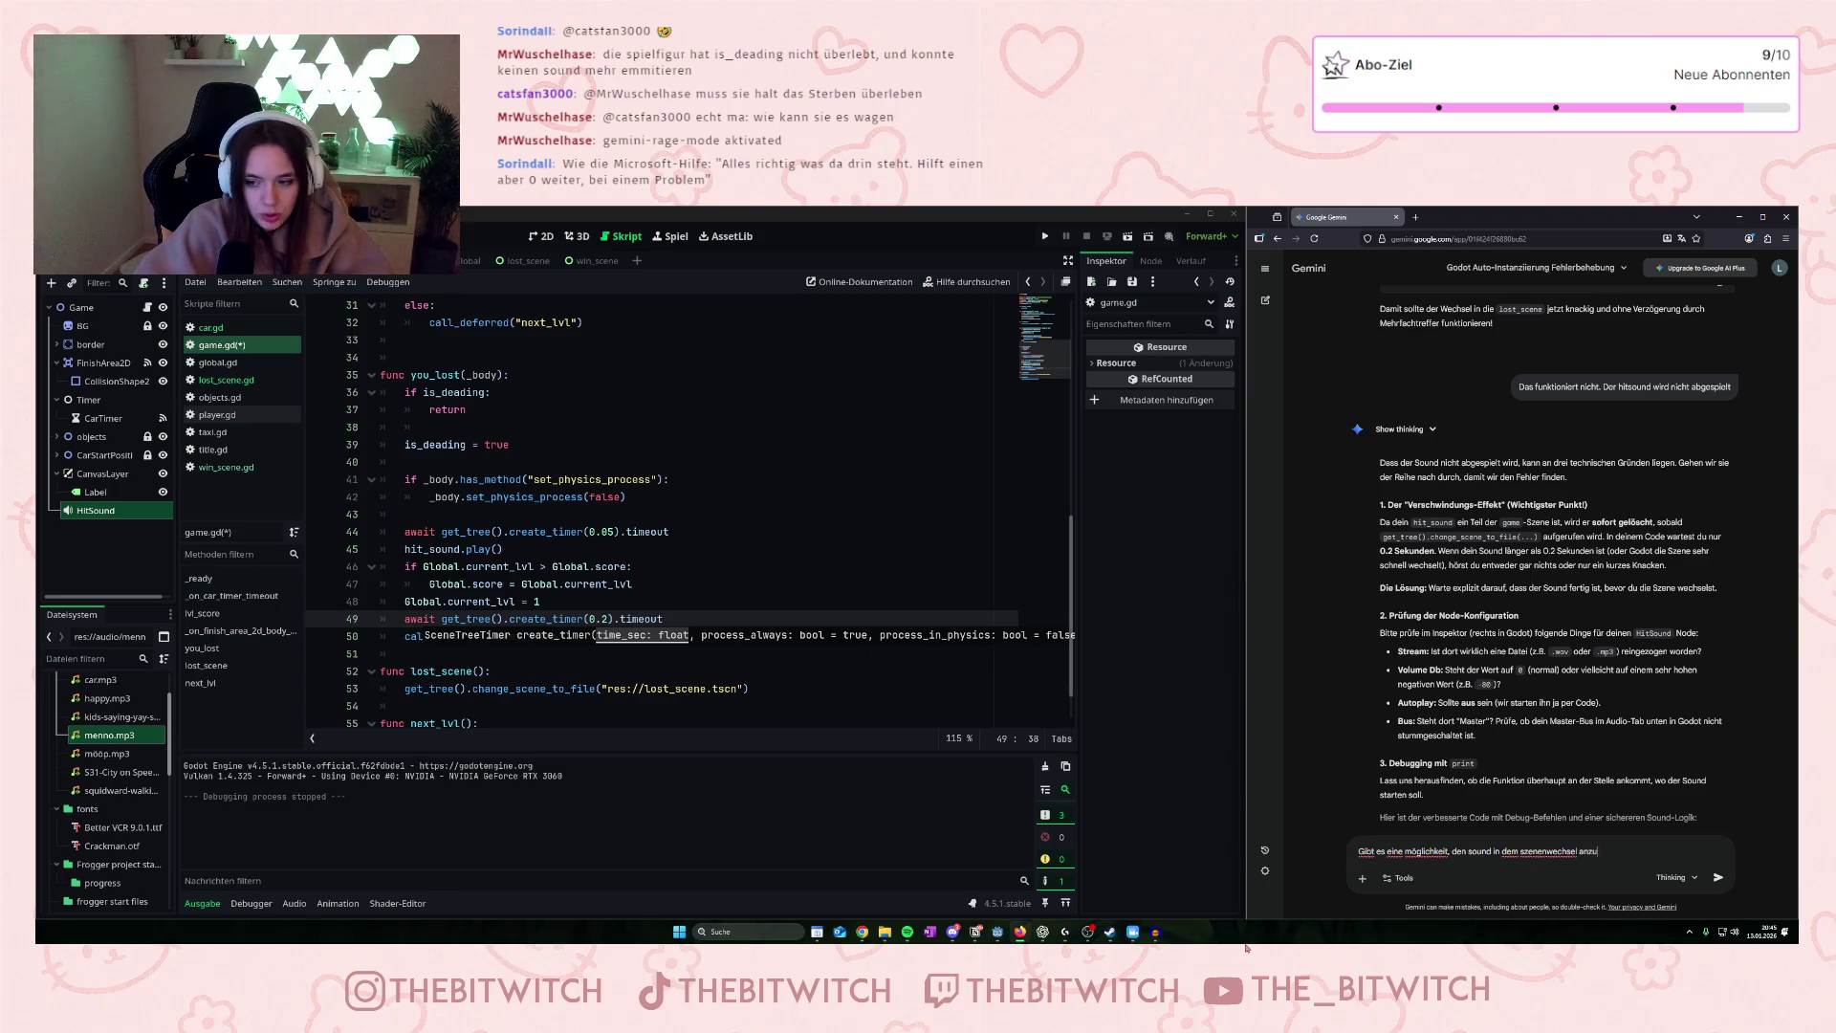
text(en)
key(Return)
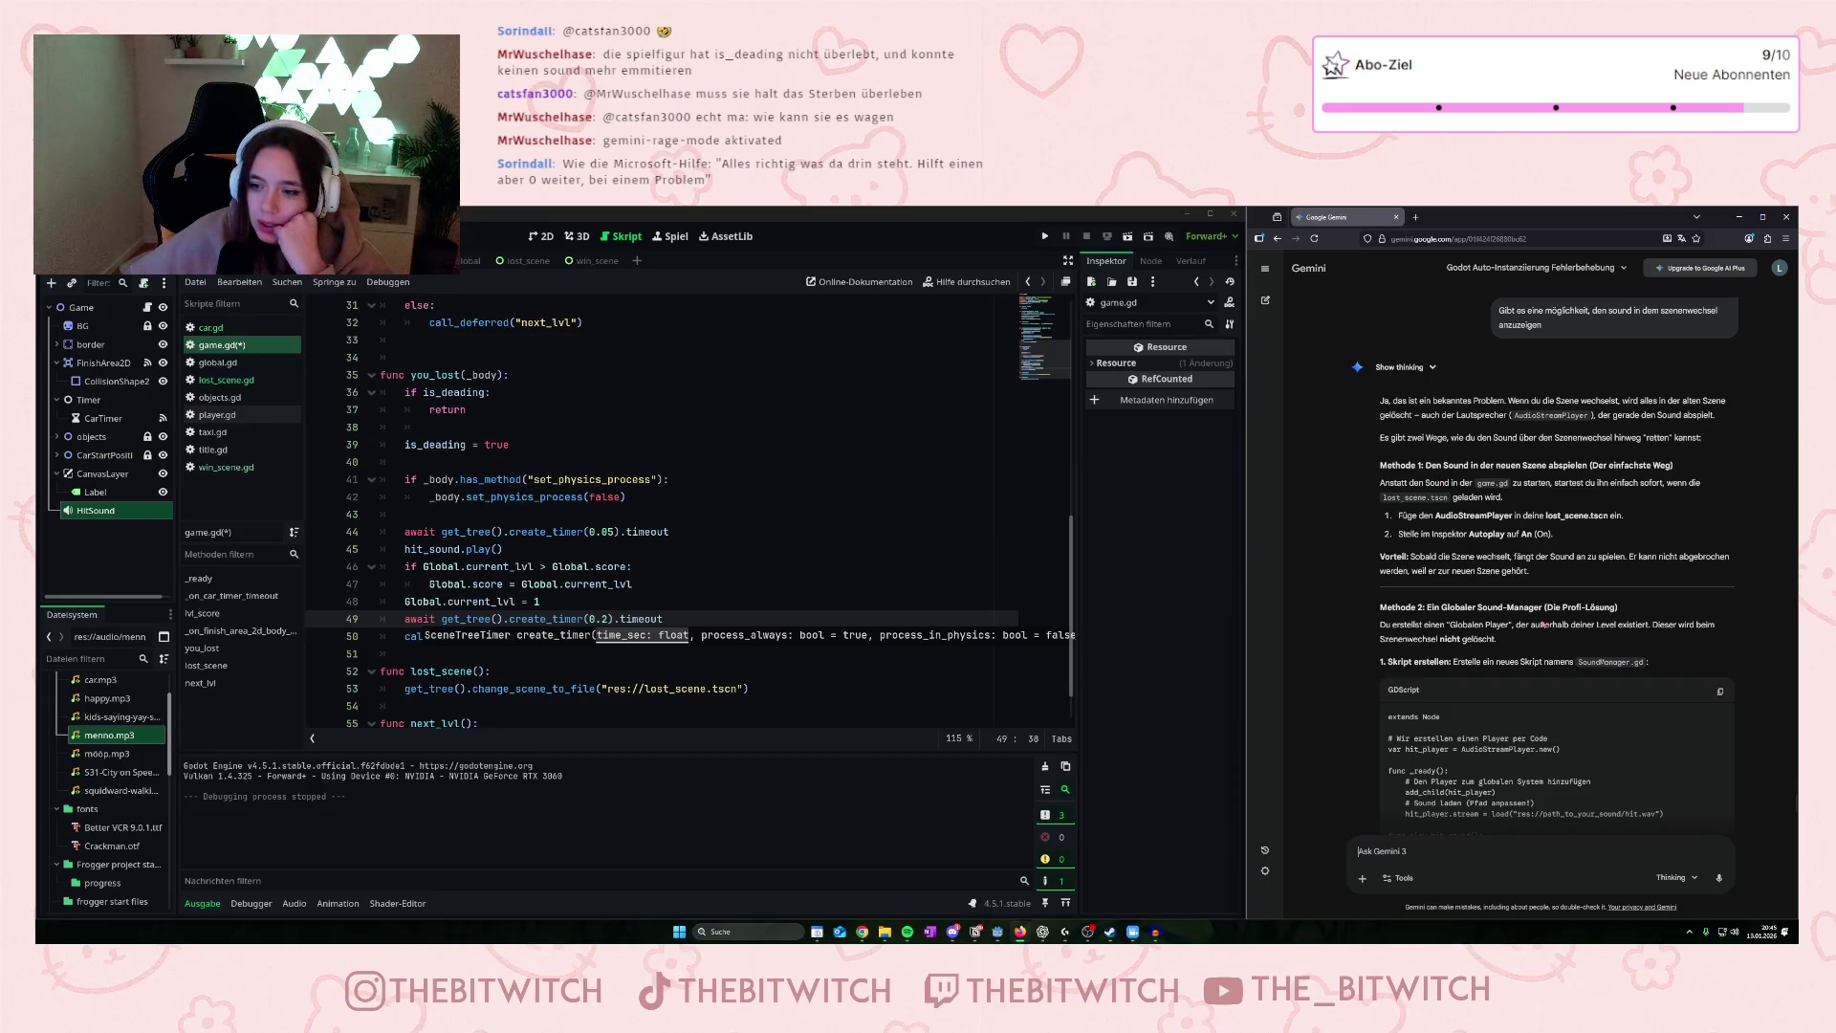
Read through the SoundManager script, its Project Settings autoload registration and the you_lost call.
scroll(1551, 623, down, 1)
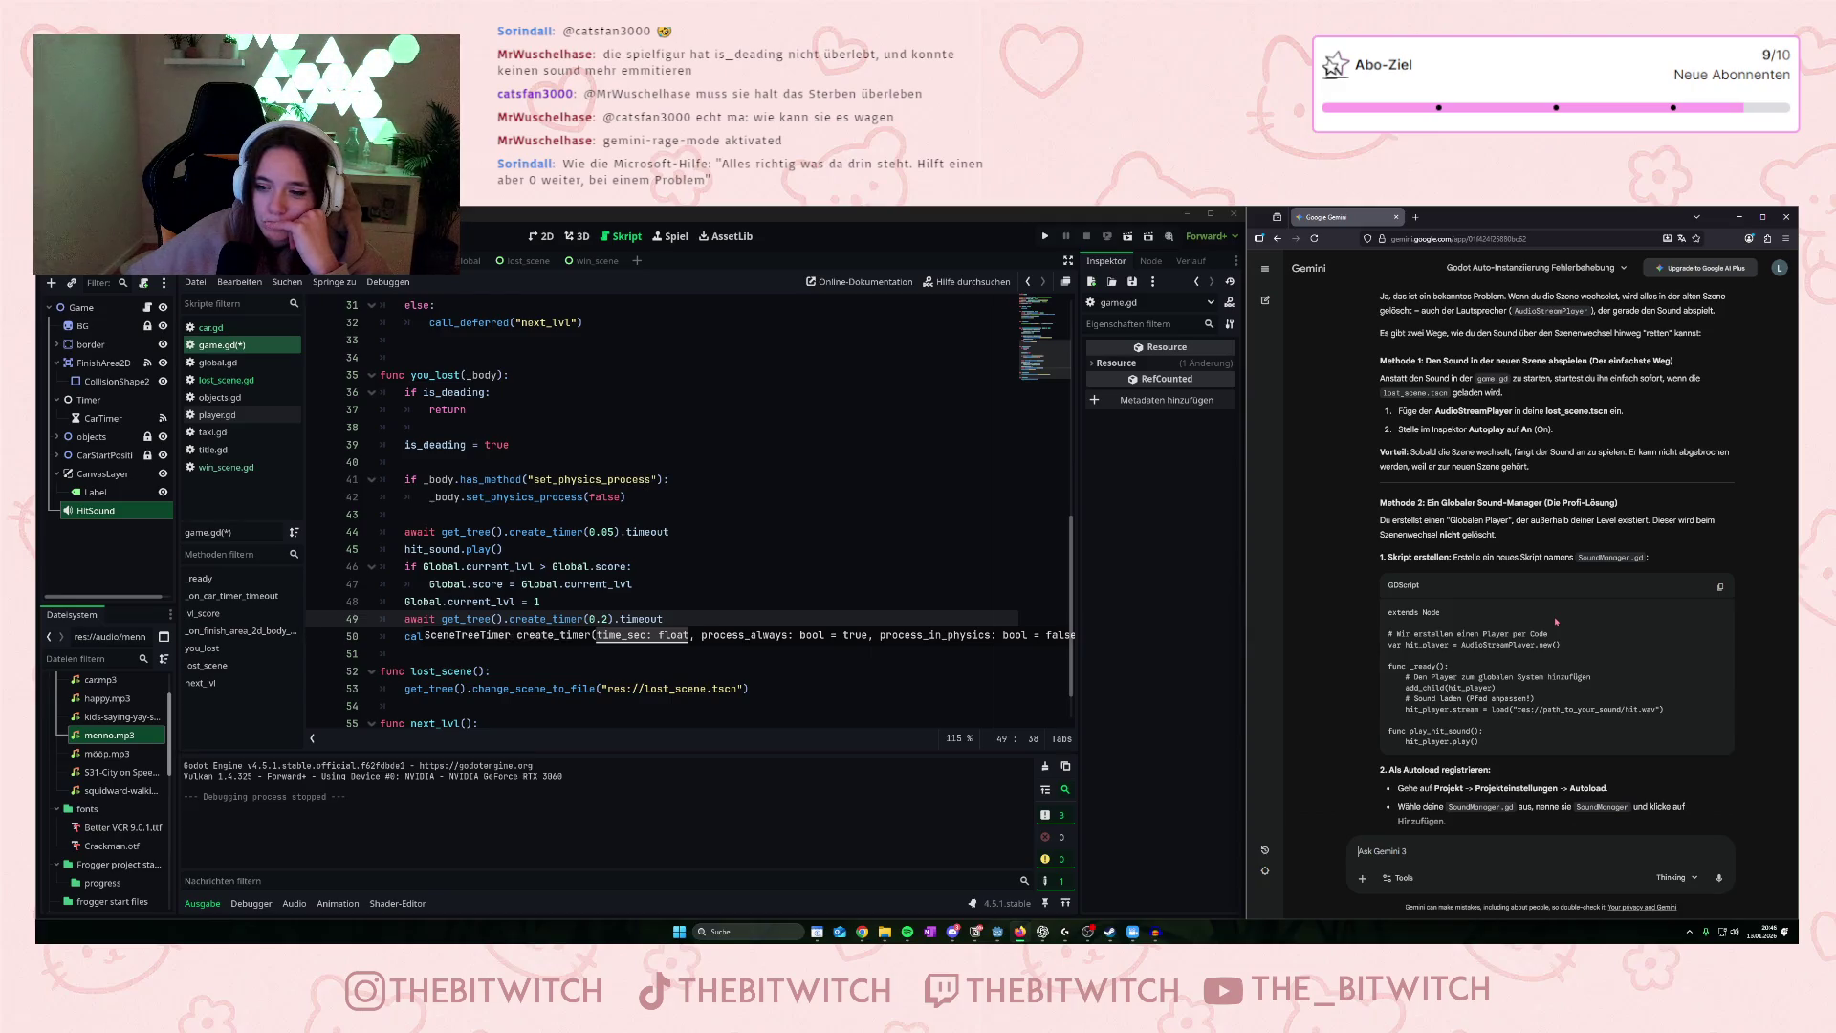
scroll(1556, 621, down, 1)
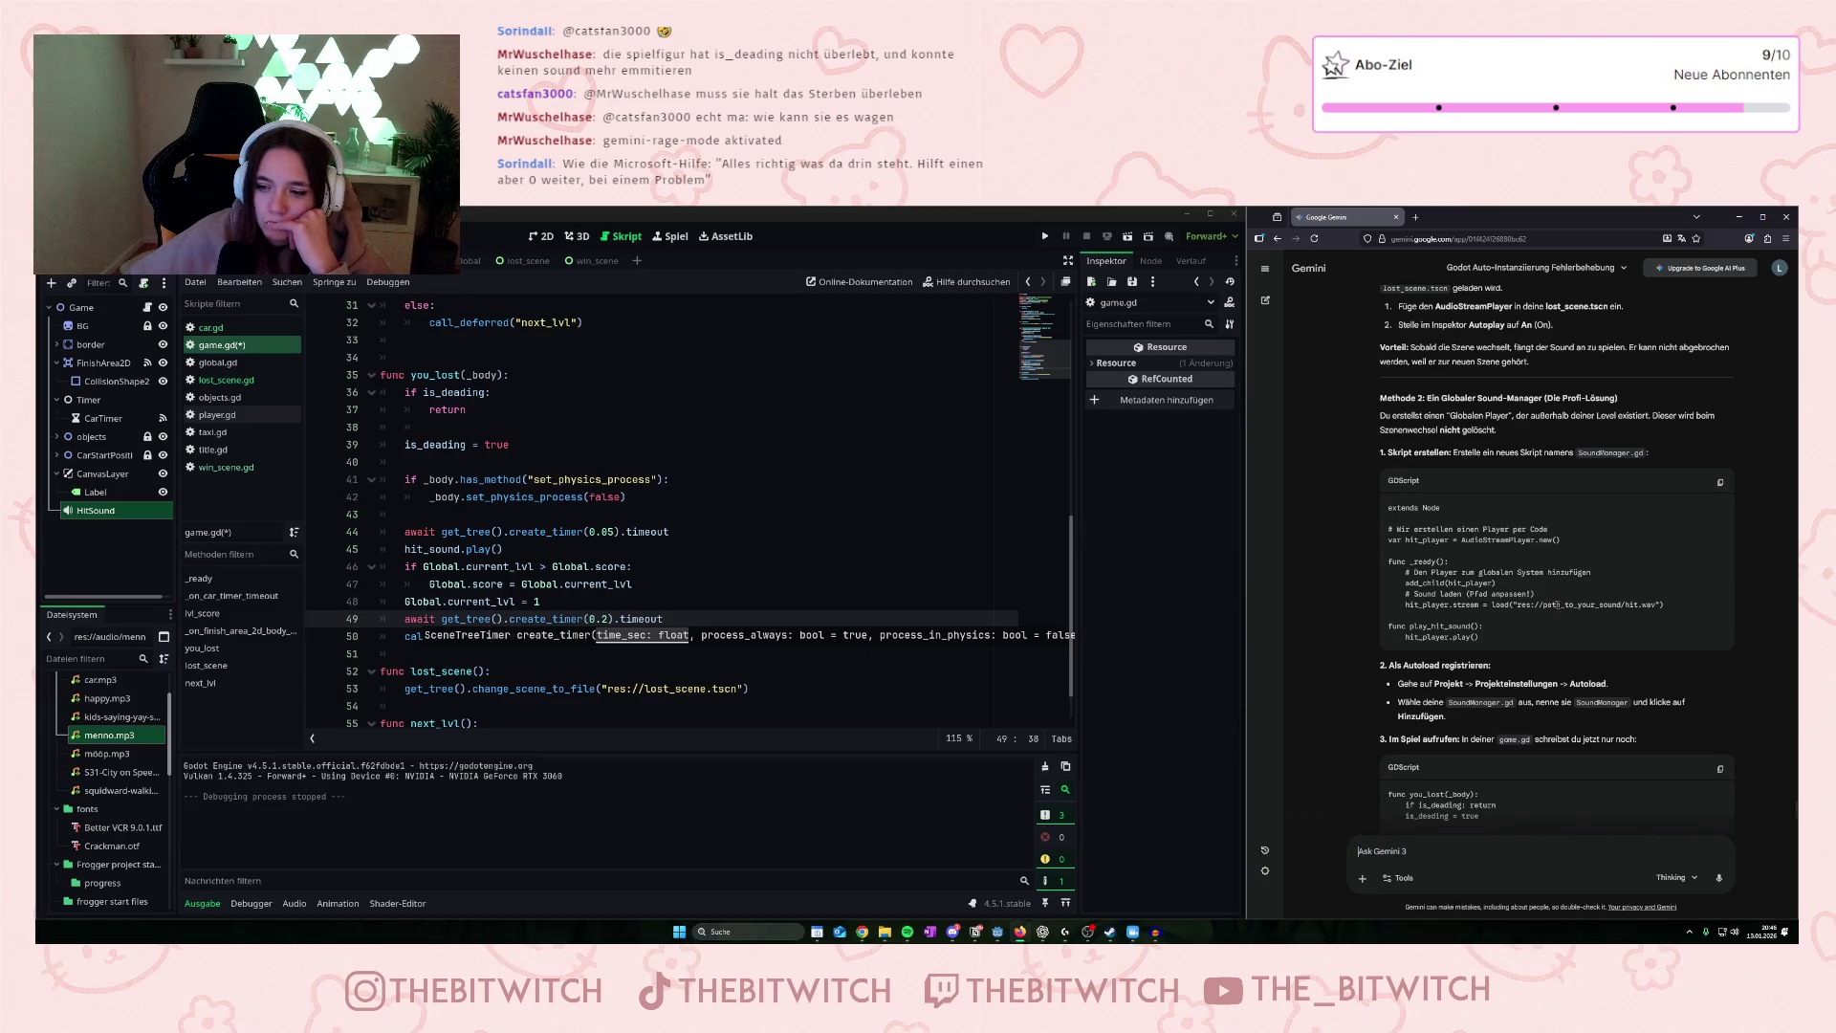
scroll(1559, 606, down, 1)
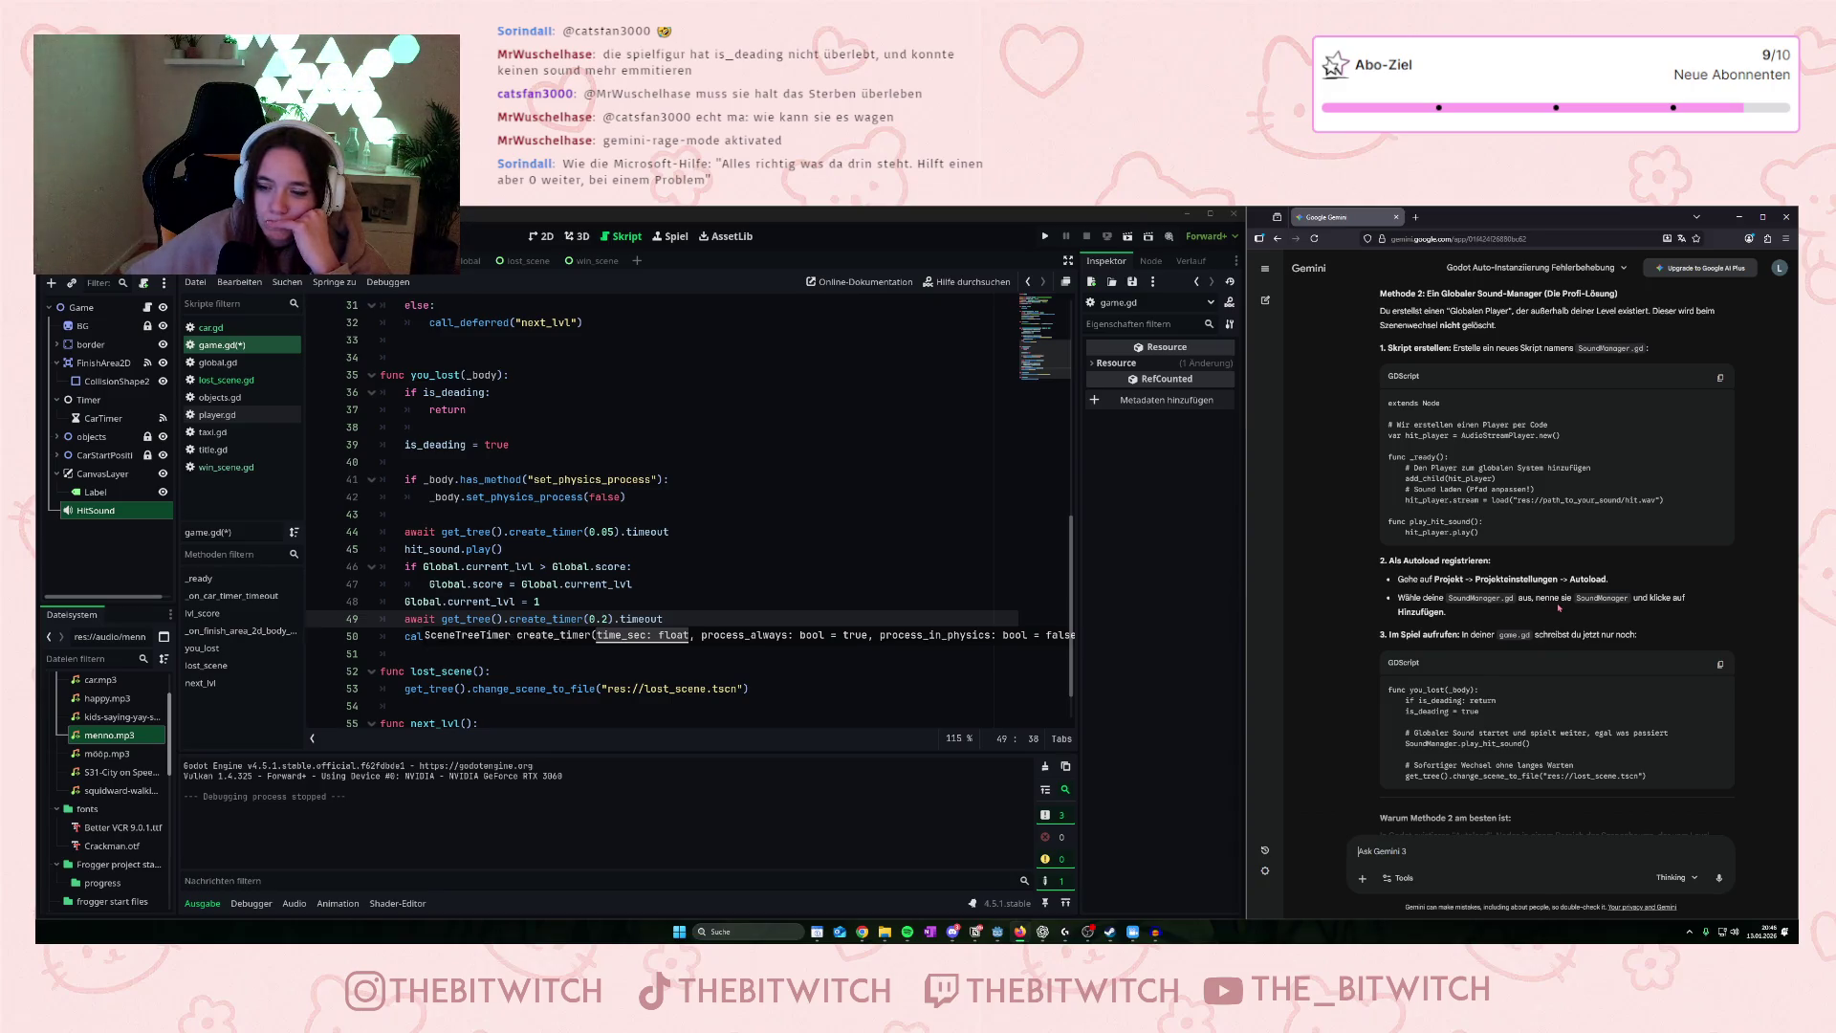
scroll(1559, 607, down, 1)
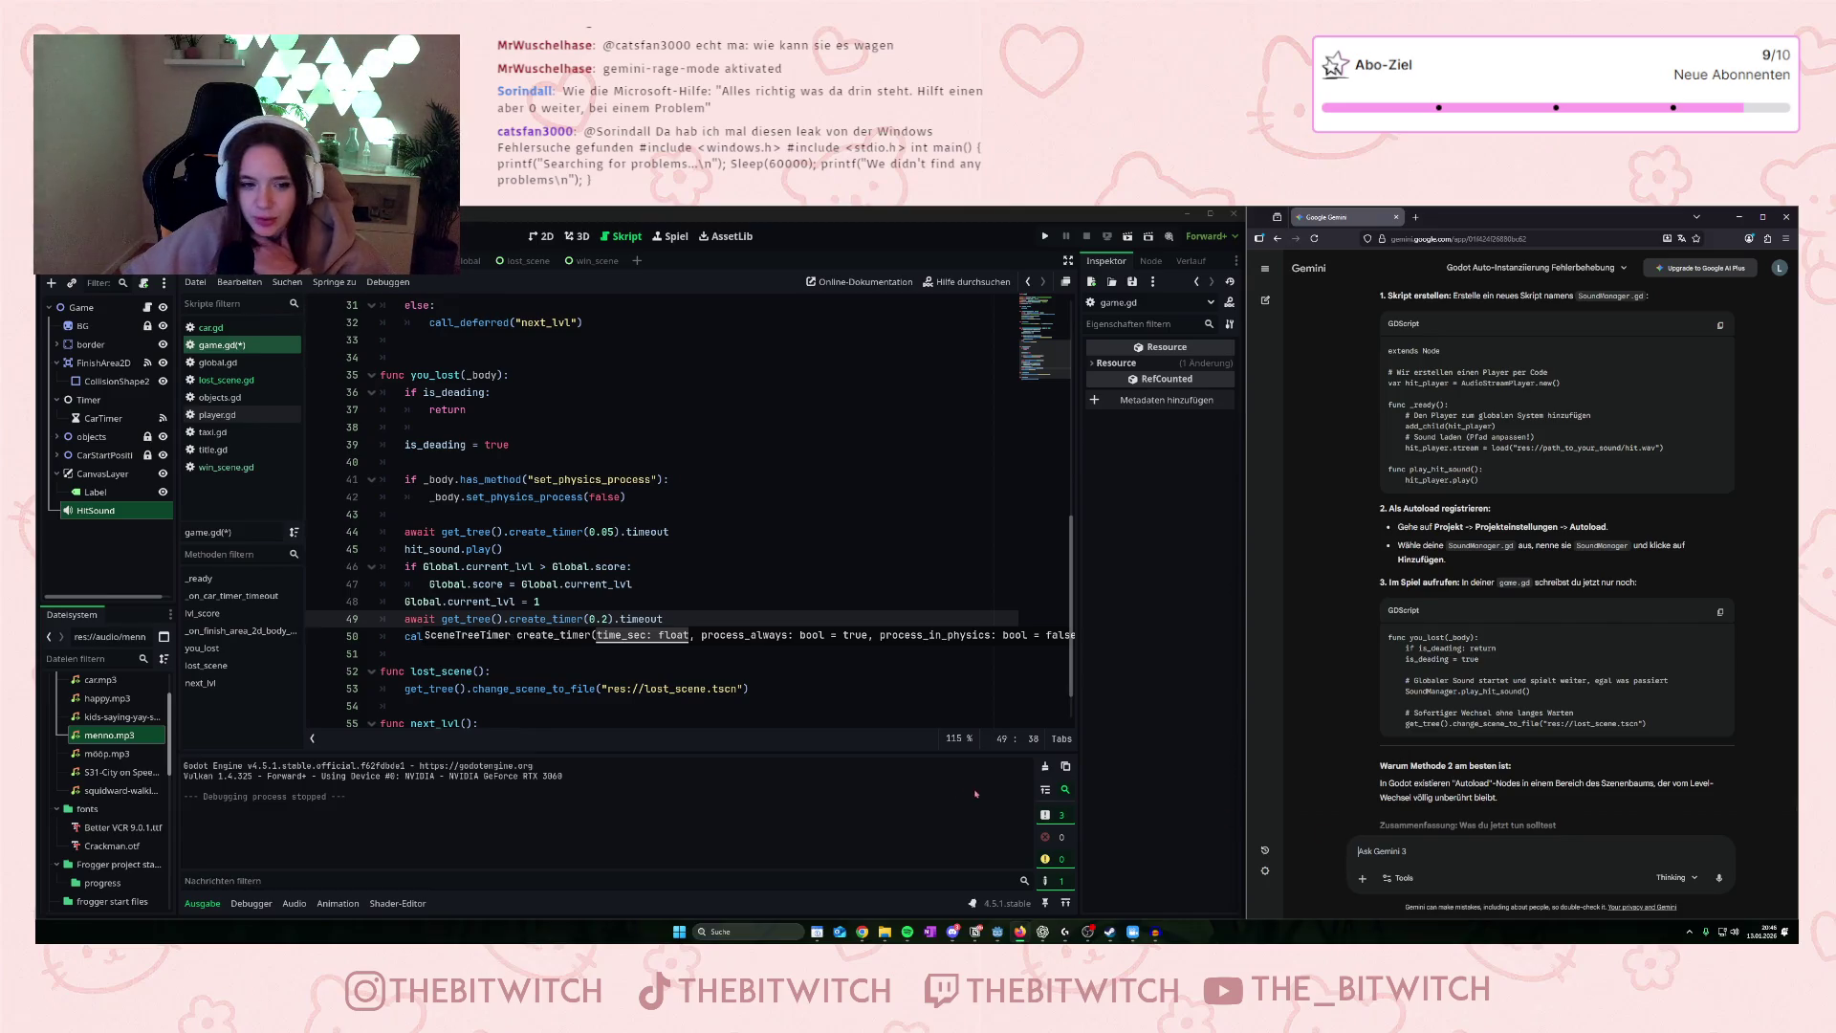
Open global.gd in the script editor and the Global scene alongside the Game scene.
click(717, 660)
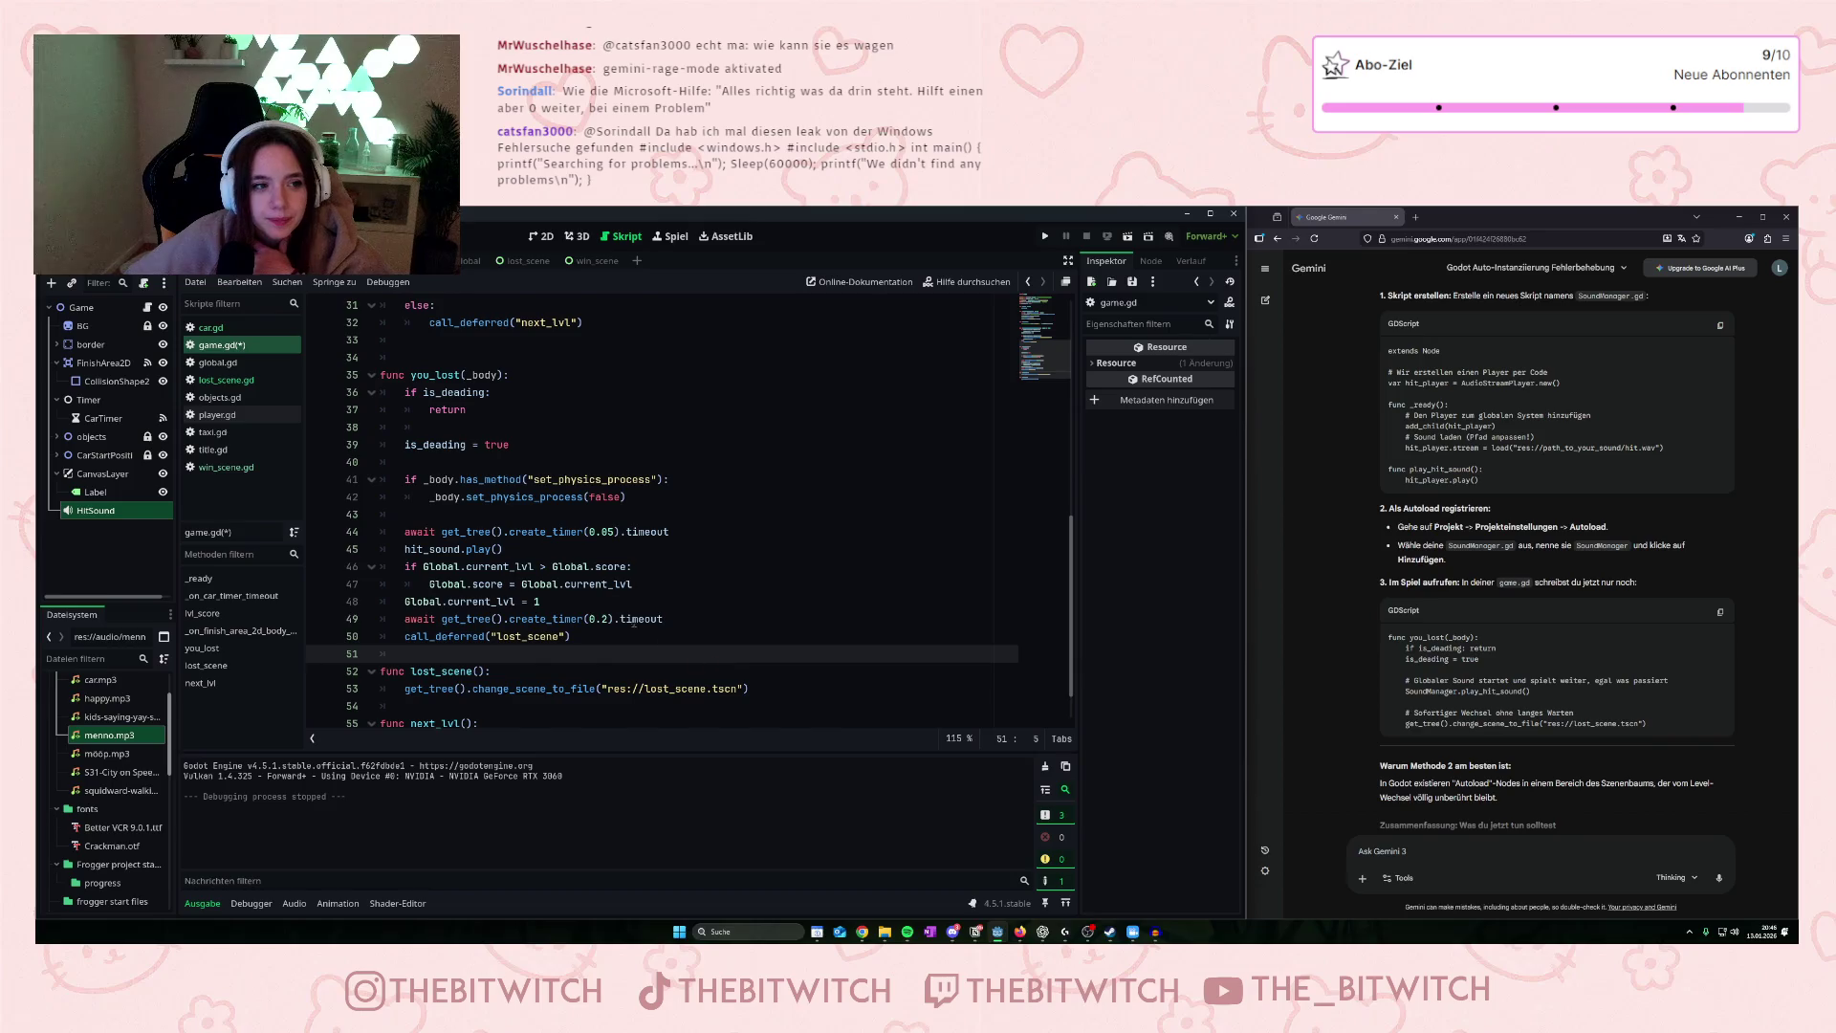
click(233, 365)
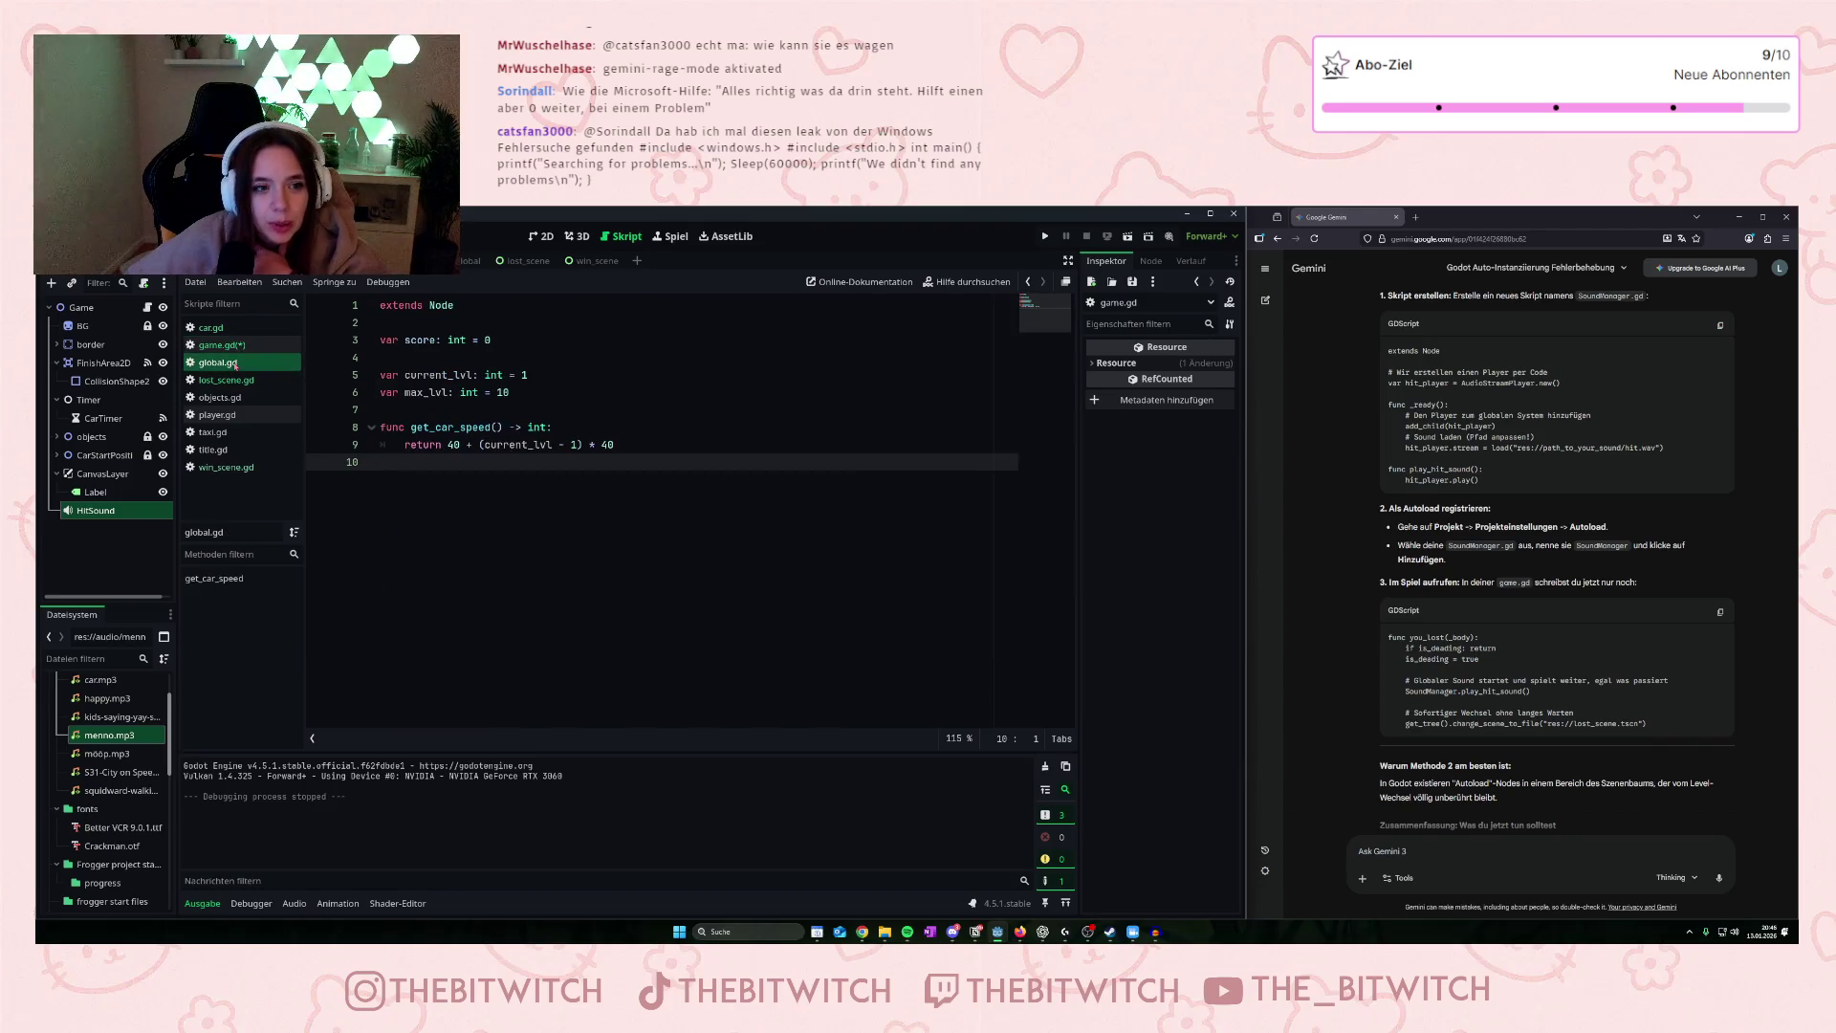
click(244, 363)
click(469, 261)
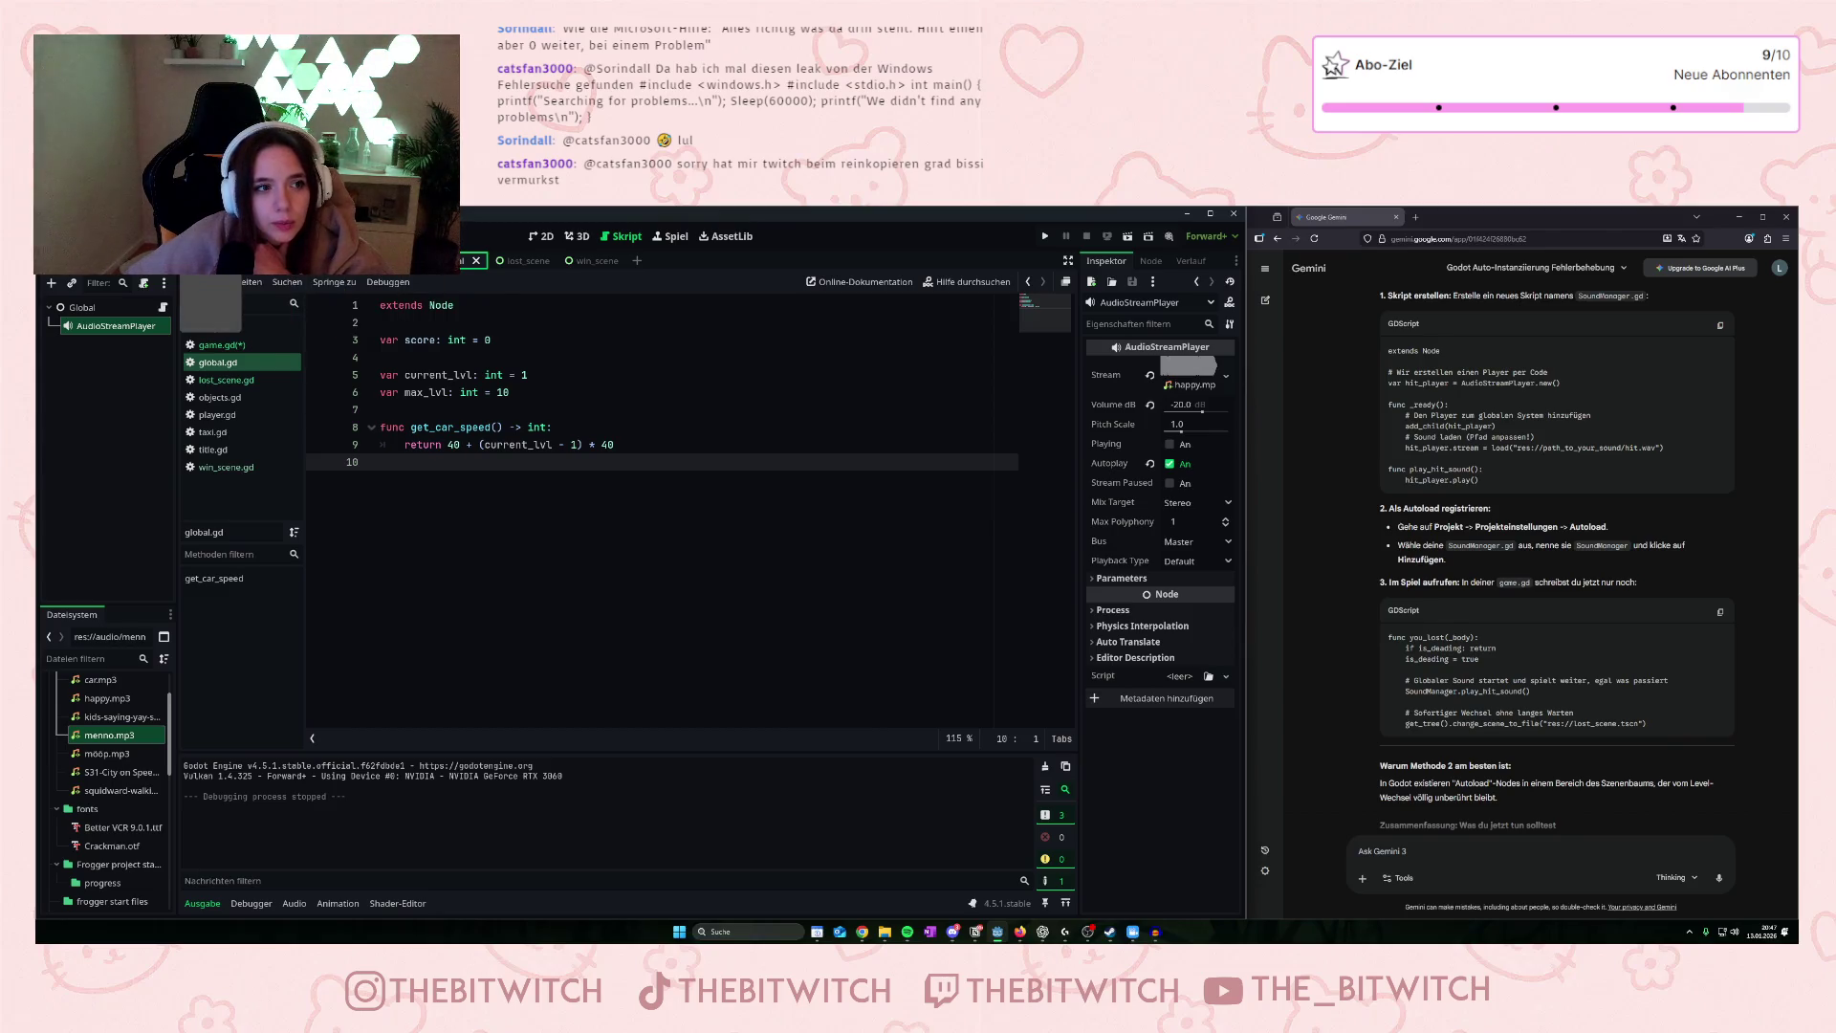
Cut the HitSound node from the Game scene and paste it under the Global root node.
key(ctrl+shift+Tab)
click(122, 508)
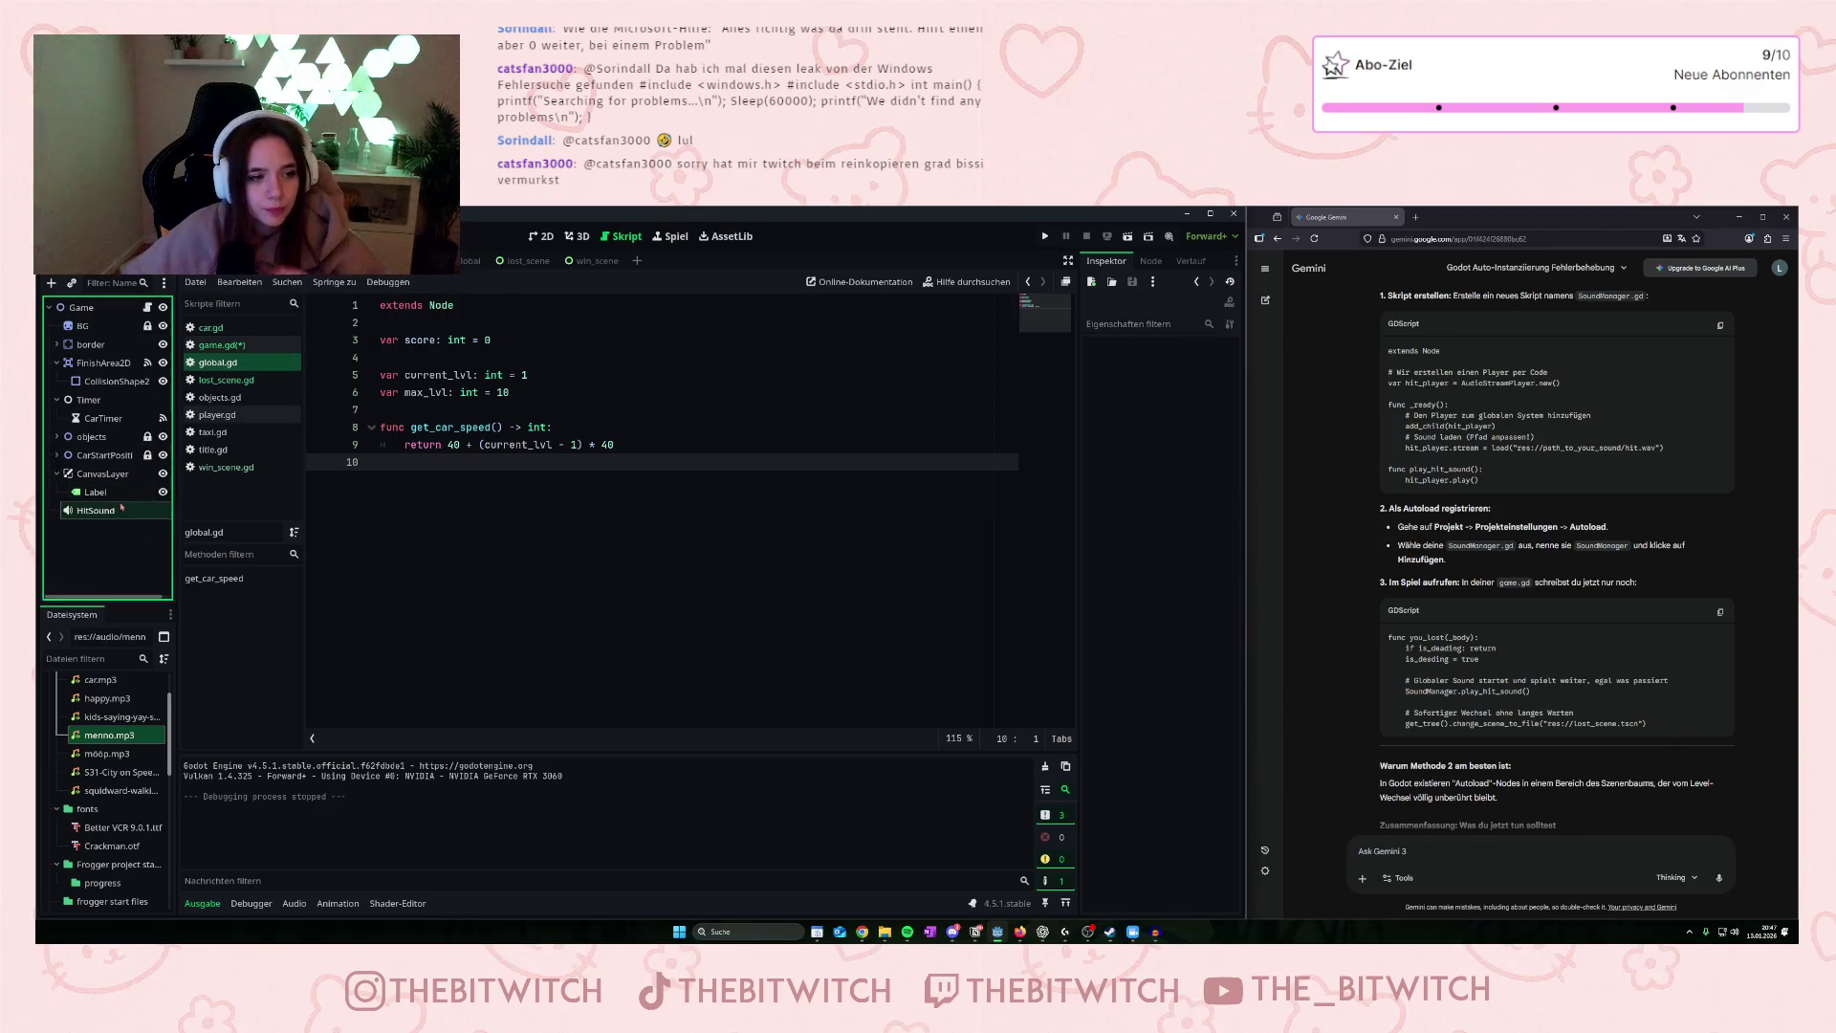
key(ctrl+x)
key(ctrl+Tab)
click(82, 307)
key(ctrl+v)
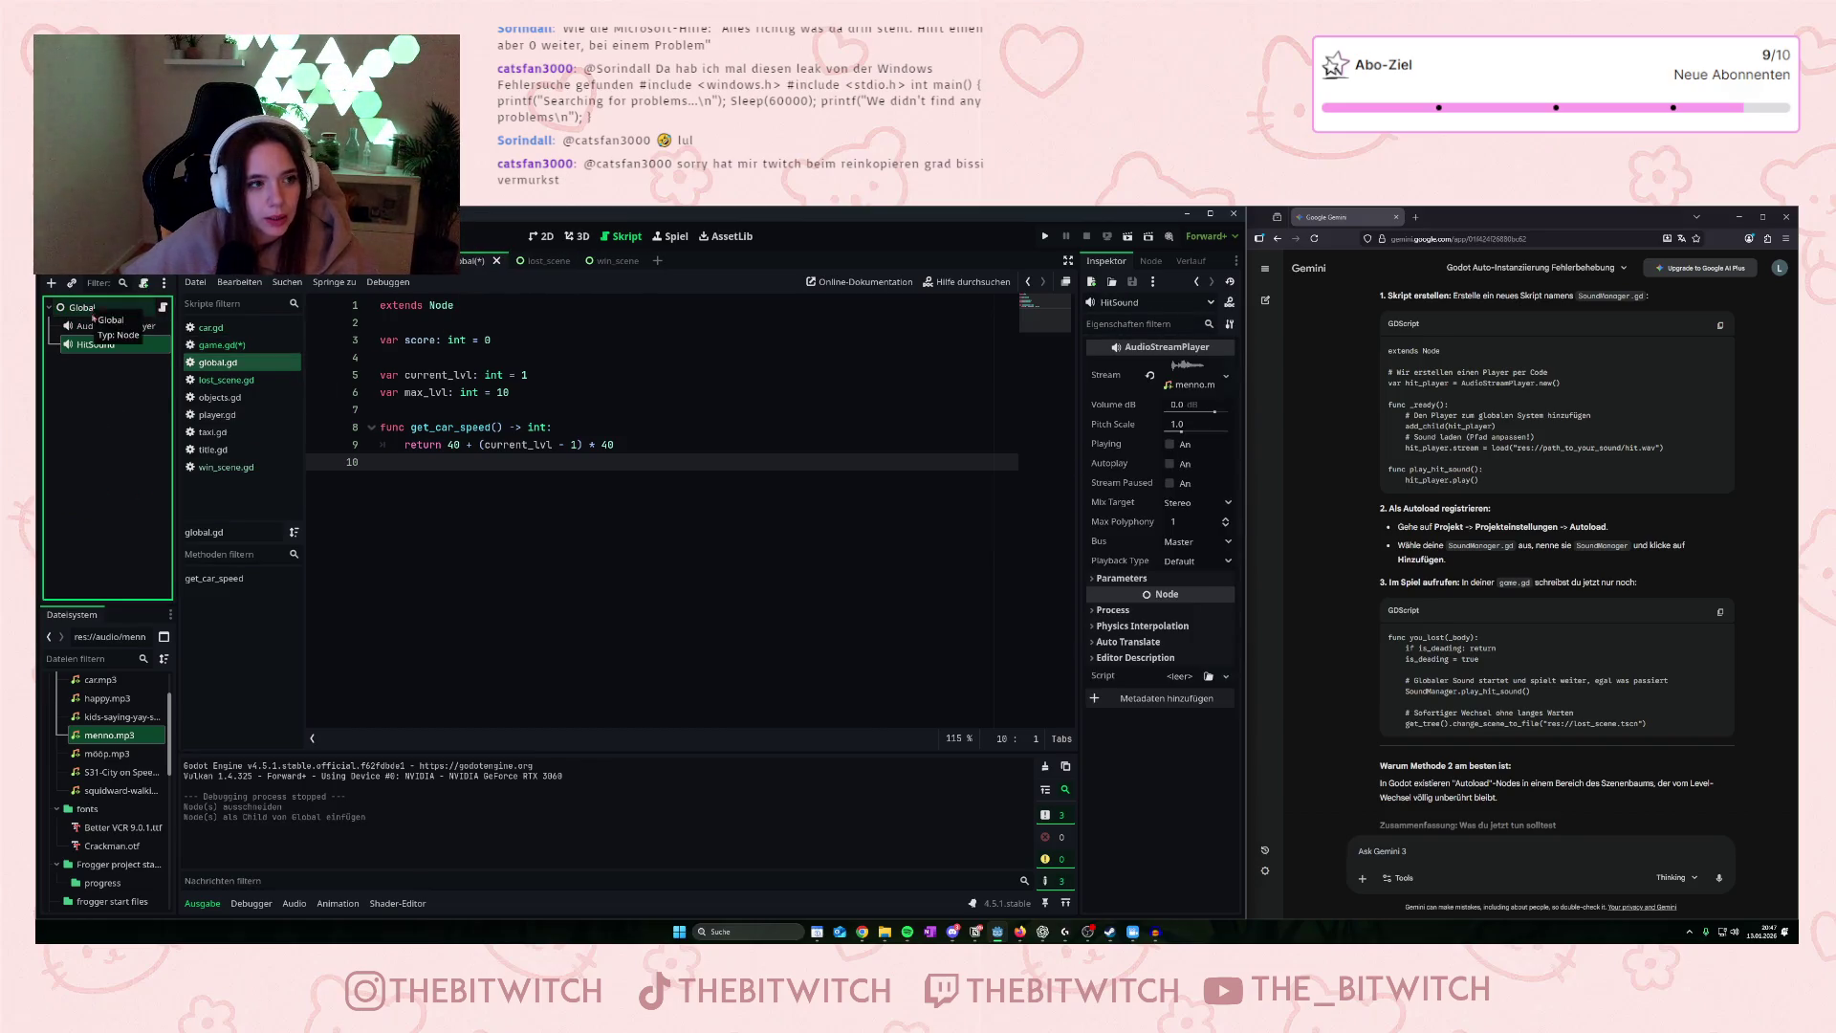
click(474, 472)
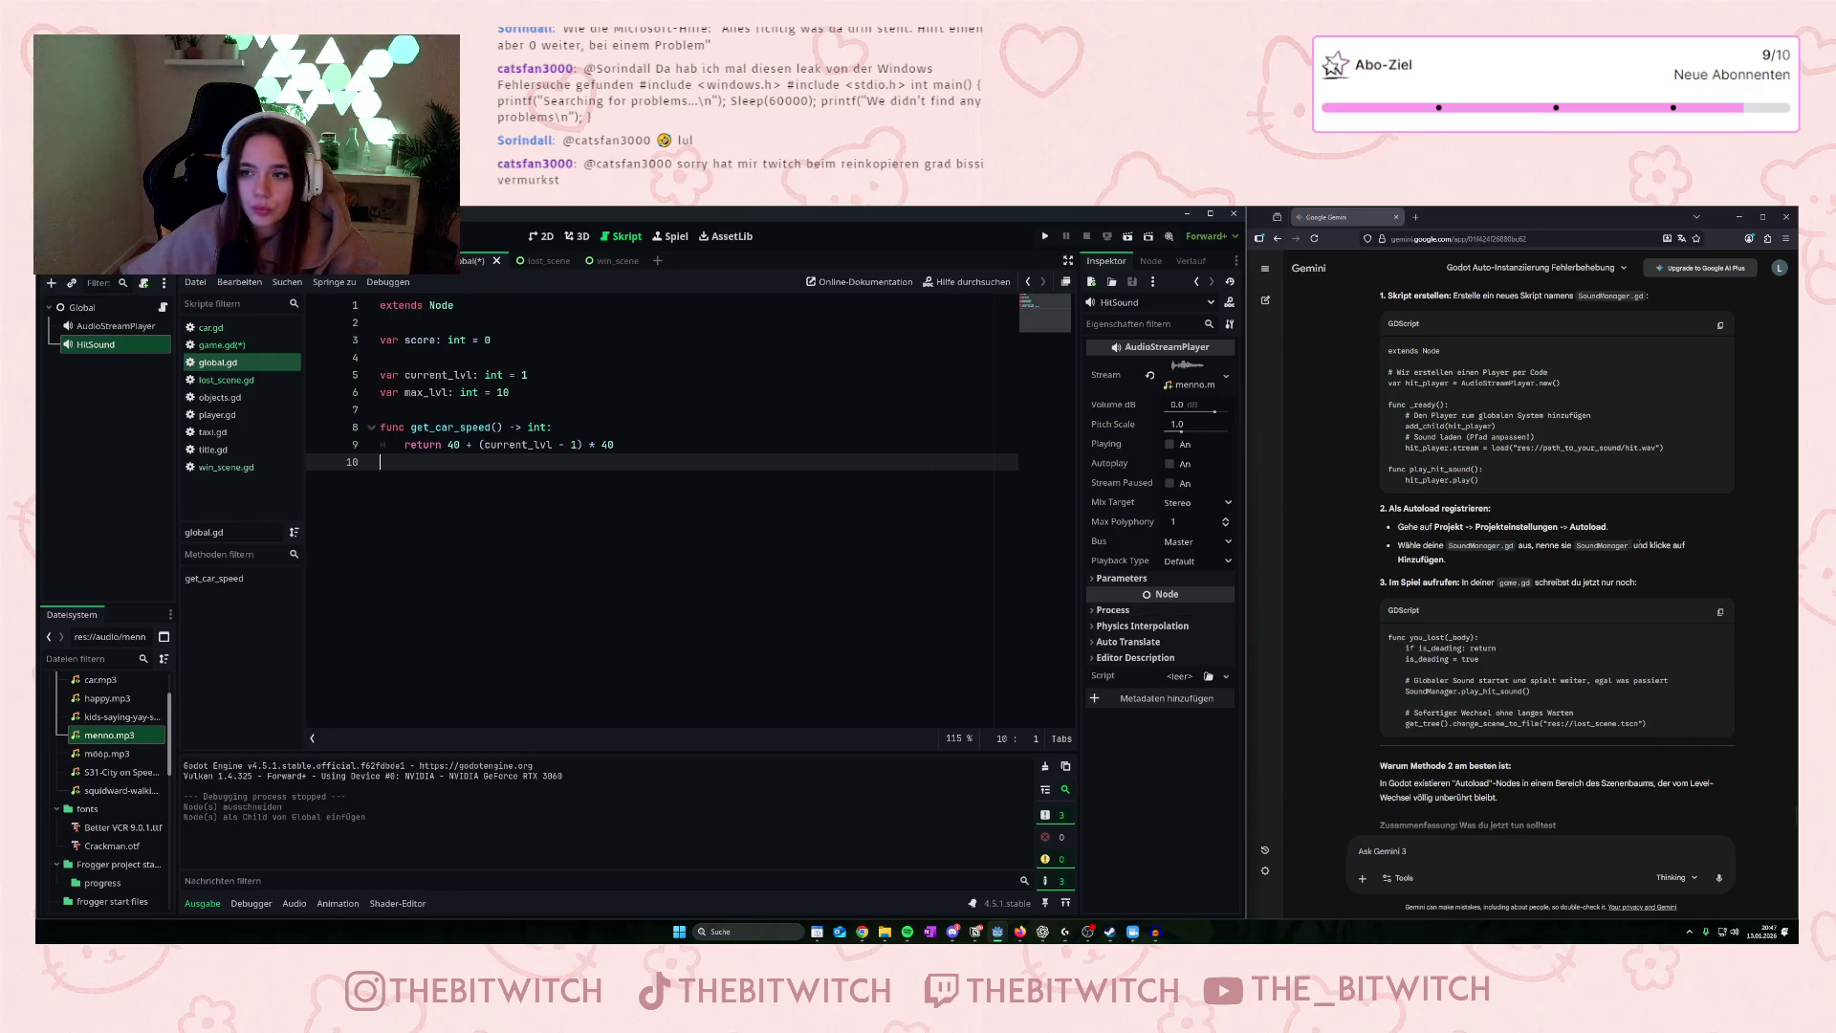
Add 'var hit_player = $HitSound' on line 11 of global.gd, followed by blank lines.
key(Return)
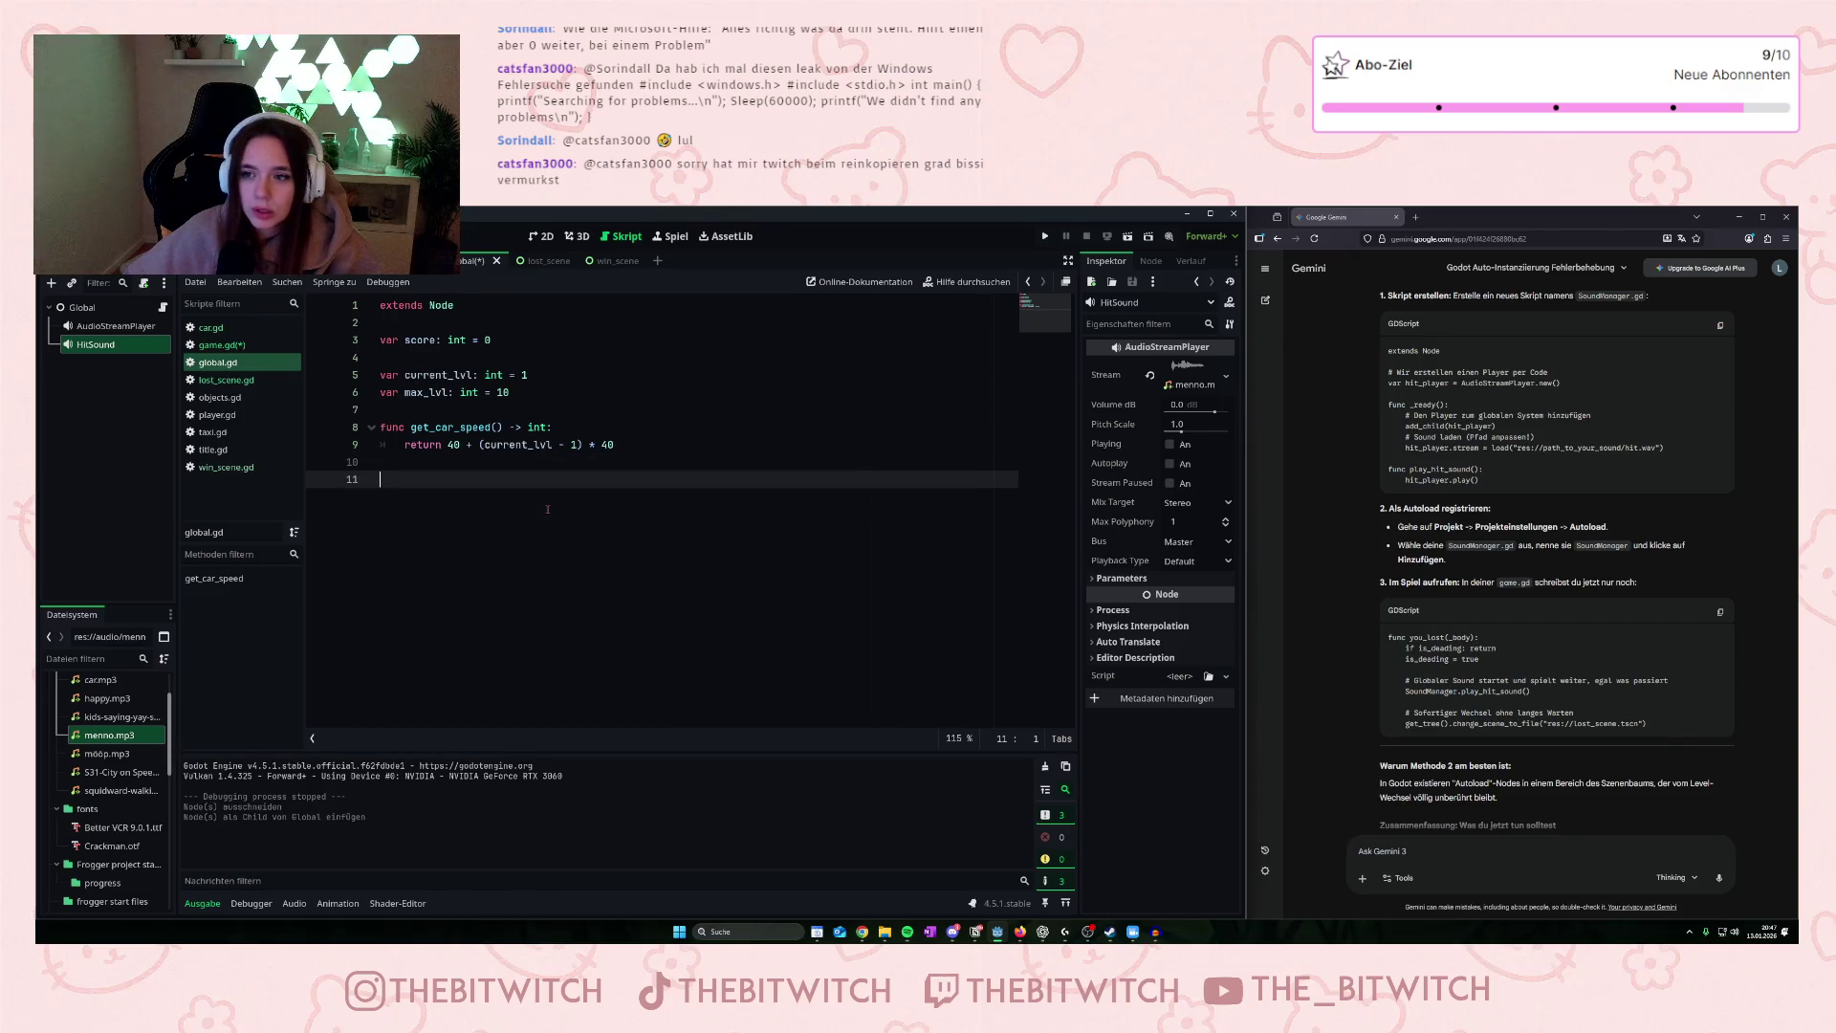
text(var )
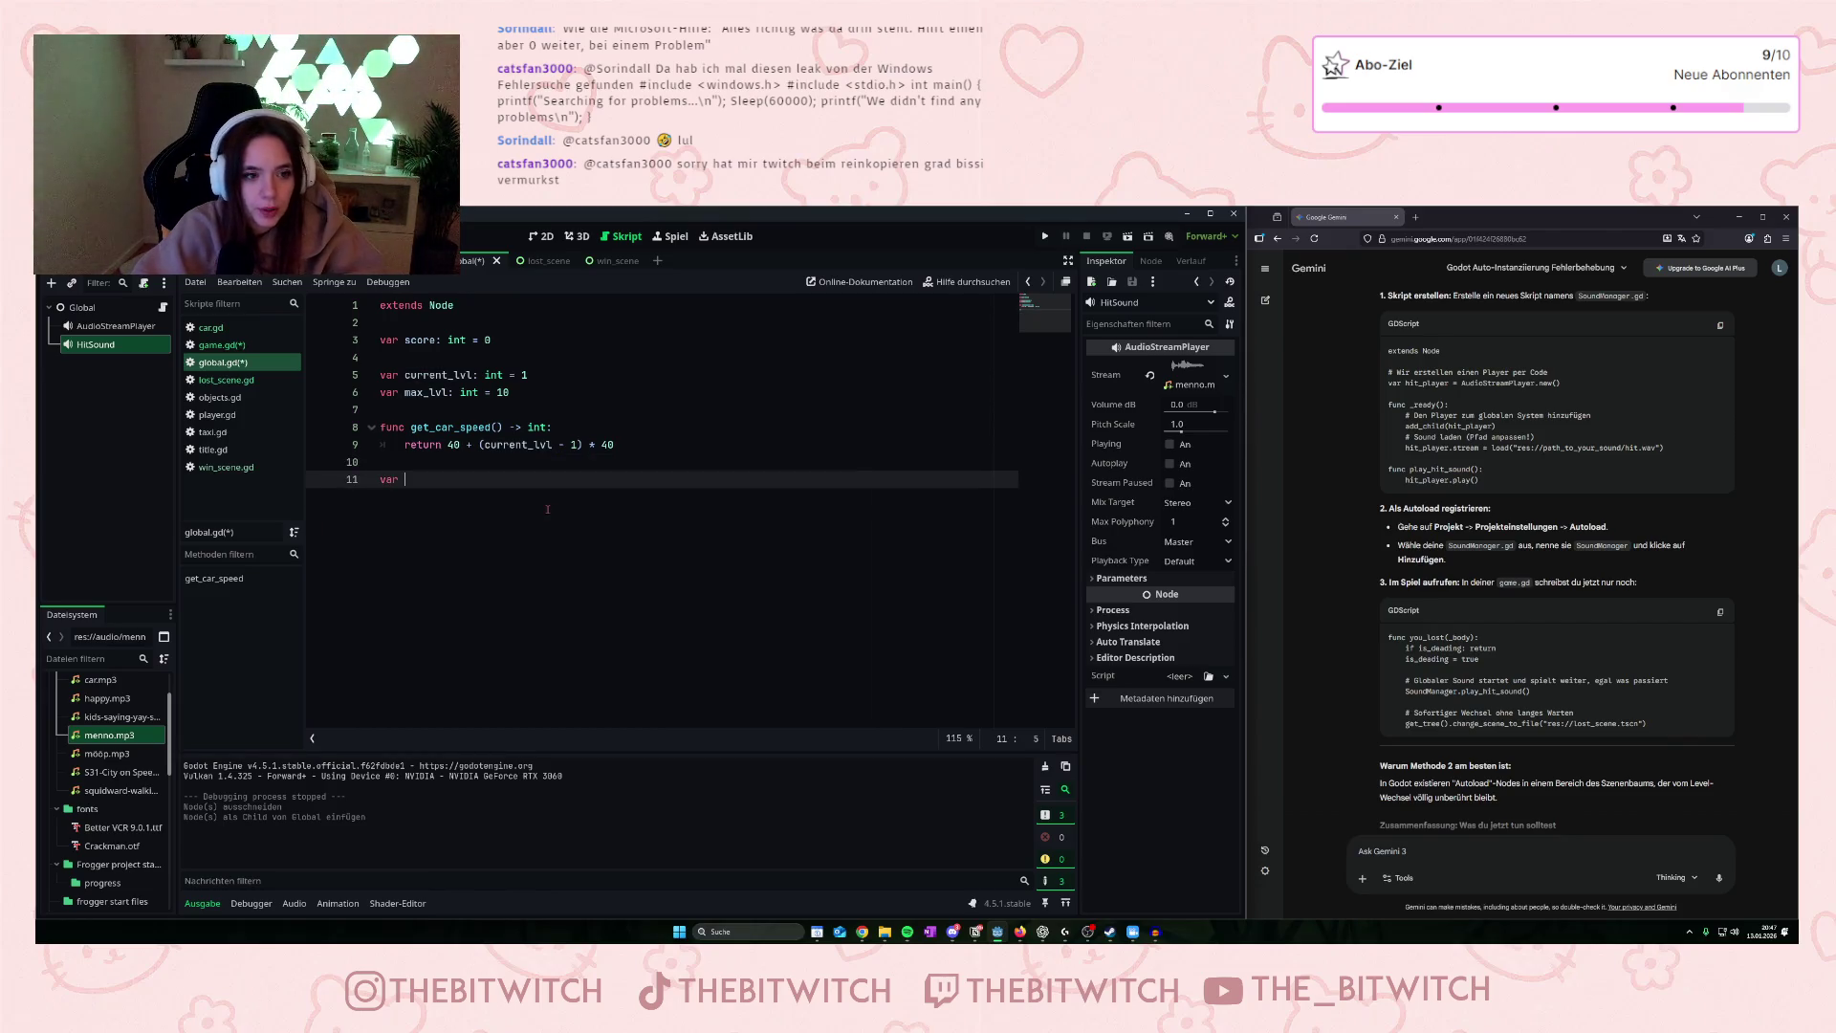
text(hit)
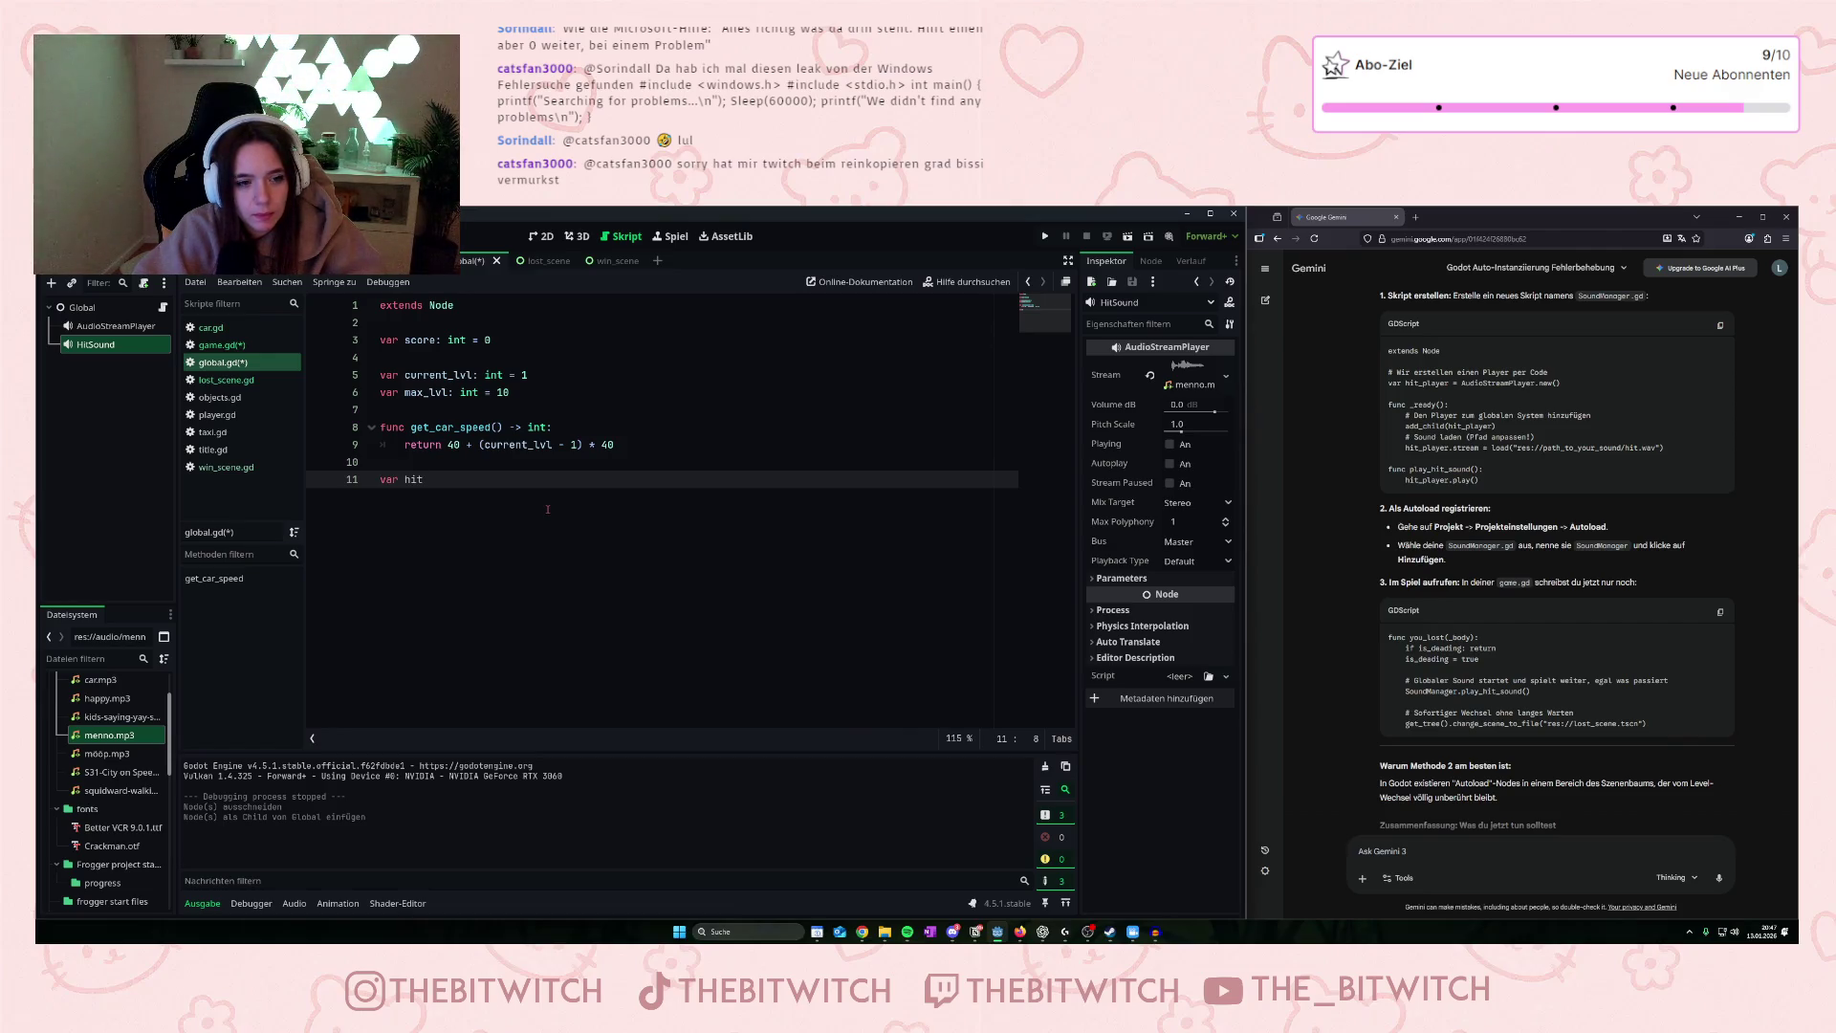
key(BackSpace)
key(BackSpace)
key(BackSpace)
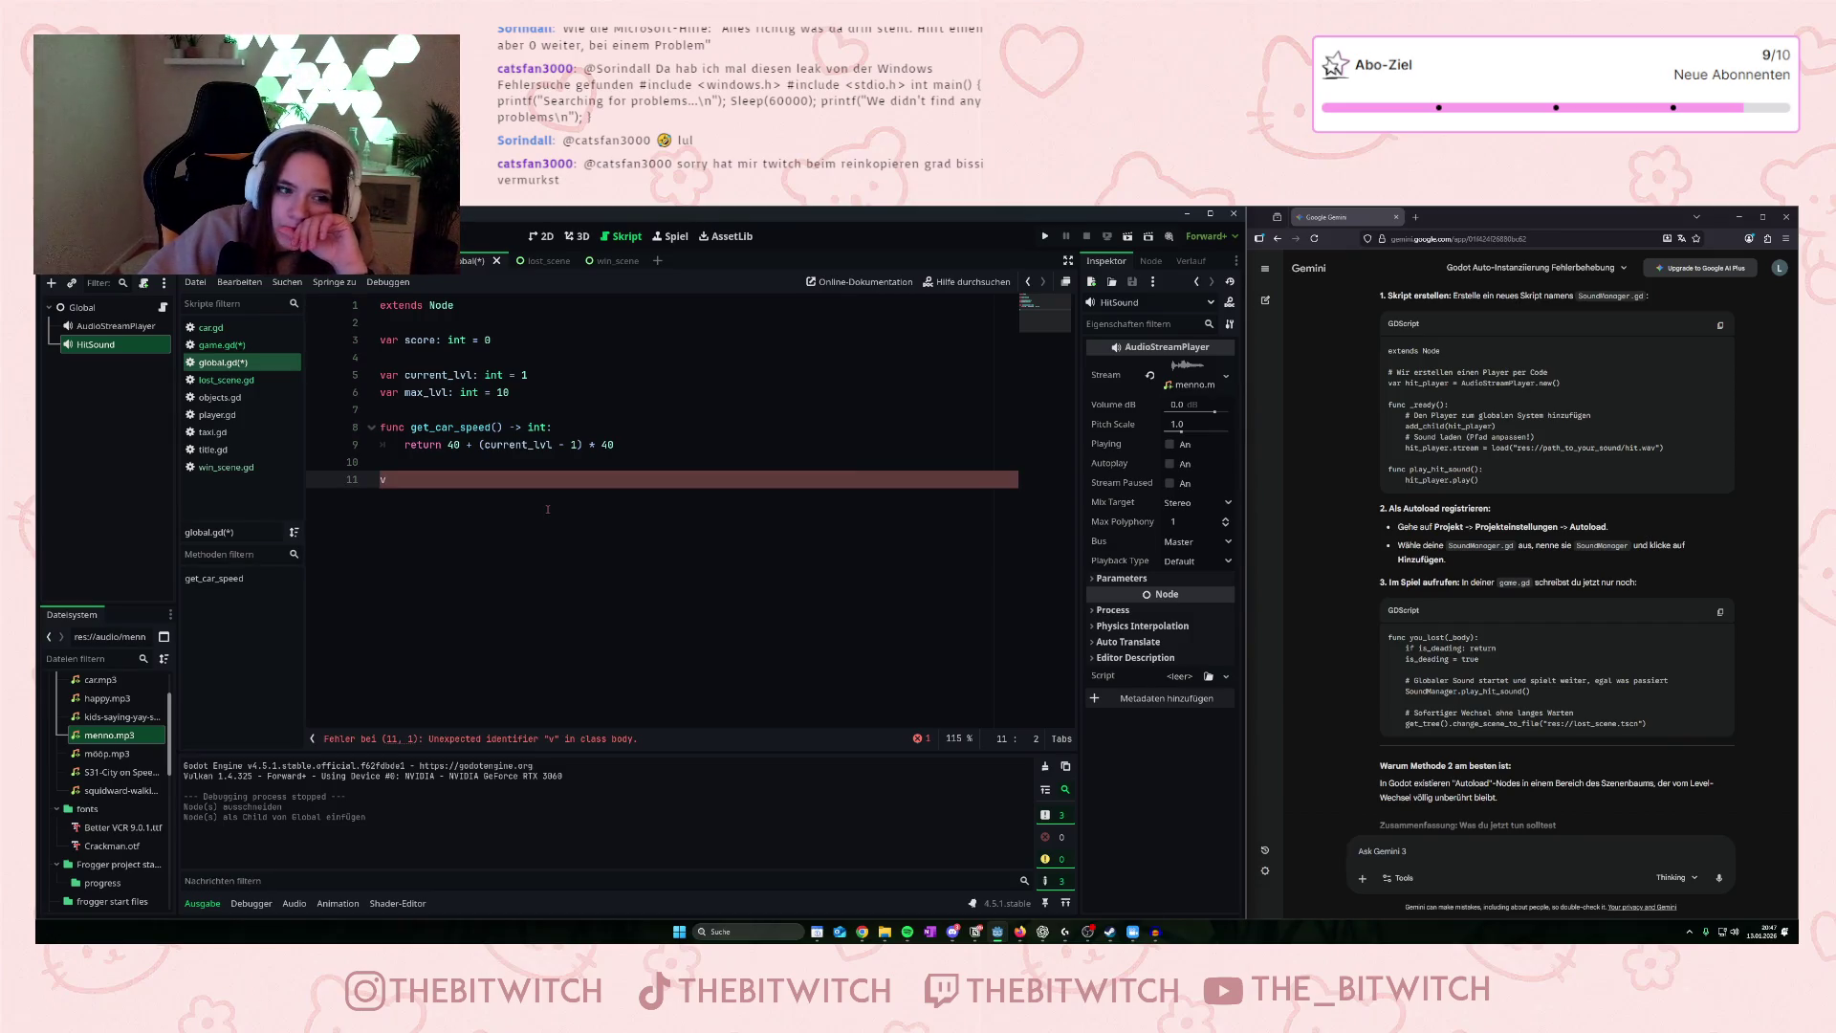
key(BackSpace)
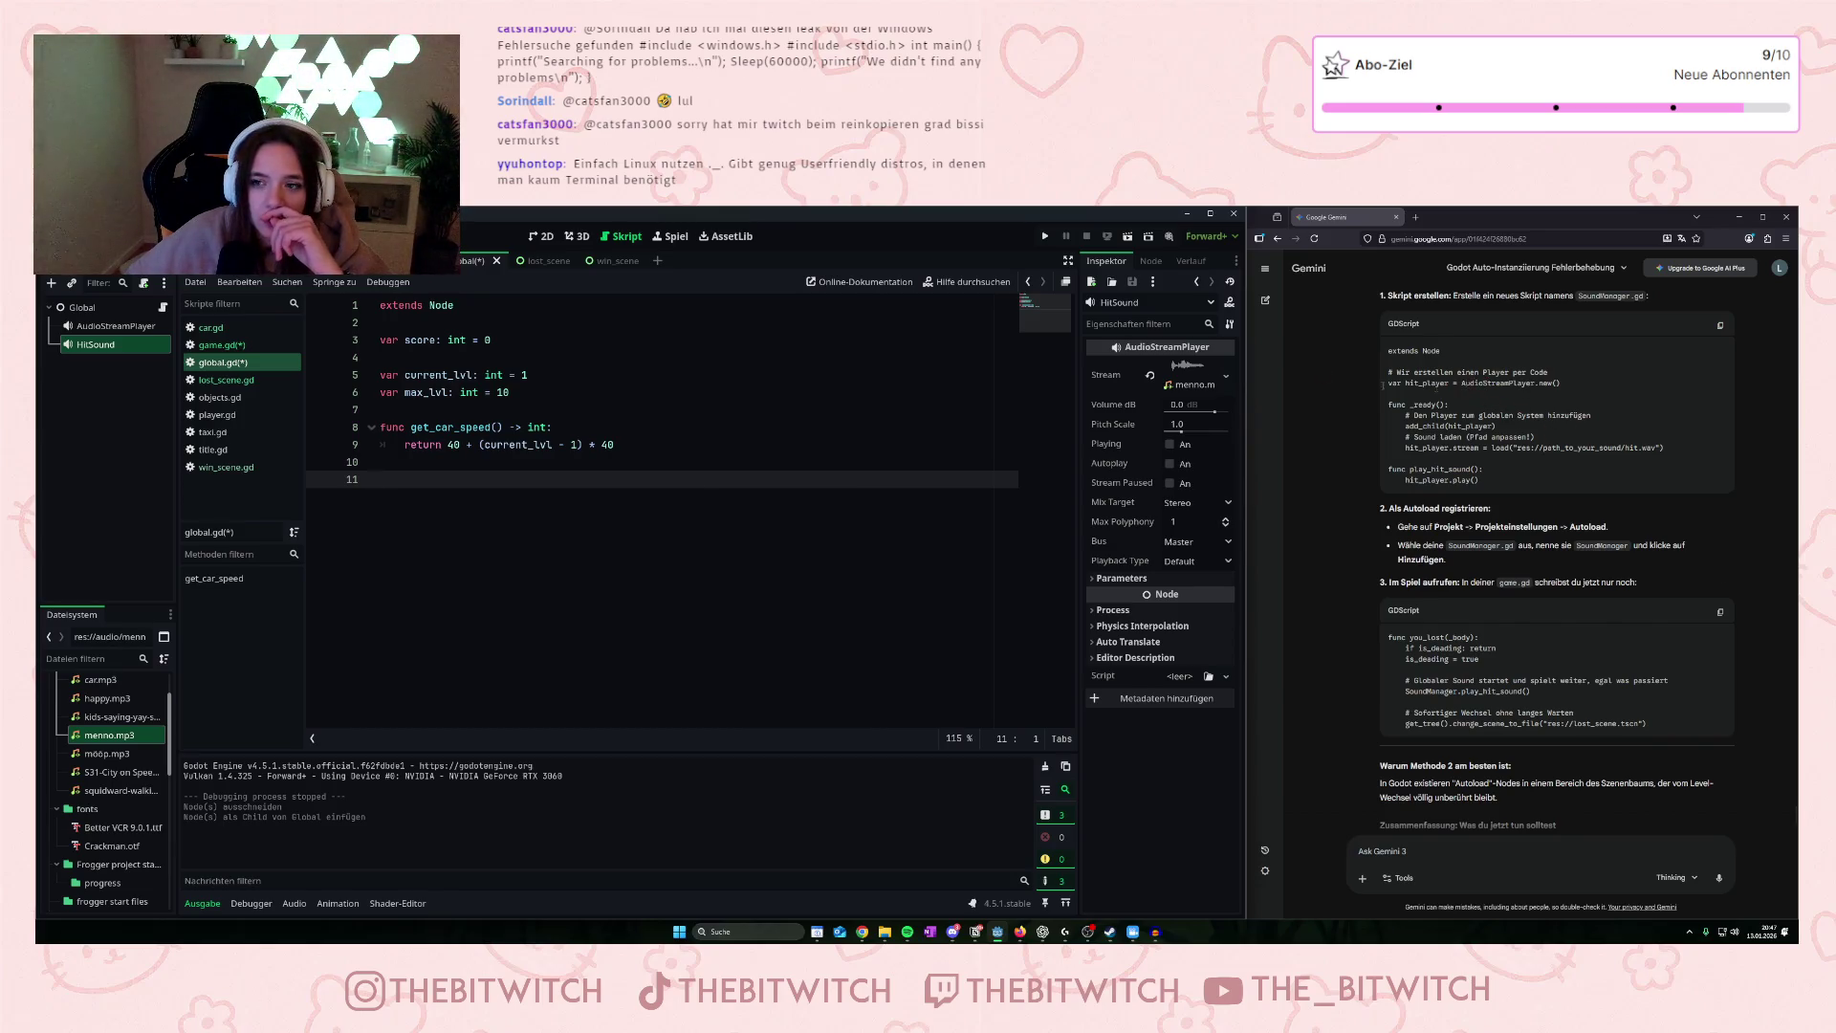
text(var )
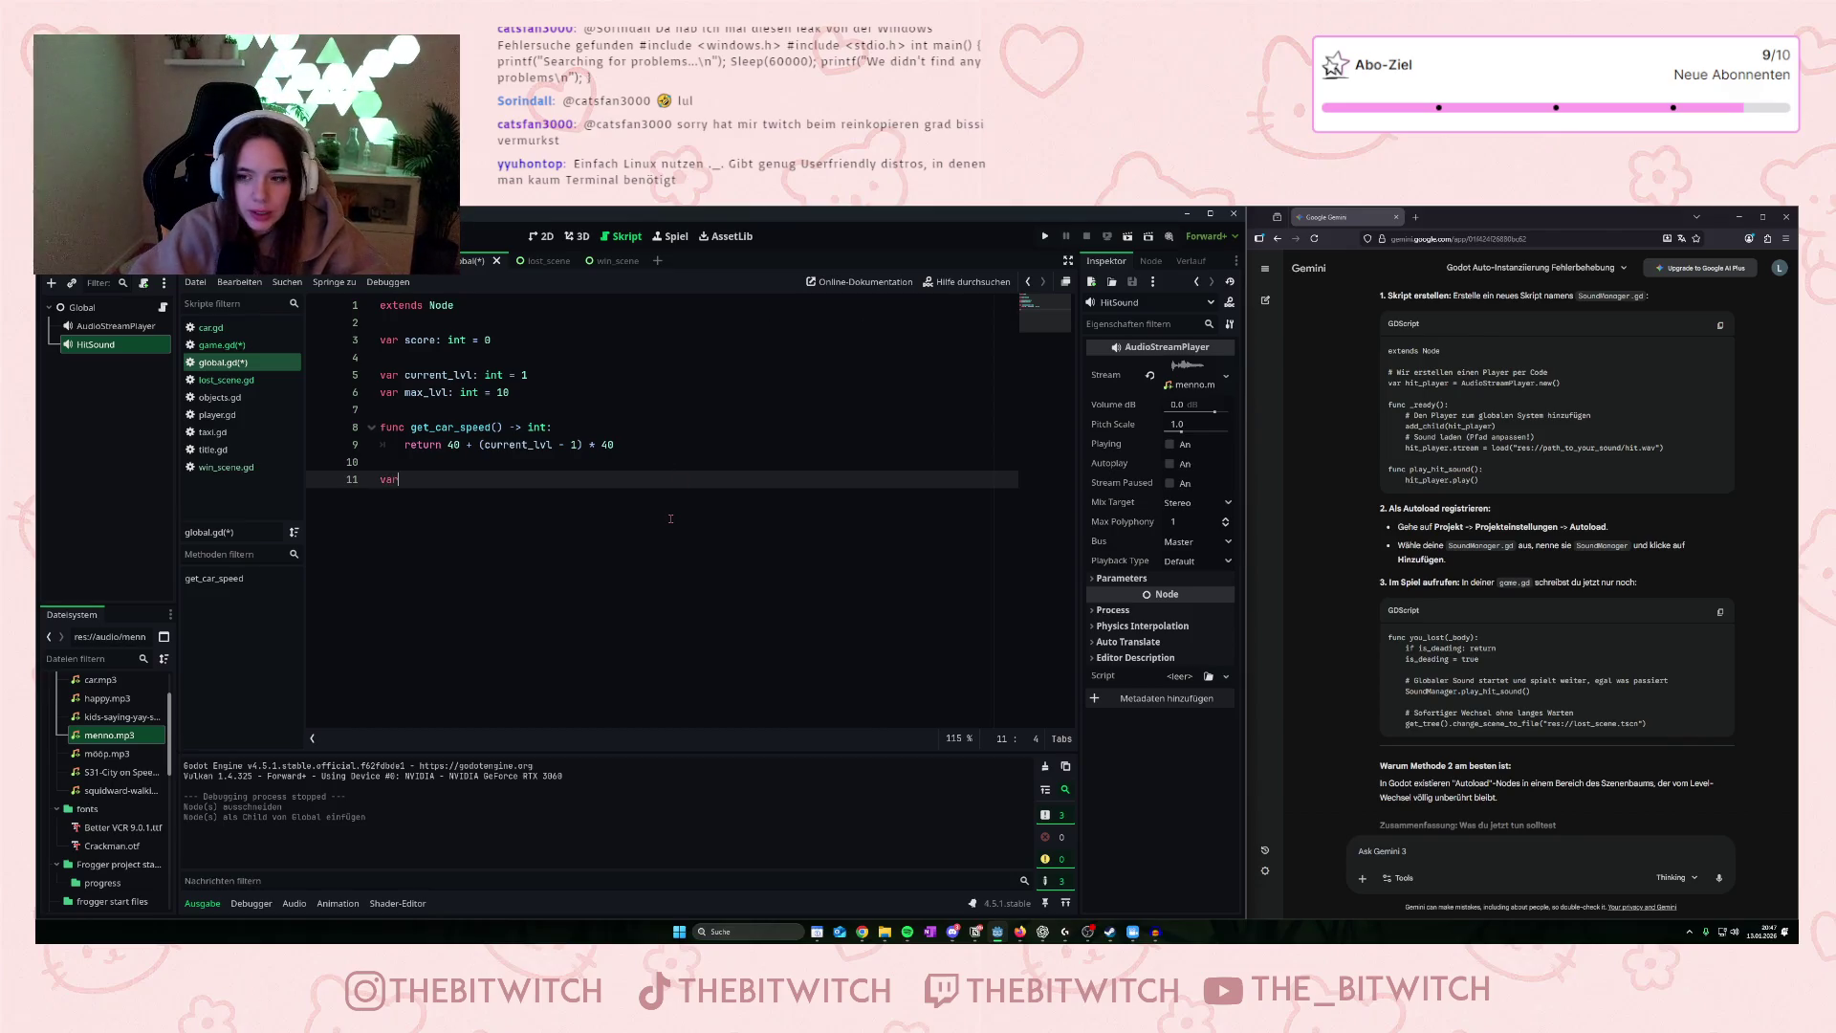
text(hit_play)
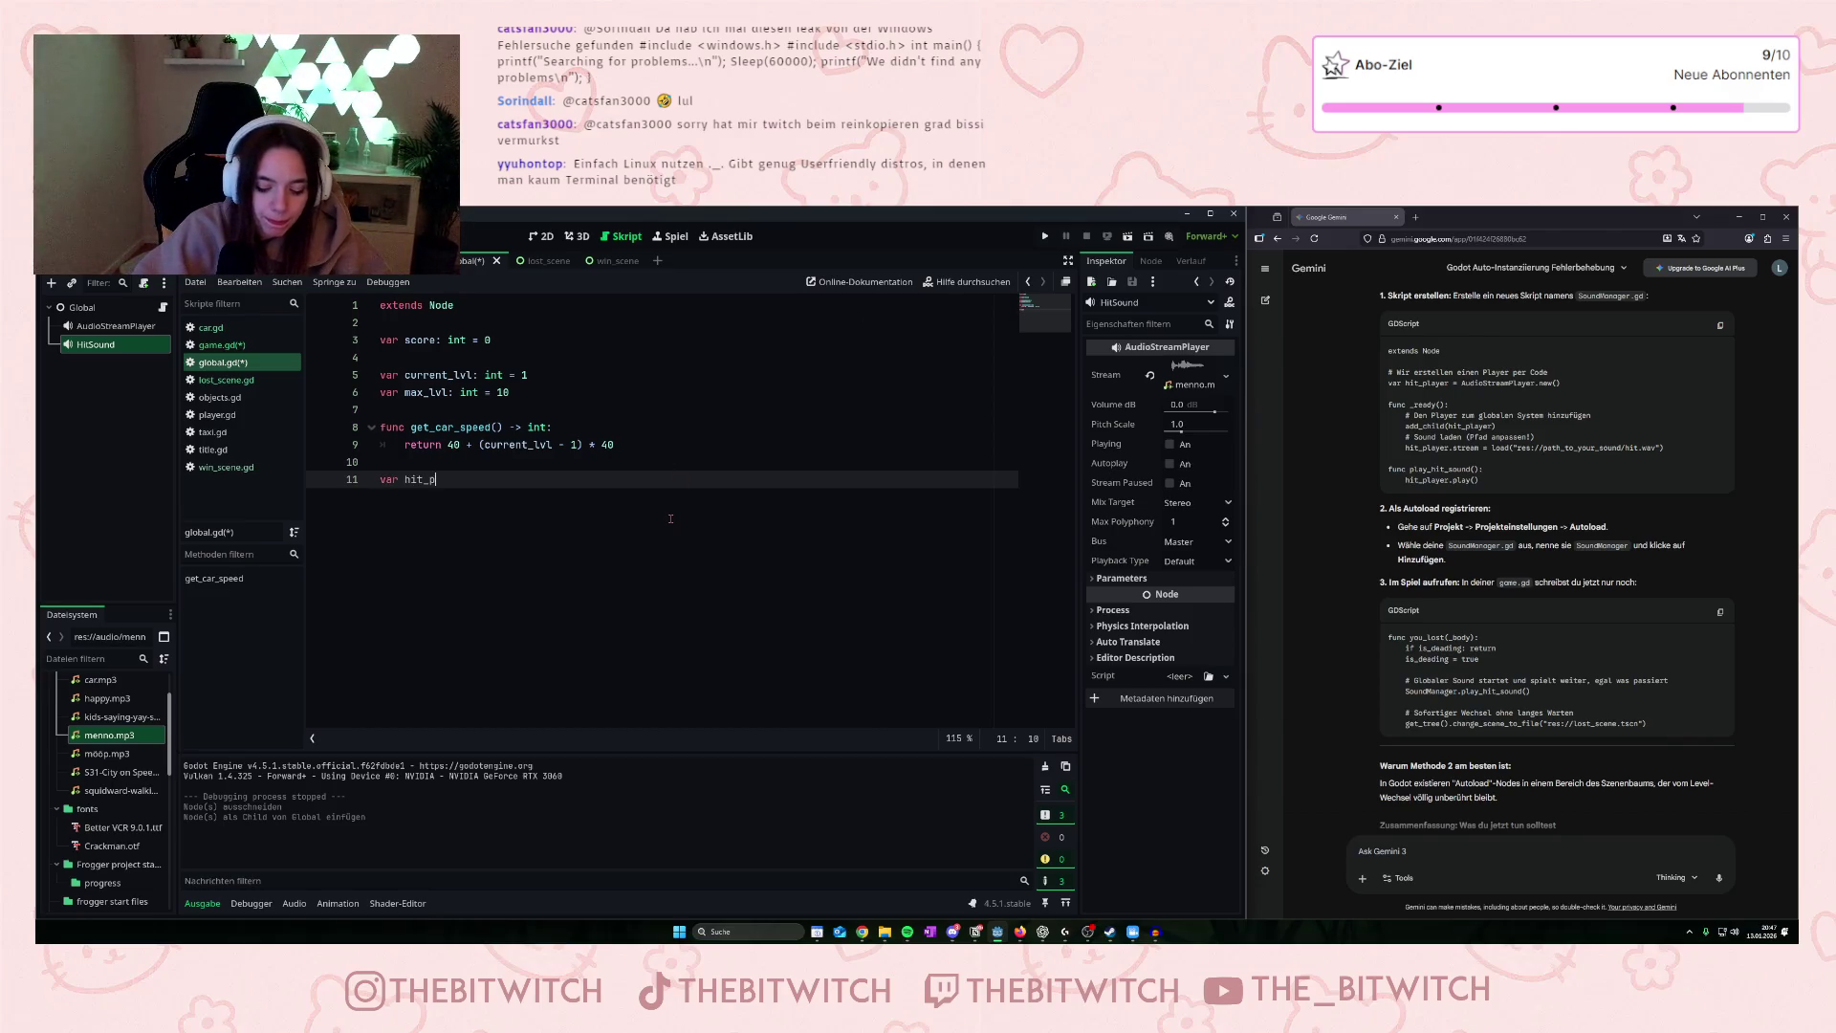
text(er)
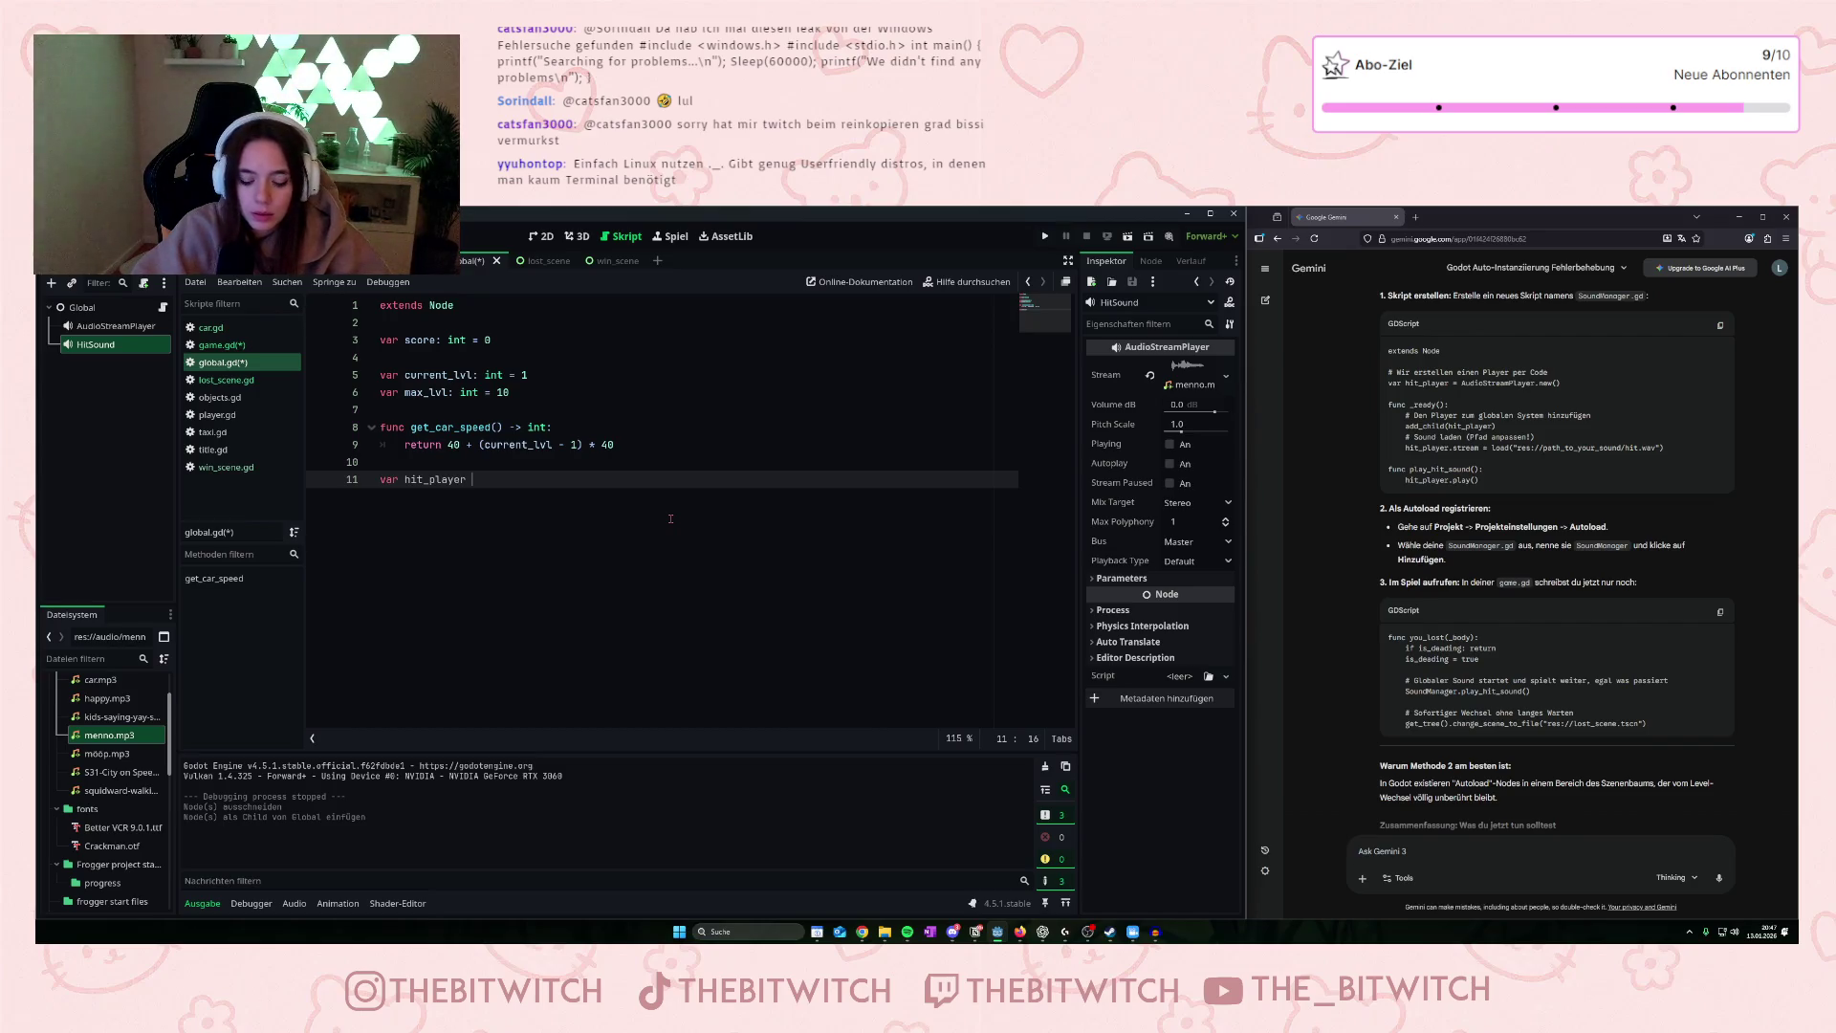
text( = )
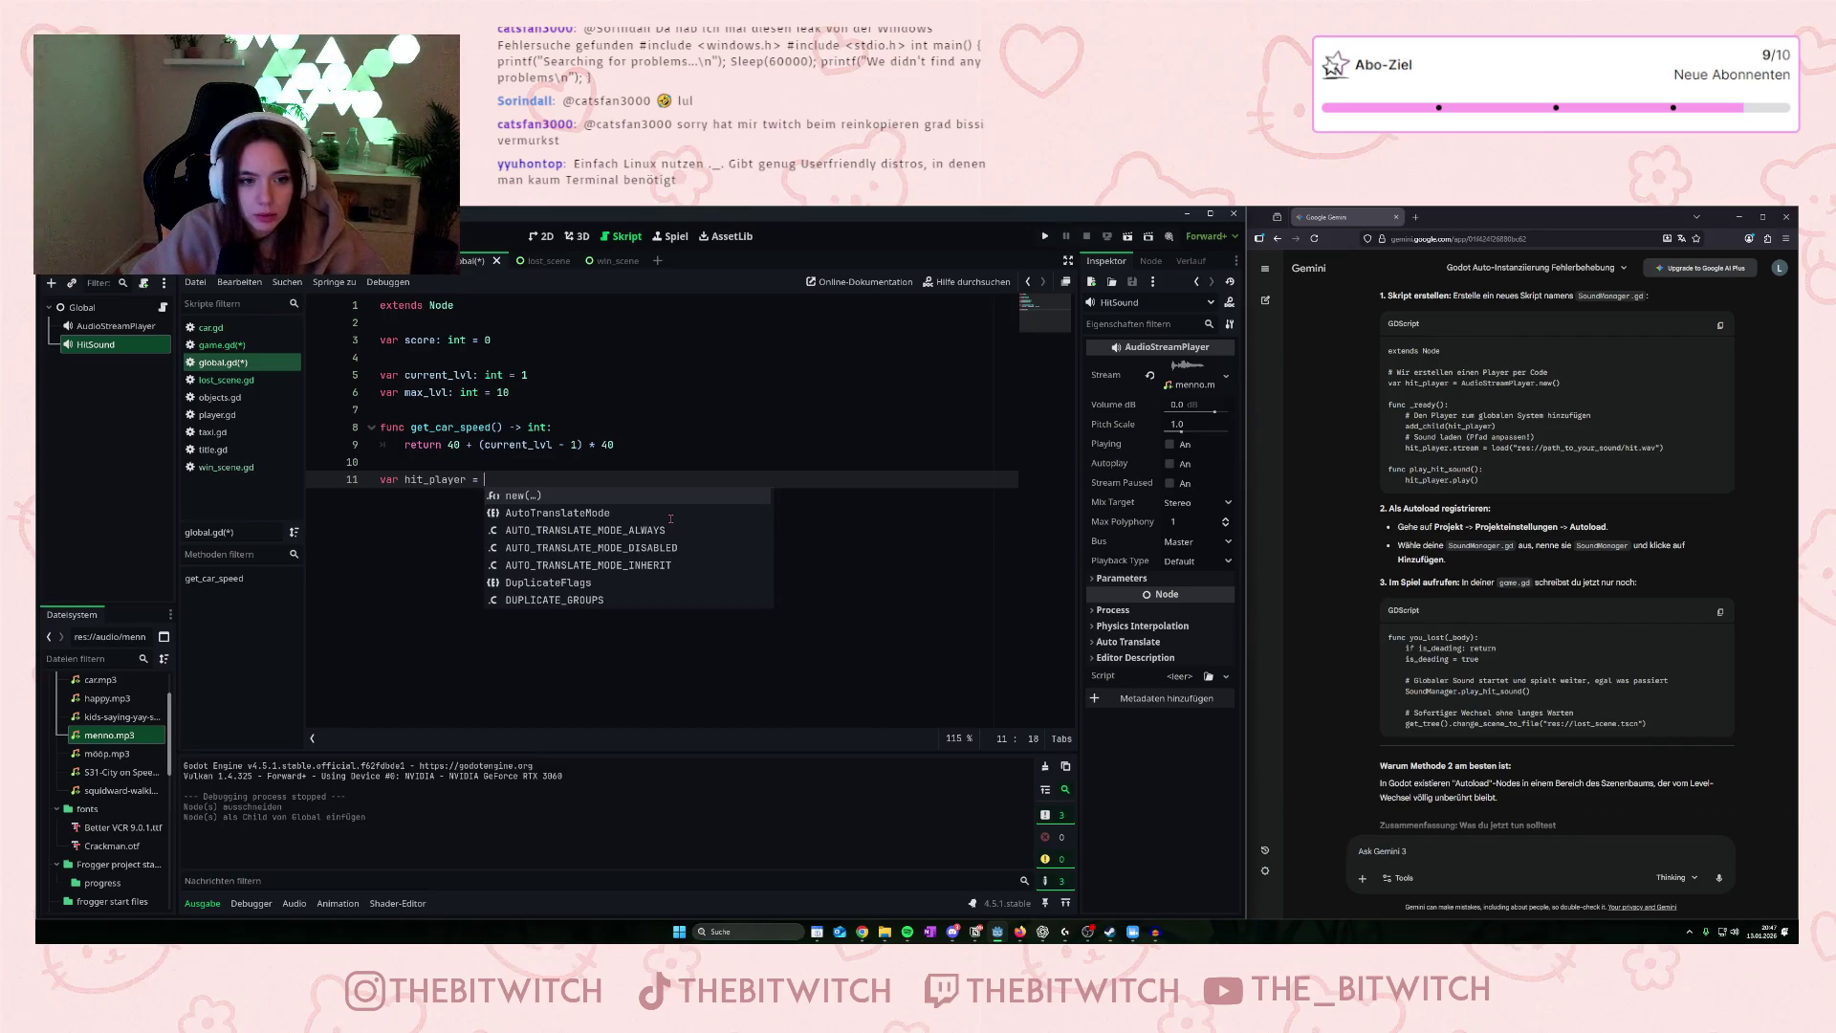
text($)
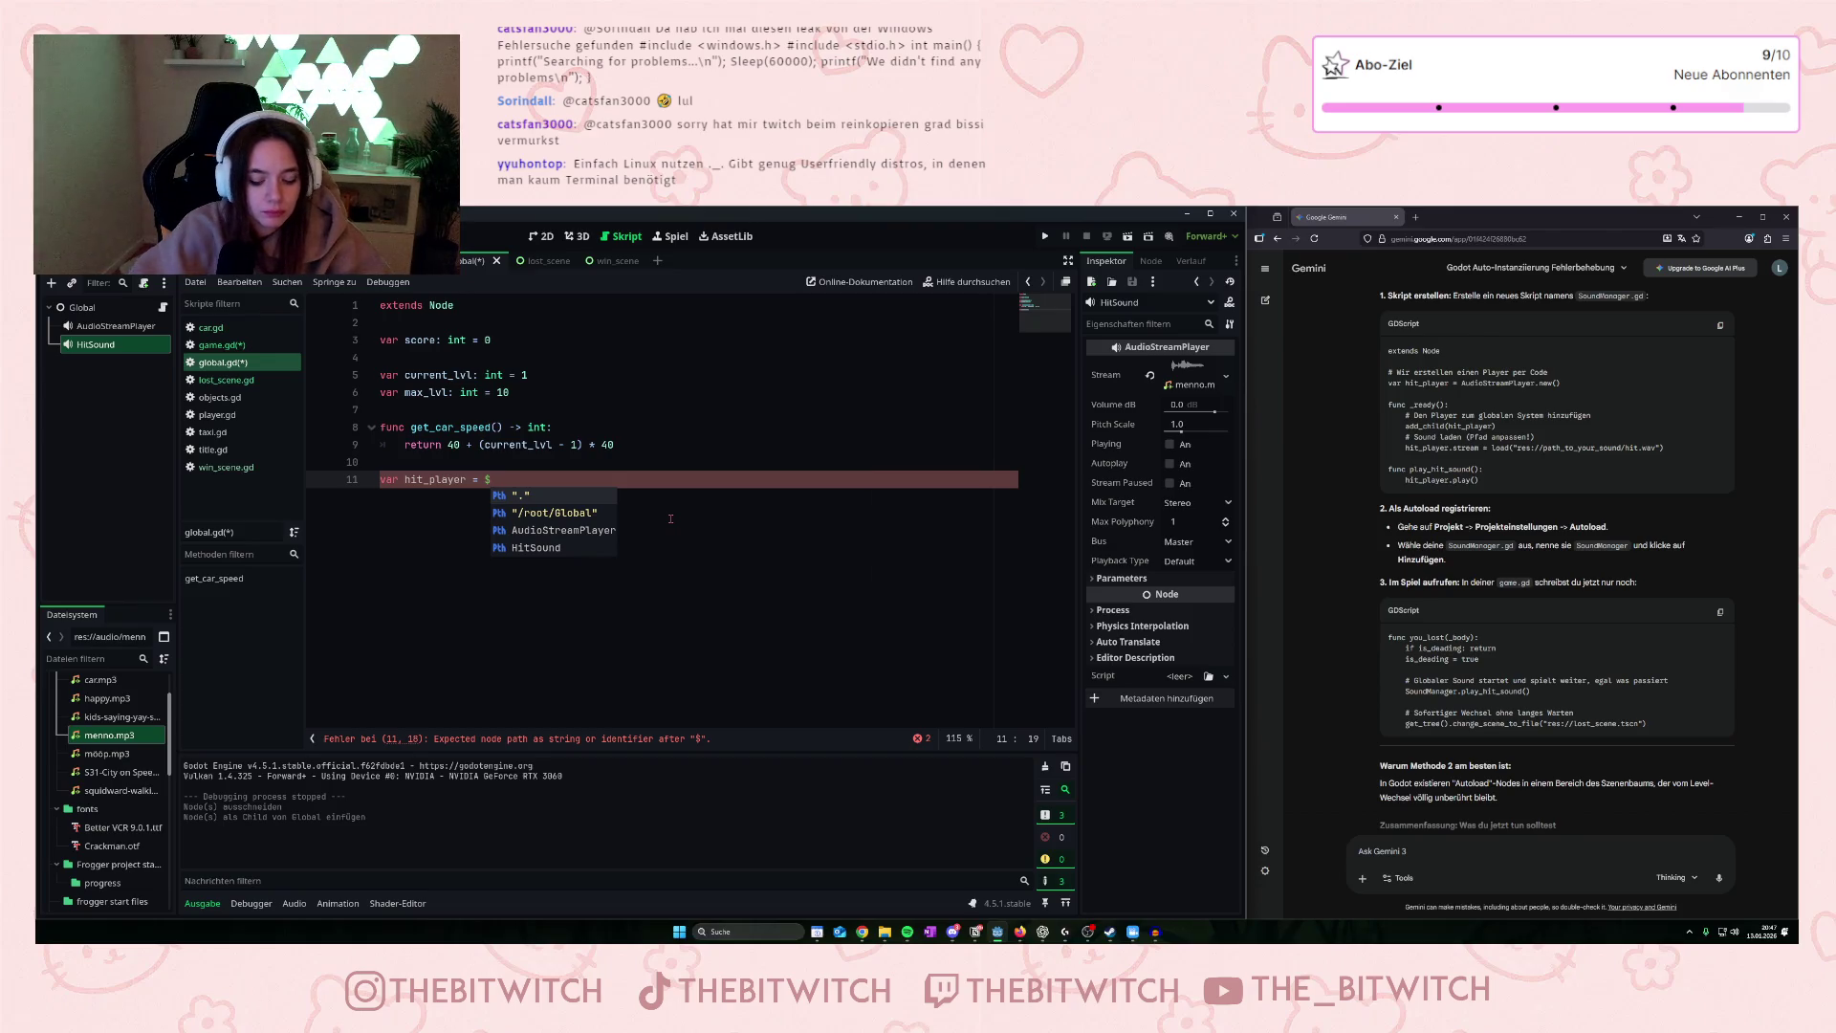
text(Hit)
key(Return)
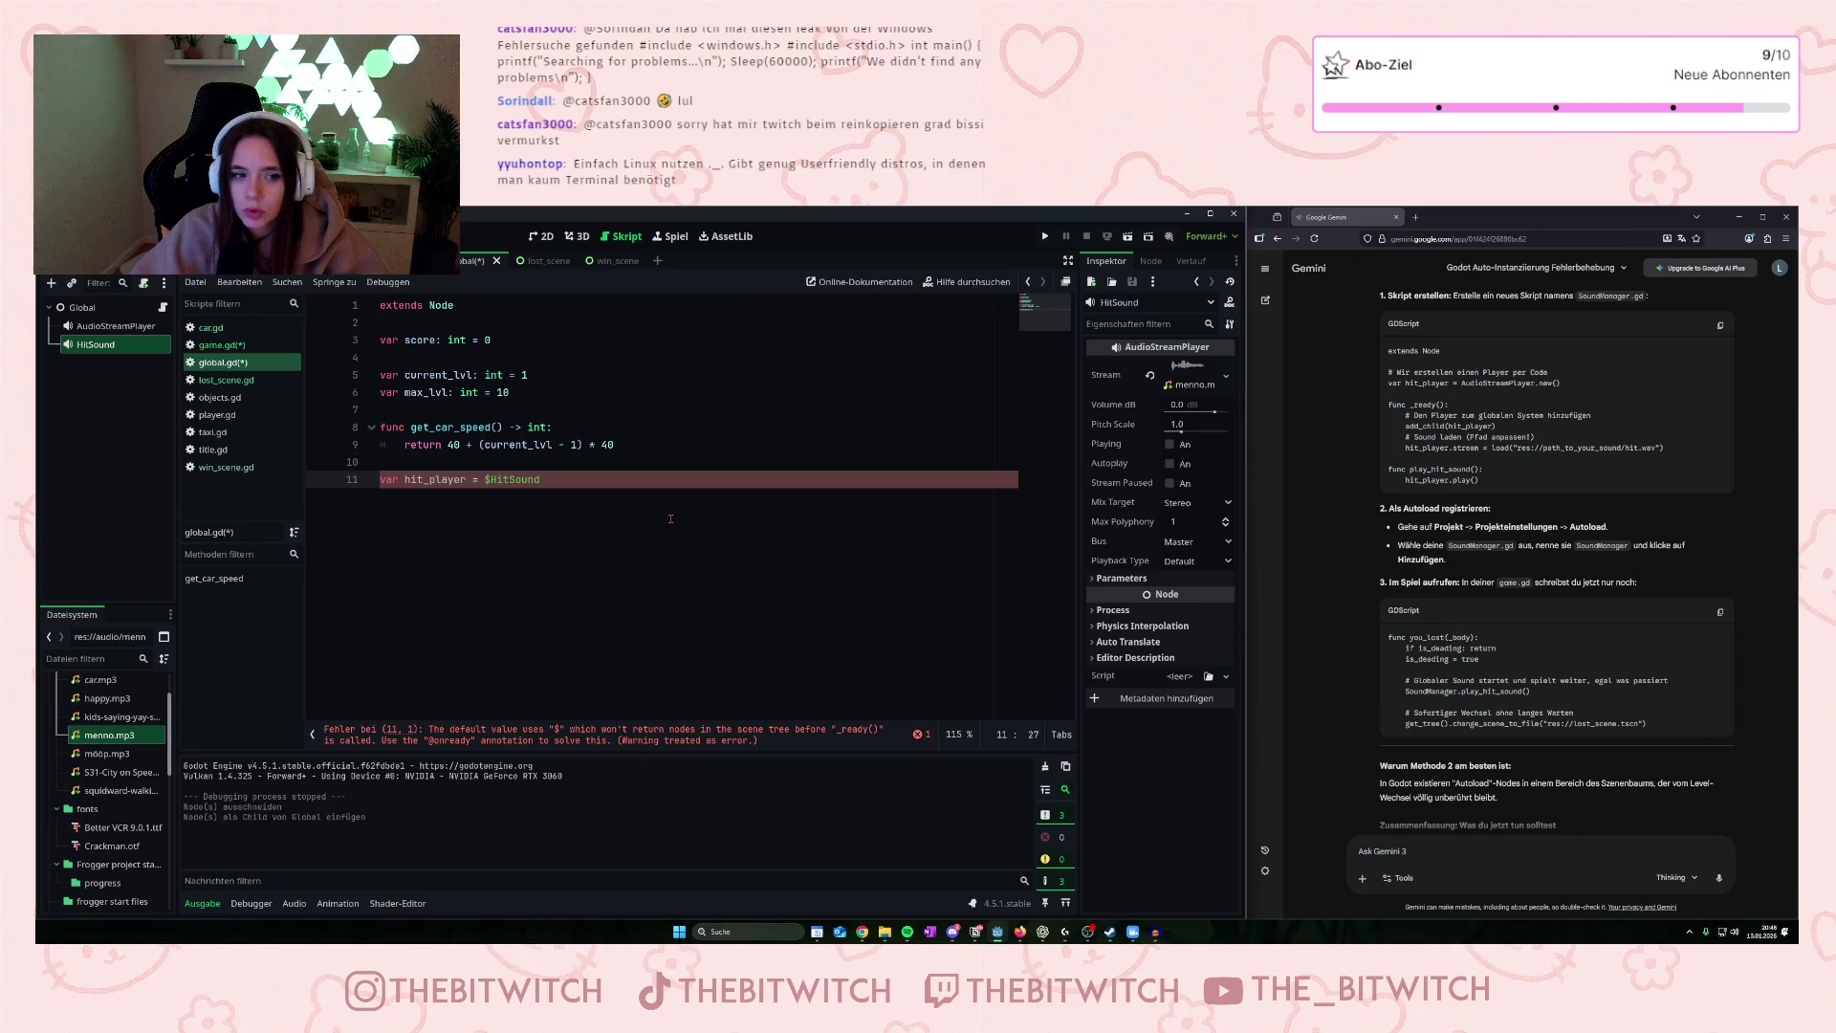
key(Return)
key(Return)
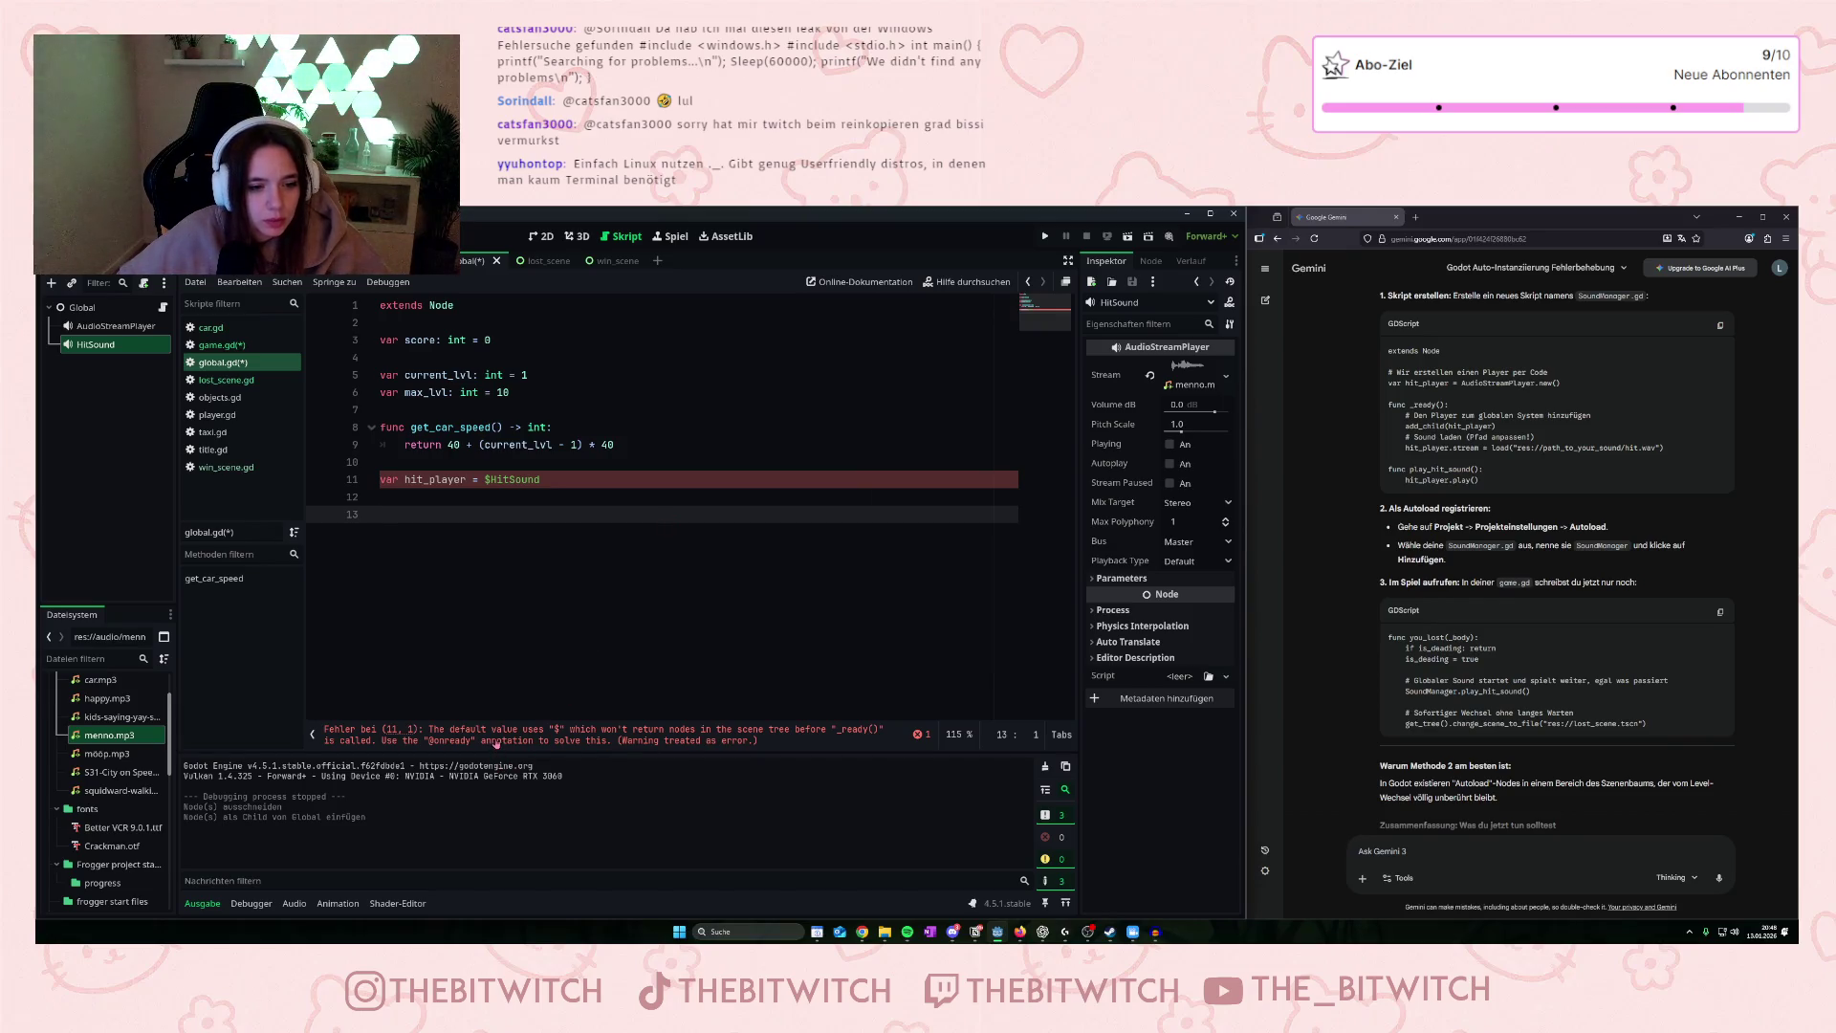
click(382, 479)
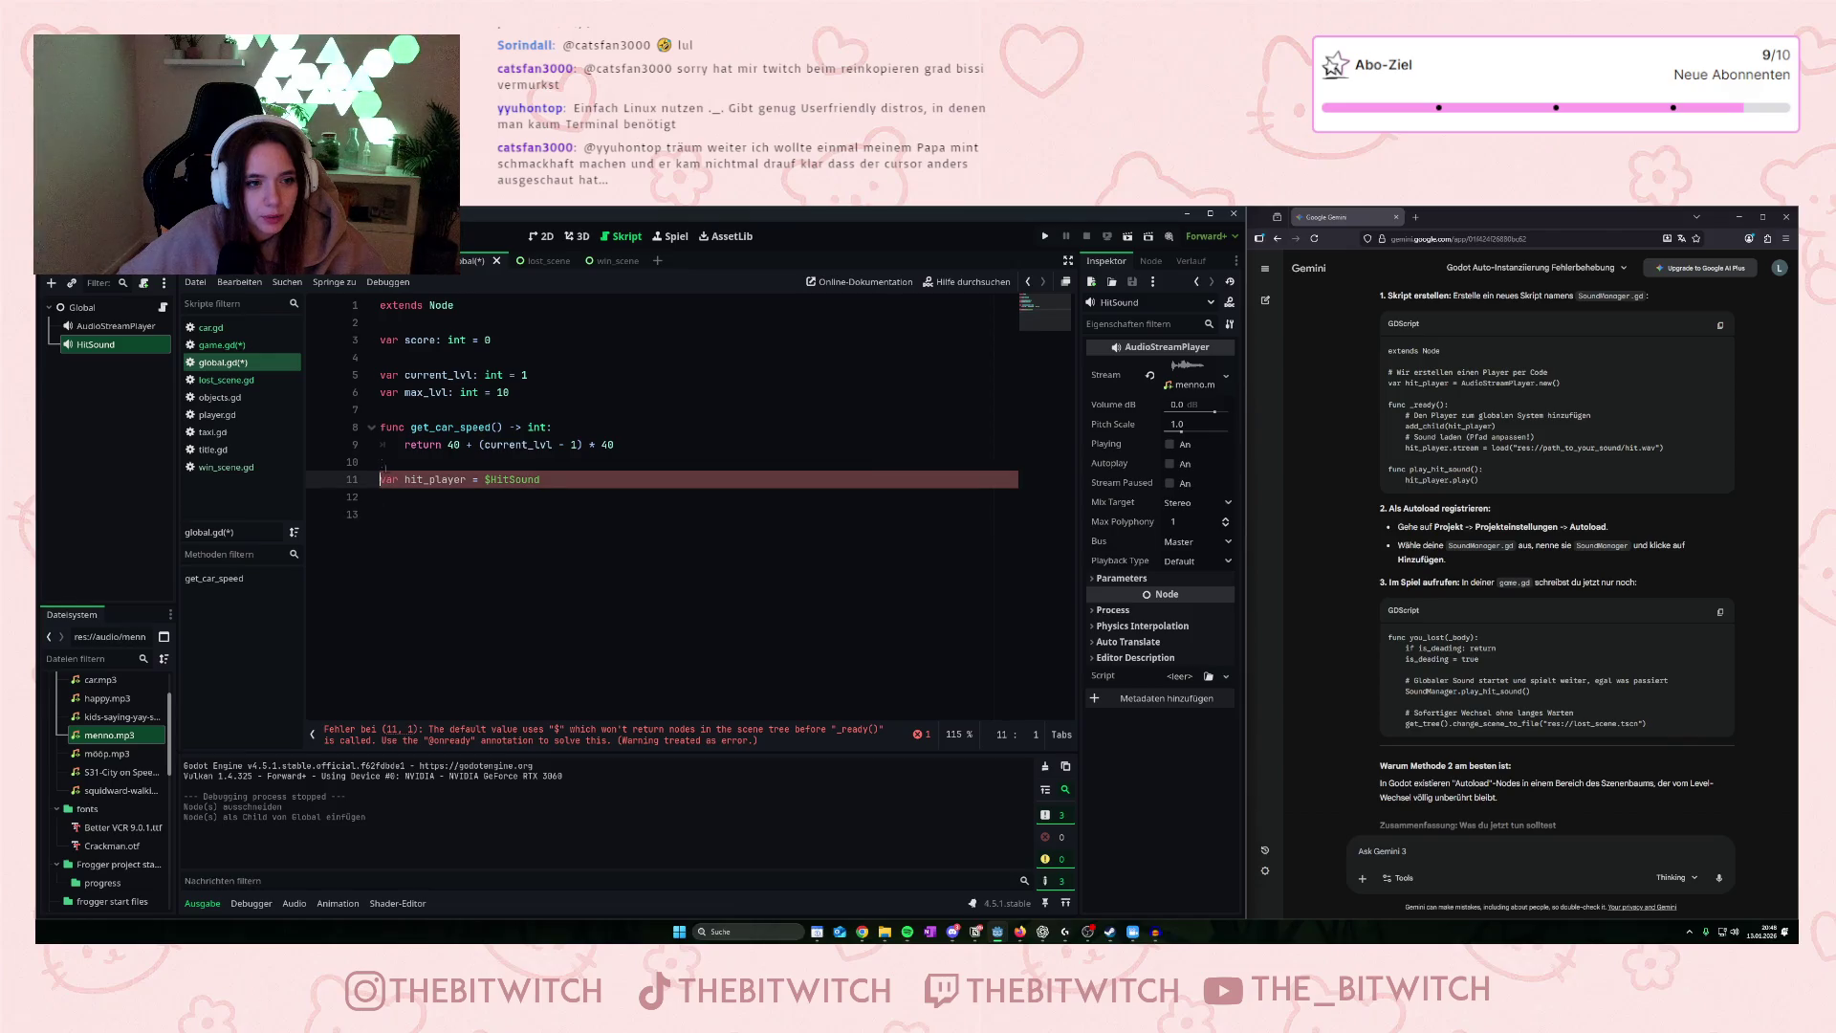
text(@on)
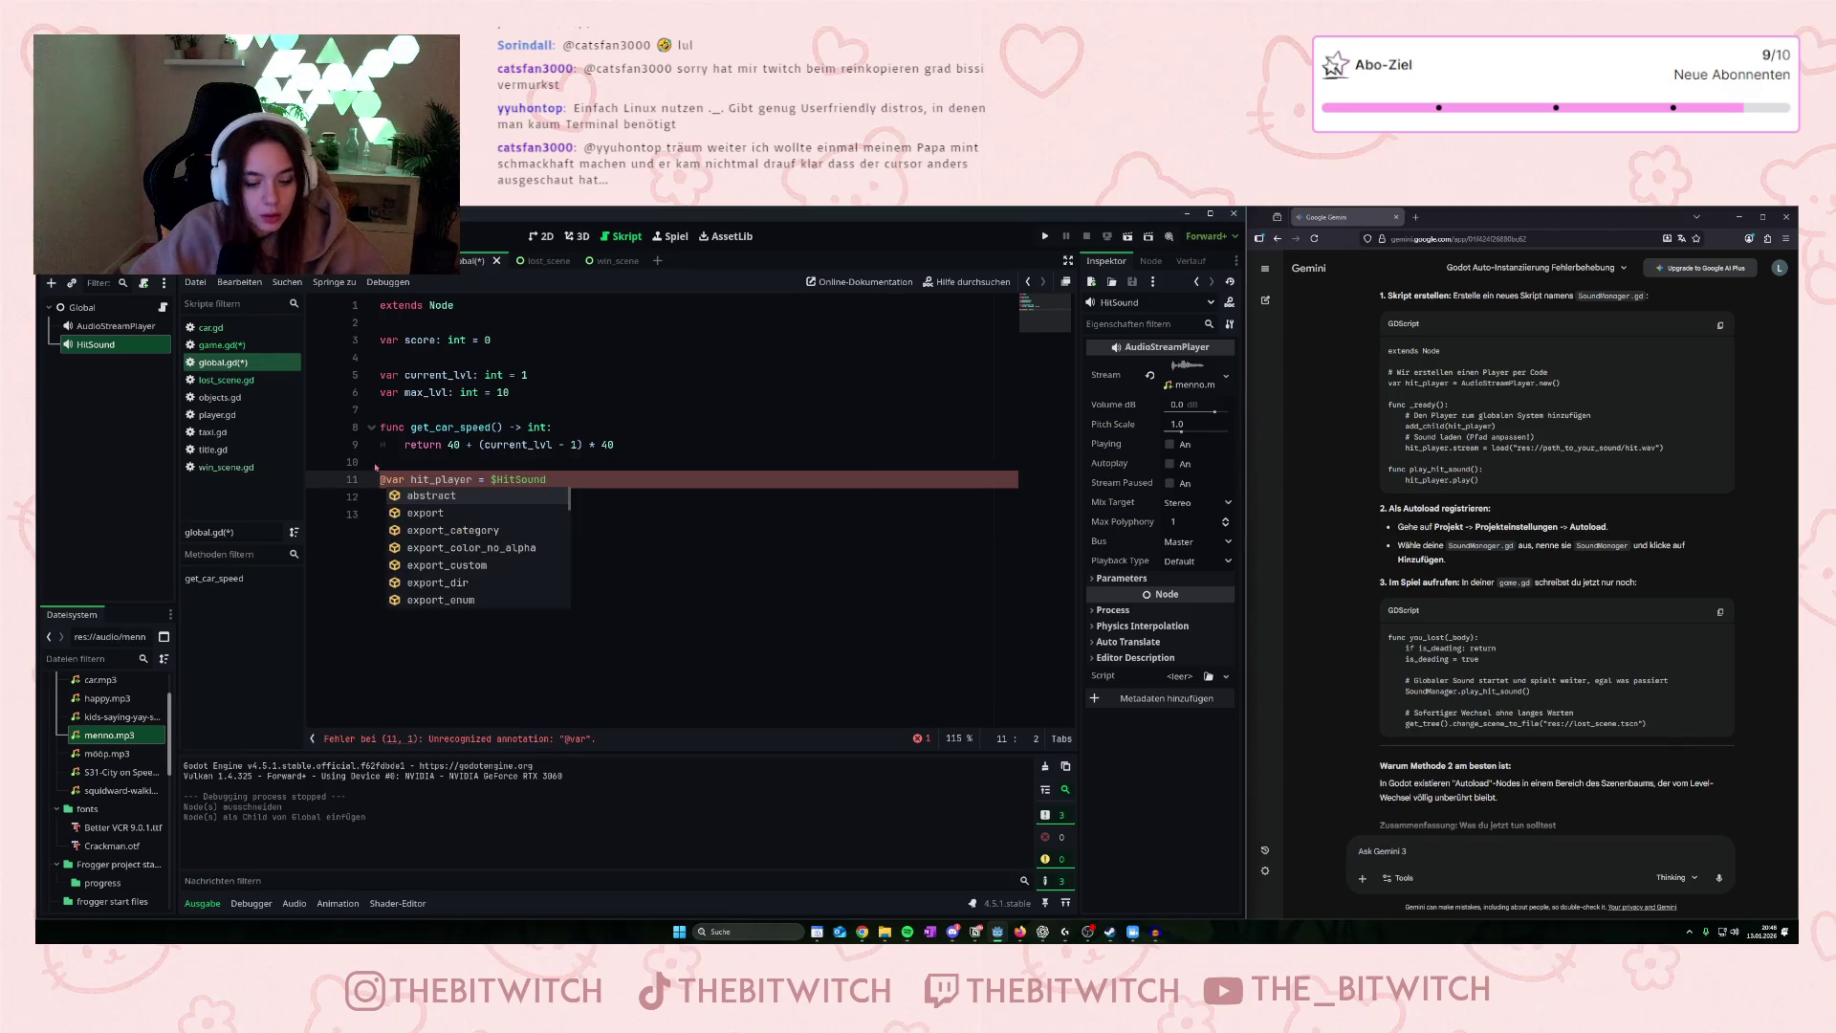
text(ready)
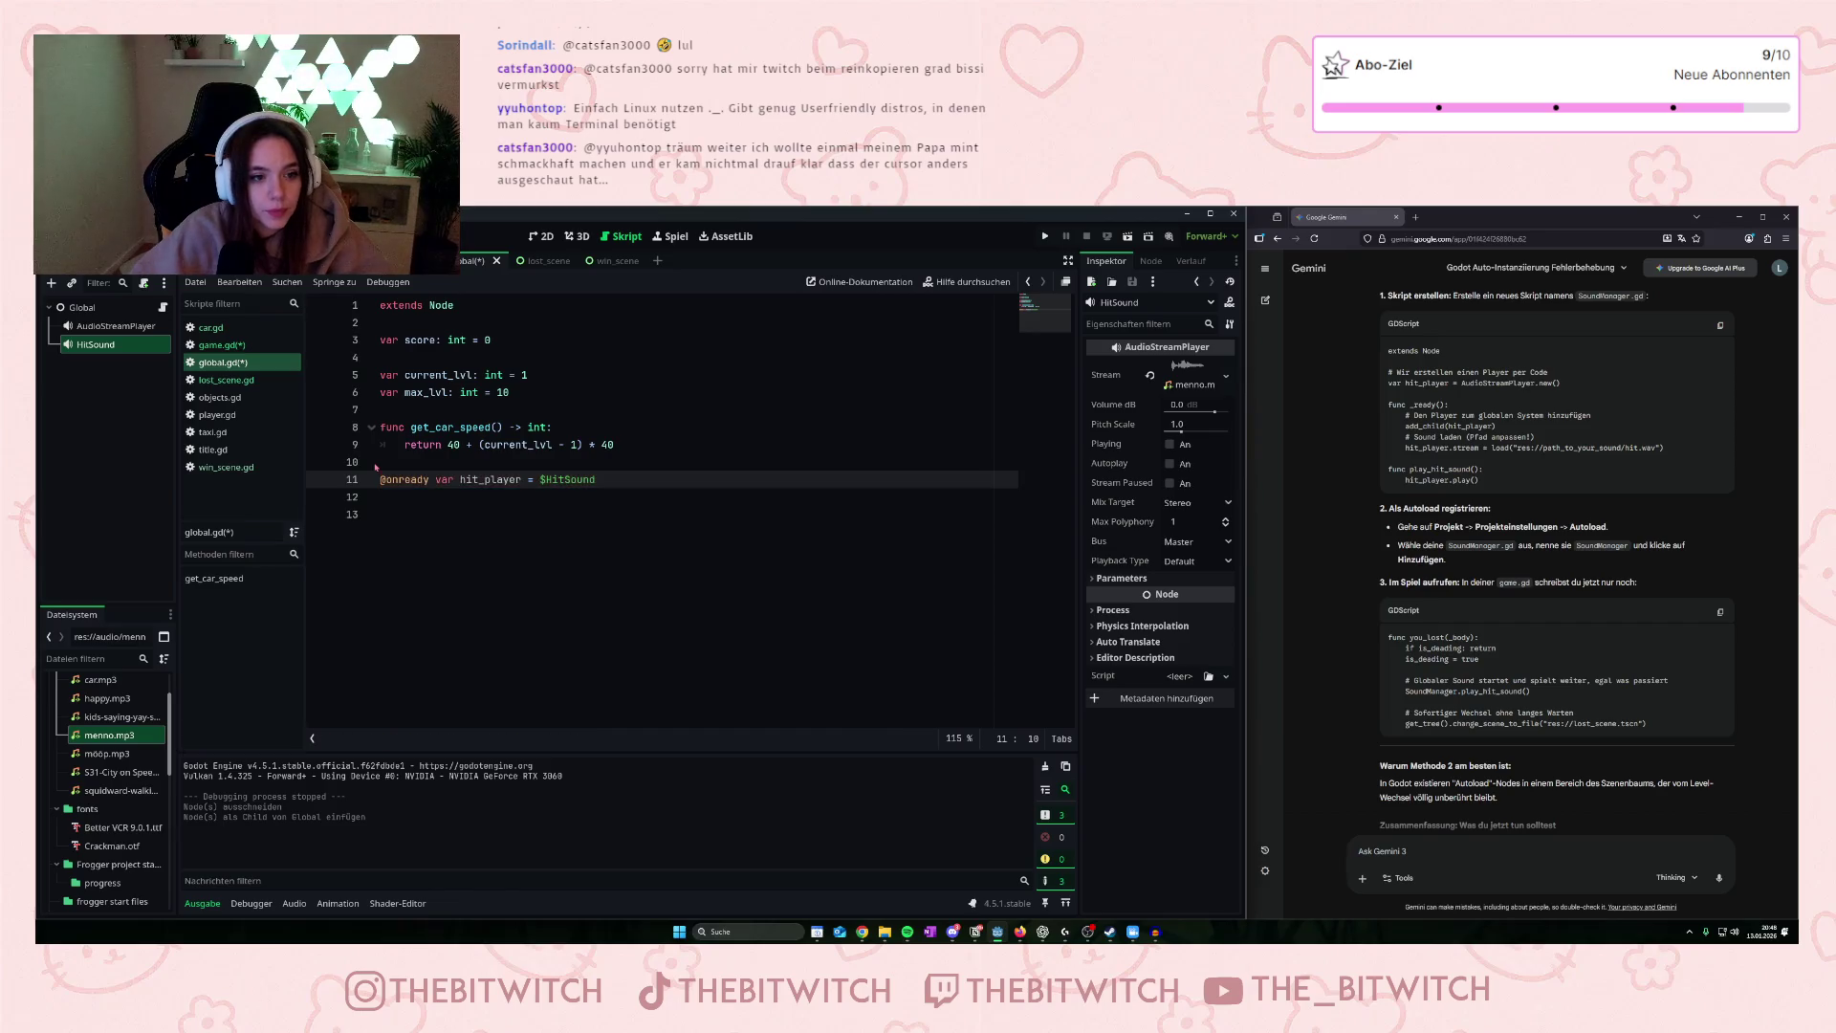
click(392, 519)
text(func _)
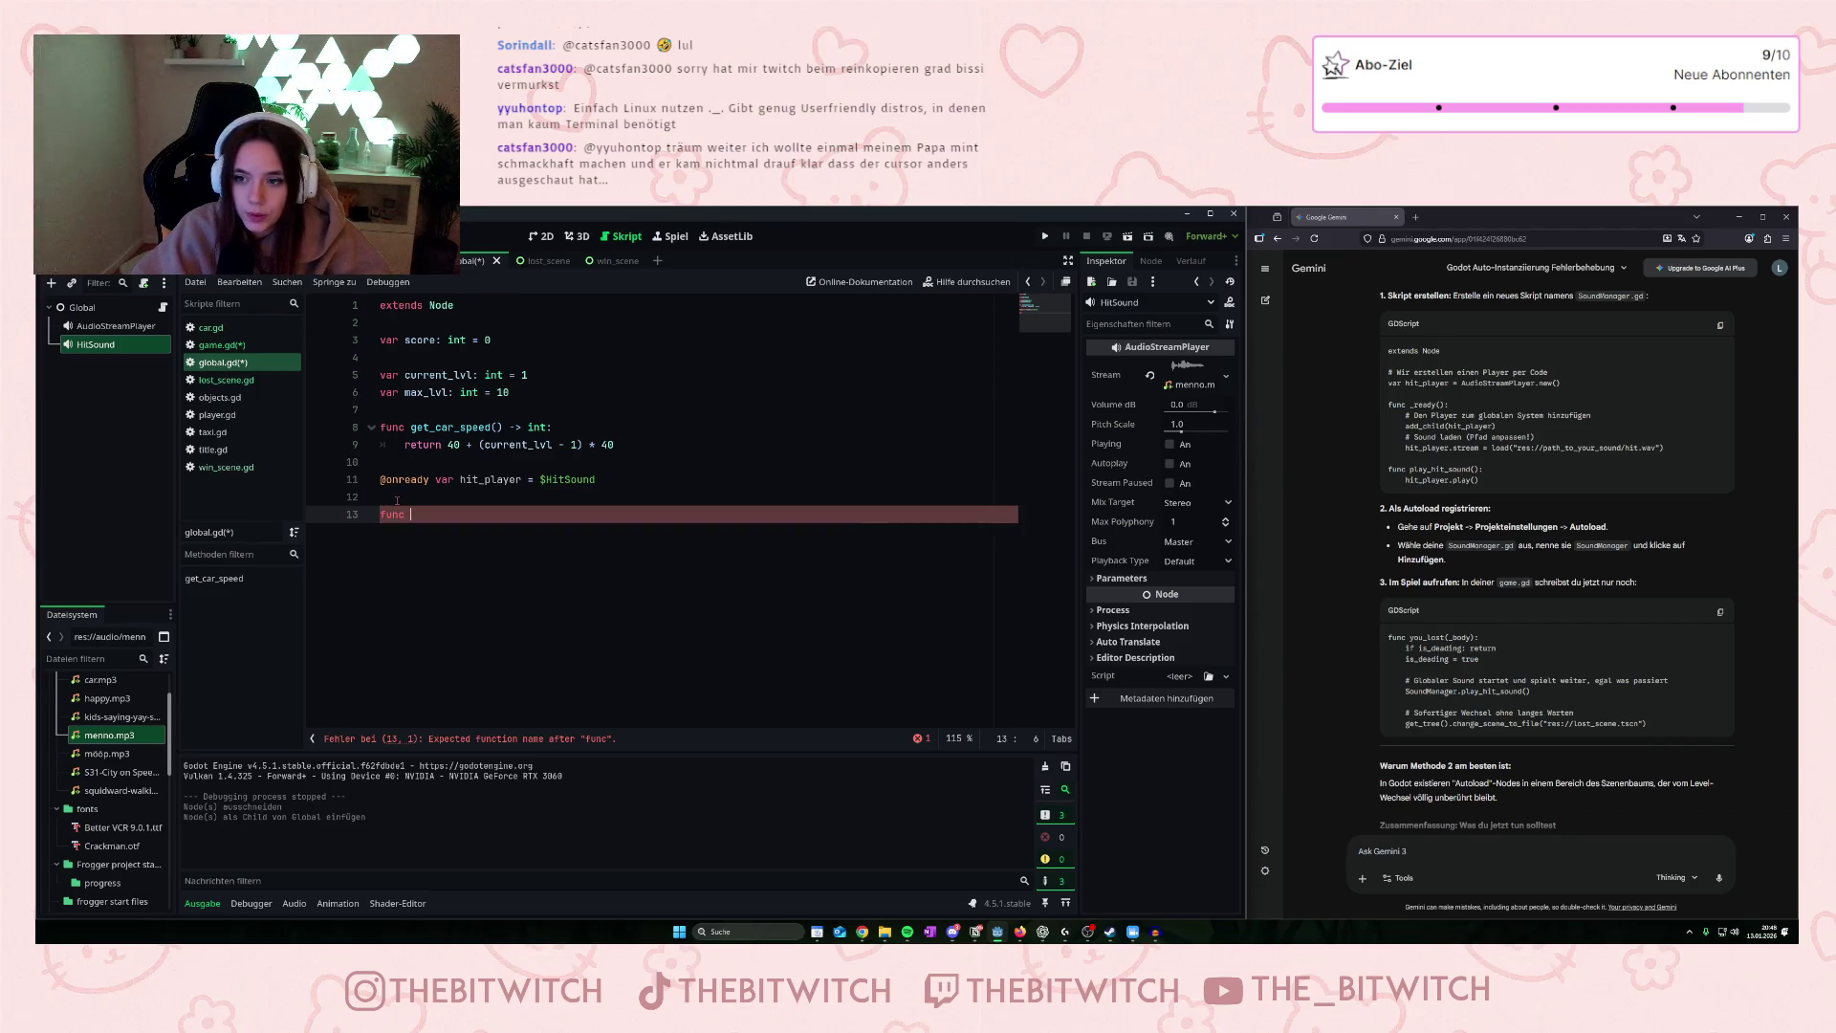
text(ready)
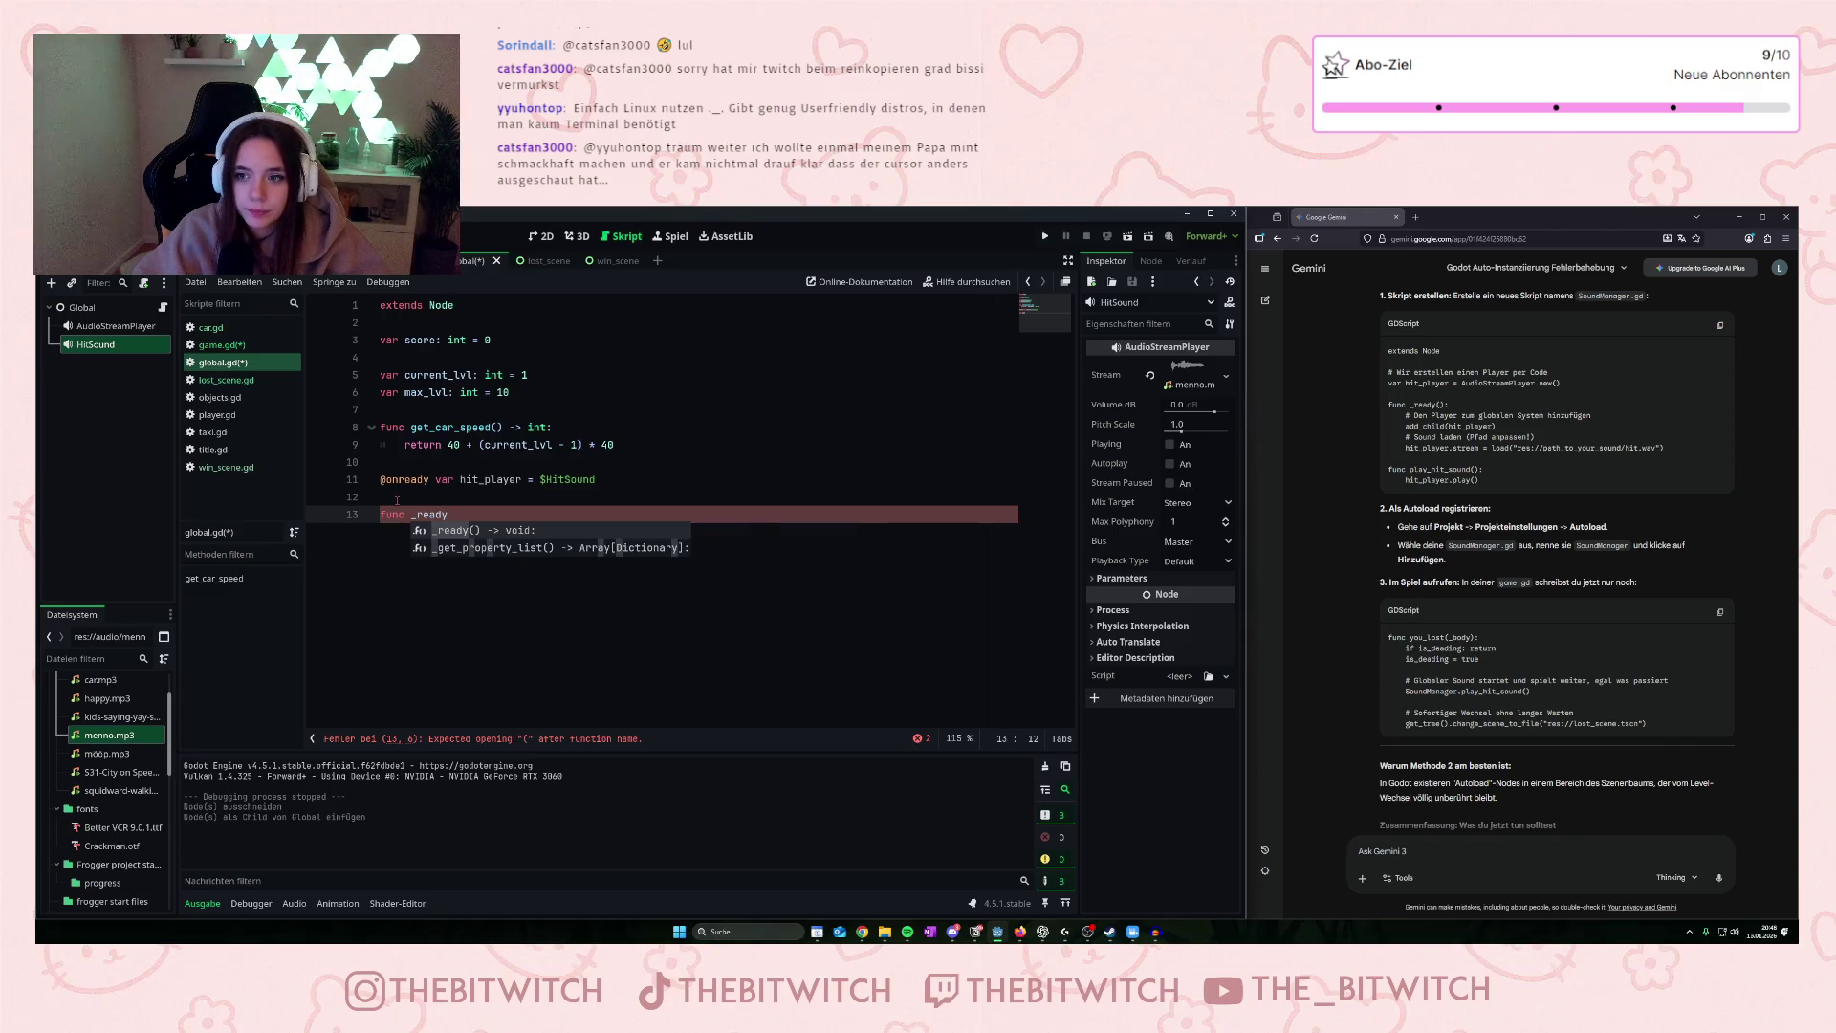
key(Return)
key(BackSpace)
key(BackSpace)
key(BackSpace)
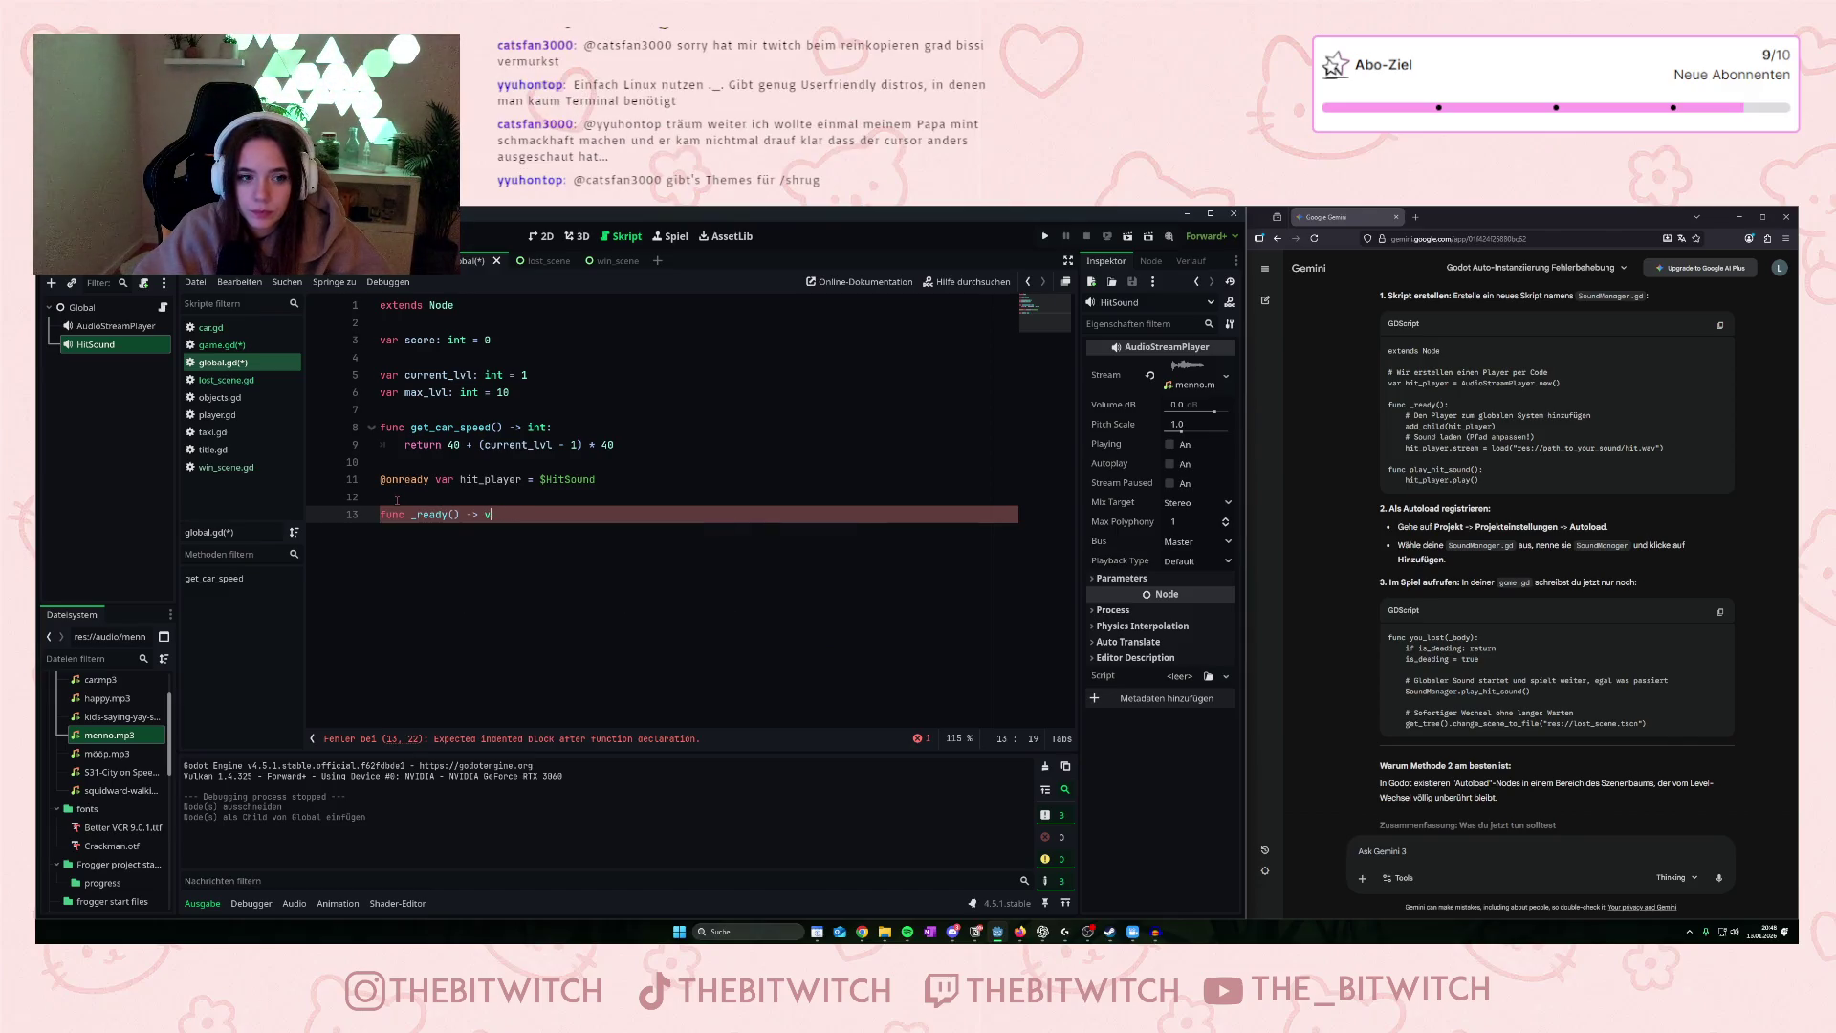
text(:)
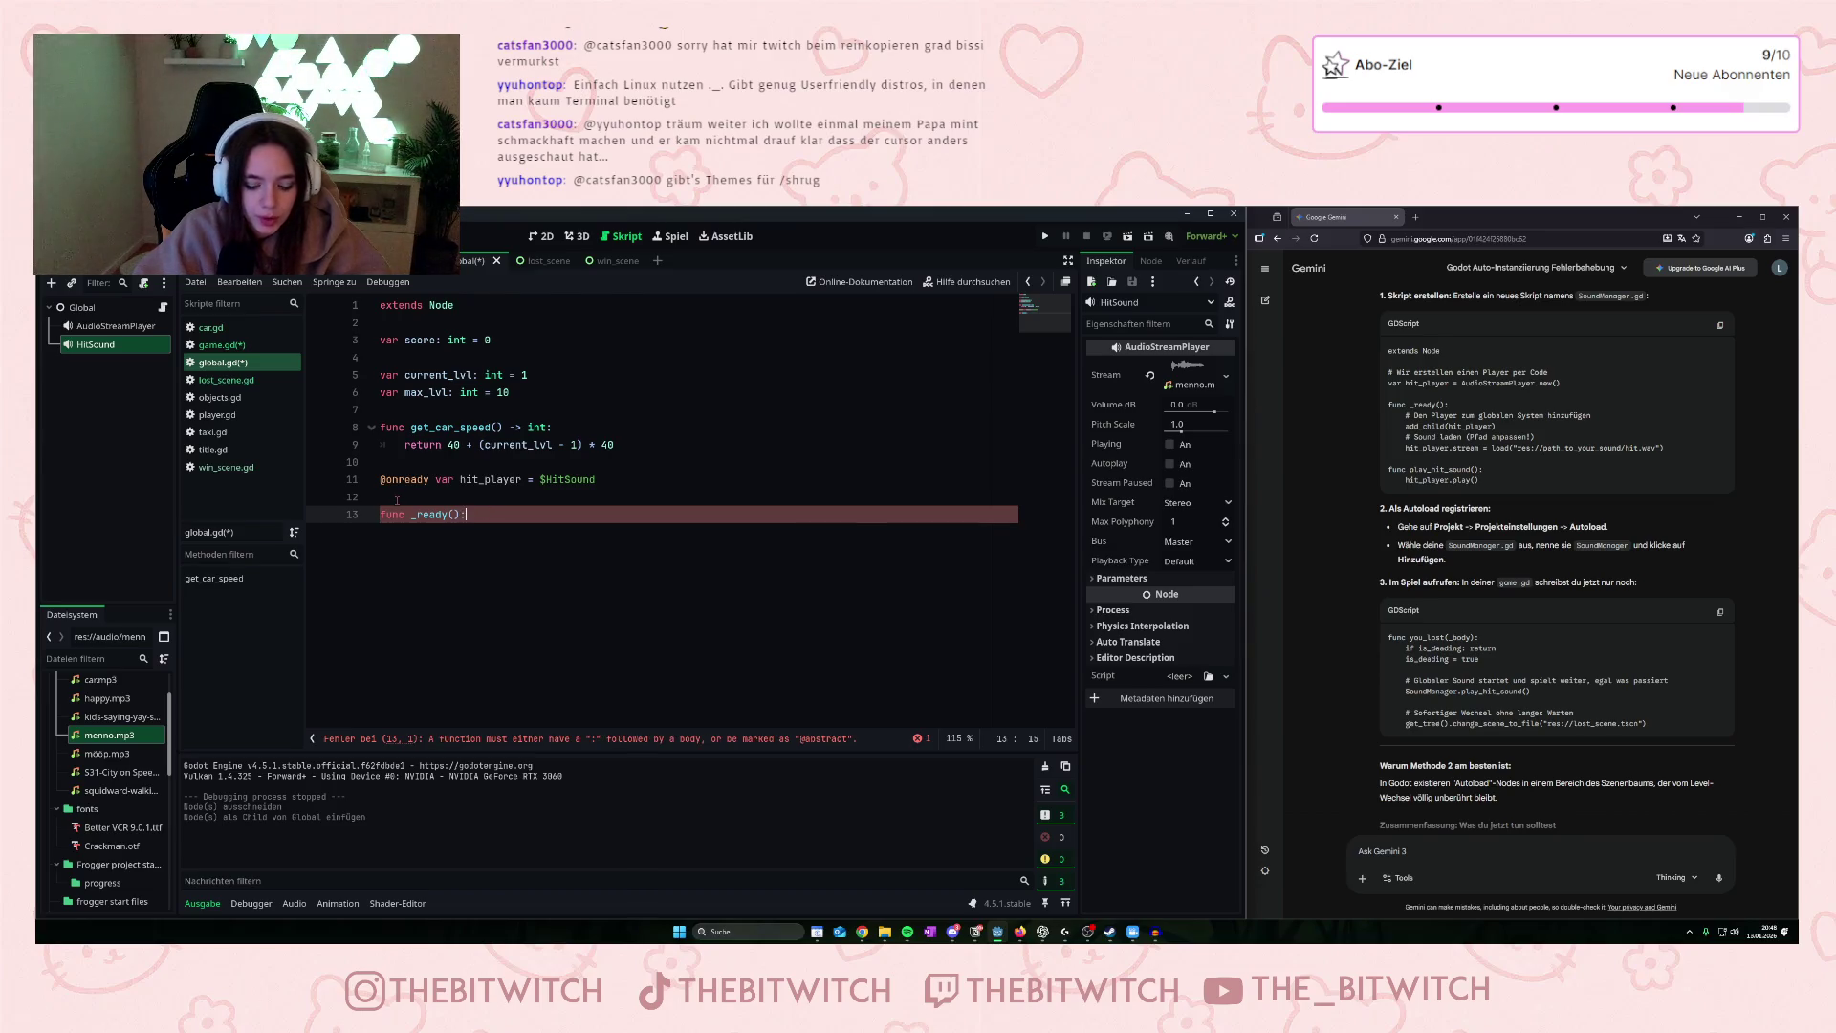
key(Return)
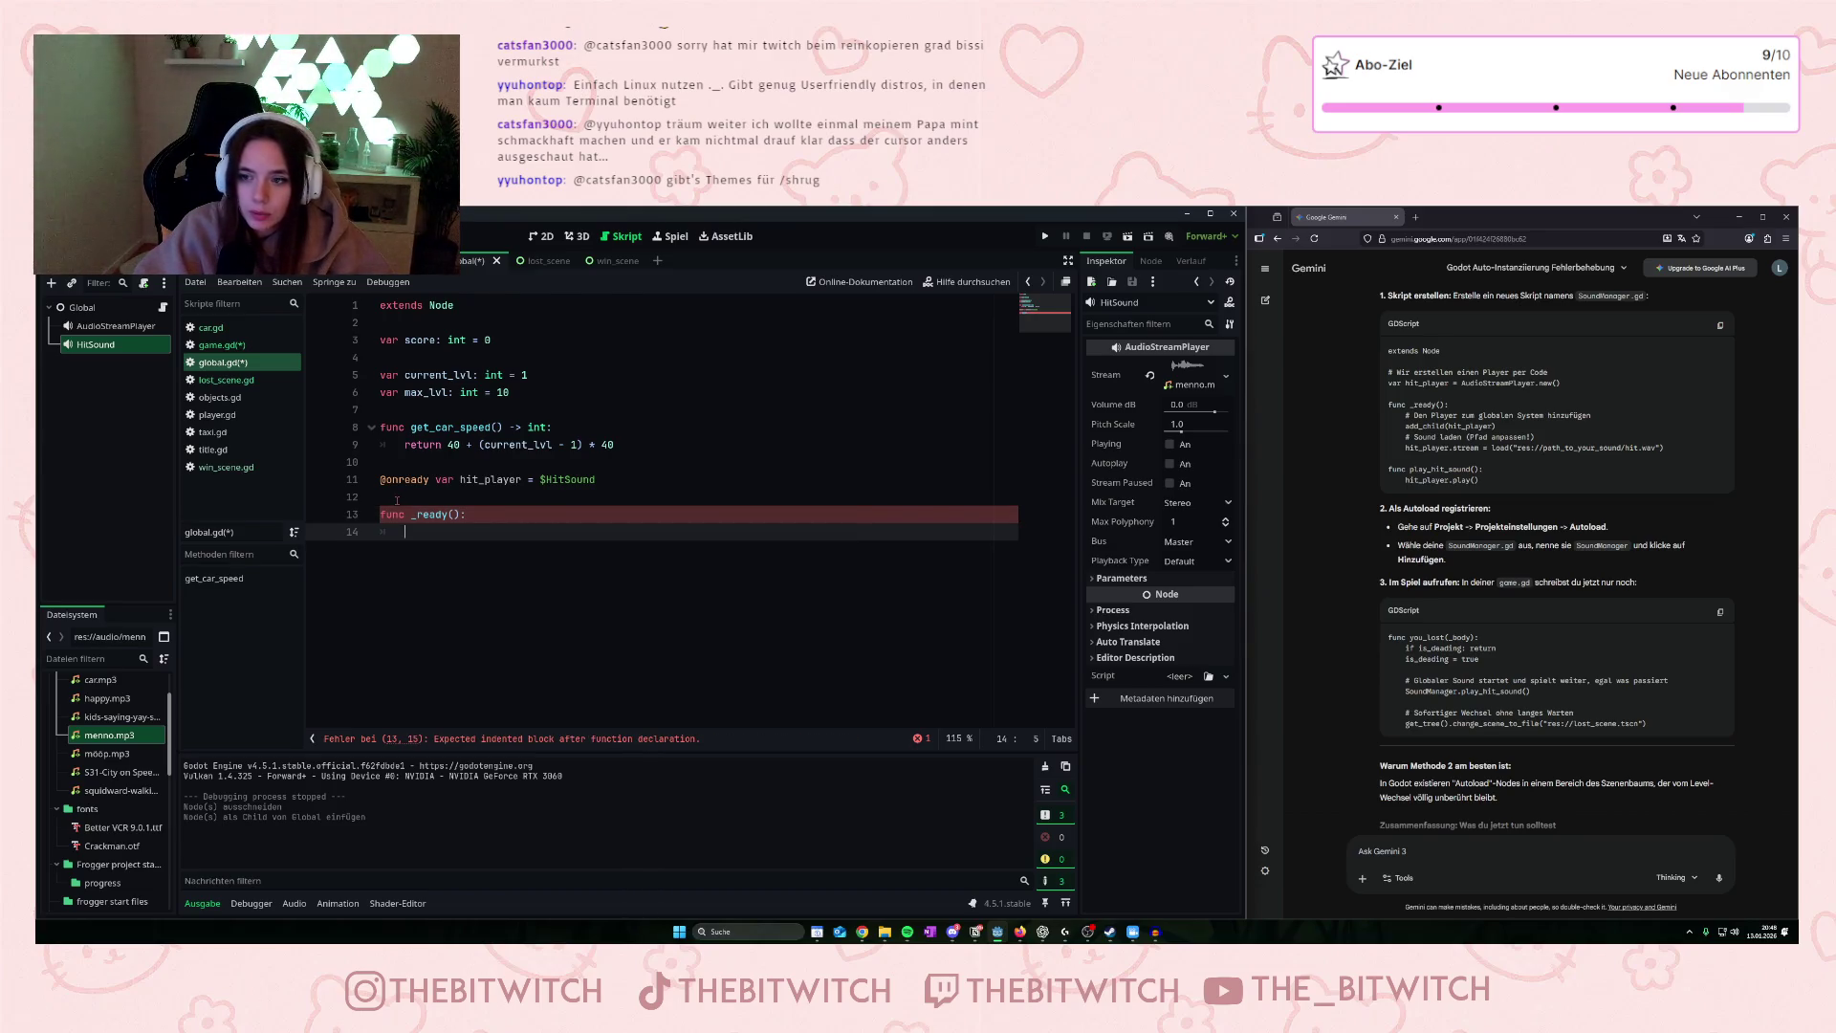
text(it_playe)
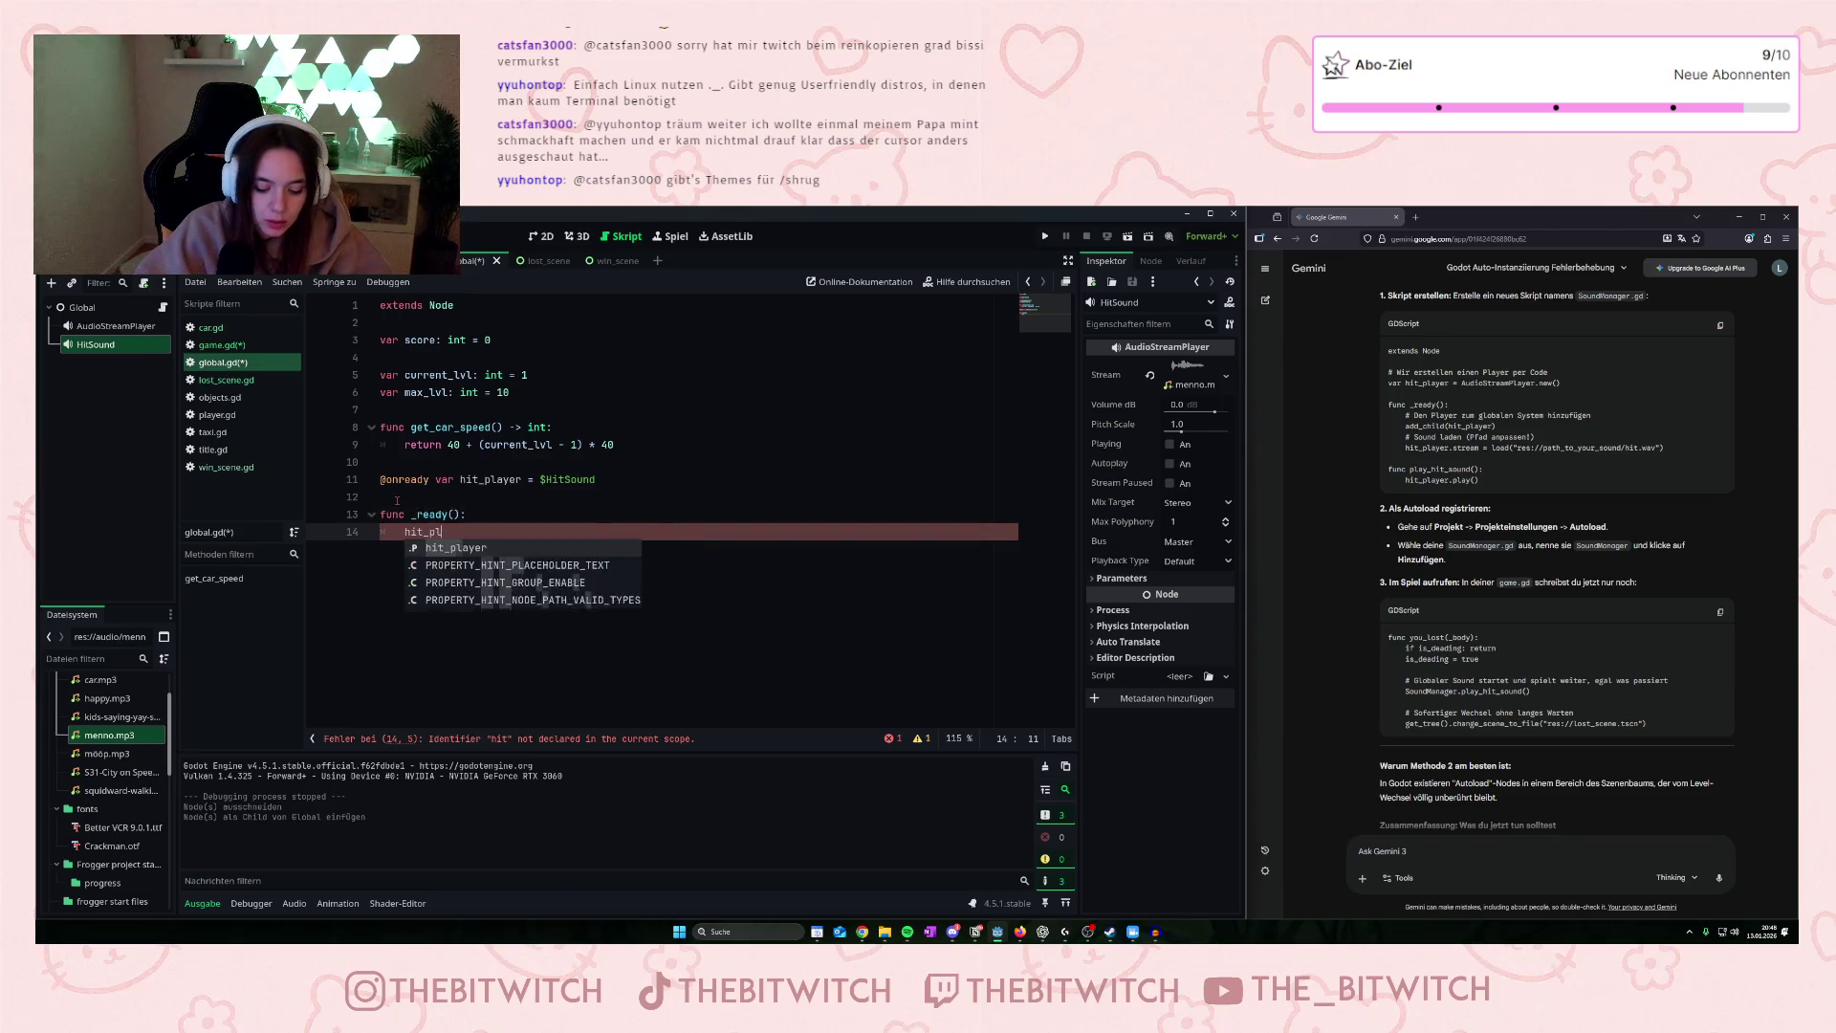
text(r)
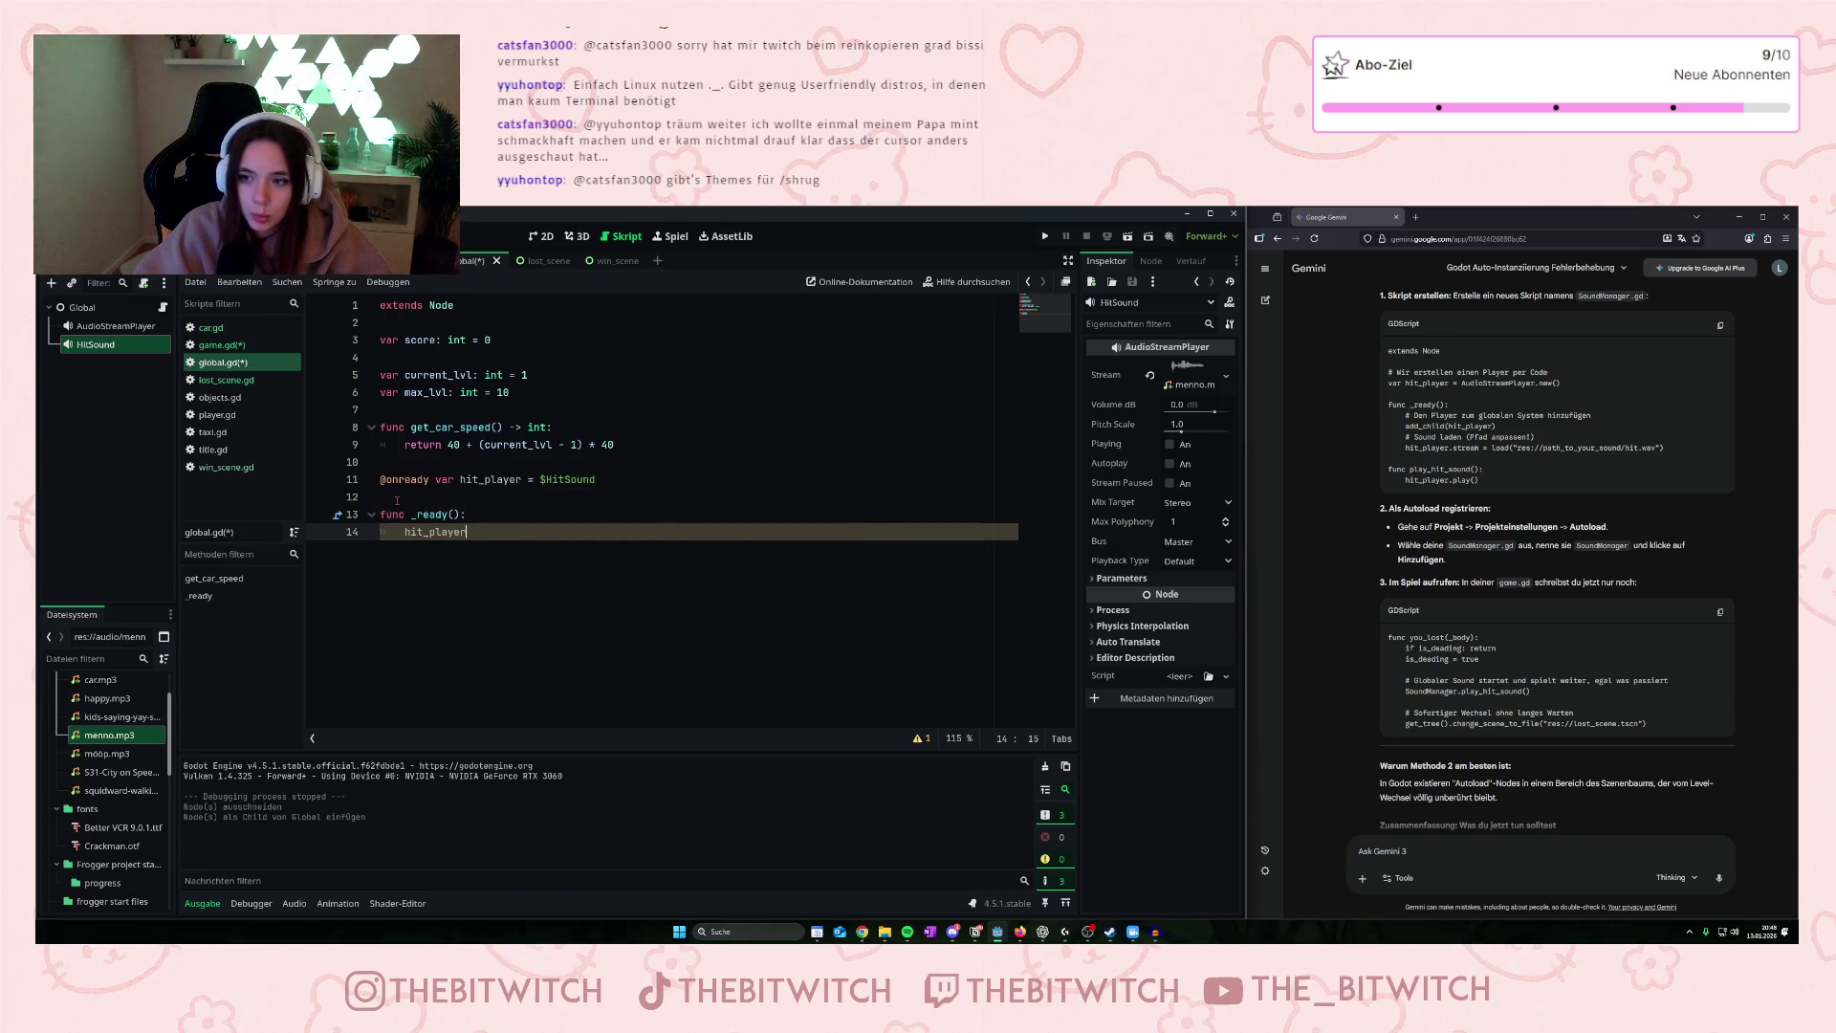
text(.stream)
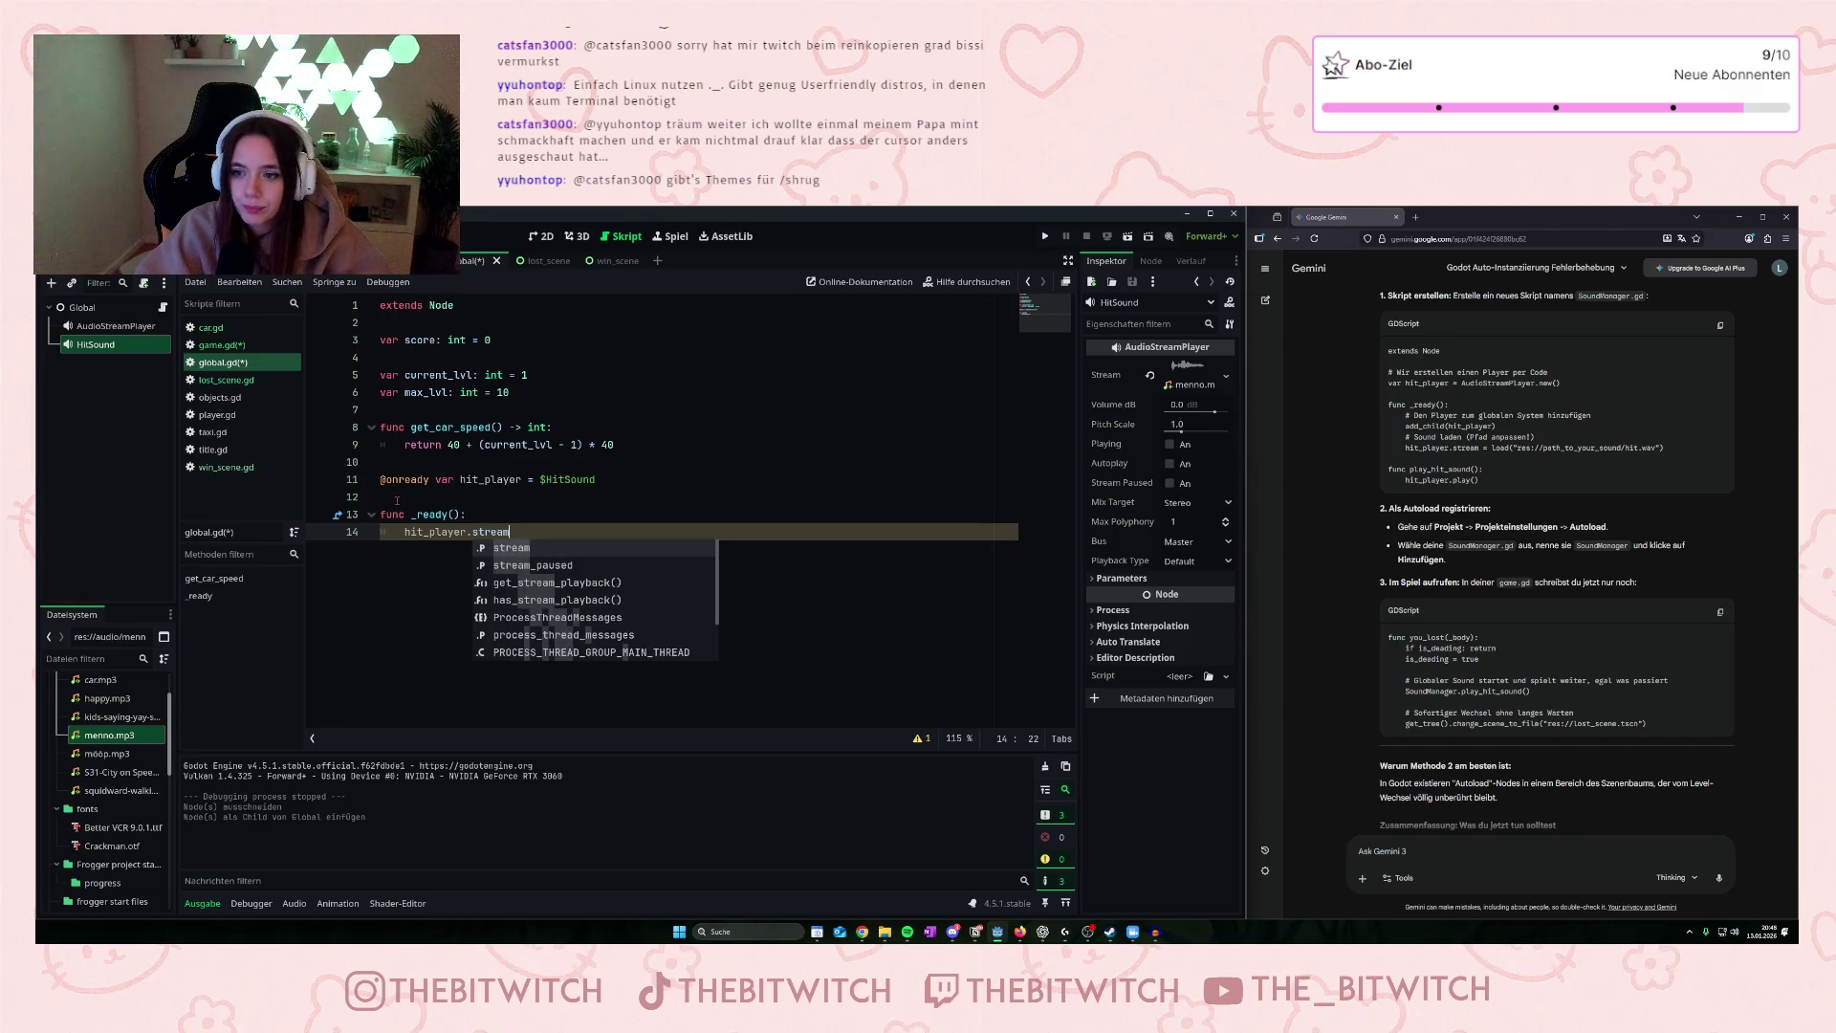
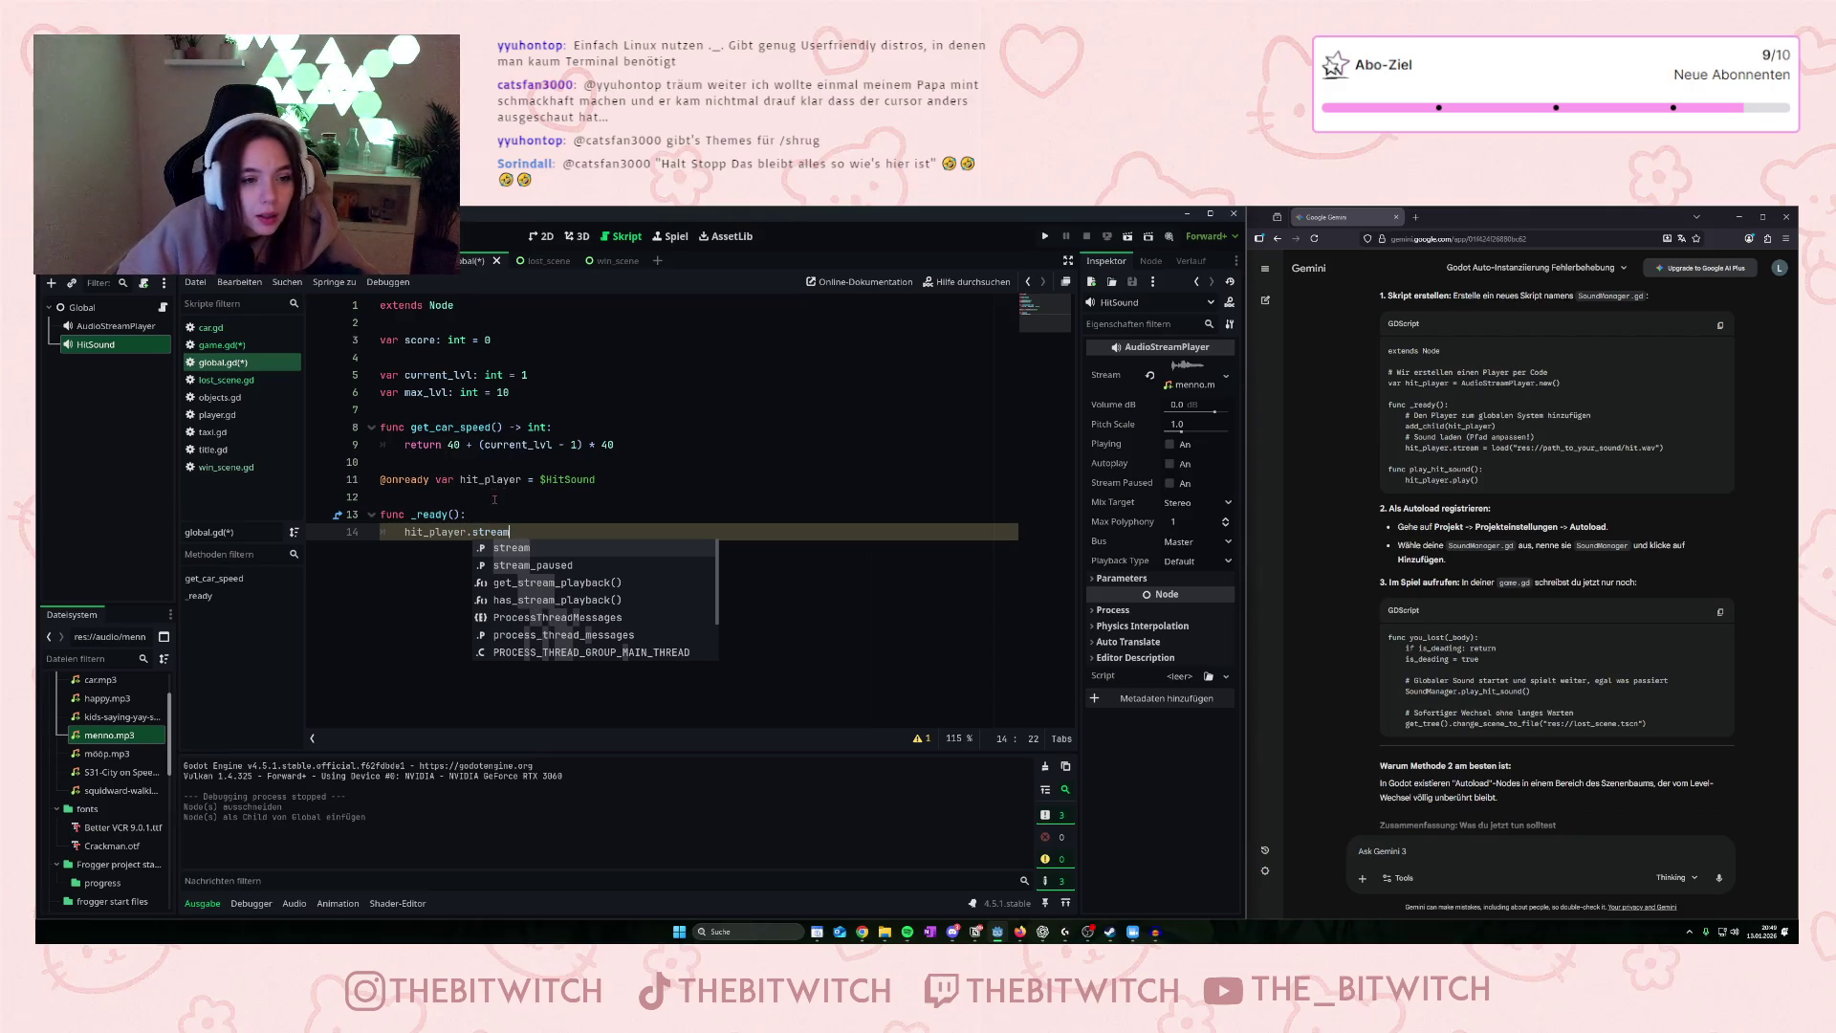
Ask Gemini how to play the hit sound that was added as an AudioStreamPlayer3D.
click(521, 520)
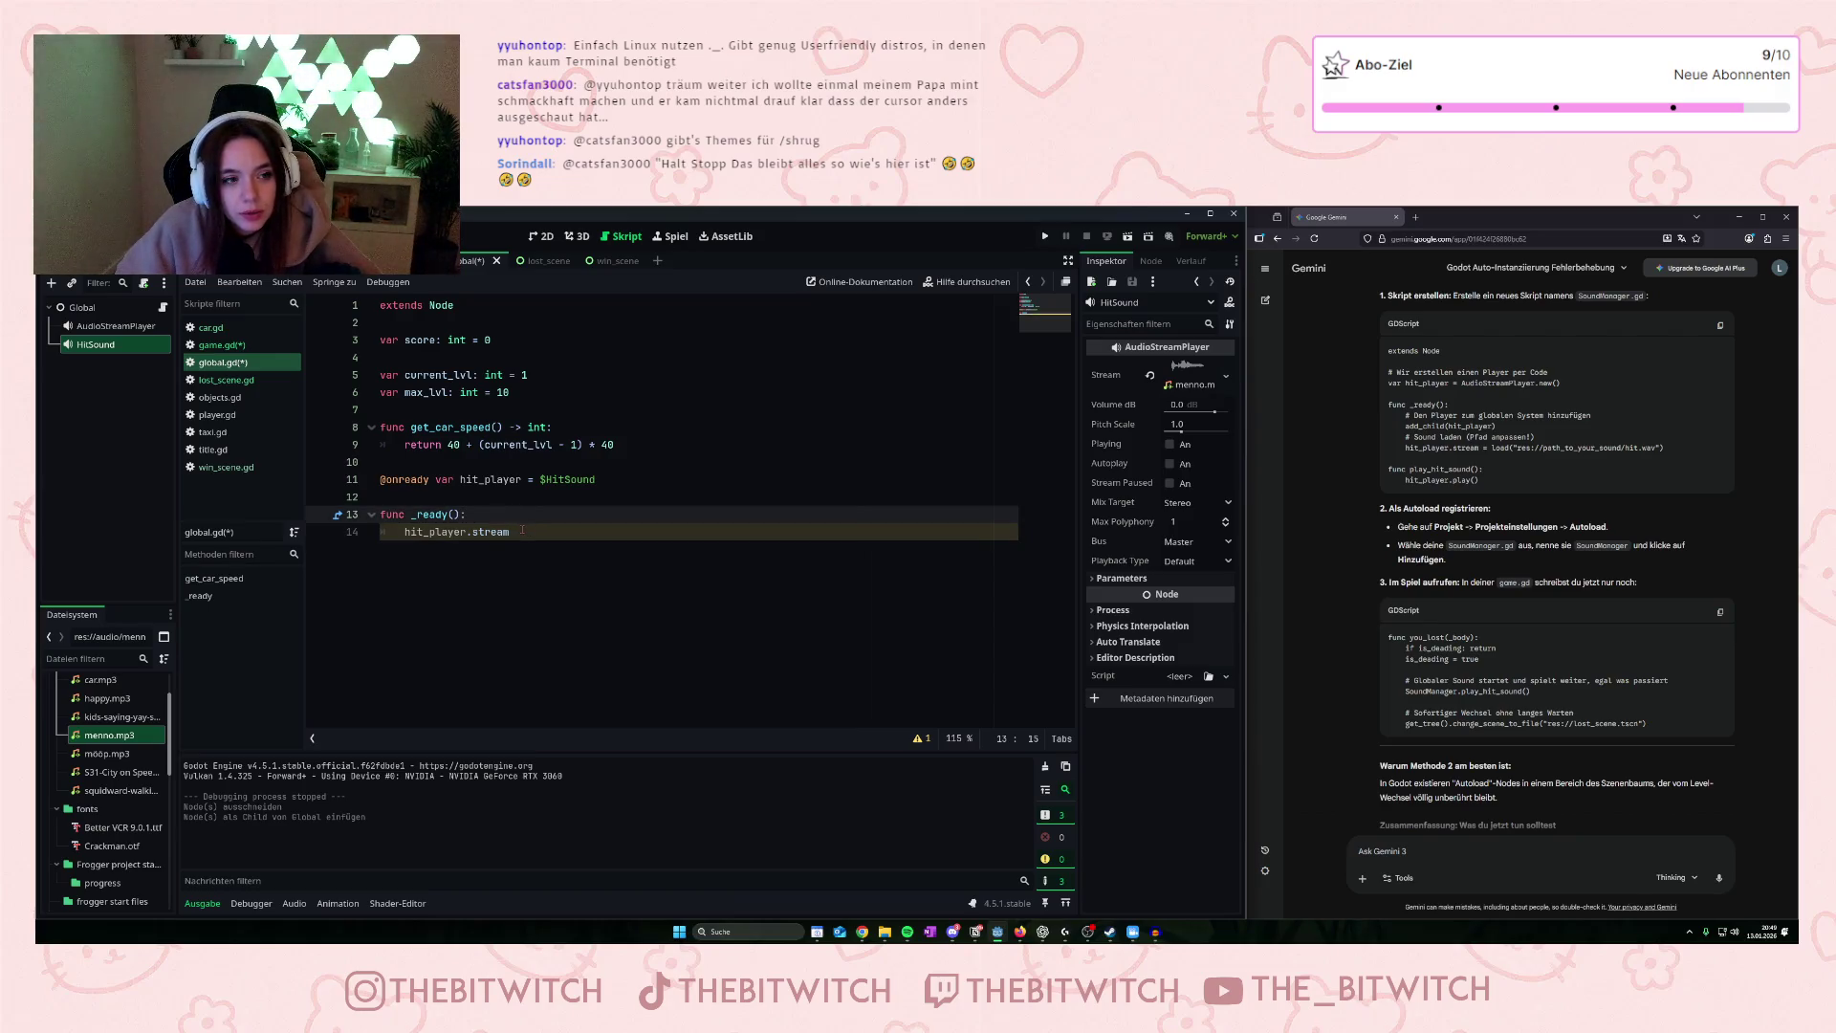
click(1435, 846)
text(Ich ha)
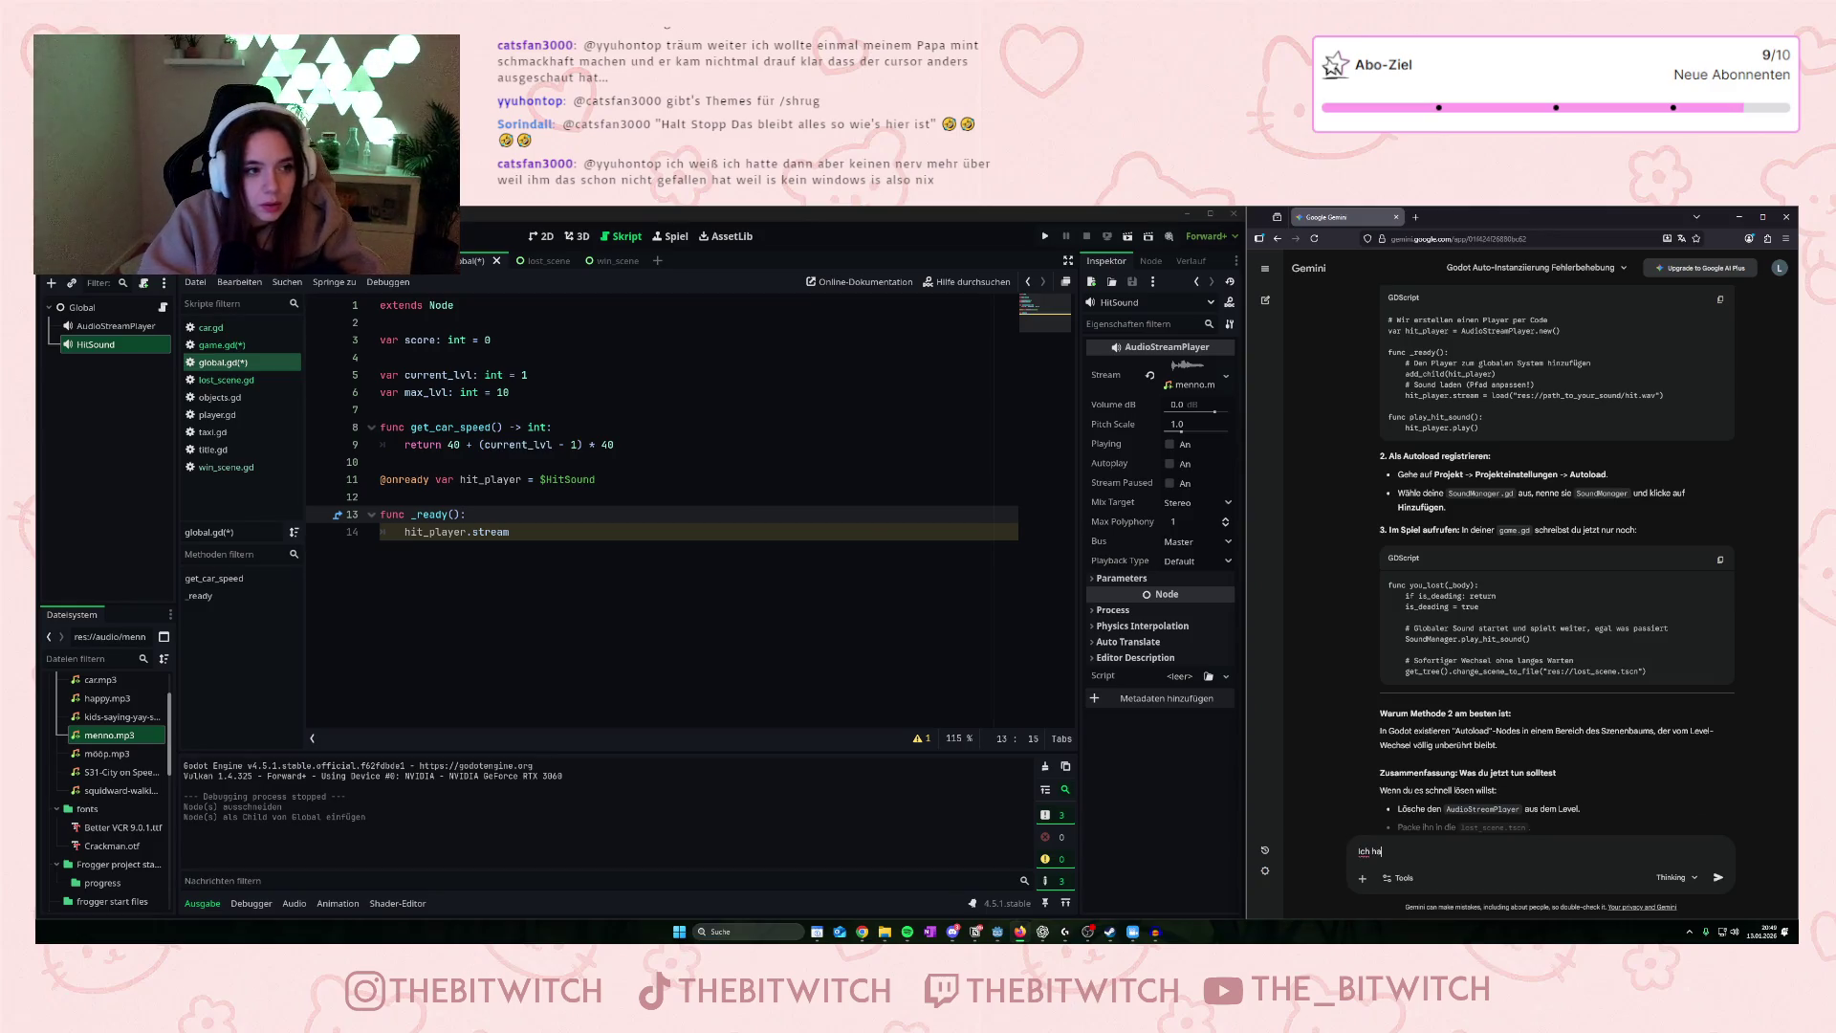
text(und als audi)
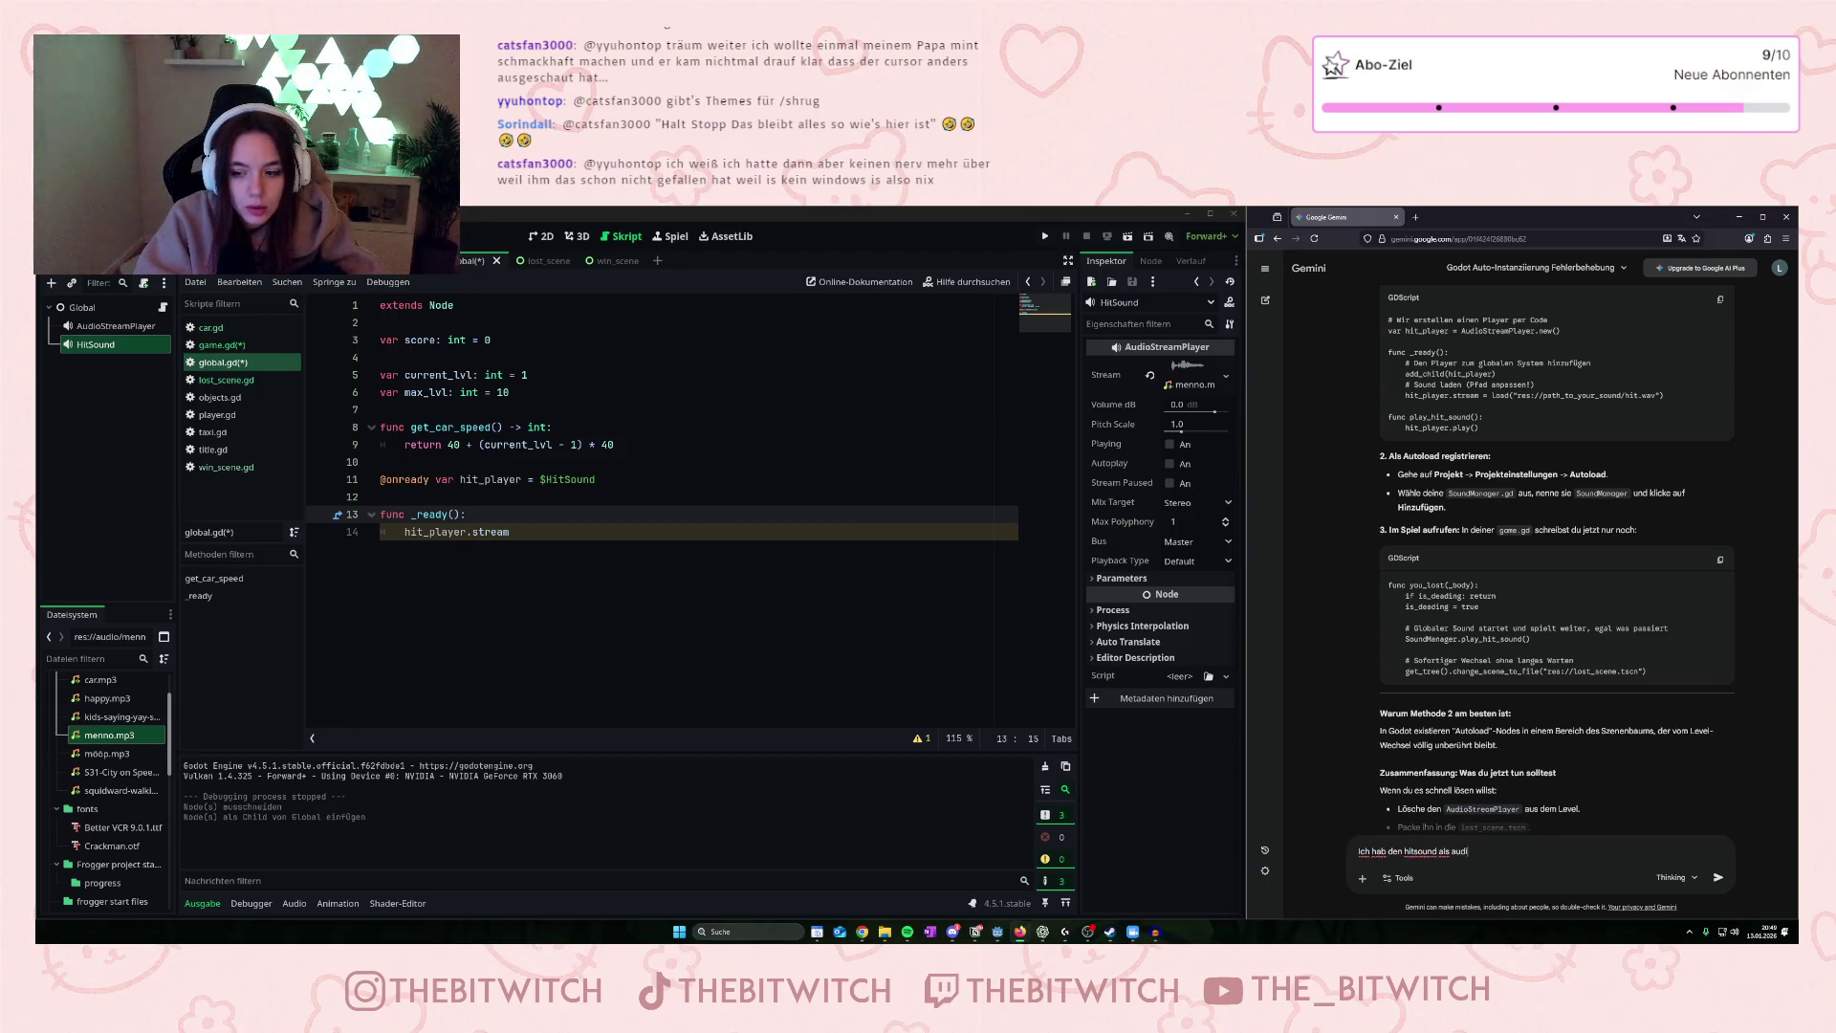
text(player)
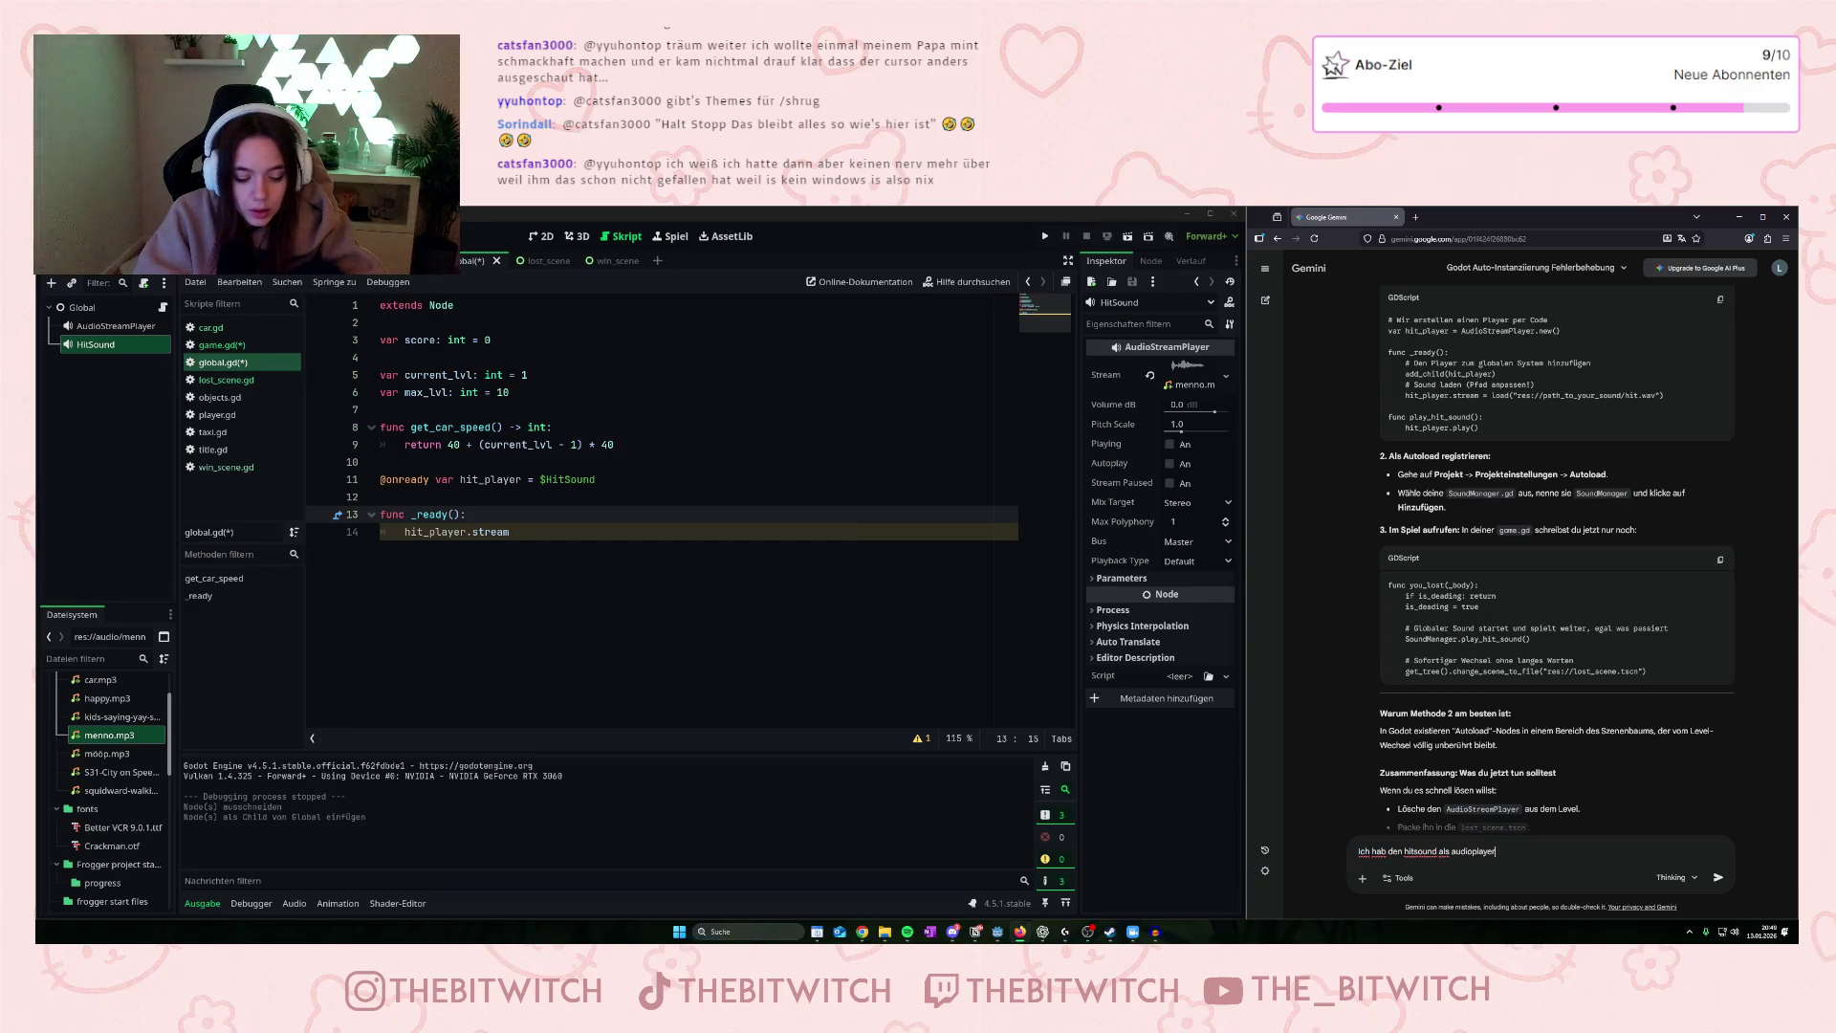
text(de)
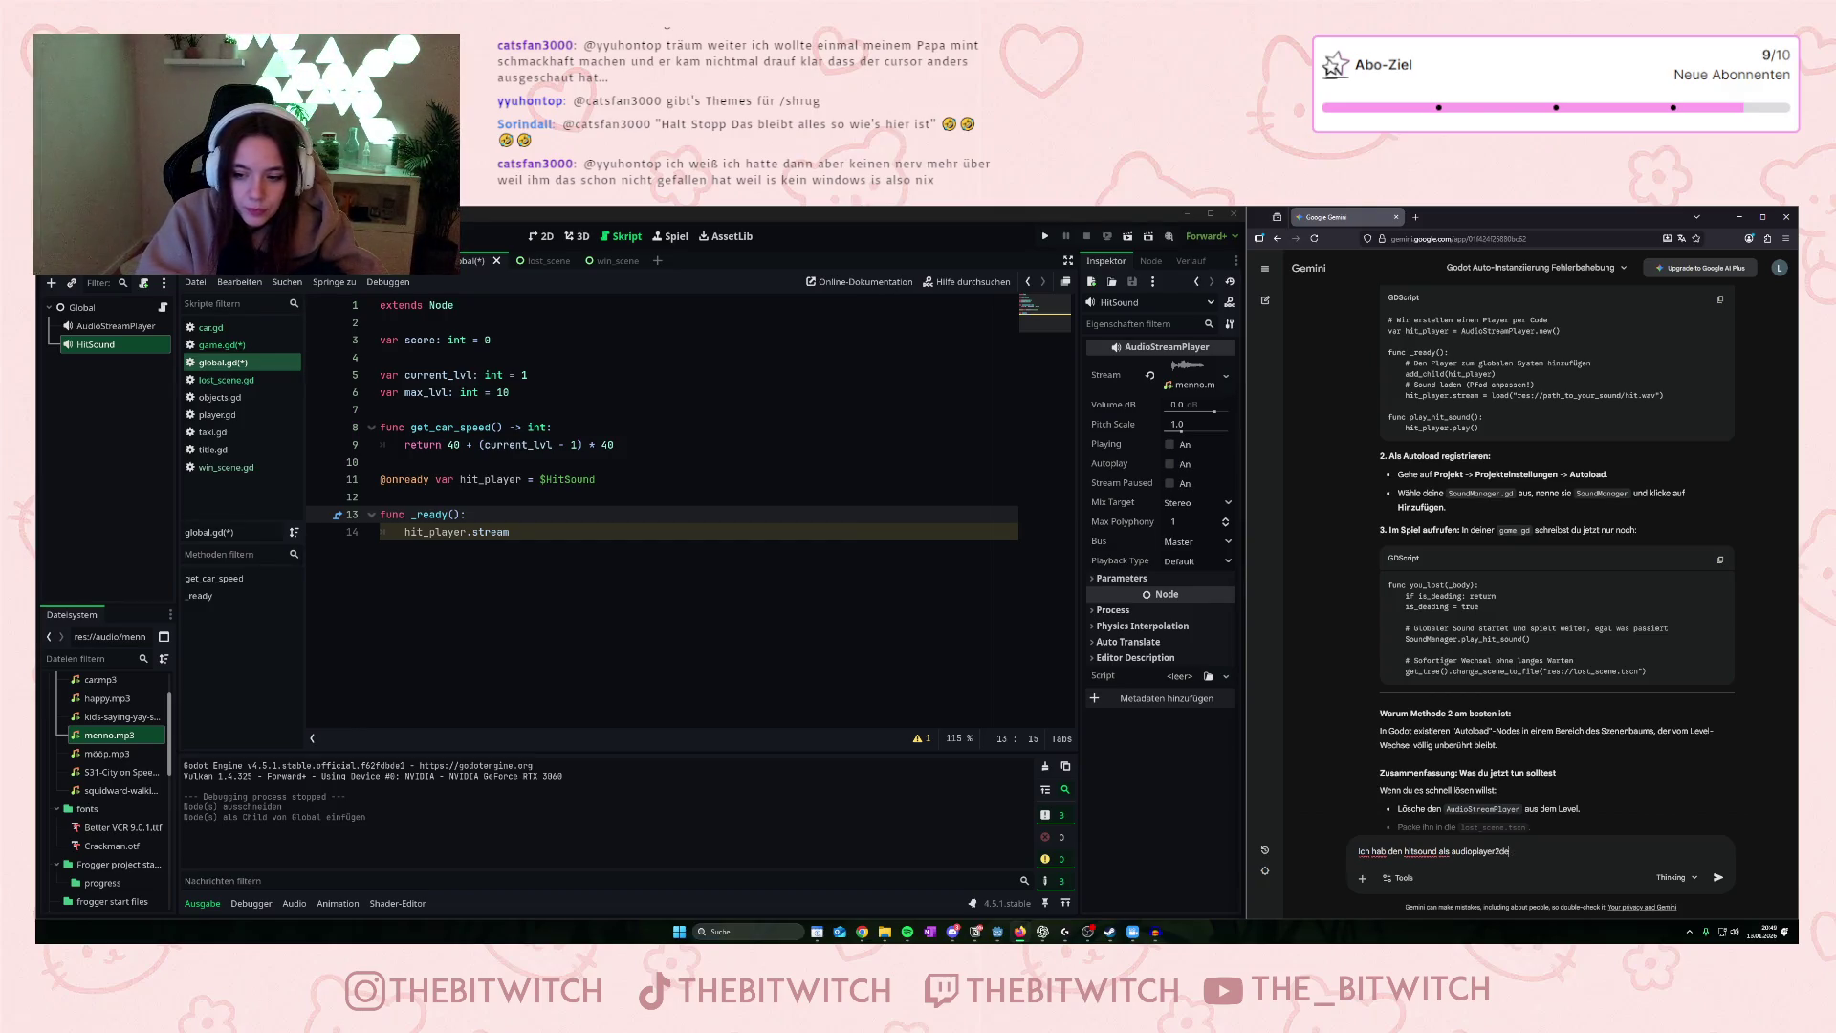
text(nge)
text(, was muss ic)
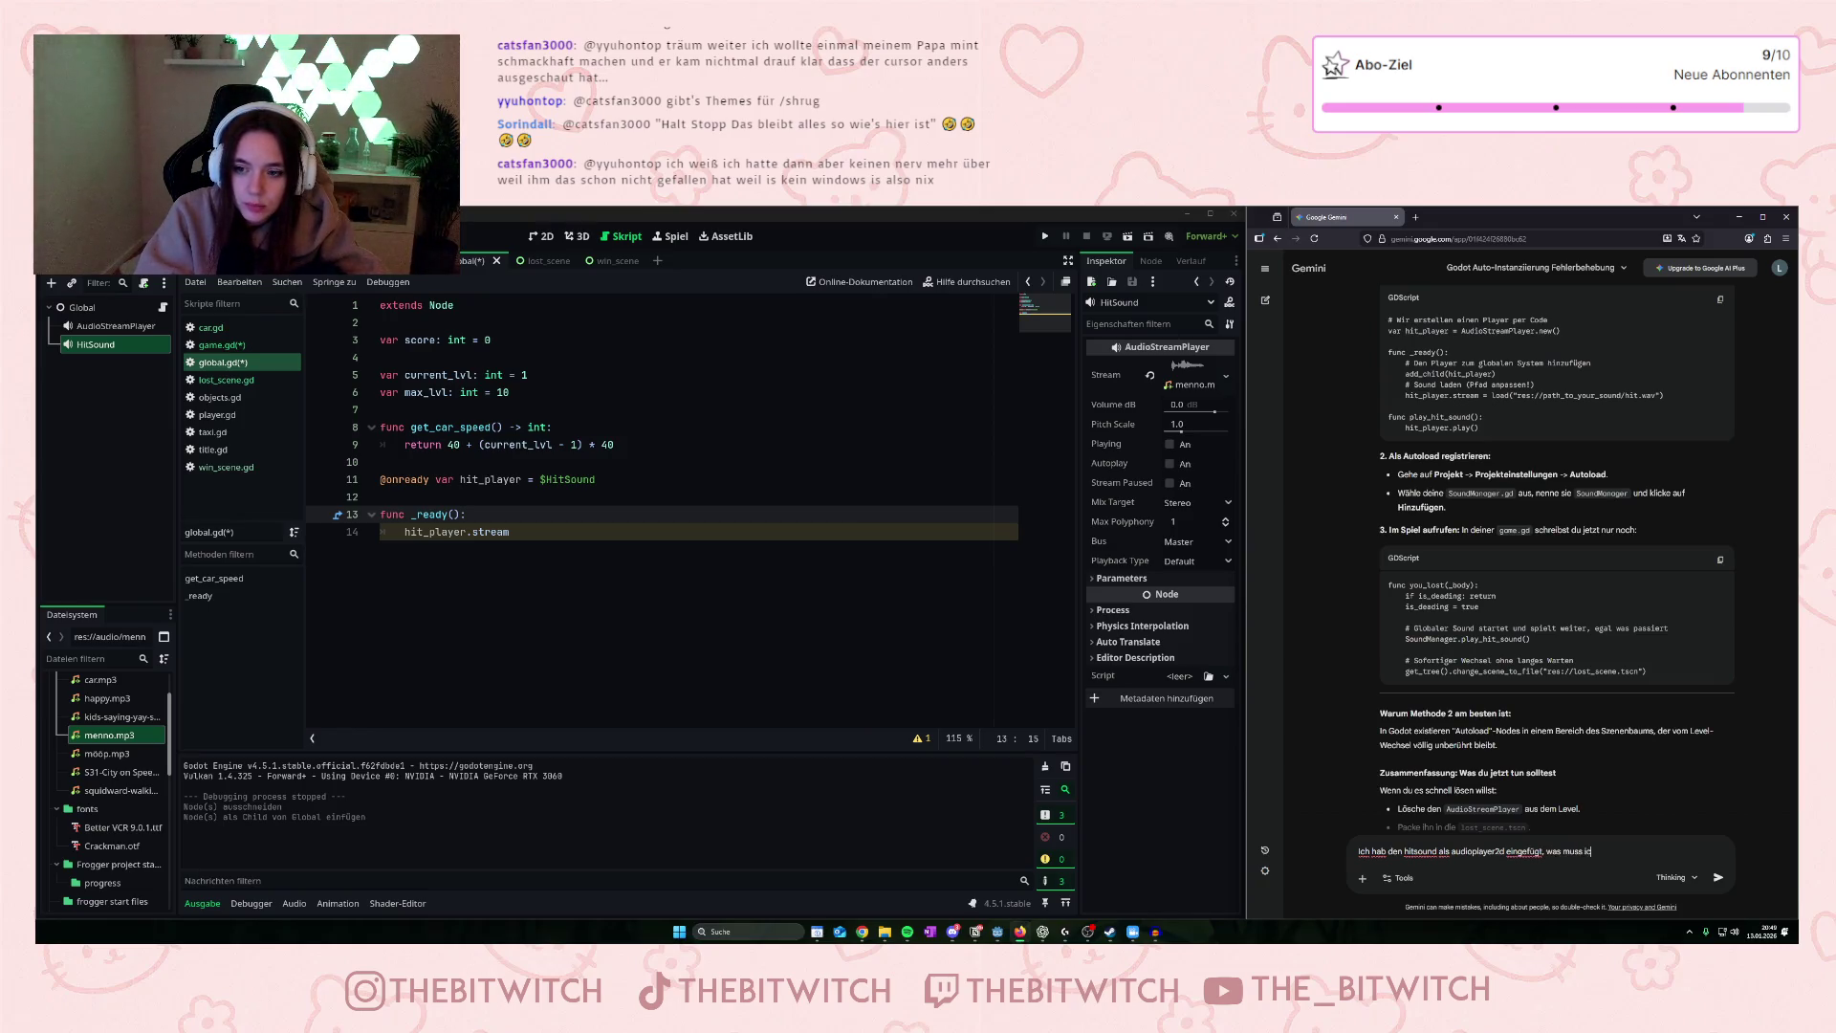
text(hen, u)
text(das jetzt)
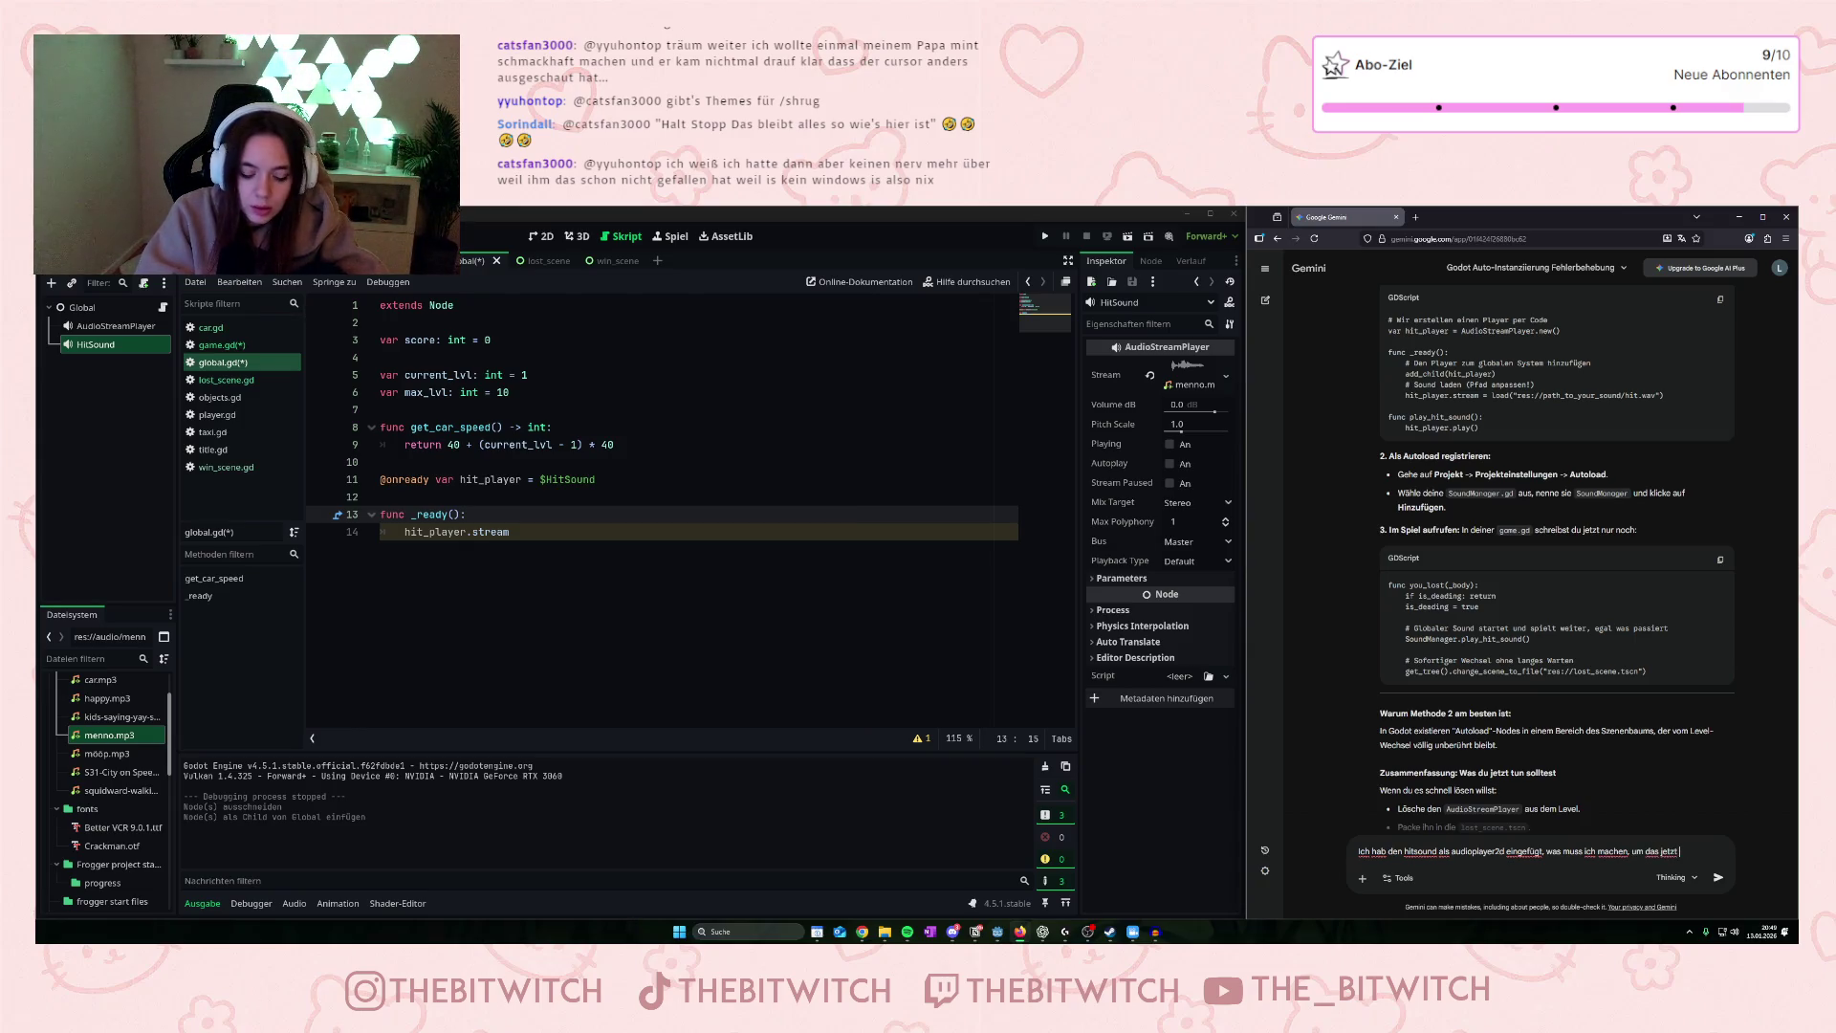
text(ufen)
key(Return)
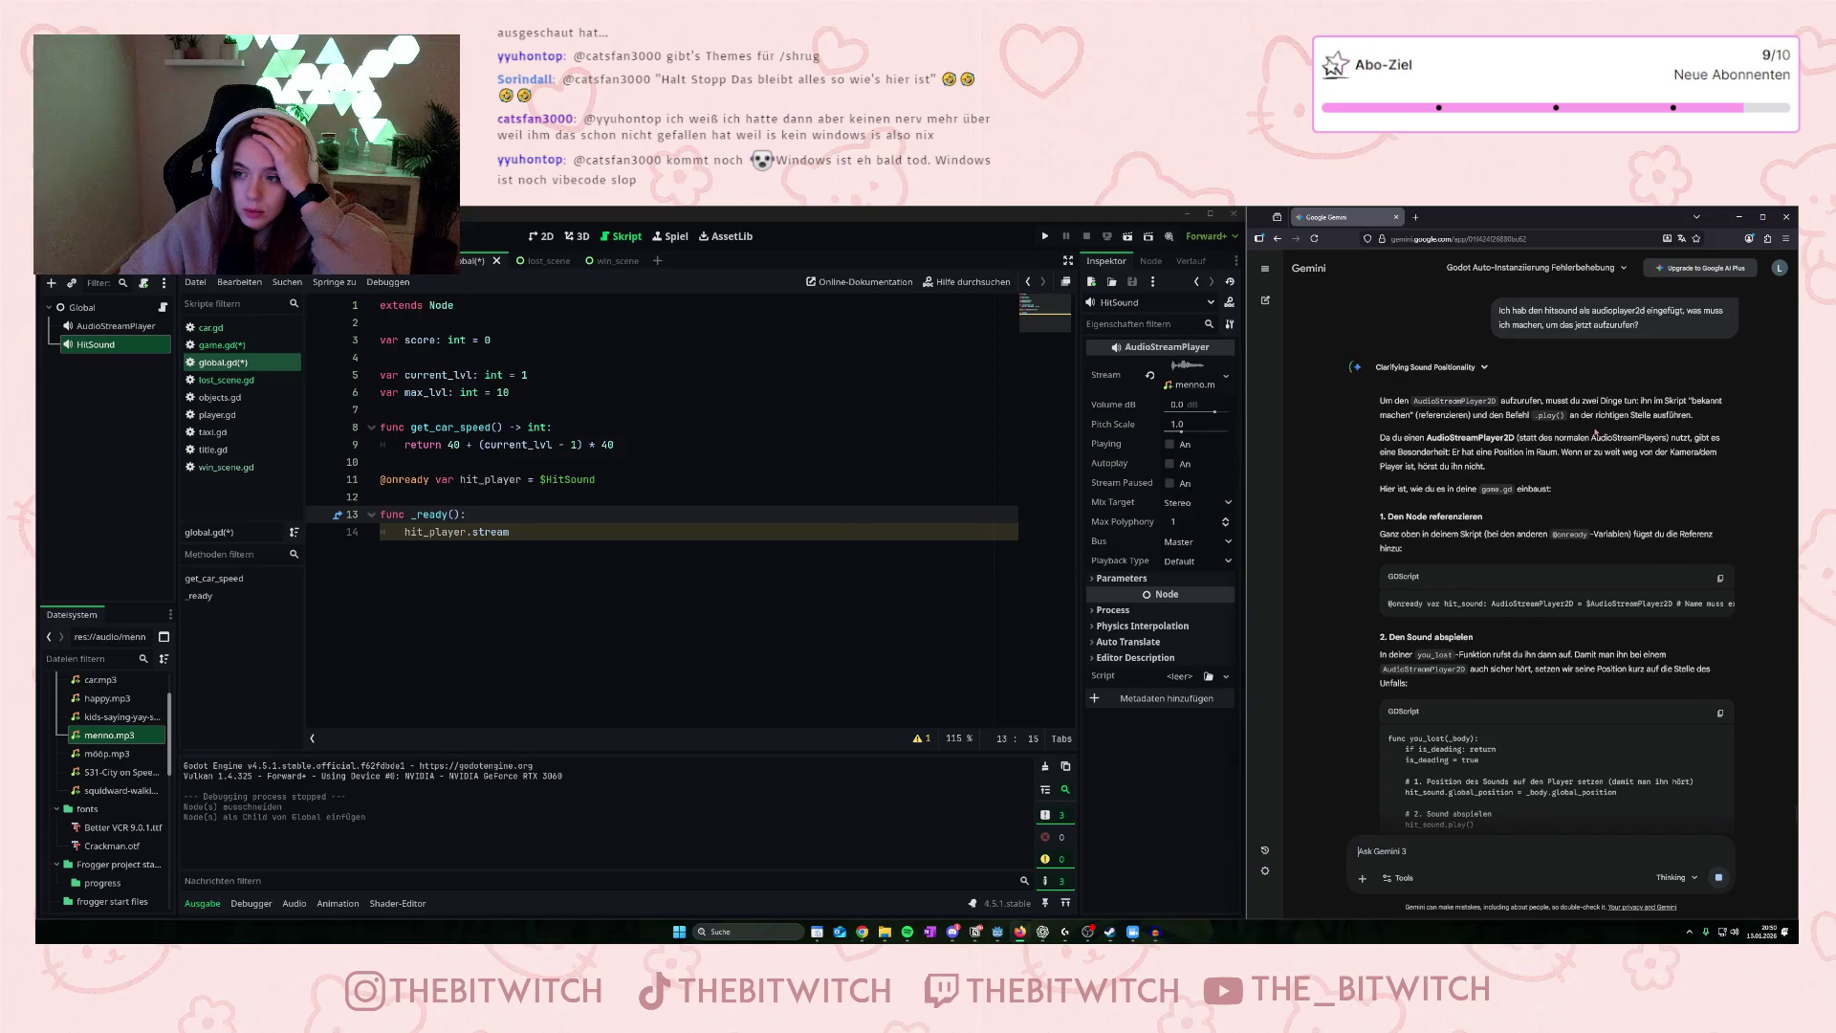
scroll(1587, 429, down, 3)
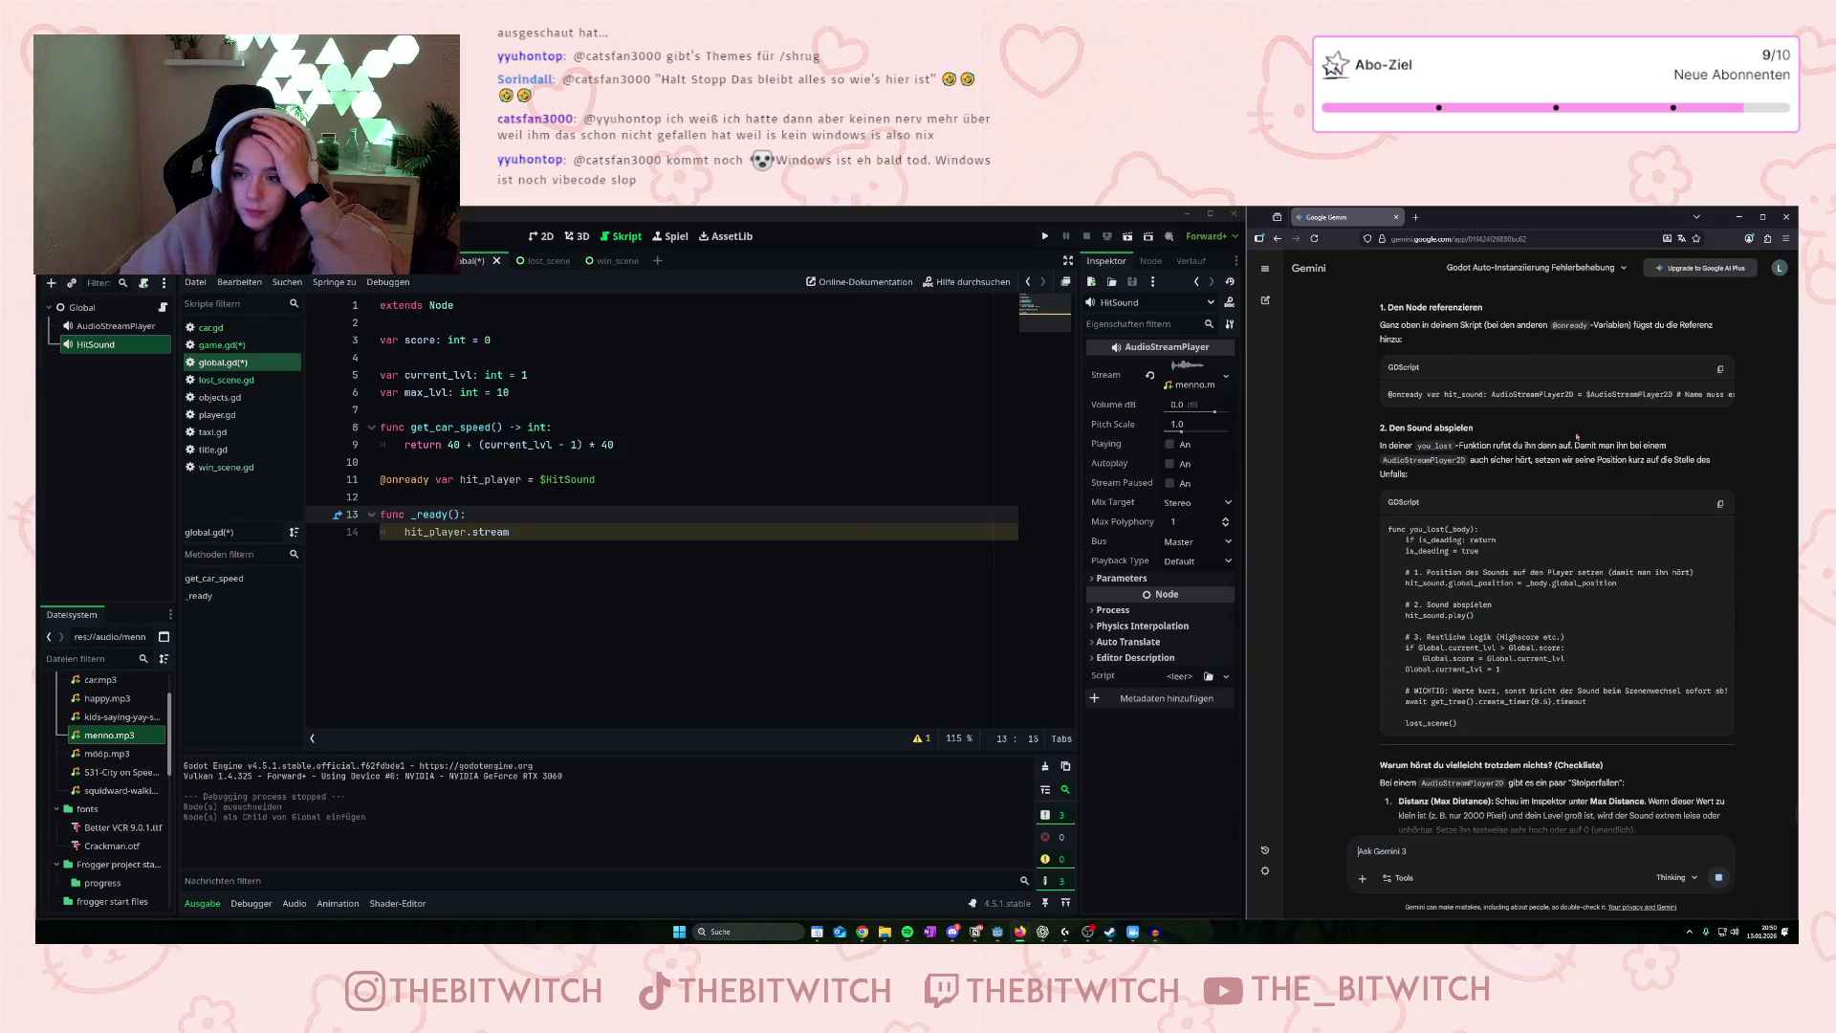
scroll(1473, 460, up, 2)
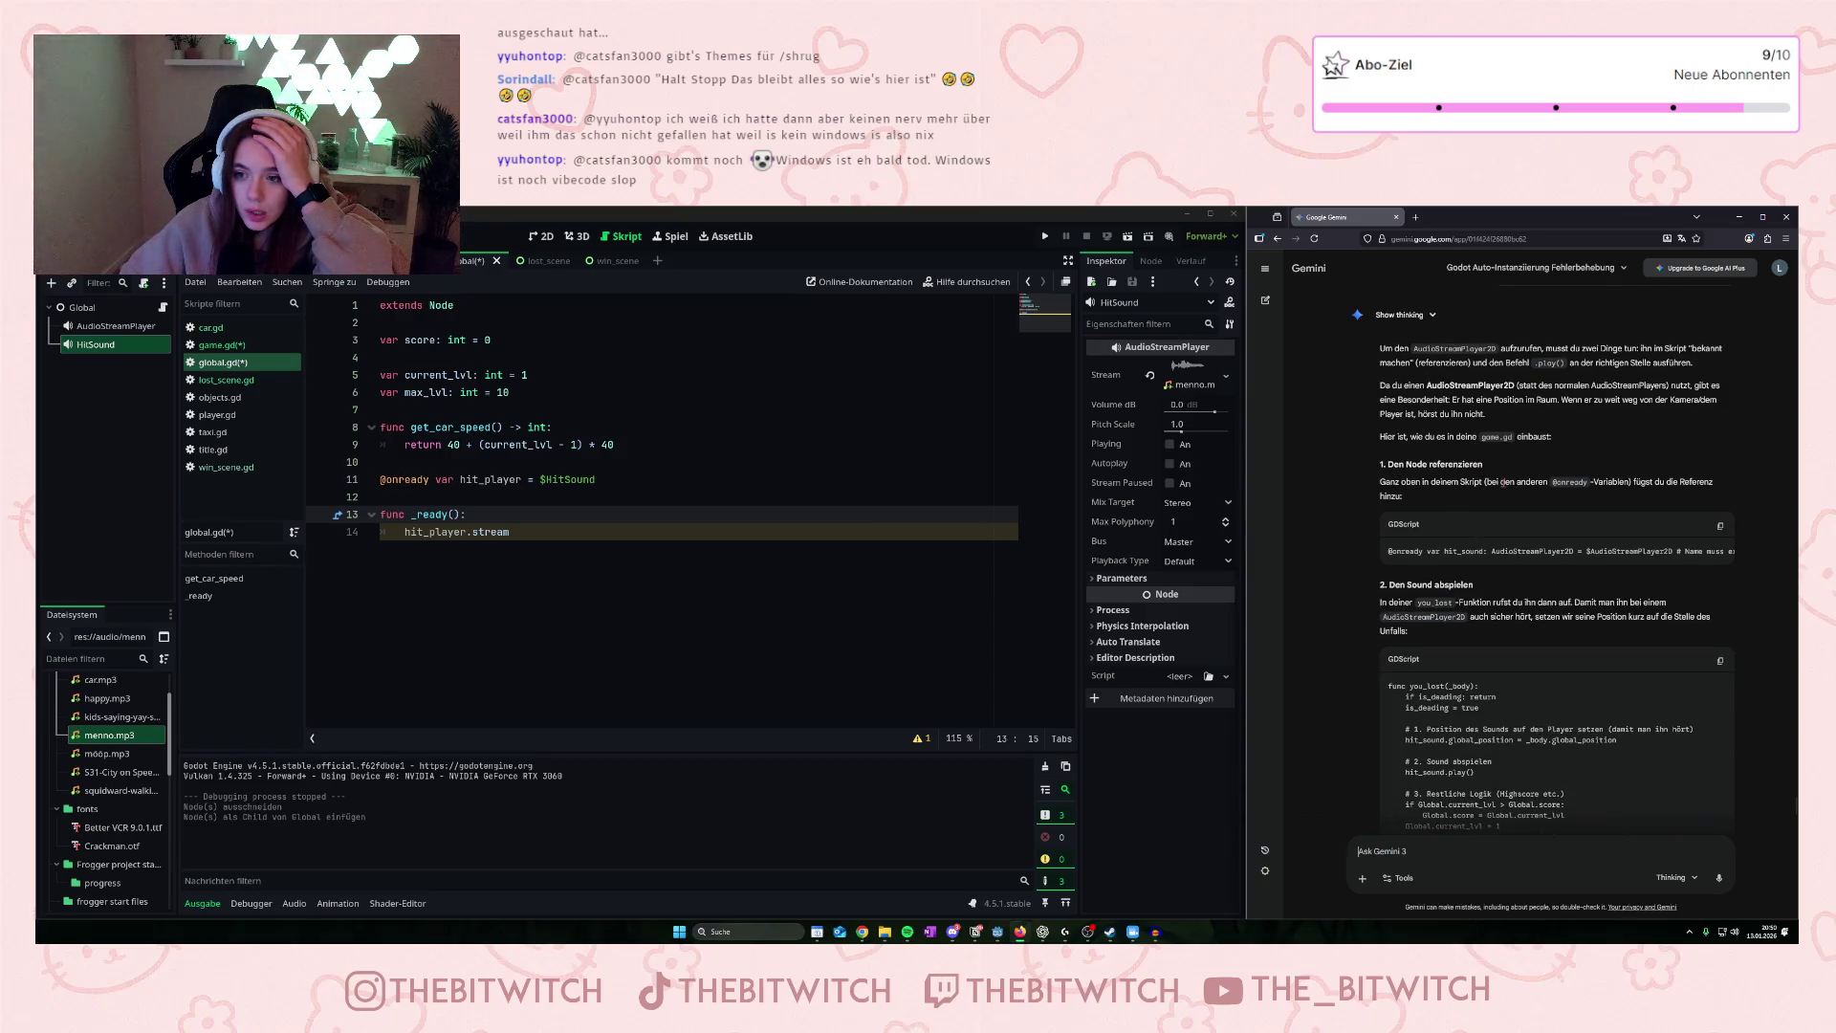
scroll(1492, 459, up, 2)
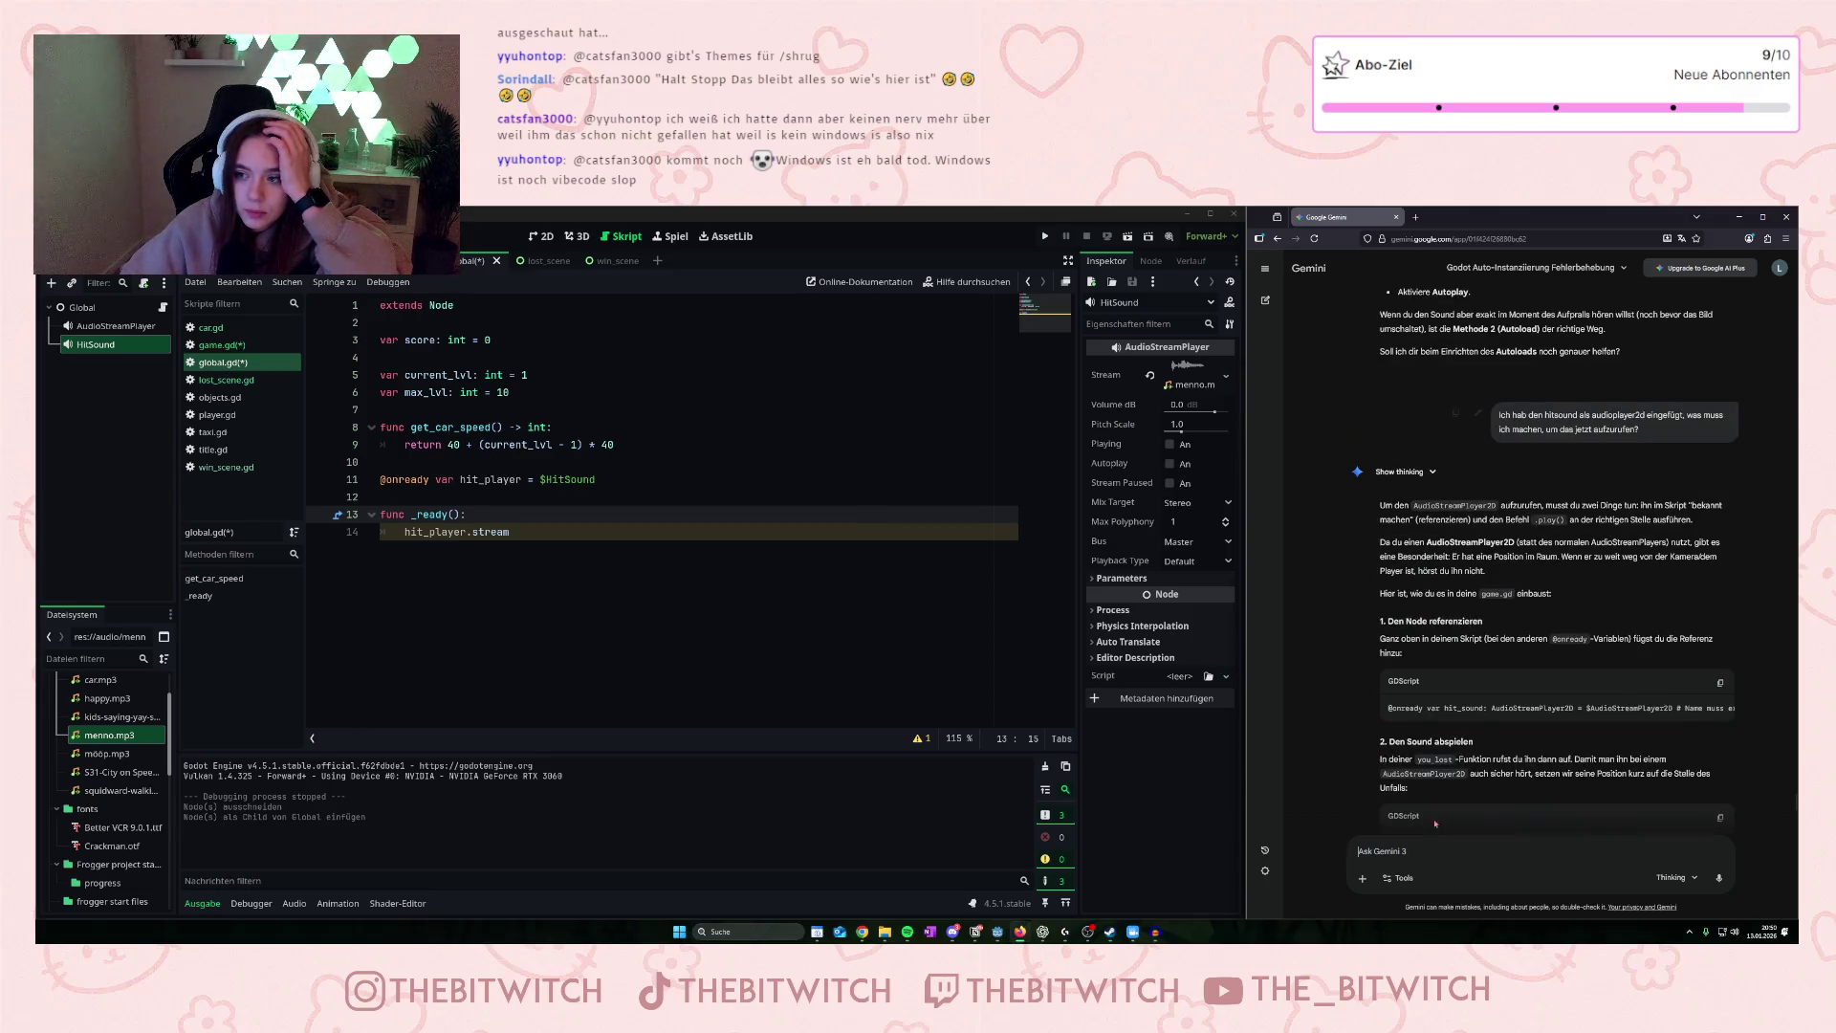
Tell Gemini the hit sound was actually added in global.gd.
text(Also ich habe den in)
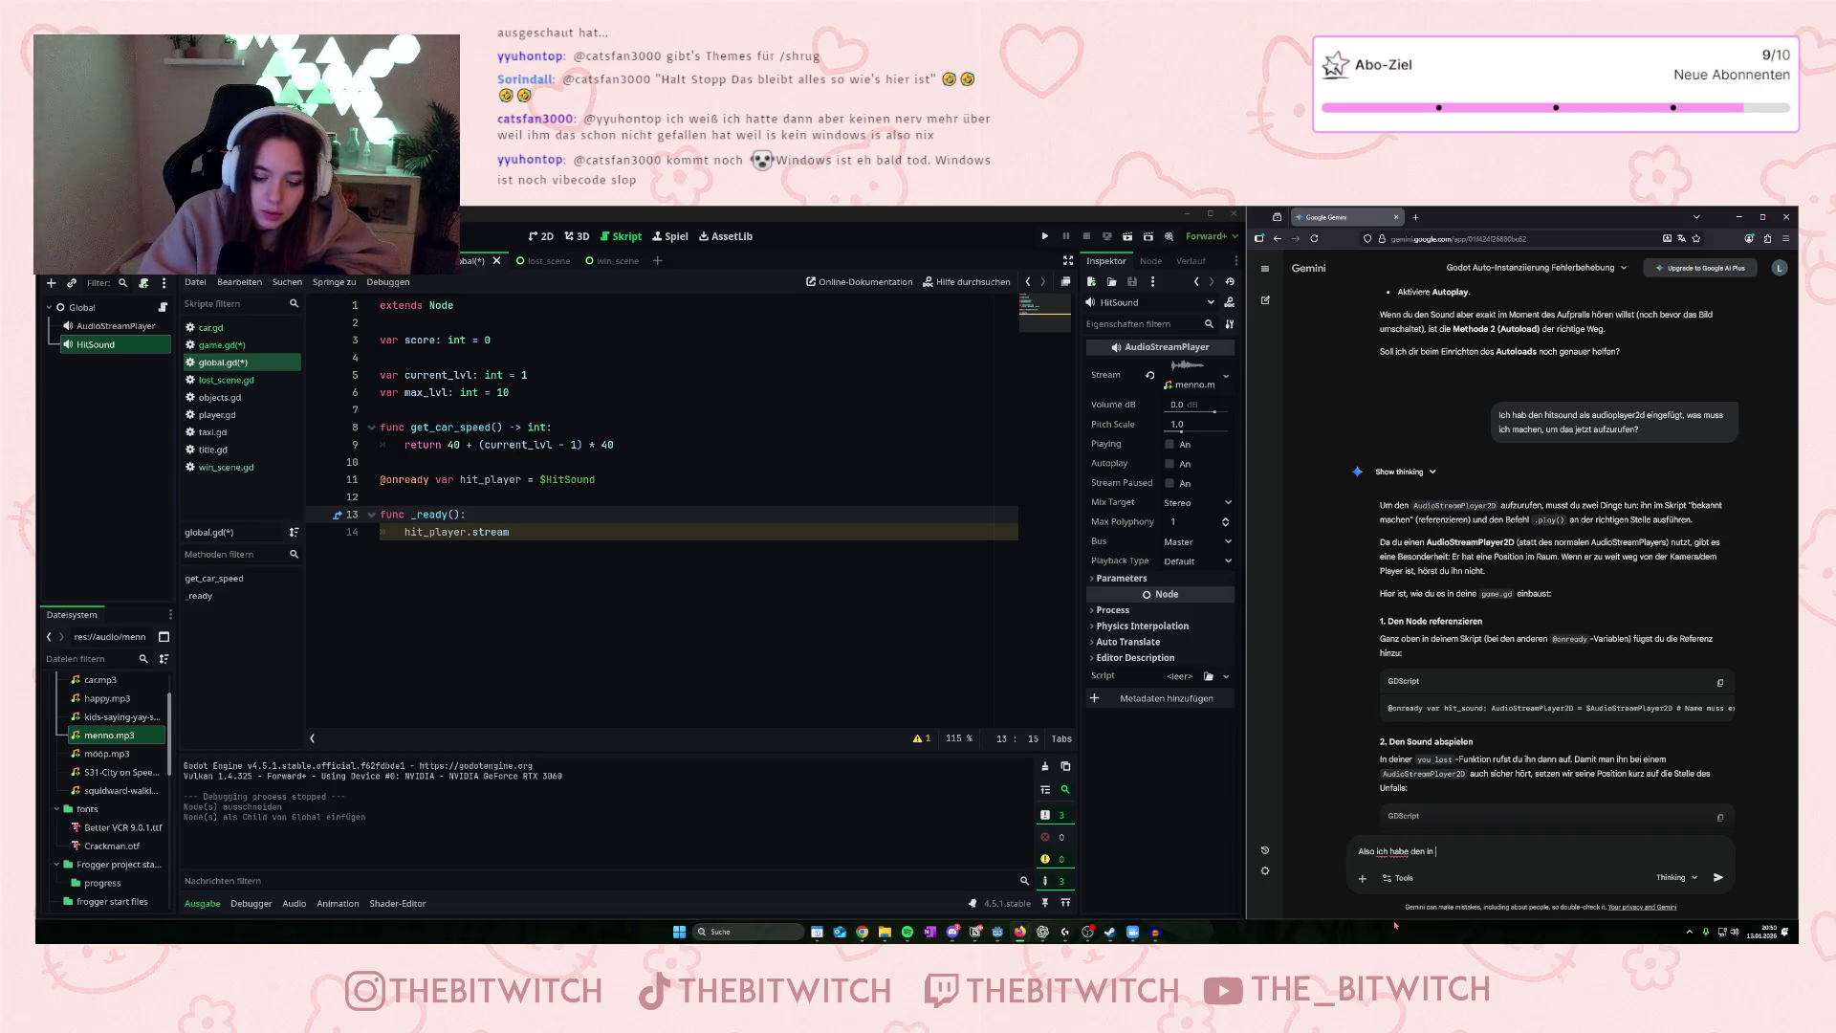
text( einer global.g)
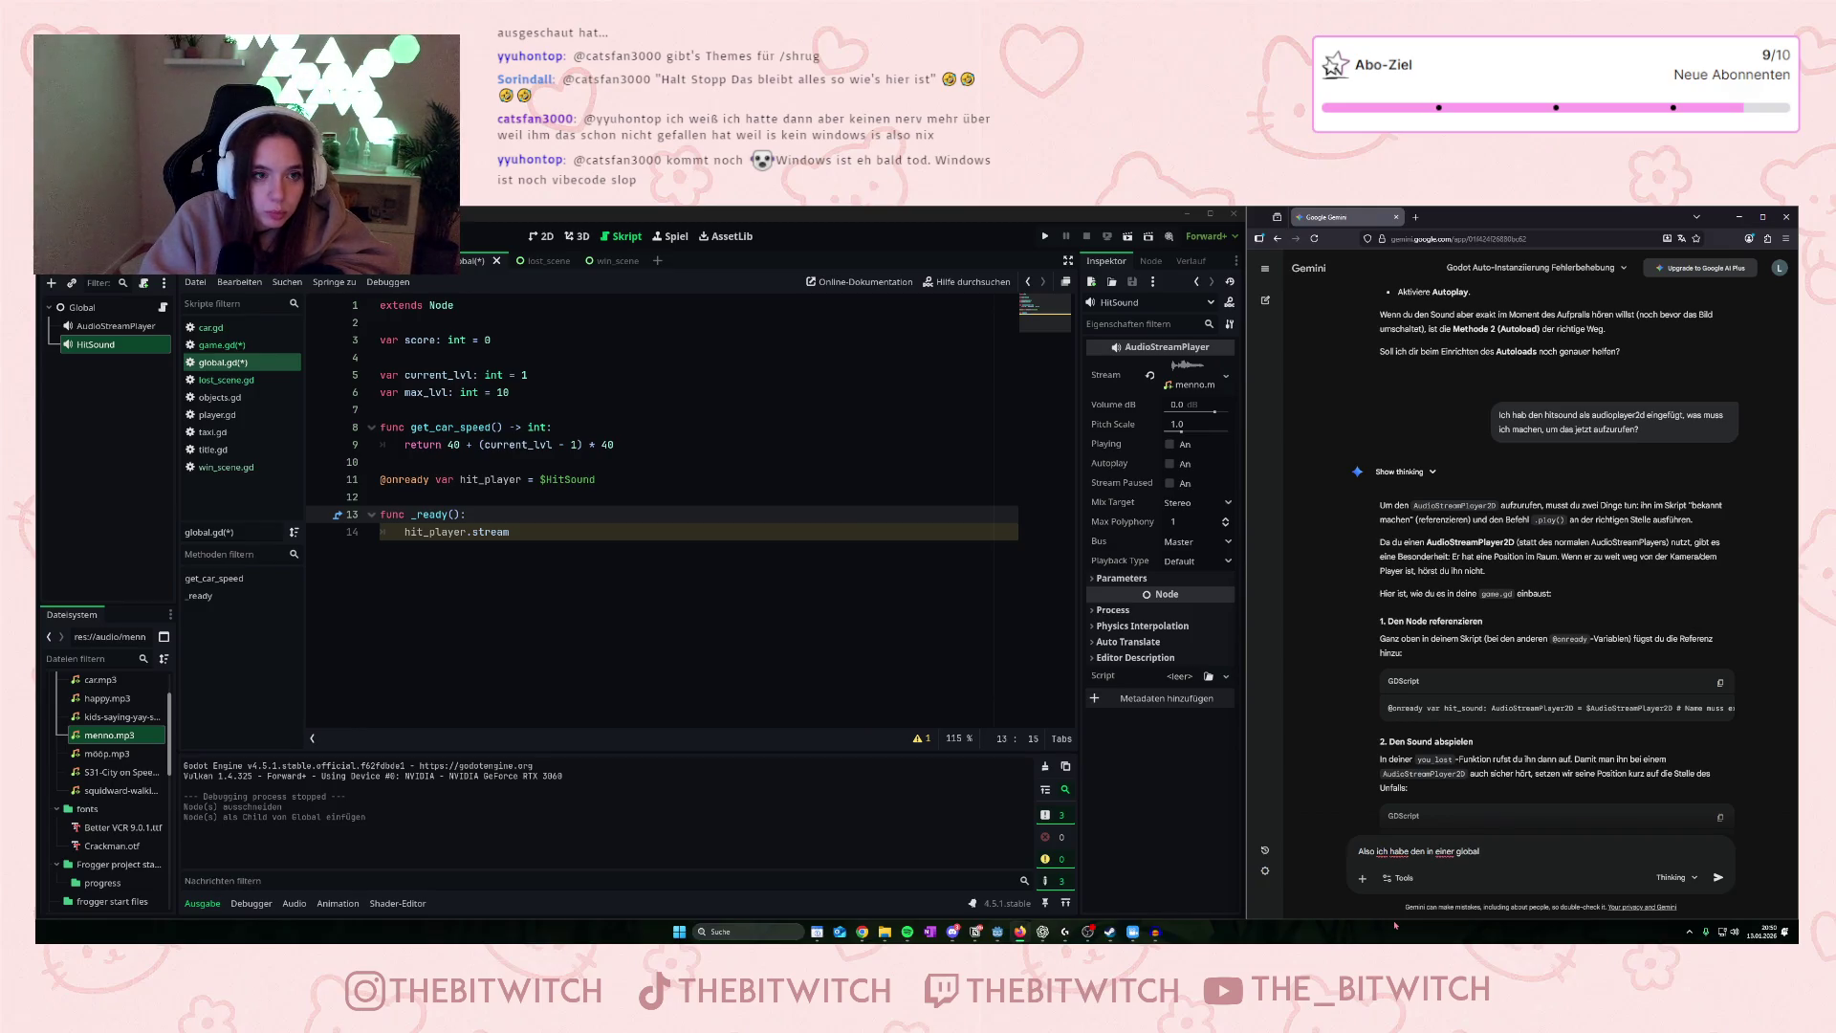
text(d eingef)
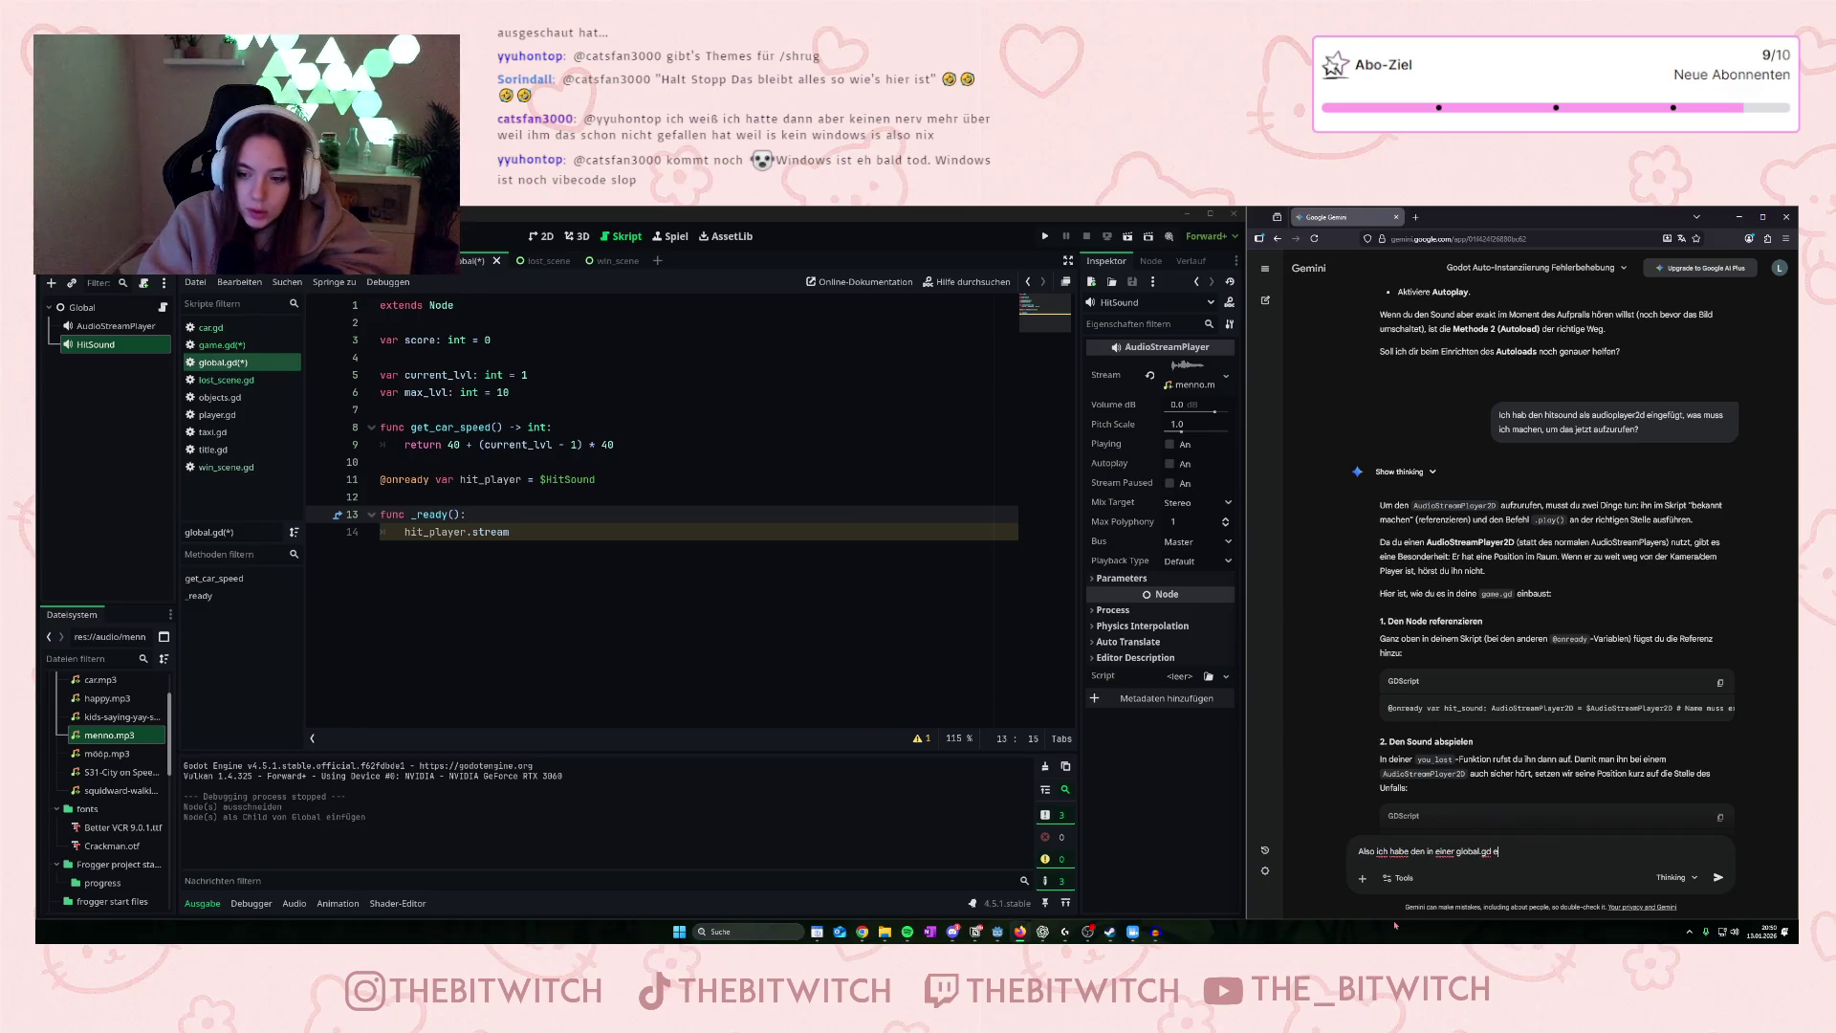
text(üg)
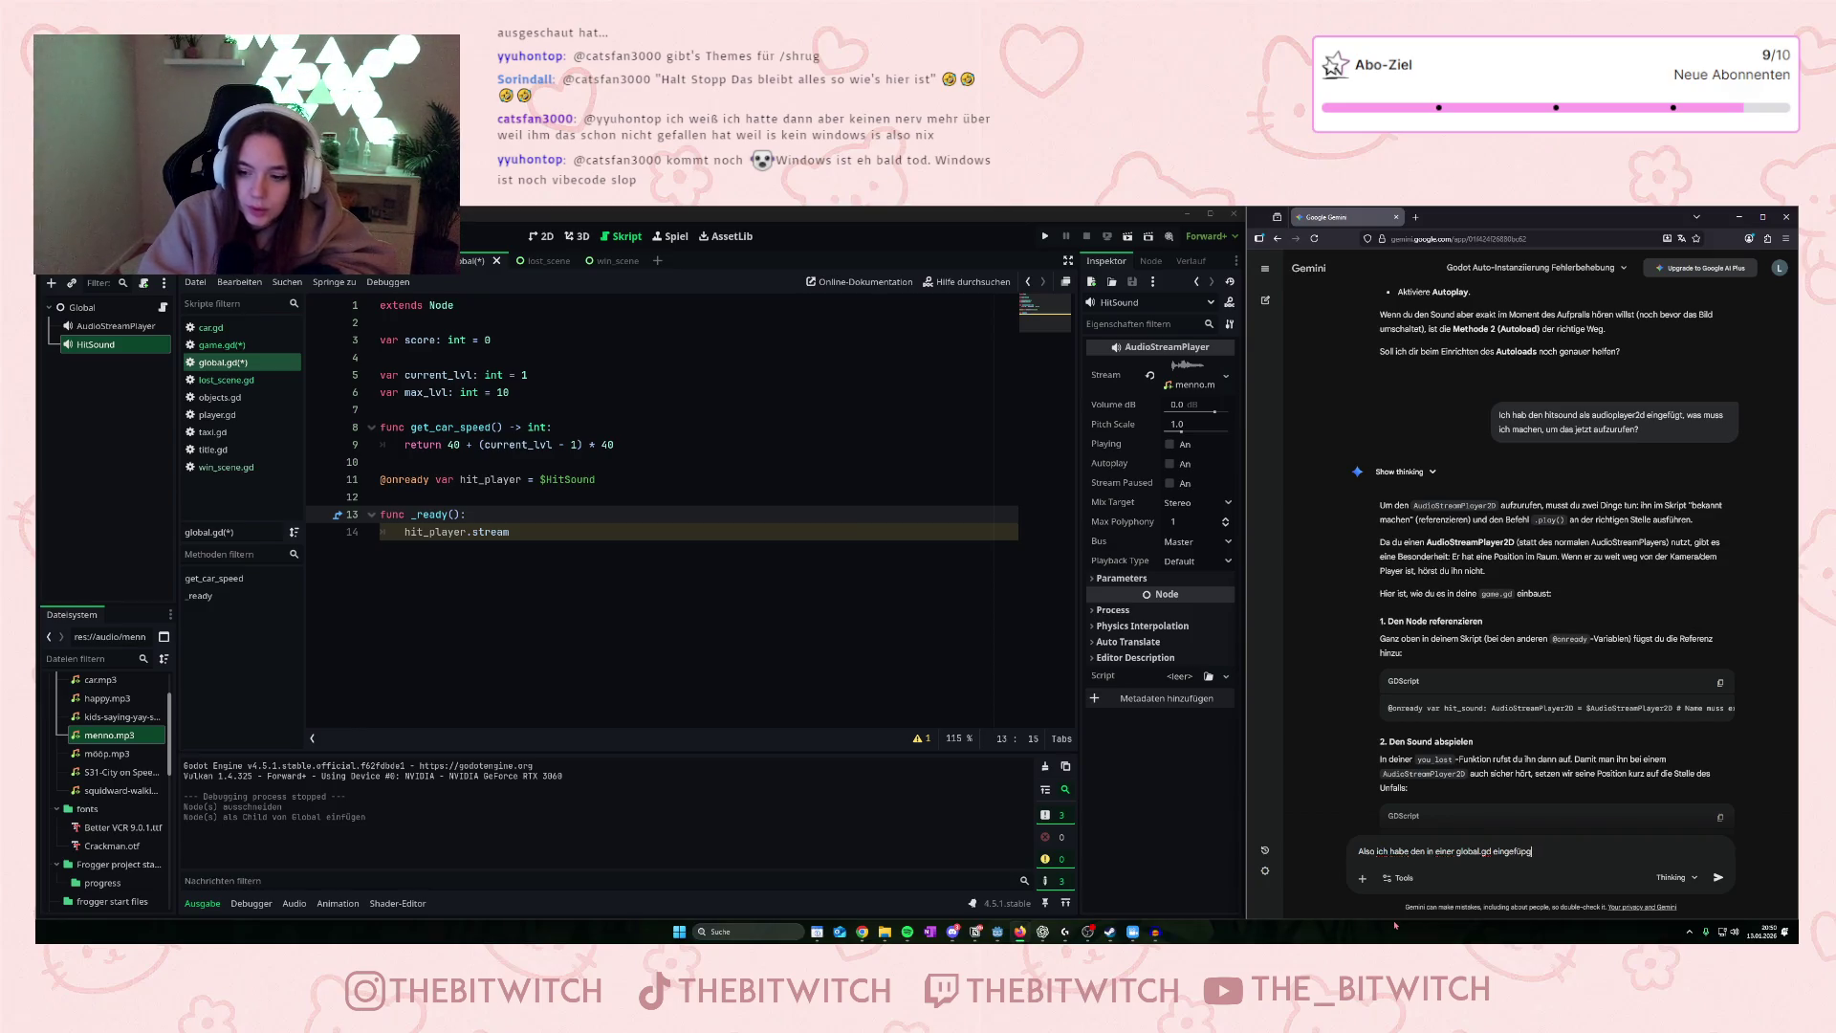
key(Return)
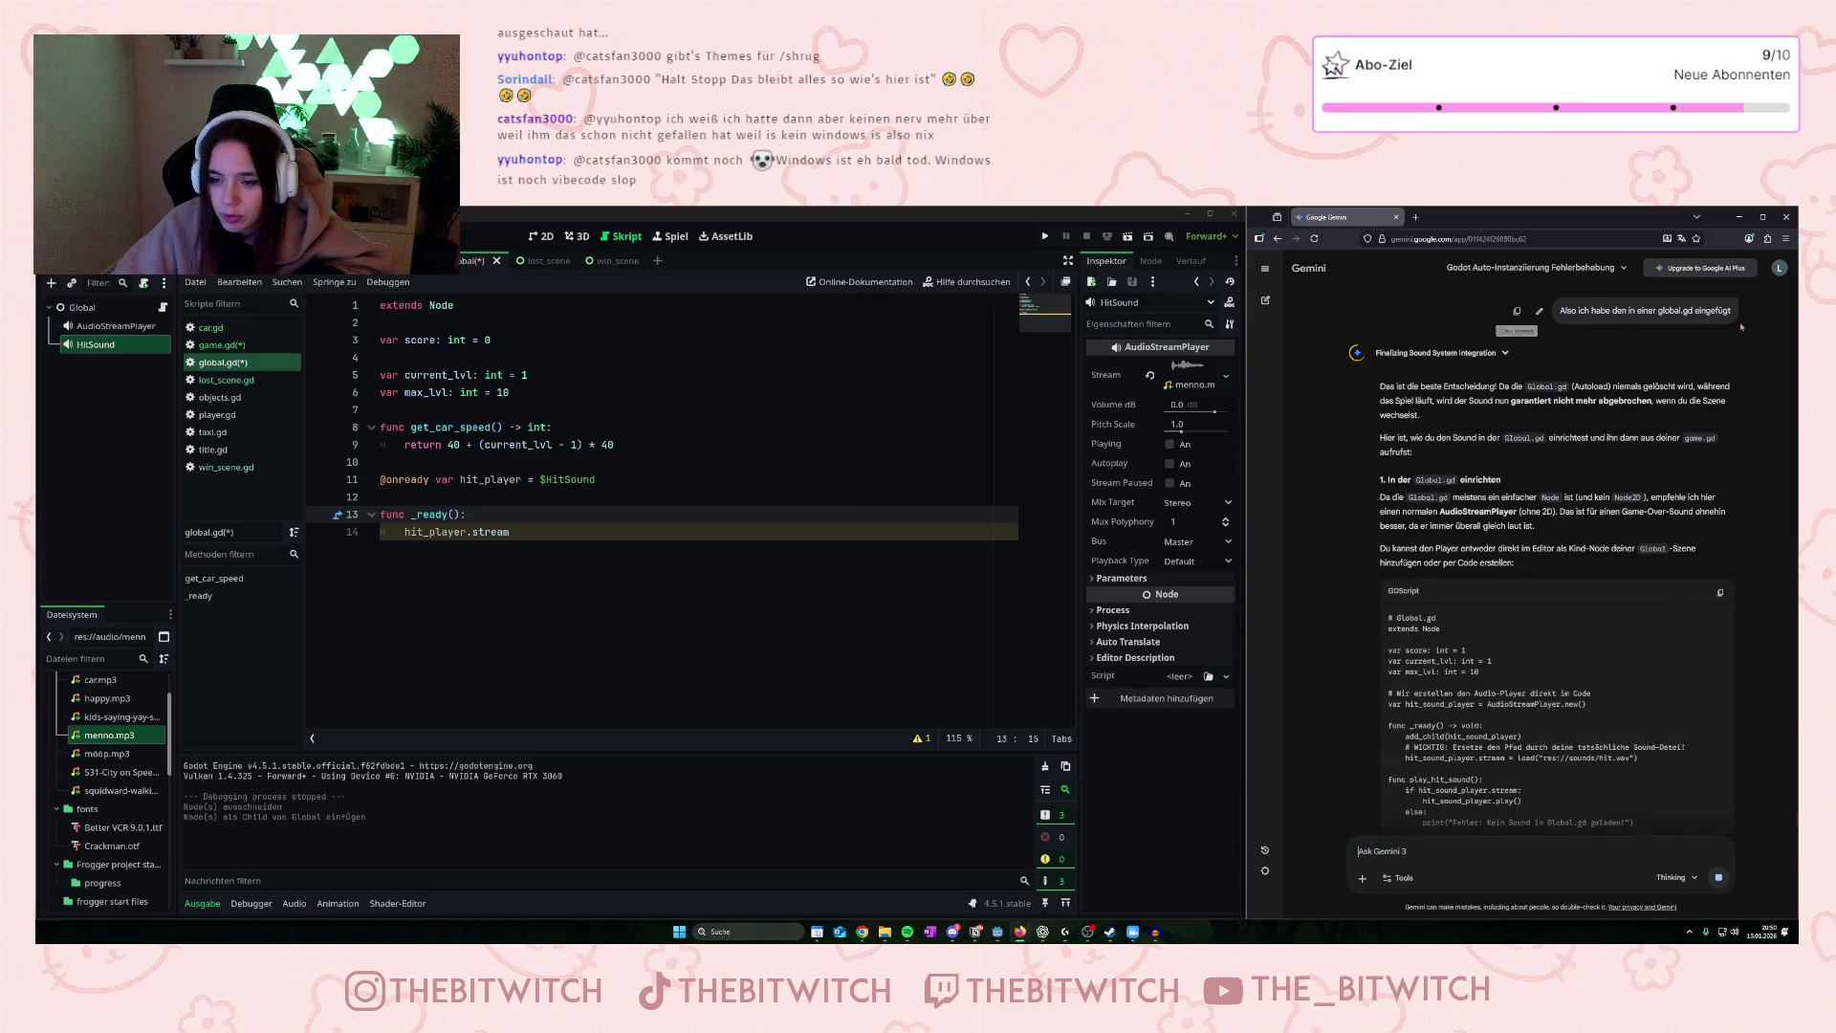
Read Gemini's Global.gd code with AudioStreamPlayer.new() and play_hit_sound(), plus the game.gd call.
scroll(1626, 513, down, 2)
scroll(1625, 461, down, 1)
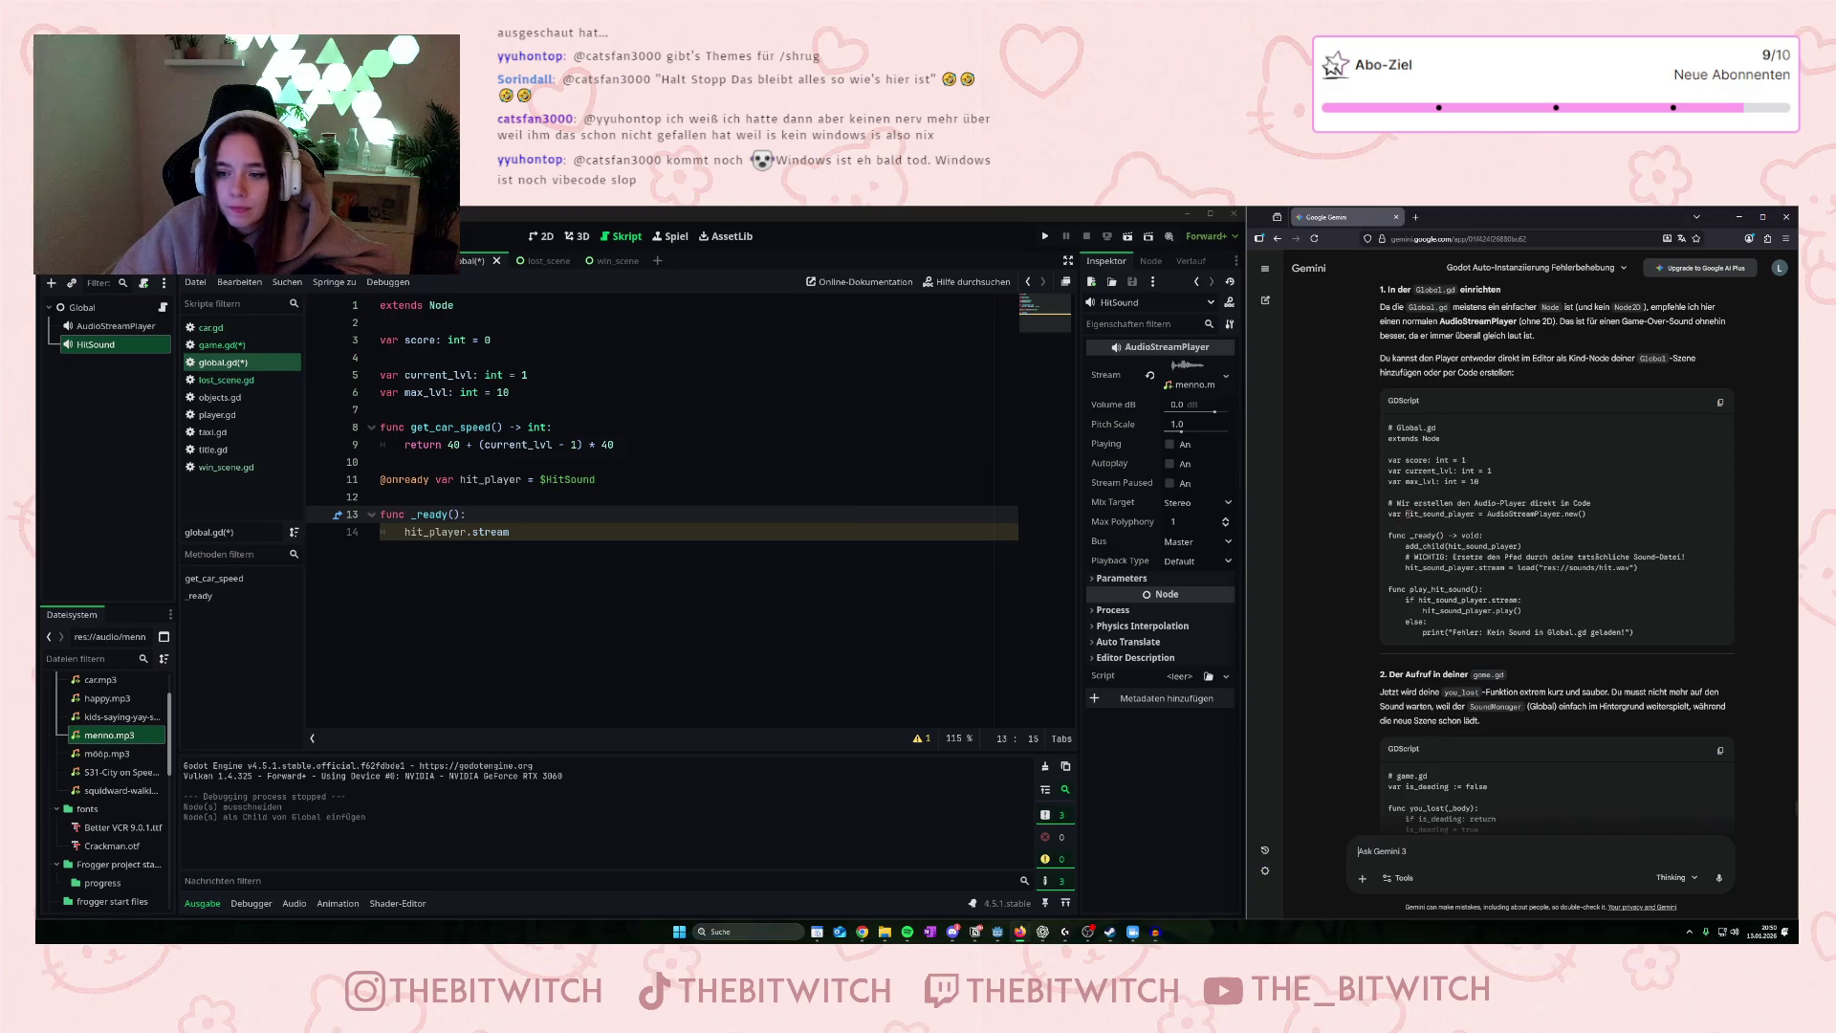
drag(1407, 513, 1586, 515)
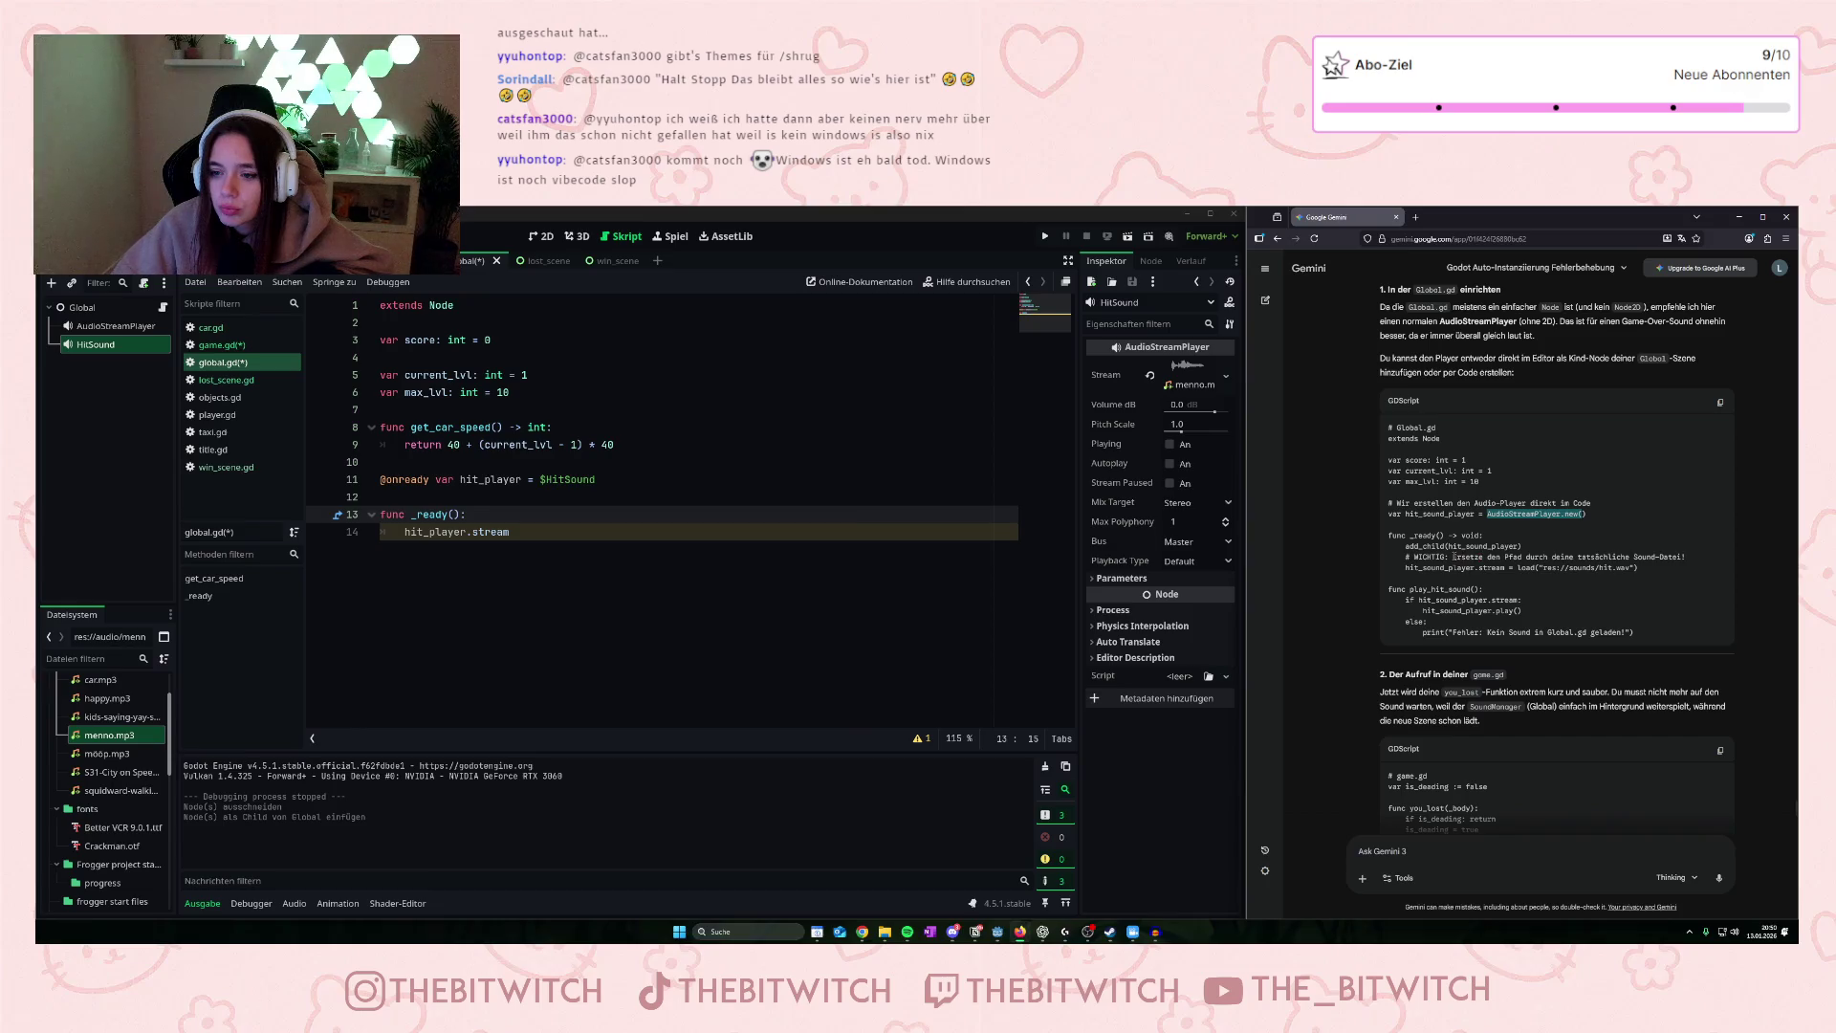
click(1454, 556)
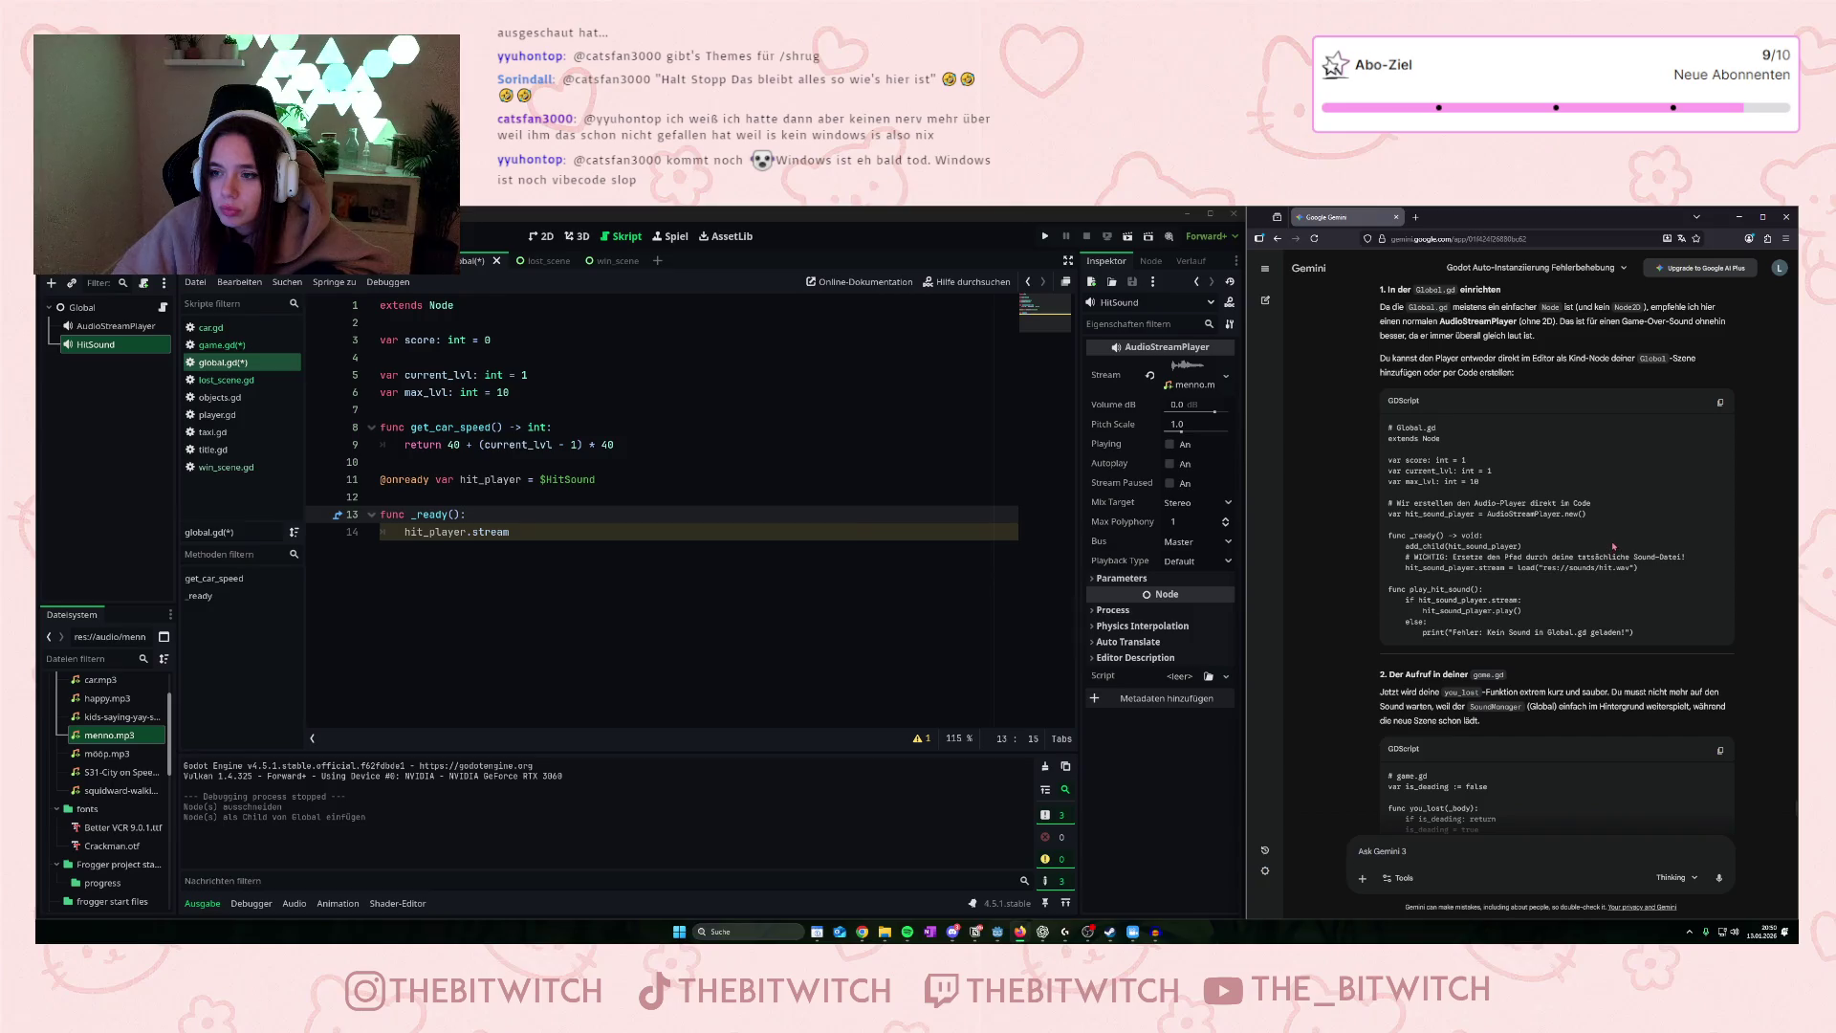
scroll(1614, 547, up, 1)
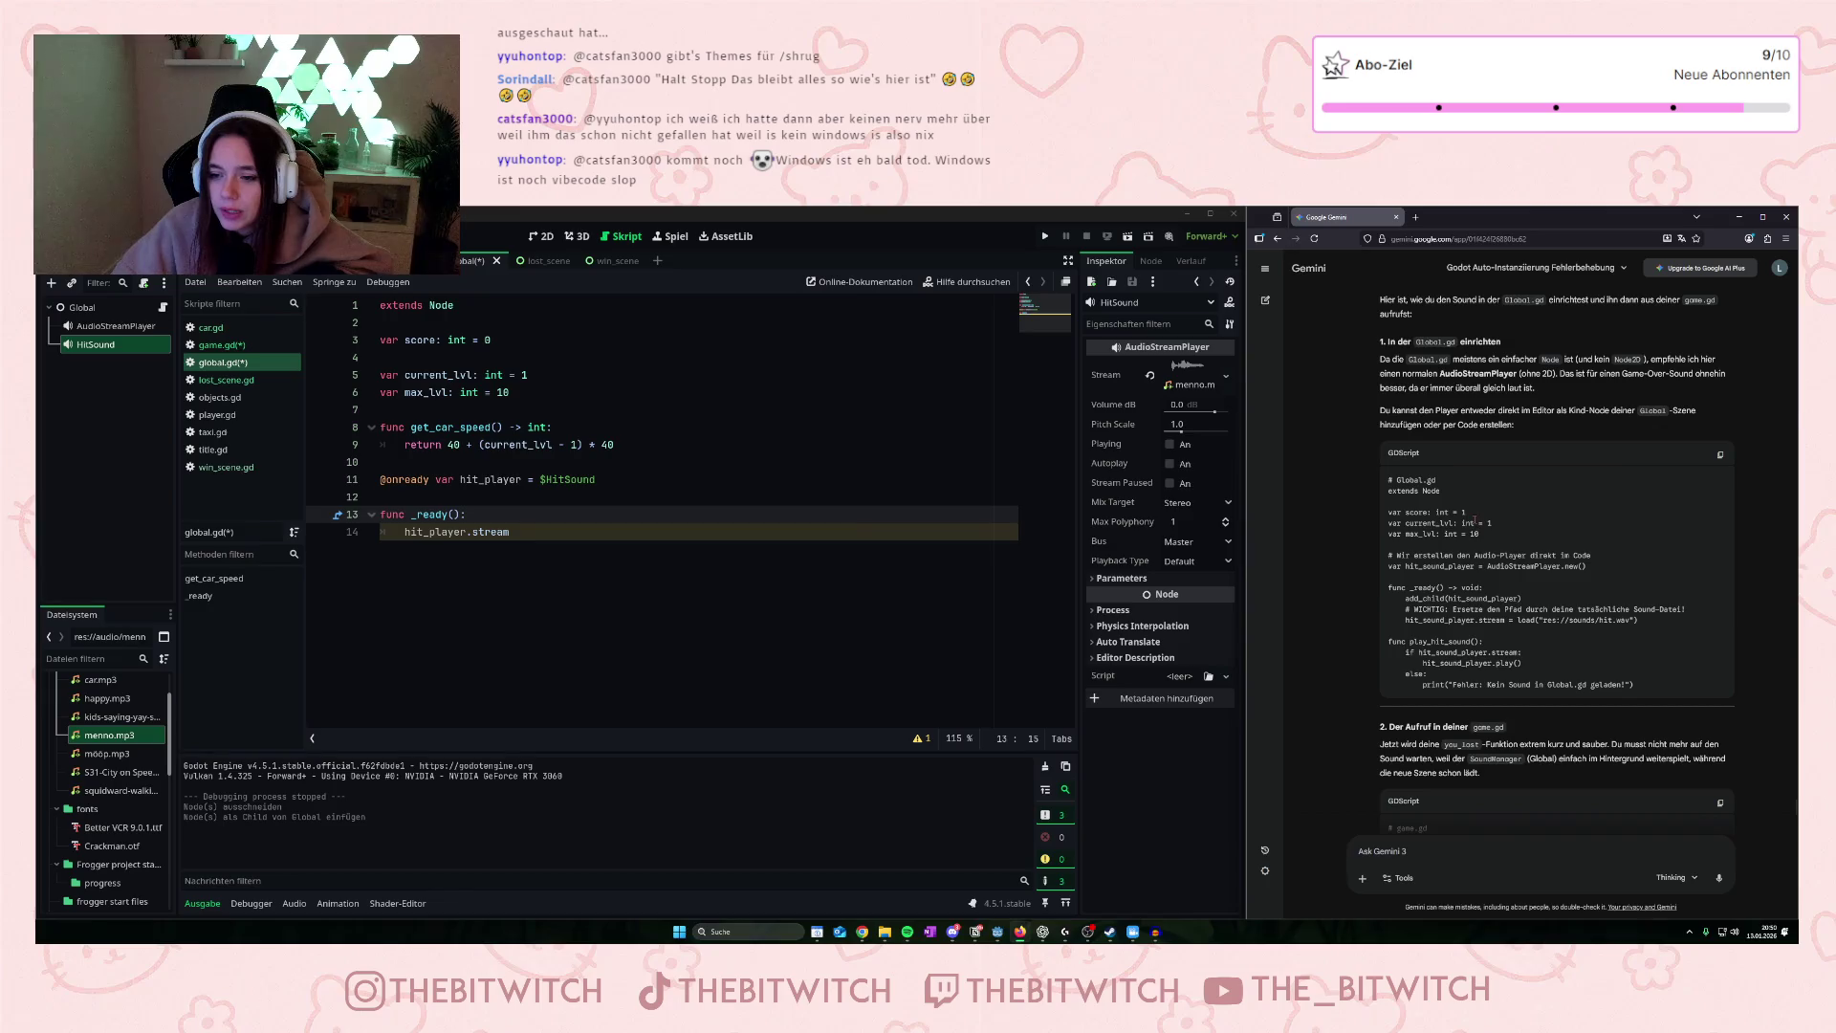
scroll(1486, 642, down, 2)
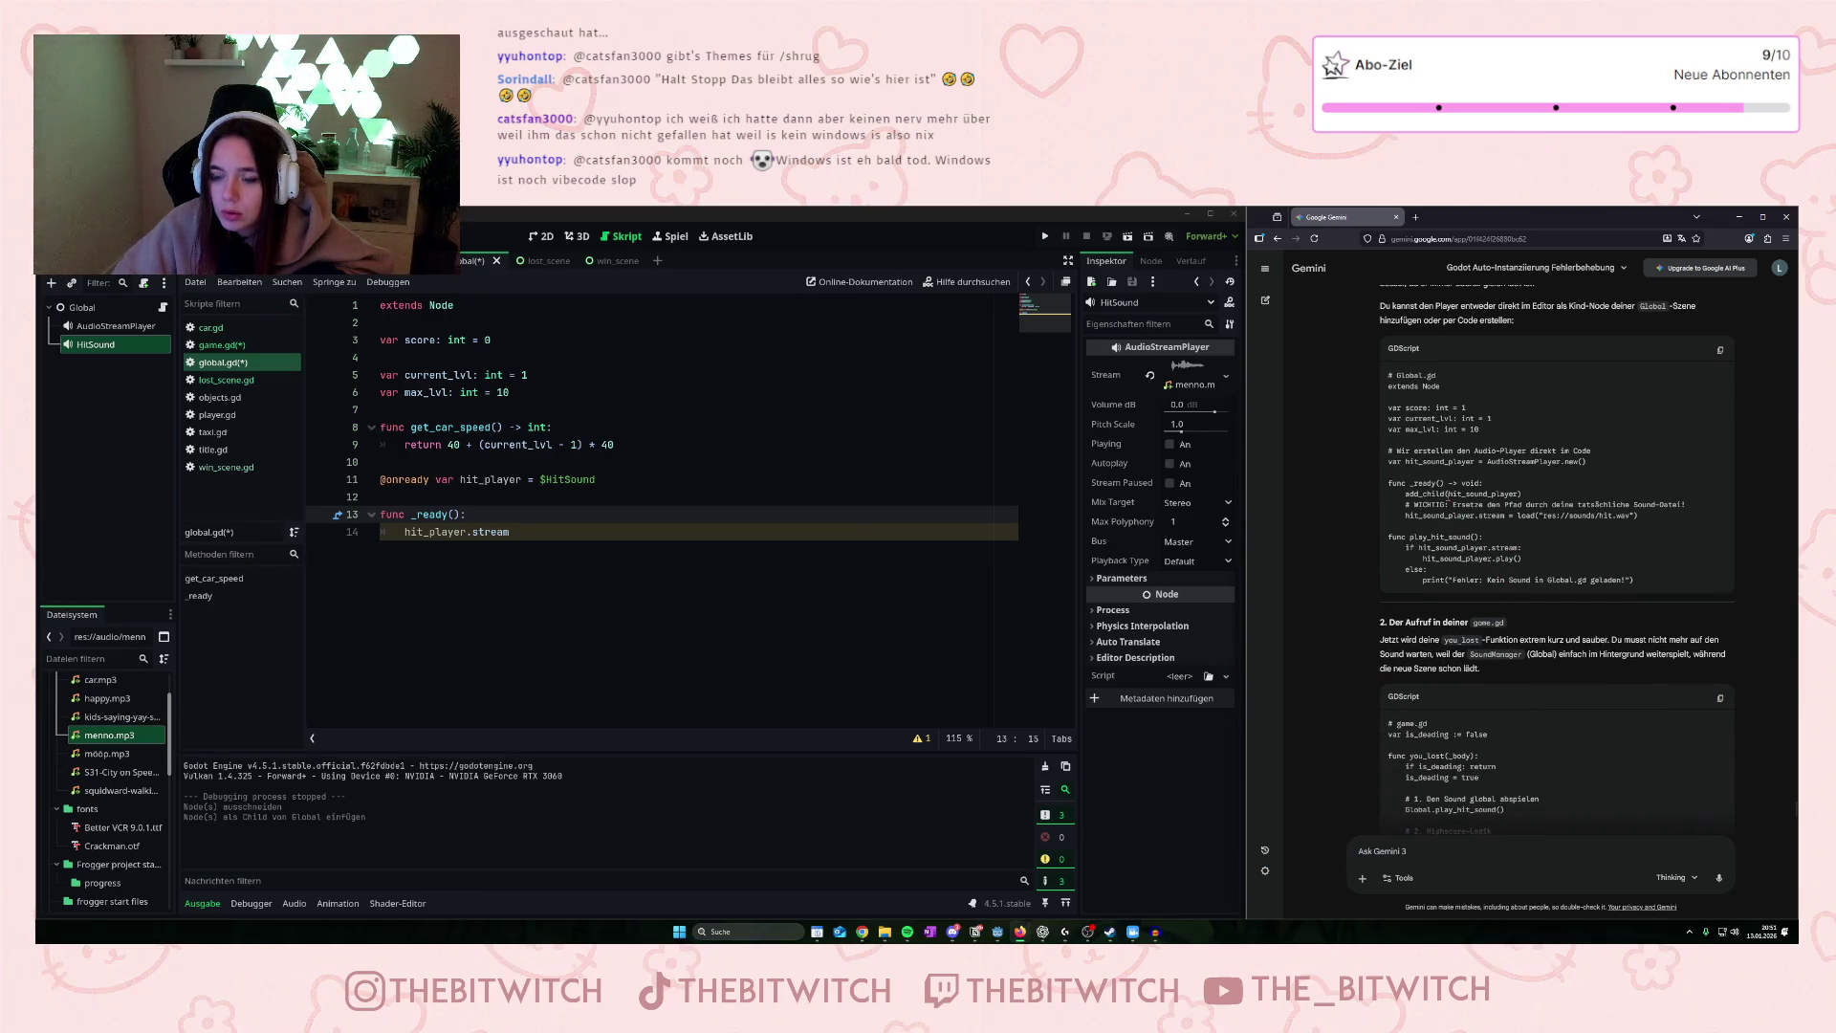
scroll(1588, 459, up, 1)
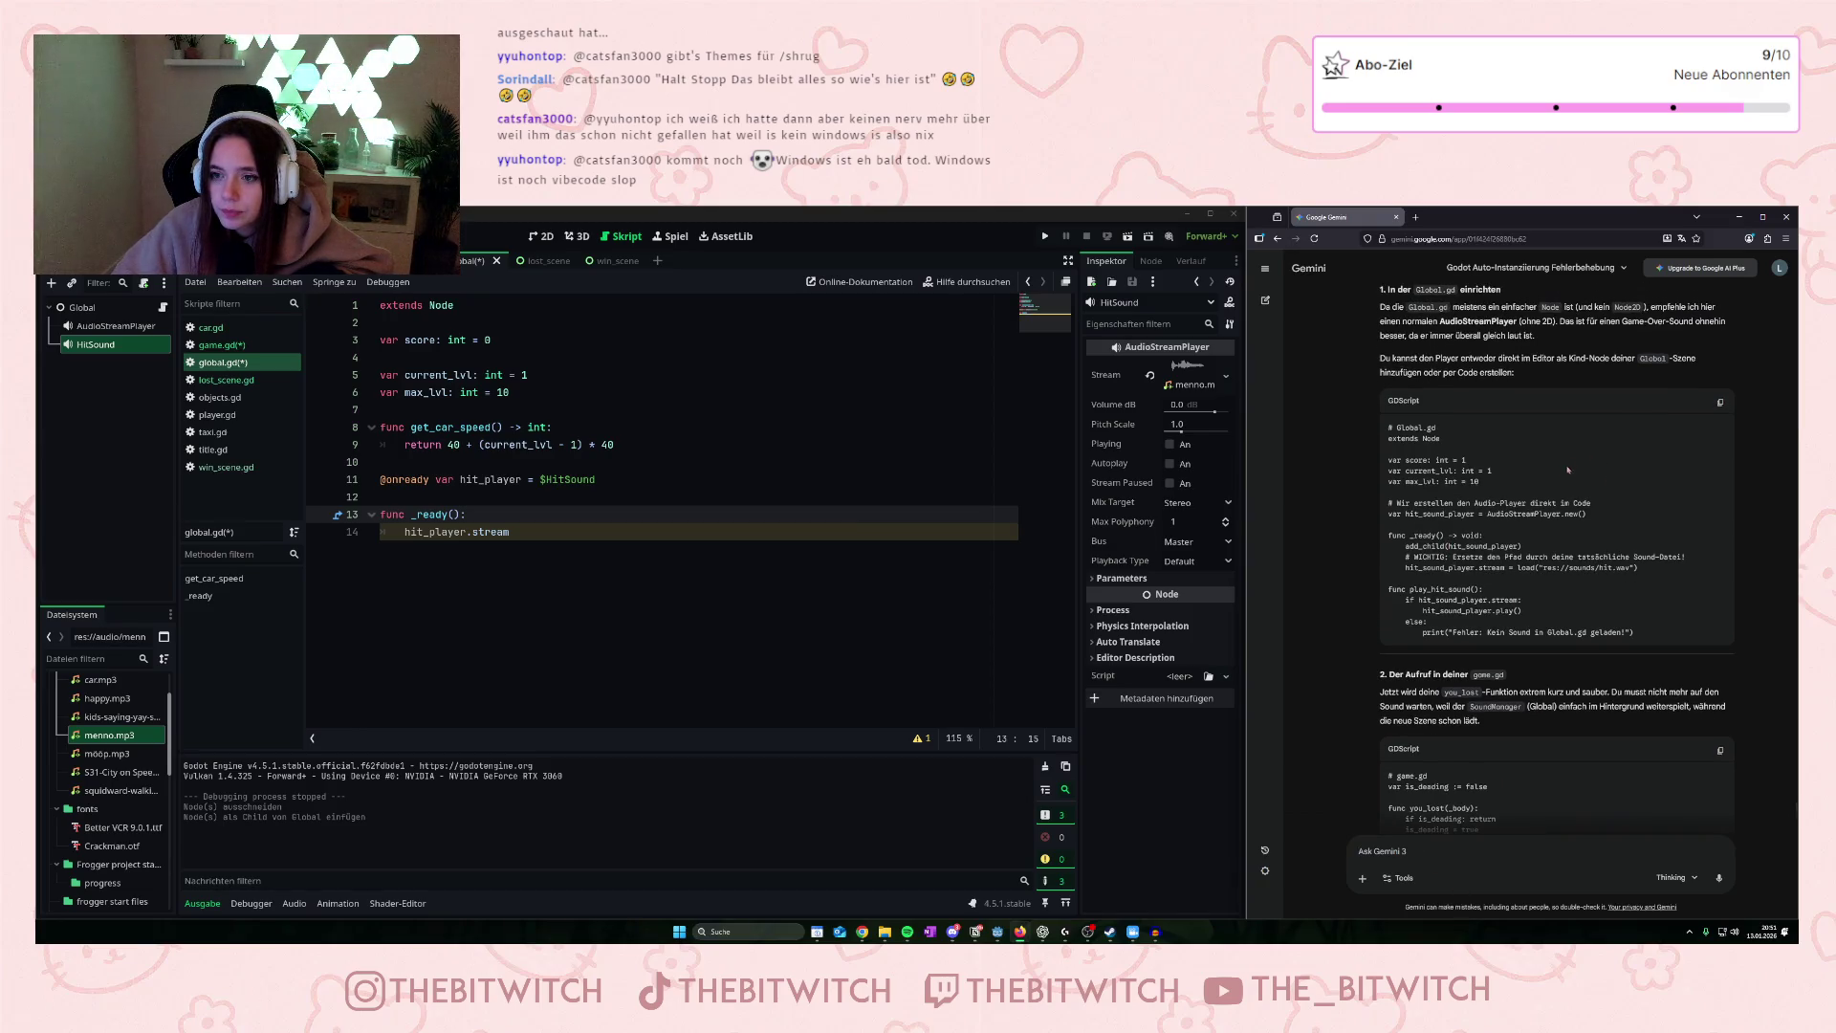
Reply to Gemini that its first idea is wanted, but the hit sound already exists as a node.
text(Ich hätte)
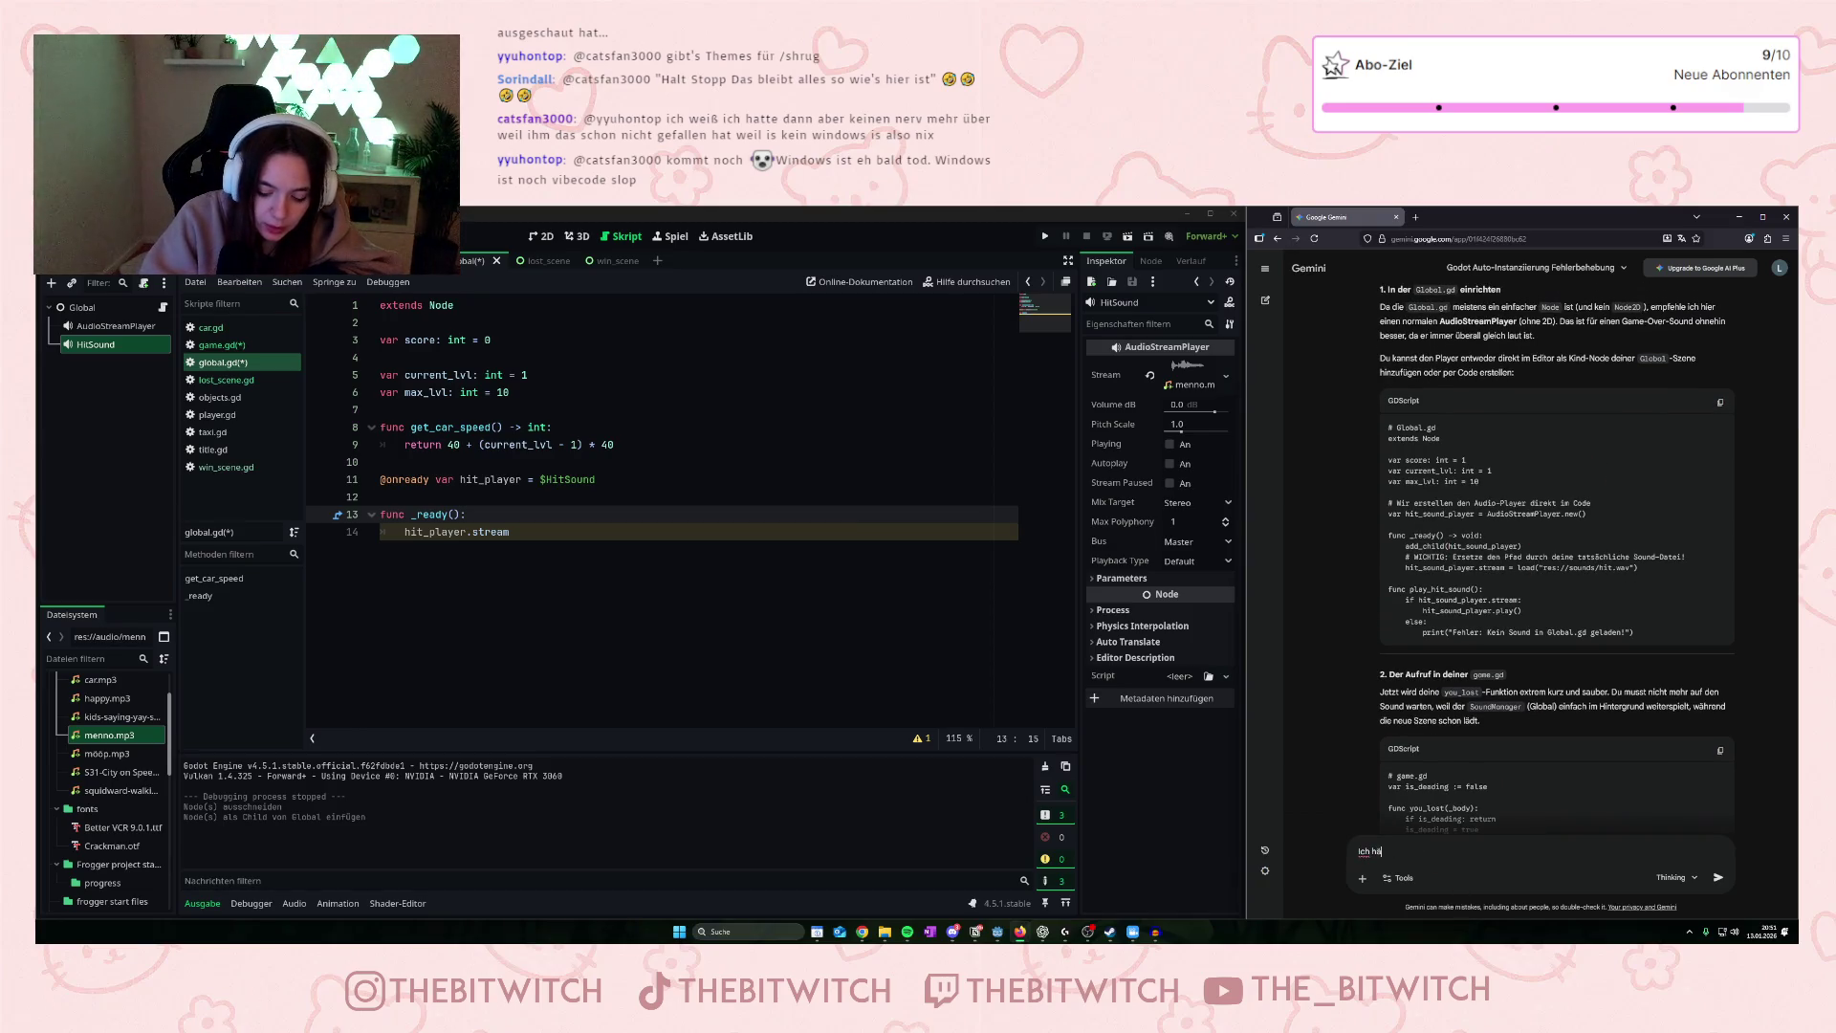
text( gerne de)
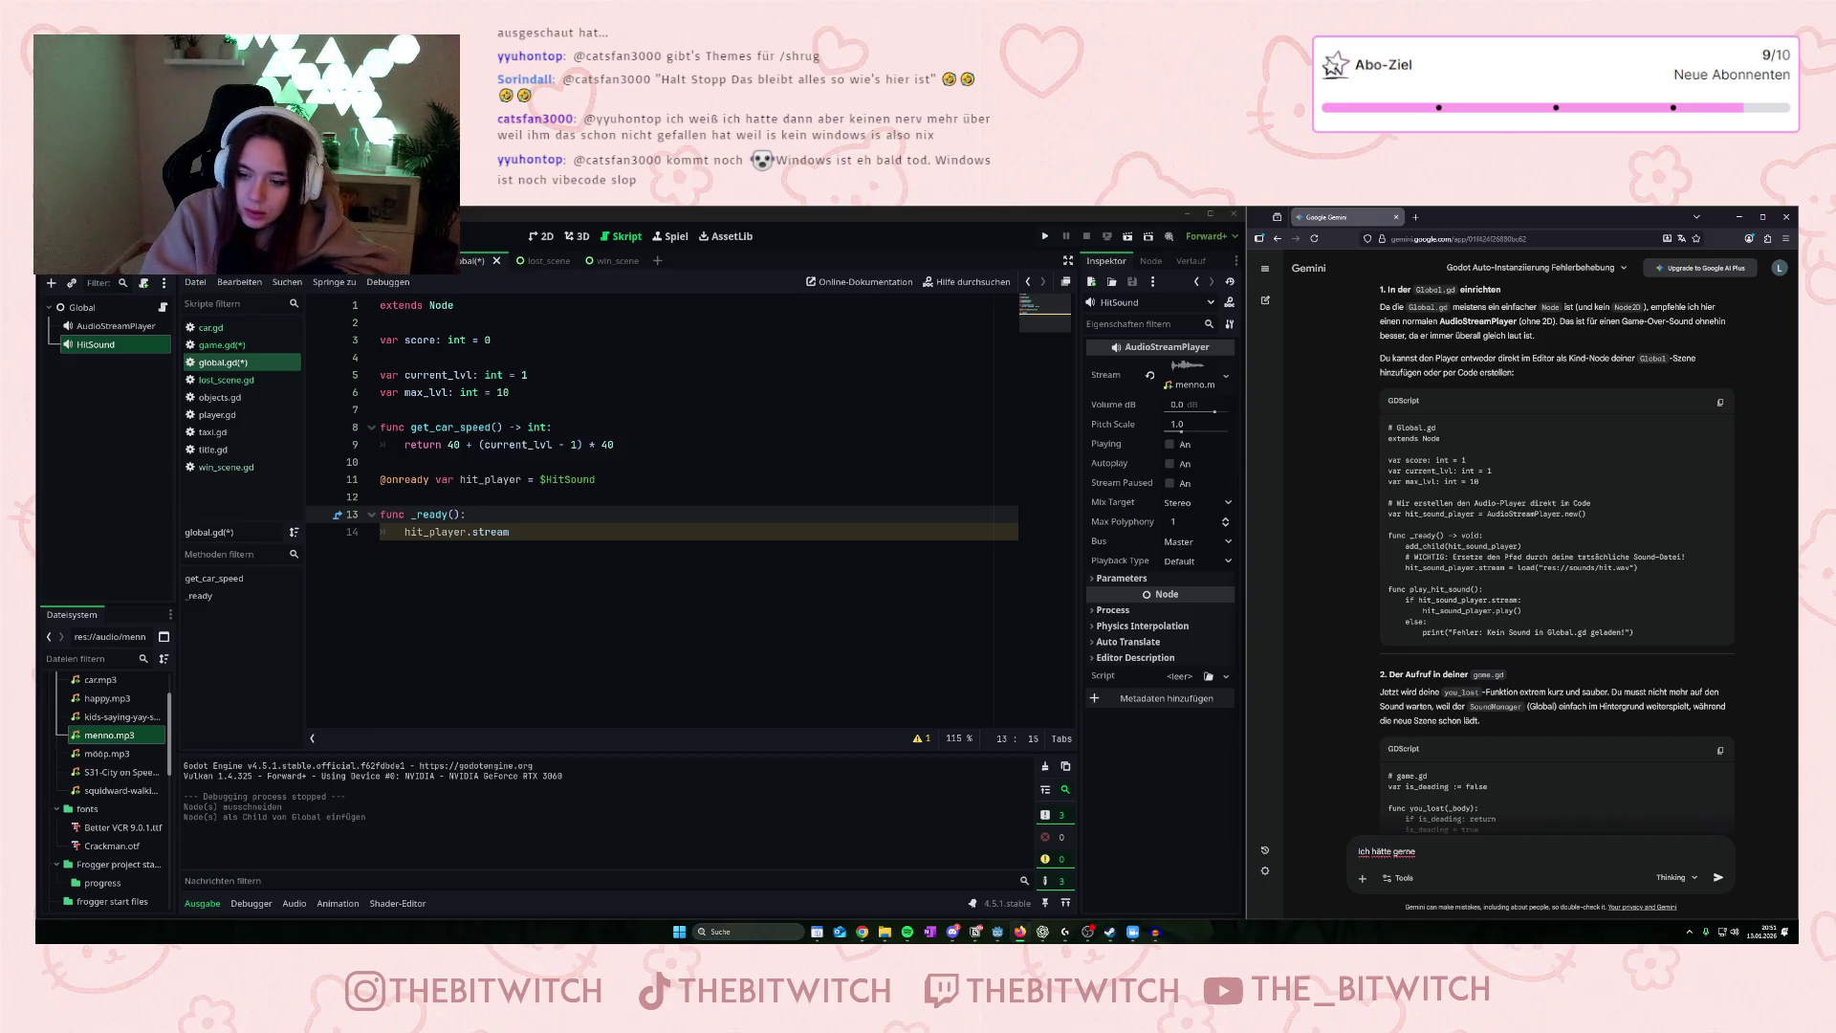
text(inen ers)
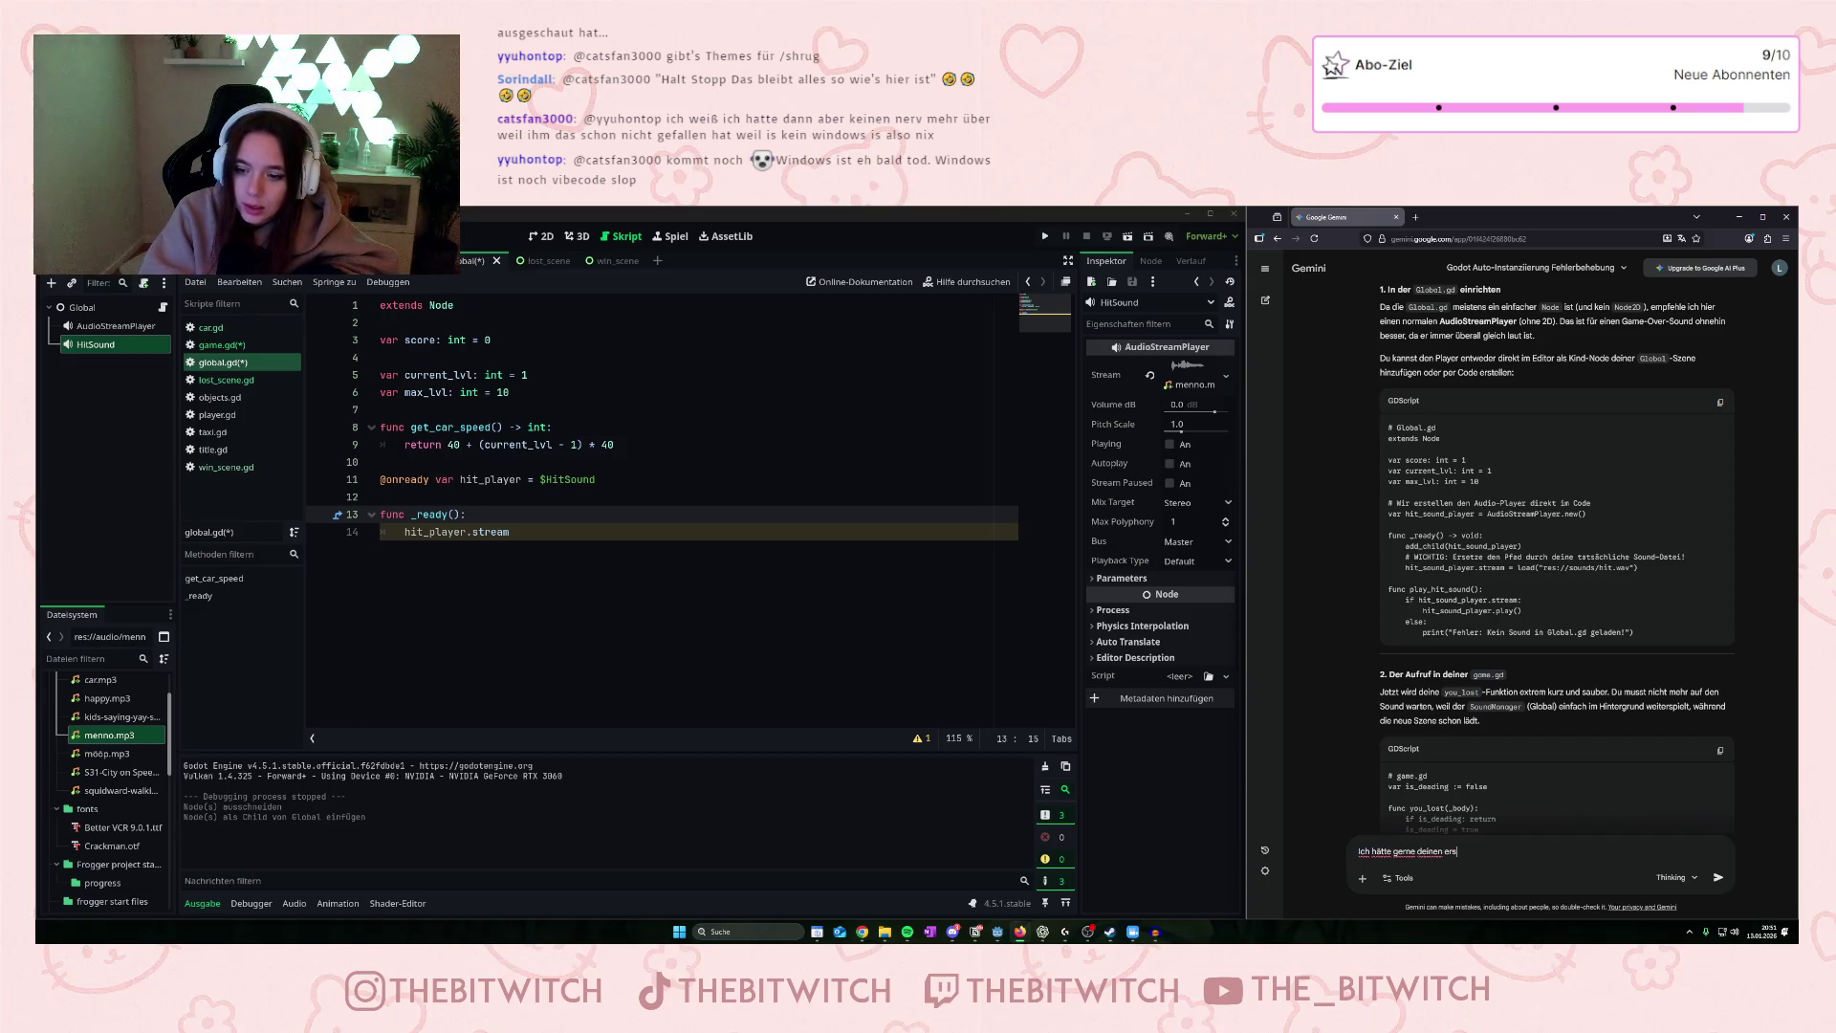
key(BackSpace)
key(BackSpace)
key(BackSpace)
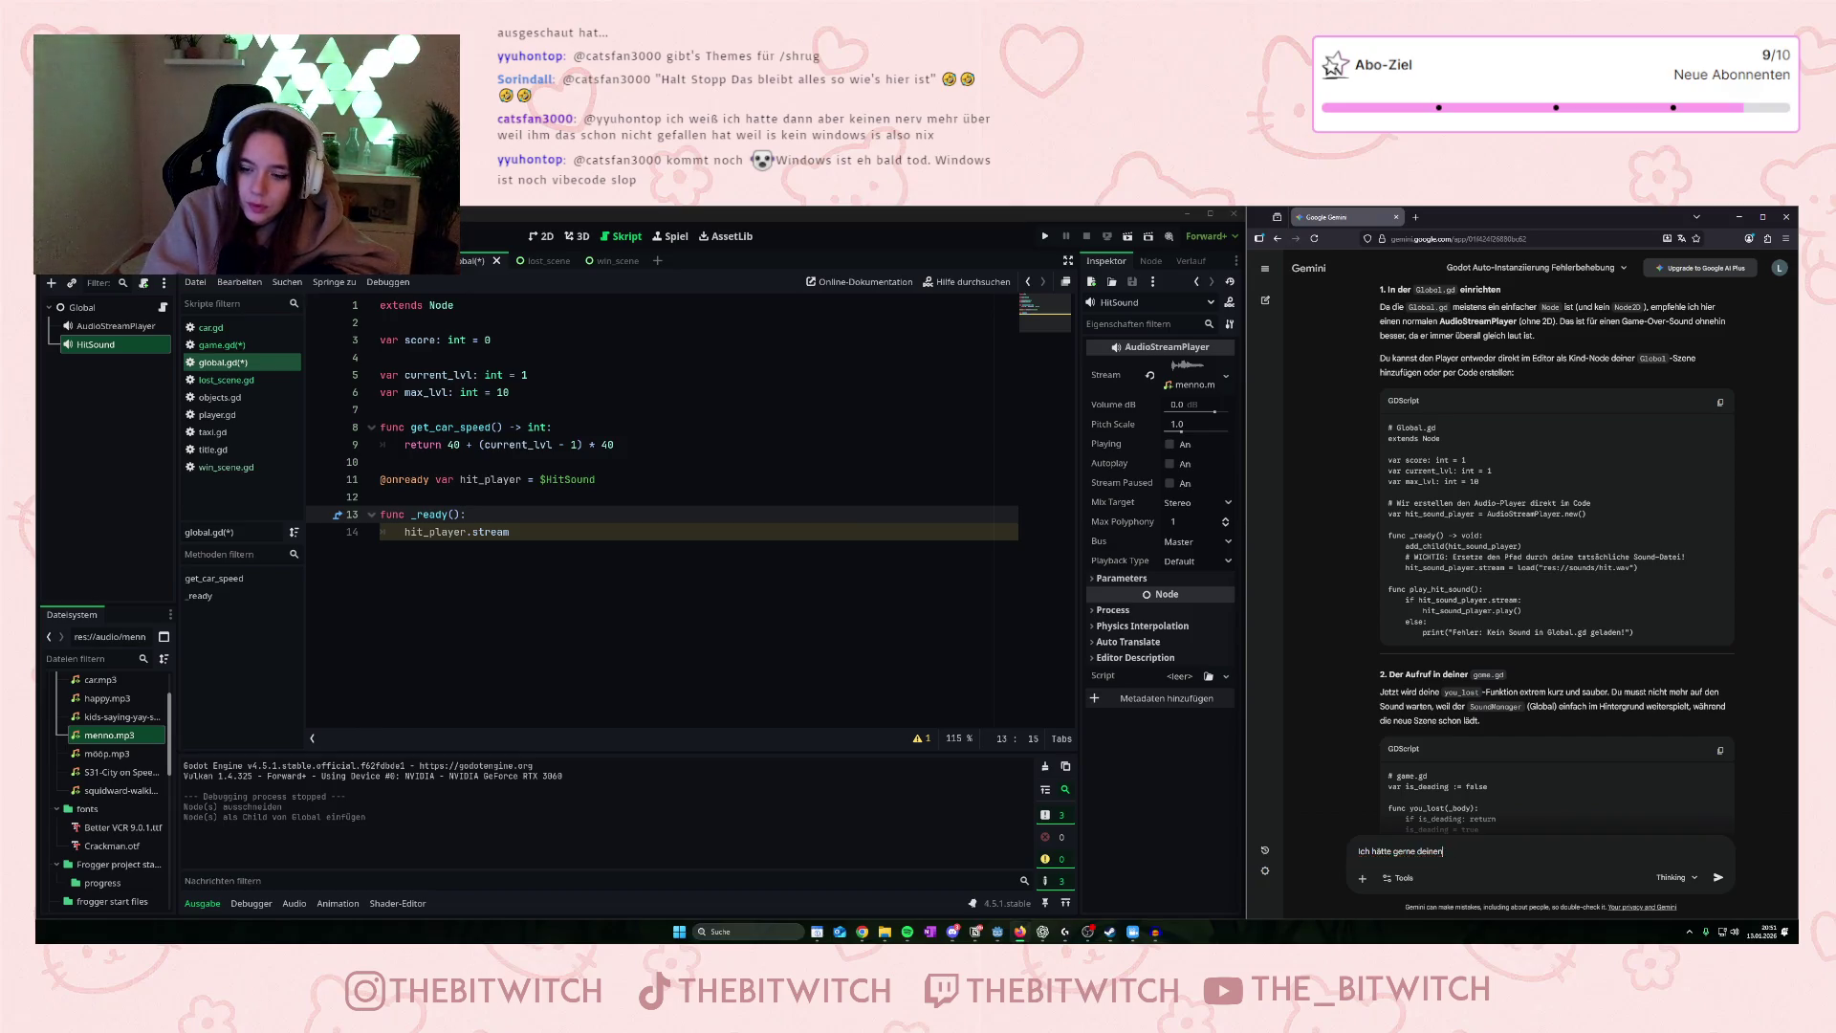
text(erste idee, aber mit)
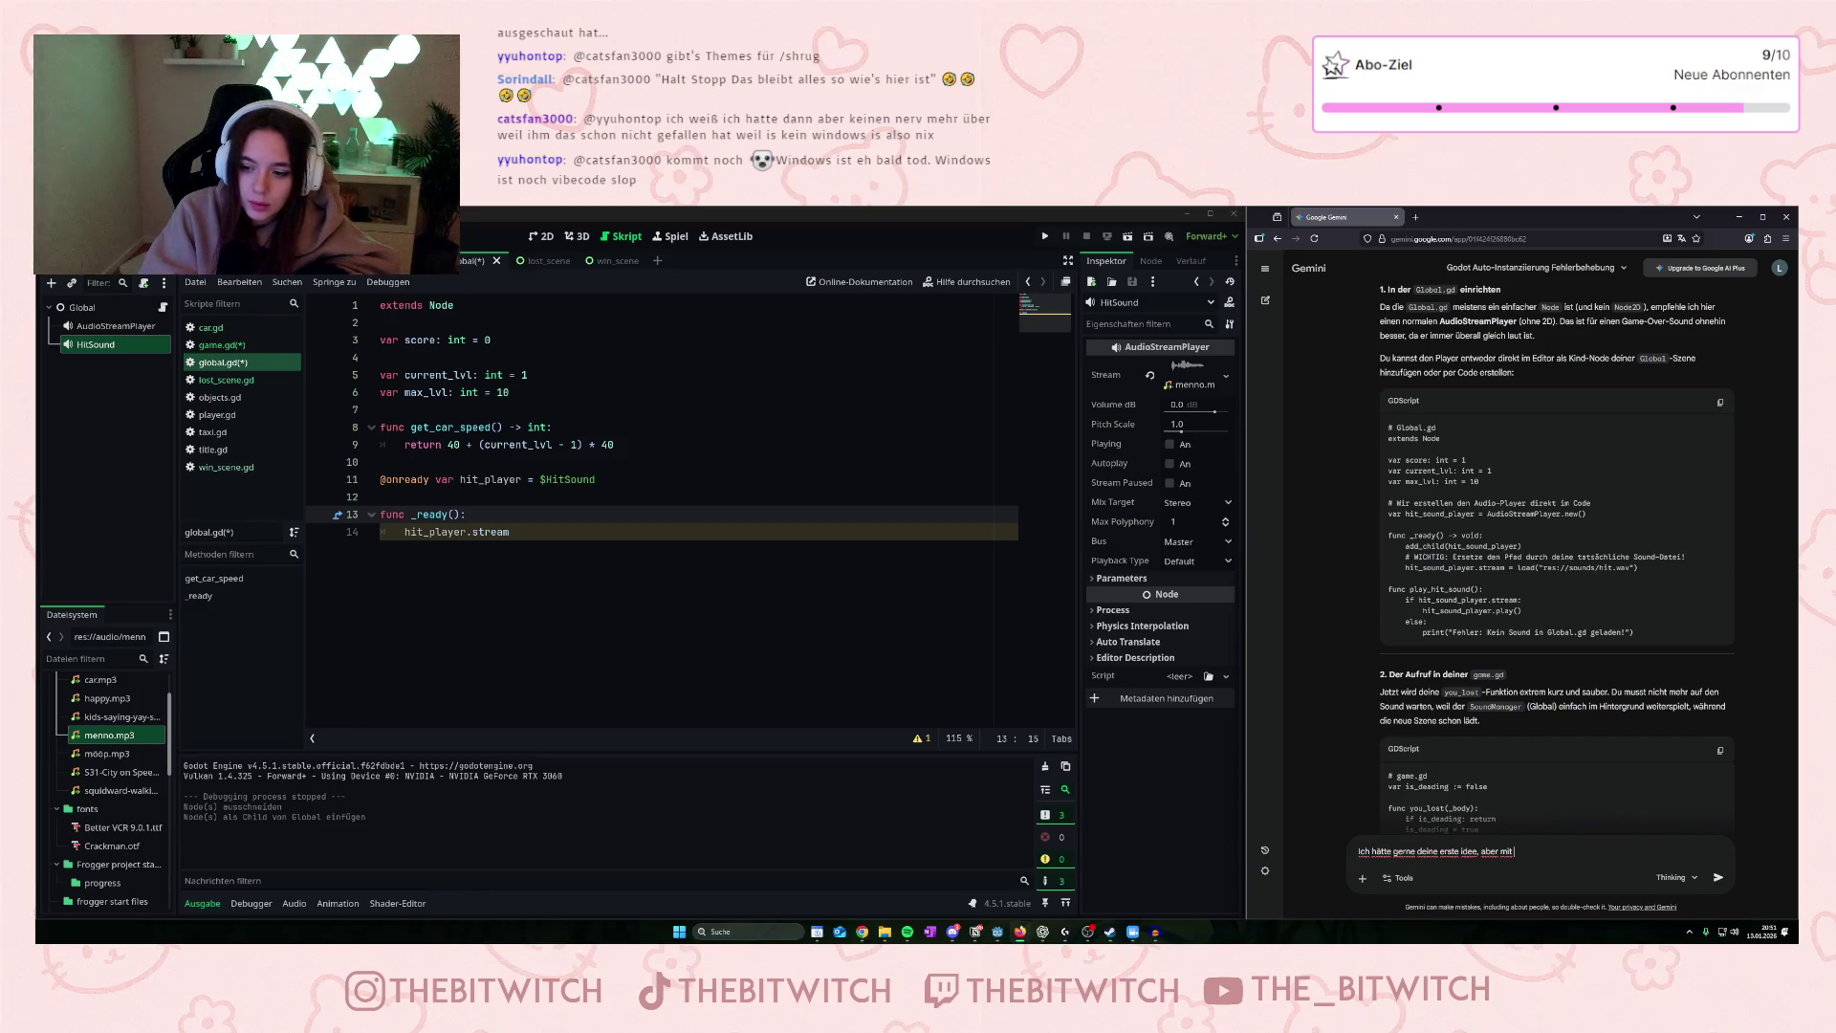
text(ch habe es bereit)
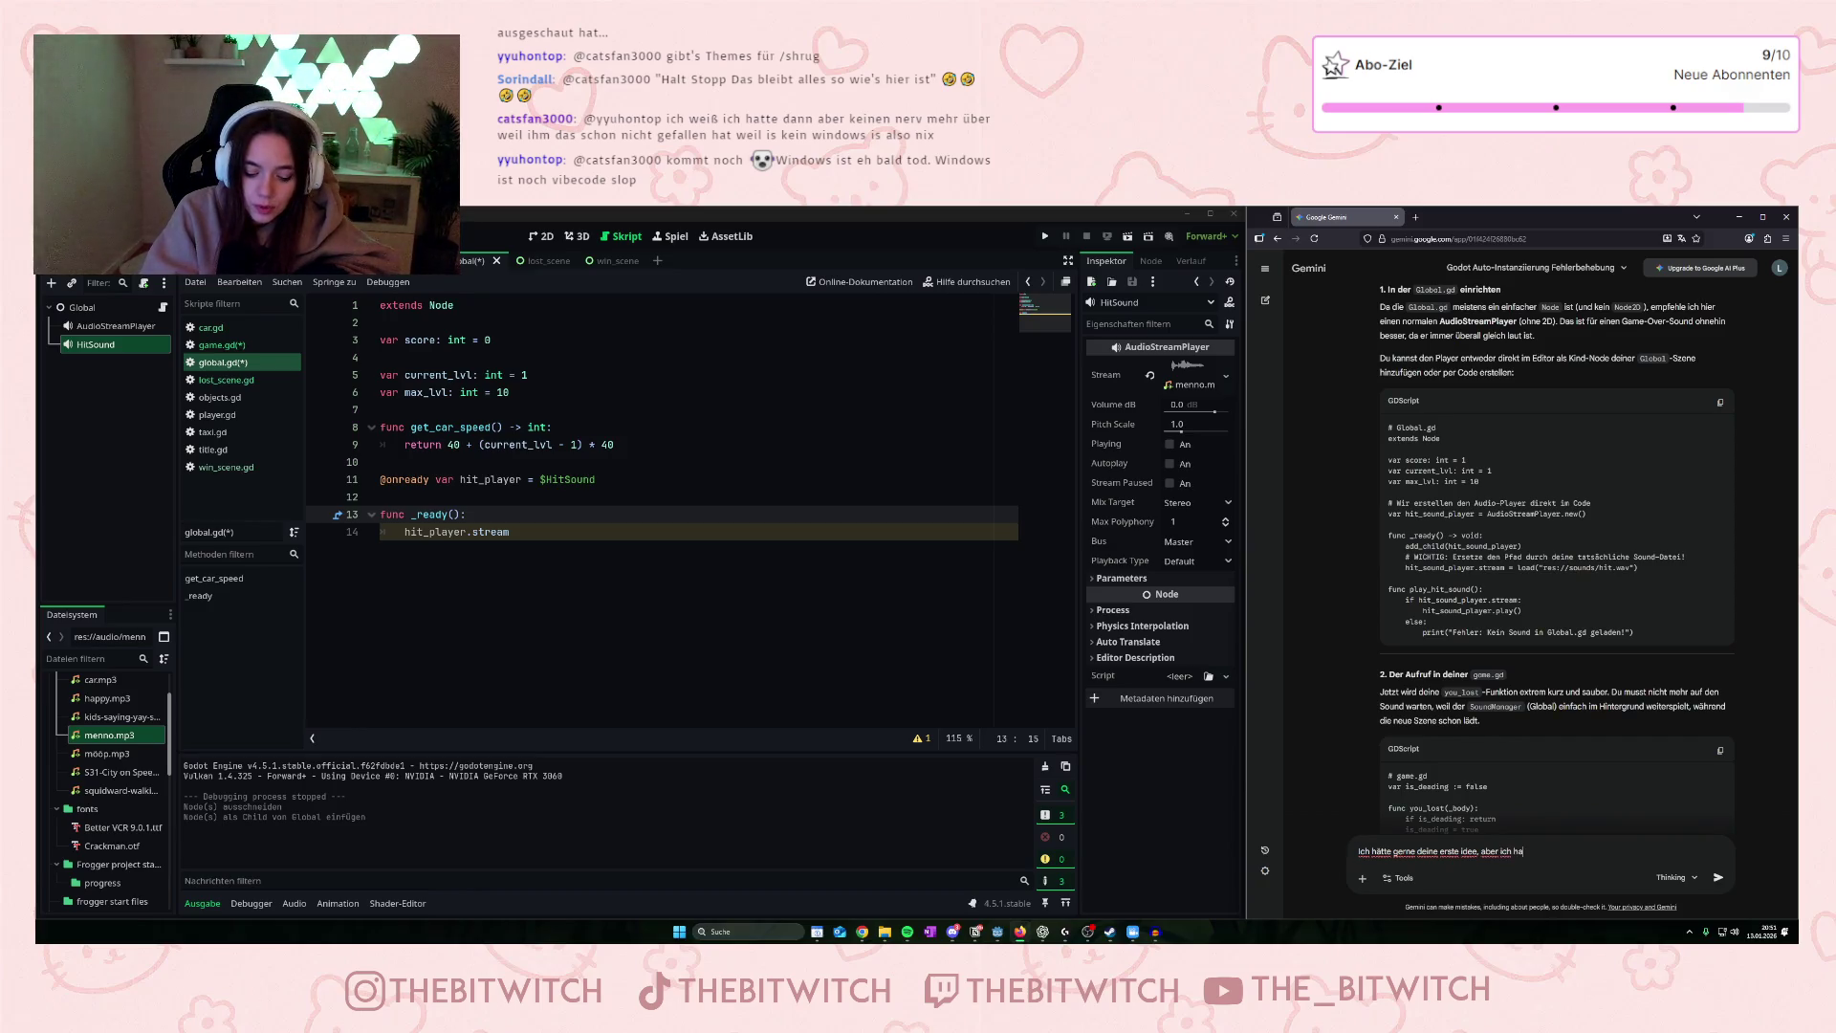
text(s als nod)
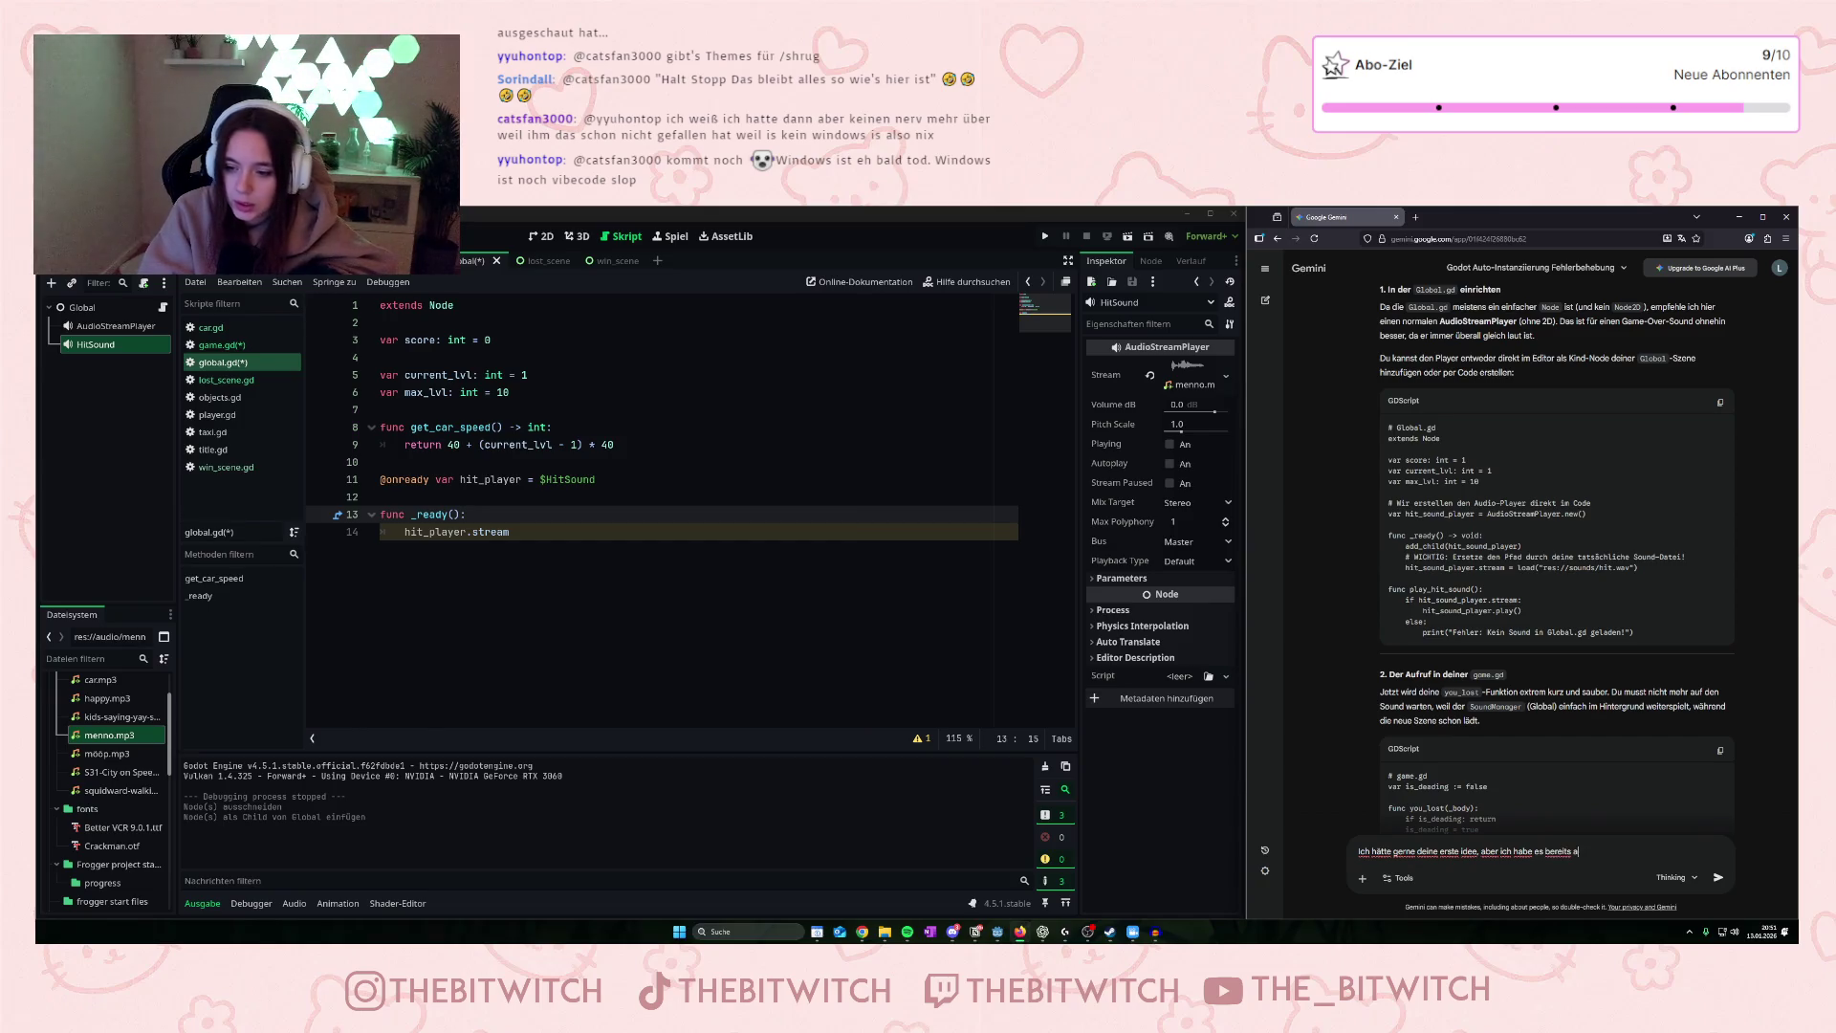
text(e)
key(Return)
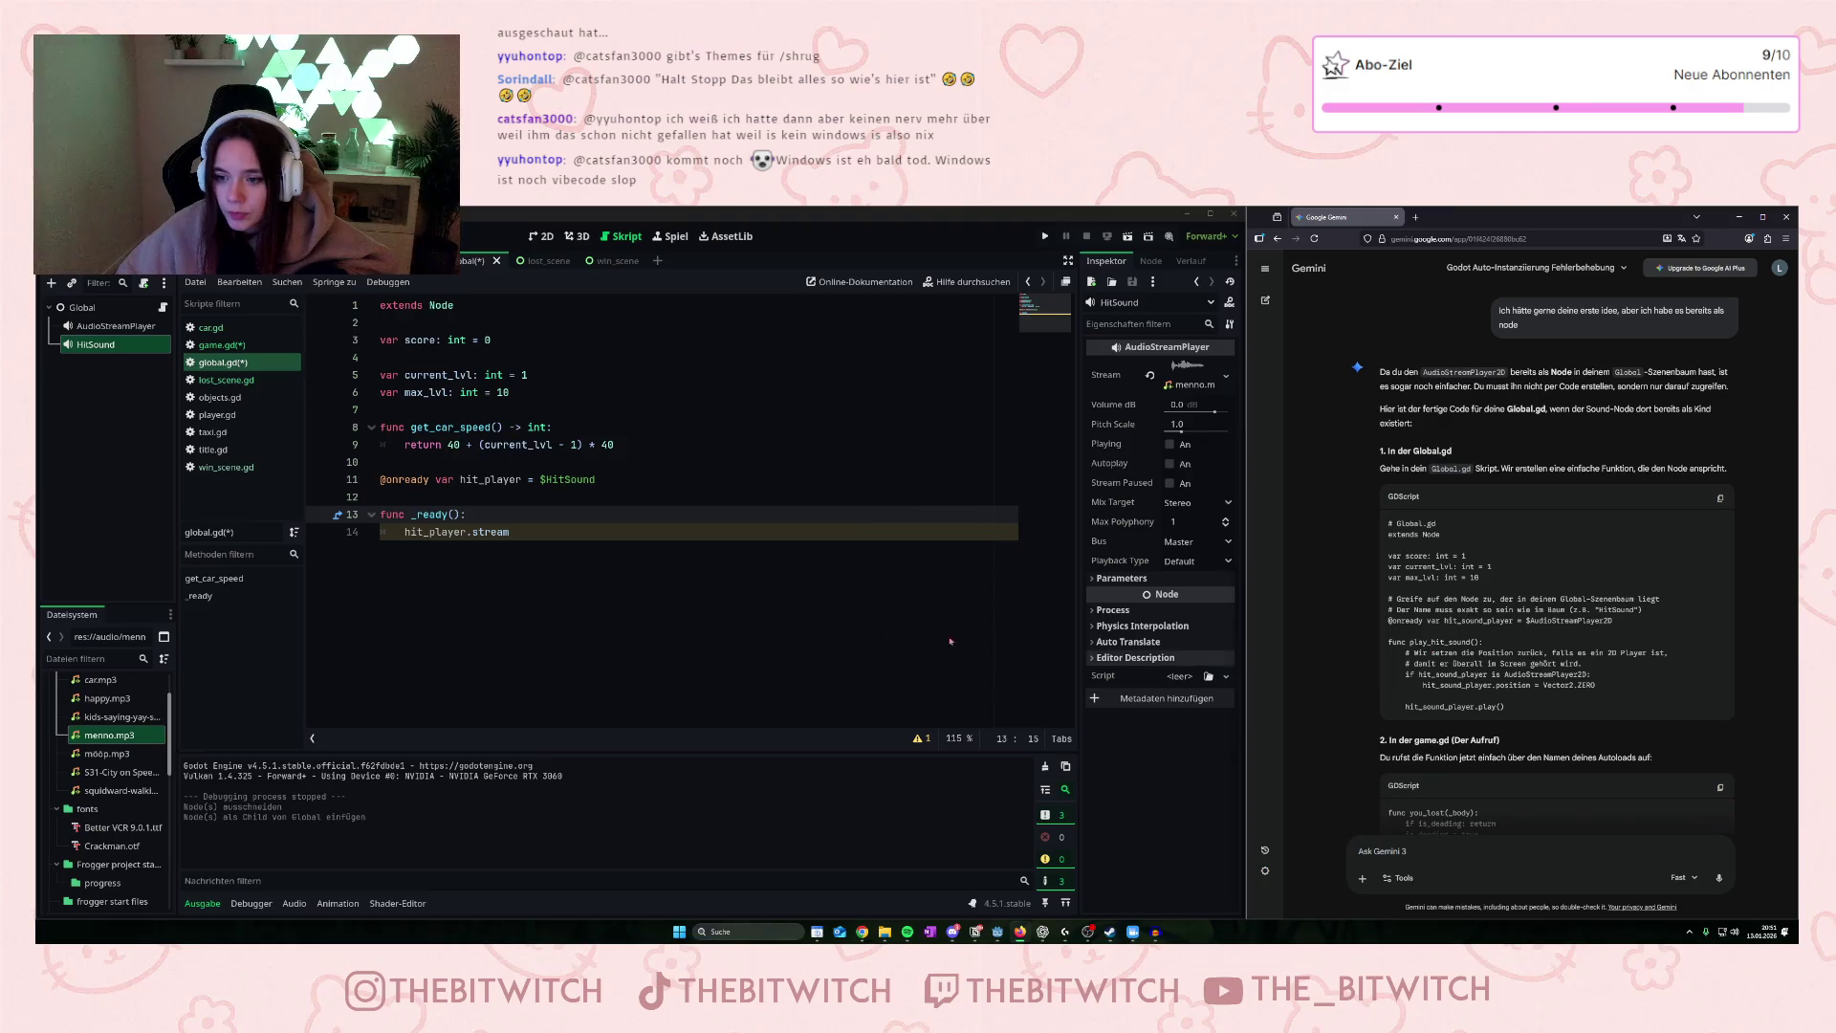
click(412, 515)
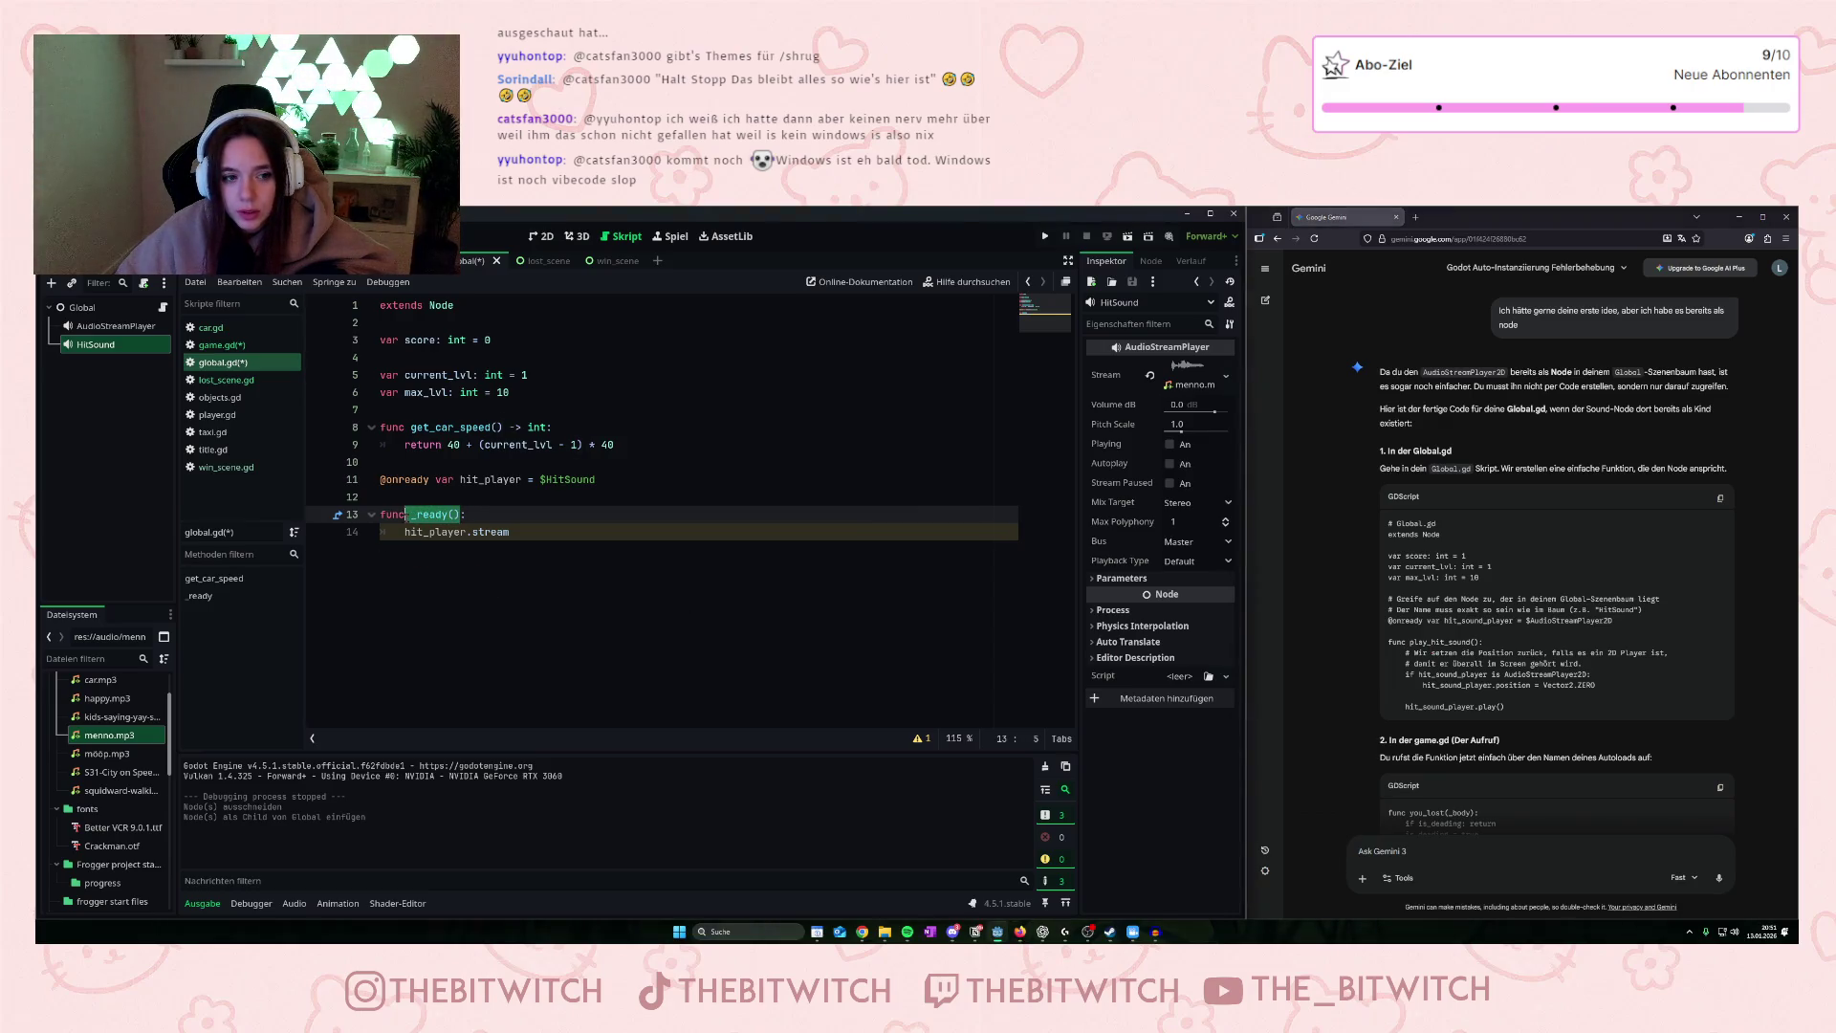
Rename the _ready function on line 13 of global.gd to play_hit_sound.
text(play)
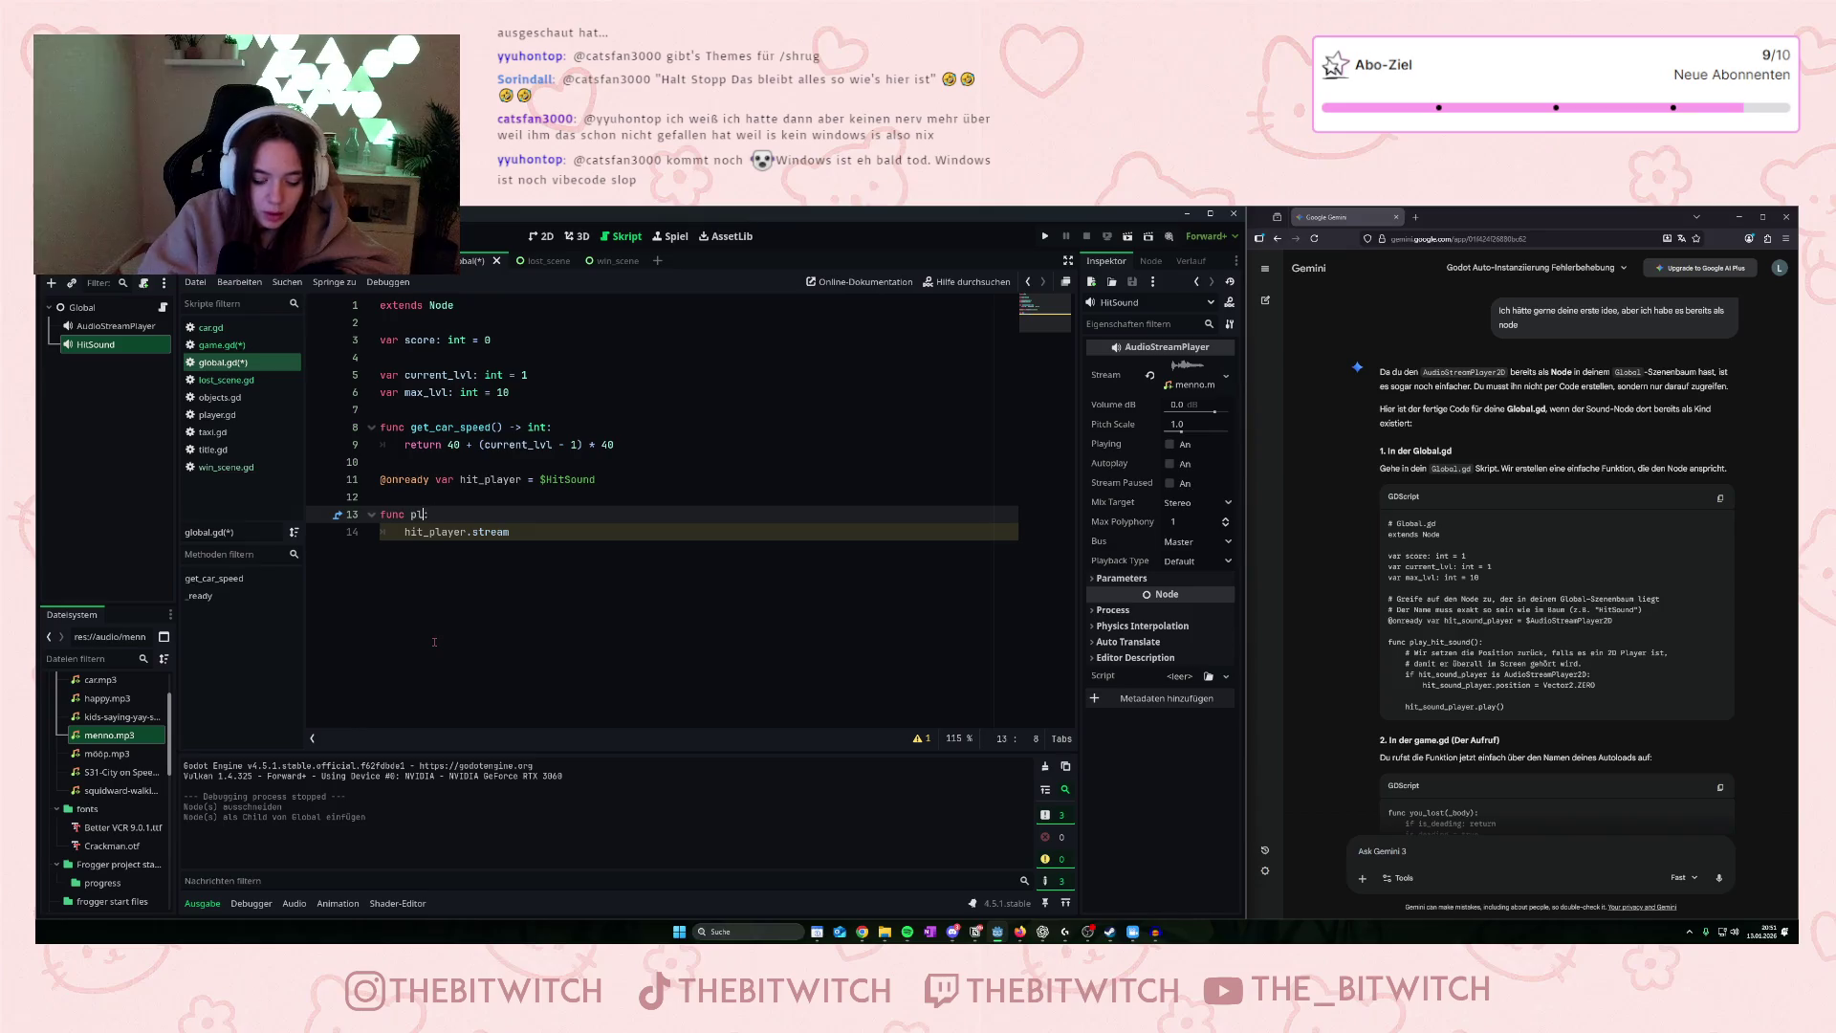
text(_hit_)
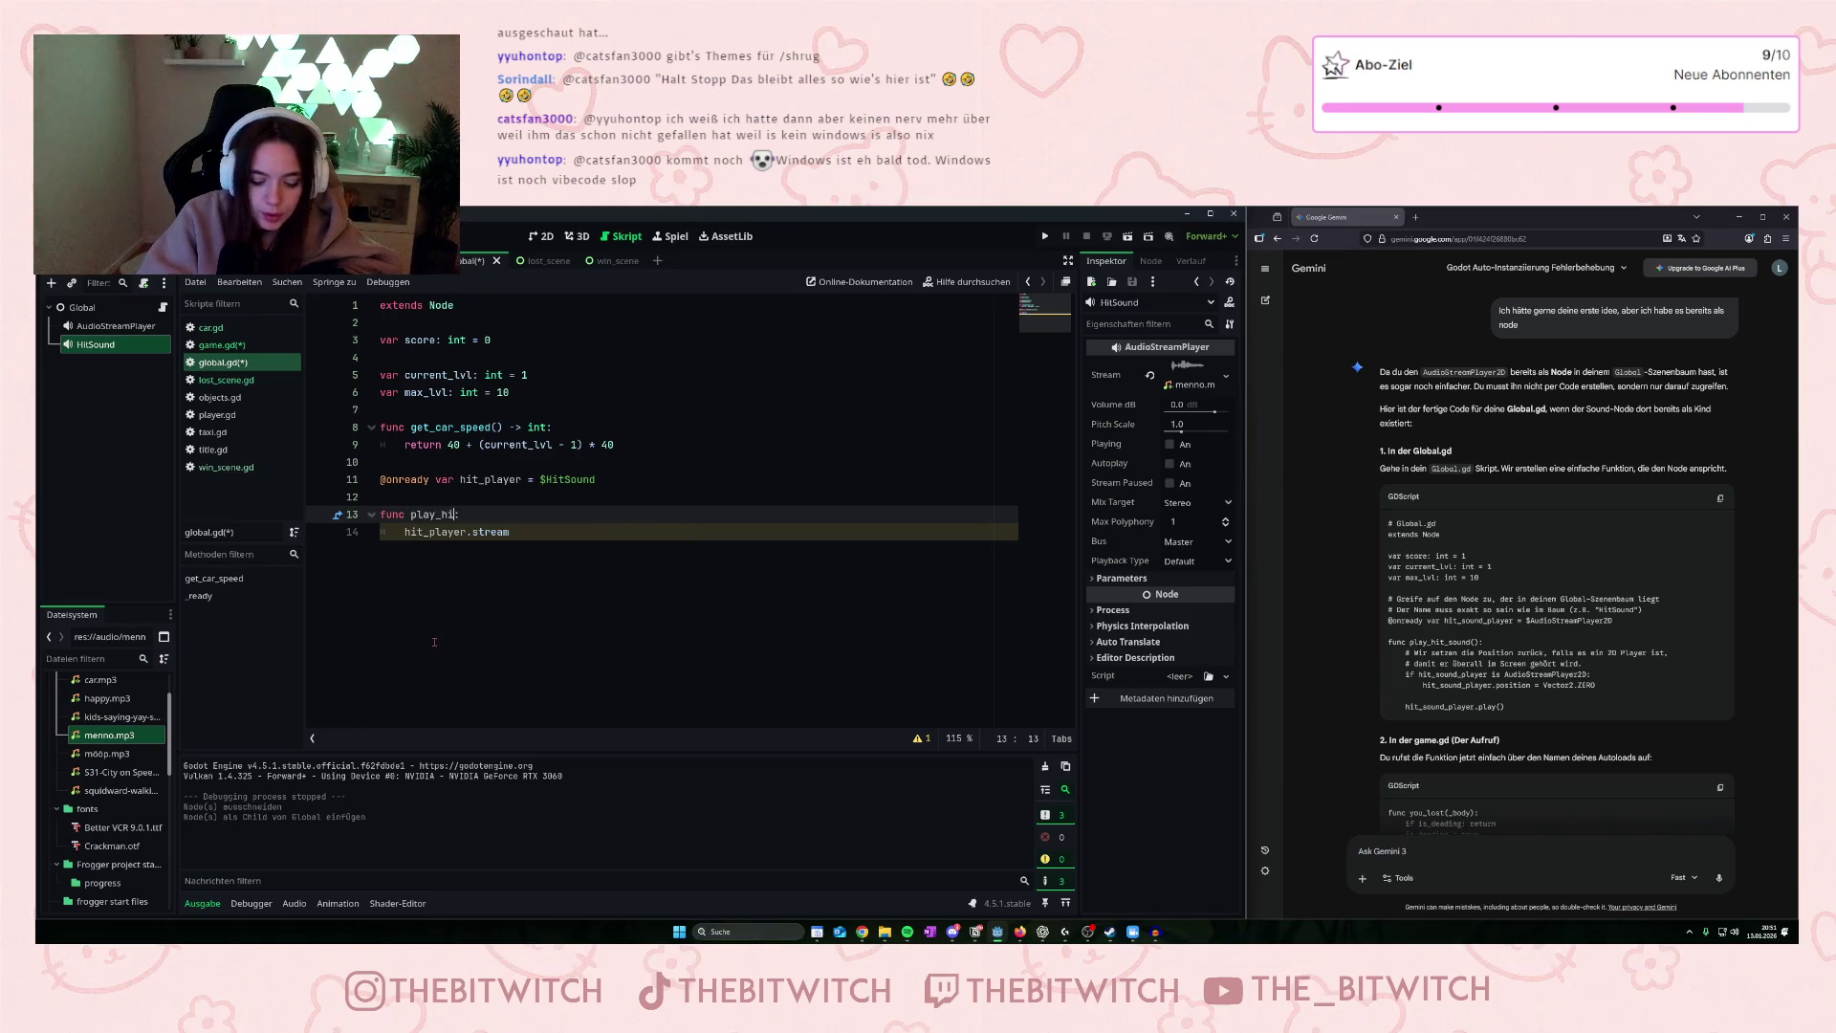
text(sound)
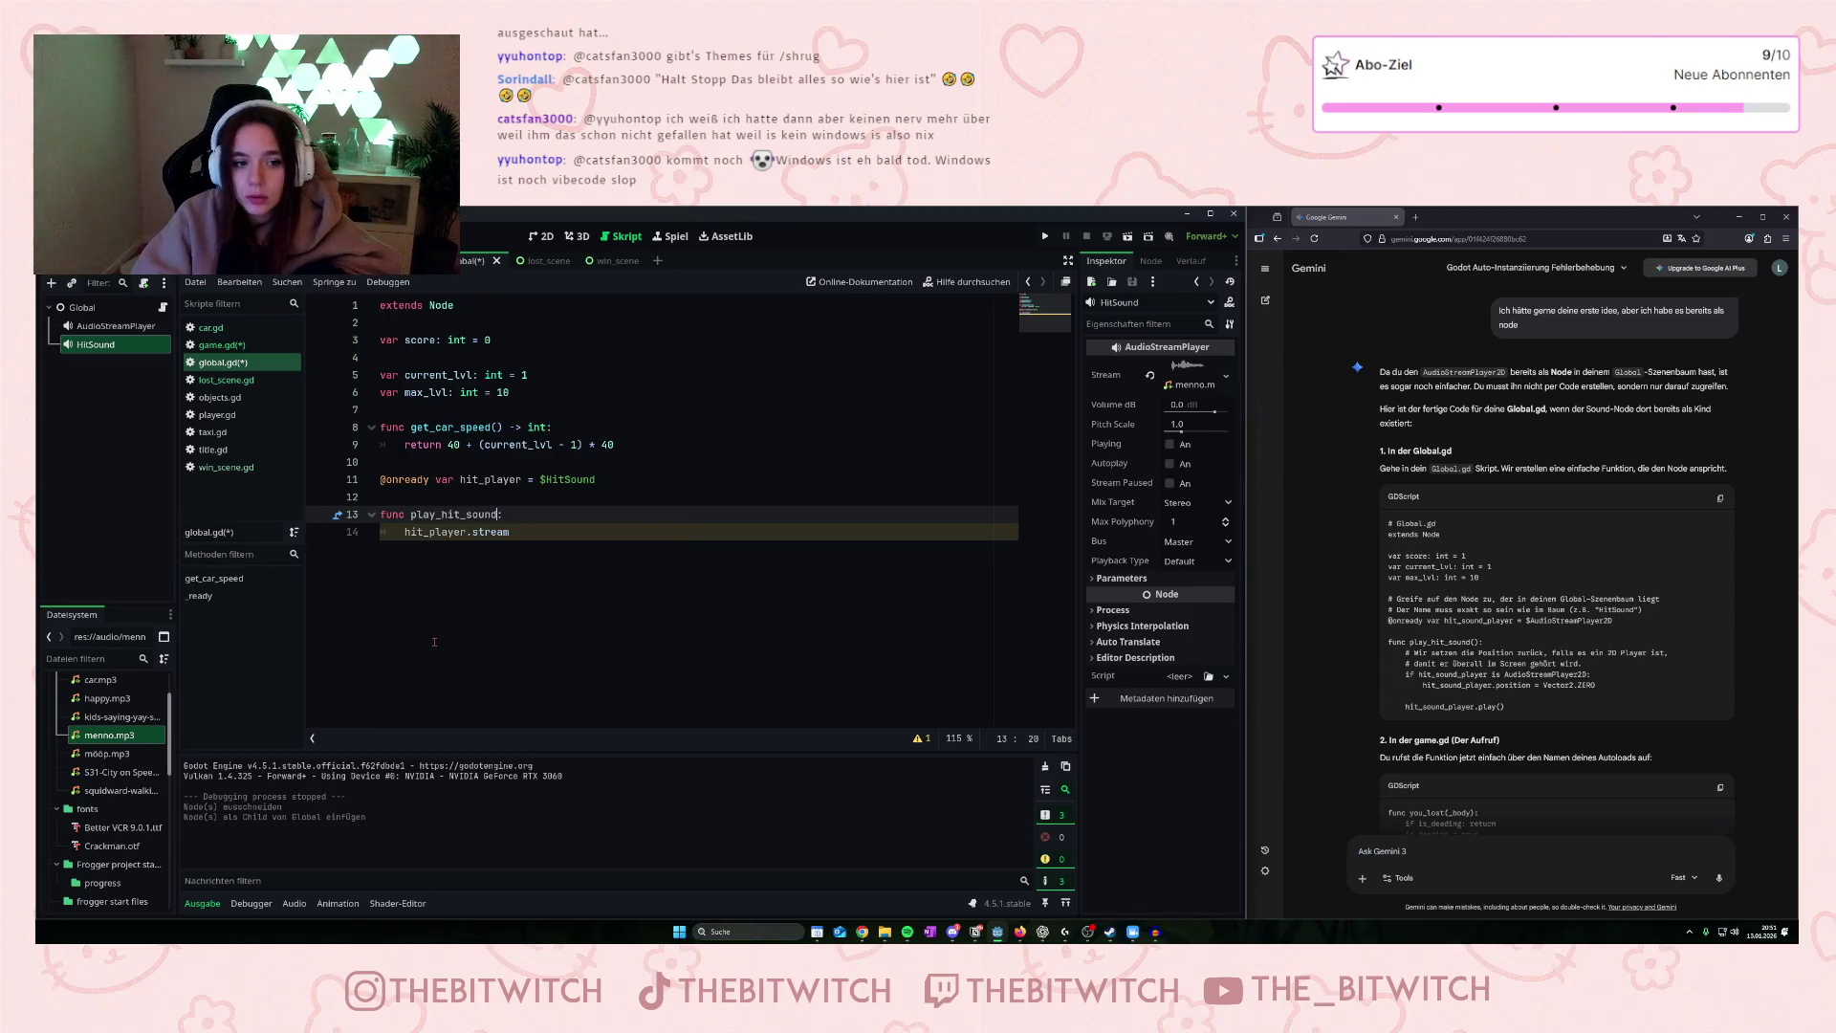
key(Down)
key(End)
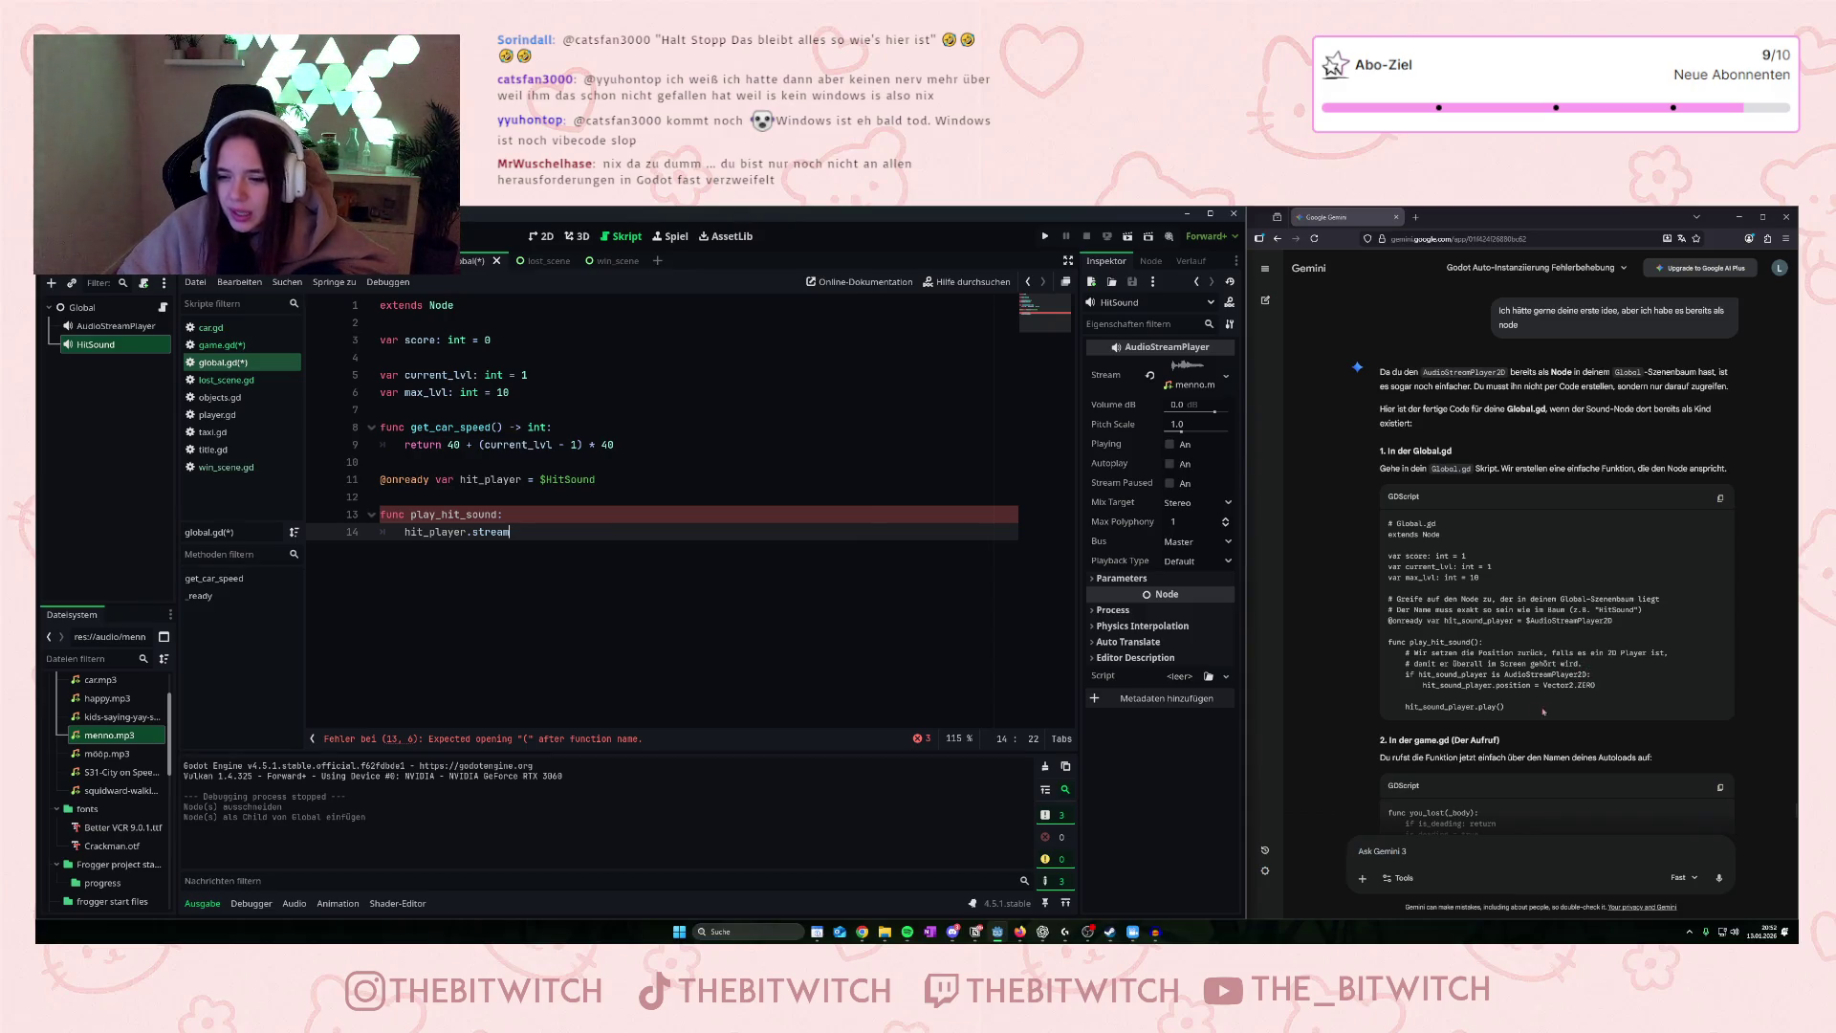
Compare with Gemini's play line, then select 'stream' on line 14 of global.gd.
mouse_move(1507, 710)
mouse_down()
mouse_move(1394, 707)
mouse_move(1507, 707)
mouse_up()
click(1406, 706)
click(471, 514)
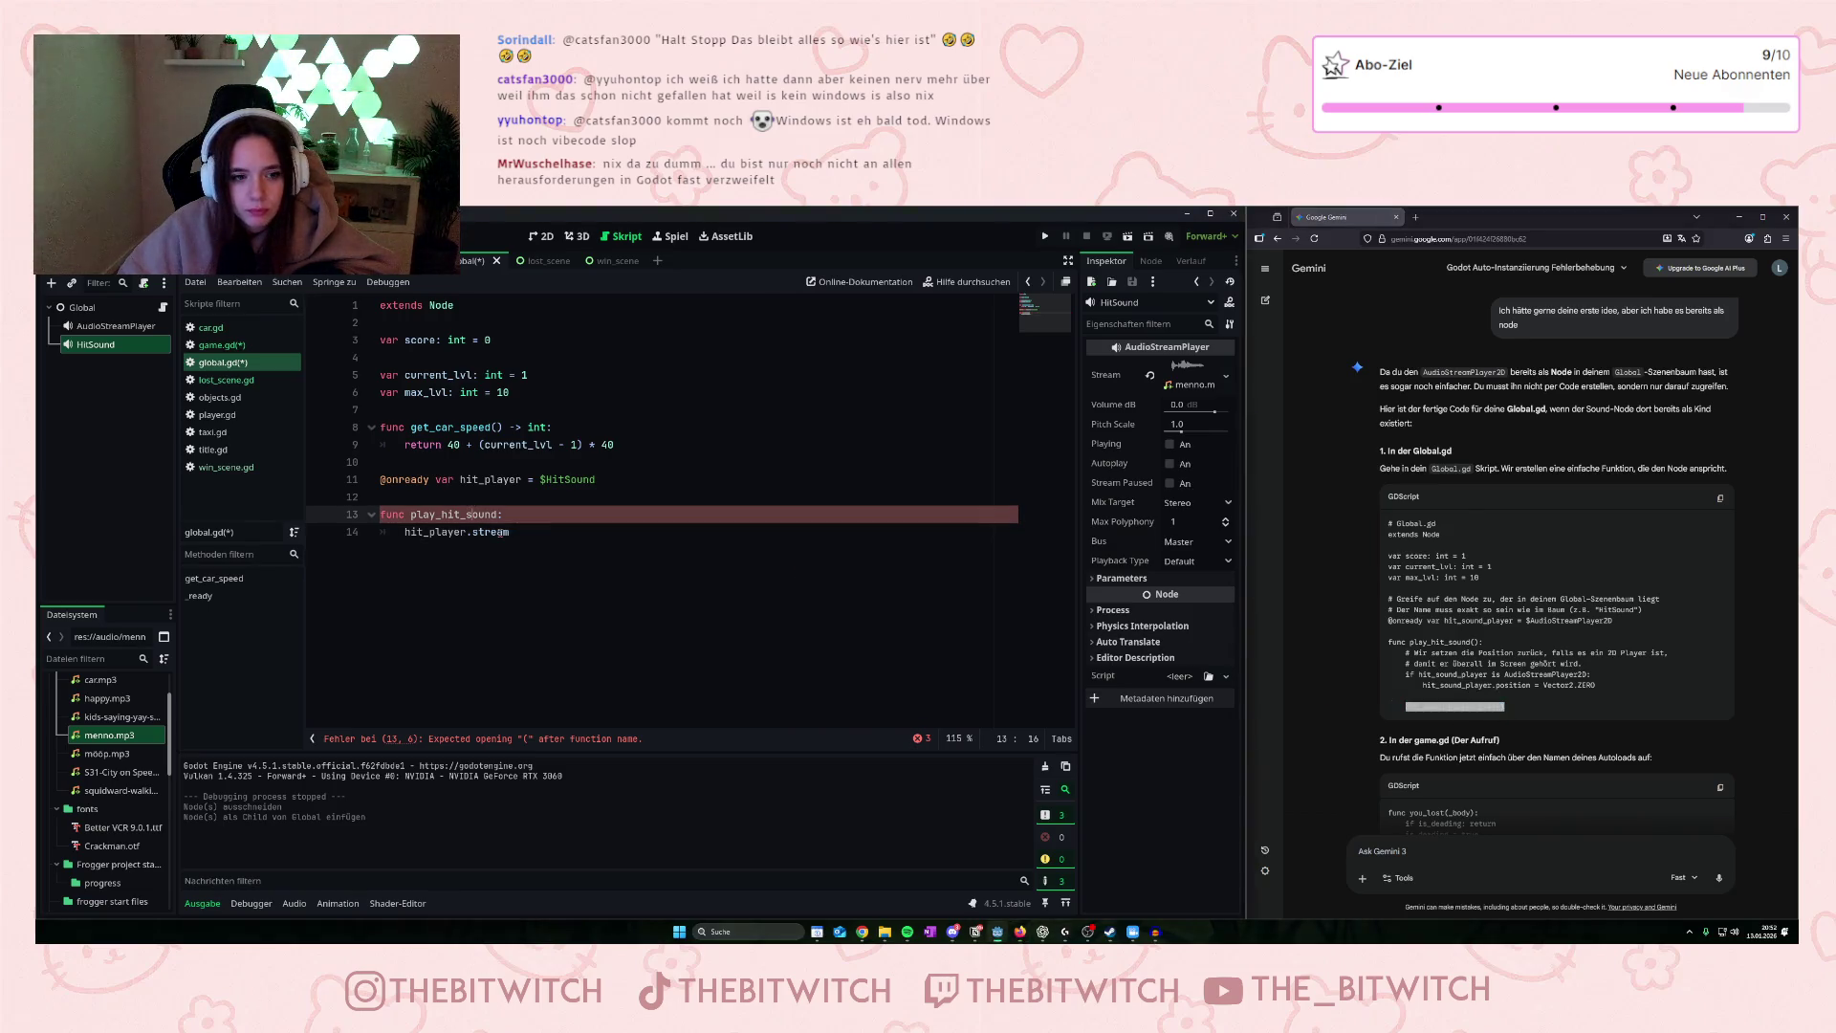
click(527, 533)
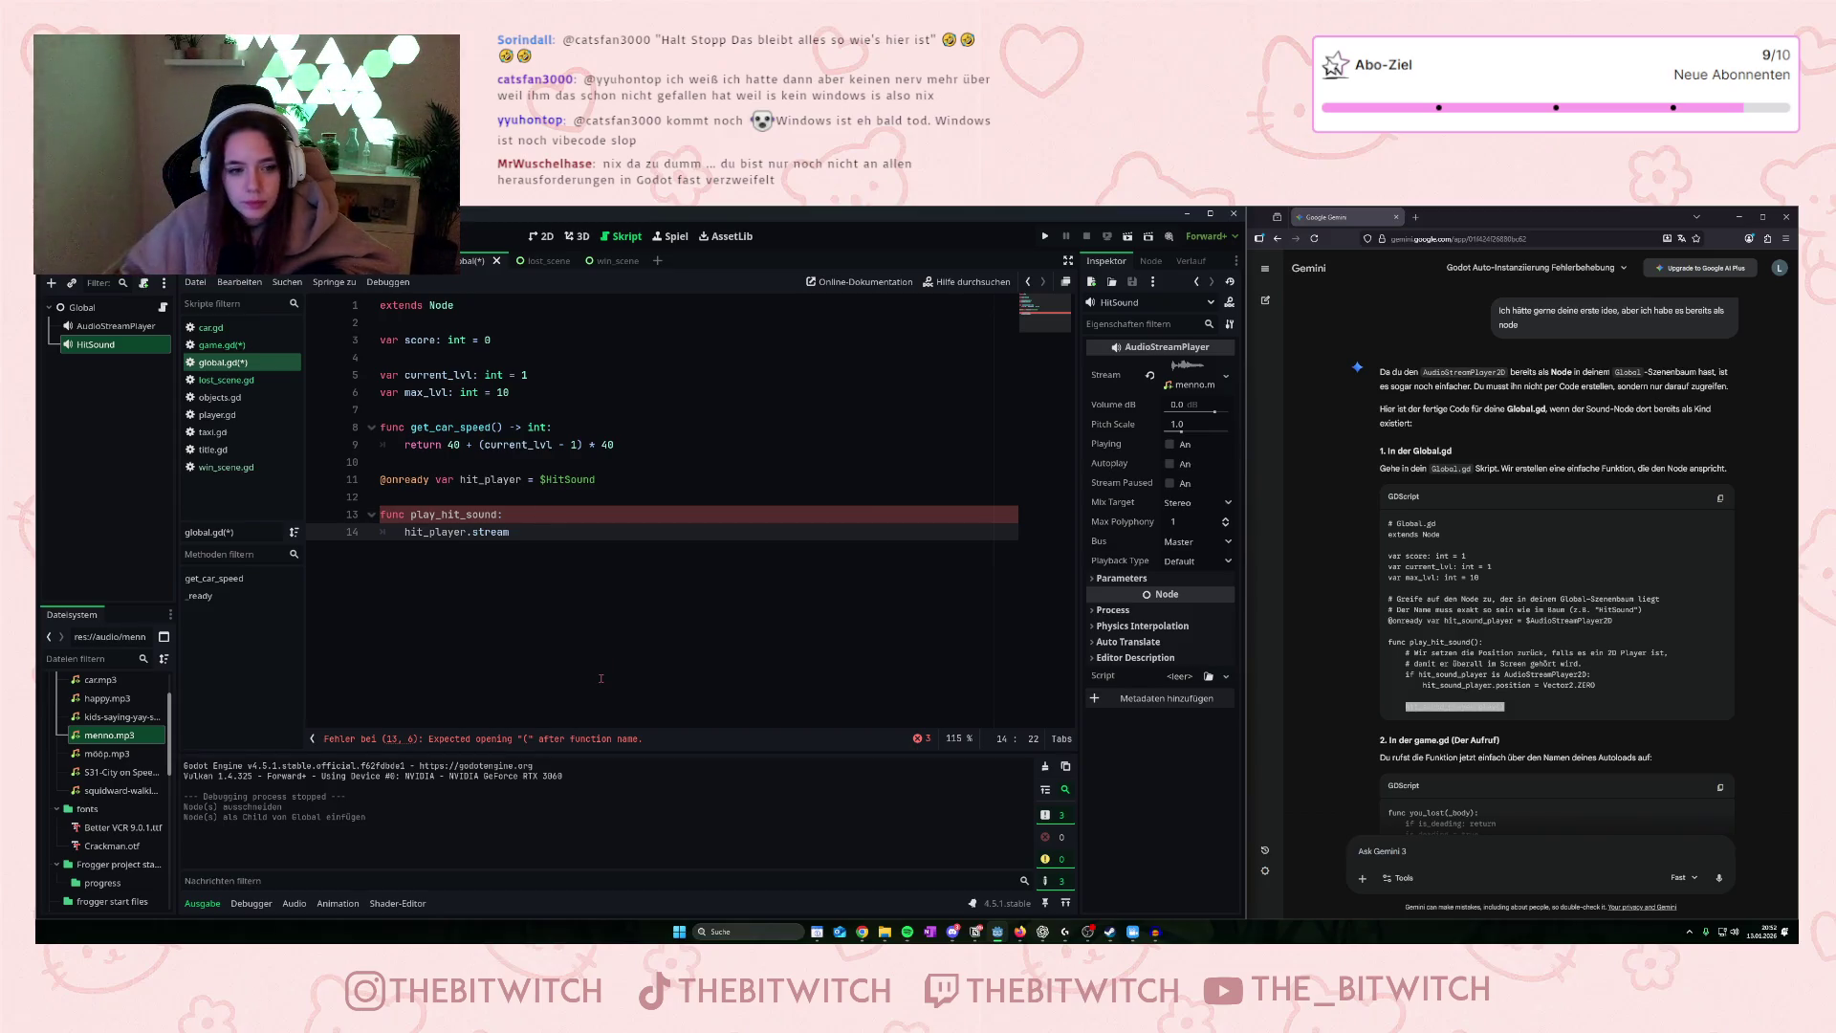
drag(515, 533, 473, 533)
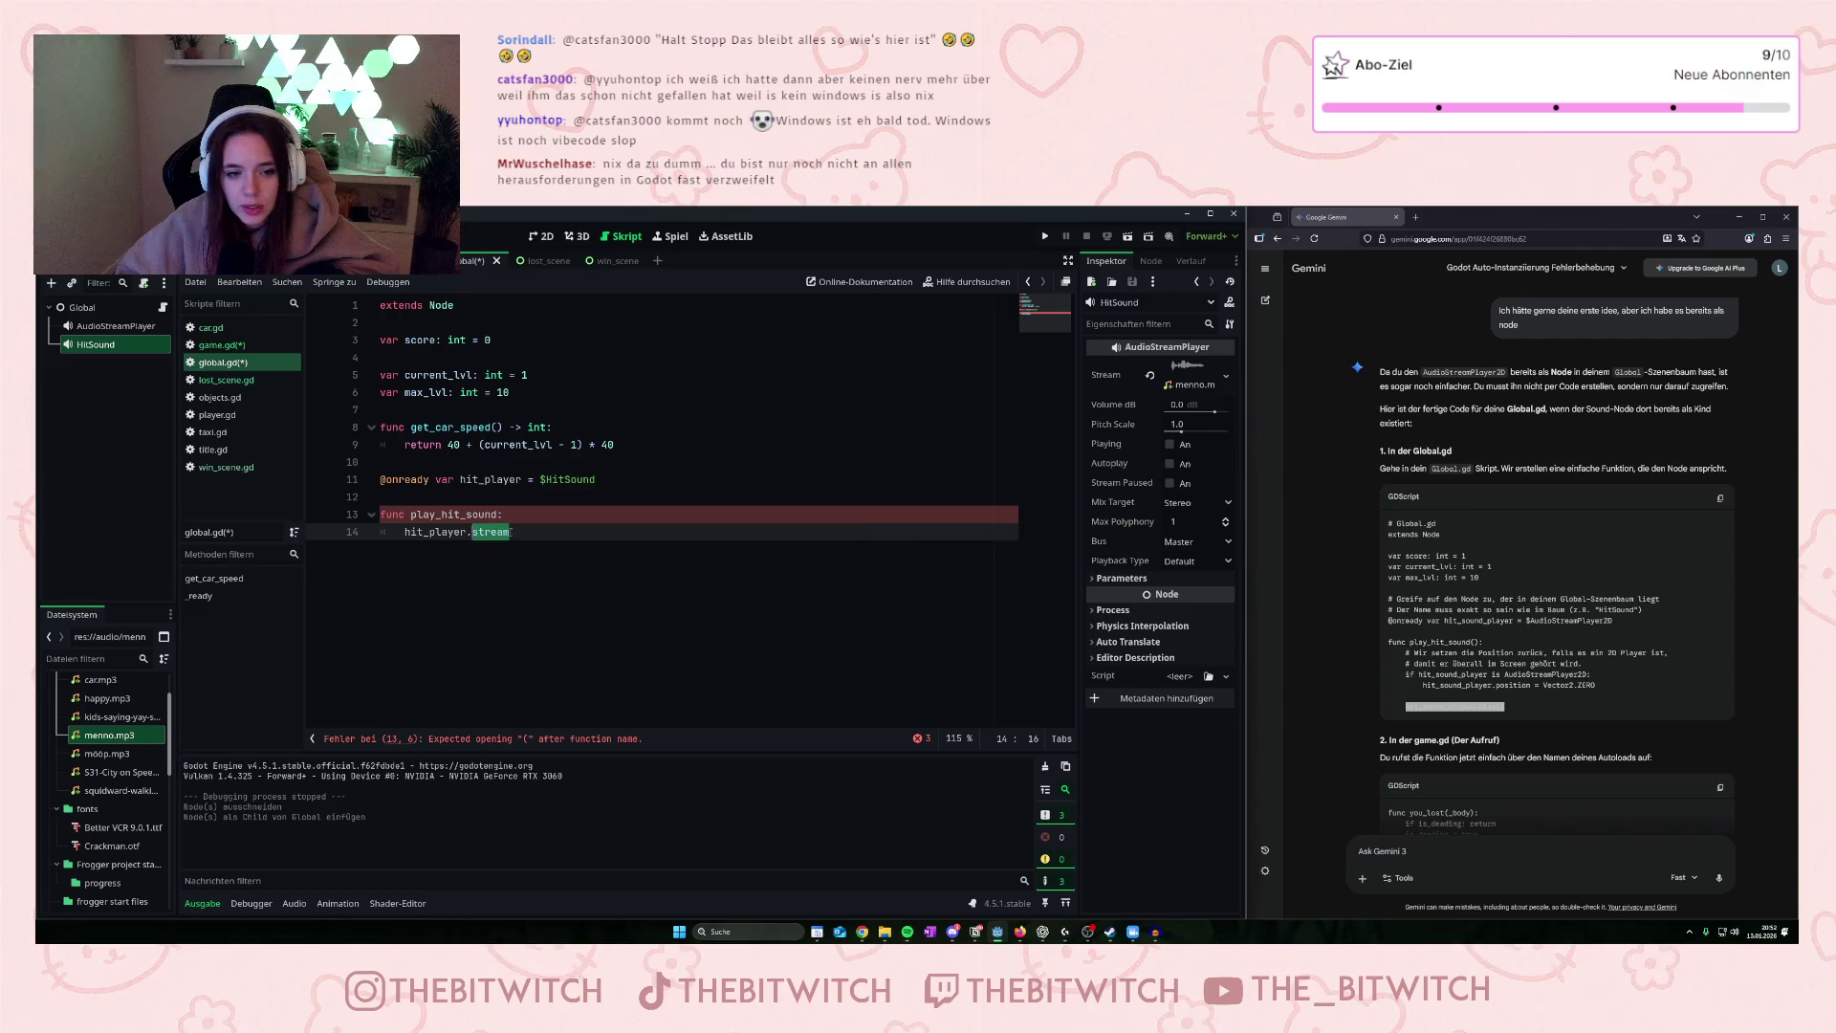
Make line 14 hit_player.play(), add () to the play_hit_sound header, and save global.gd.
text(play())
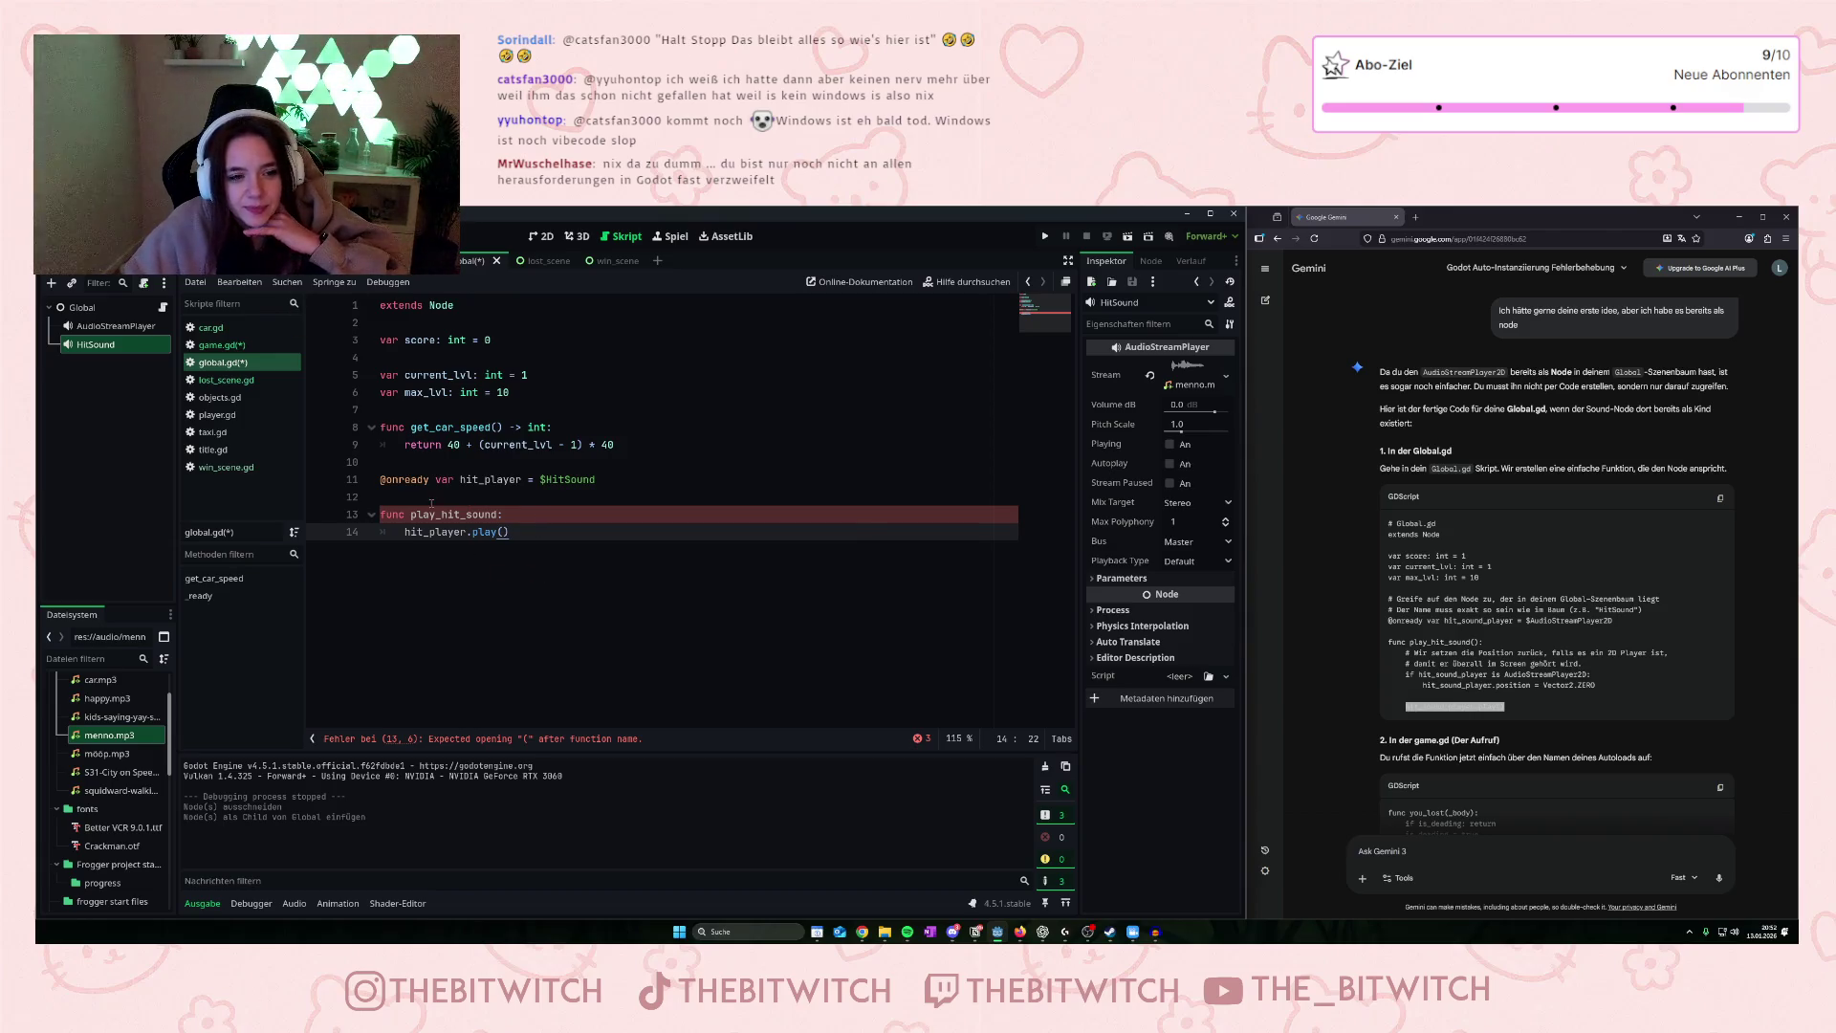
click(442, 515)
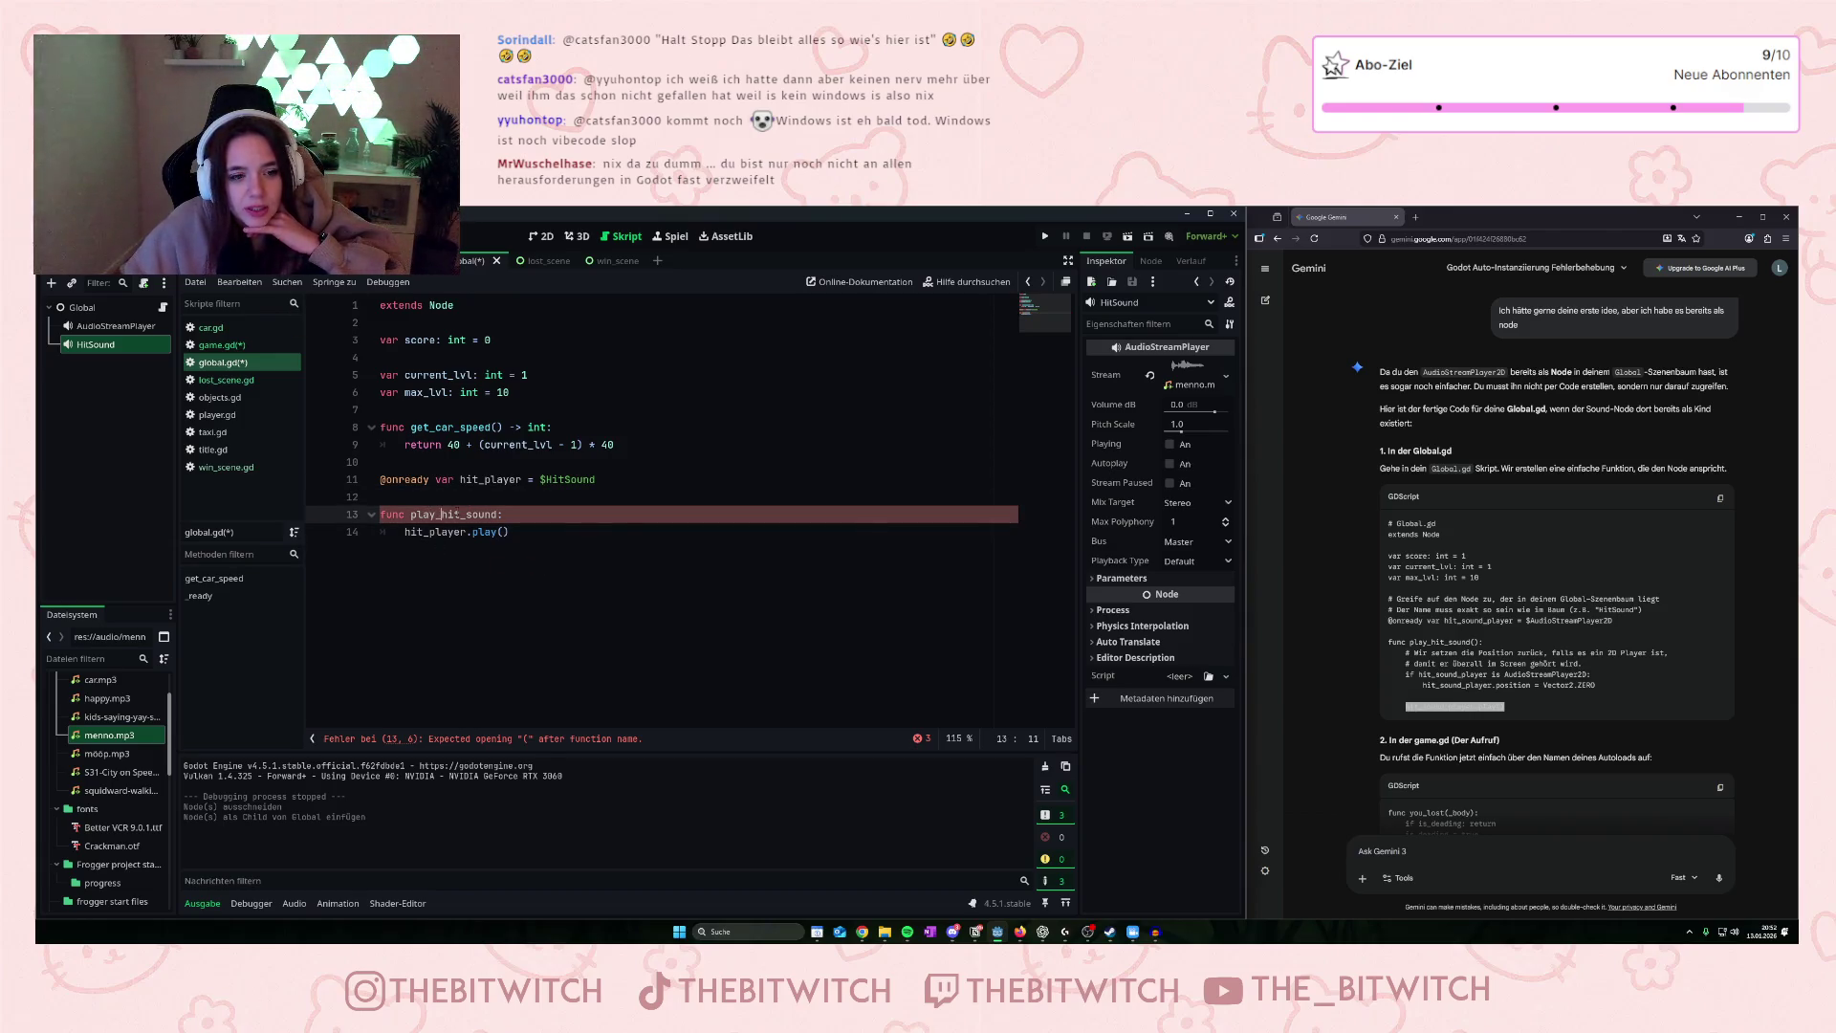
right_click(442, 514)
key(Escape)
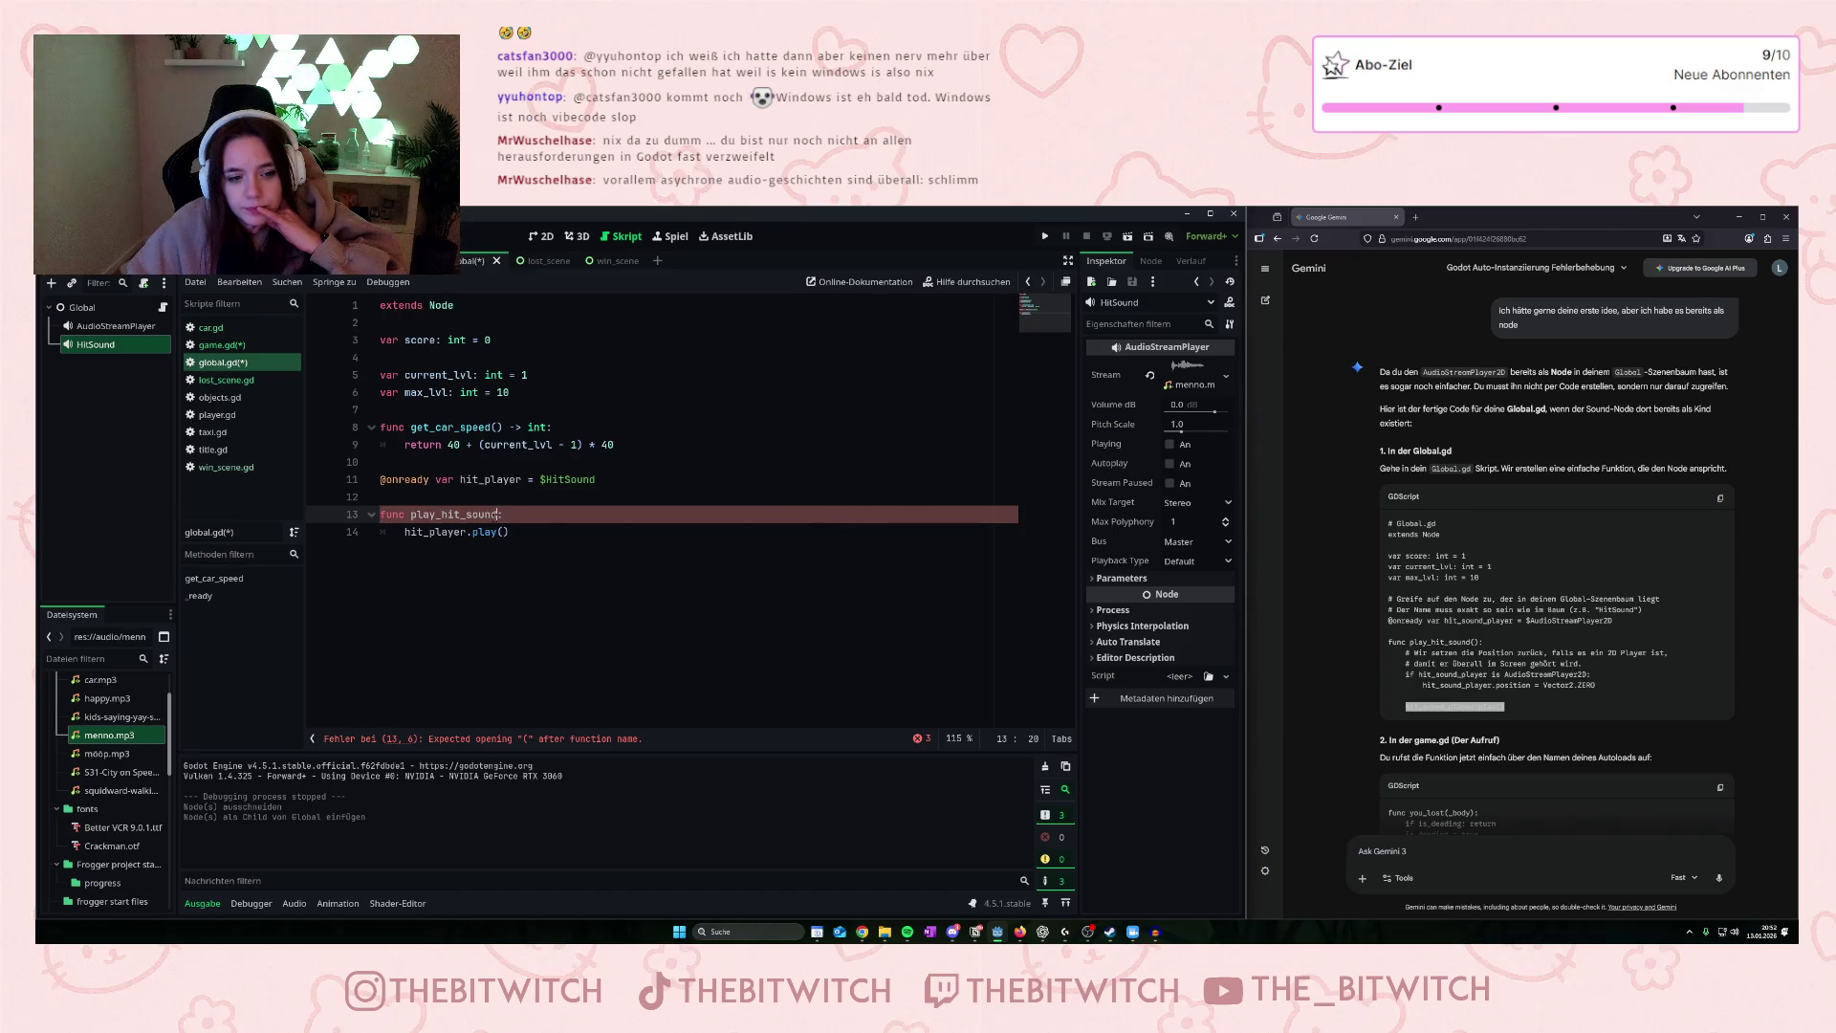
text(():)
click(692, 494)
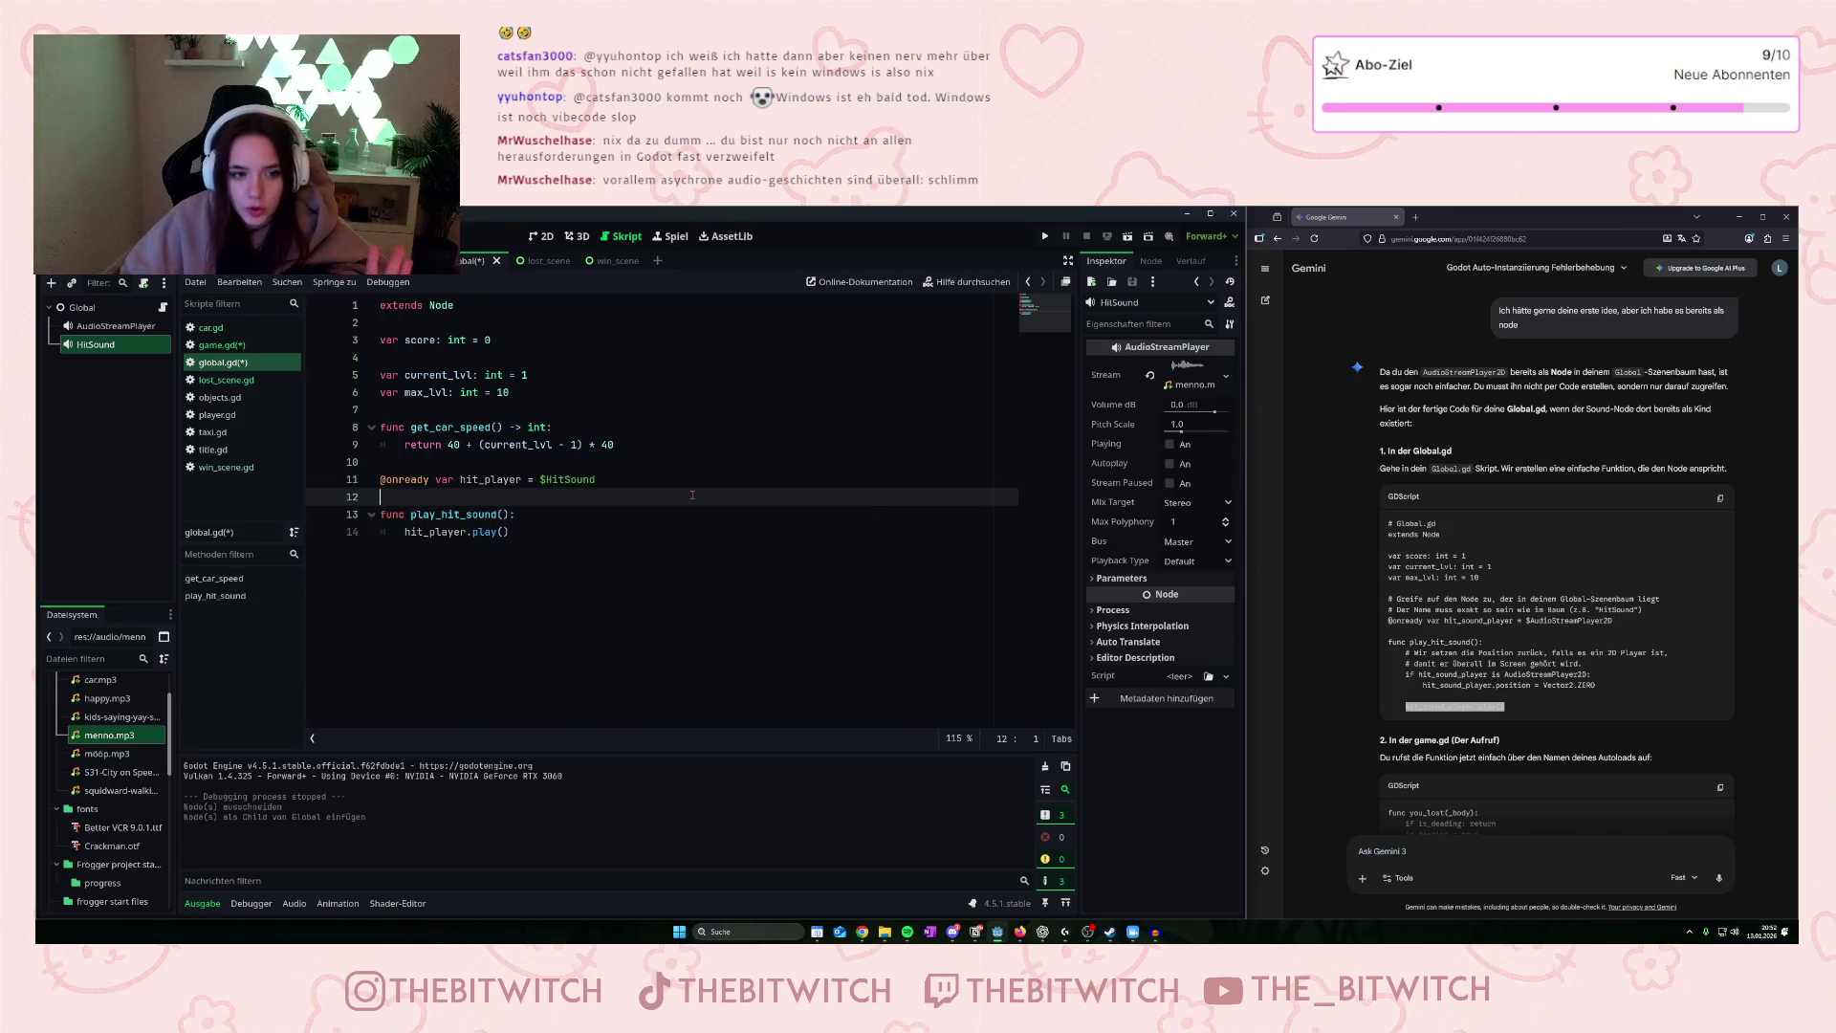
key(ctrl+s)
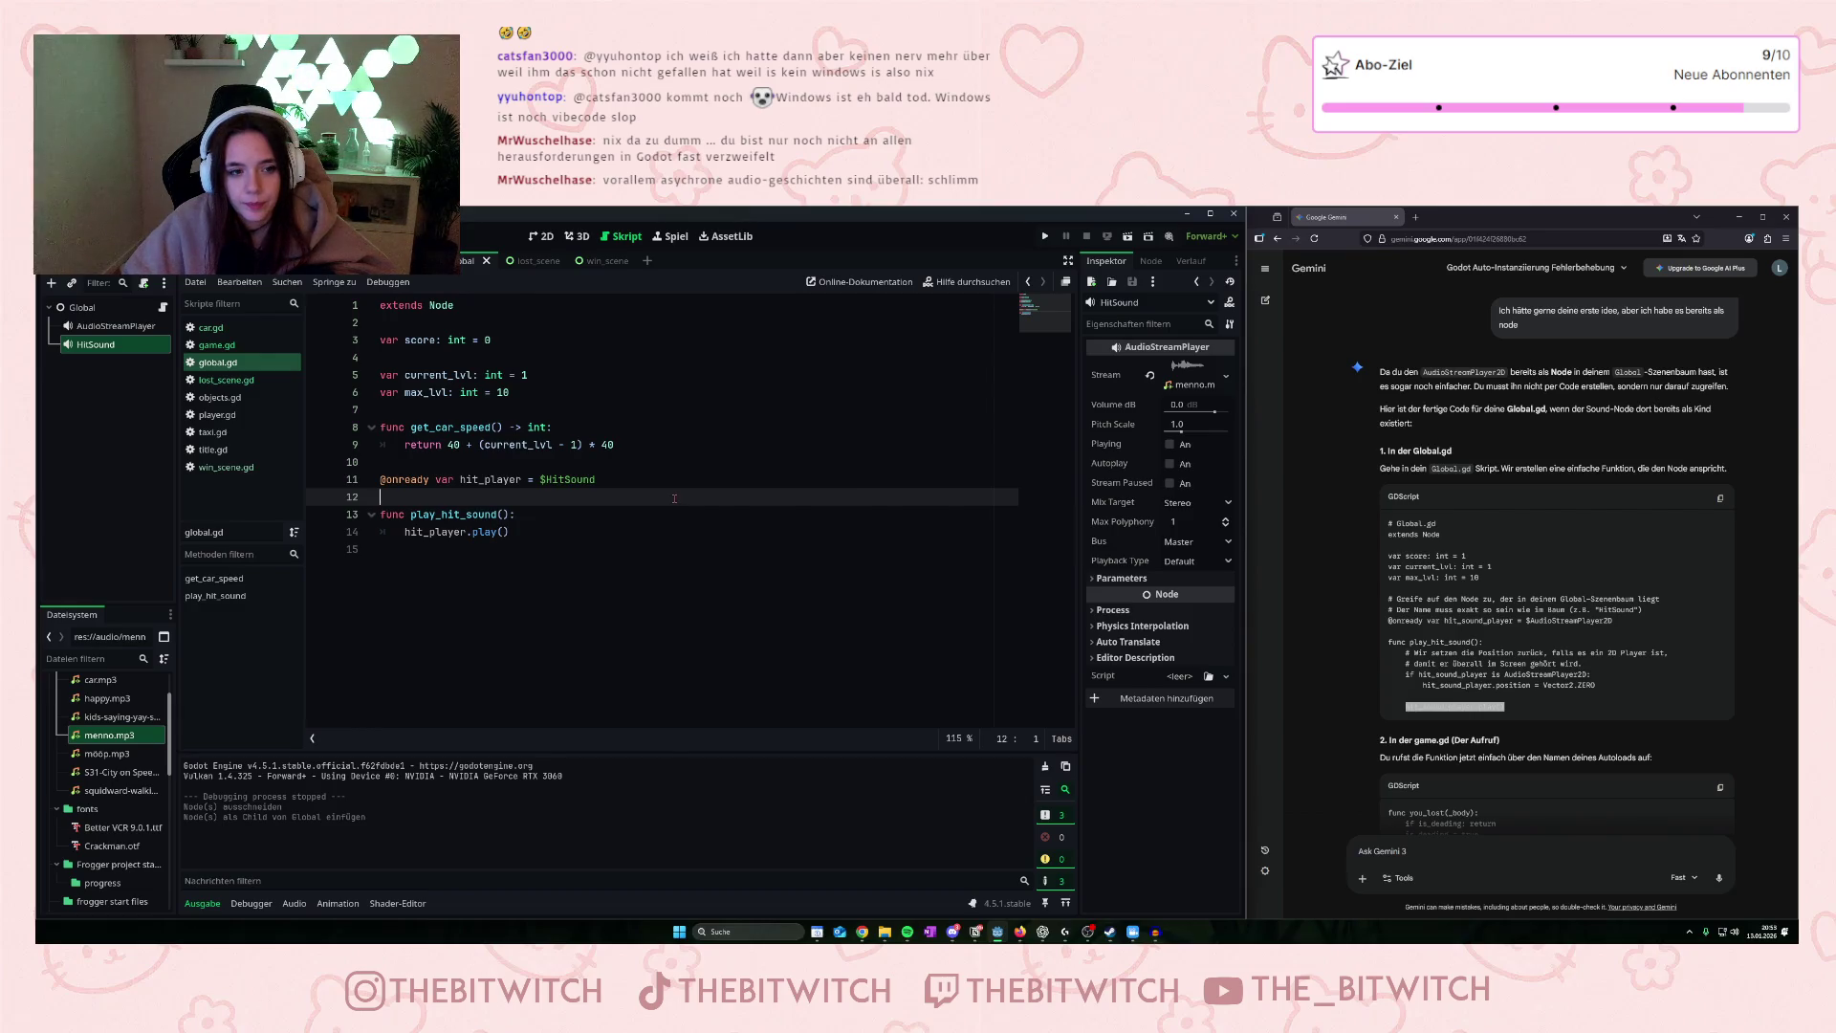
Read Gemini's next instructions and look through the lost_scene.gd script.
scroll(1665, 623, down, 2)
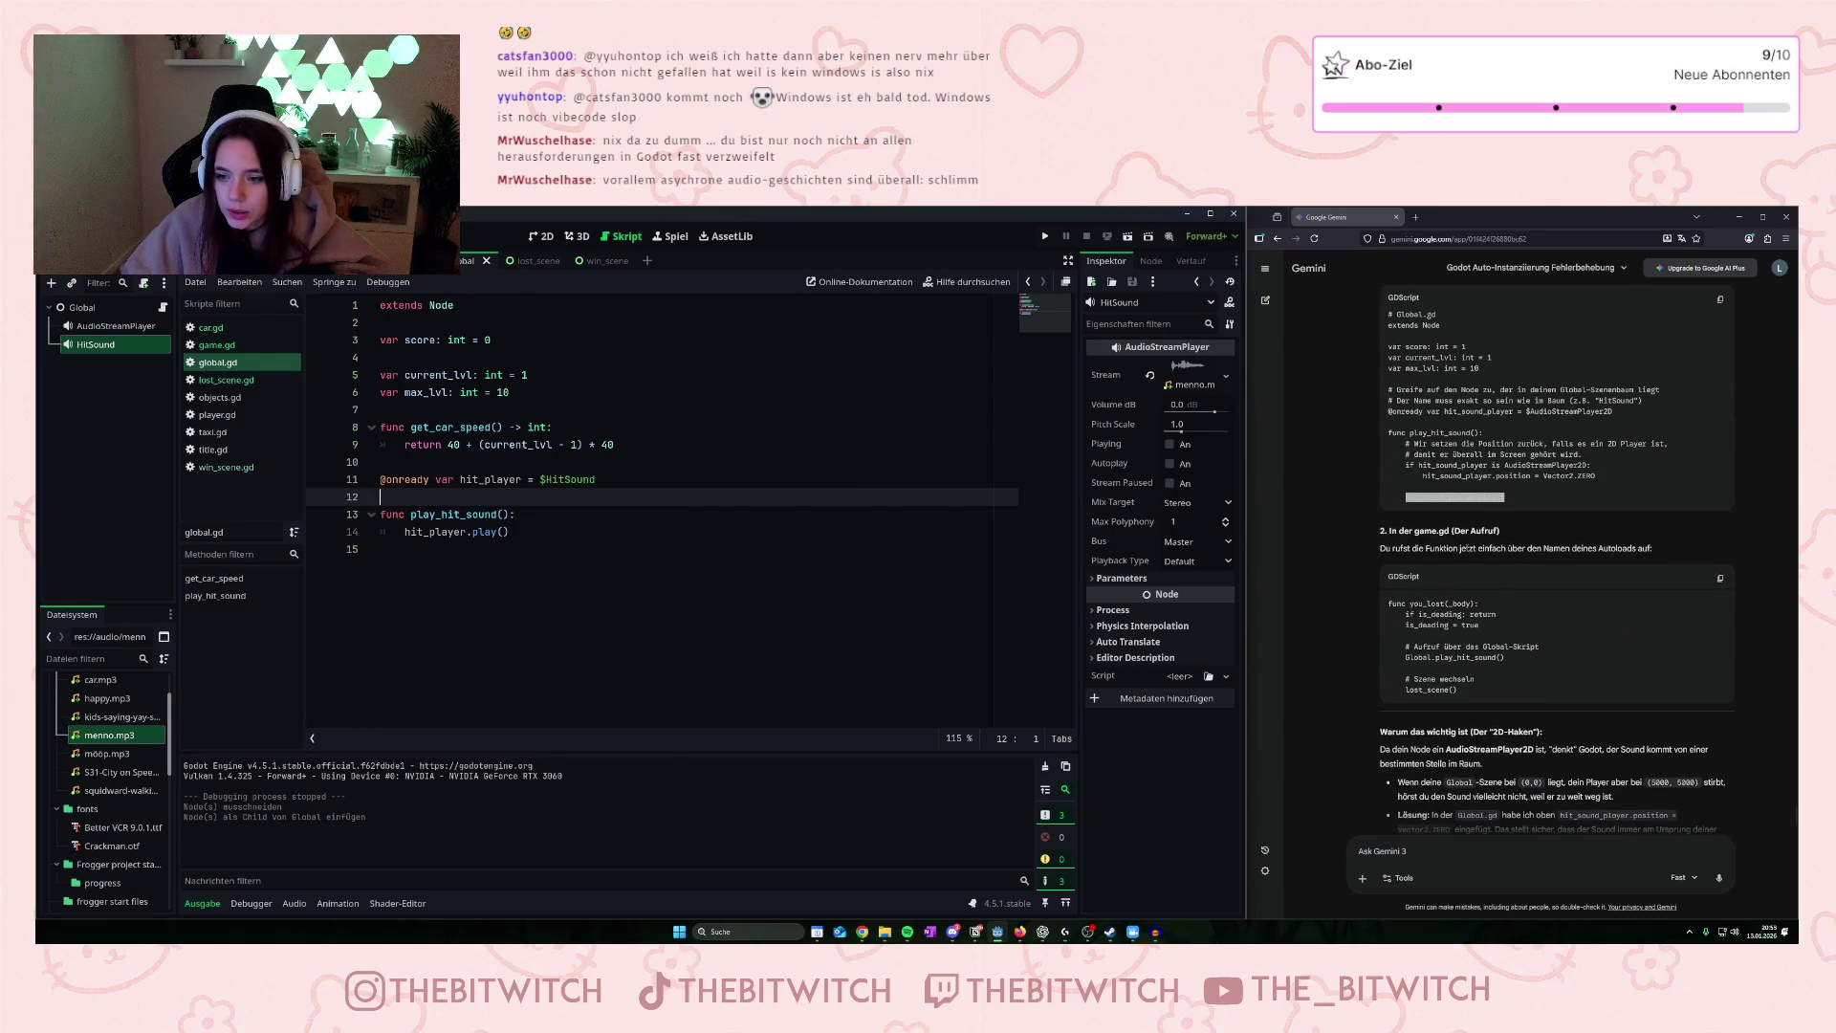
drag(1427, 548, 1506, 553)
click(1508, 548)
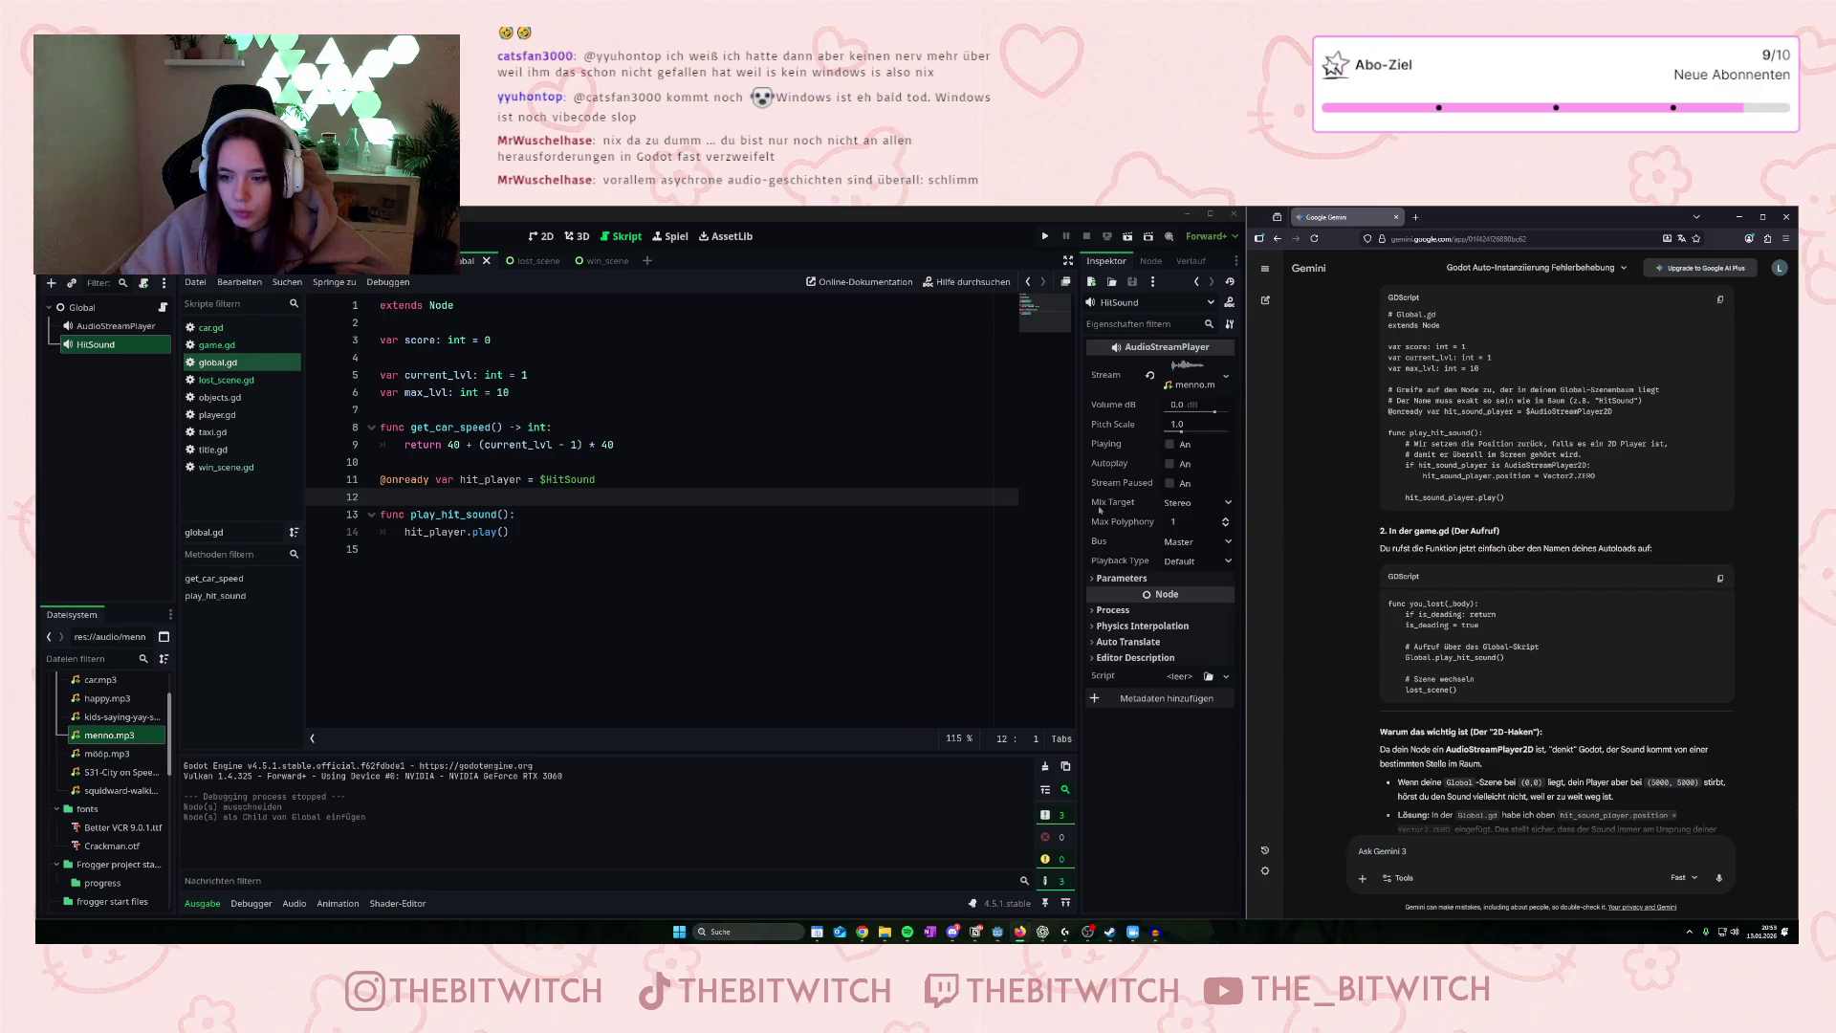
click(525, 261)
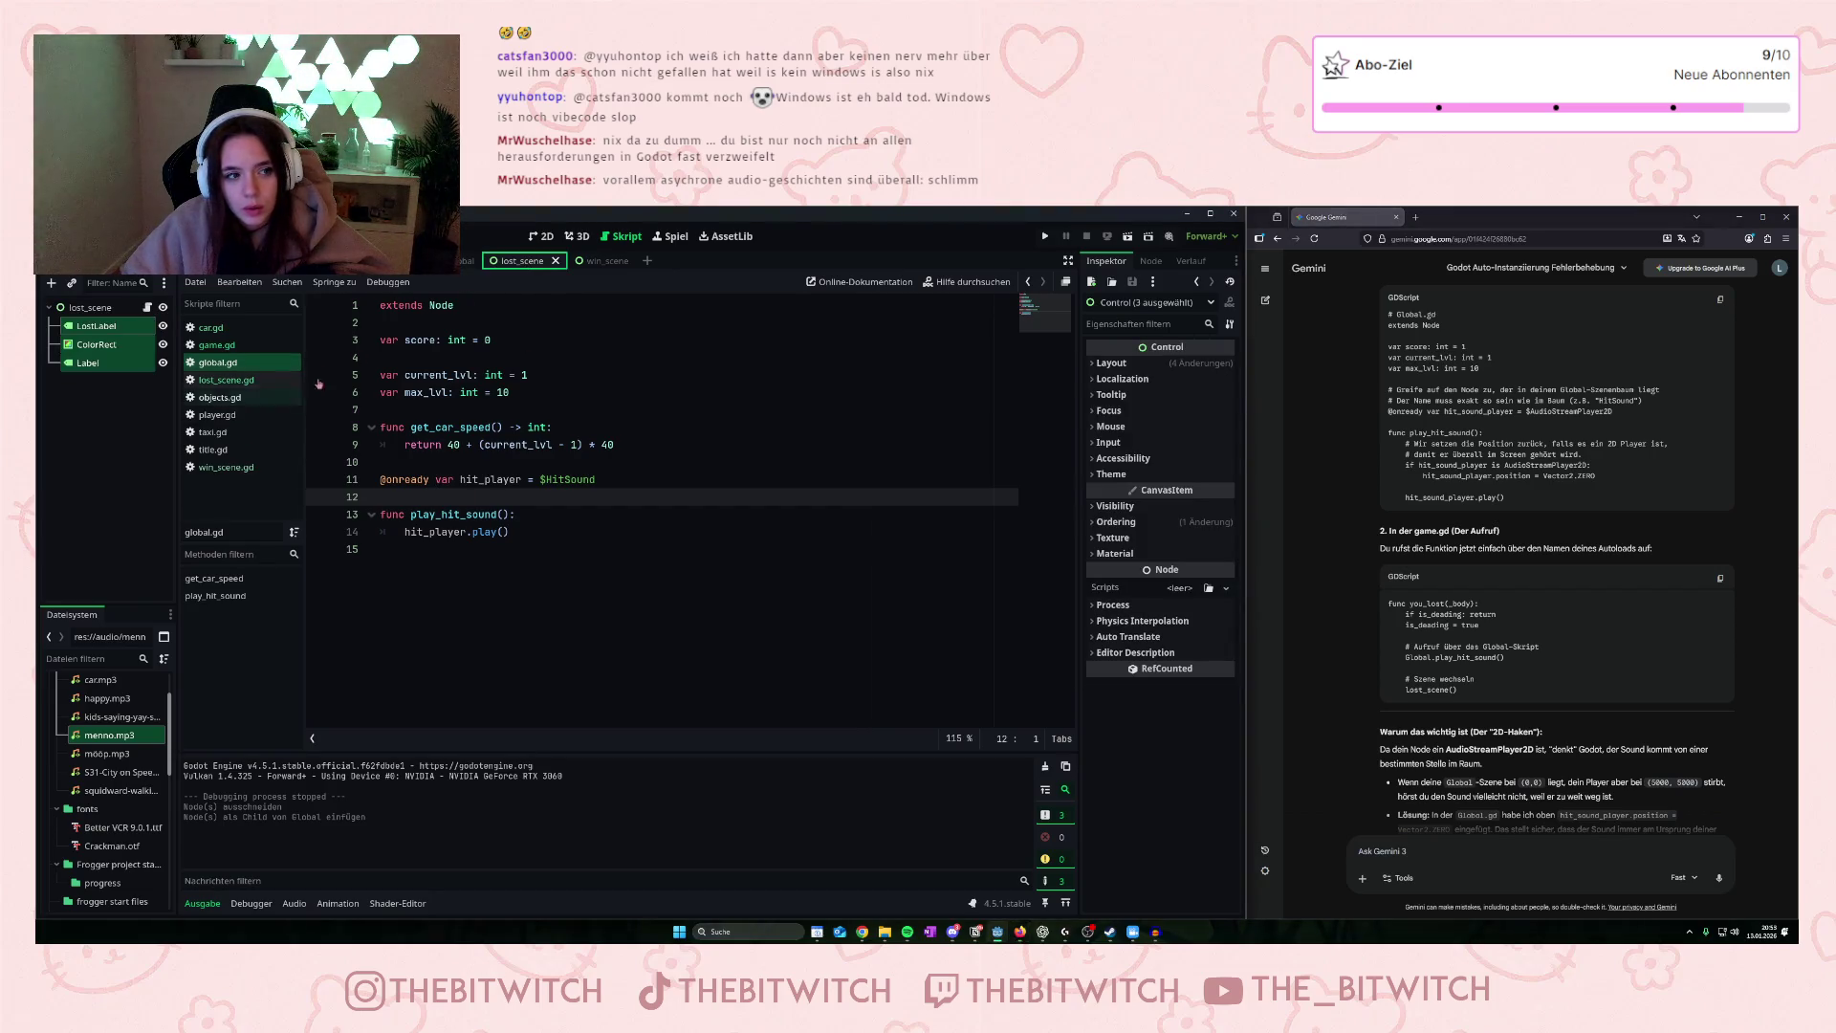
click(469, 261)
click(226, 379)
click(498, 601)
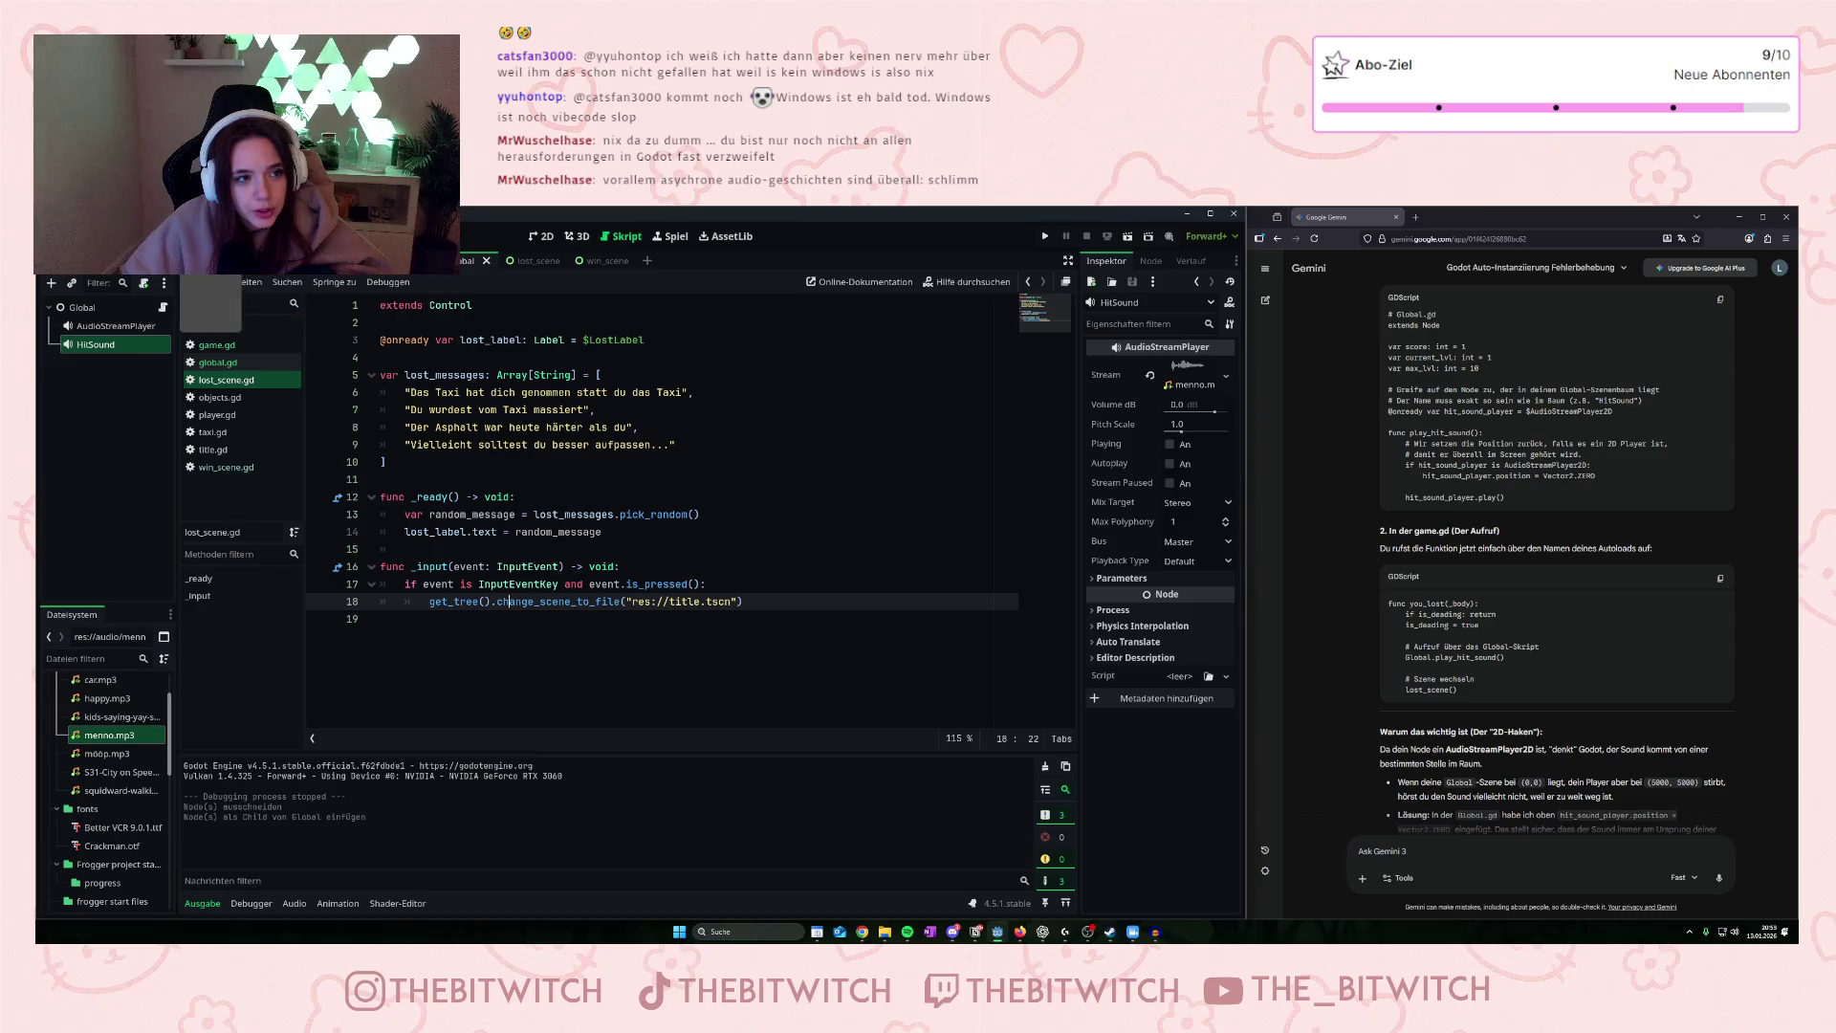
Open game.gd from the Game scene and go to its you_lost function.
click(217, 344)
click(217, 346)
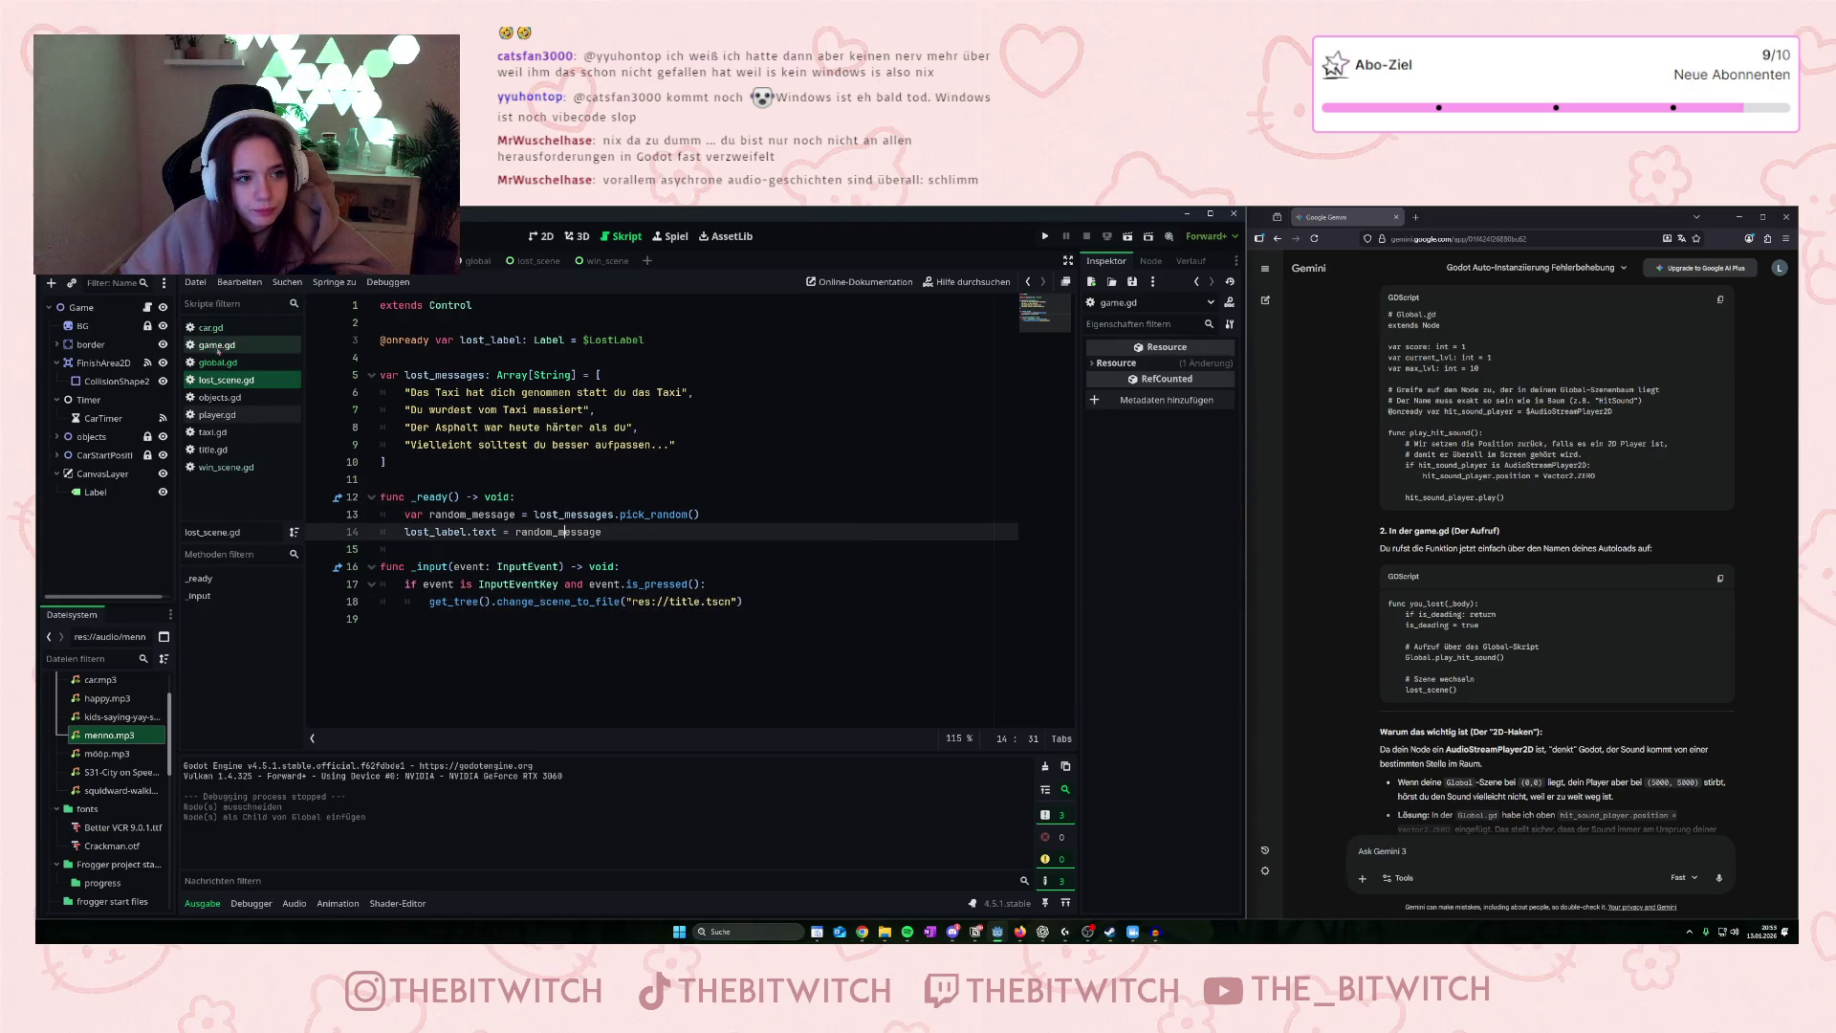
click(467, 532)
scroll(482, 549, down, 1)
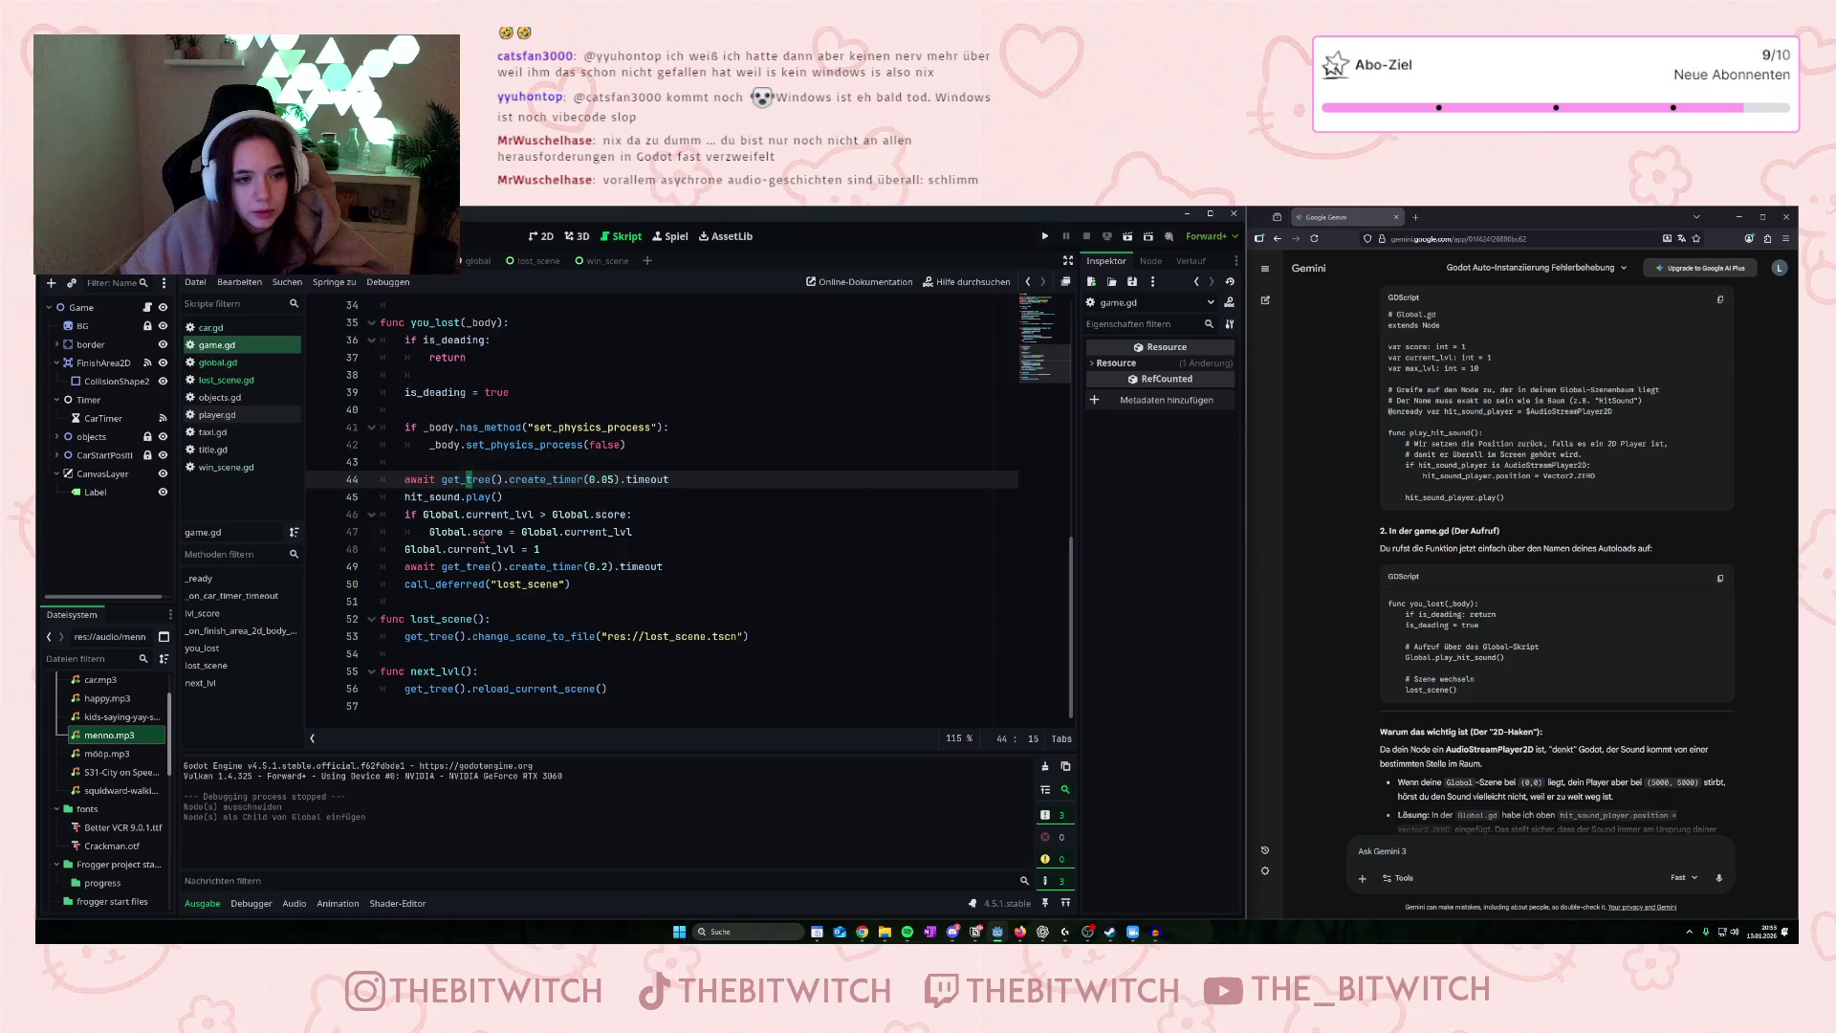
In you_lost(), replace hit_sound.play() with a partly typed Global.play_hit call.
click(486, 532)
drag(405, 496, 505, 498)
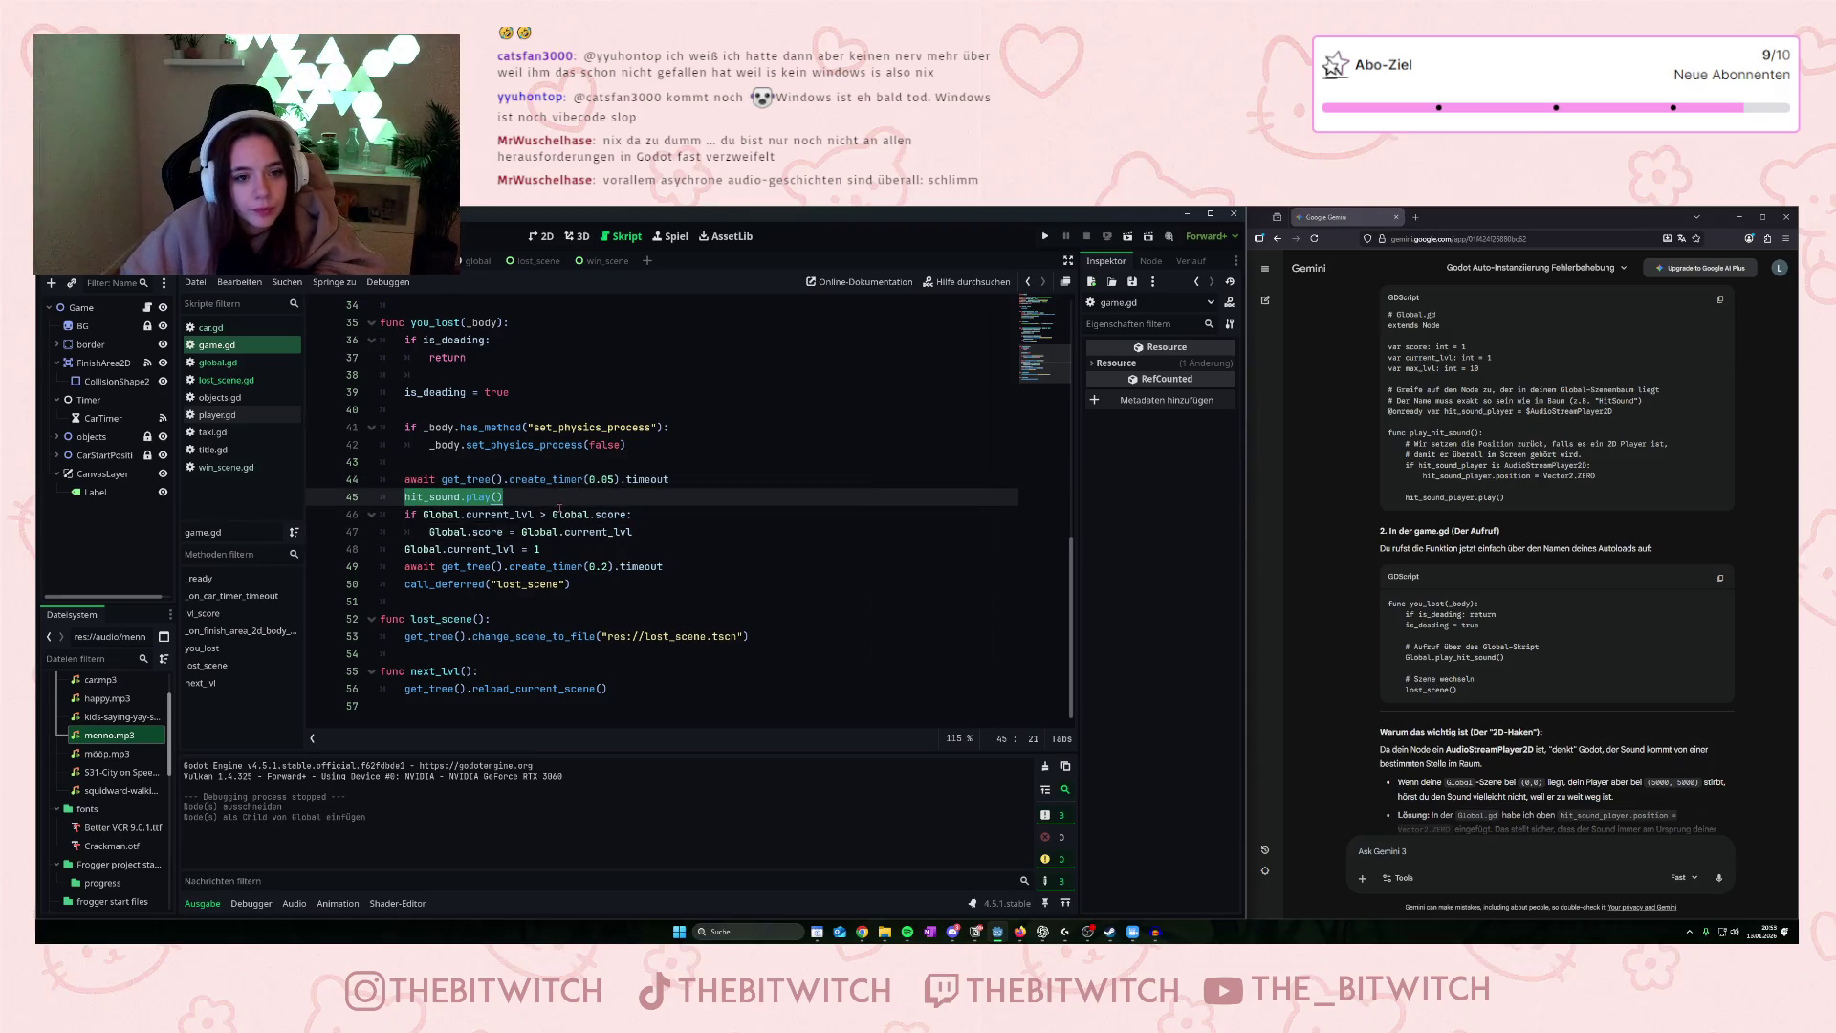
key(BackSpace)
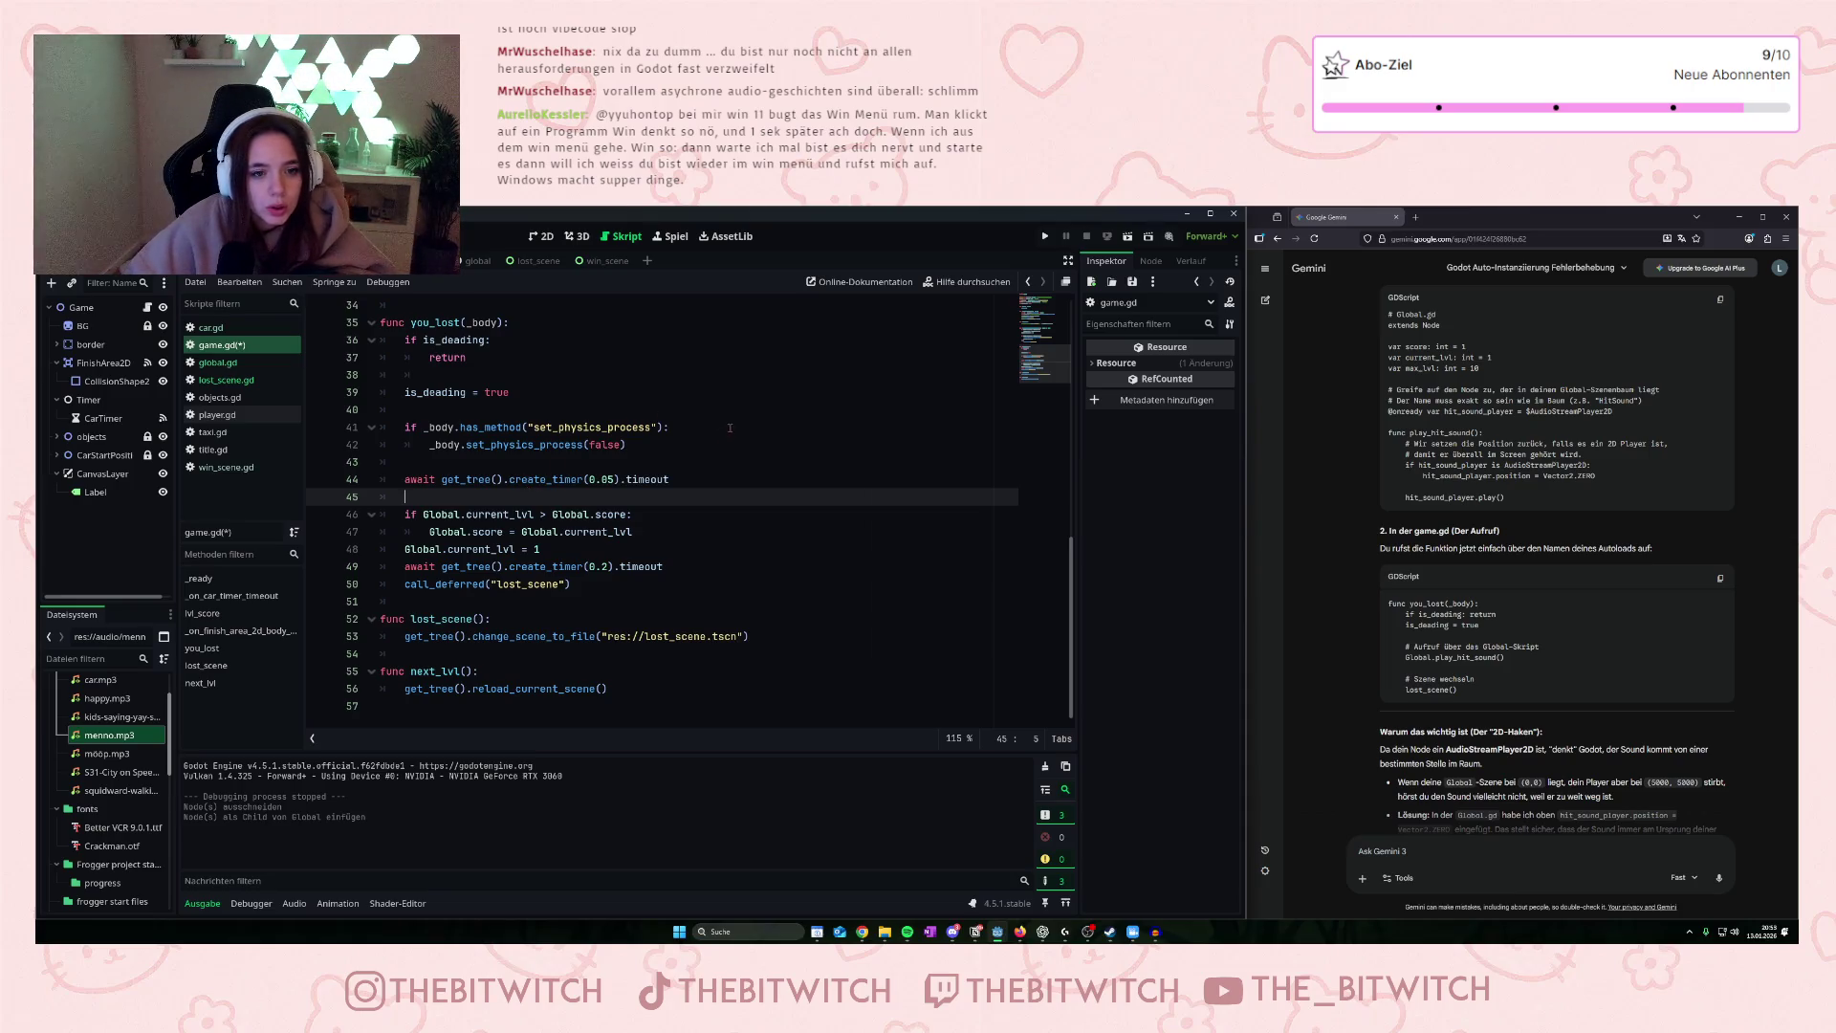
text(Global.)
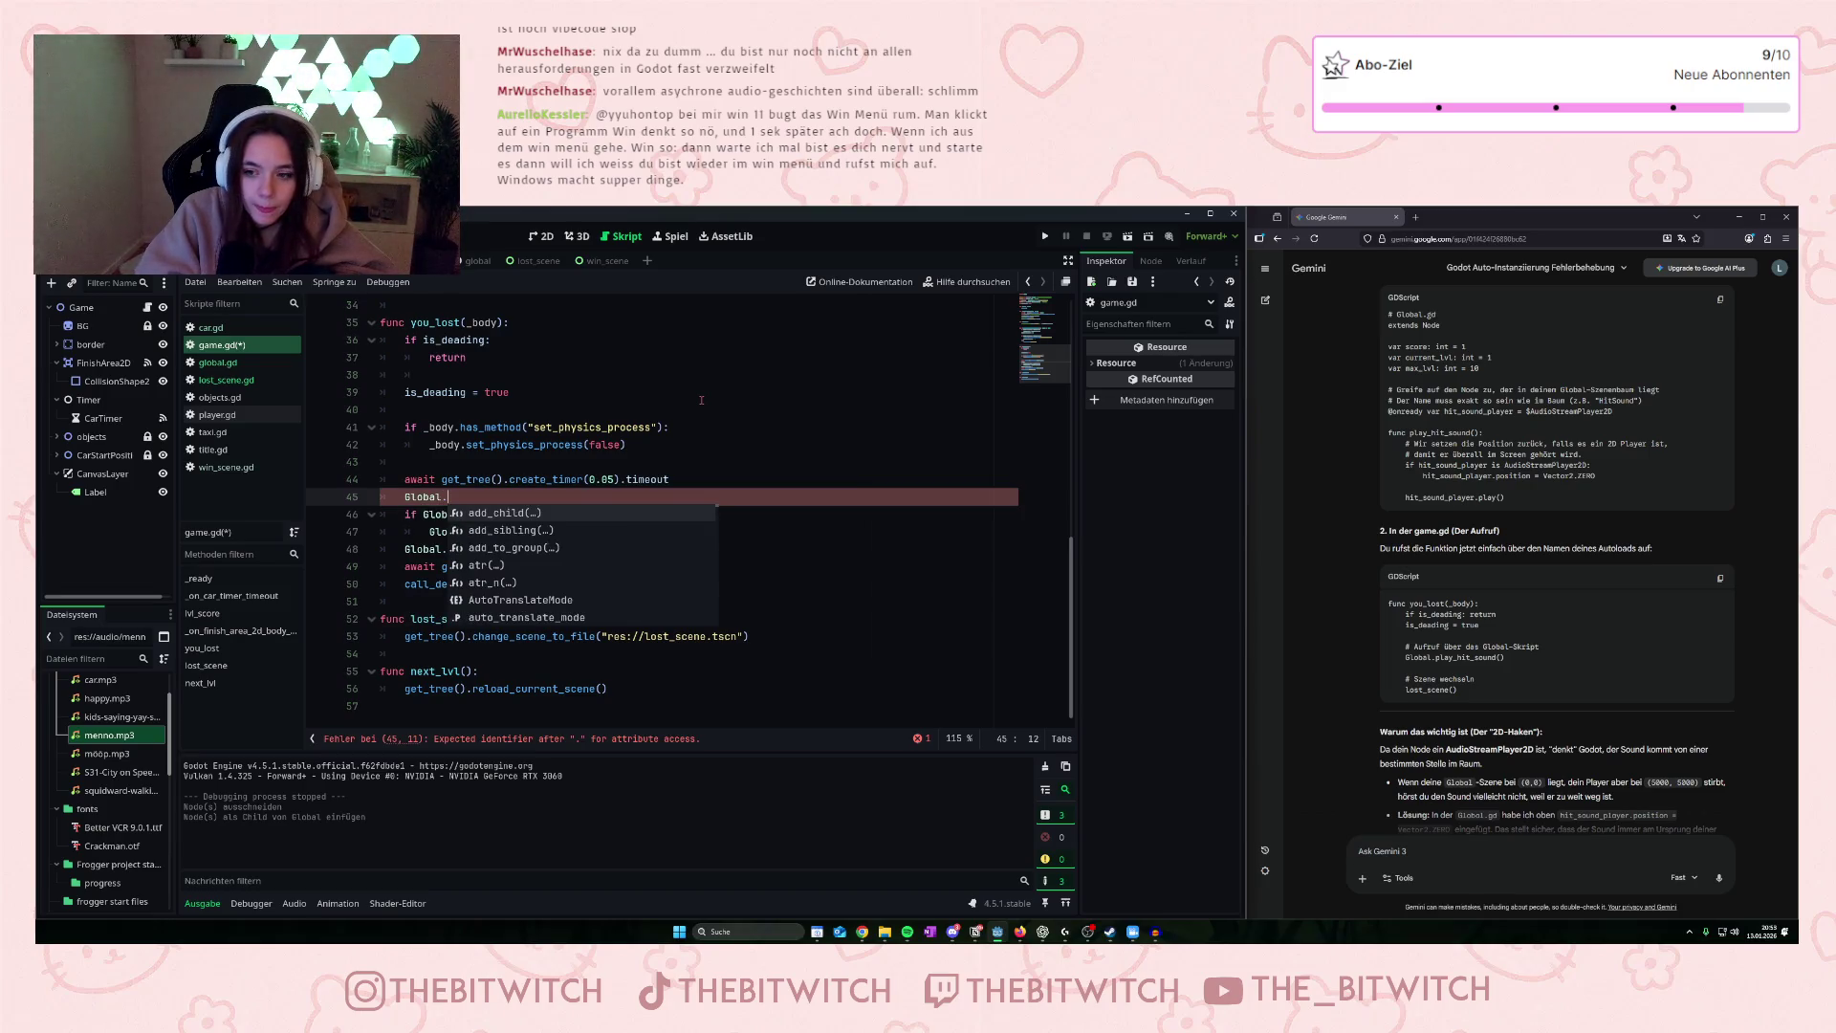
text(play)
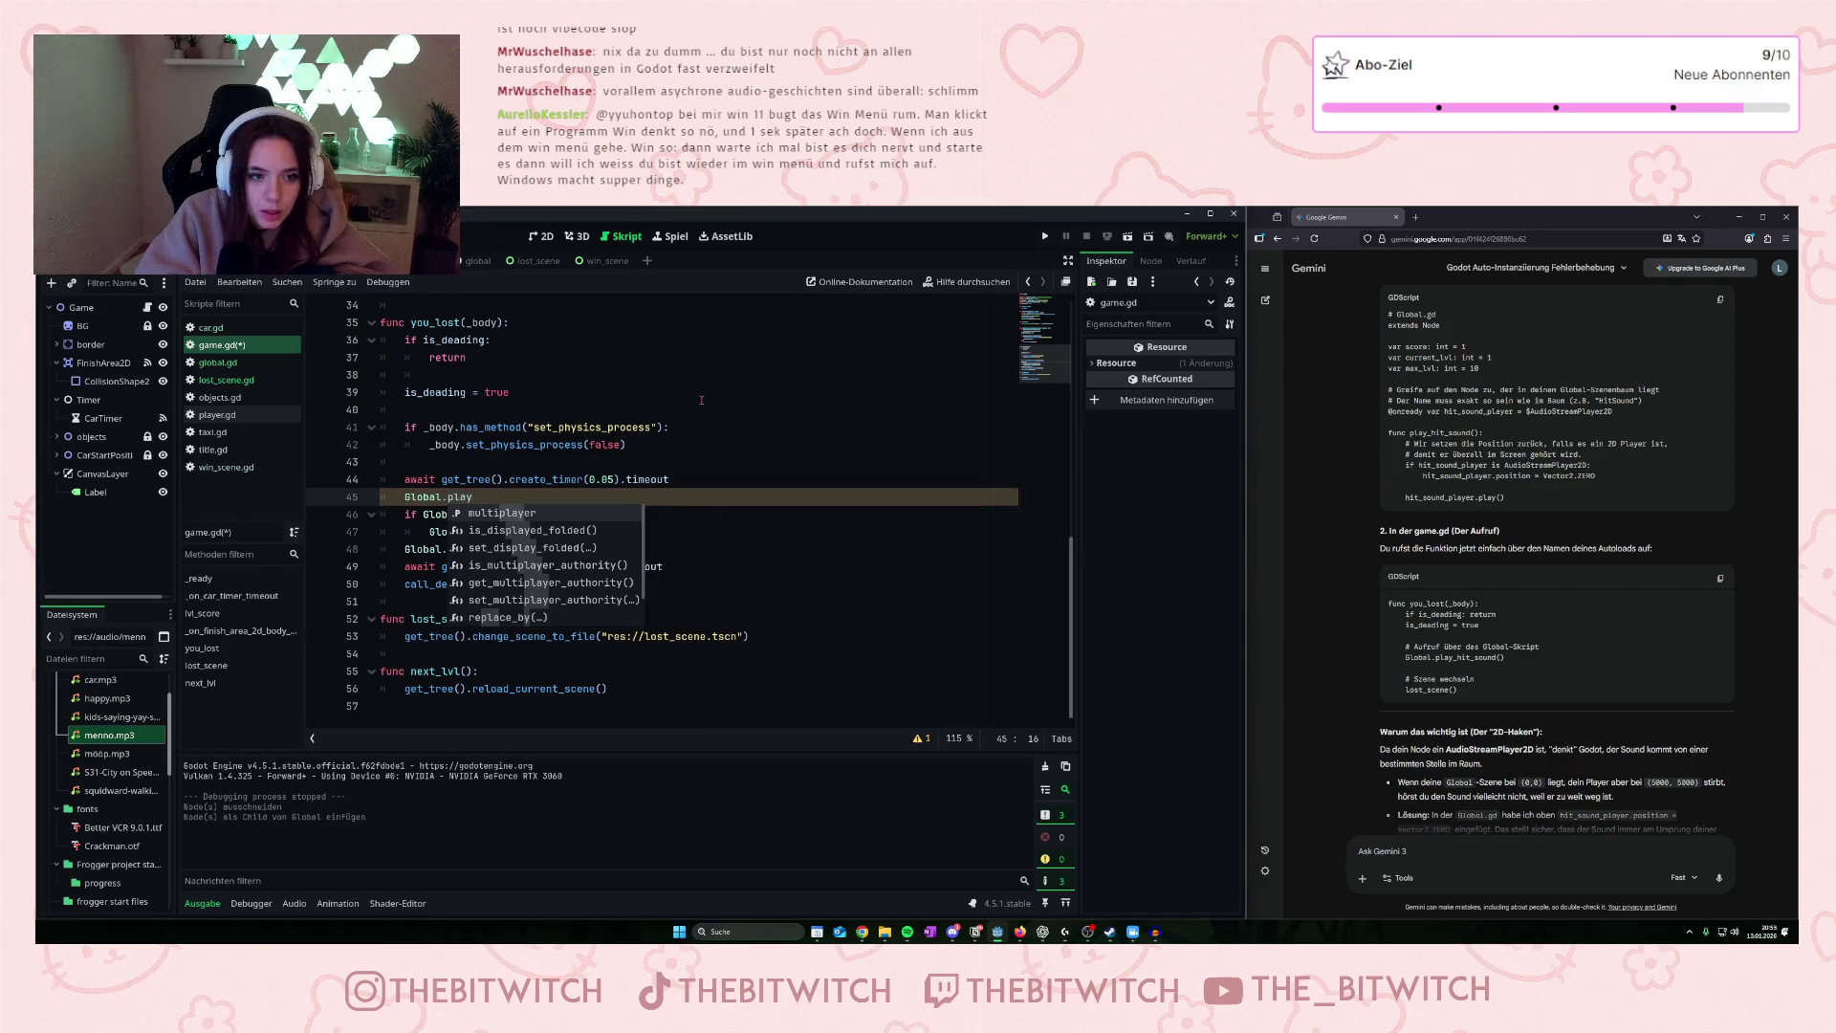
text(_hit)
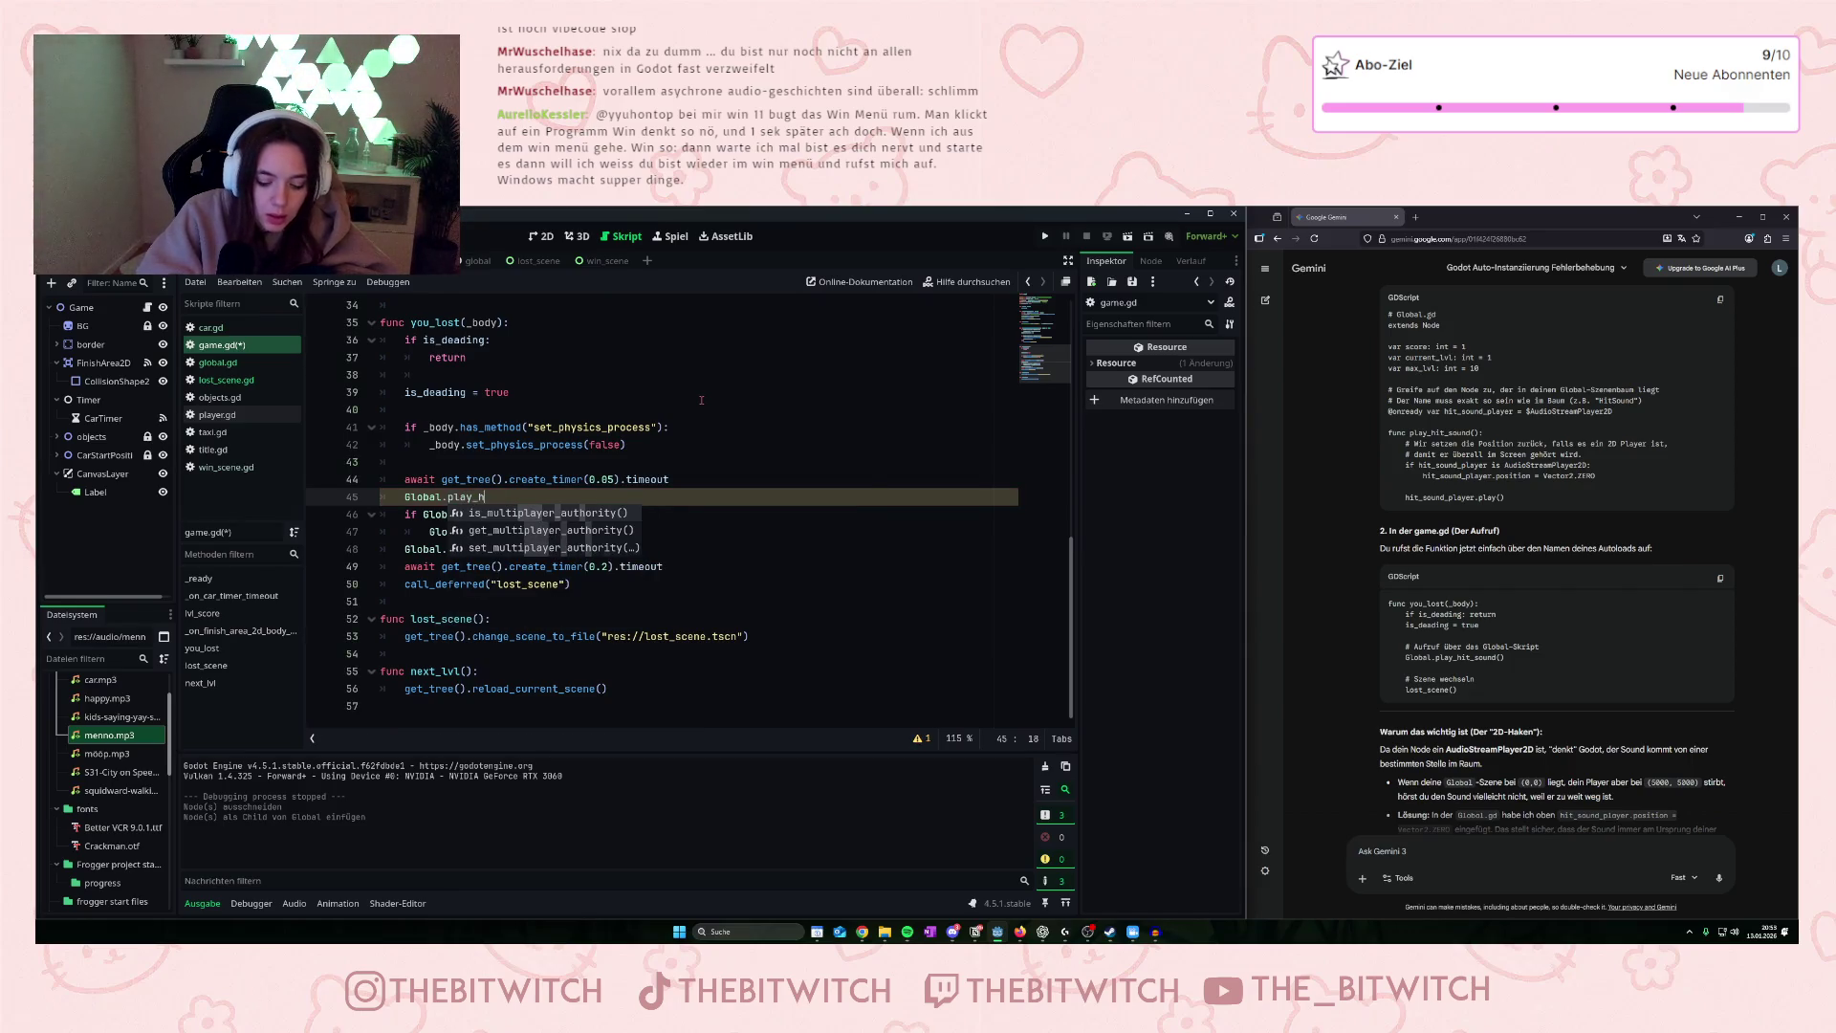